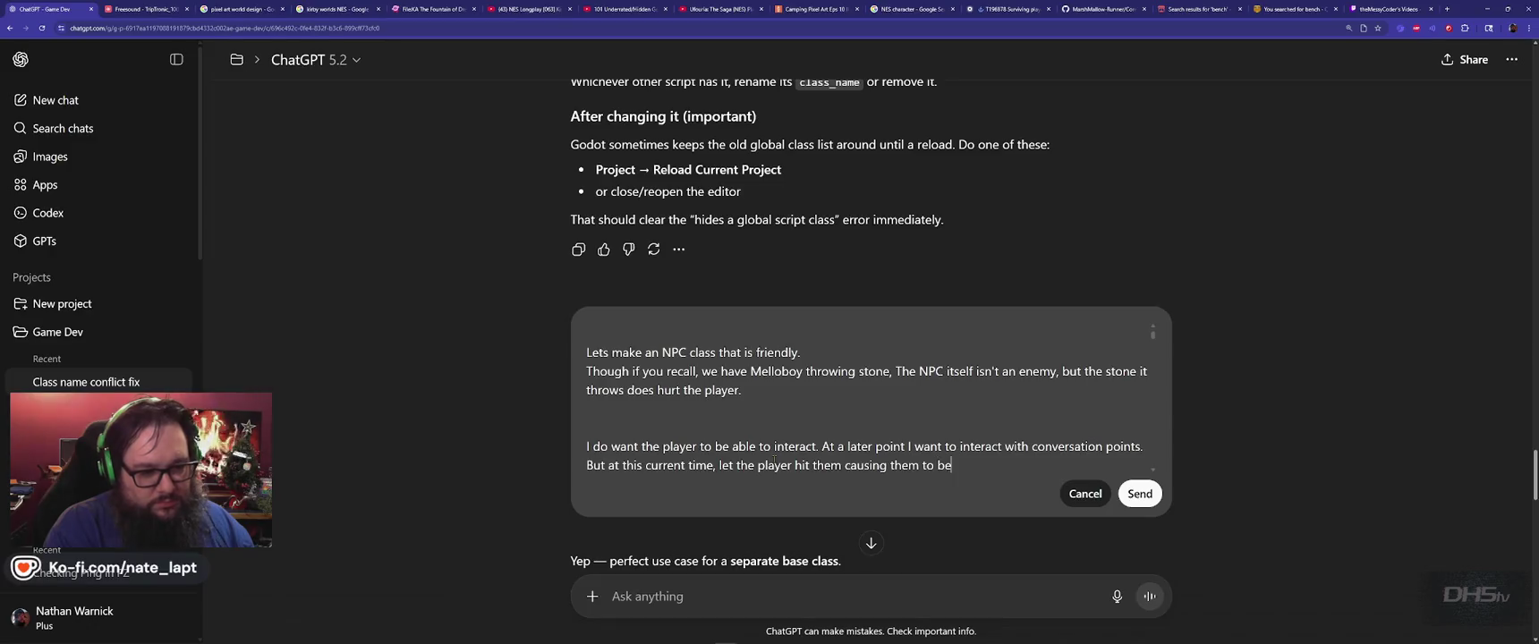
Step: Revise the prompt so the NPC turns angry when hit and has about 1000HP, then send it
type(" angry")
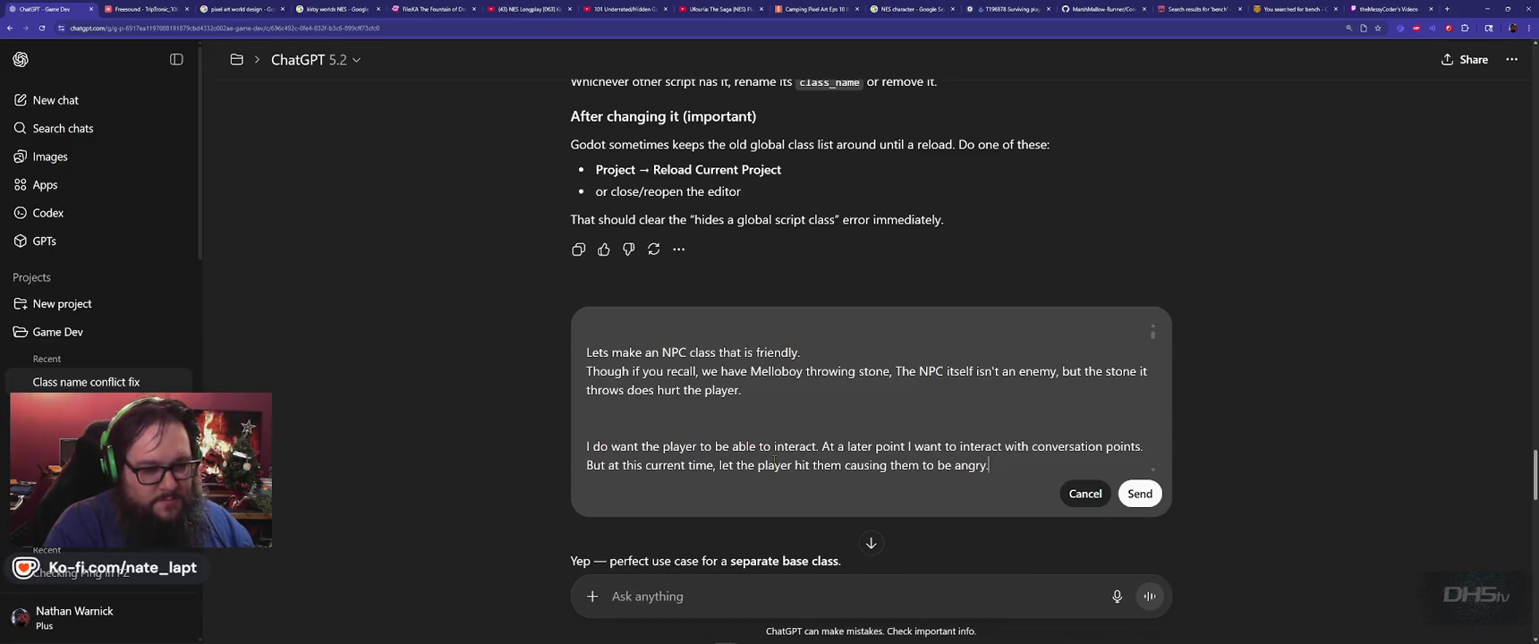
type(".")
key("shift+Return")
key("shift+Return")
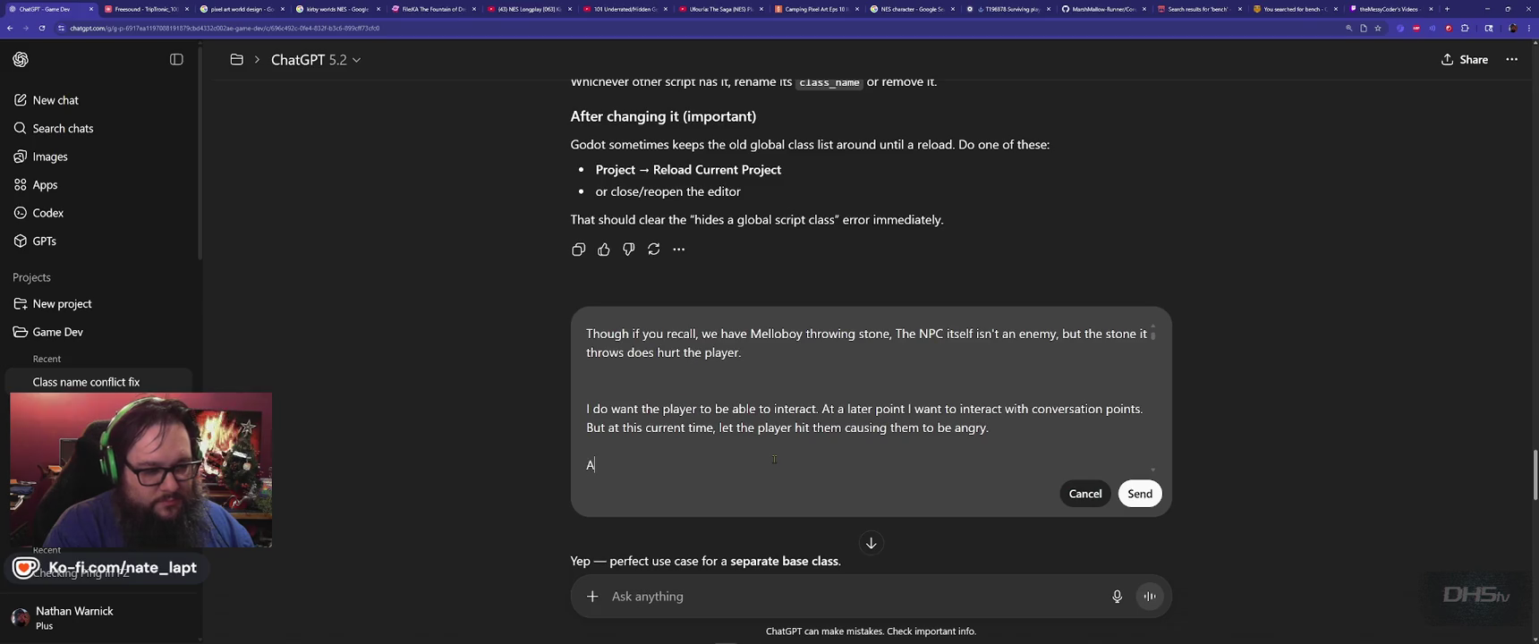
type("for the")
key("BackSpace")
key("BackSpace")
key("BackSpace")
type("MelloBo")
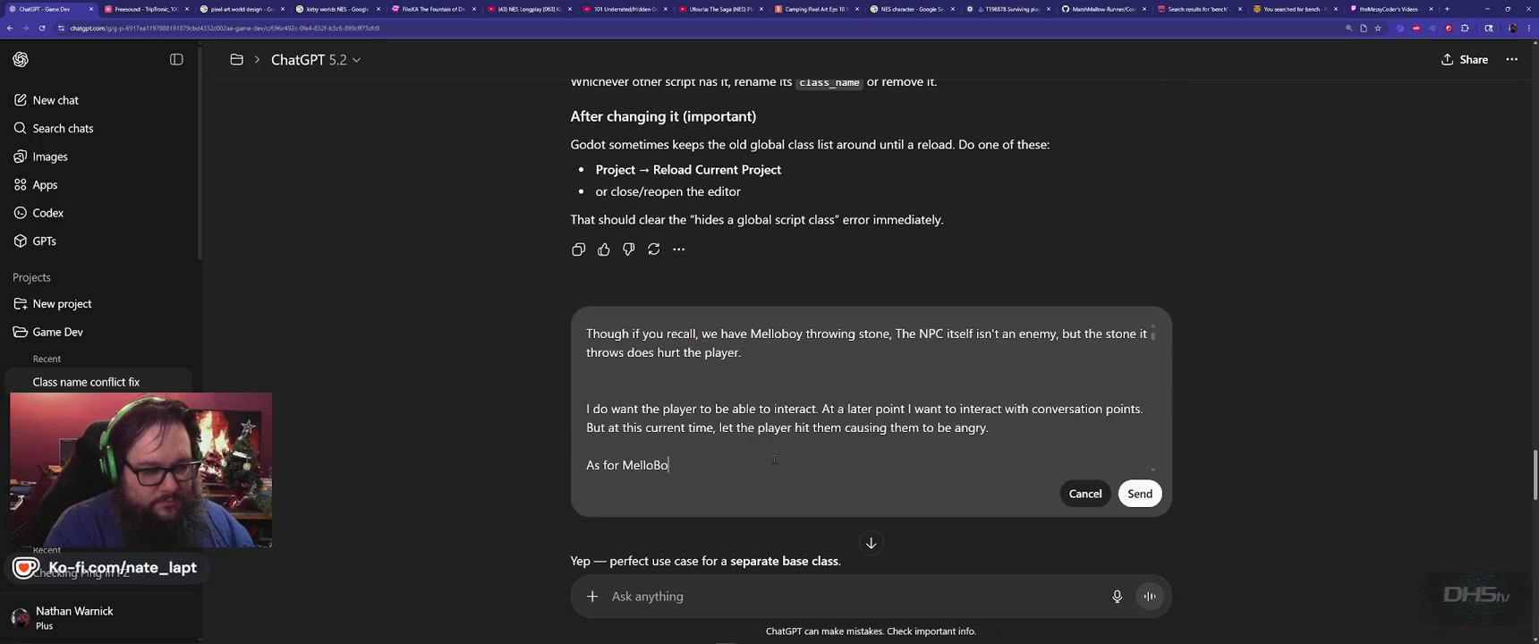
type("y, they t")
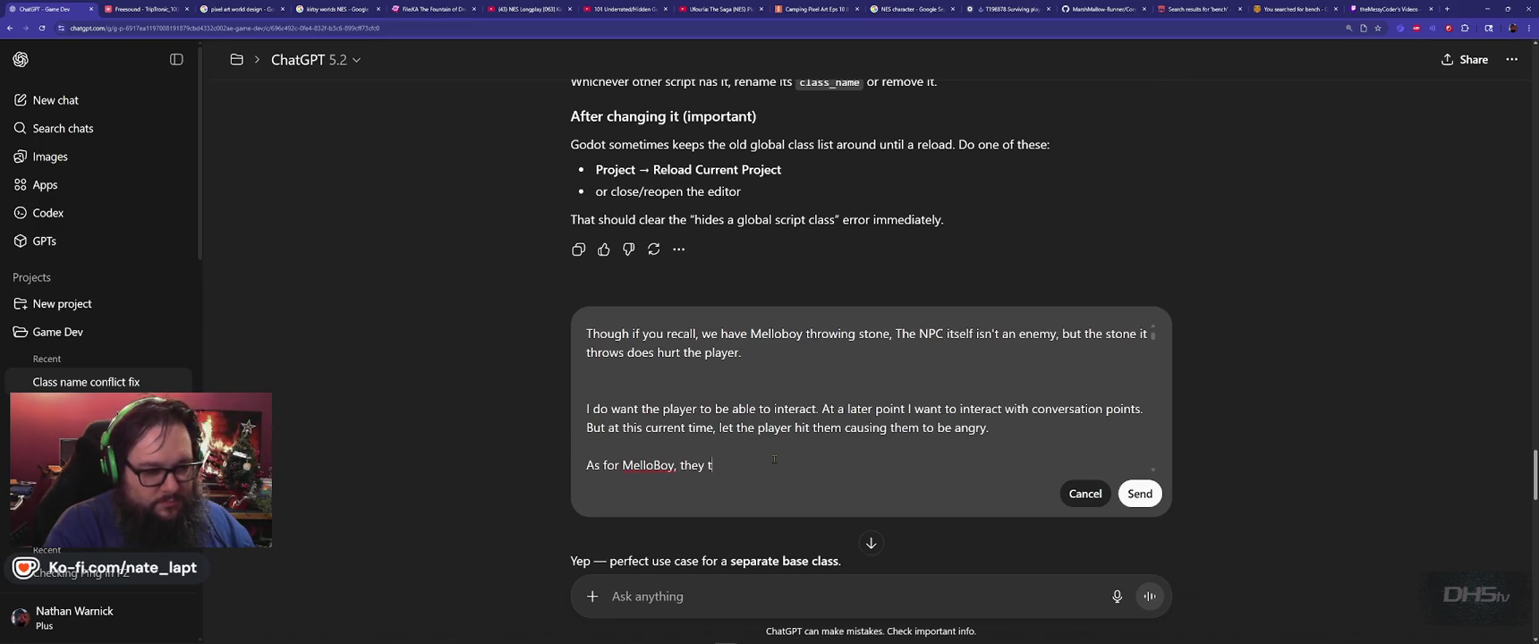
type("hrow extra stones which")
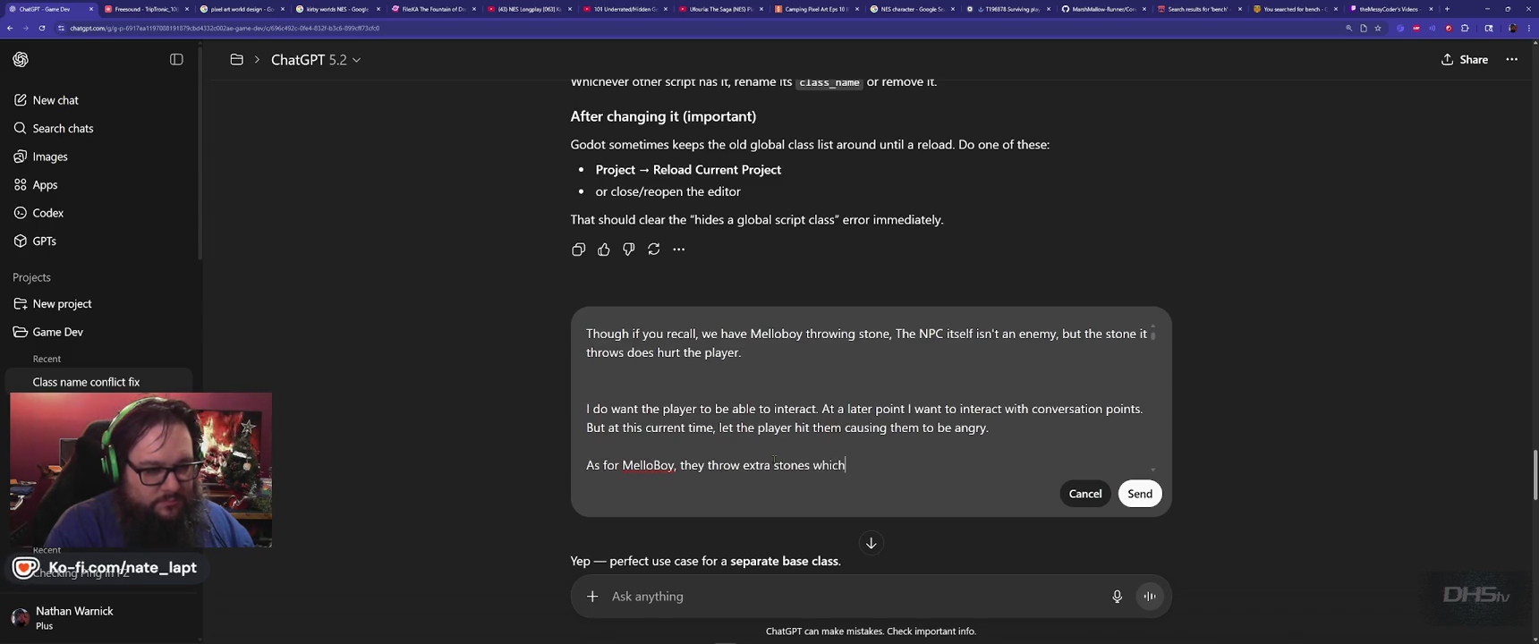
type(" we have already configured.")
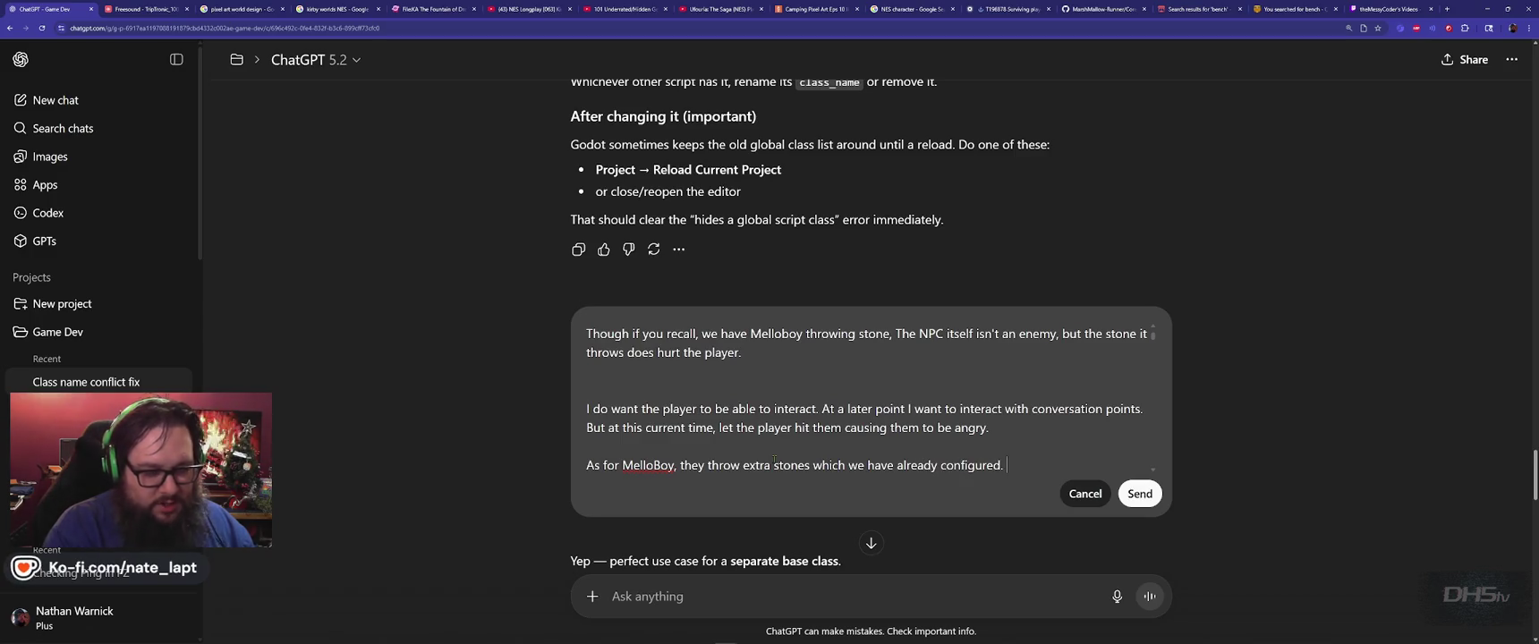
key("Up")
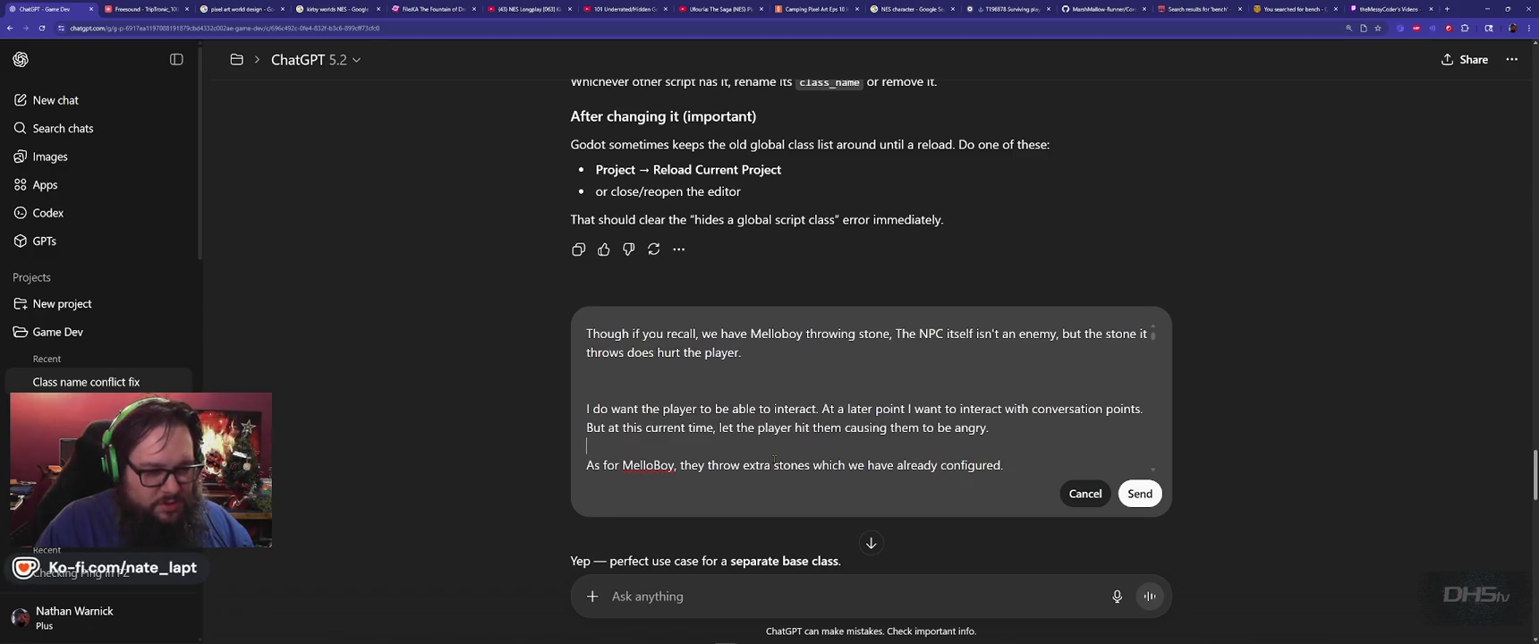
key("ctrl+z")
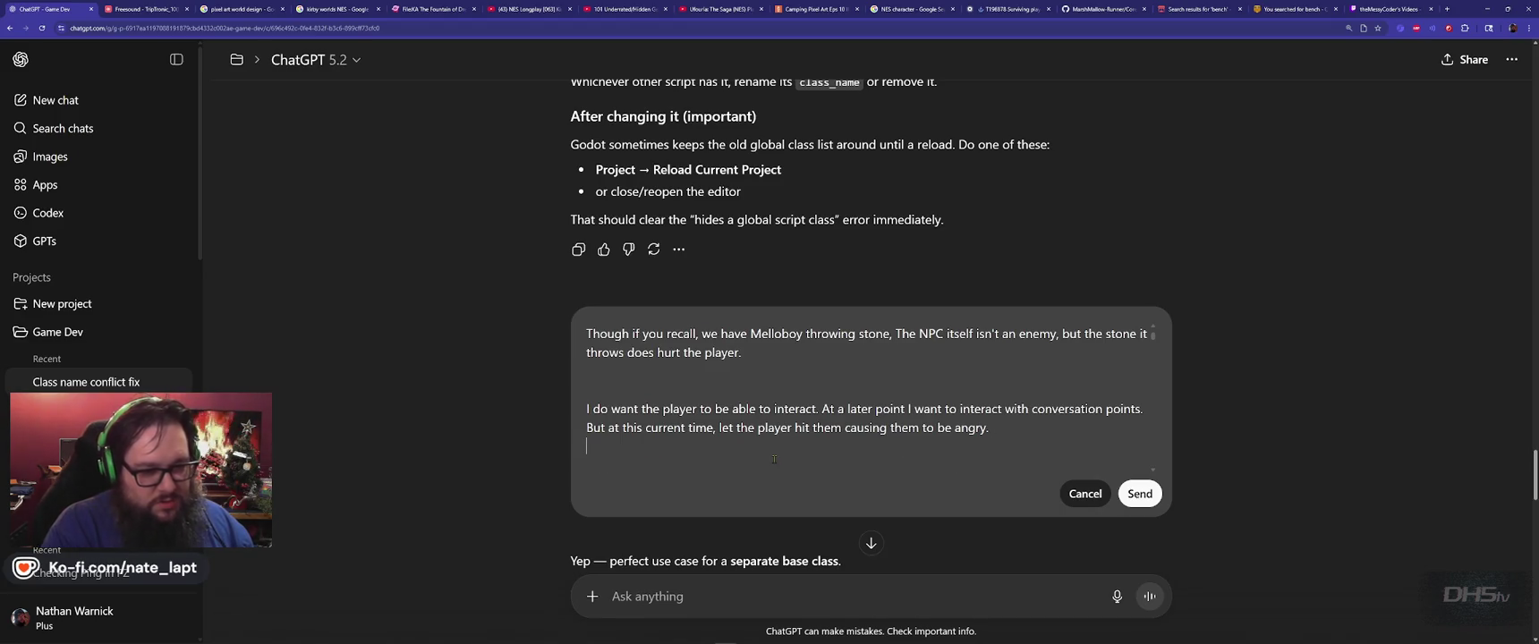
type("The NPC ")
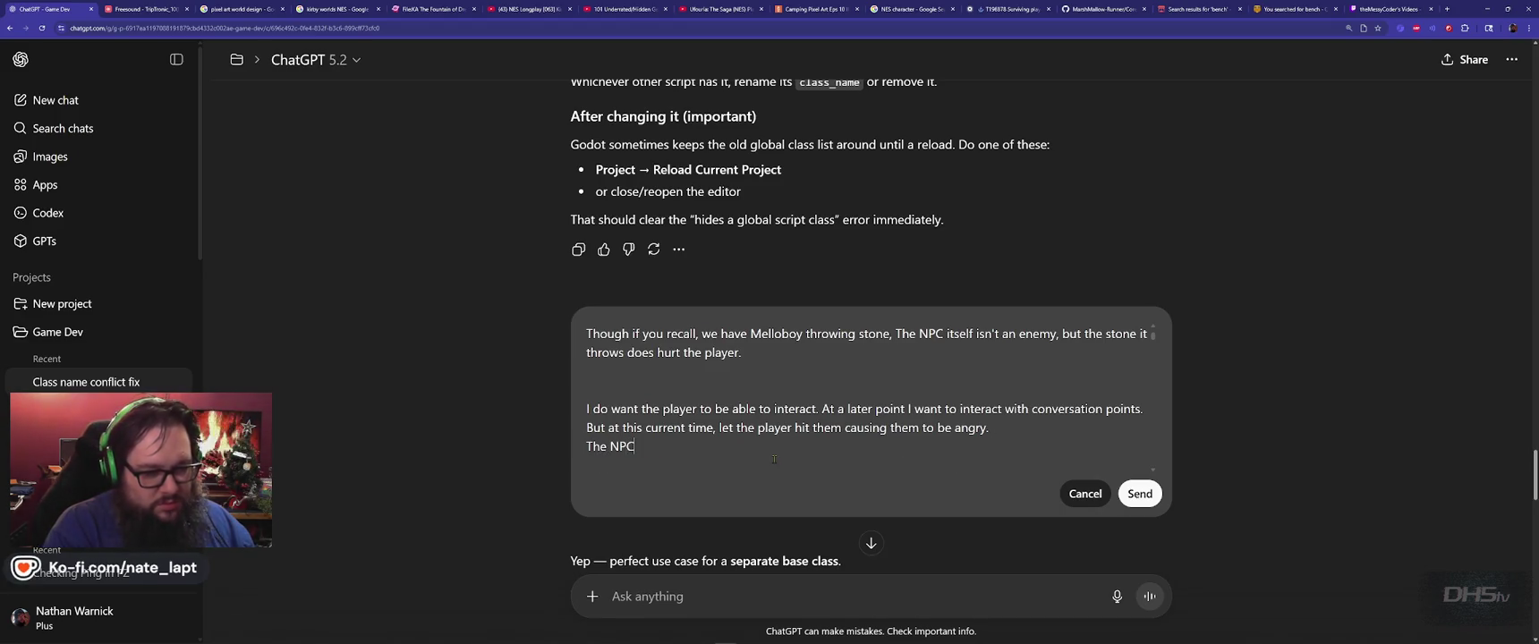
type("would have like 10")
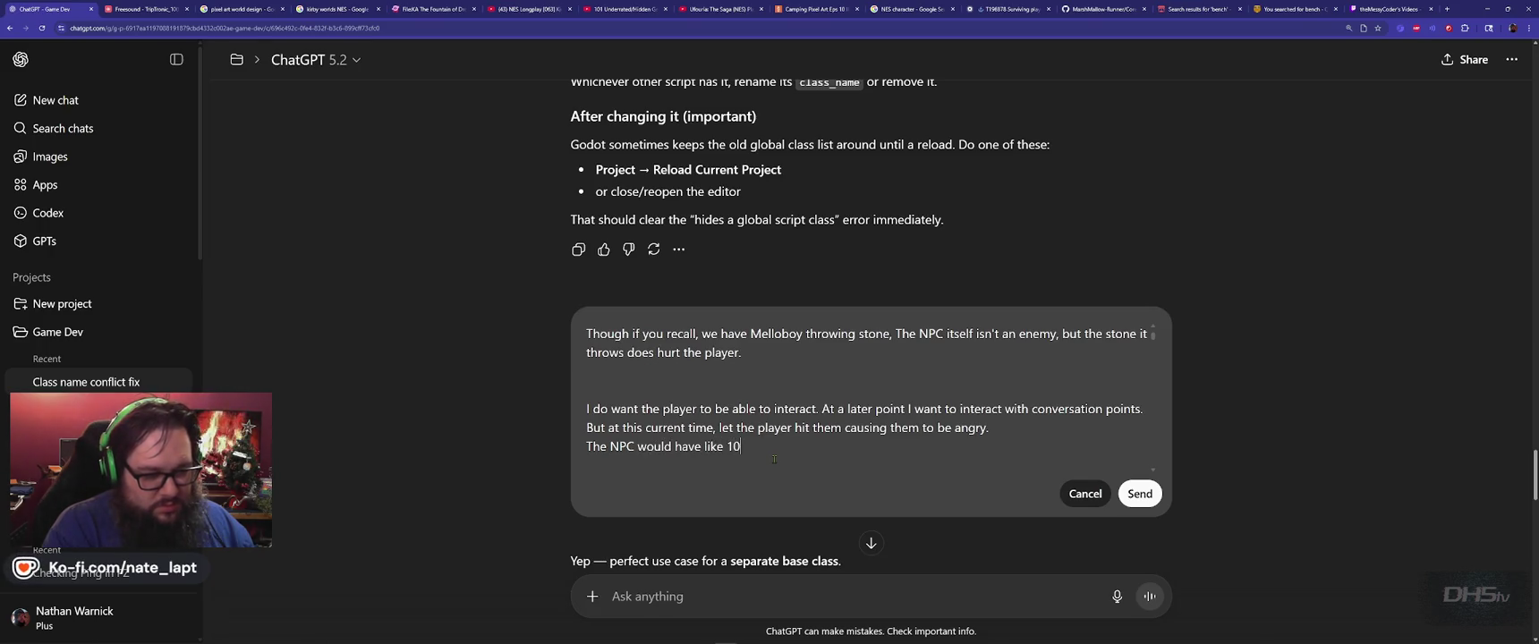
type("00HP Which should already be configured in the ")
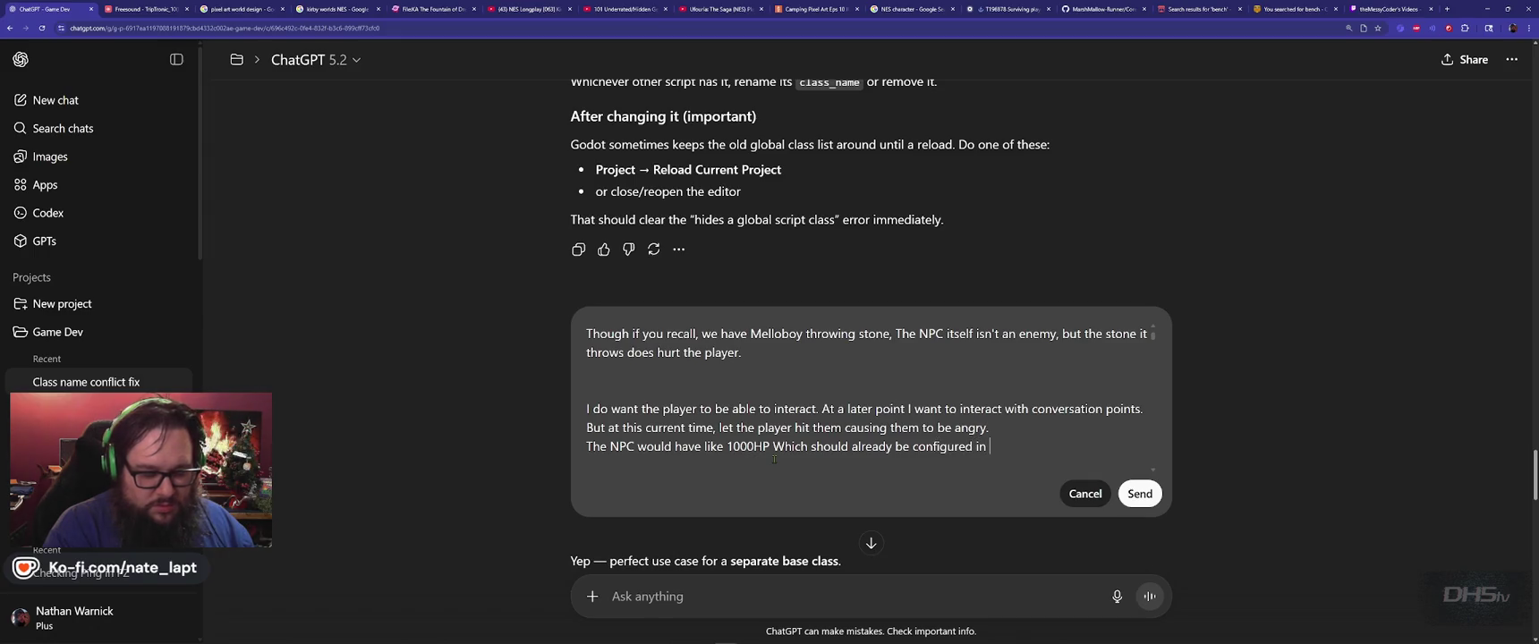
type("other script.")
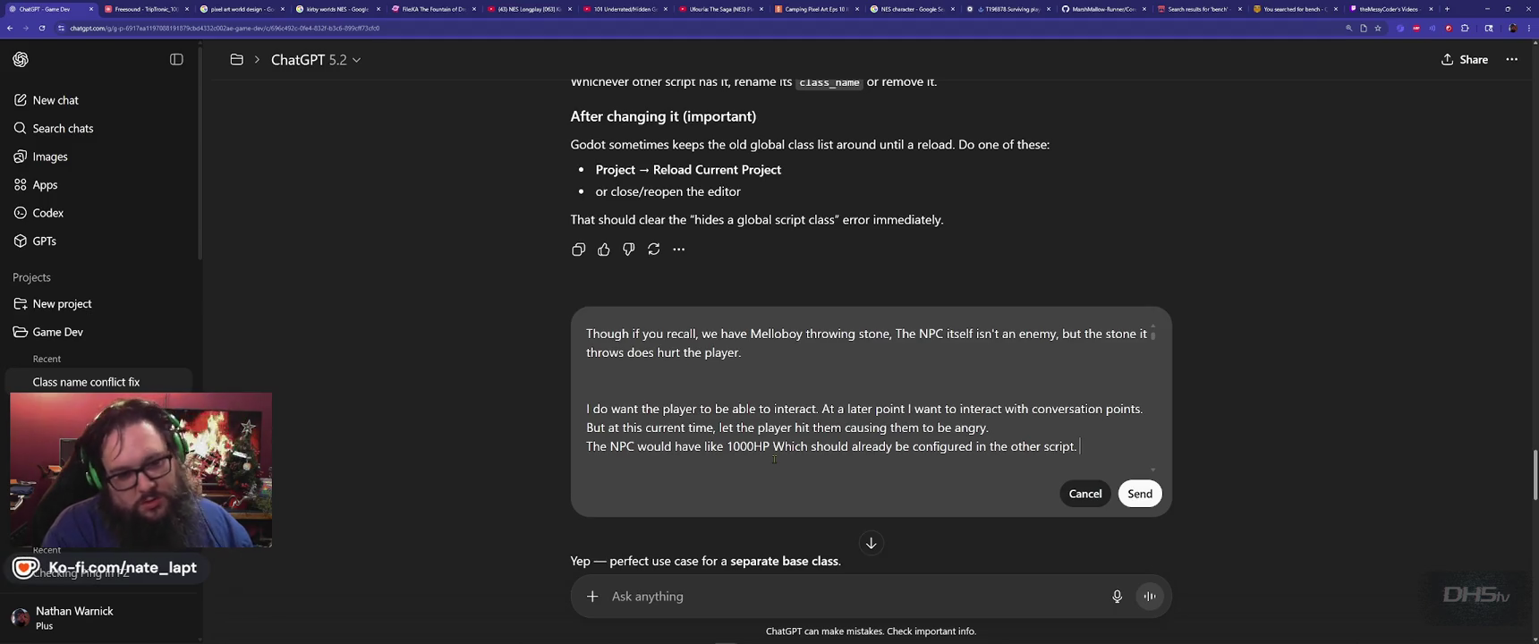
key("shift+Return")
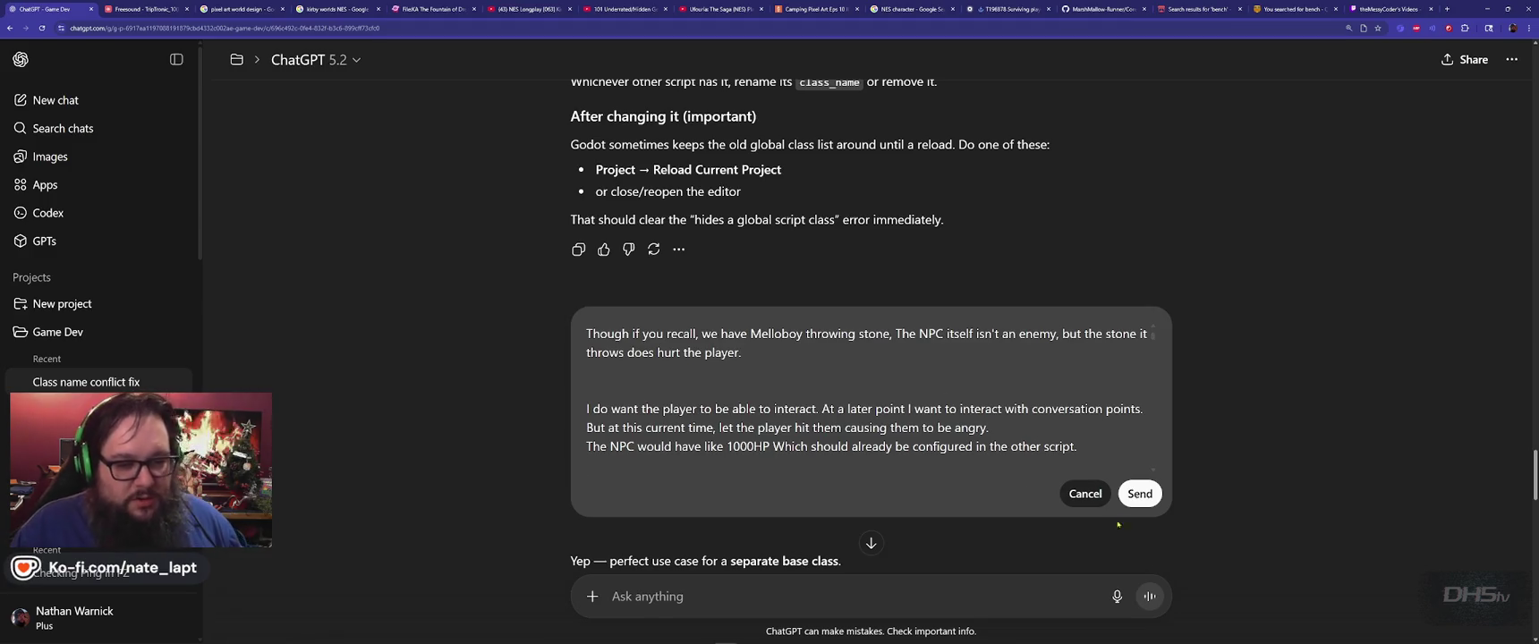
left_click(1143, 499)
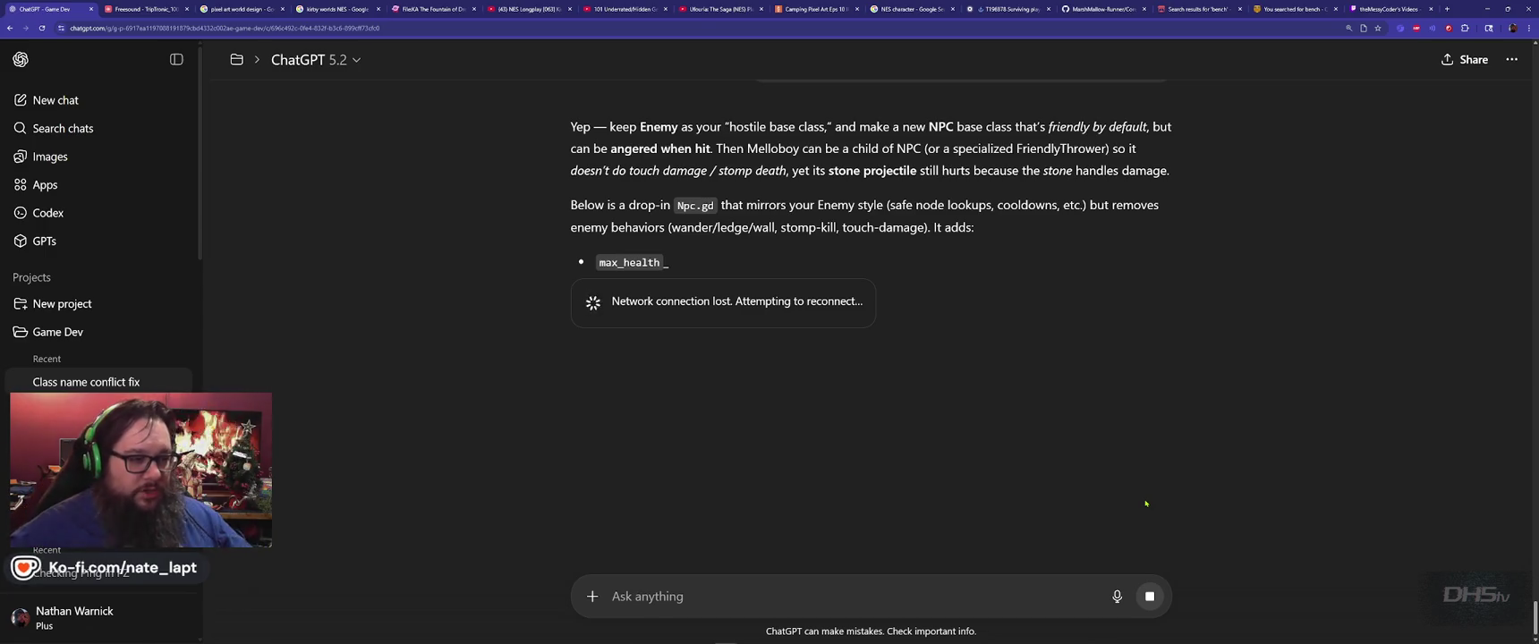
Step: Reload the chat after the connection error and regenerate the NPC base-class script reply
key("F5")
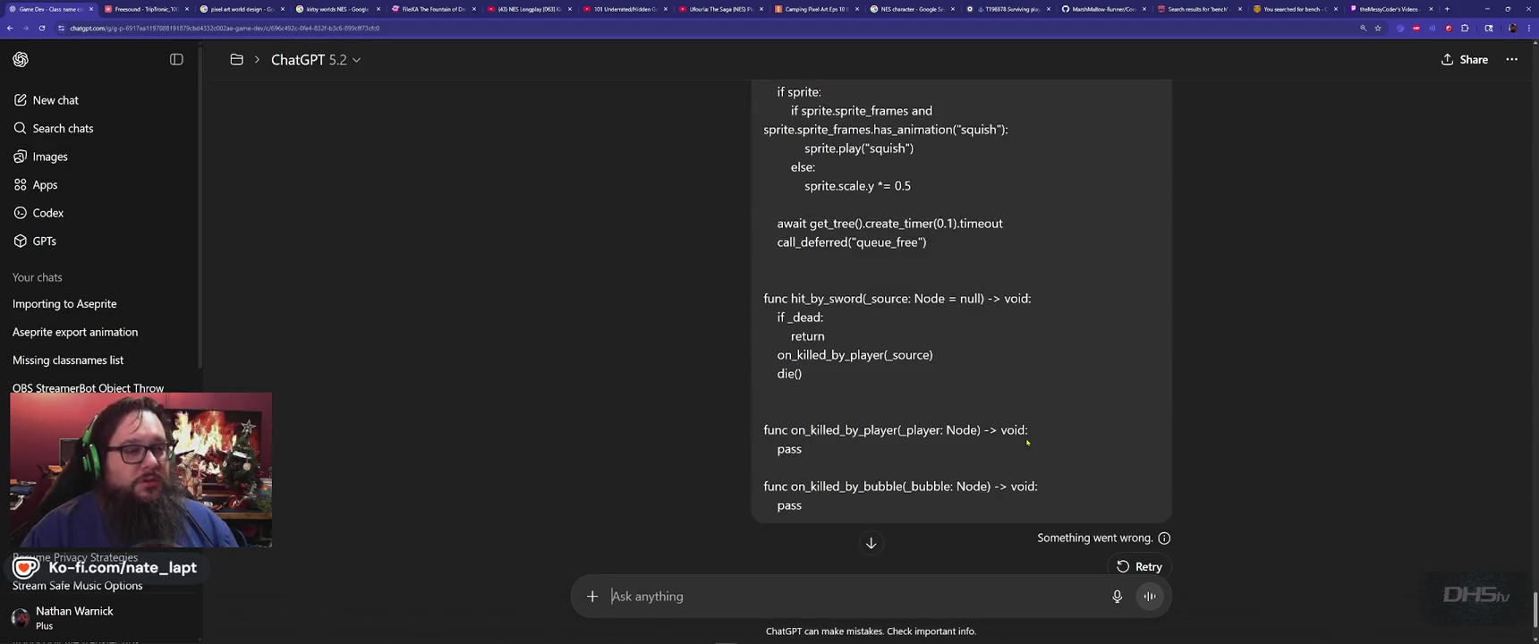
left_click(1148, 567)
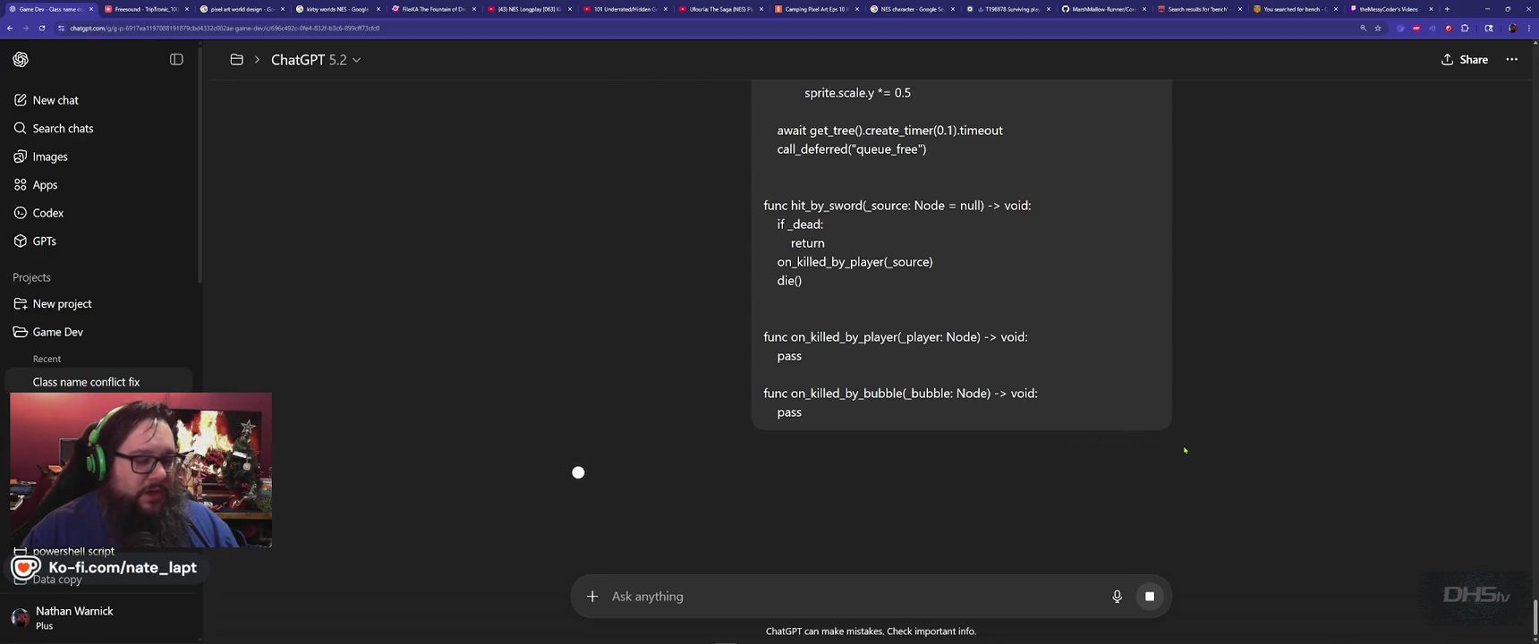
mouse_move(910, 417)
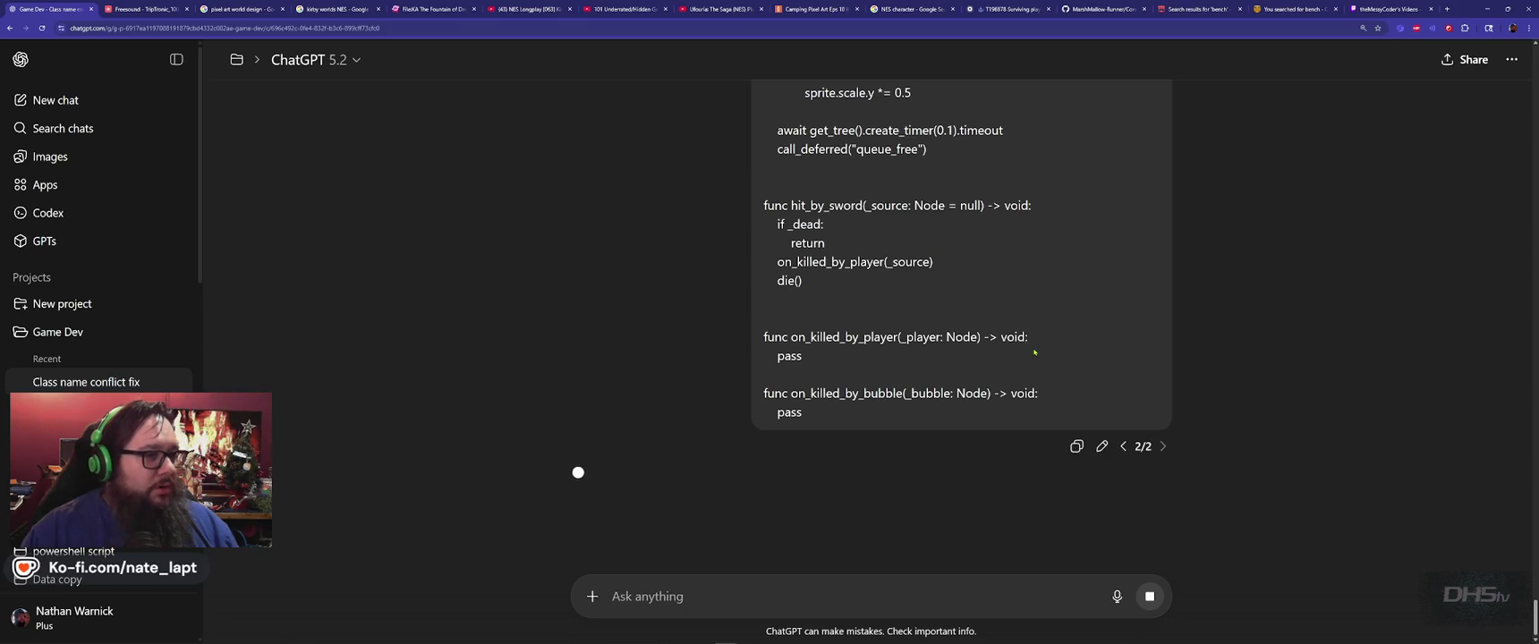
key("alt+Tab")
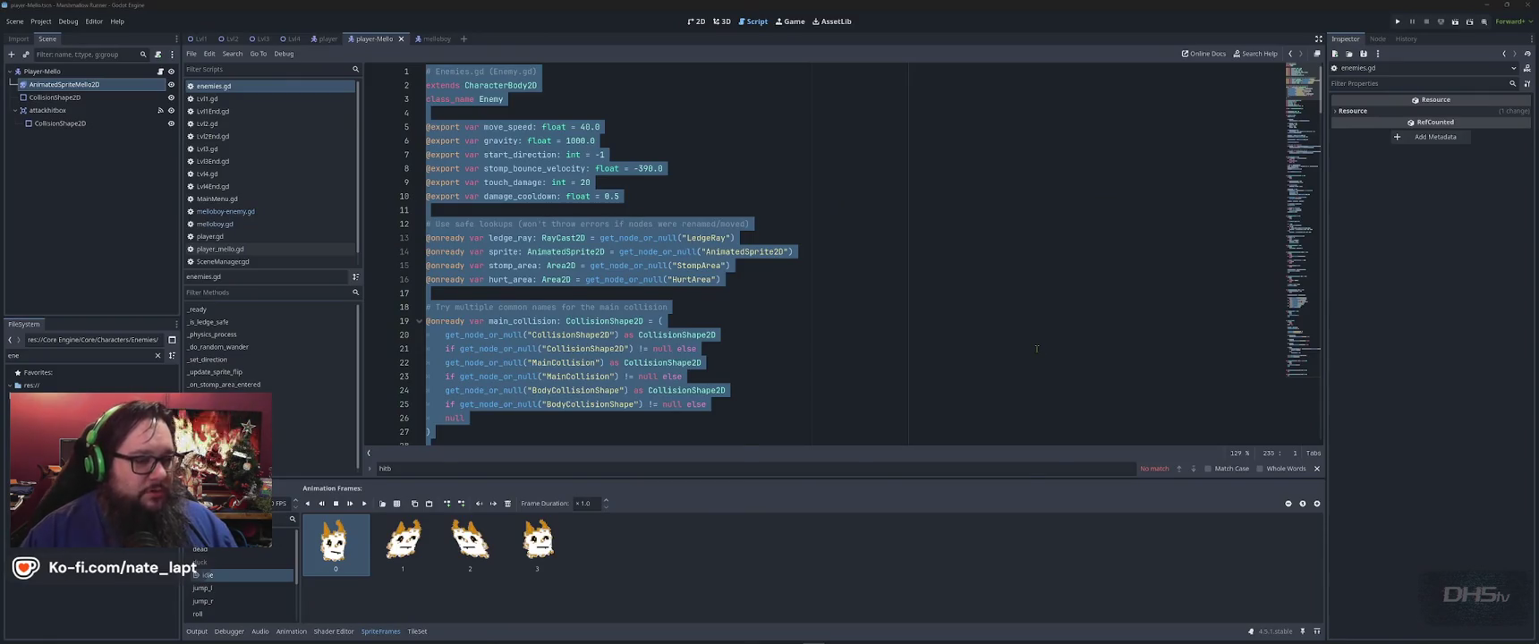
Step: Preview the iStock pixel tree sprite sheet and the Pixel plants and stones illustration
key("alt+Tab")
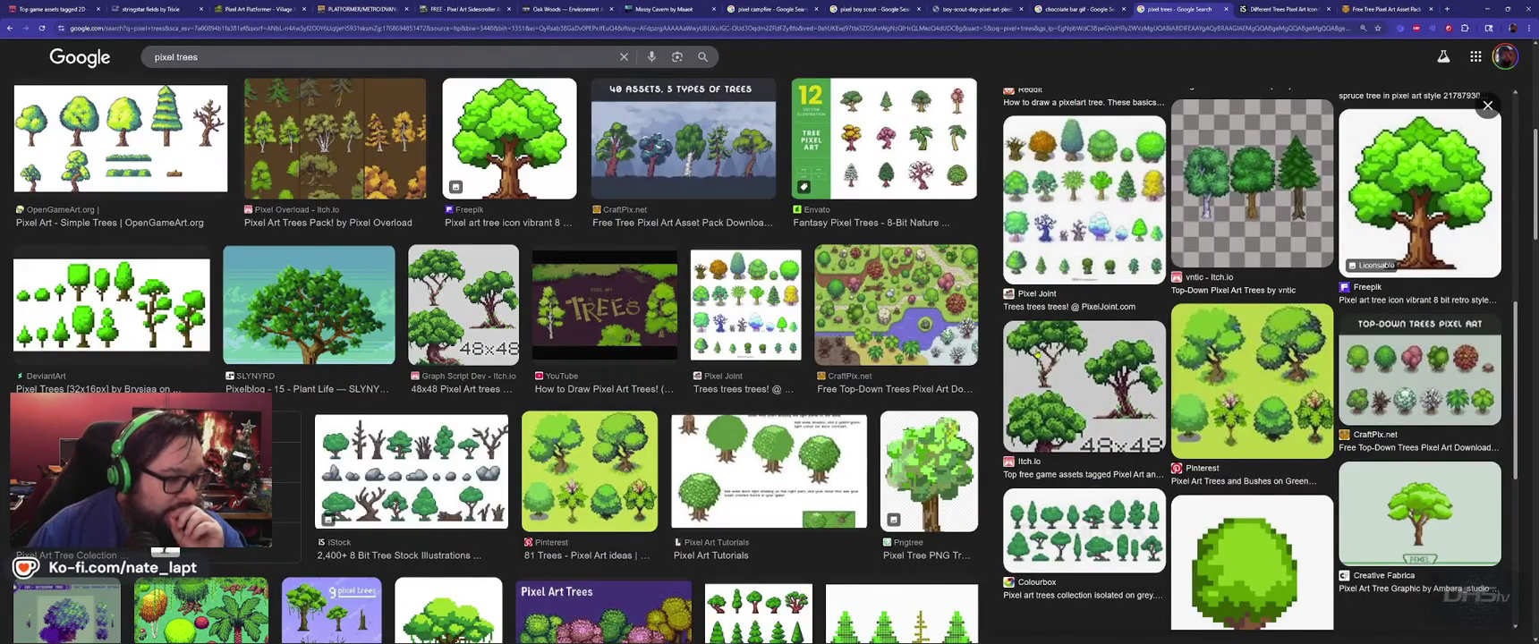
scroll(1259, 358, "down", 1)
left_click(375, 483)
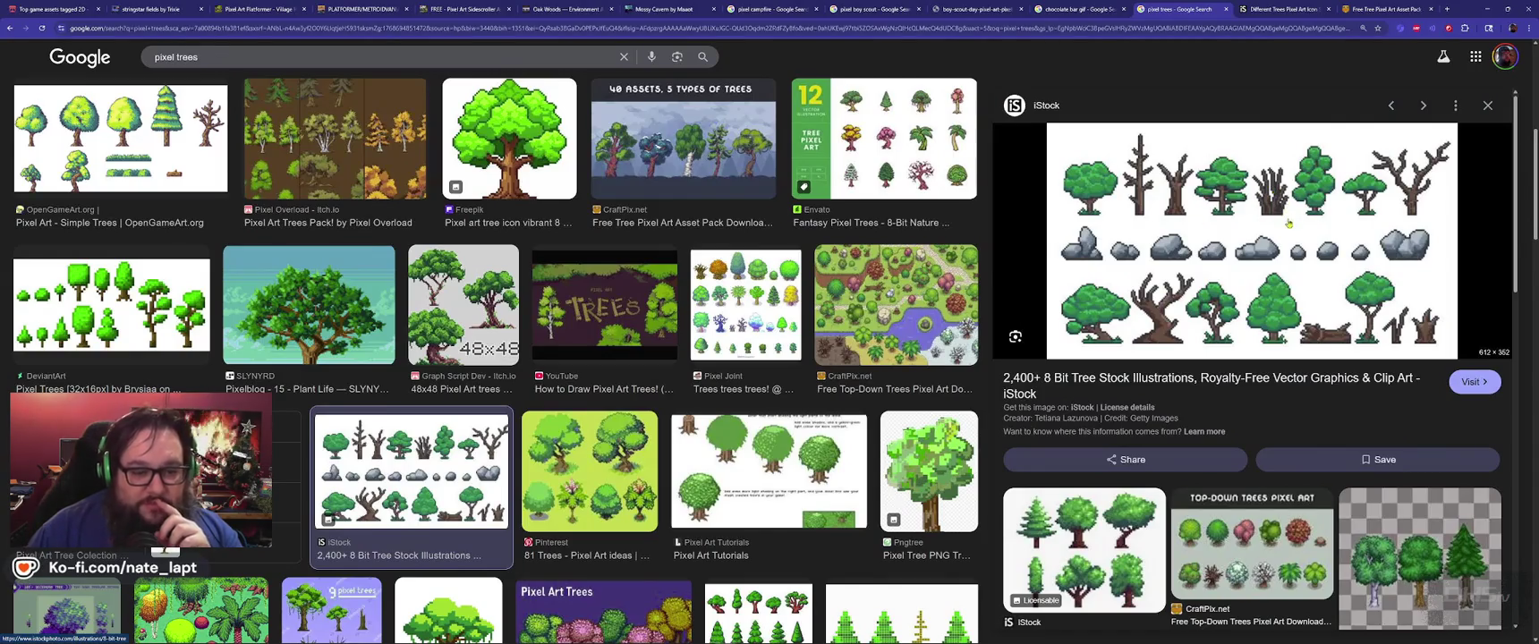
left_click(1289, 224)
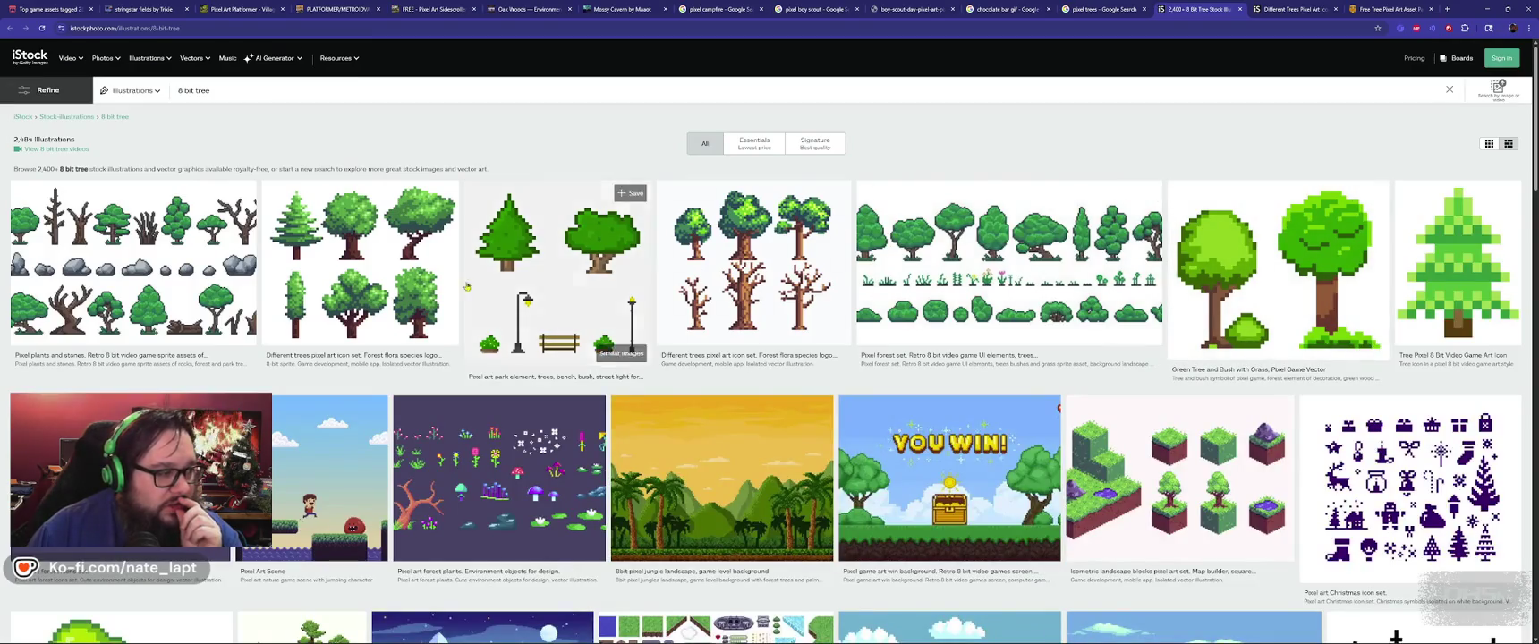
left_click(99, 276)
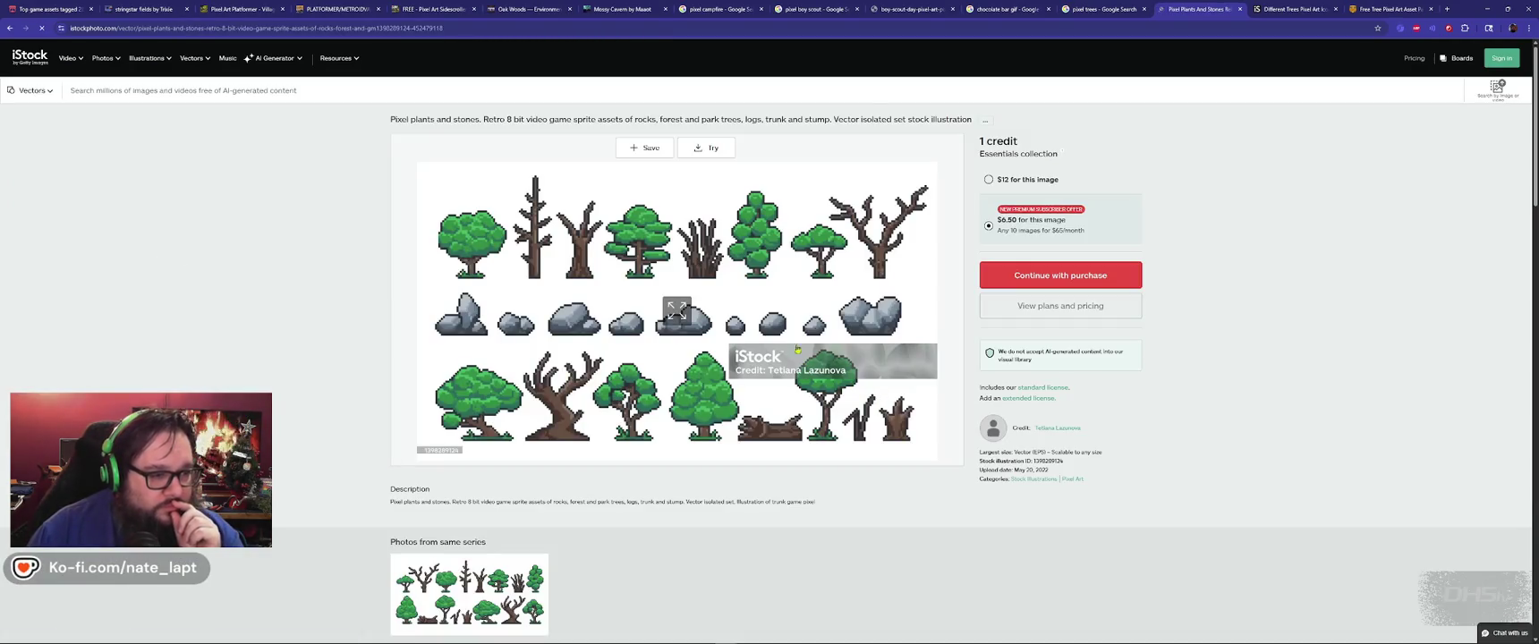
left_click(667, 312)
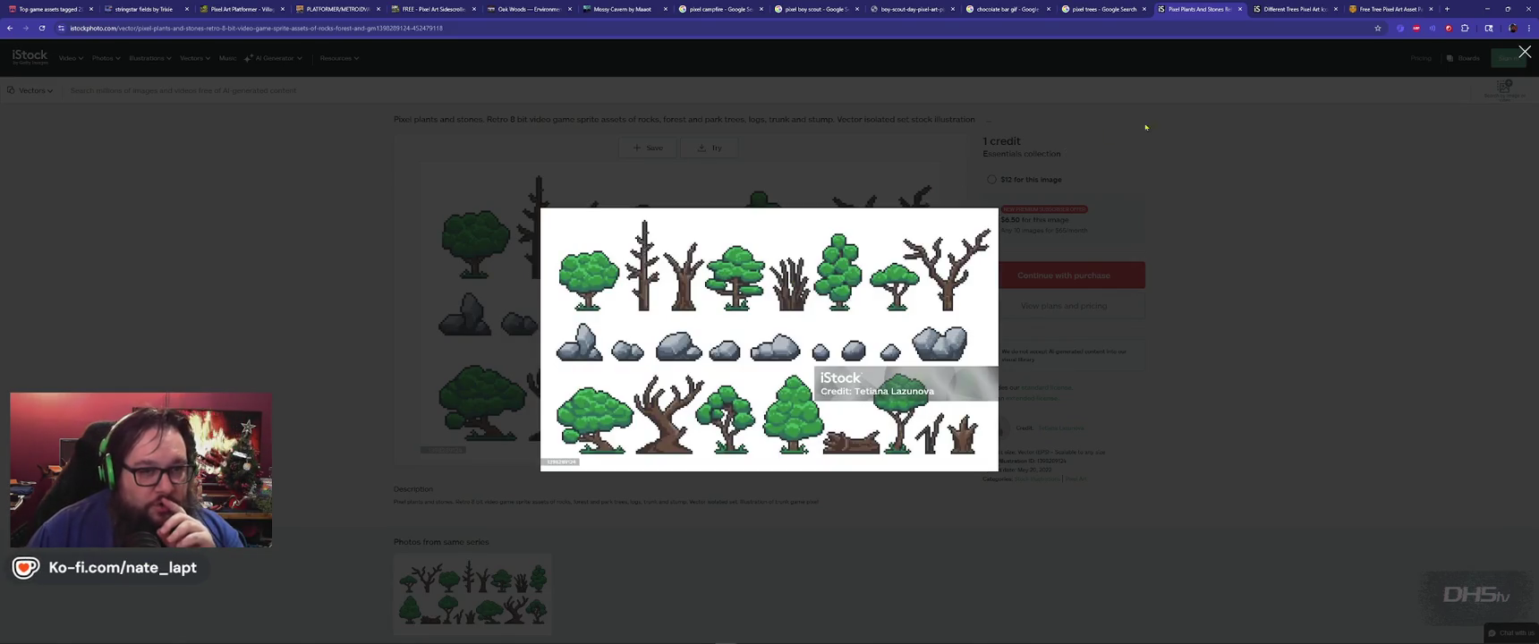
left_click(1105, 10)
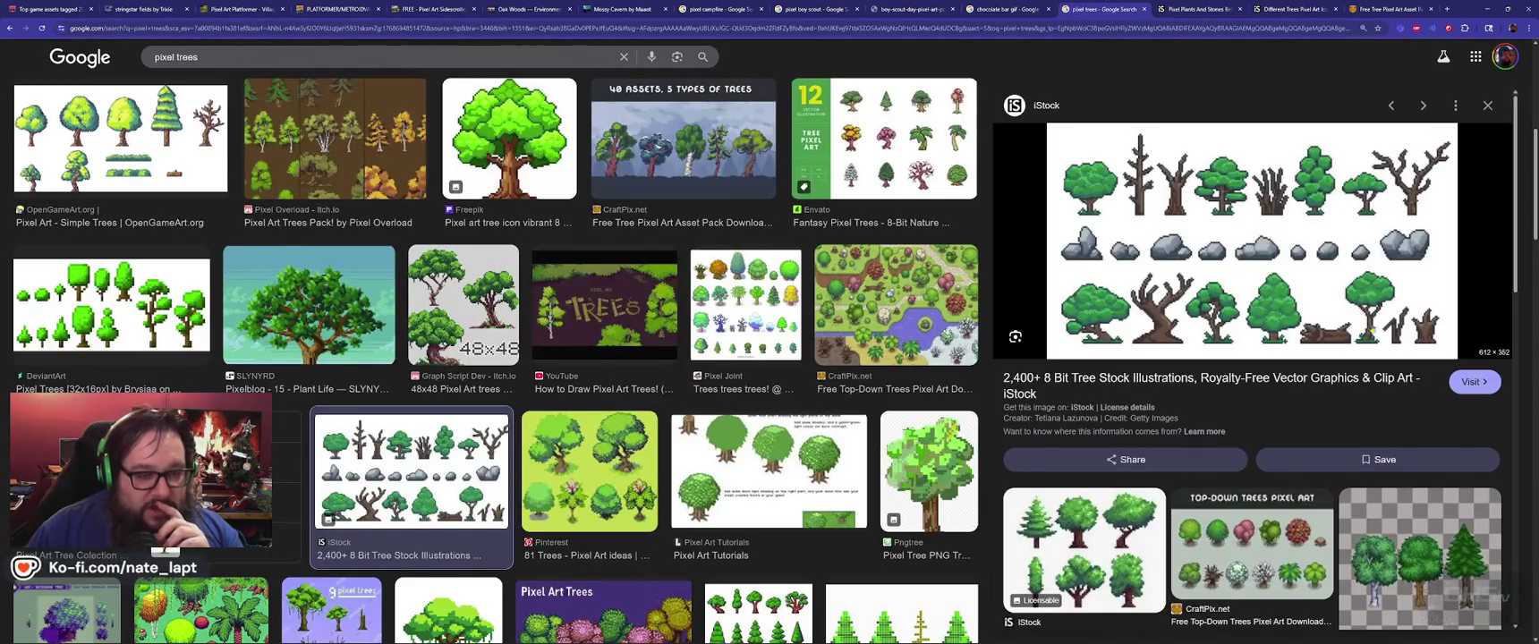
Step: Browse more tree results, then enlarge the plants and stones image again
scroll(1289, 295, "down", 2)
scroll(1311, 285, "down", 1)
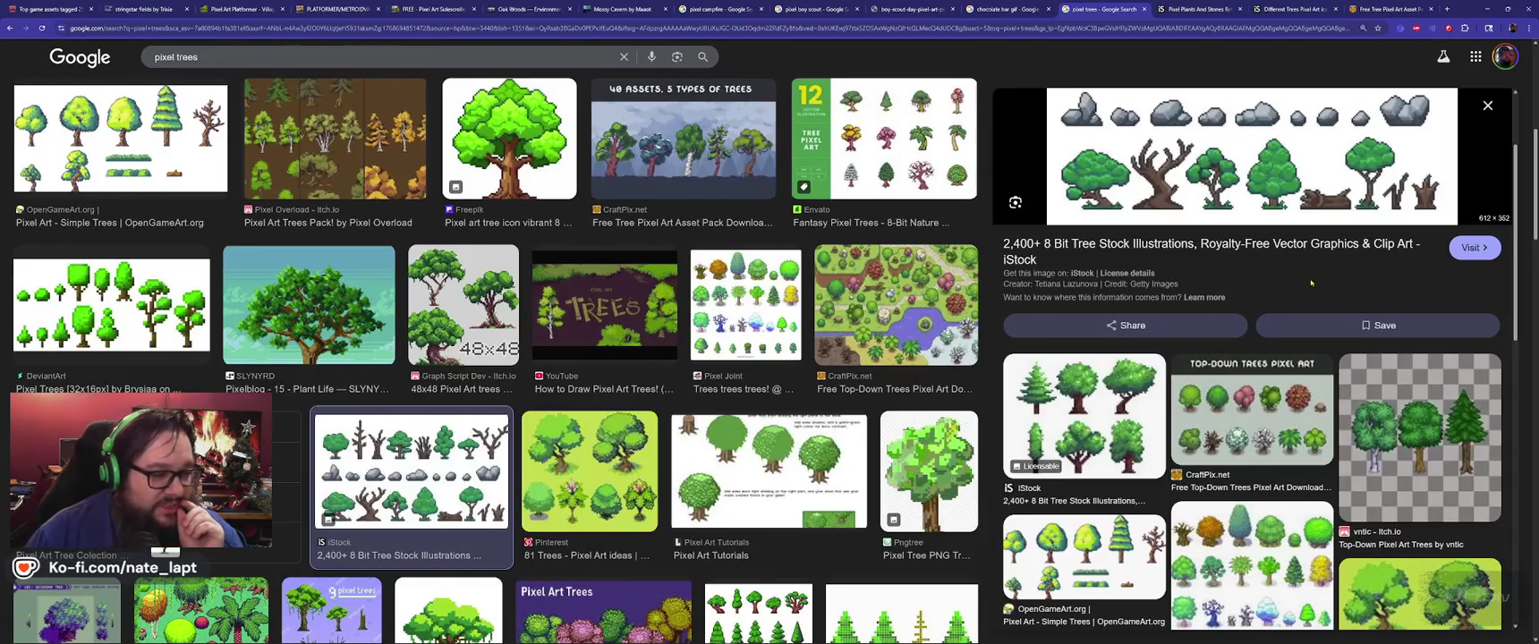
scroll(1311, 278, "down", 2)
scroll(1288, 250, "up", 1)
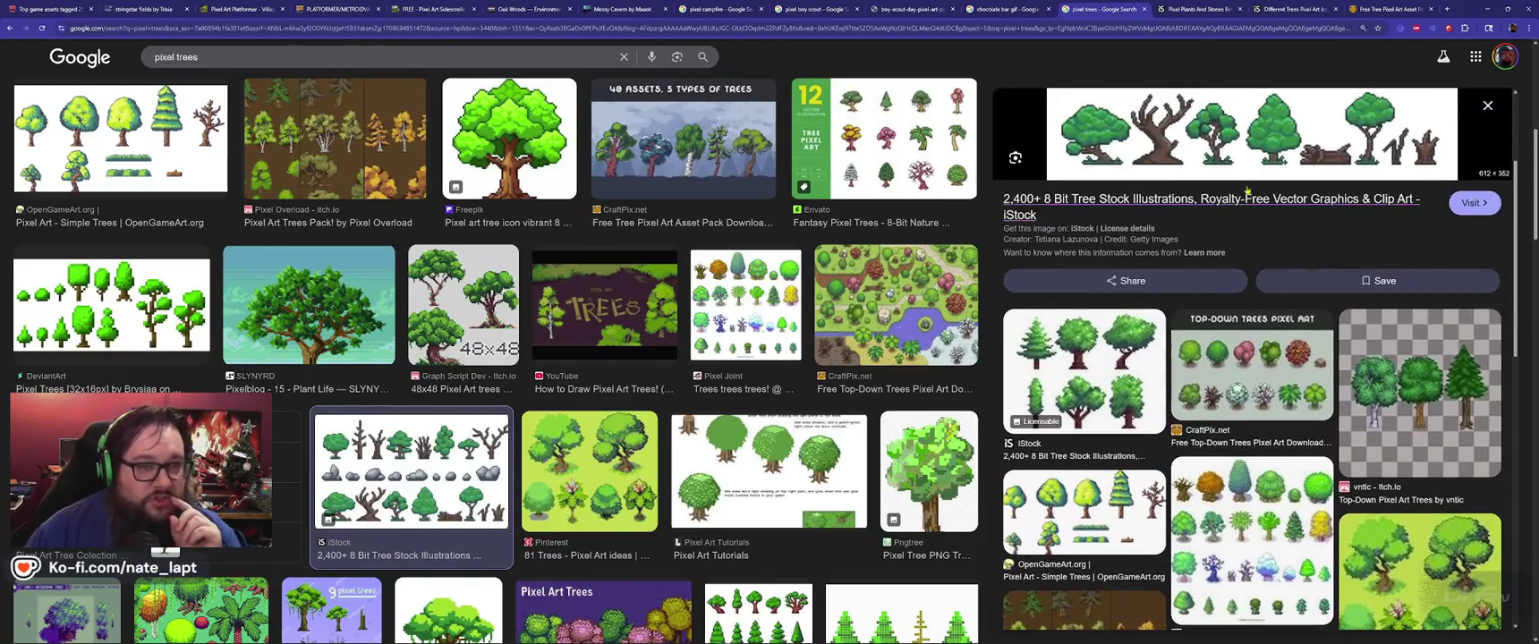
key("ctrl+Tab")
key("Escape")
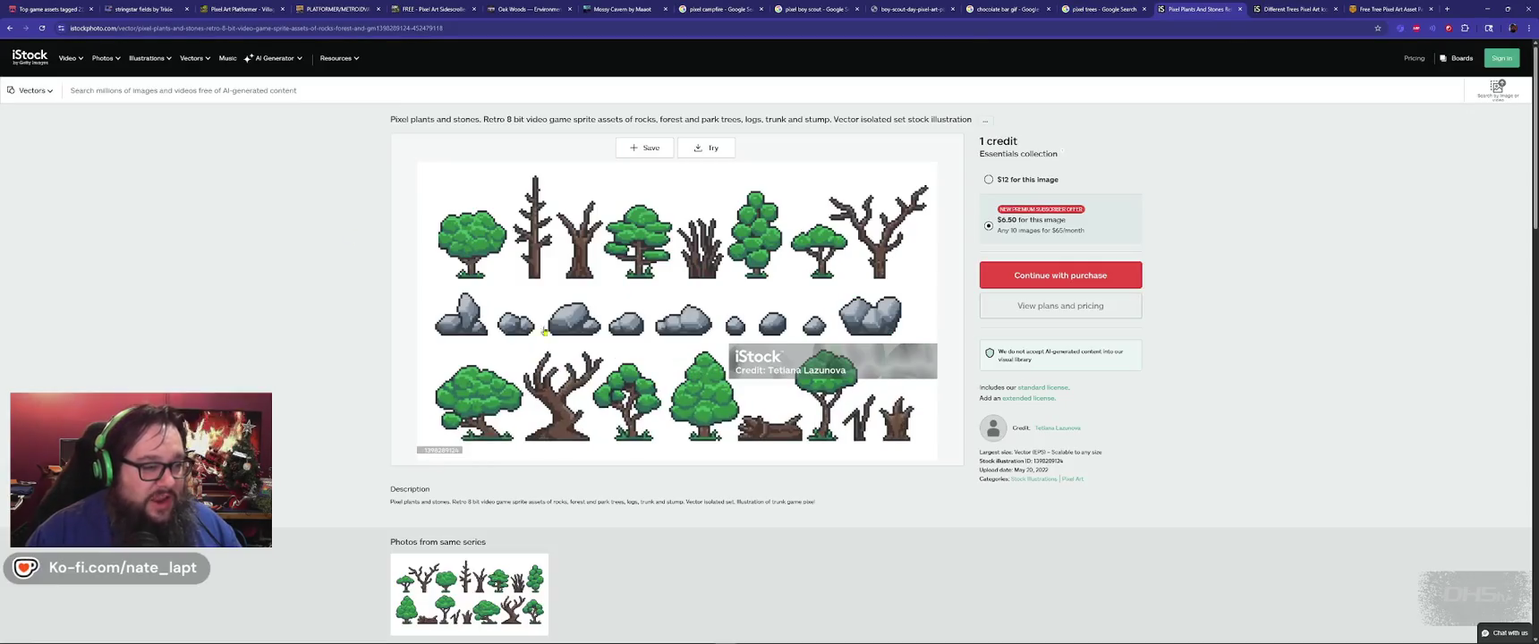
left_click(666, 322)
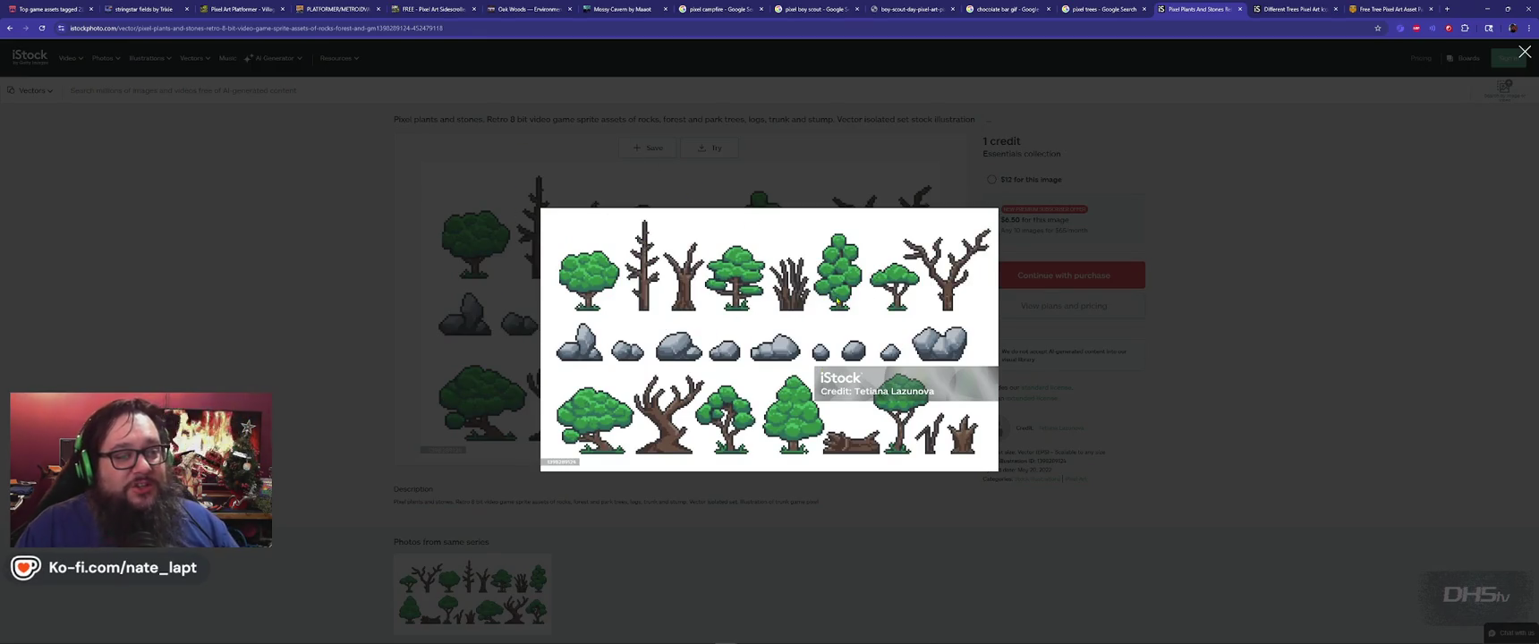
left_click(512, 291)
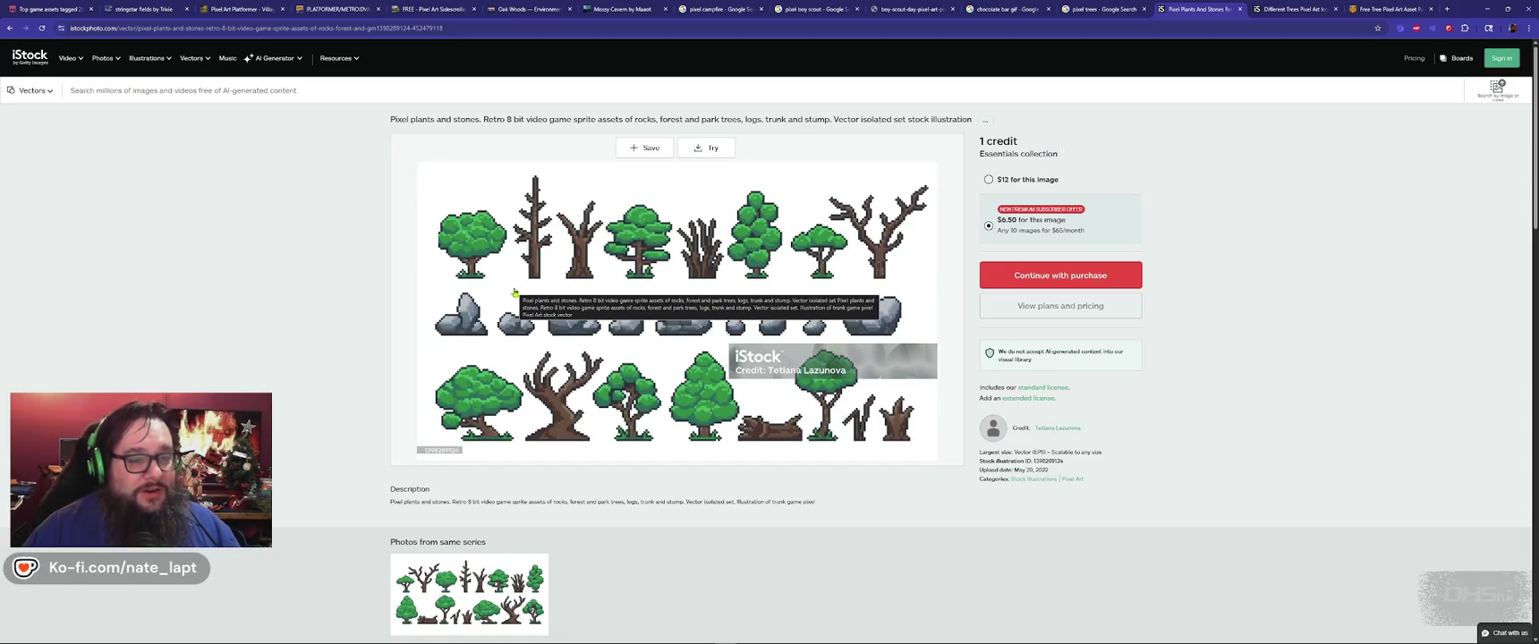
Step: Enlarge the CraftPix free tree pack sprite sheet, then bring back the ChatGPT conversation
key("ctrl+Tab")
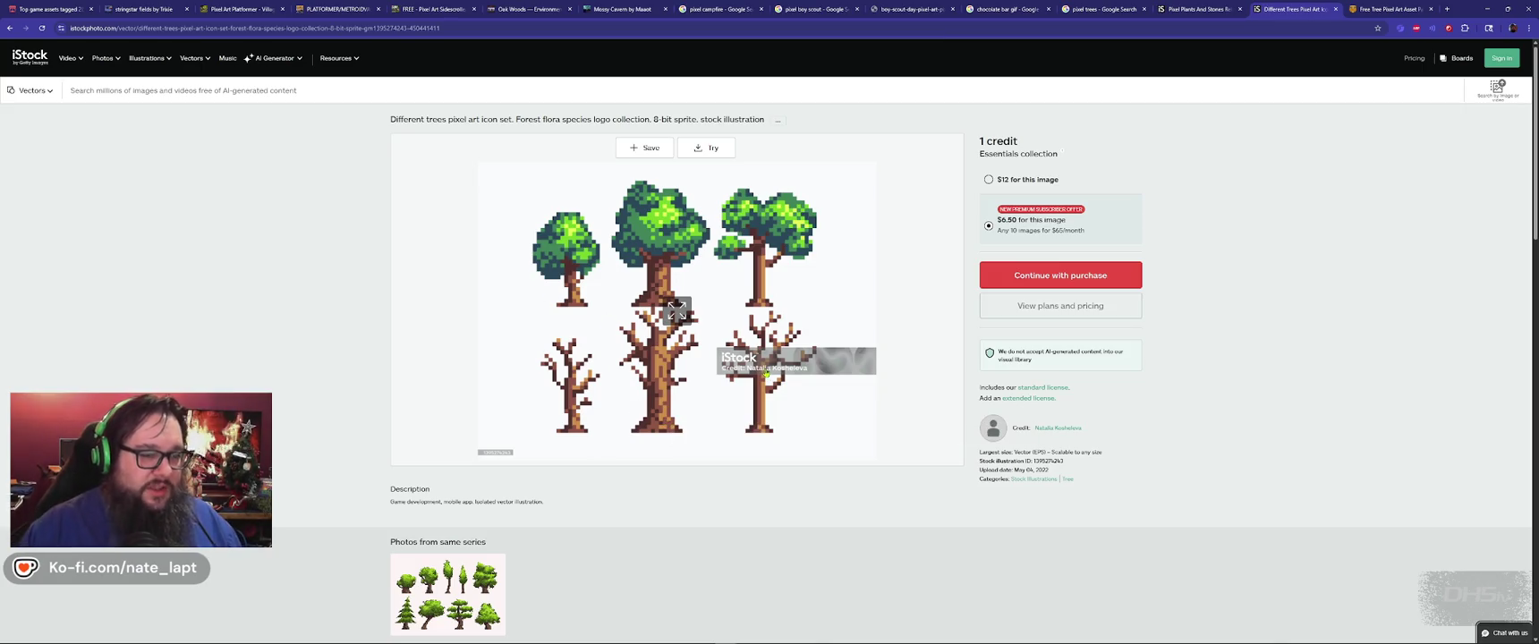
key("ctrl+Tab")
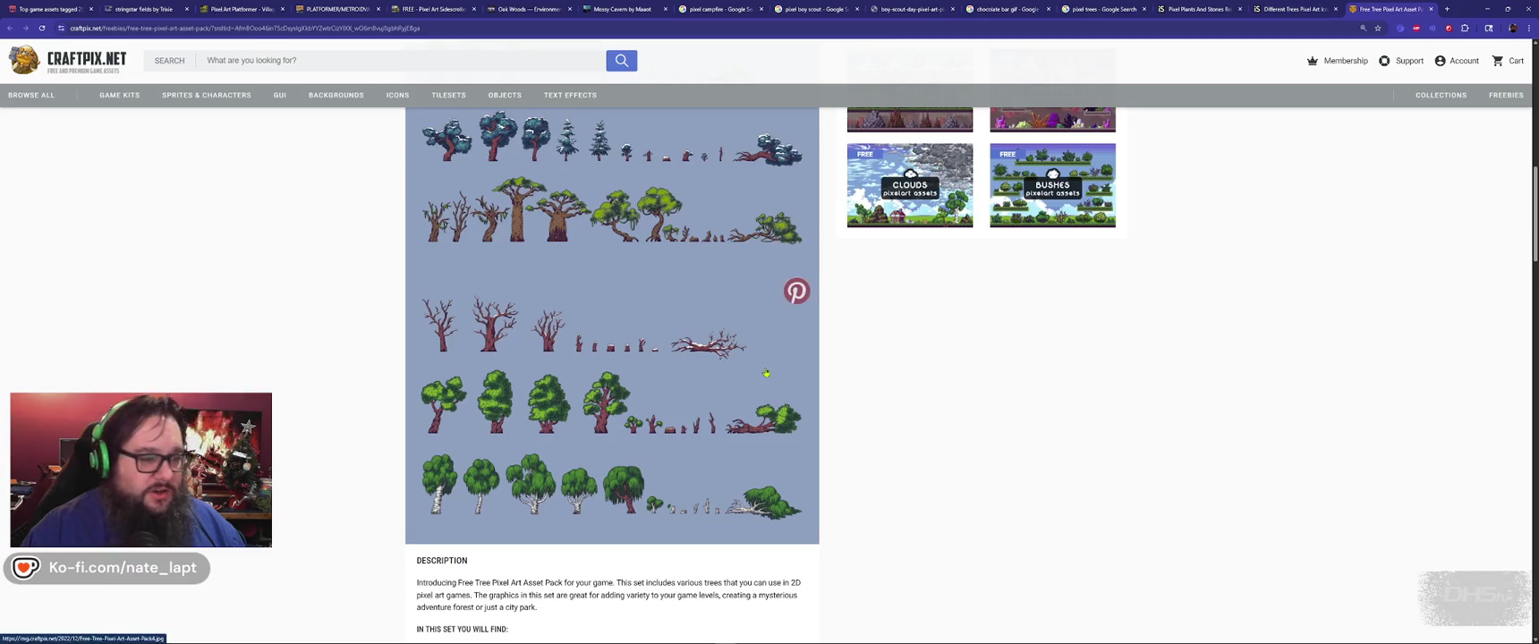
scroll(567, 323, "up", 1)
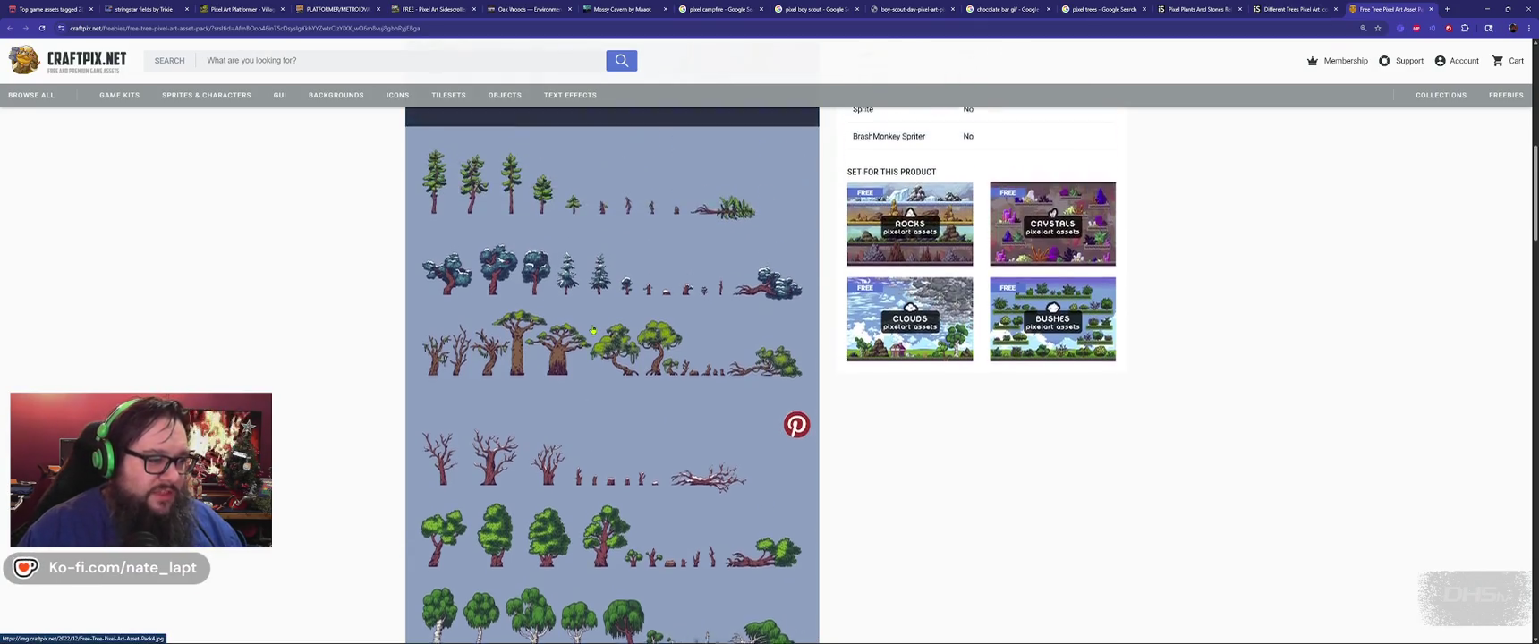
scroll(573, 325, "up", 1)
left_click(590, 328)
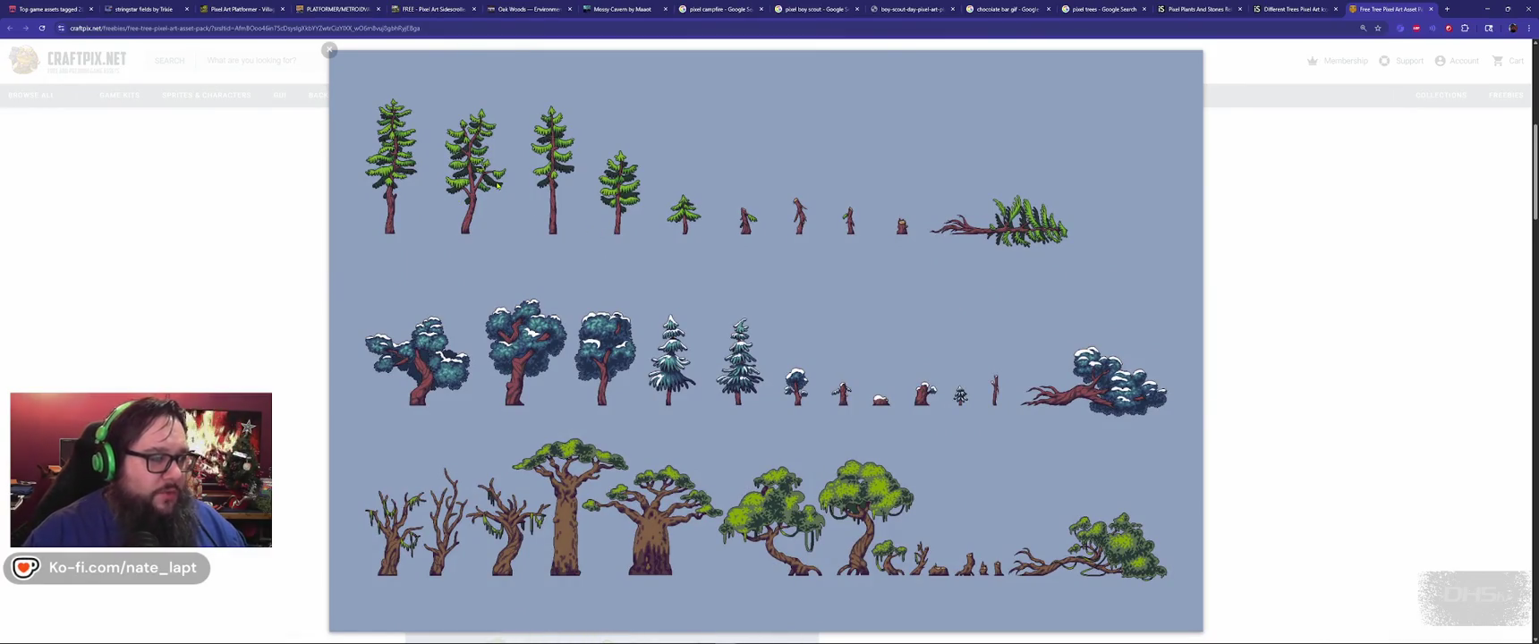
left_click(158, 282)
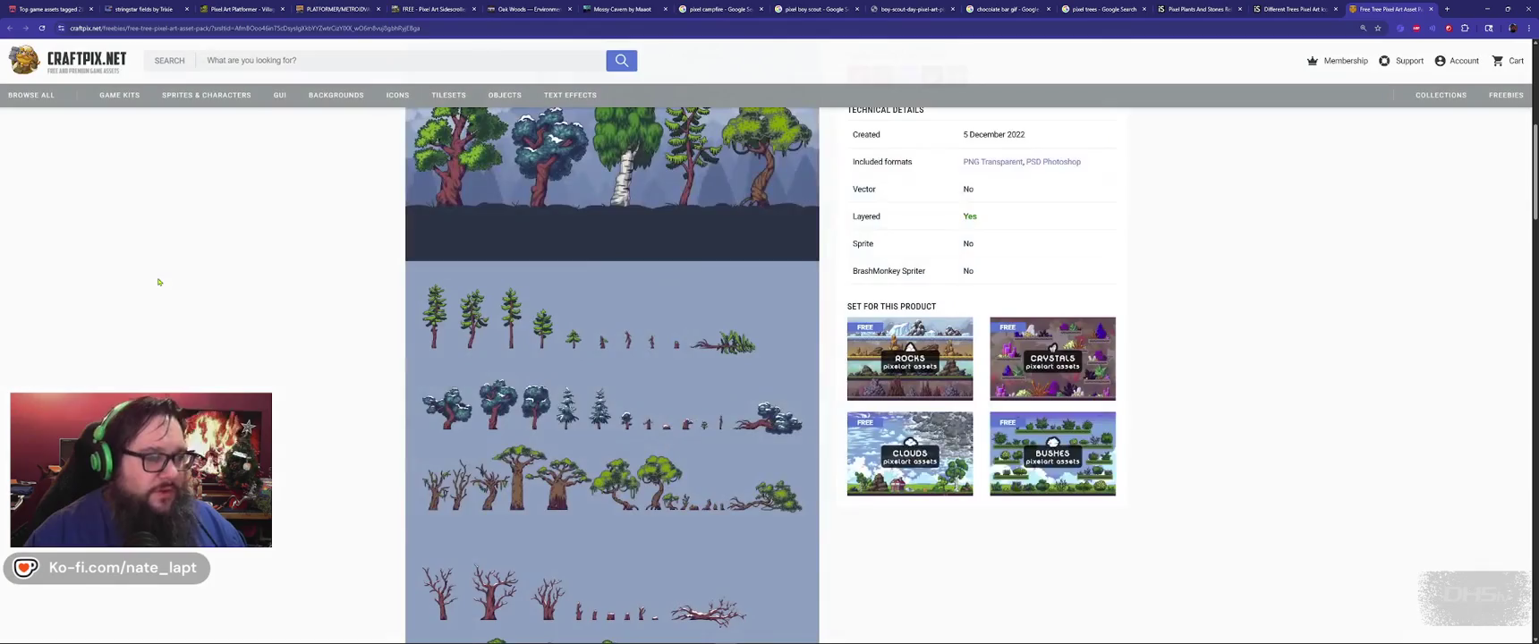
key("alt+Tab")
key("alt+Tab")
scroll(805, 358, "down", 1)
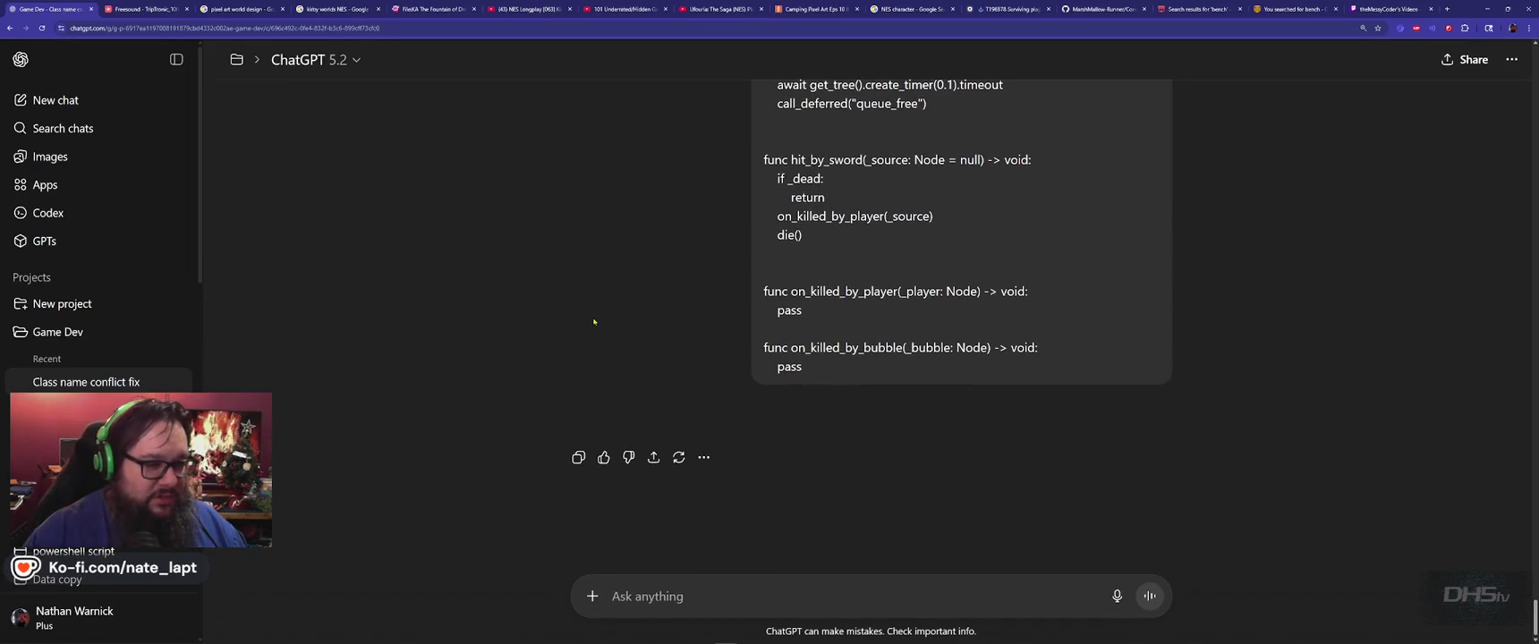
Step: Scroll back up to reread the friendly NPC request and its code answer
scroll(961, 421, "up", 5)
scroll(962, 420, "up", 5)
scroll(958, 417, "up", 5)
scroll(958, 417, "up", 5)
scroll(958, 417, "up", 5)
scroll(958, 416, "up", 5)
scroll(960, 419, "up", 5)
scroll(960, 419, "up", 2)
scroll(960, 419, "down", 1)
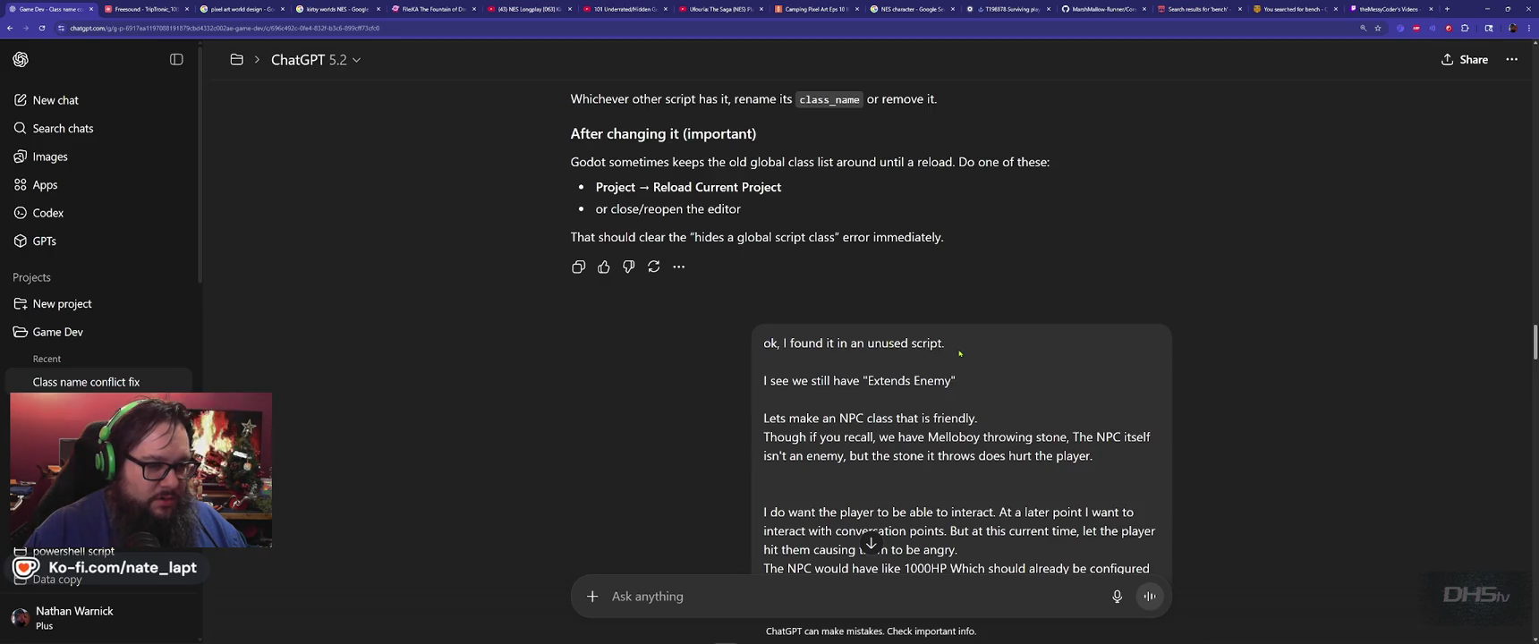
scroll(959, 353, "down", 10)
scroll(962, 336, "up", 5)
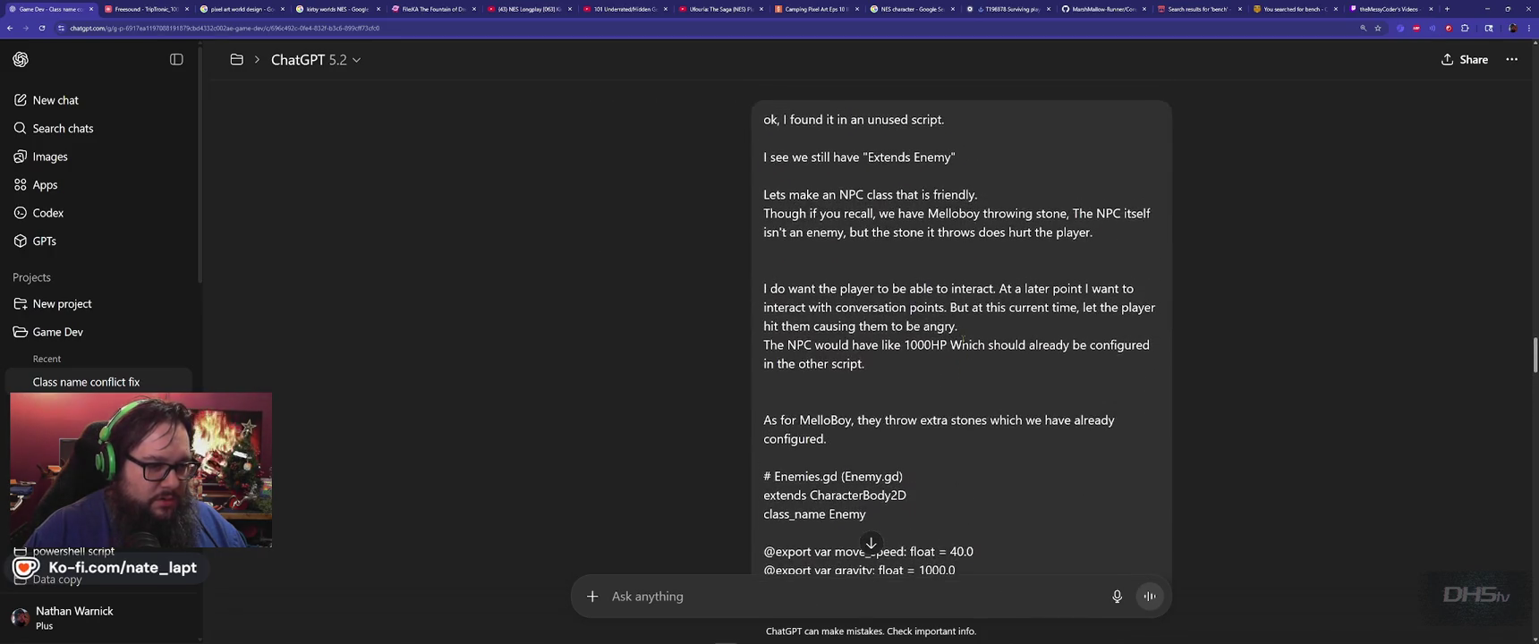
scroll(963, 338, "down", 10)
scroll(962, 338, "down", 10)
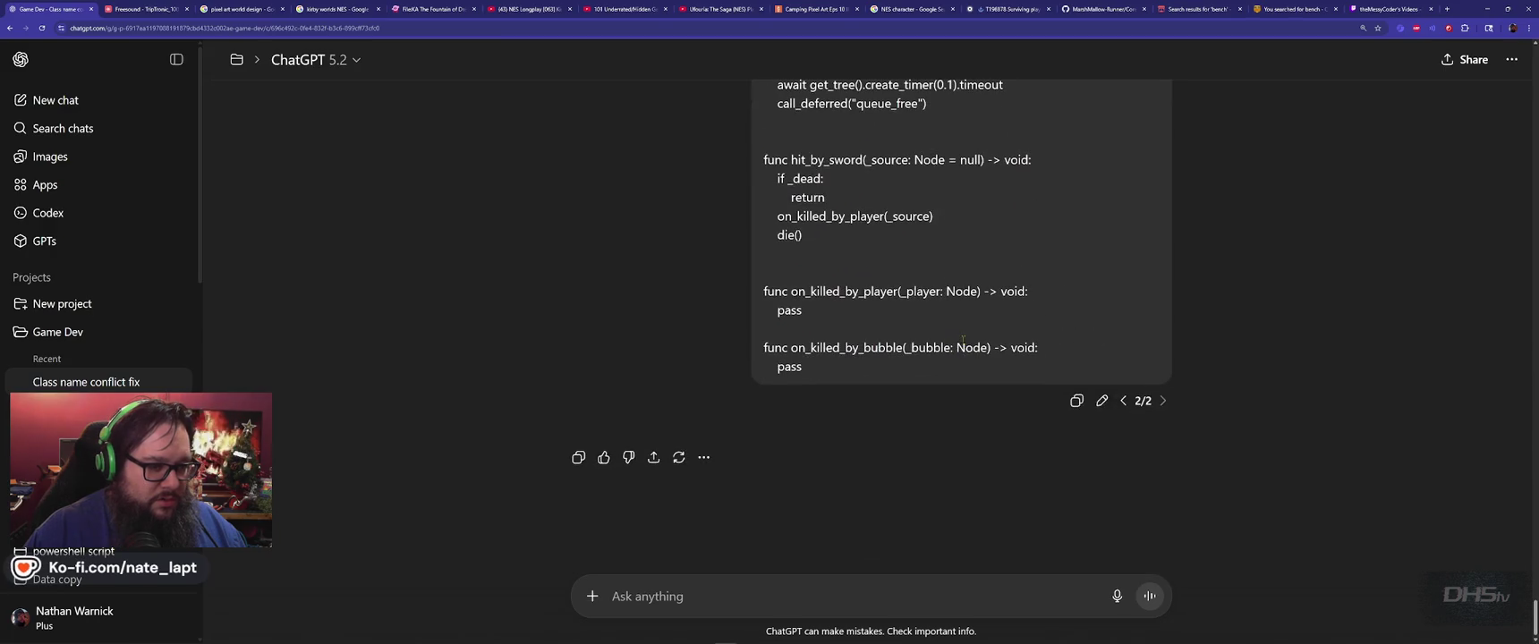
Step: Regenerate the NPC code answer with Try again to start version 2/2
left_click(704, 458)
left_click(703, 460)
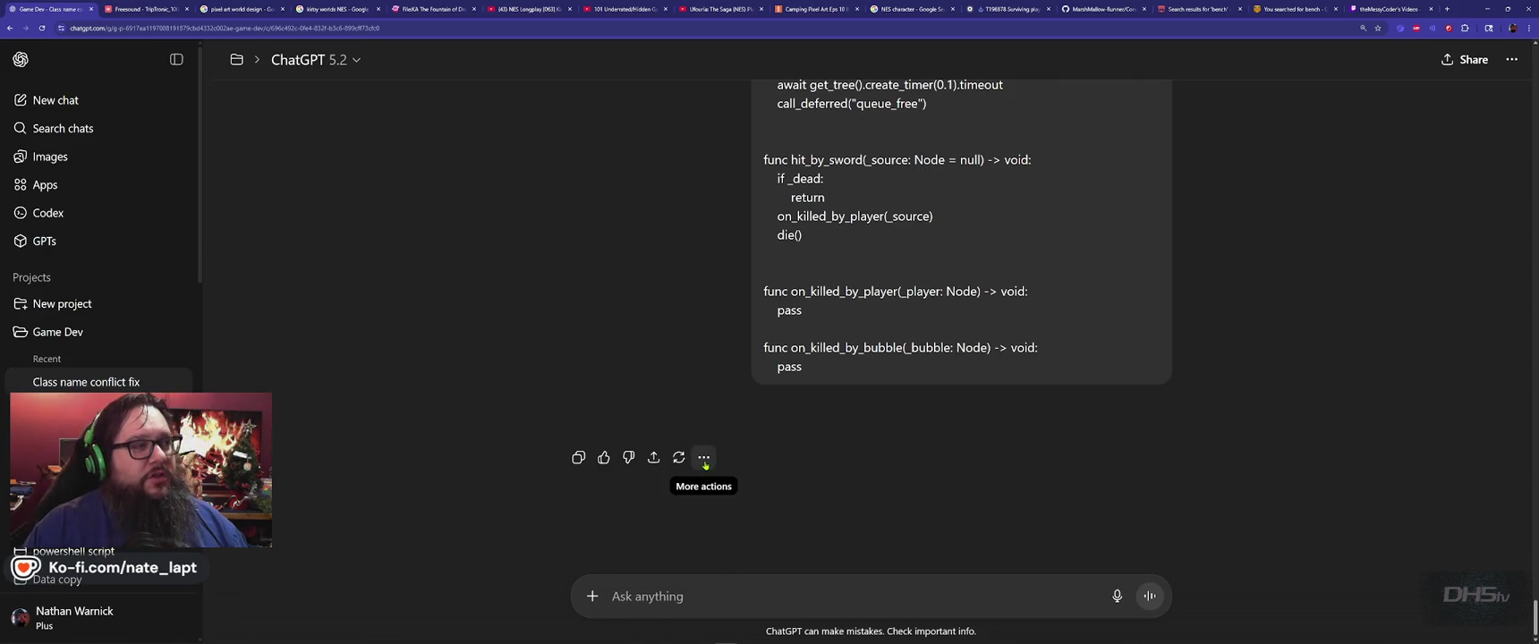
left_click(678, 457)
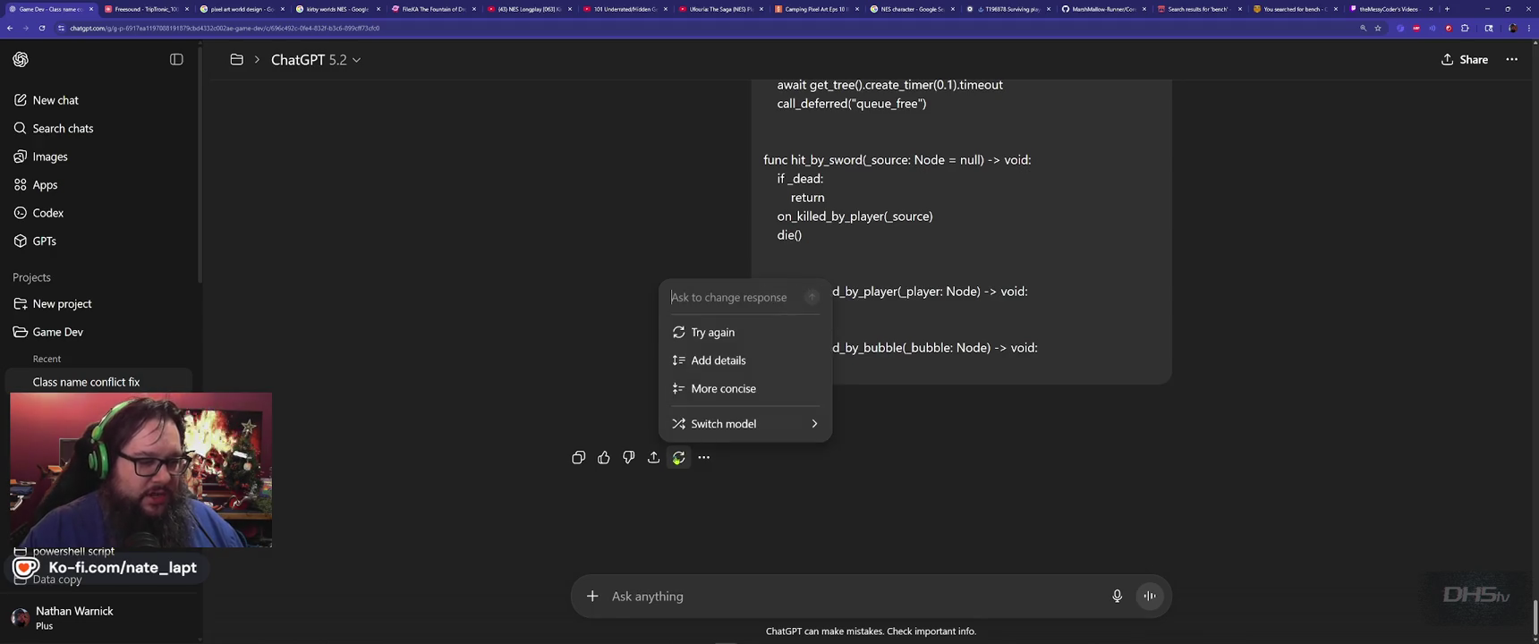
left_click(707, 332)
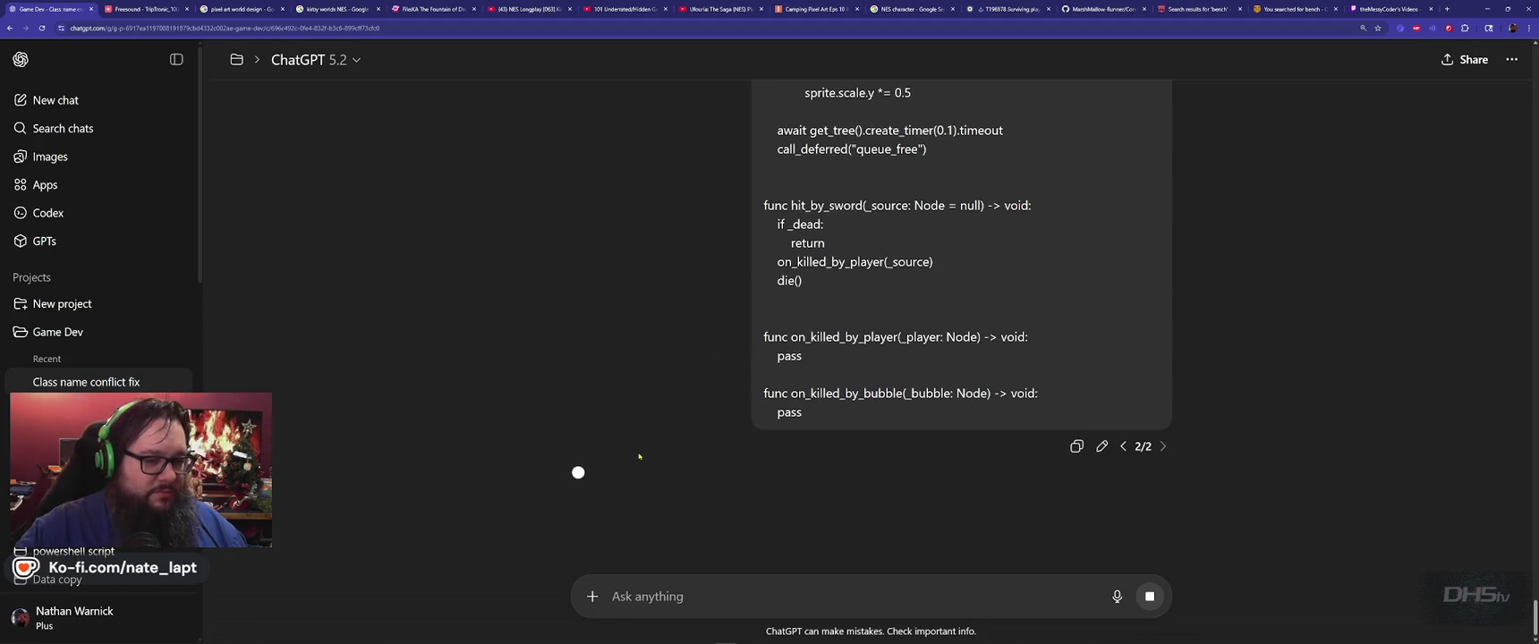
key("alt+Tab")
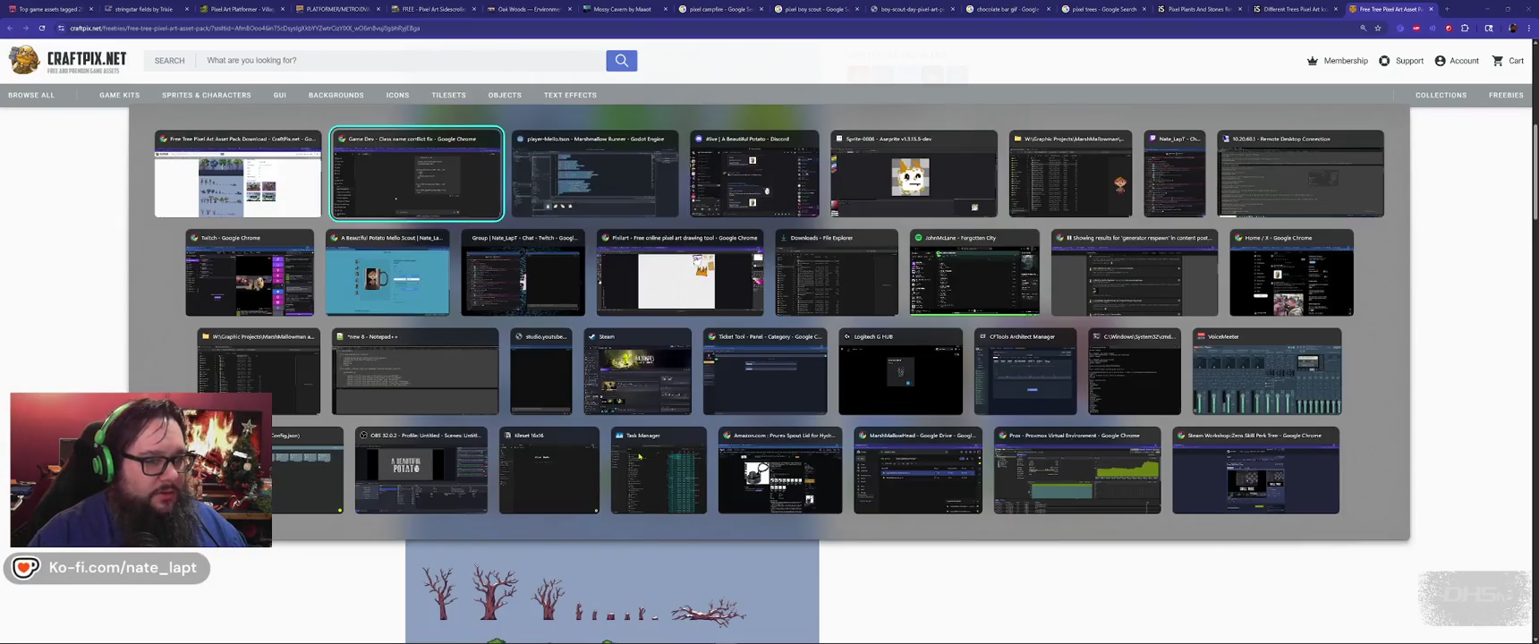
Step: Show the Lvl1 scene in Godot's 2D view and select the Tree1 sprite beside the tent
key("alt+Tab")
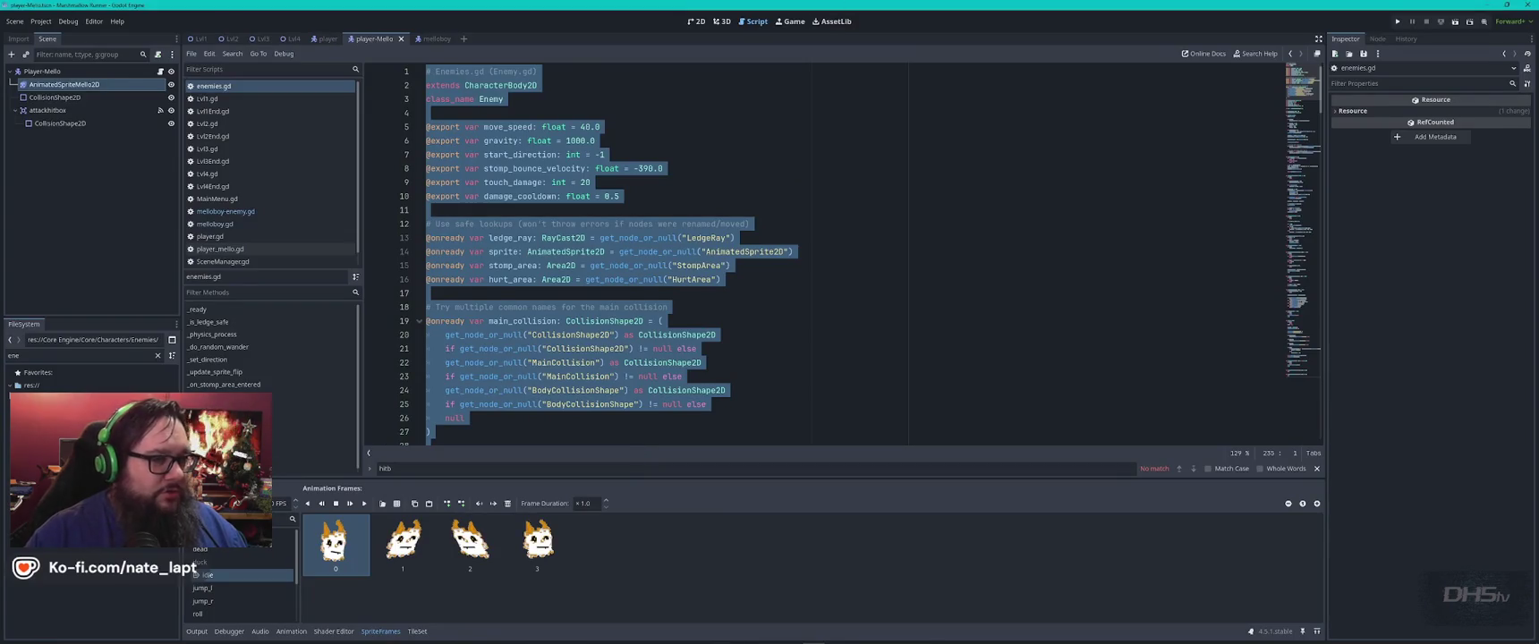
left_click(199, 39)
left_click(696, 20)
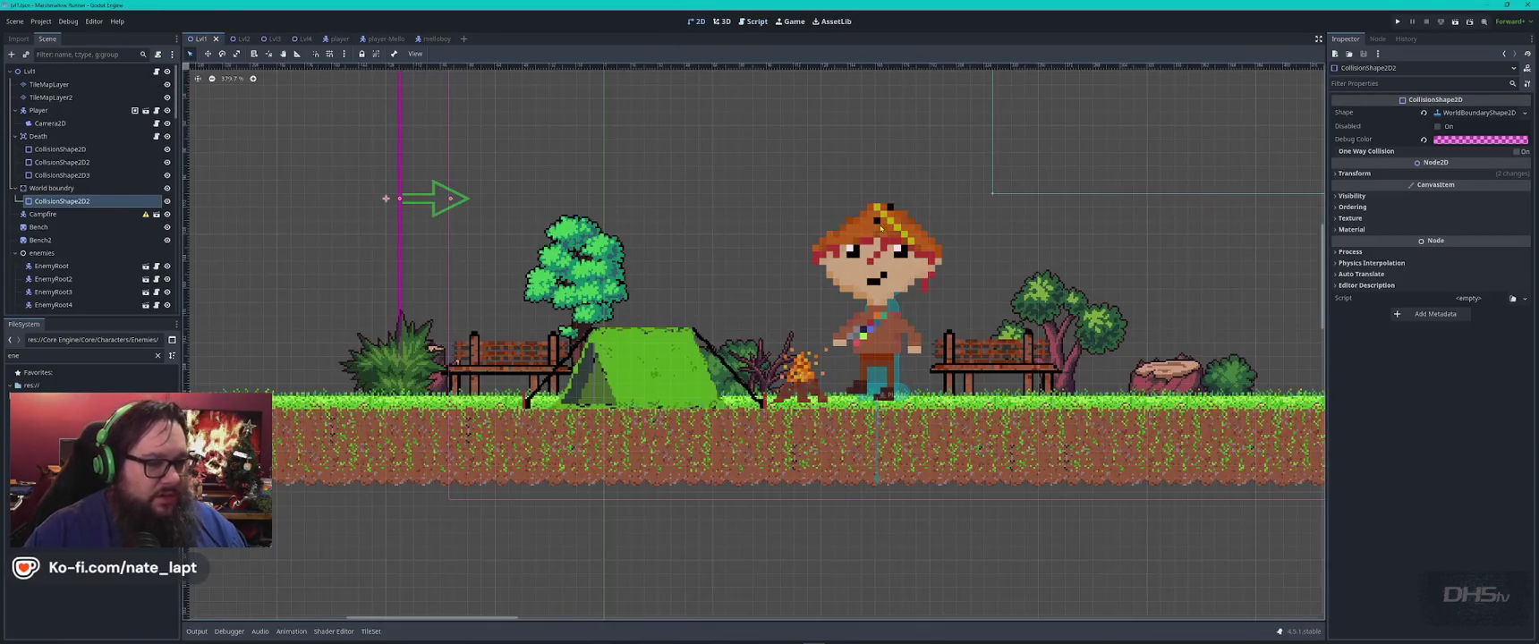
left_click(576, 268)
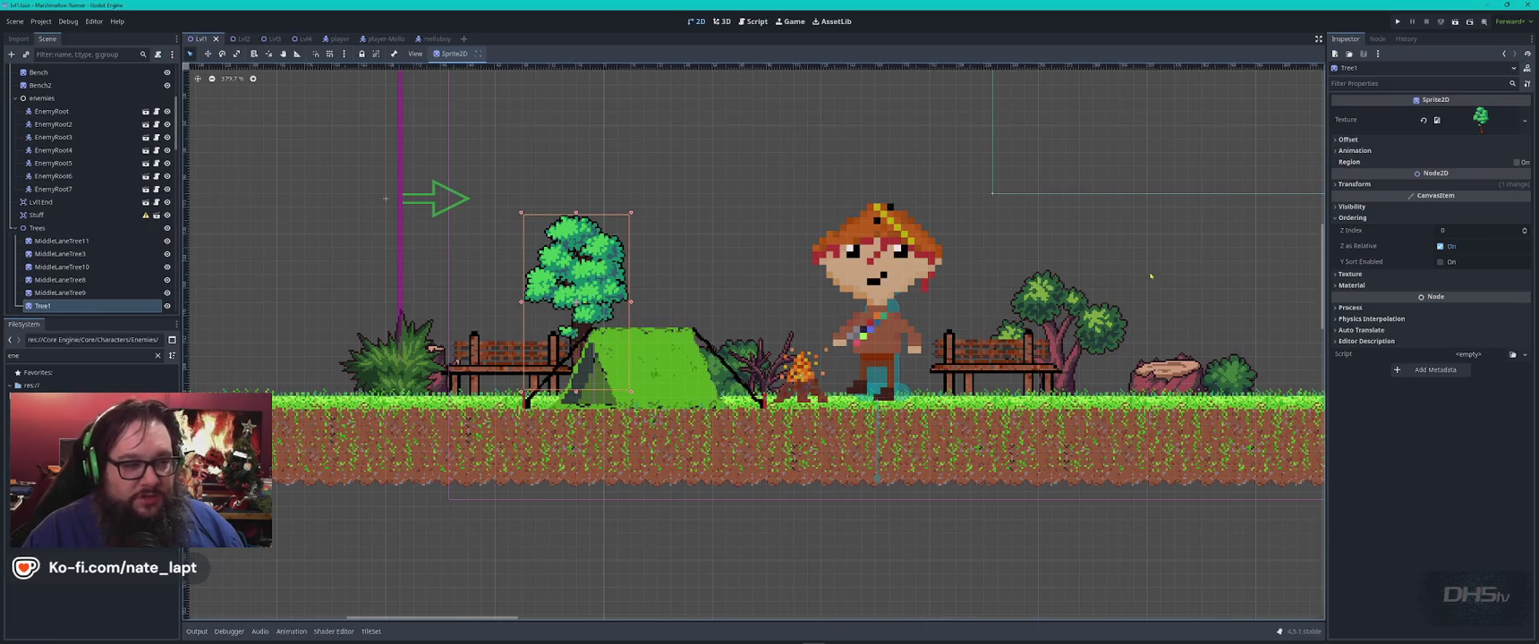
Step: Pan across the level to survey all the placed pixel-art tree sprites
scroll(1157, 265, "down", 3)
scroll(1156, 265, "right", 5)
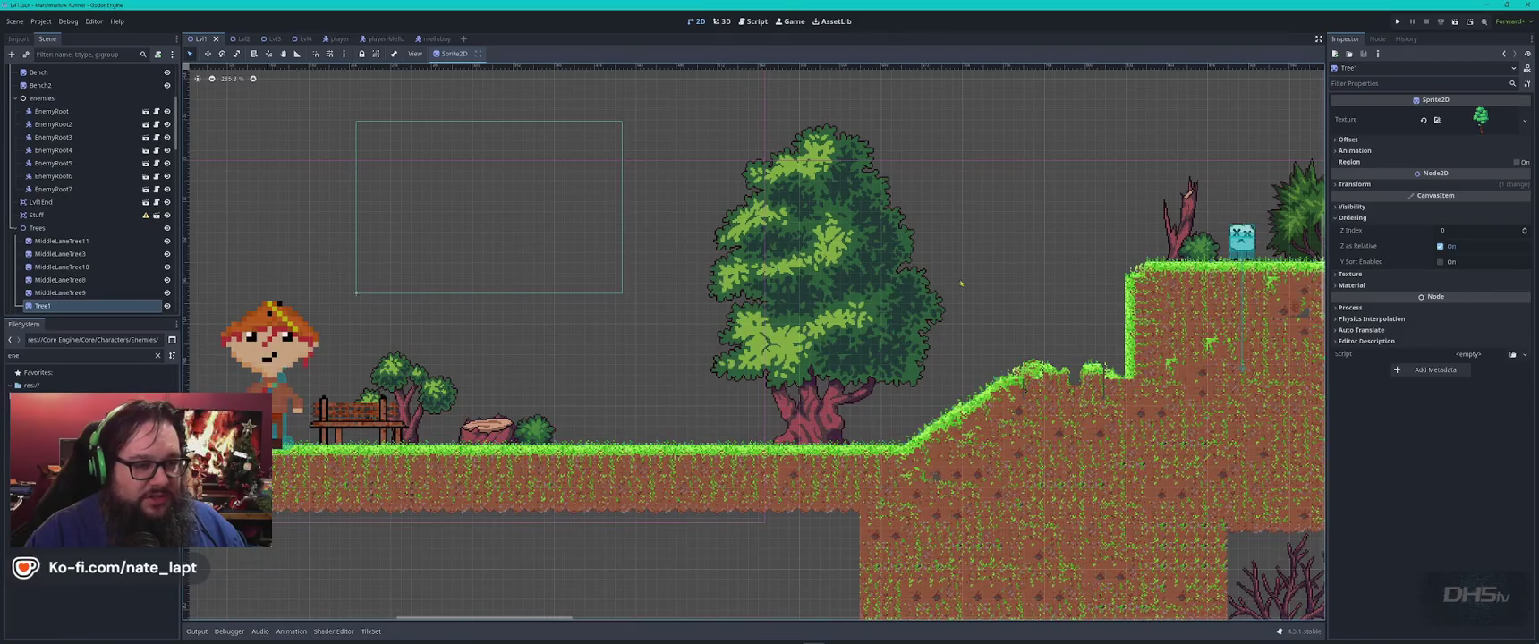
scroll(1030, 230, "right", 5)
scroll(895, 260, "right", 5)
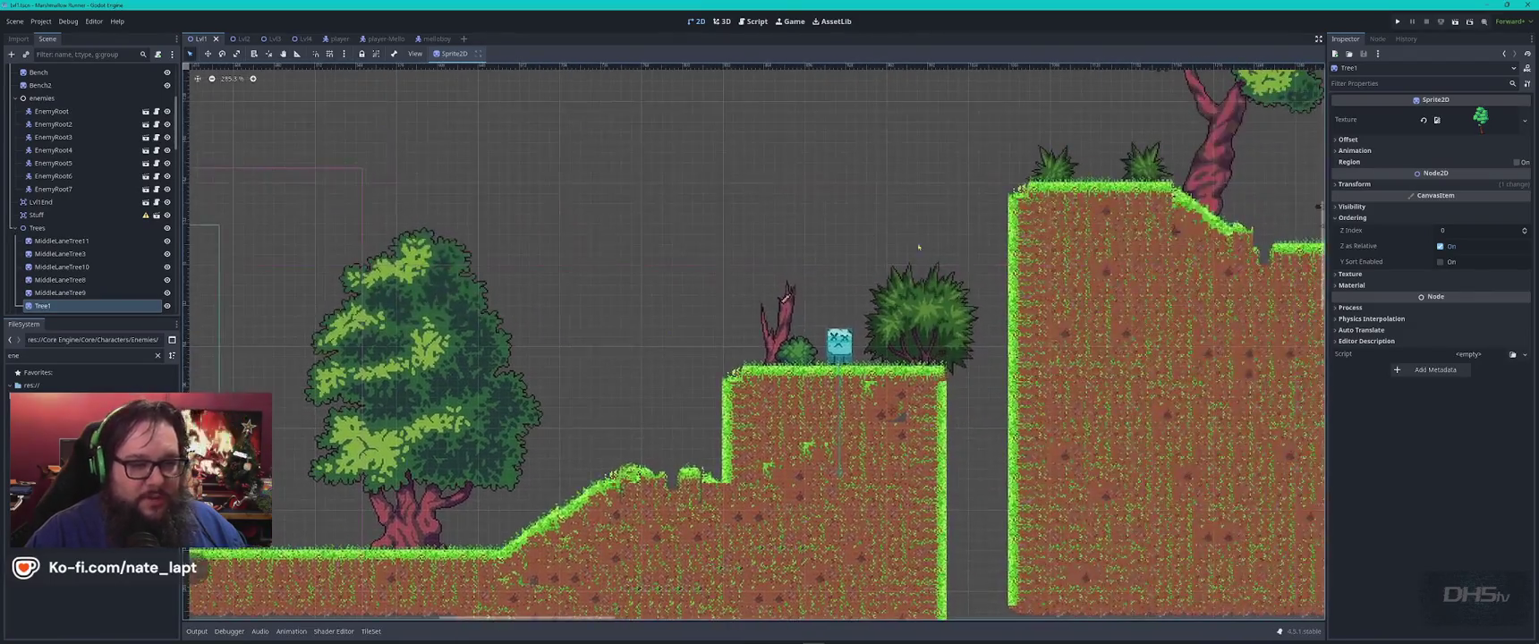
scroll(760, 295, "right", 5)
scroll(626, 340, "right", 5)
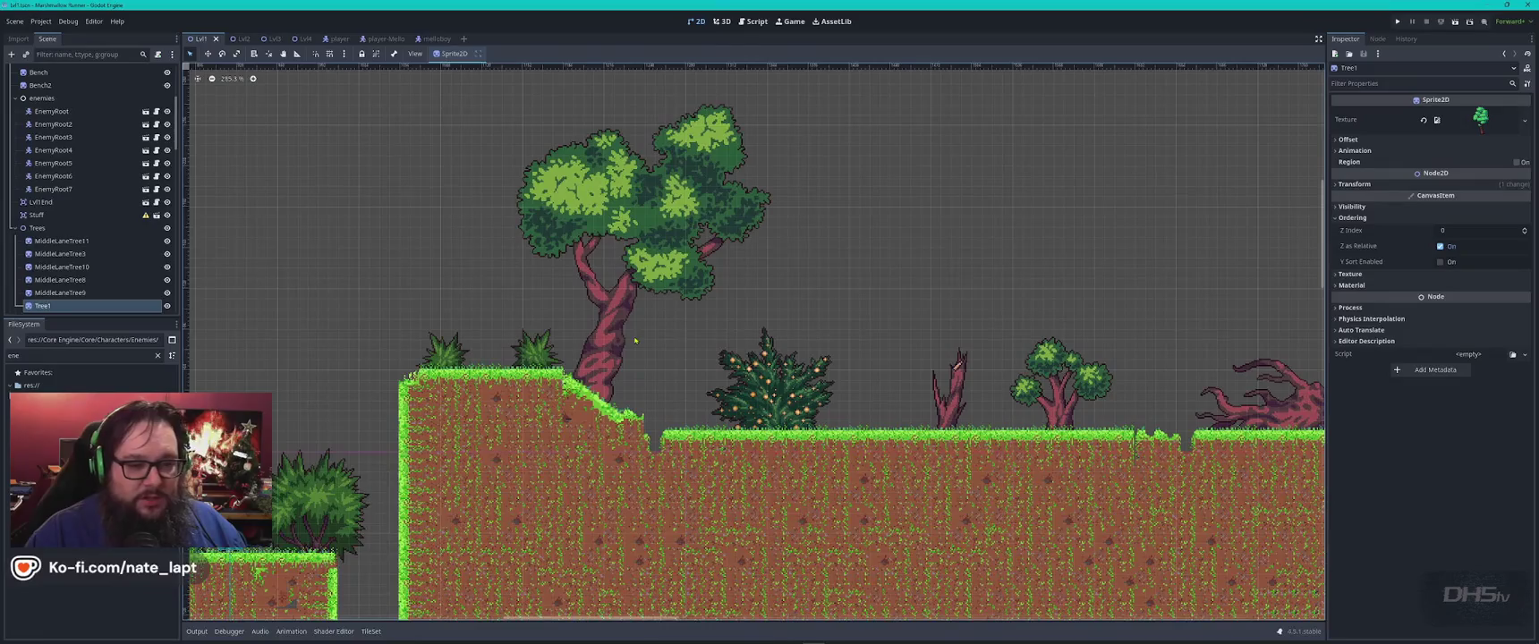
scroll(1013, 333, "right", 5)
scroll(778, 315, "right", 4)
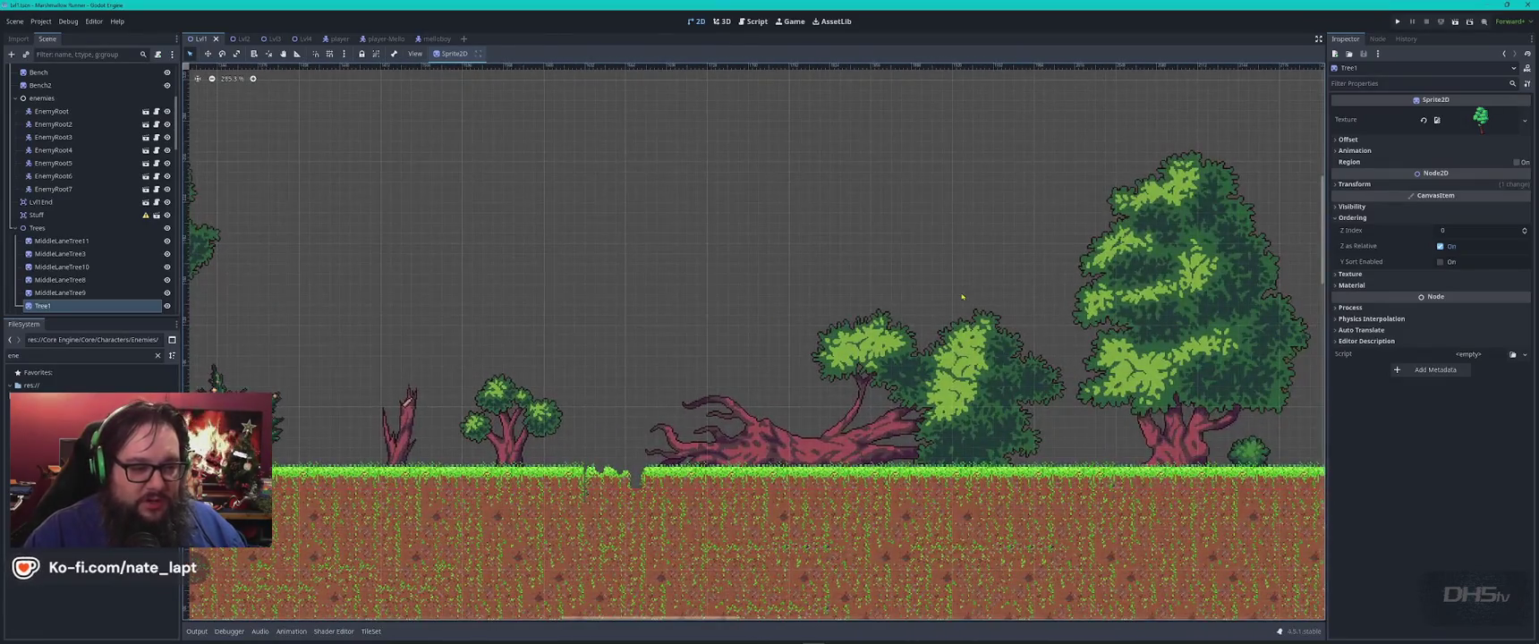
scroll(912, 305, "right", 1)
scroll(841, 313, "right", 5)
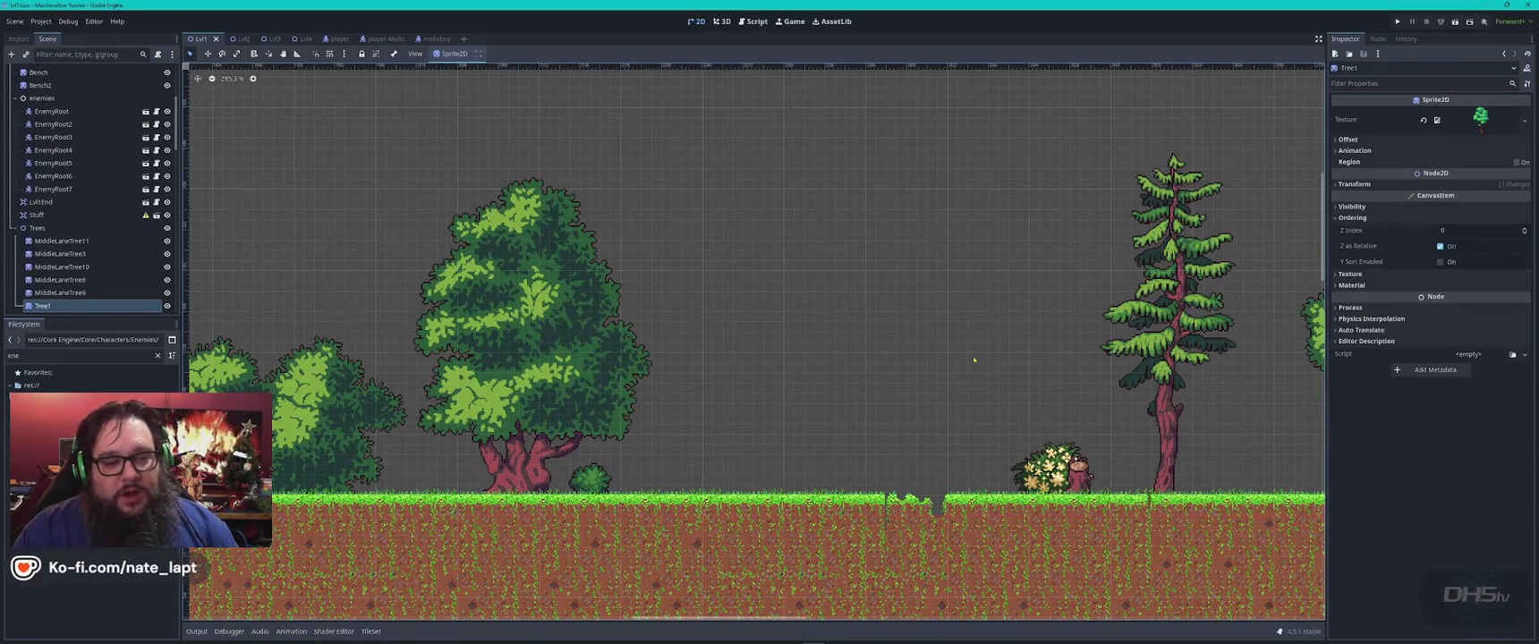
scroll(895, 356, "right", 5)
scroll(671, 362, "right", 3)
scroll(865, 351, "down", 2)
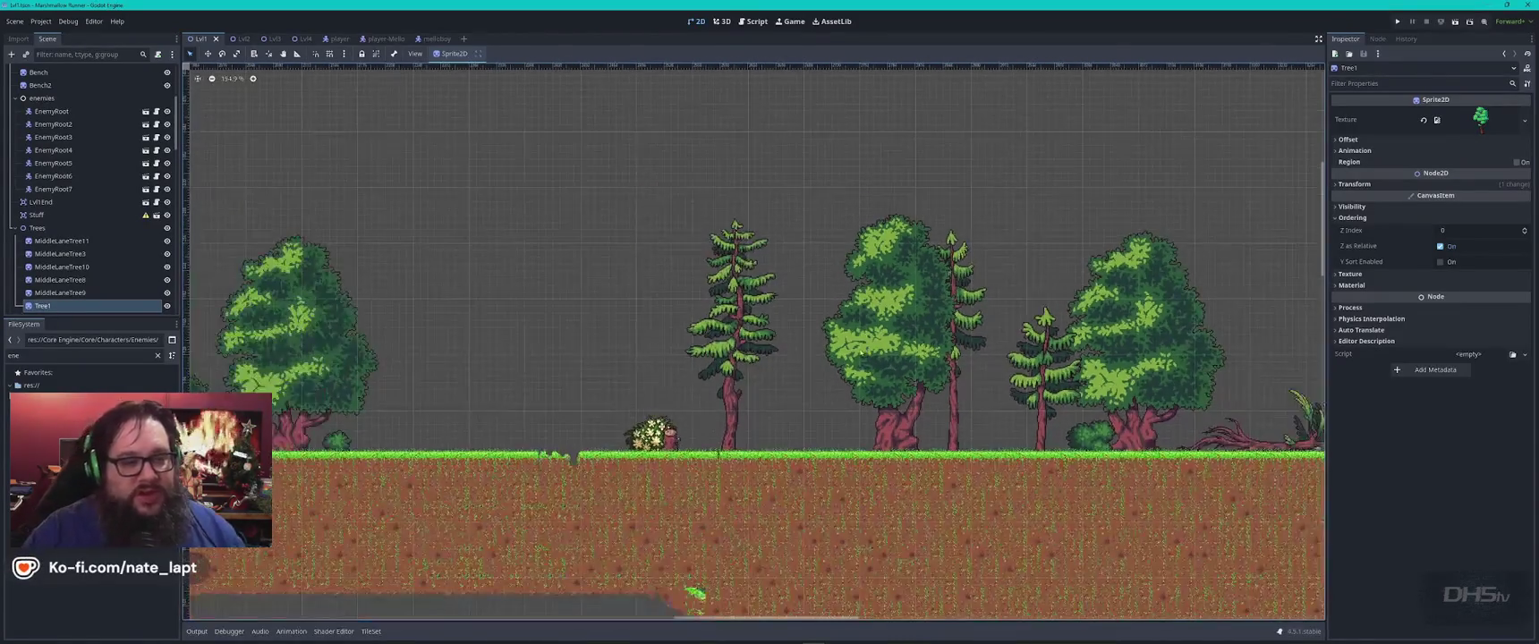
scroll(650, 407, "down", 3)
scroll(342, 352, "left", 5)
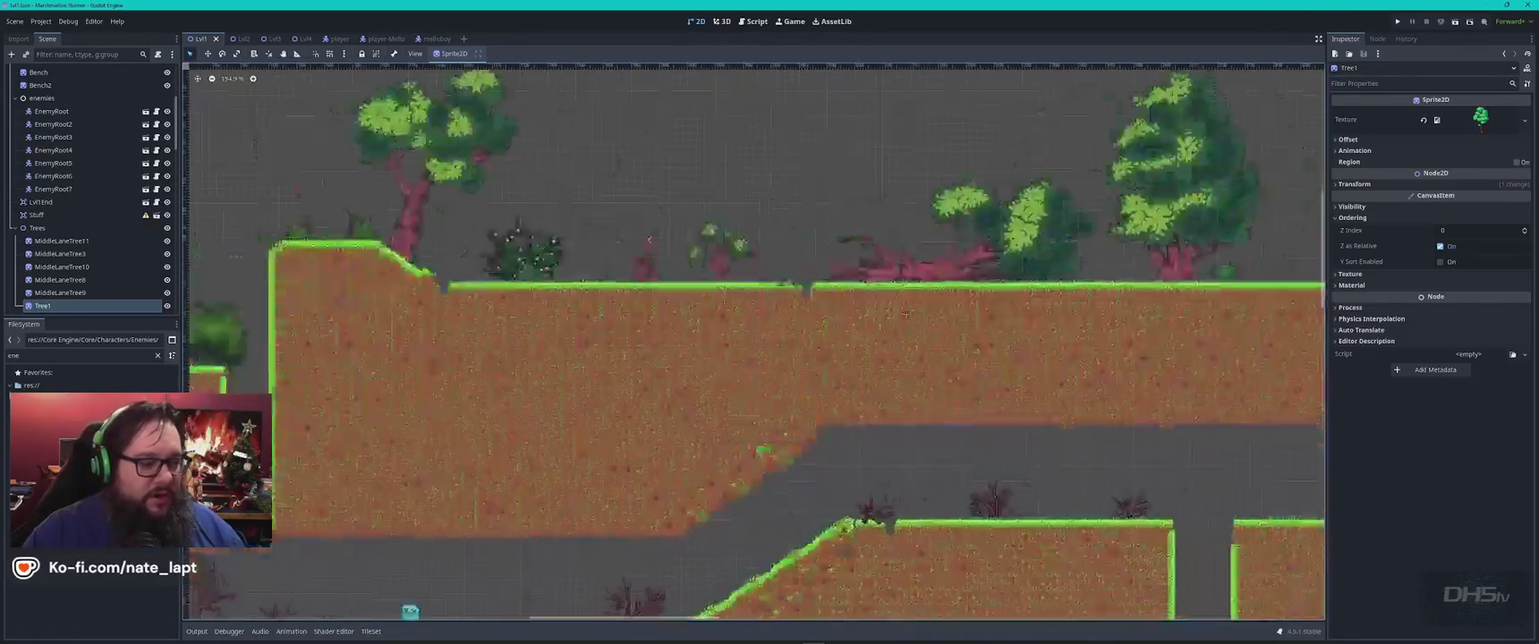
scroll(341, 351, "left", 5)
scroll(537, 394, "left", 3)
scroll(751, 432, "left", 3)
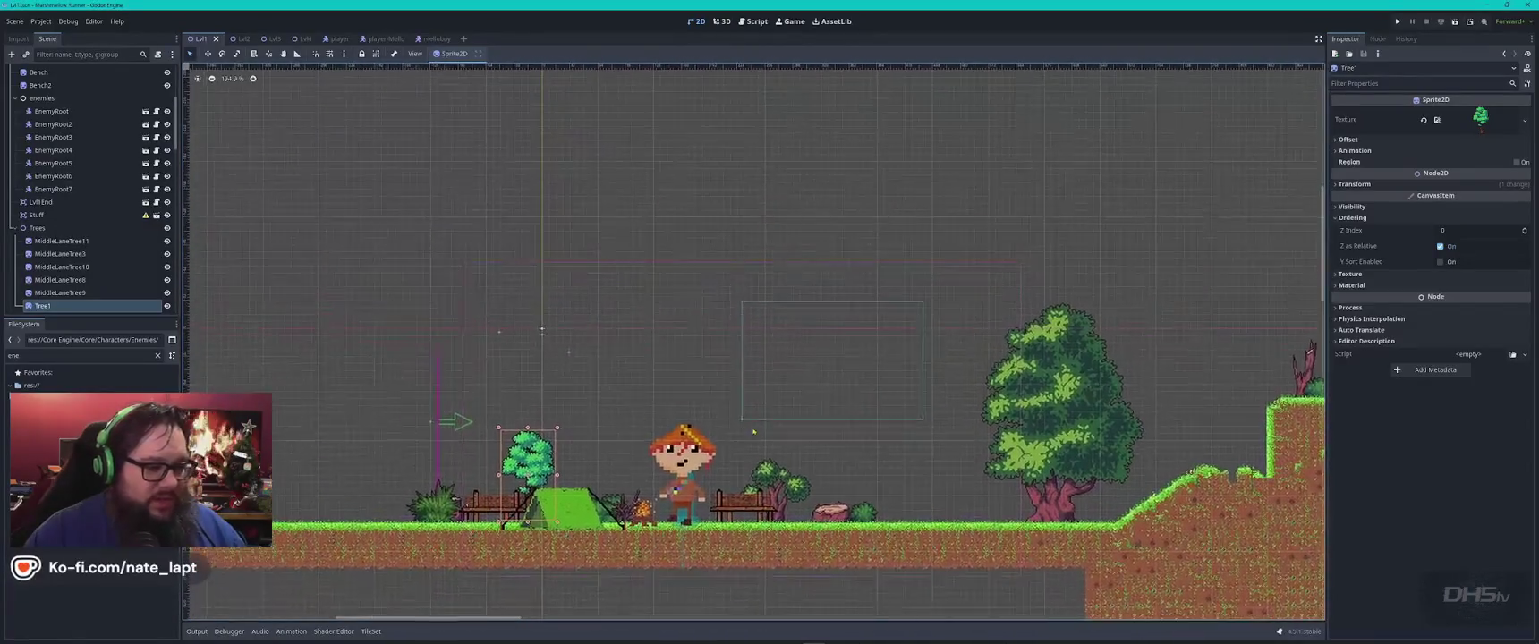
scroll(574, 426, "down", 2)
key("alt+Tab")
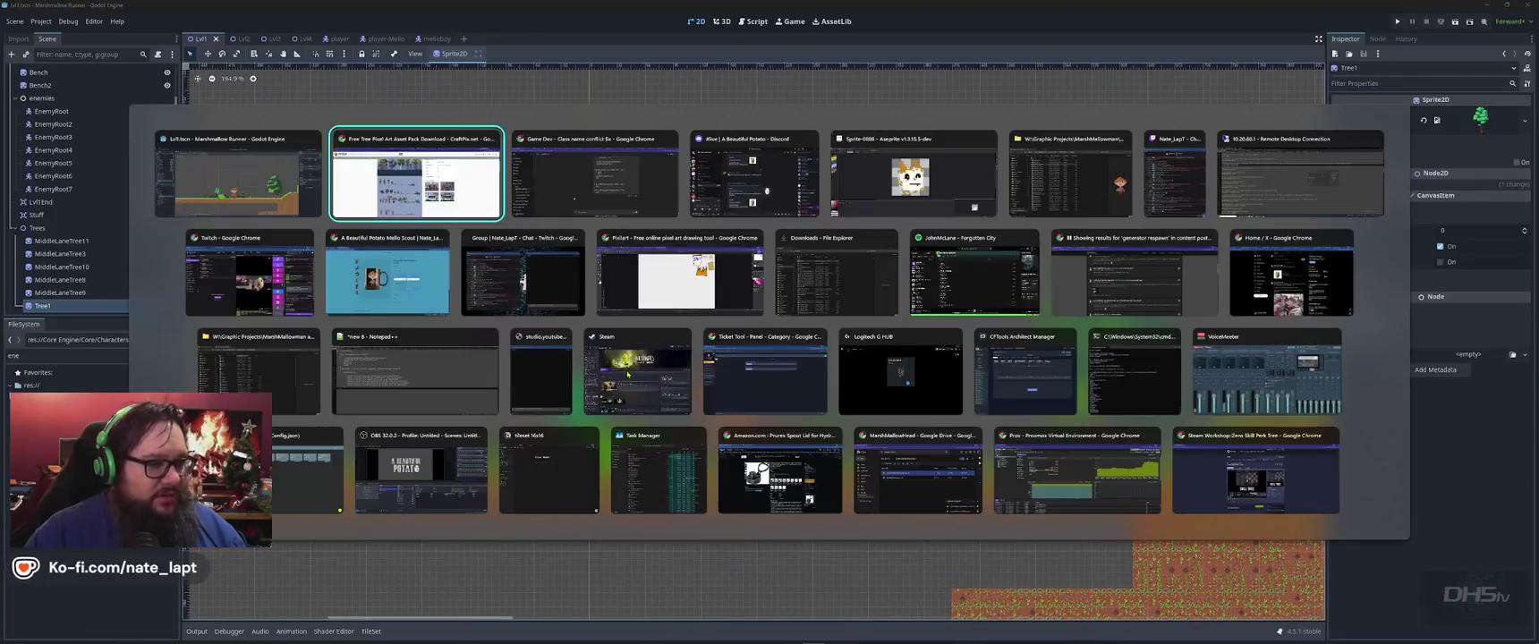
Step: Look over the iStock Different trees pixel art reference, then bring Aseprite forward
key("ctrl+shift+Tab")
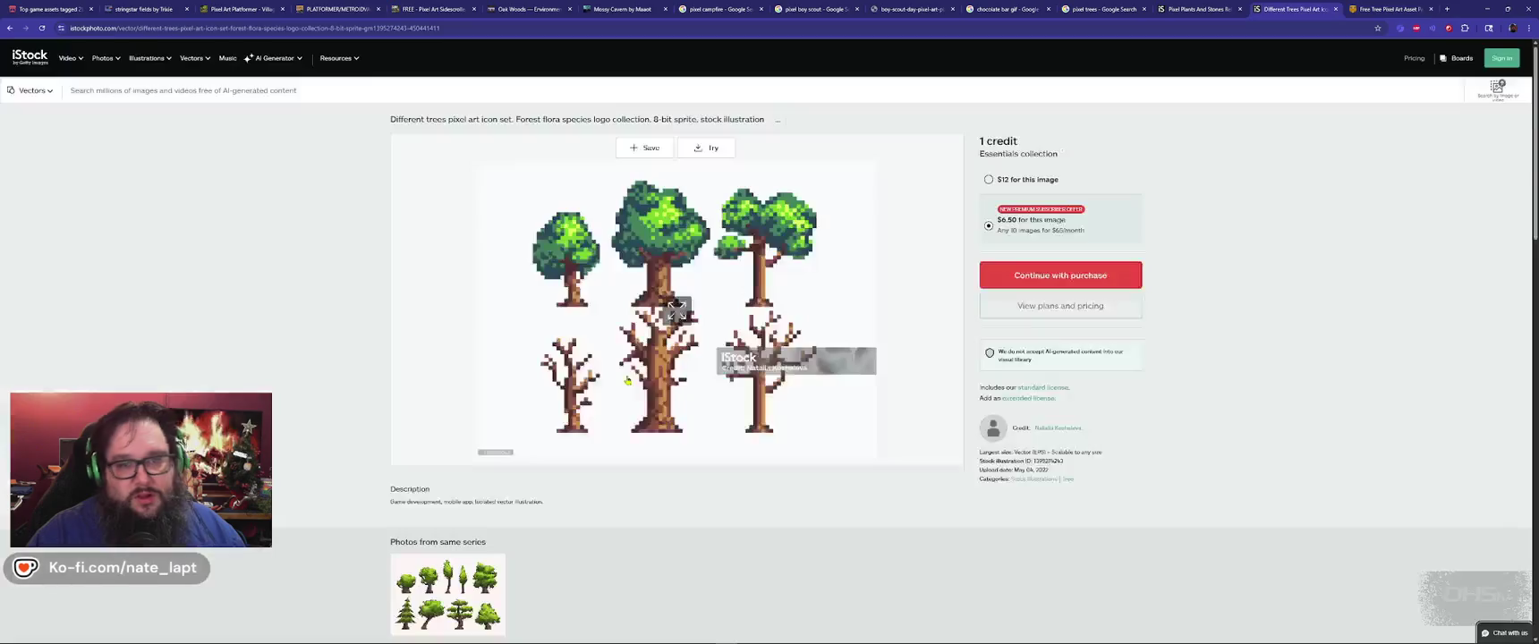
key("ctrl+shift+Tab")
key("ctrl+Tab")
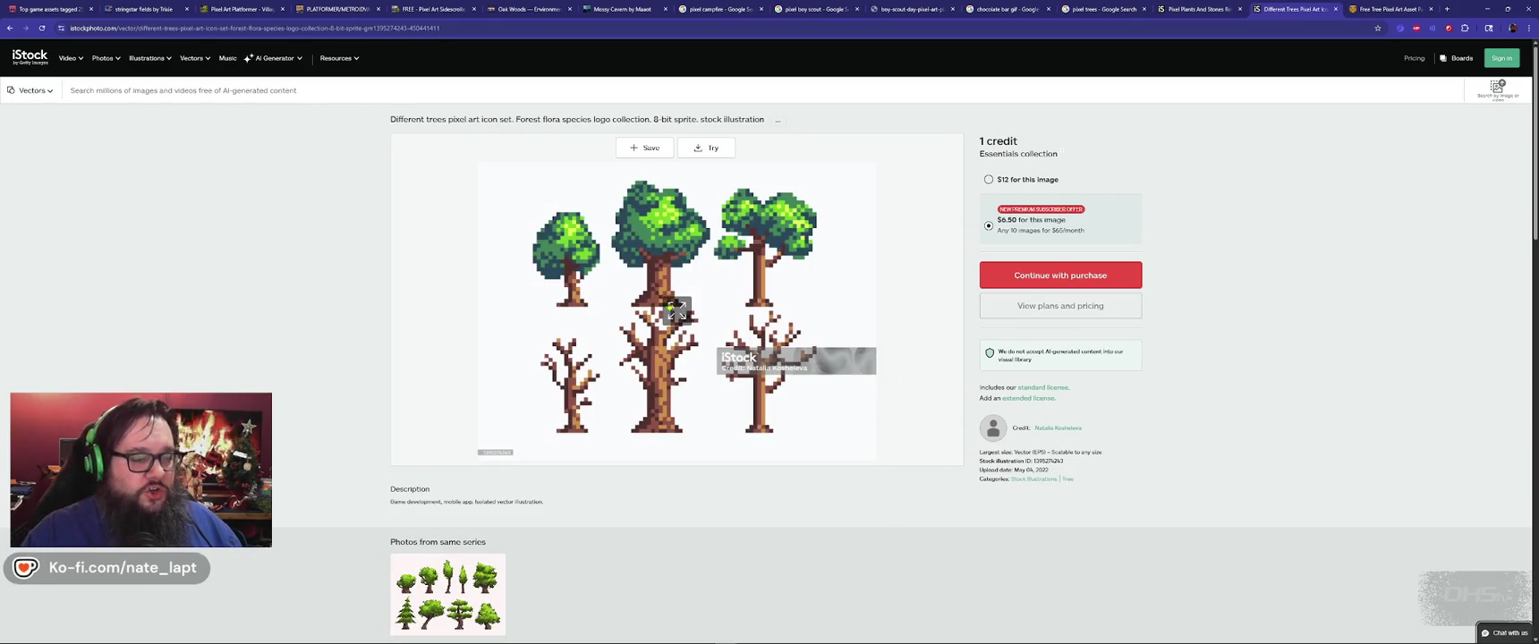
key("alt+Tab")
key("alt+Tab")
key("alt+Tab")
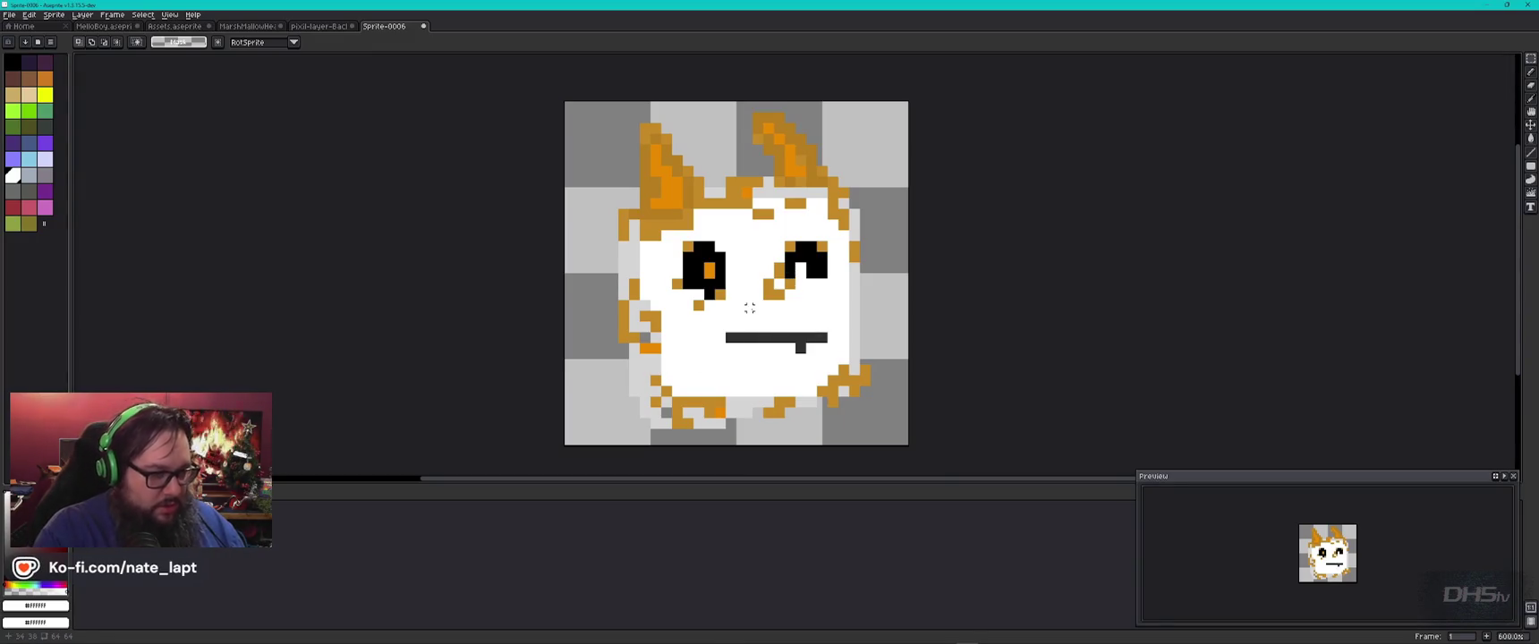
Step: Cancel the New Sprite dialog and bring up File Explorer at F:\GameDev\Aseprite
key("ctrl+n")
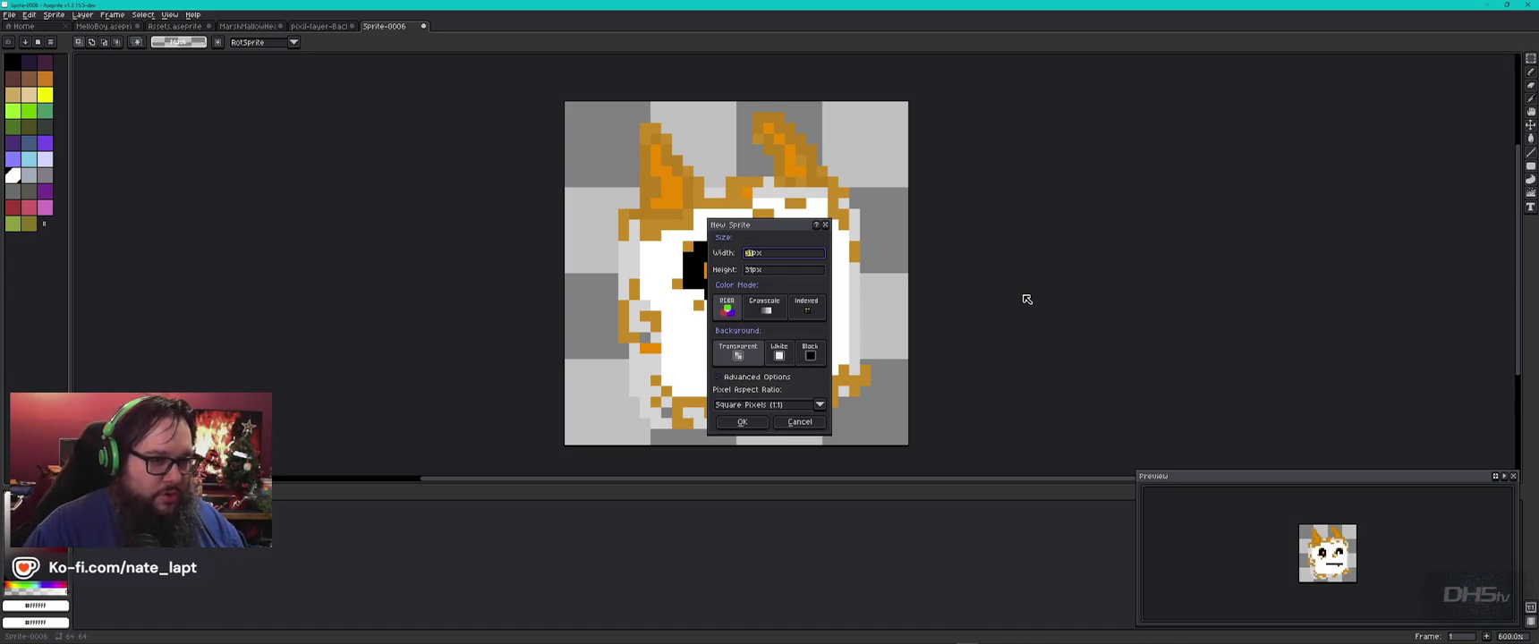
key("Escape")
key("alt+Tab")
key("alt+Tab")
key("alt+Tab")
key("alt+Tab")
key("alt+Tab")
key("ctrl+Tab")
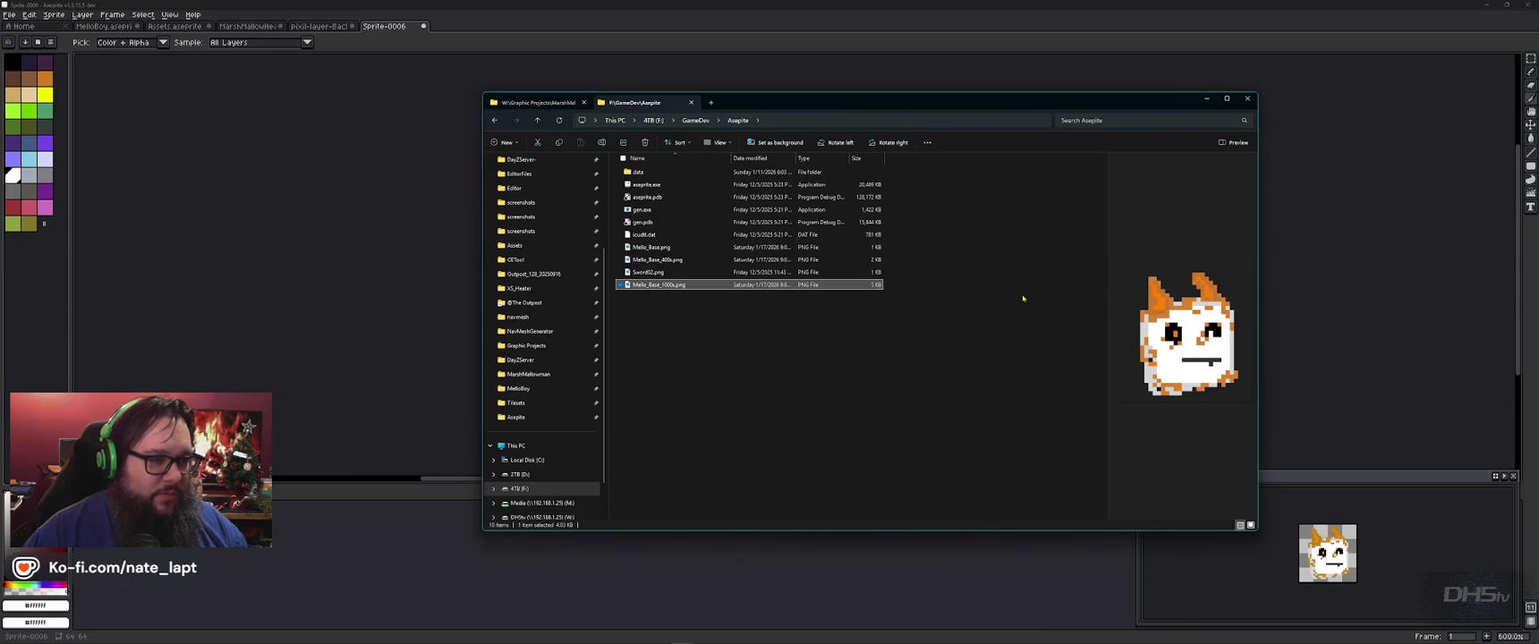
Step: Navigate from GameDev through marshmallow-runner to Assets > Sprites > Trees > PNG
key("alt+Up")
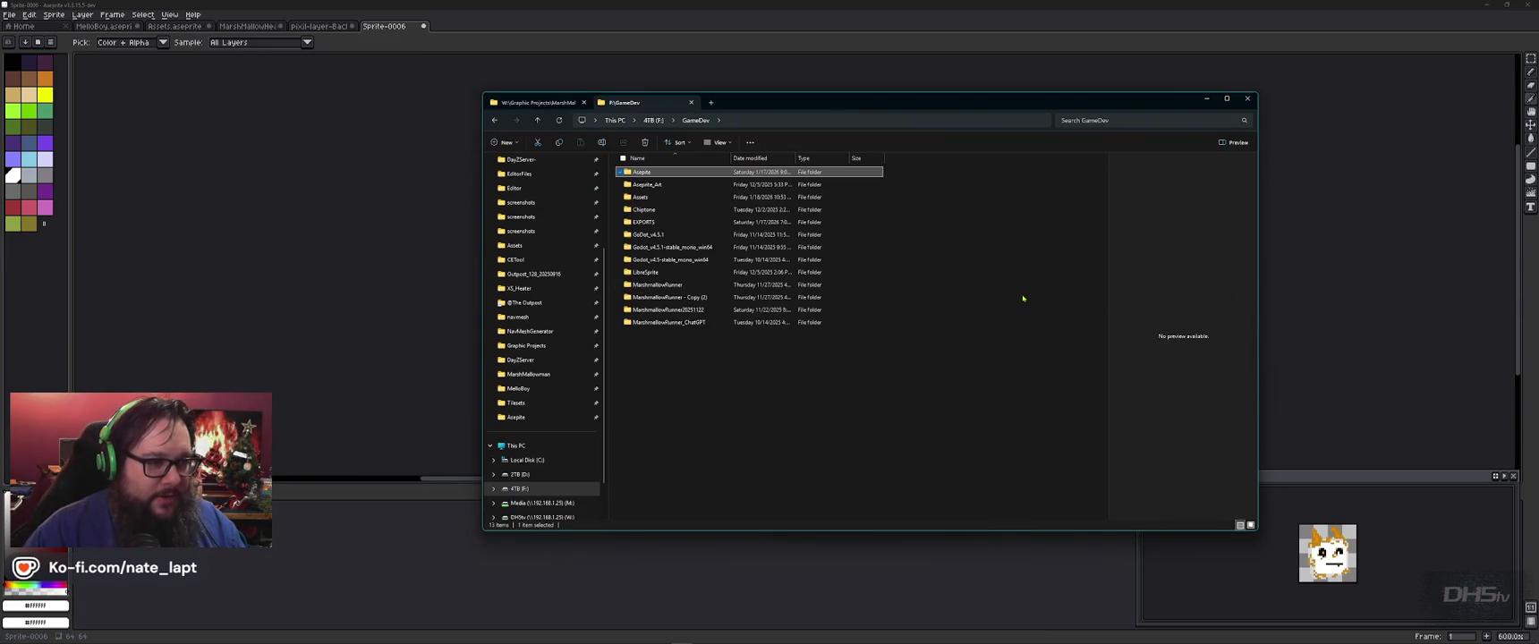
key("Down")
key("Down")
key("Down")
key("Down")
key("Down")
key("Down")
key("Return")
key("Down")
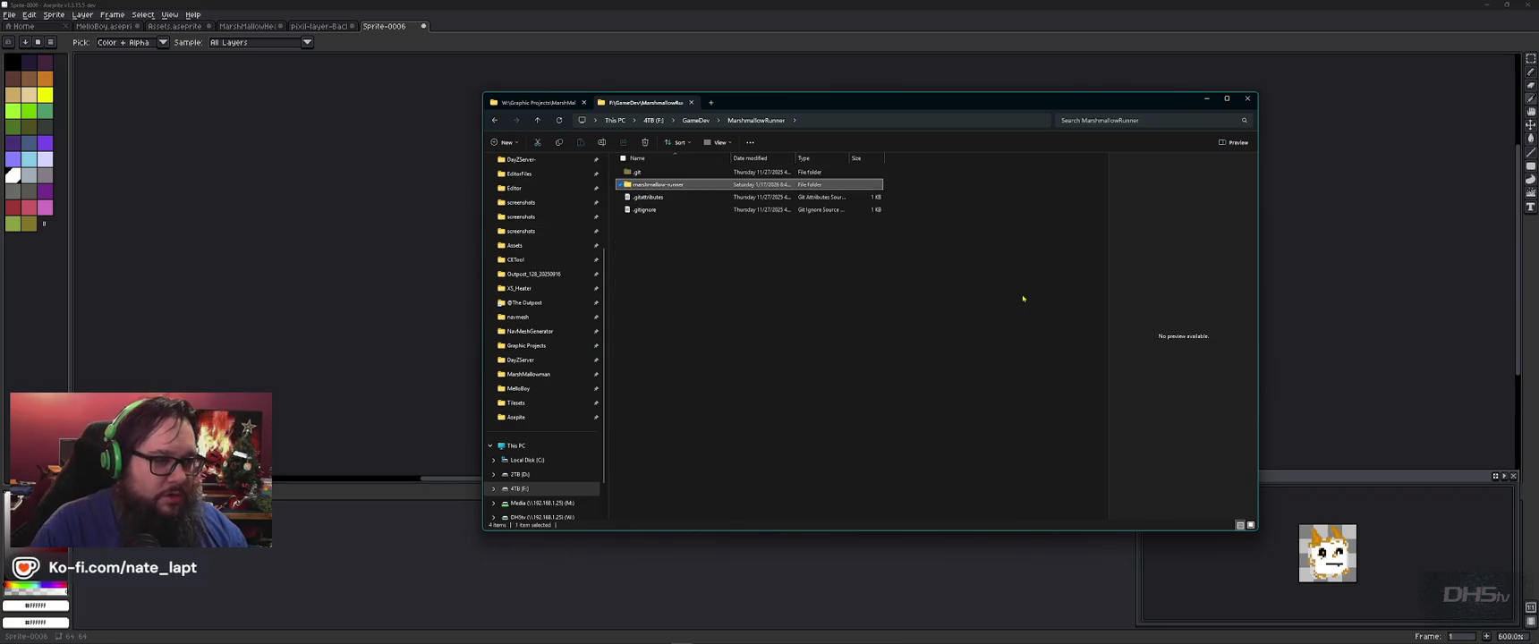
key("Return")
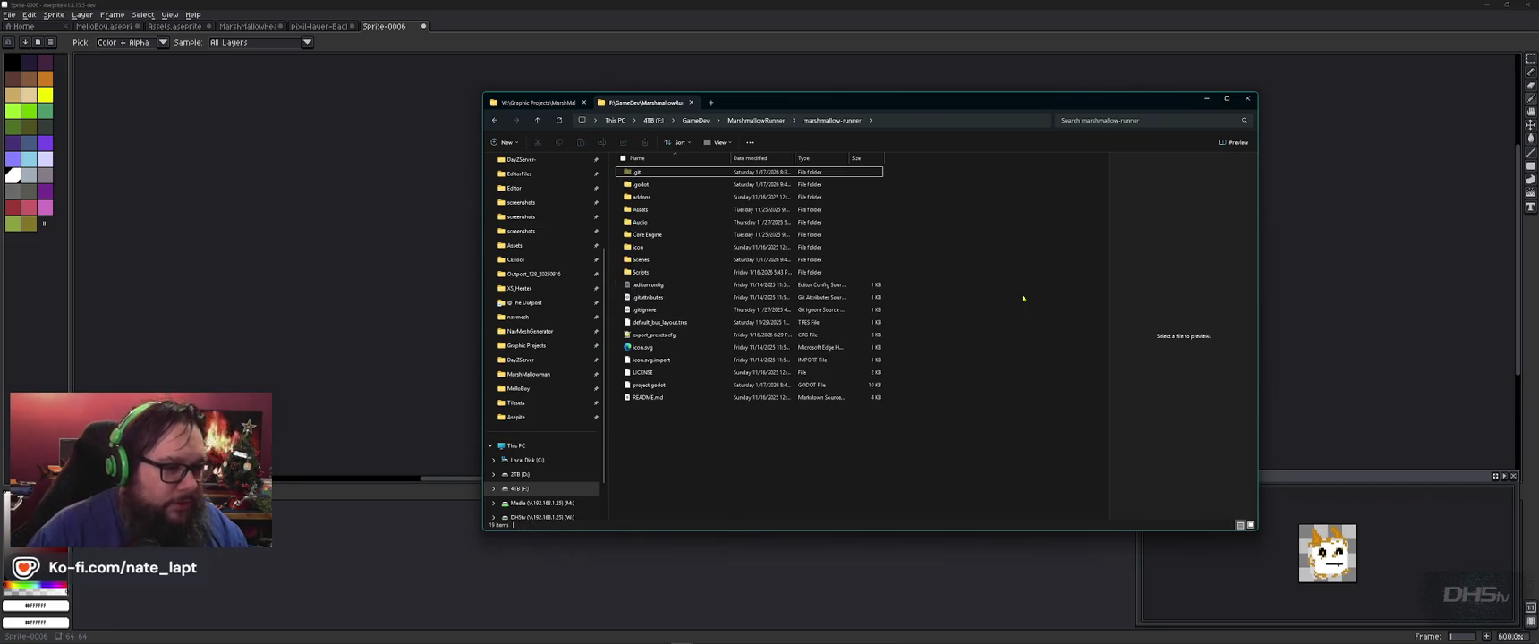
key("Down")
key("Down")
key("Down")
key("Return")
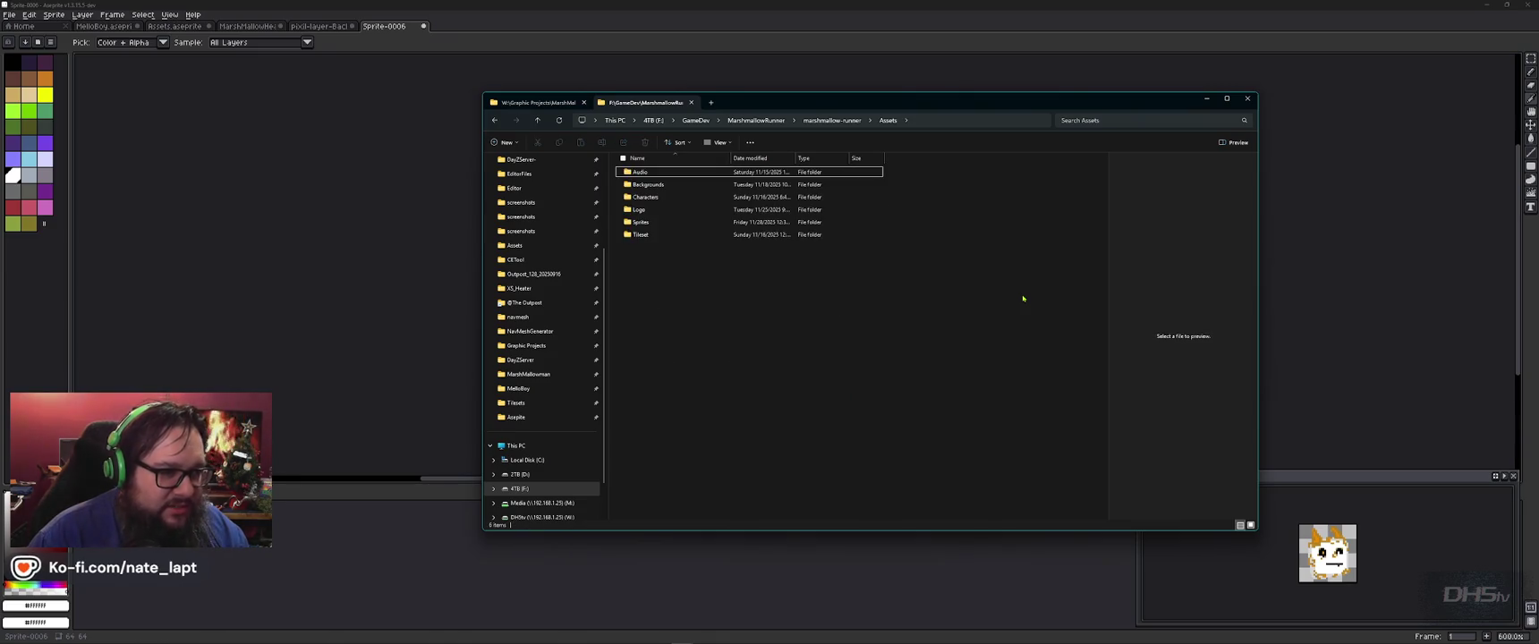
key("Down")
key("Down")
key("Down")
key("Down")
key("Return")
key("t")
key("Return")
key("Return")
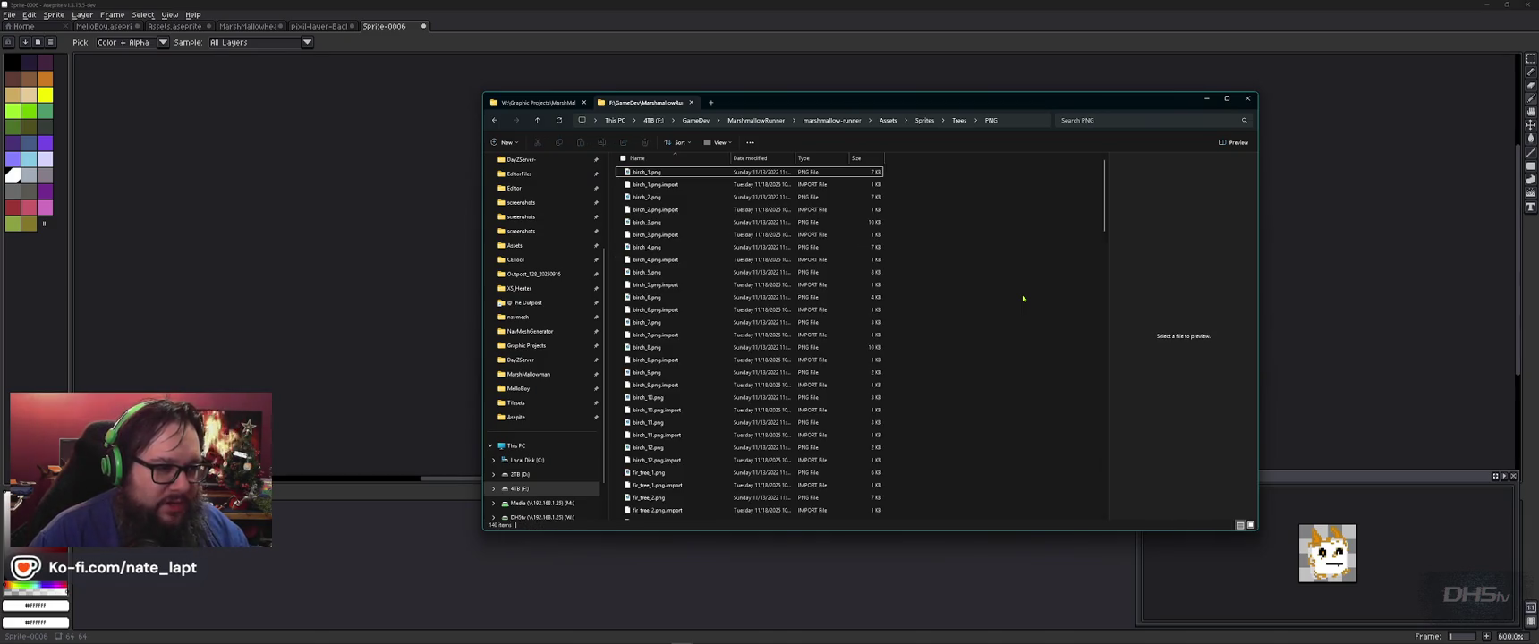
Step: Preview birch_1.png, fir_tree_7.png, fir_tree_5.png and fir_tree_3.png
key("Down")
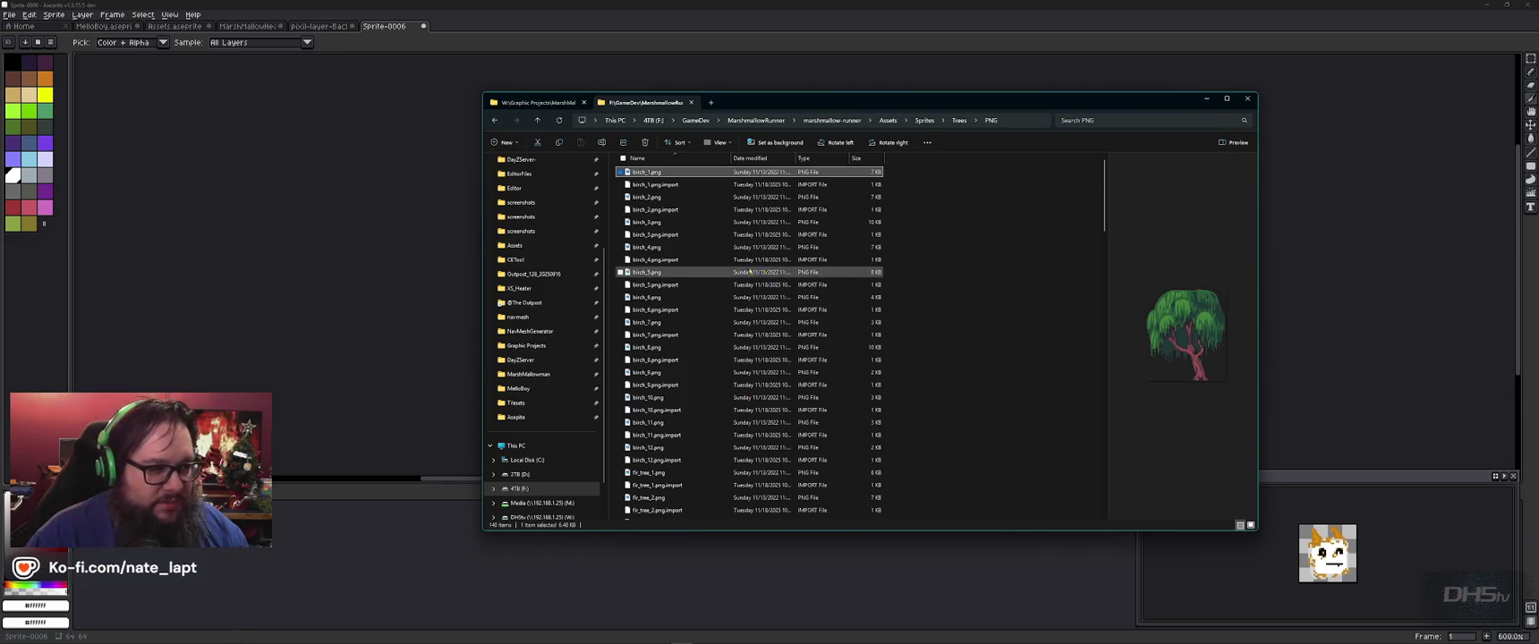
scroll(667, 366, "down", 8)
left_click(659, 289)
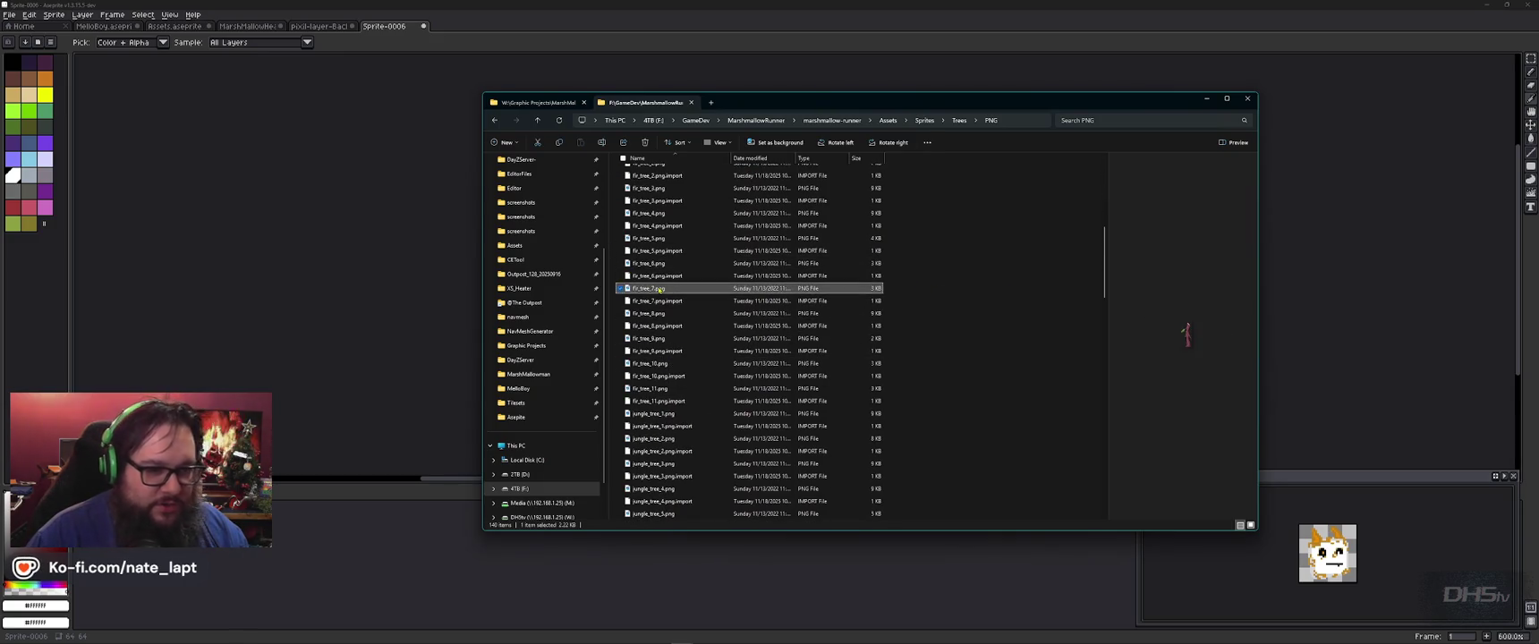
left_click(652, 239)
scroll(651, 239, "up", 1)
left_click(650, 221)
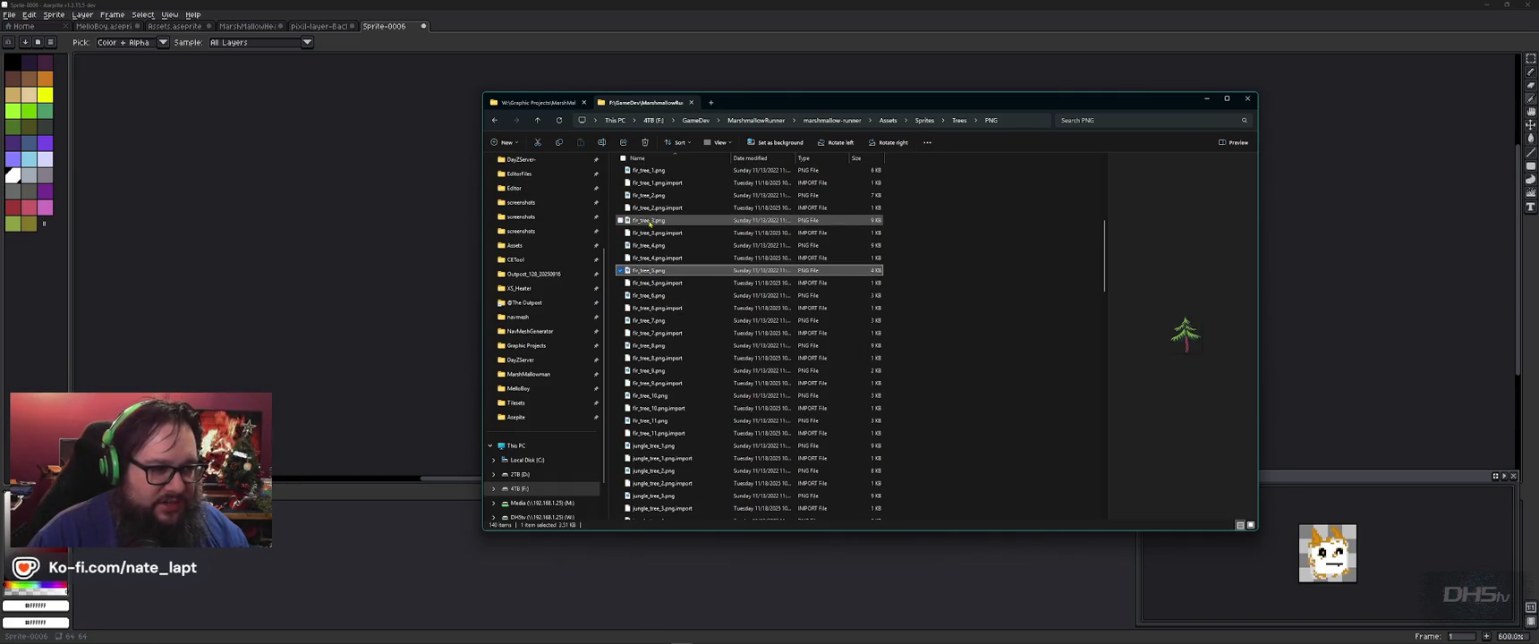
Step: Check fir_tree_3.png's width and height in its Properties Details tab
right_click(649, 223)
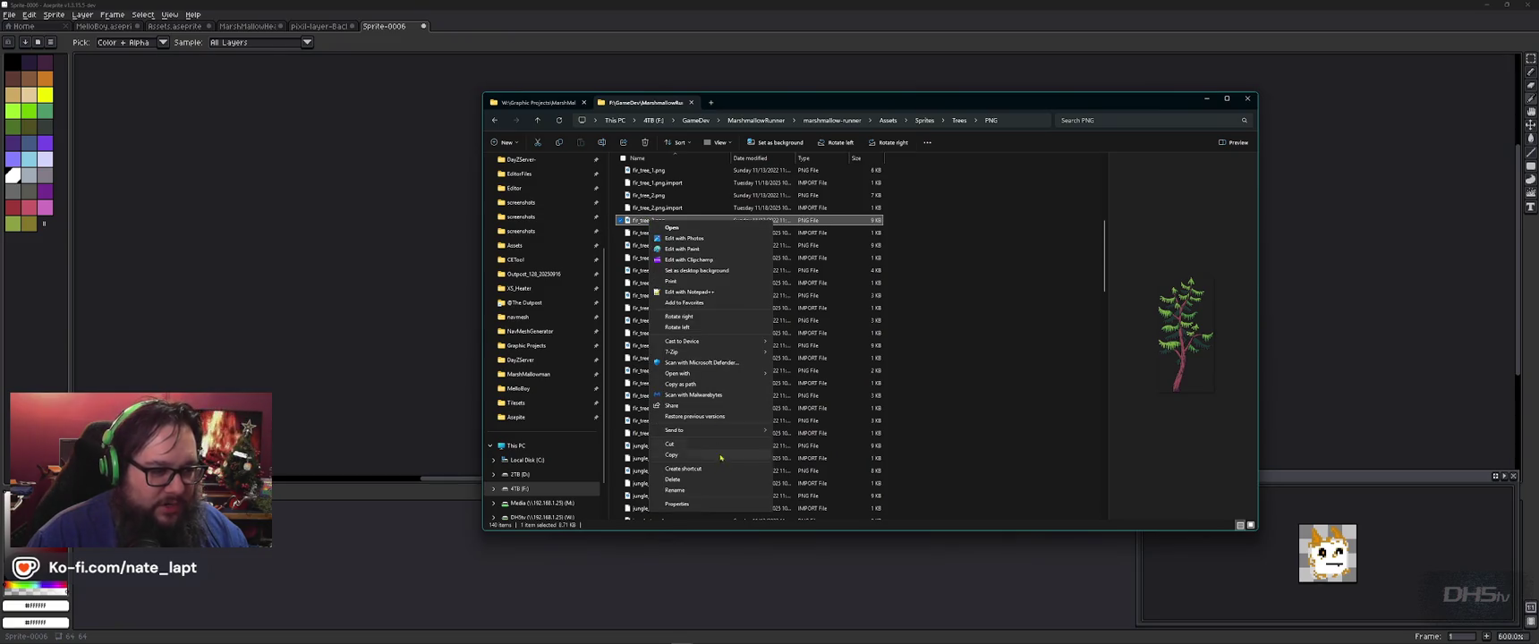
left_click(753, 491)
left_click(751, 242)
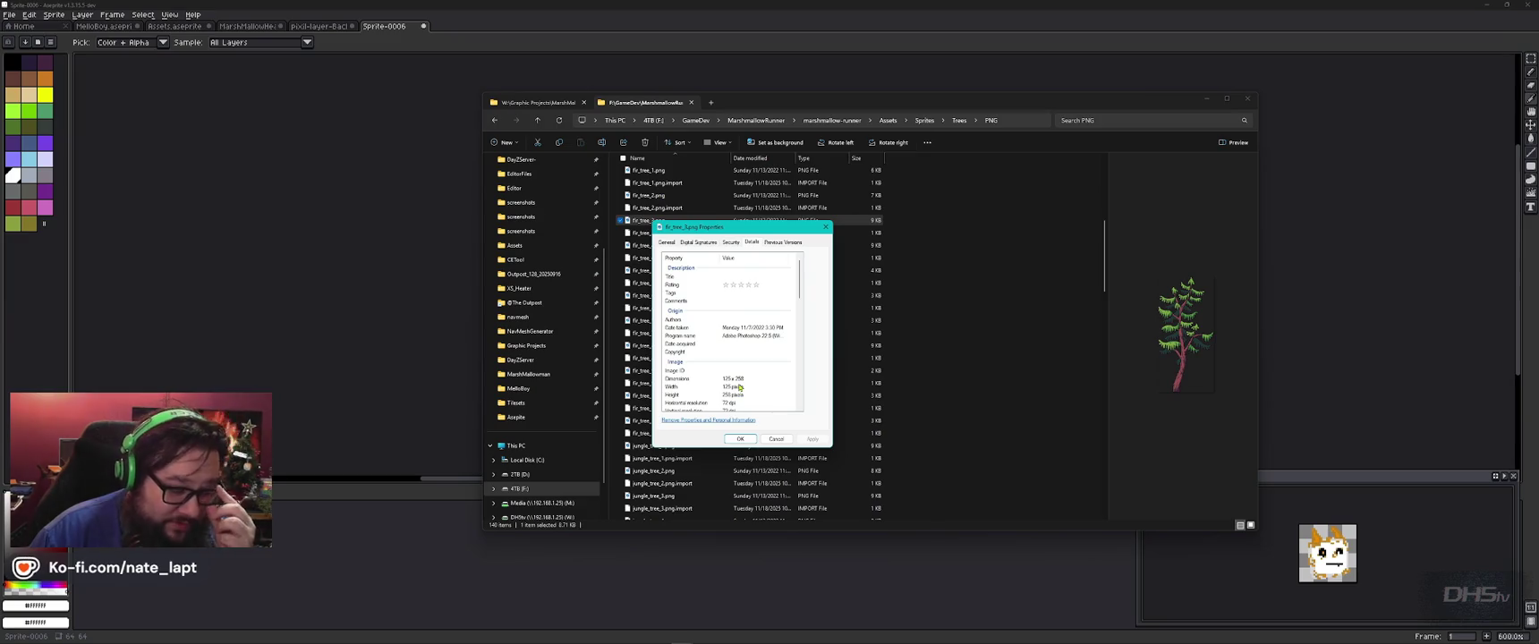
left_click(776, 438)
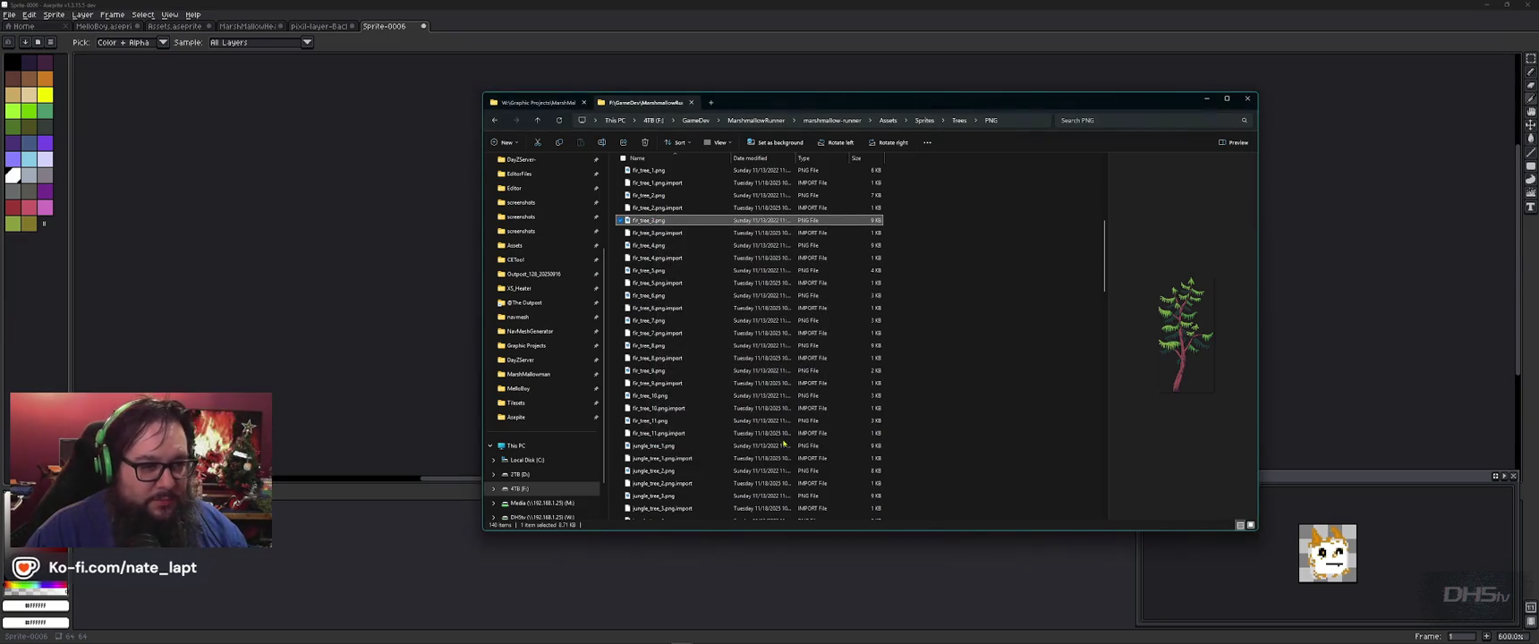
key("alt+Tab")
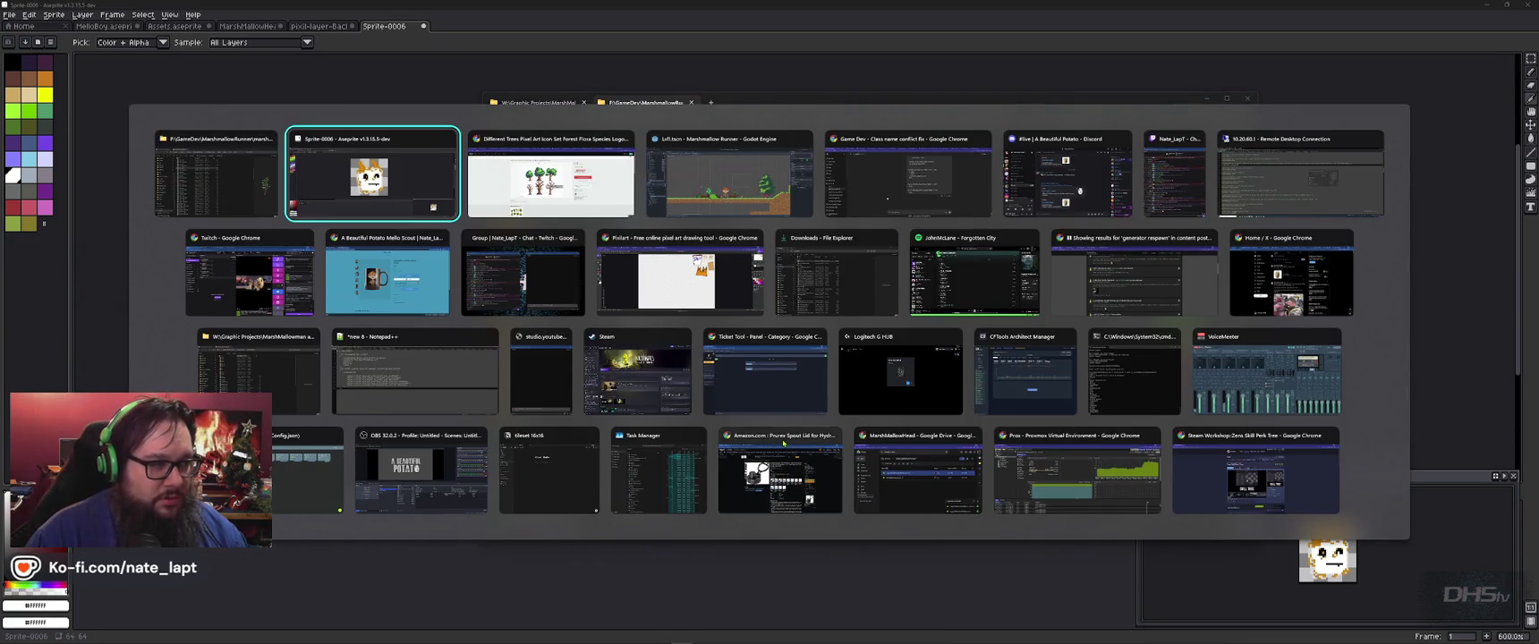
Step: Create a new transparent sprite 125 px wide by 325 px tall
key("ctrl+n")
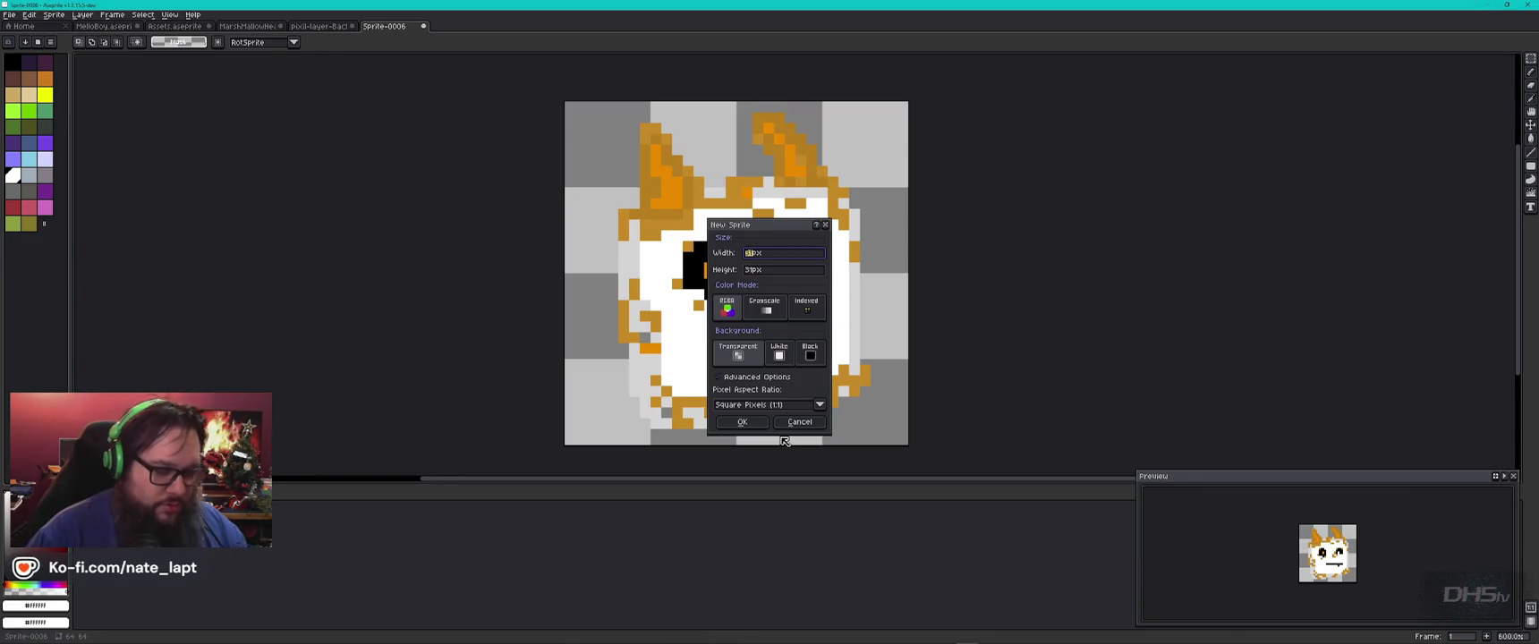
type("128")
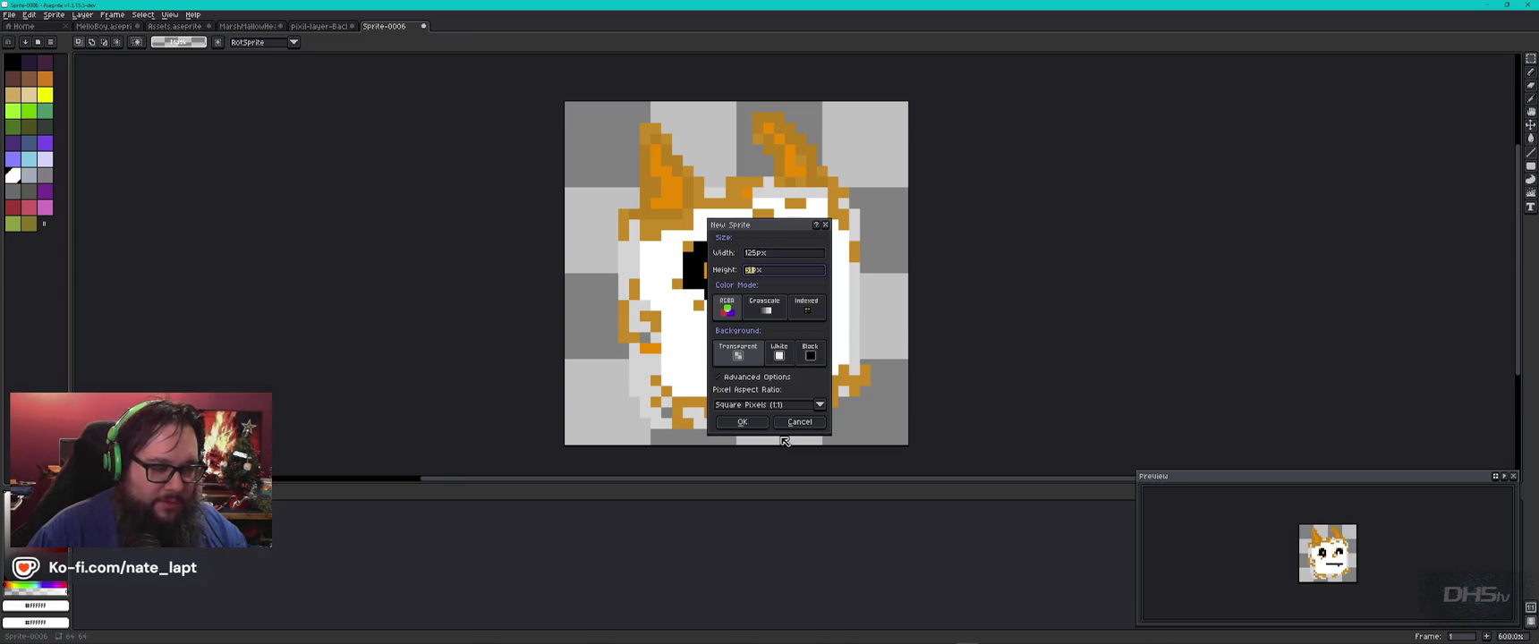
type("328")
key("Return")
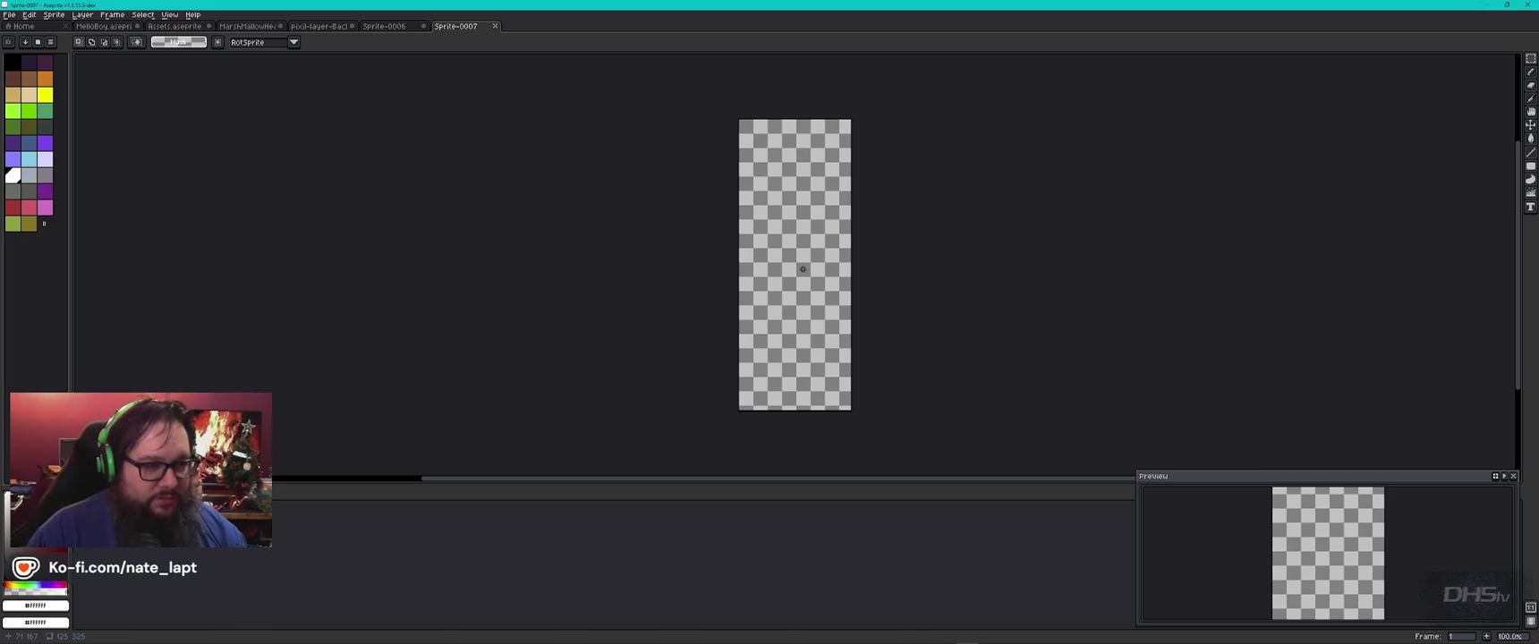
left_click(29, 16)
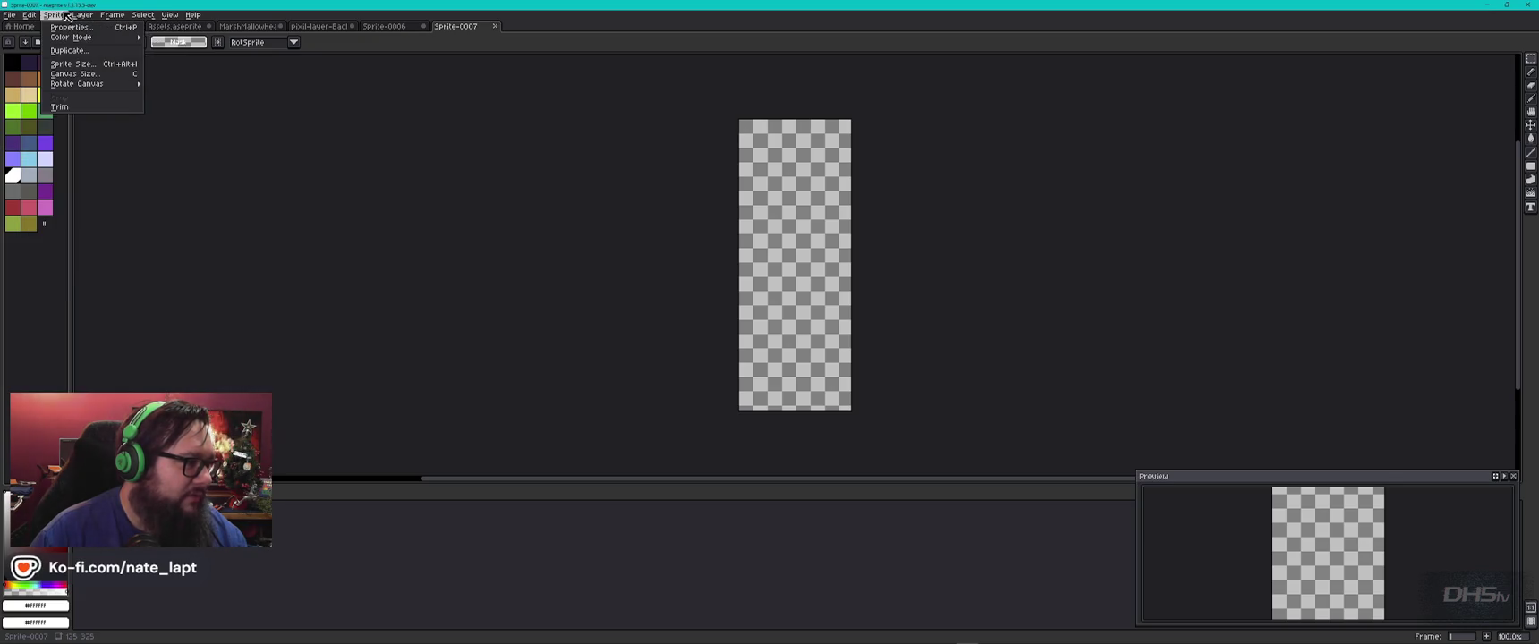
Step: Adjust the canvas through several Canvas Size passes, settling on 200 × 400 px
left_click(75, 74)
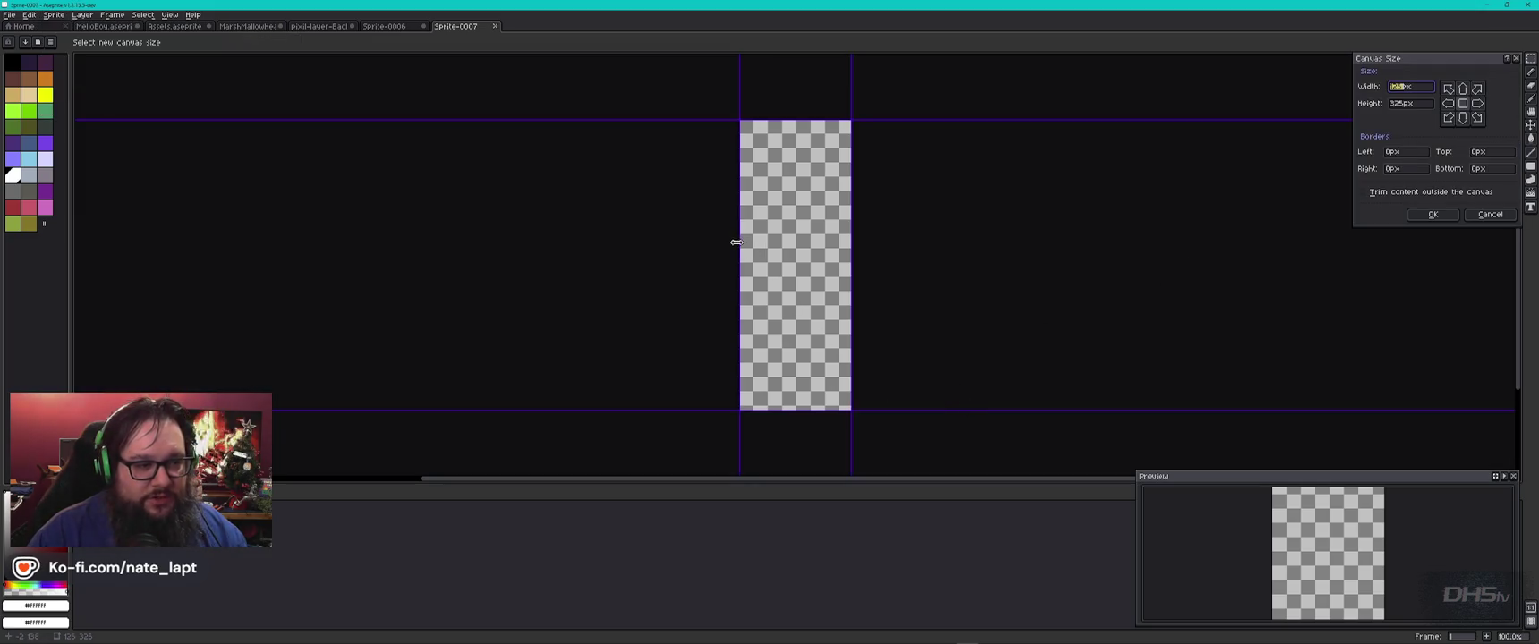
left_click_drag(742, 248, 707, 246)
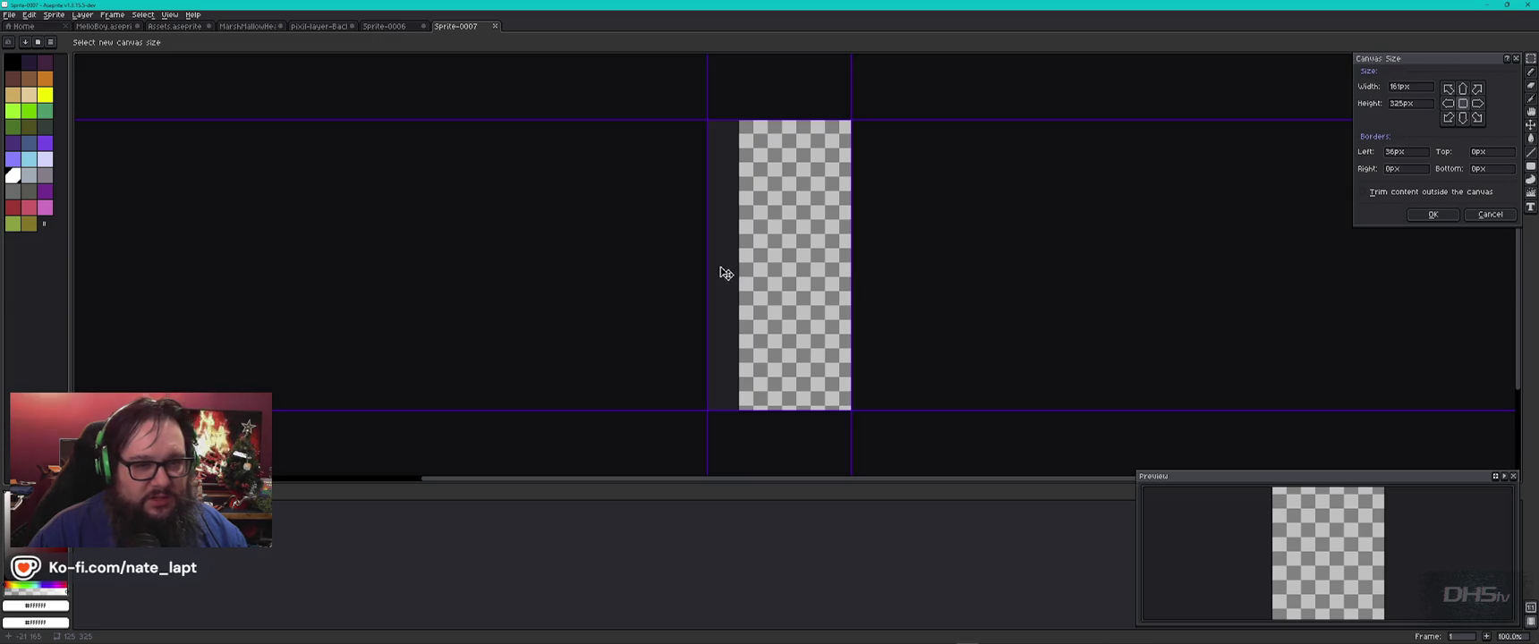
left_click(1433, 215)
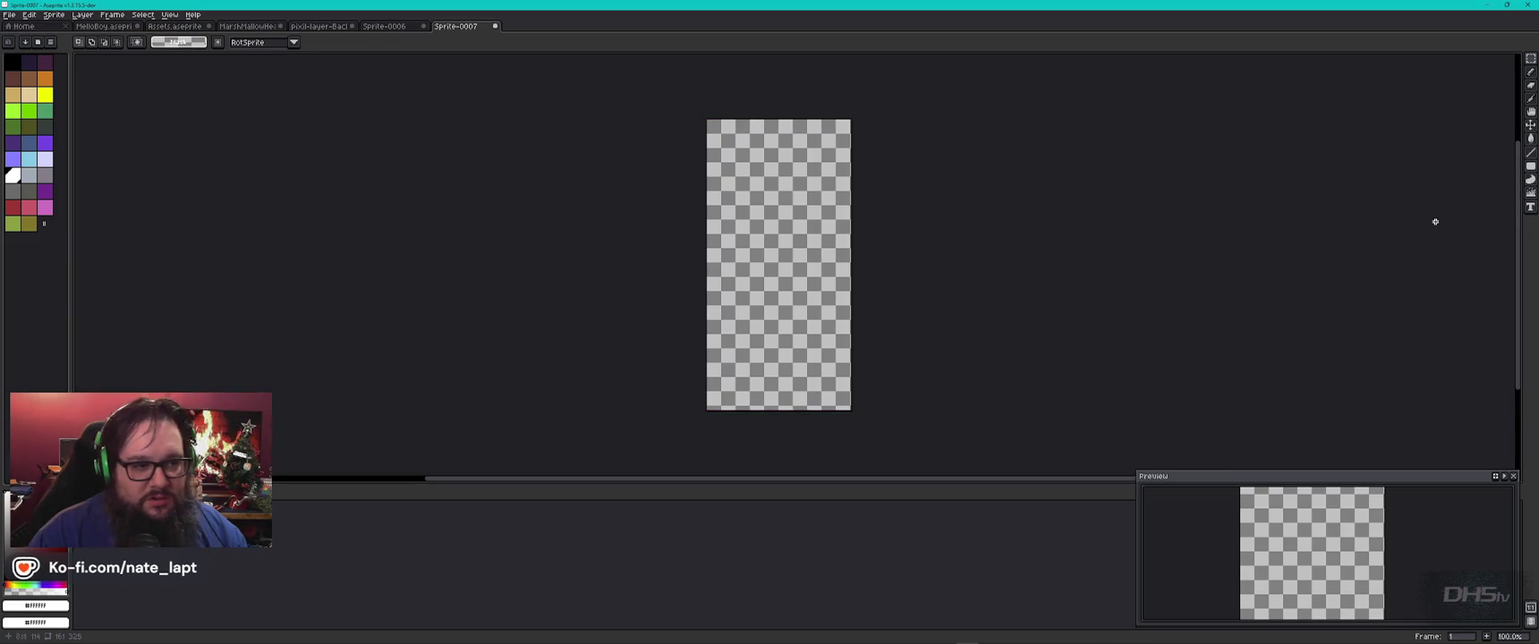
key("ctrl+alt+c")
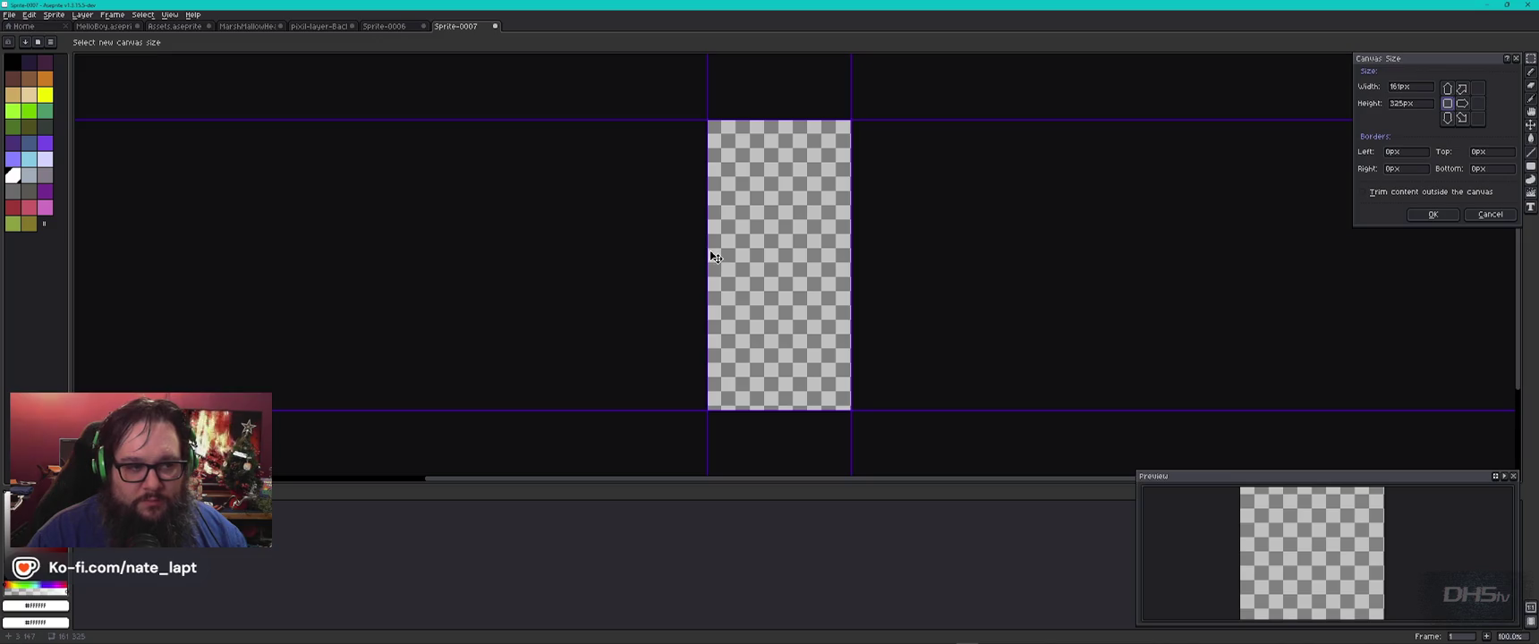
left_click_drag(705, 251, 636, 253)
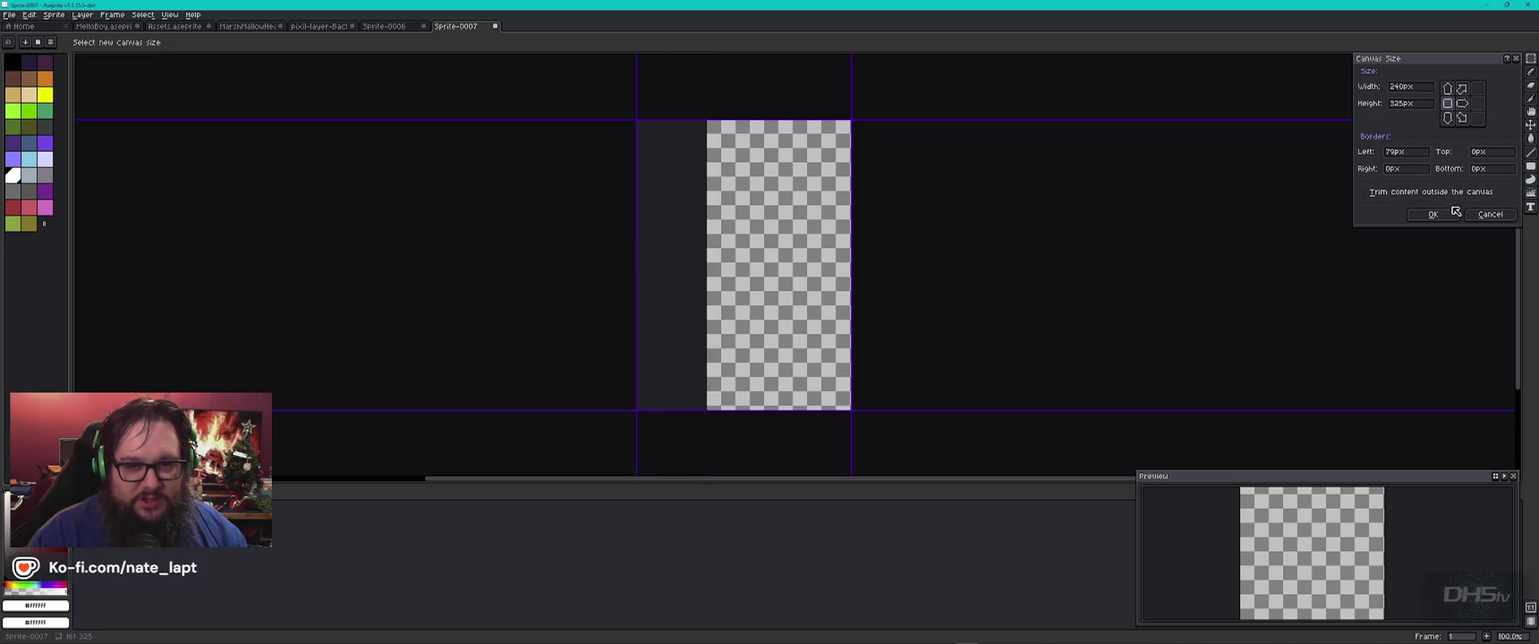
left_click(1453, 212)
key("ctrl+alt+c")
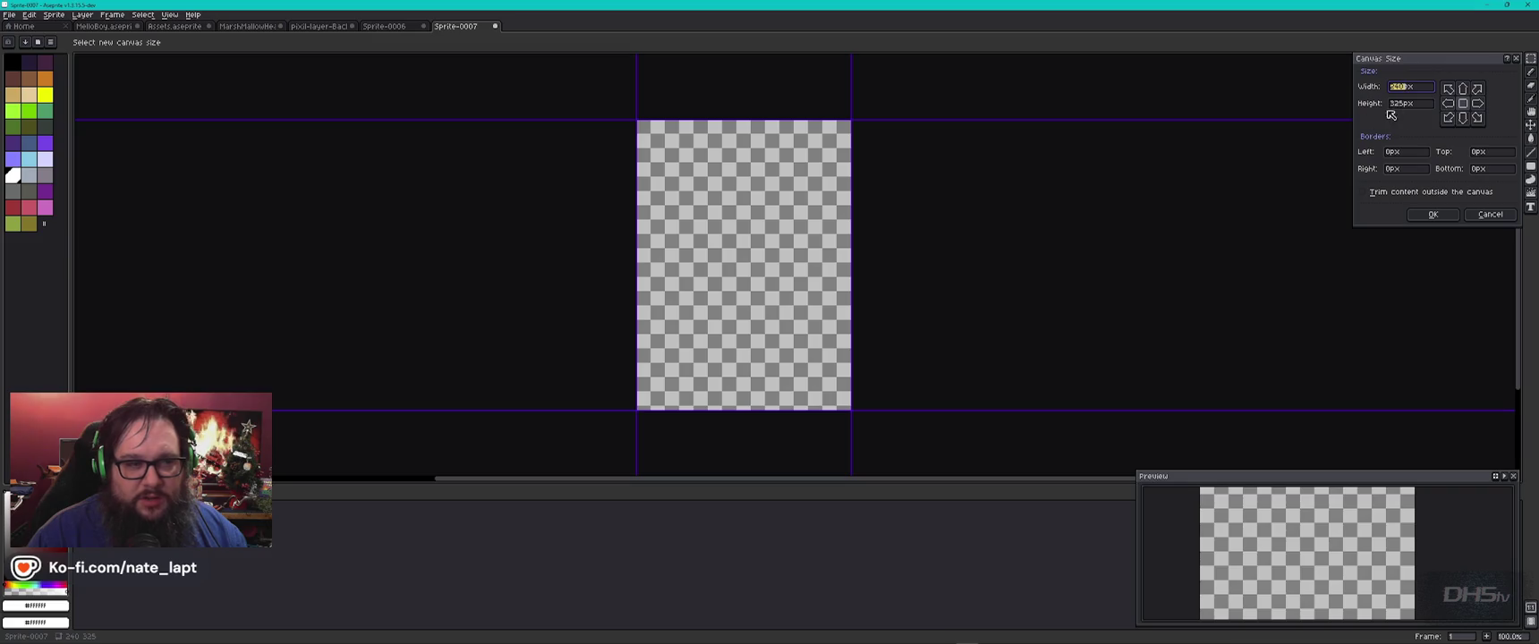
left_click_drag(634, 254, 670, 253)
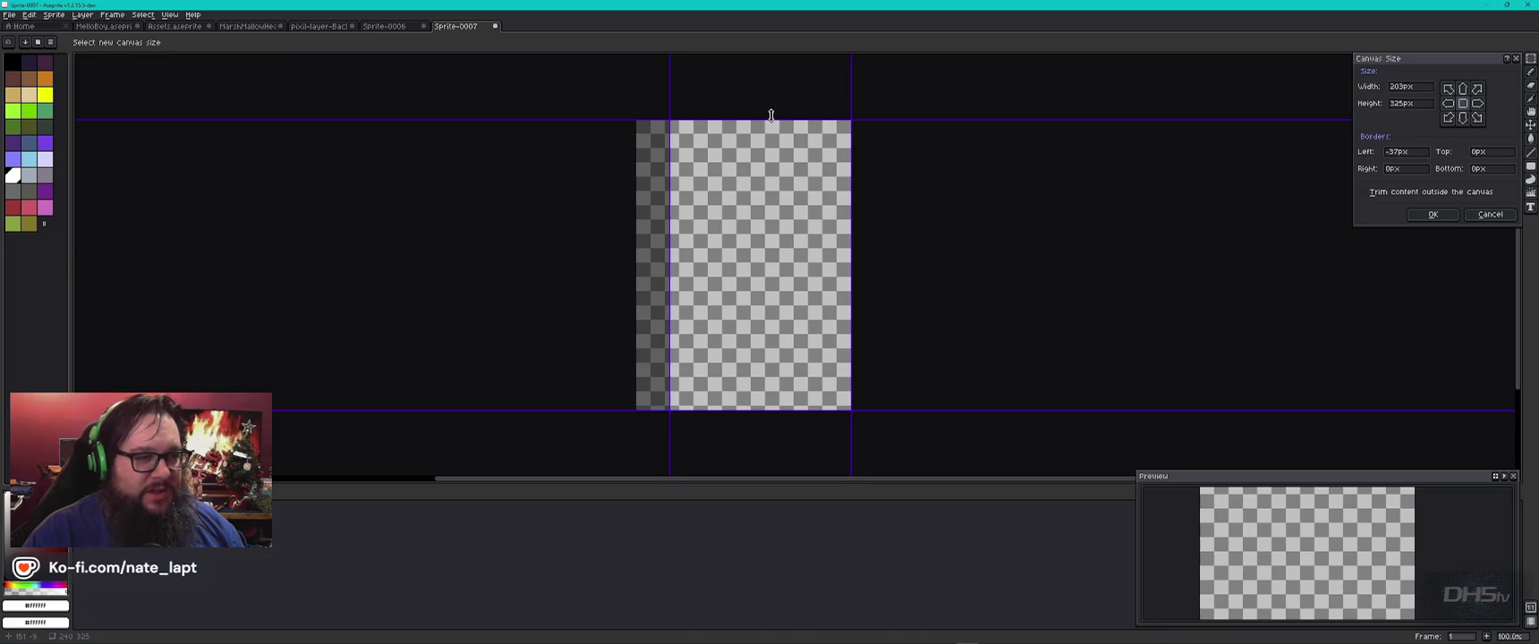
left_click_drag(773, 117, 772, 49)
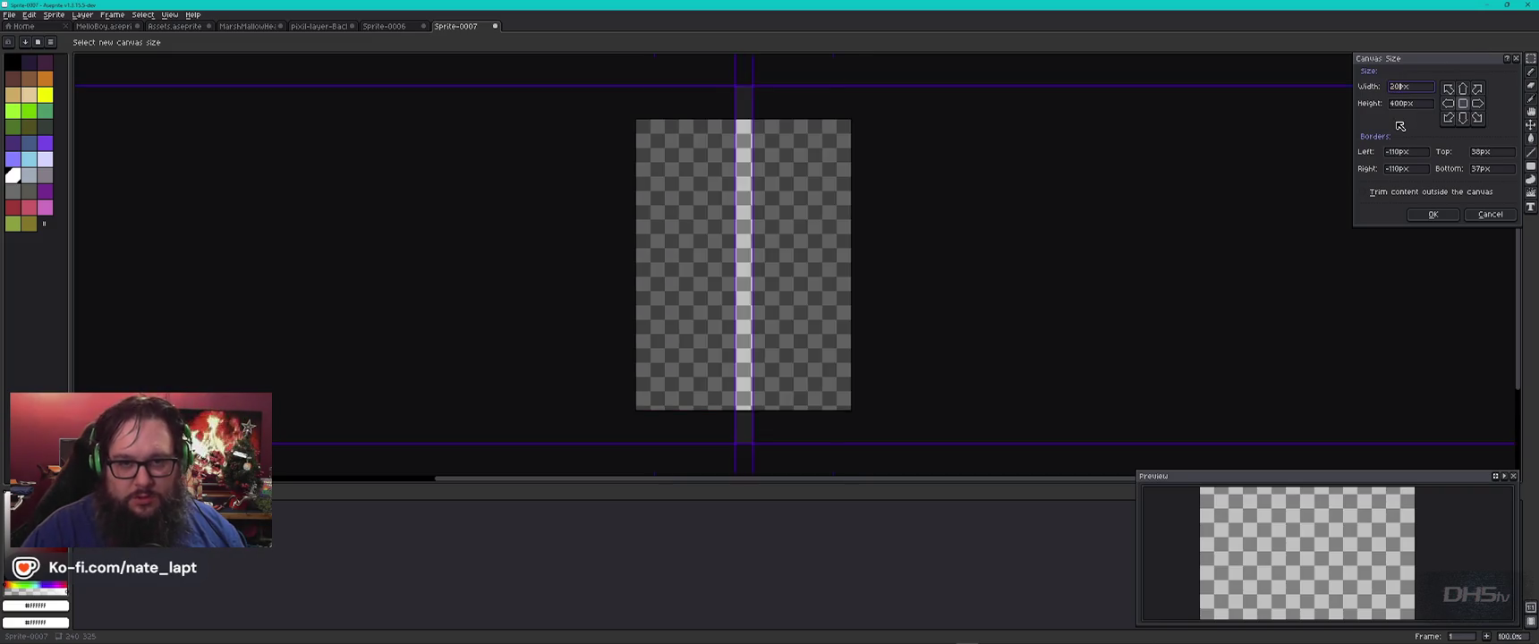
key("Return")
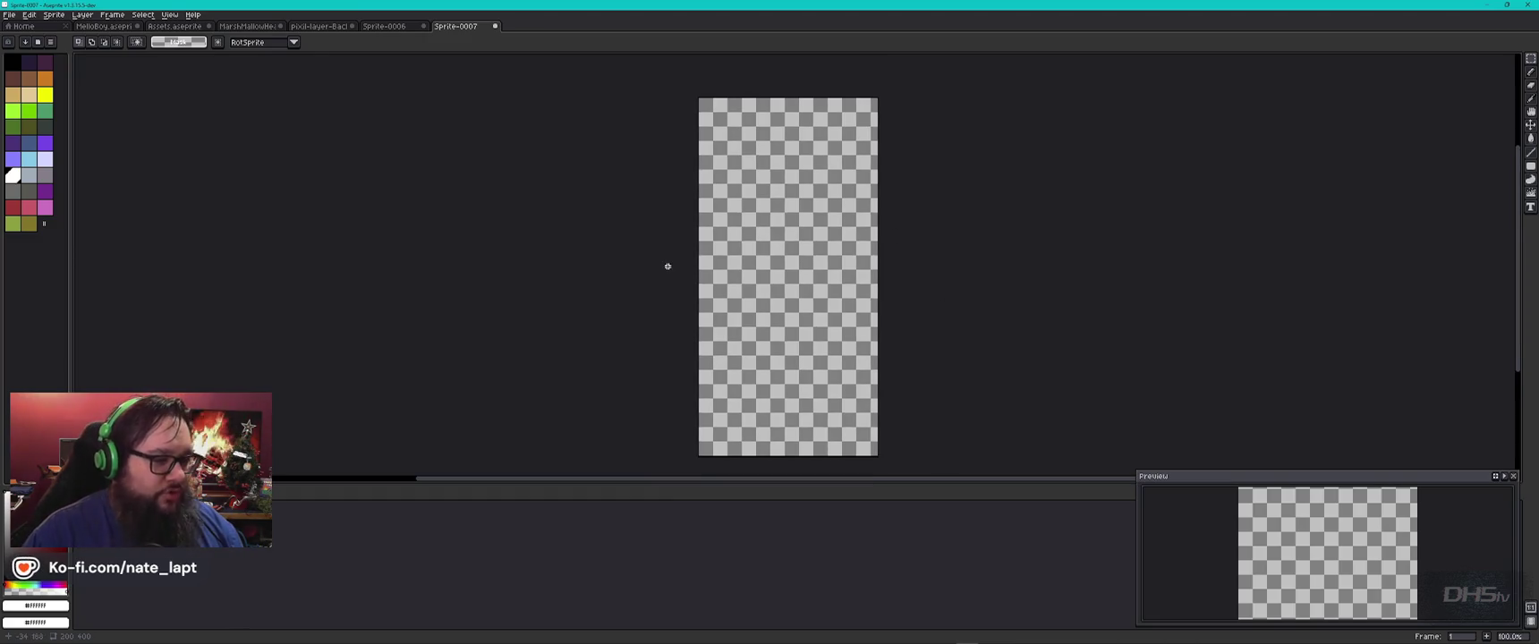
key("alt+Tab")
key("alt+Tab")
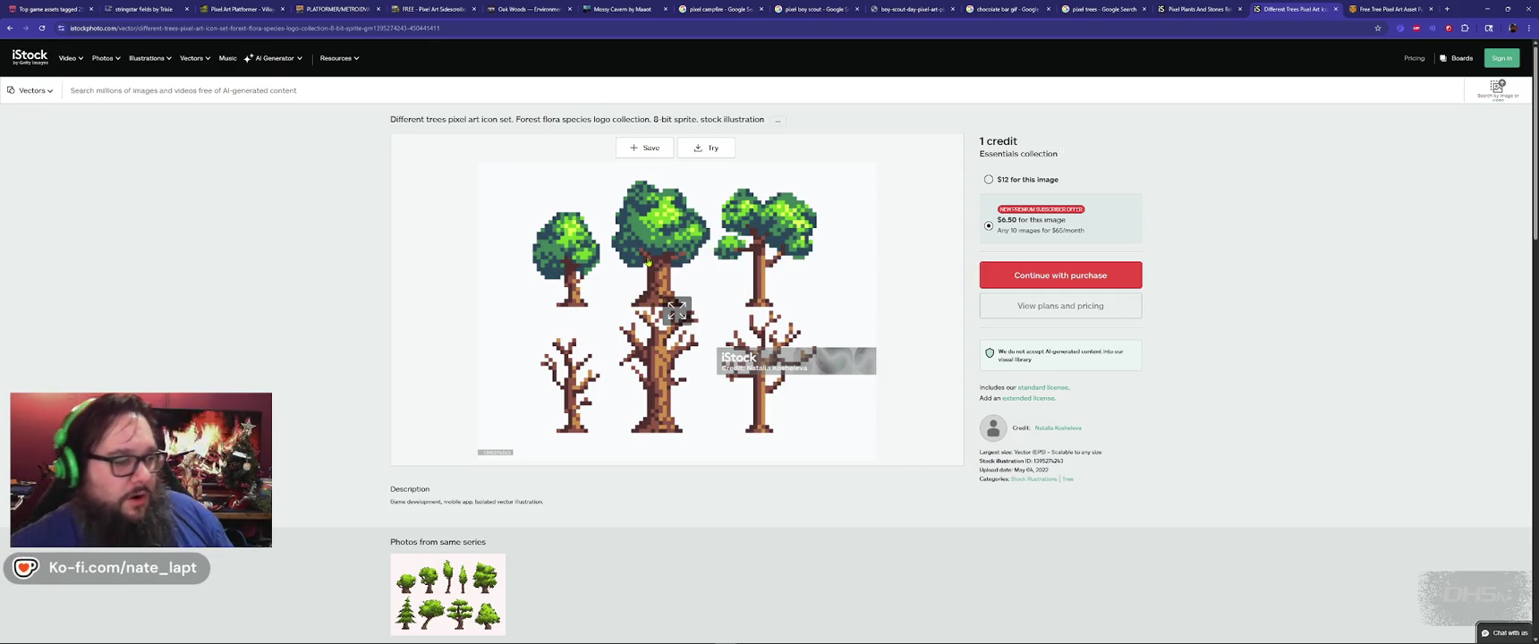
Step: Return from the iStock pixel tree reference to Aseprite's blank 200×400 canvas
key("alt+Tab")
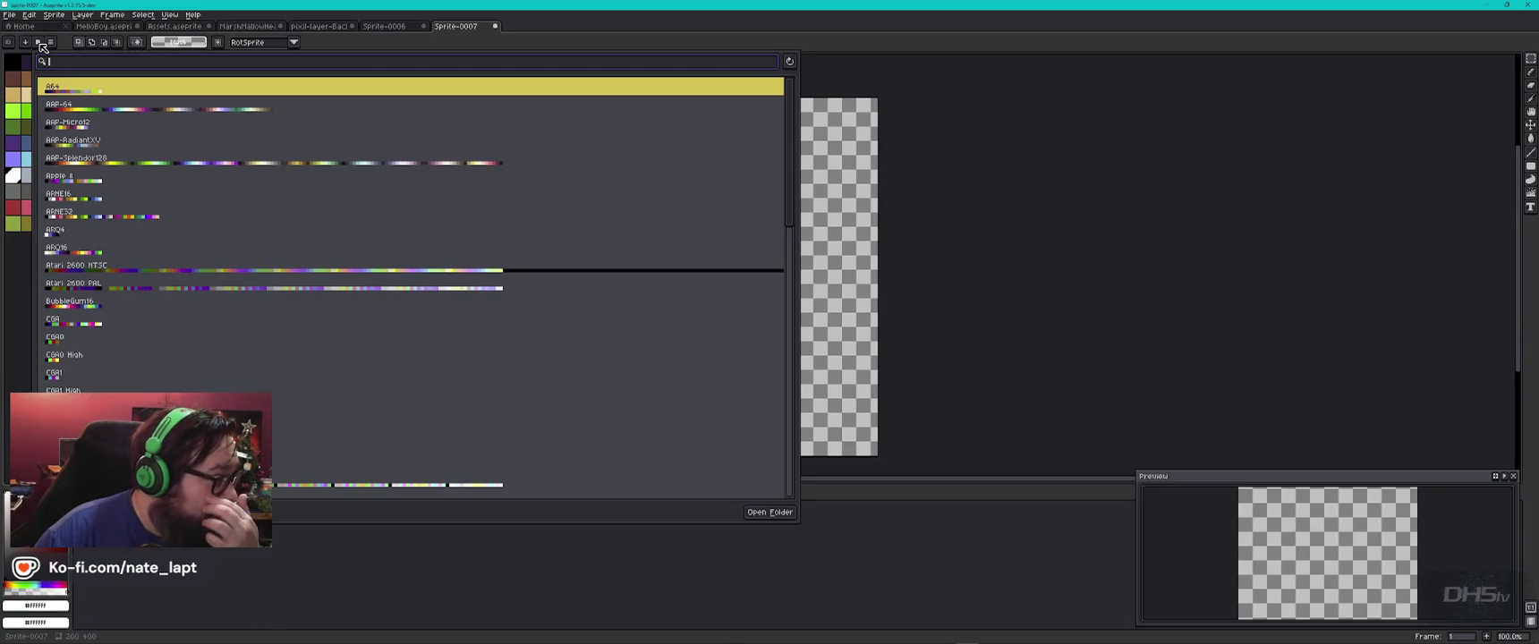
Step: Browse the palette presets and load the Atari 2600 PAL palette
left_click(40, 43)
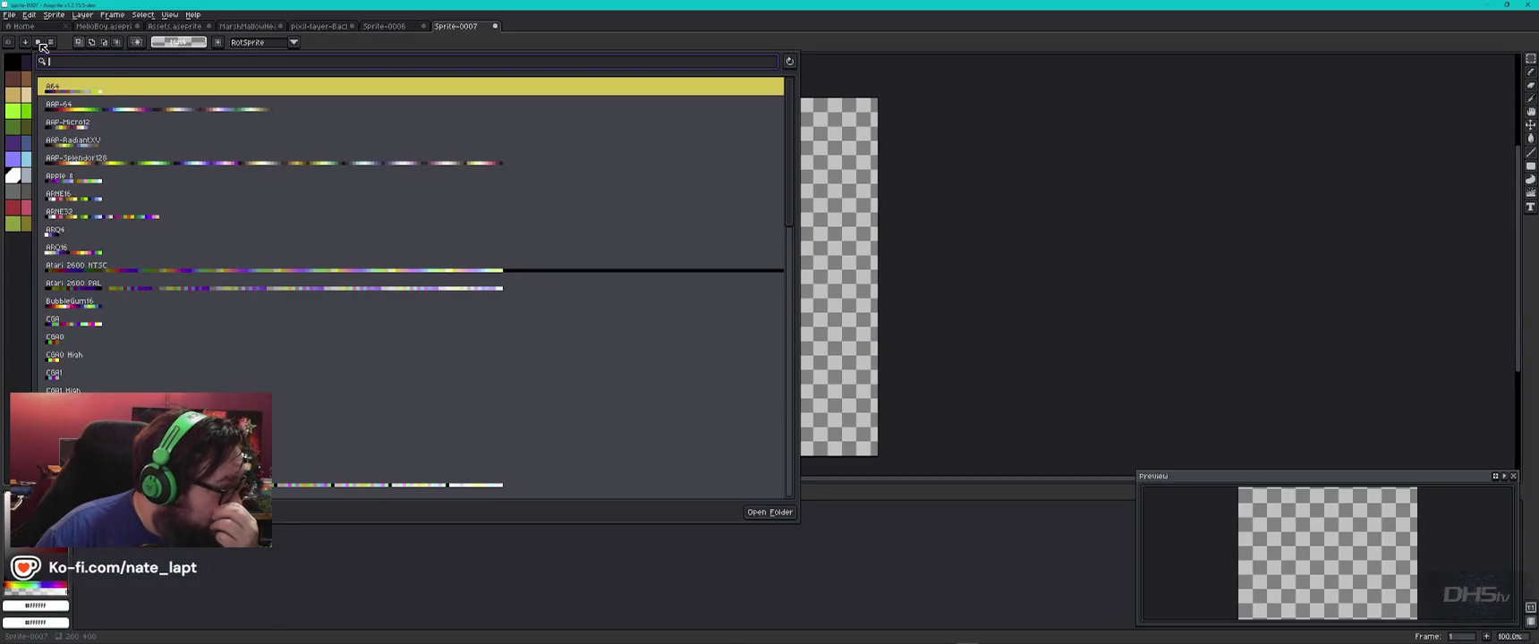
mouse_move(138, 216)
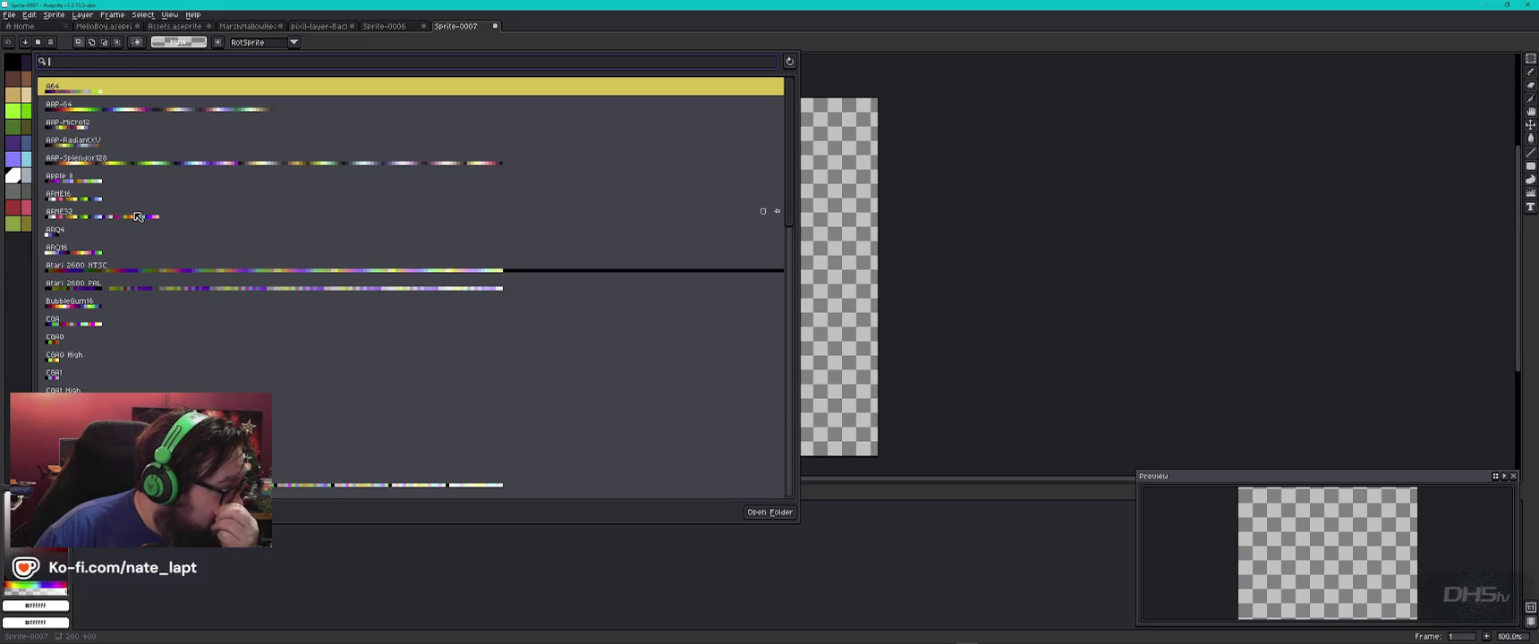
scroll(275, 367, "down", 3)
scroll(279, 368, "down", 2)
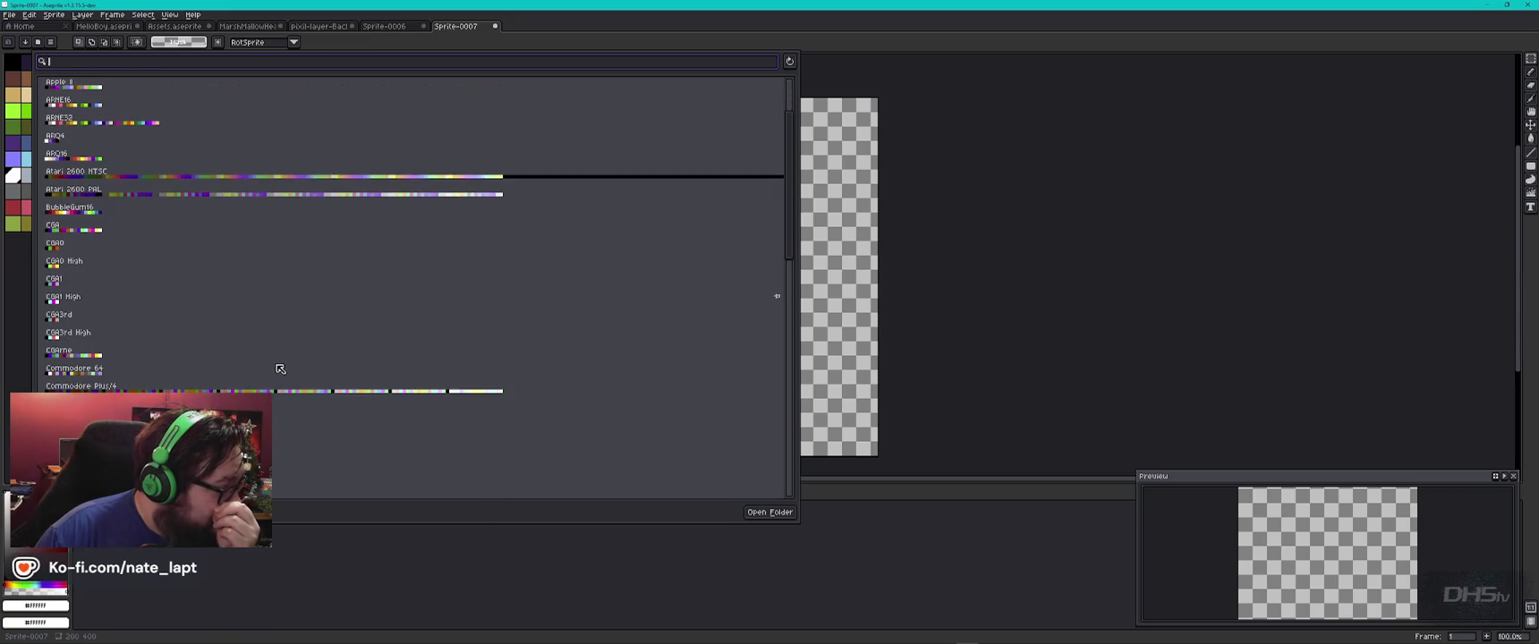
scroll(280, 369, "down", 2)
scroll(280, 368, "down", 3)
scroll(280, 369, "down", 4)
scroll(280, 368, "down", 2)
scroll(281, 367, "down", 2)
scroll(279, 365, "down", 3)
scroll(279, 363, "down", 3)
scroll(279, 362, "down", 2)
scroll(279, 363, "down", 3)
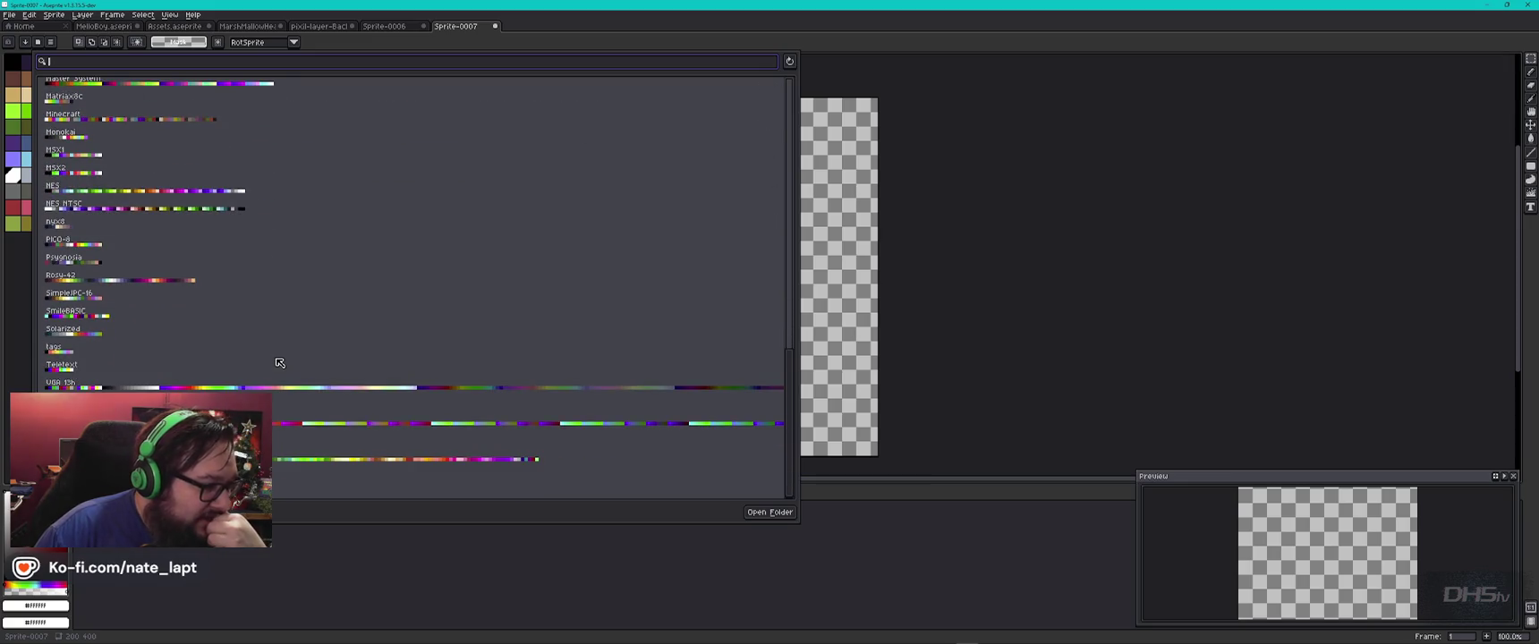
key("Home")
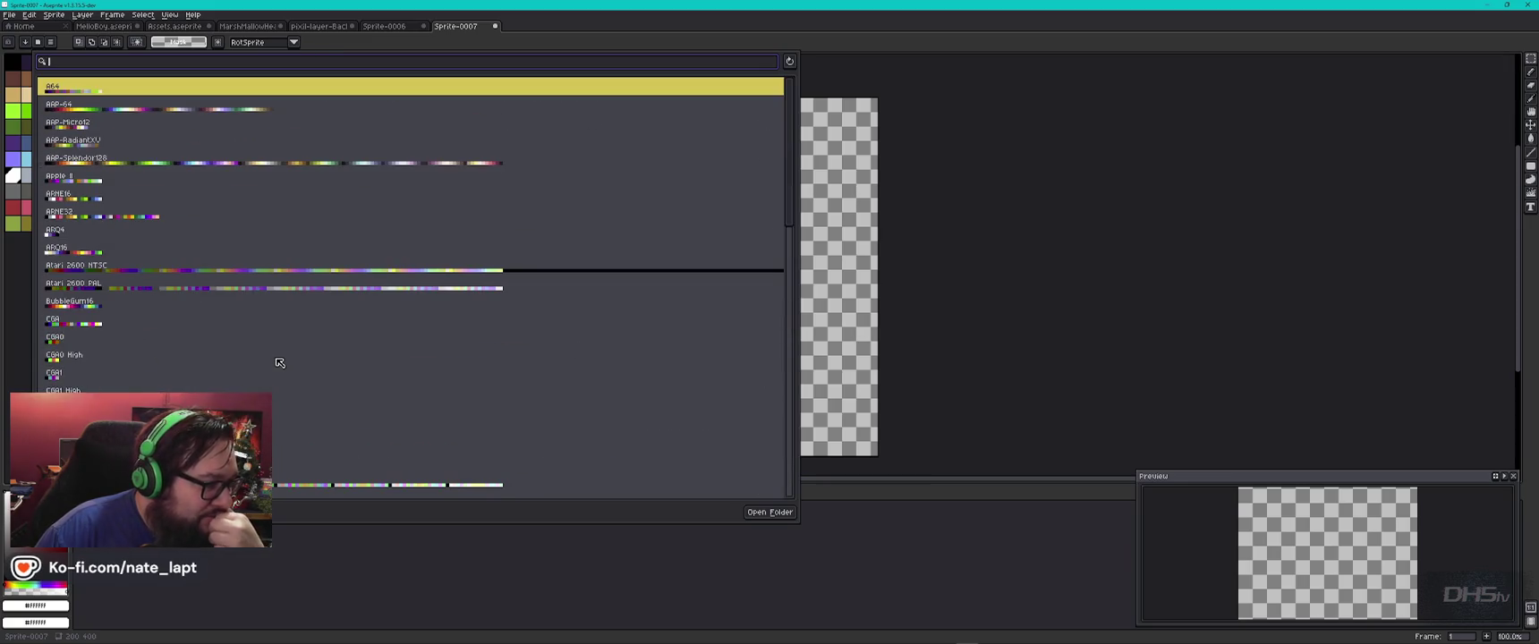
mouse_move(276, 286)
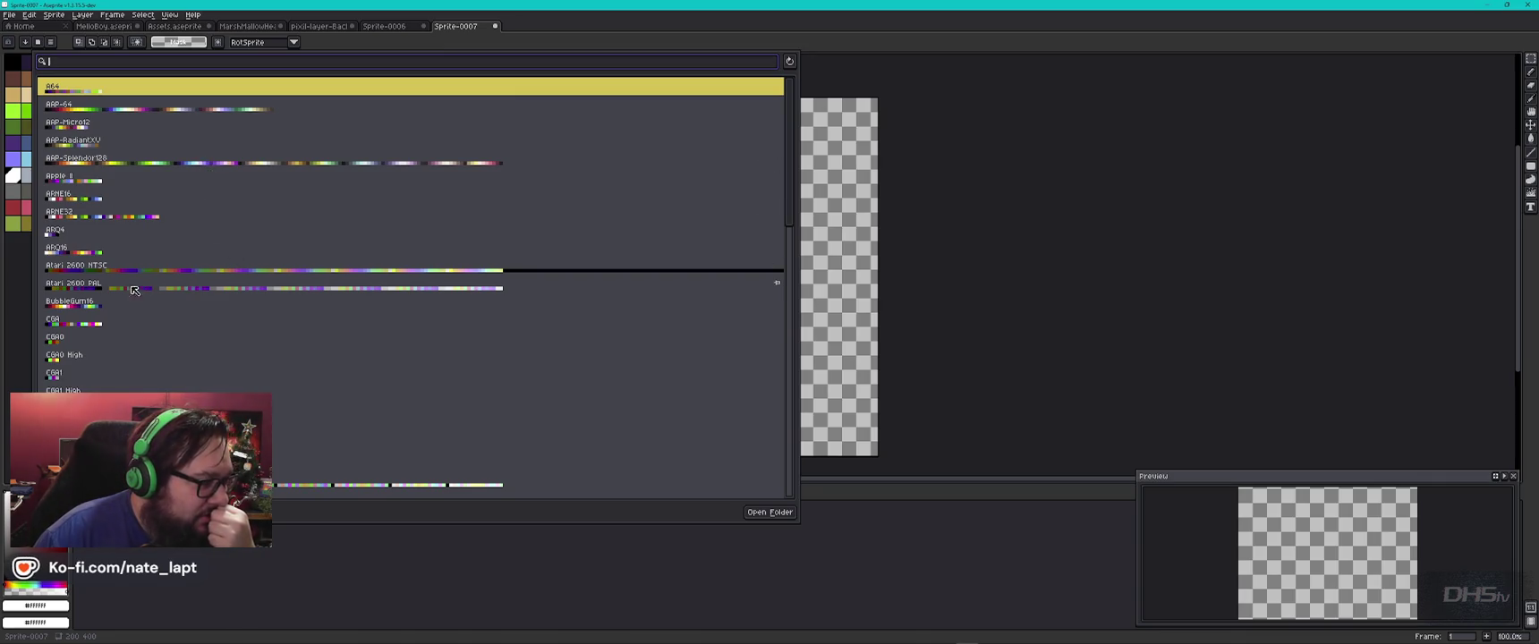
left_click(90, 290)
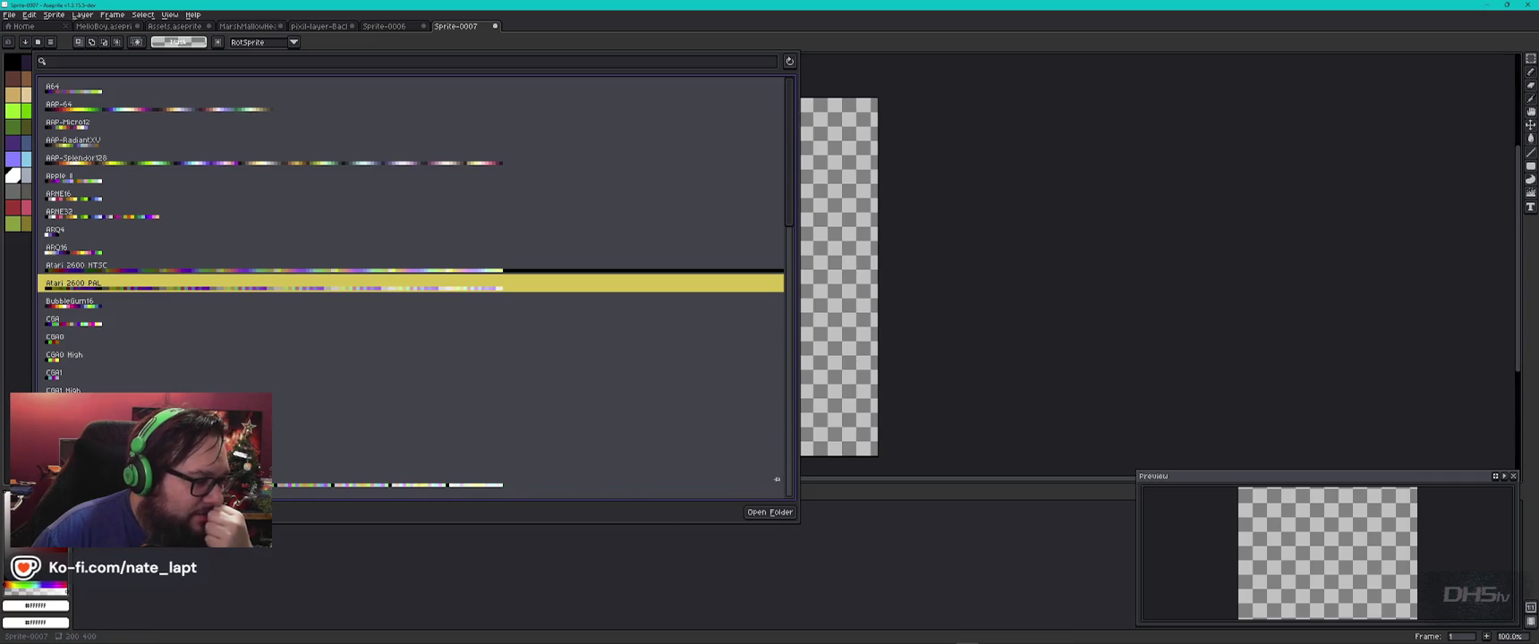
left_click(39, 45)
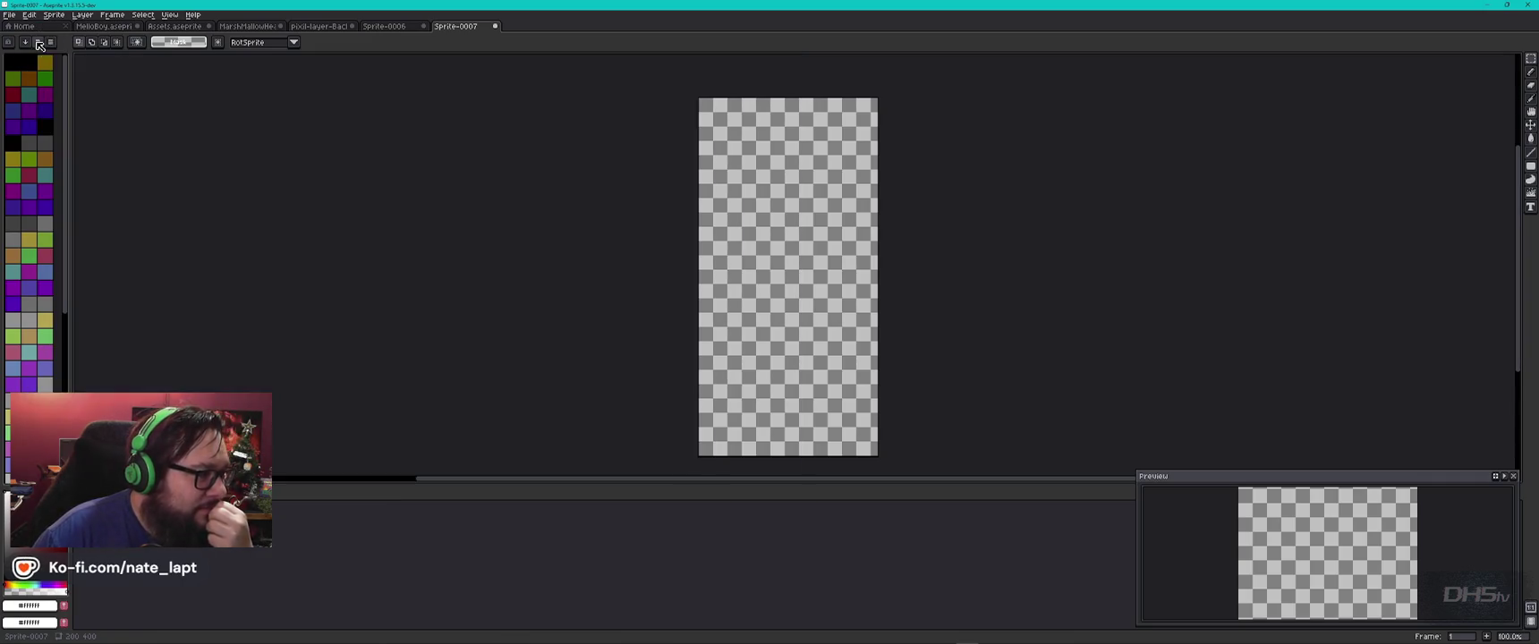
Step: Switch the palette to the four-colour CGA0 preset and close the presets list
scroll(25, 248, "down", 3)
scroll(25, 248, "down", 3)
scroll(25, 248, "down", 1)
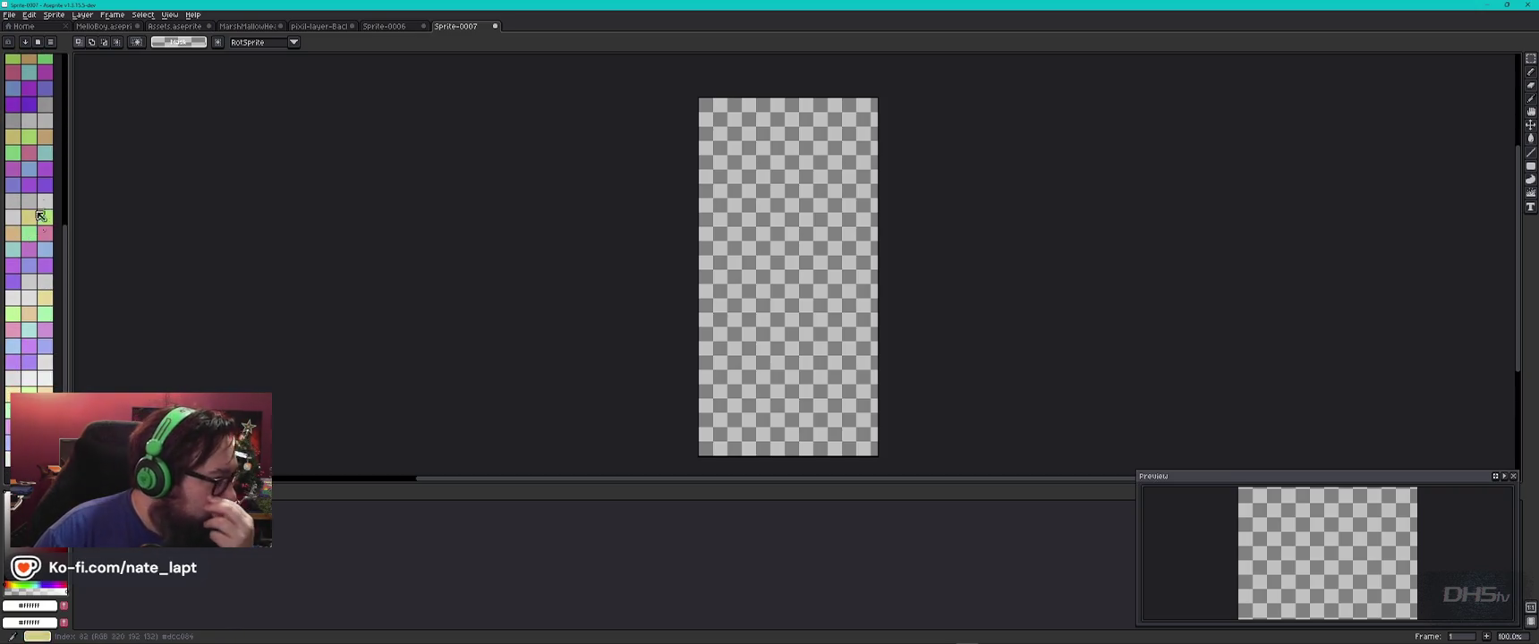
left_click(40, 45)
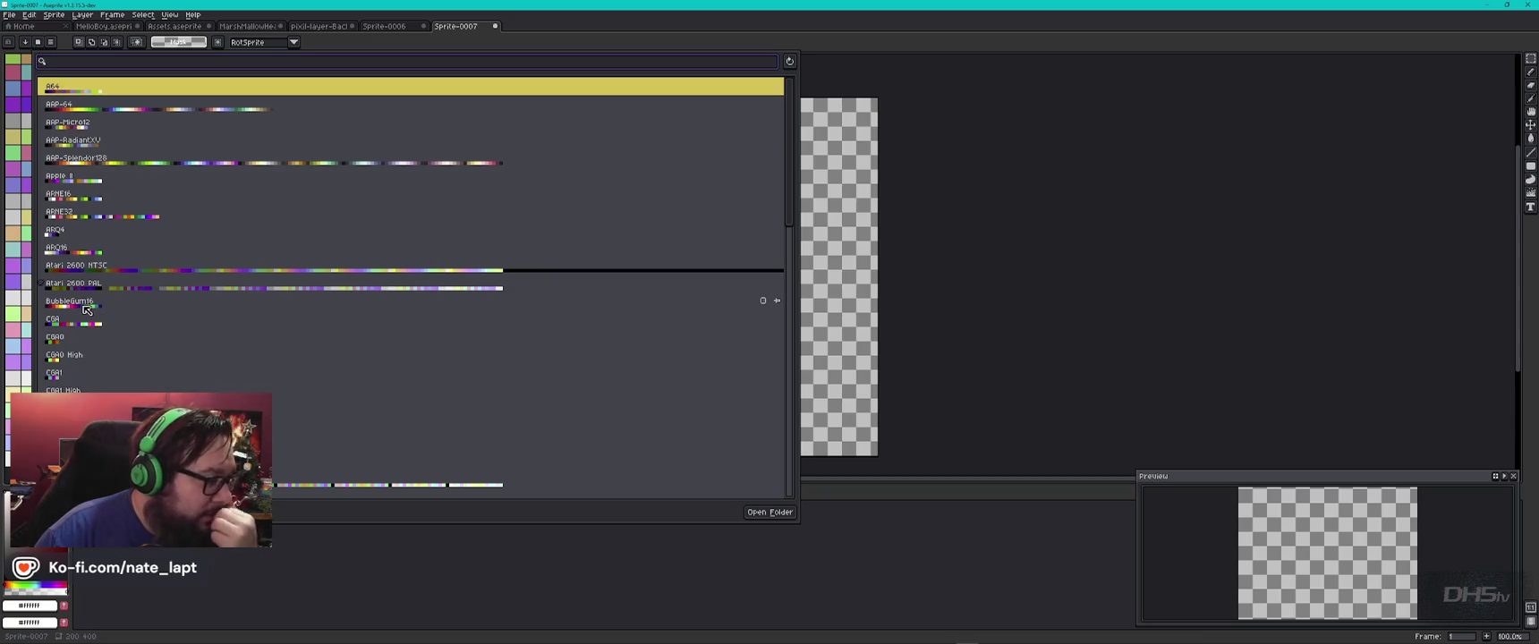
left_click(62, 340)
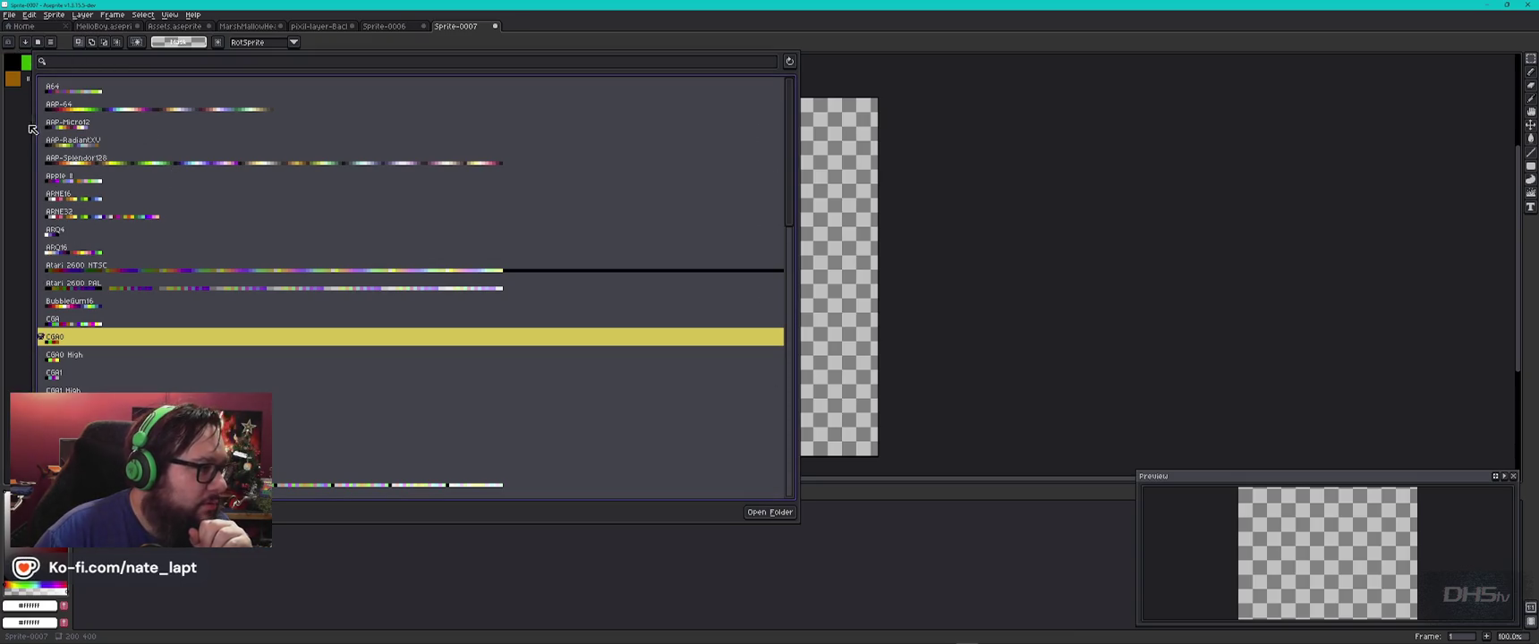
left_click(60, 43)
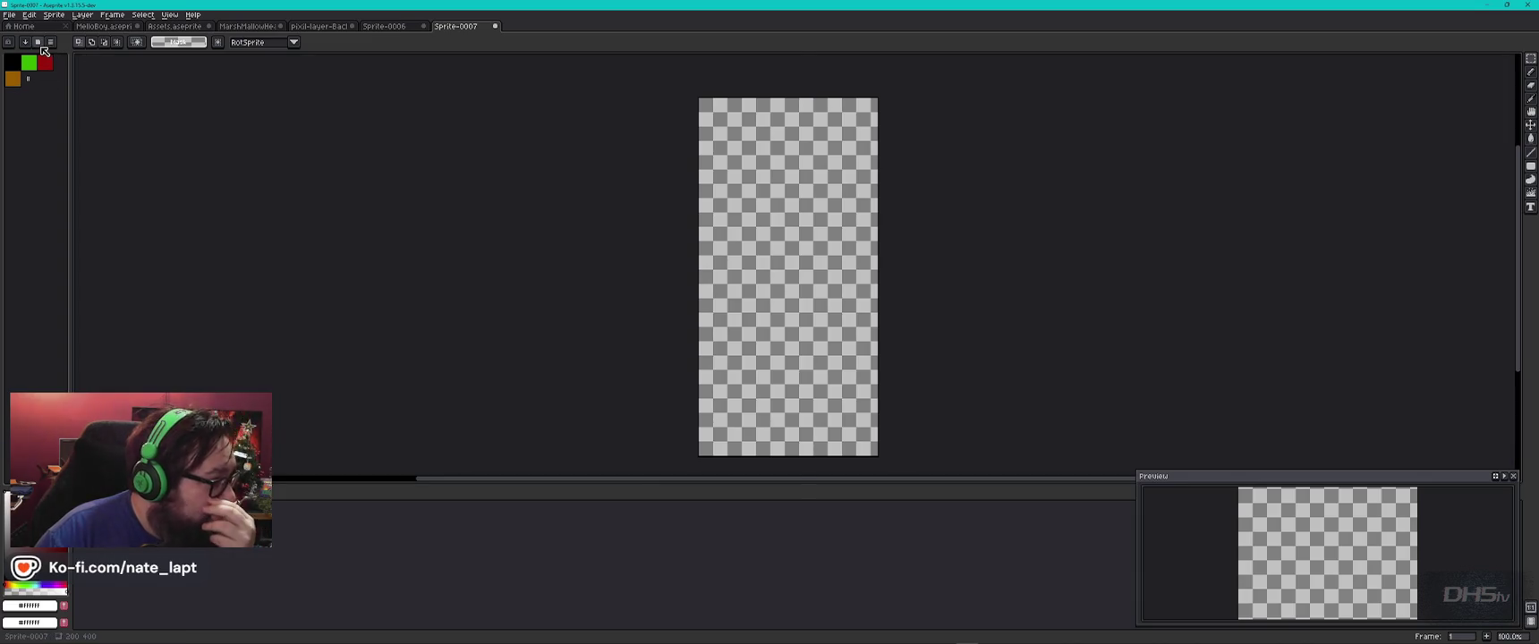
Step: Try out a different palette preset from the presets list
left_click(41, 48)
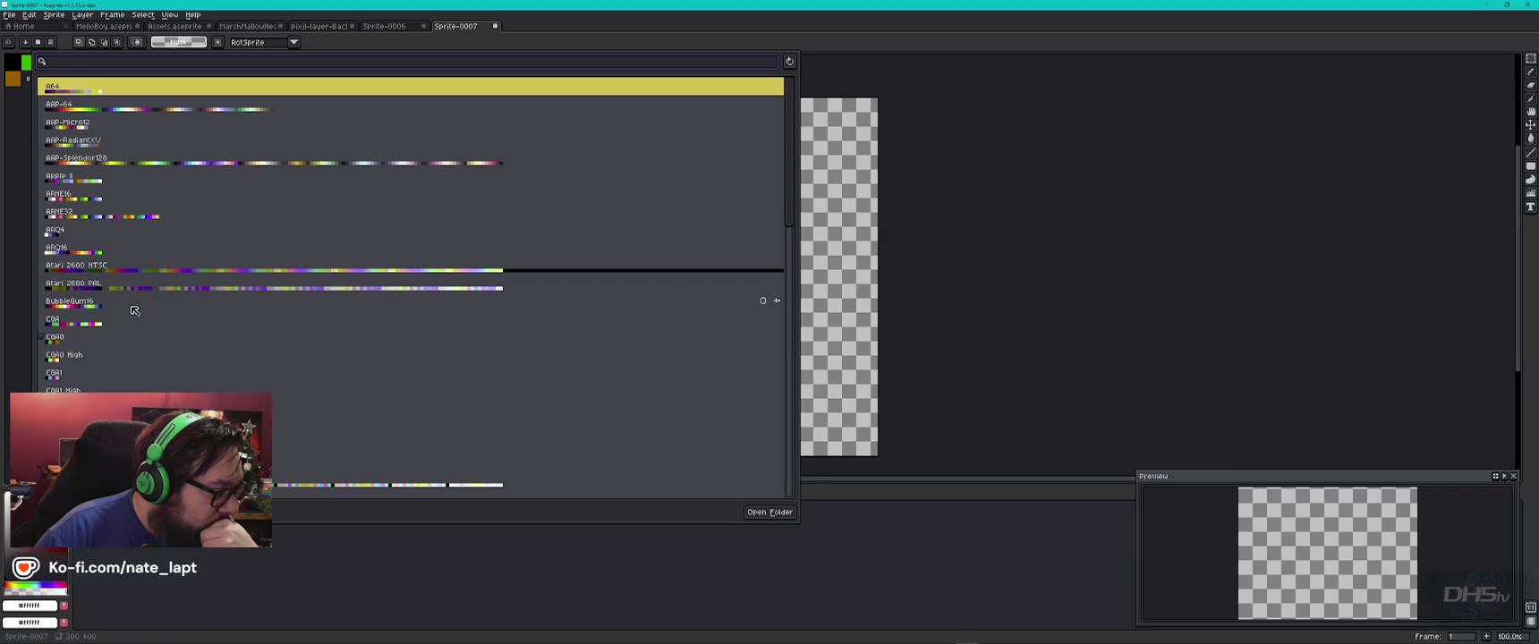
scroll(134, 310, "down", 3)
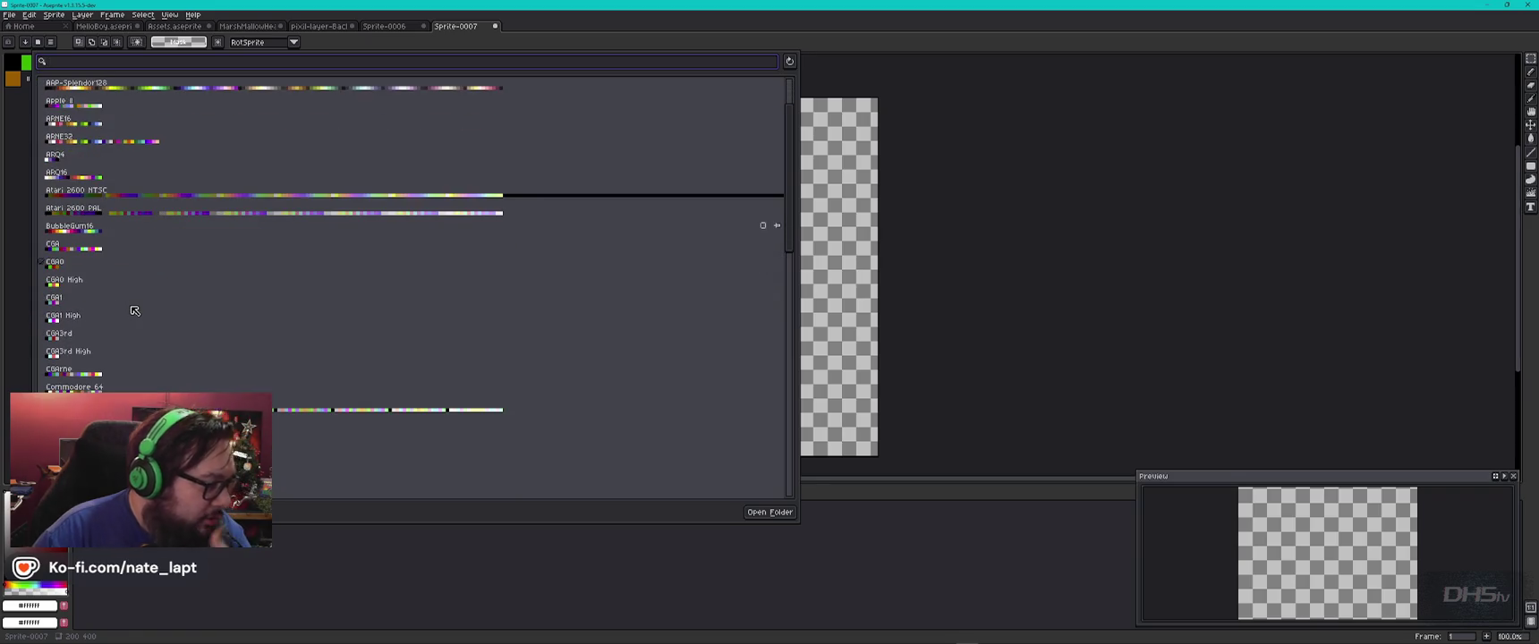
left_click(776, 405)
double_click(776, 404)
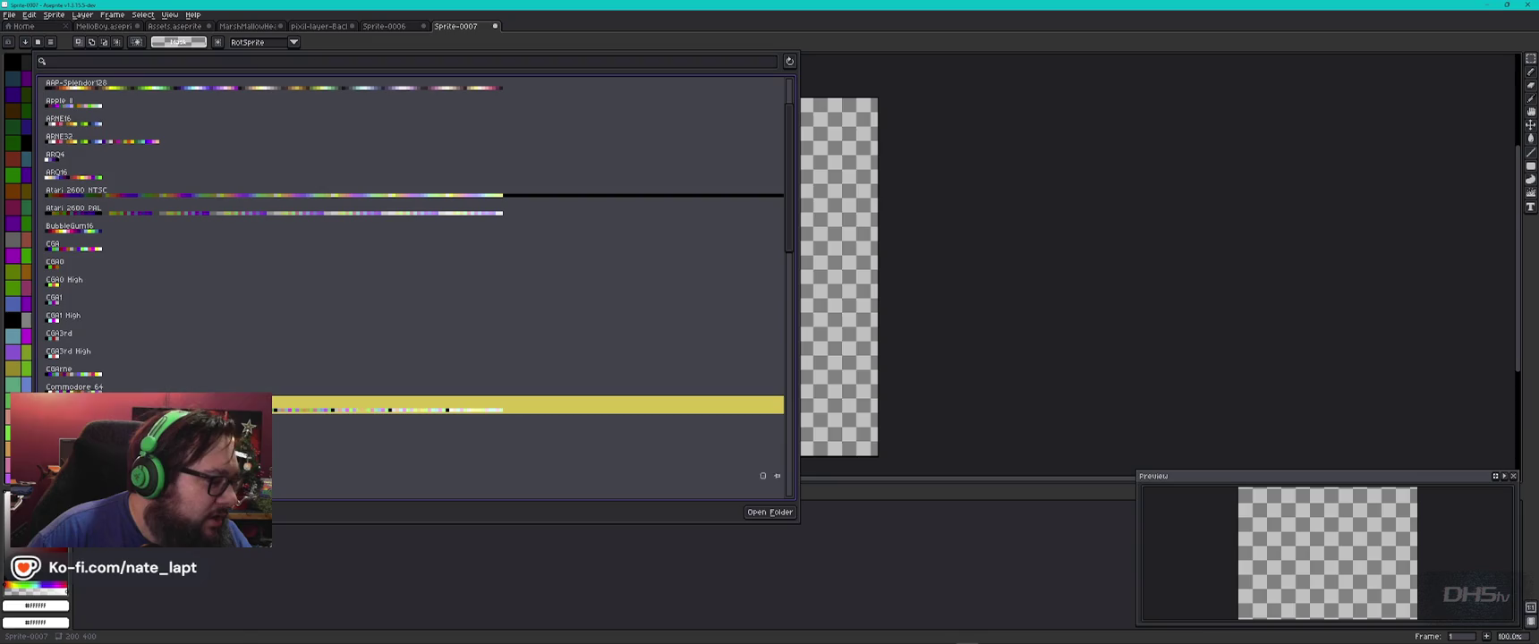
left_click(43, 48)
Step: Apply the Eroge Copper palette preset and pick a dark brown for the trunk
scroll(36, 268, "down", 3)
scroll(36, 268, "down", 3)
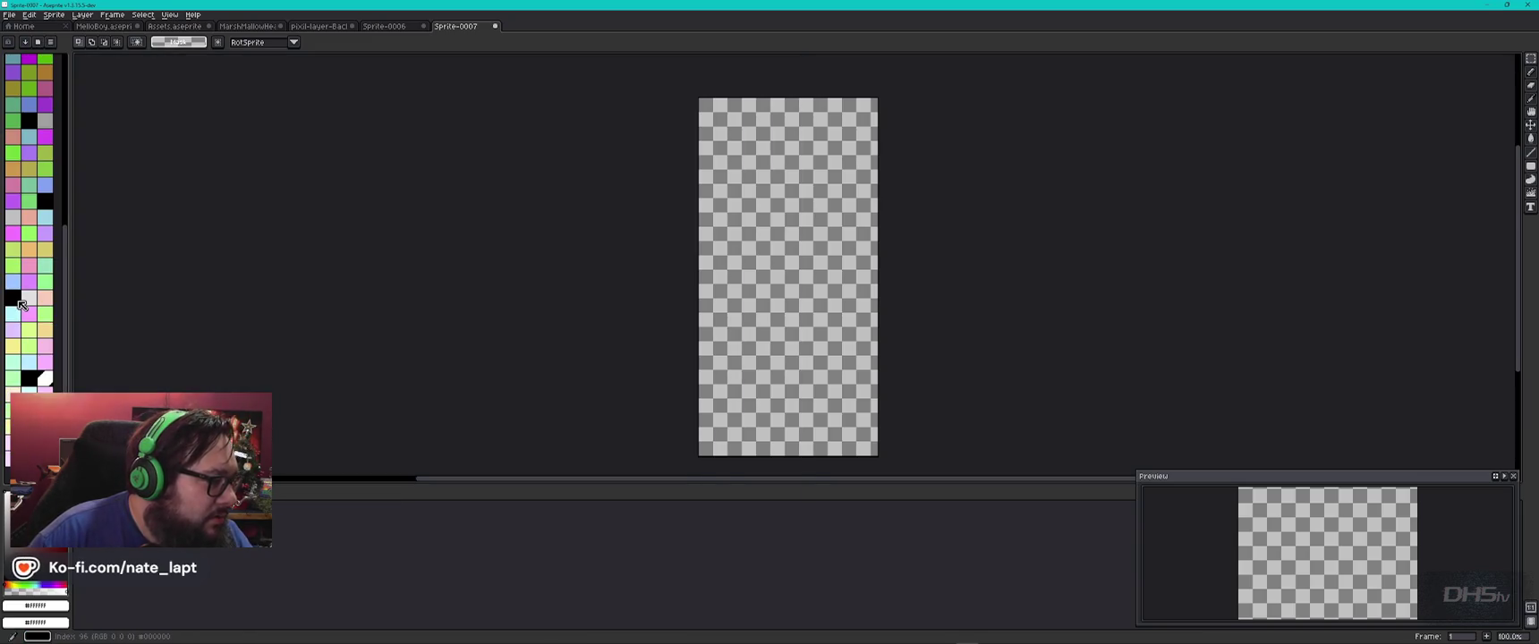
scroll(51, 310, "up", 5)
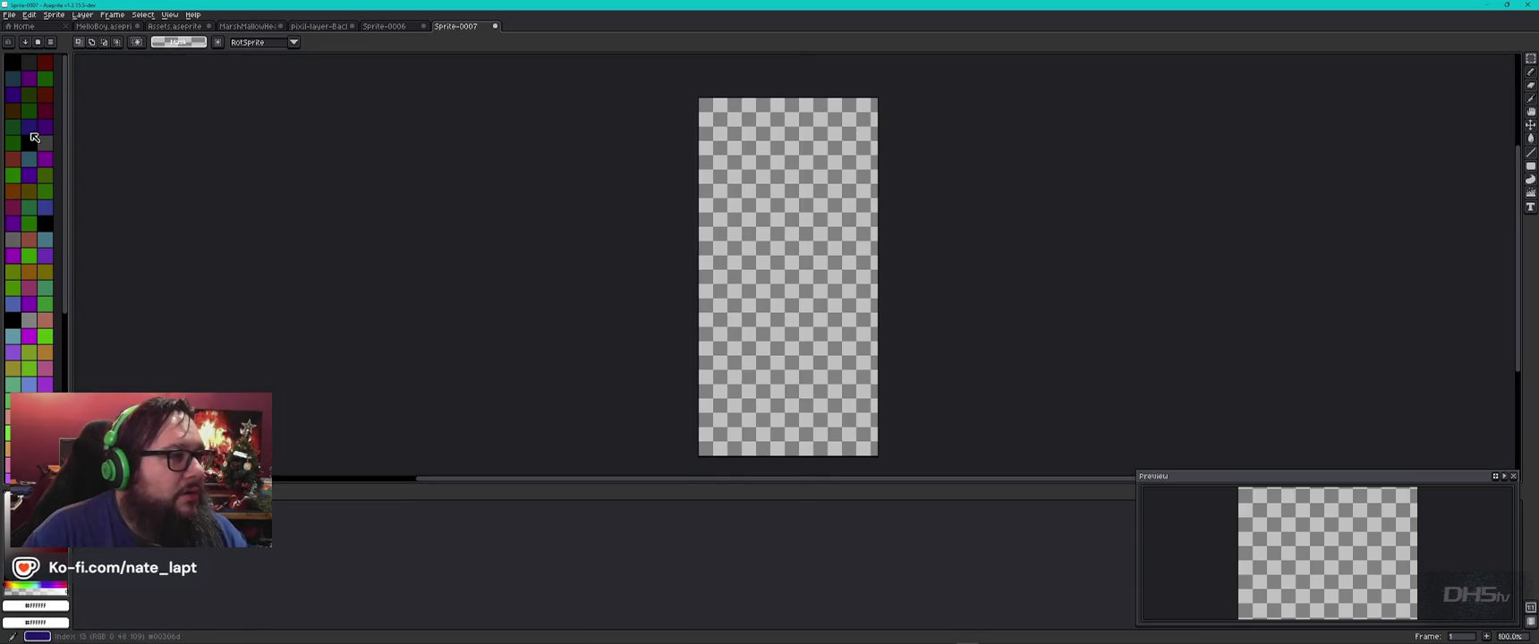
left_click(38, 43)
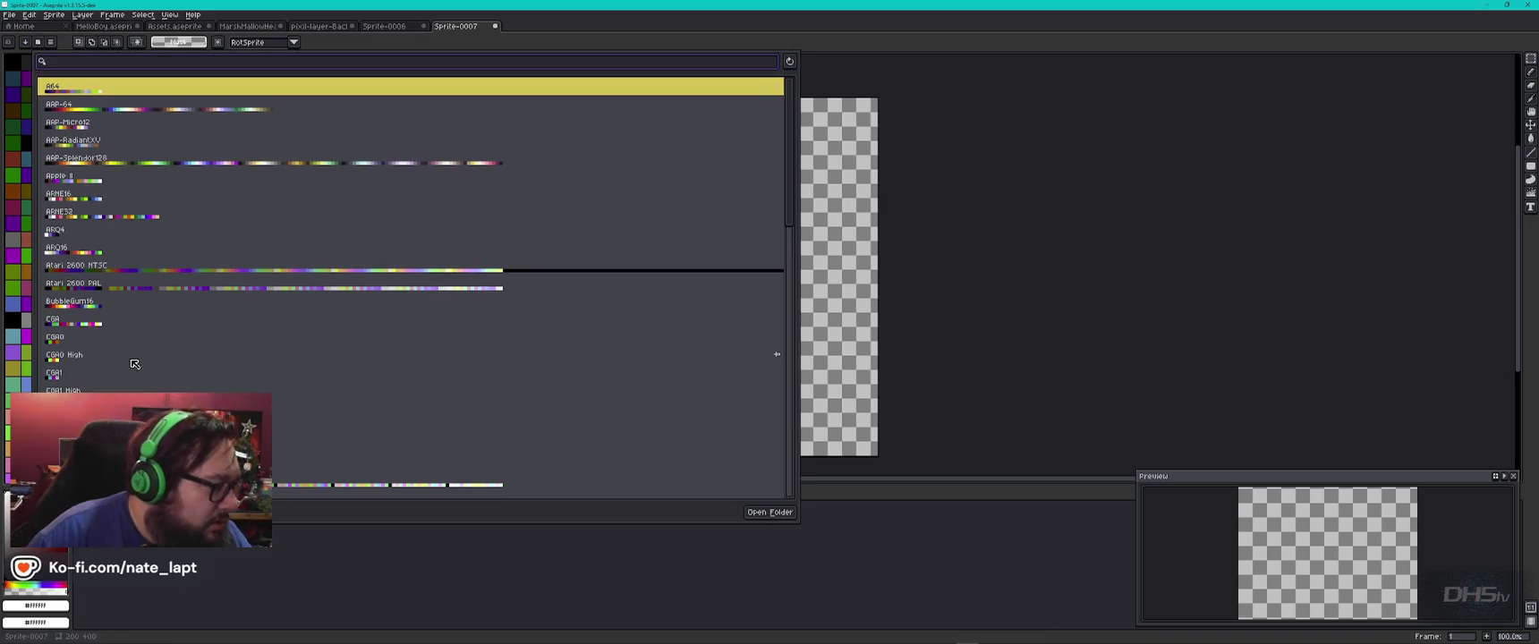
scroll(132, 360, "down", 1)
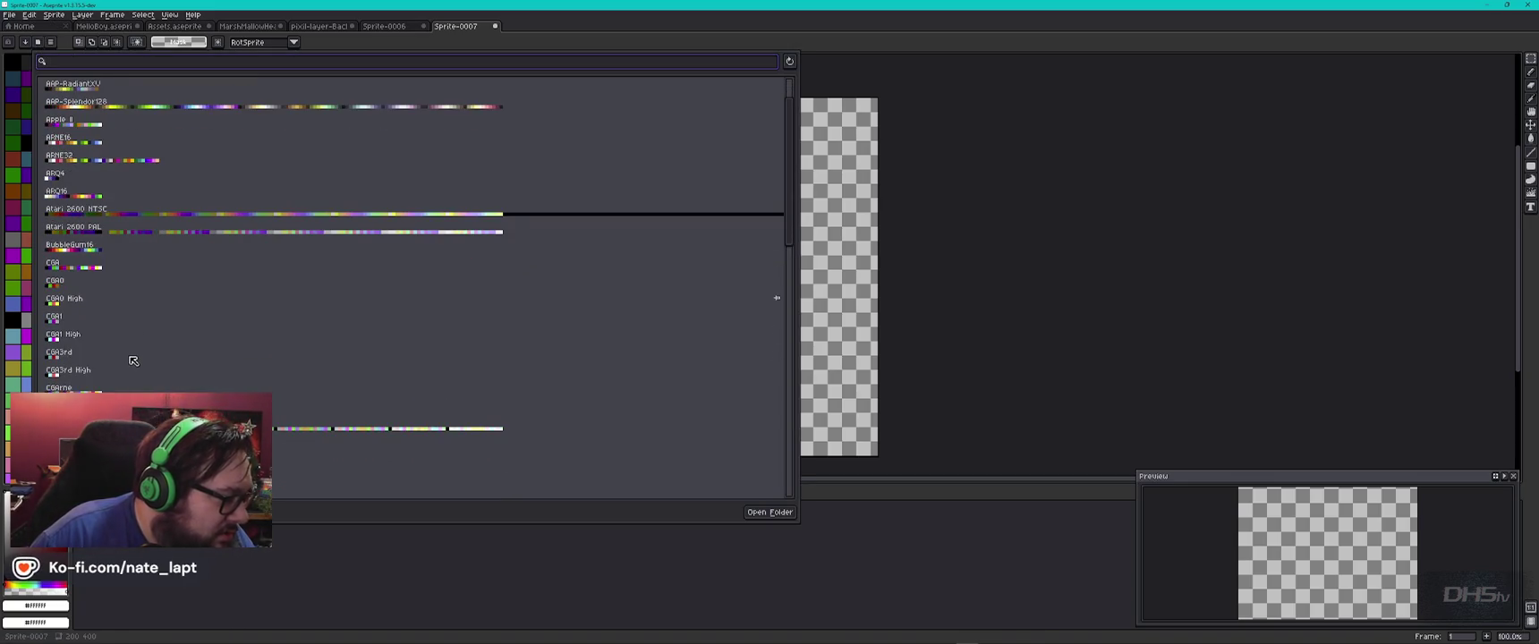
scroll(132, 359, "down", 3)
scroll(133, 360, "down", 1)
scroll(134, 360, "down", 1)
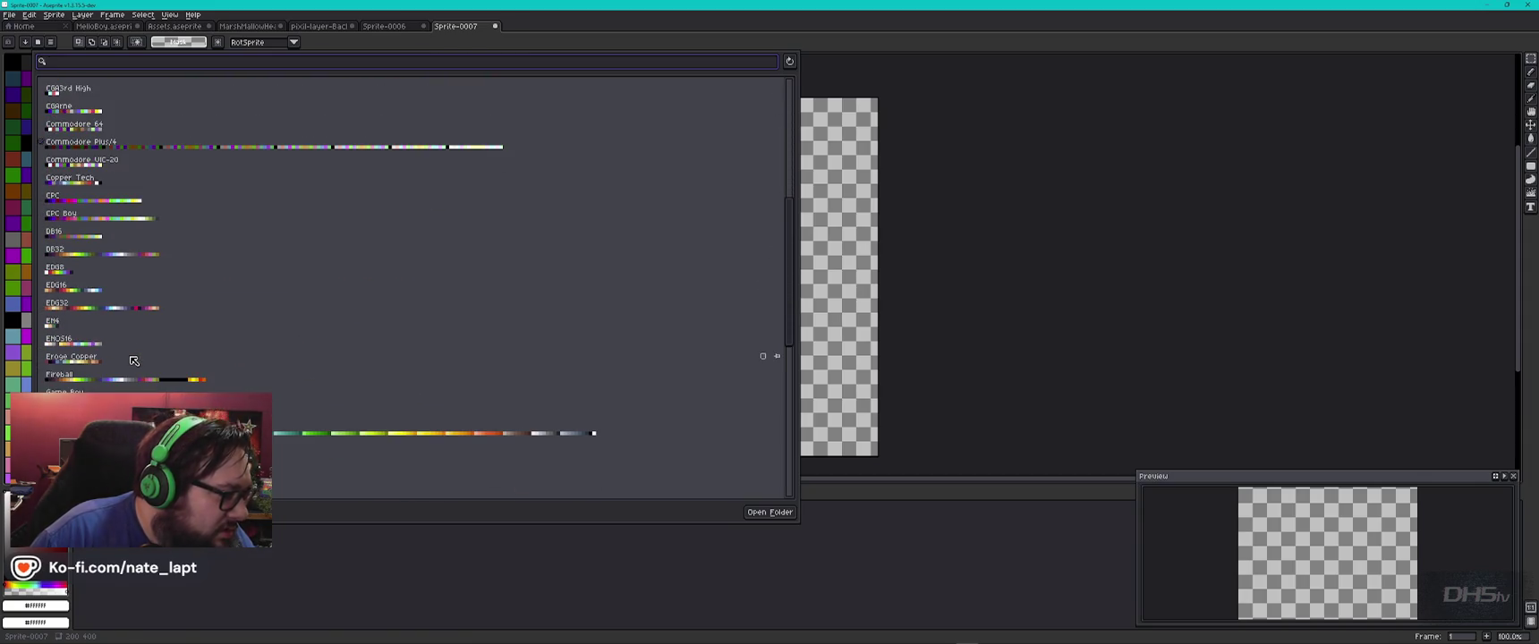
left_click(90, 365)
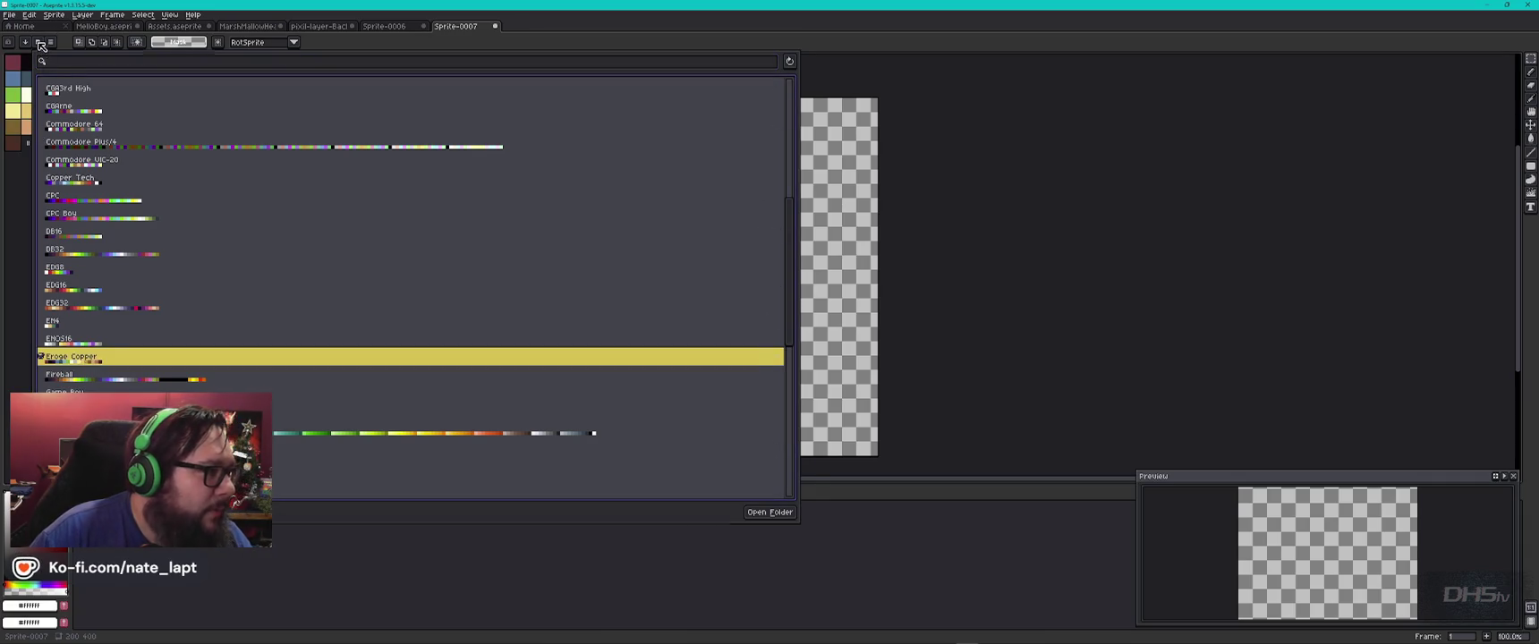
key("Escape")
left_click(13, 142)
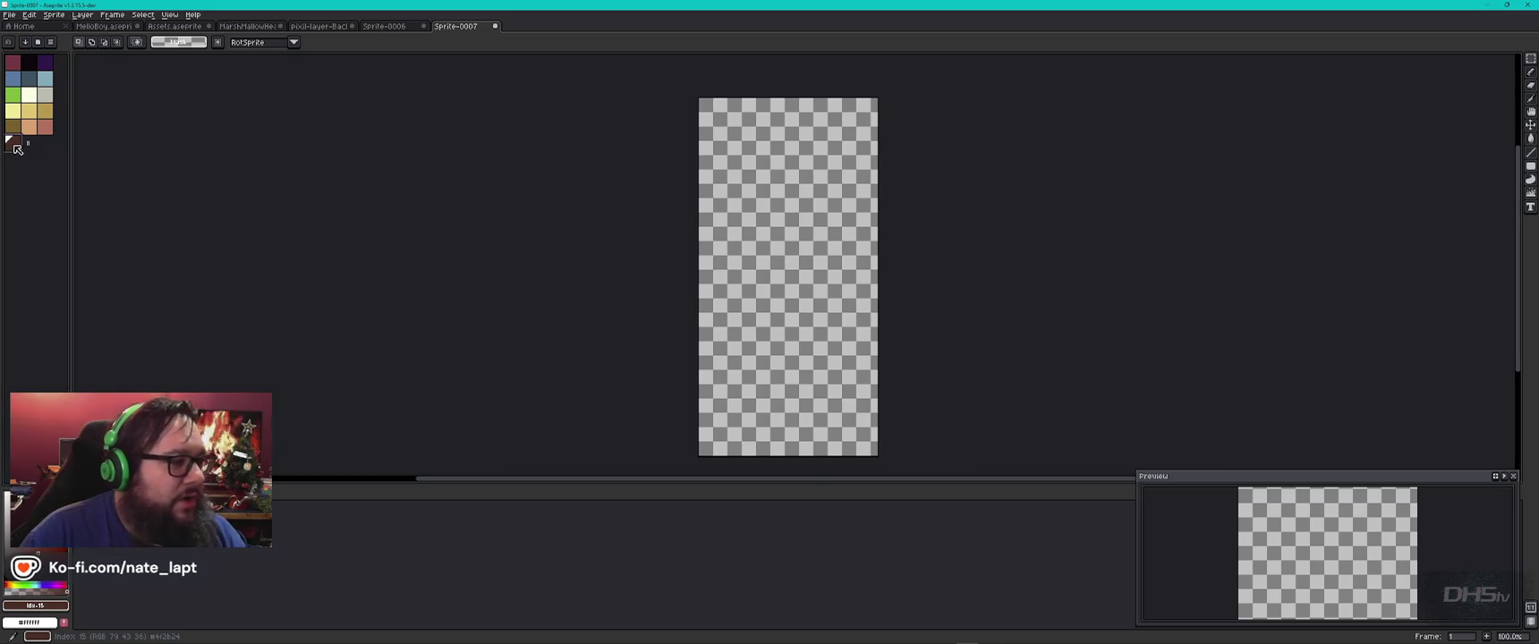
left_click_drag(746, 399, 777, 256)
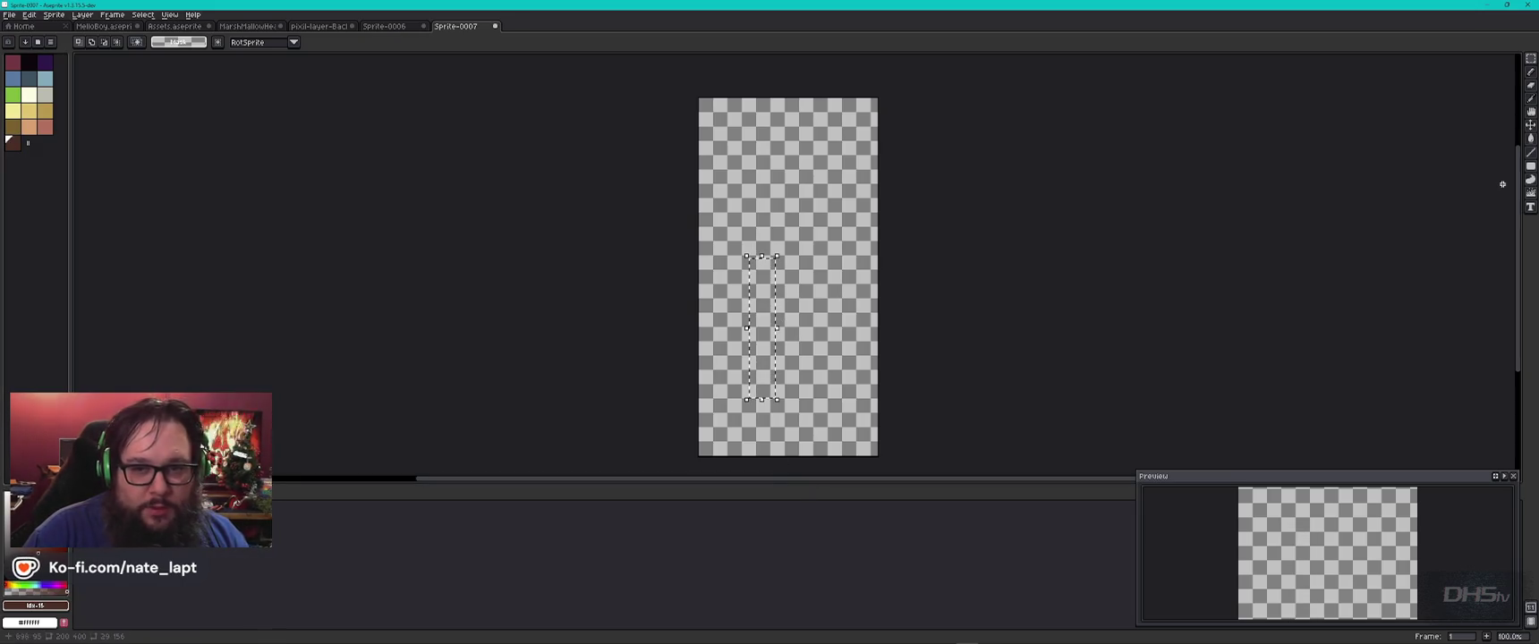
key("b")
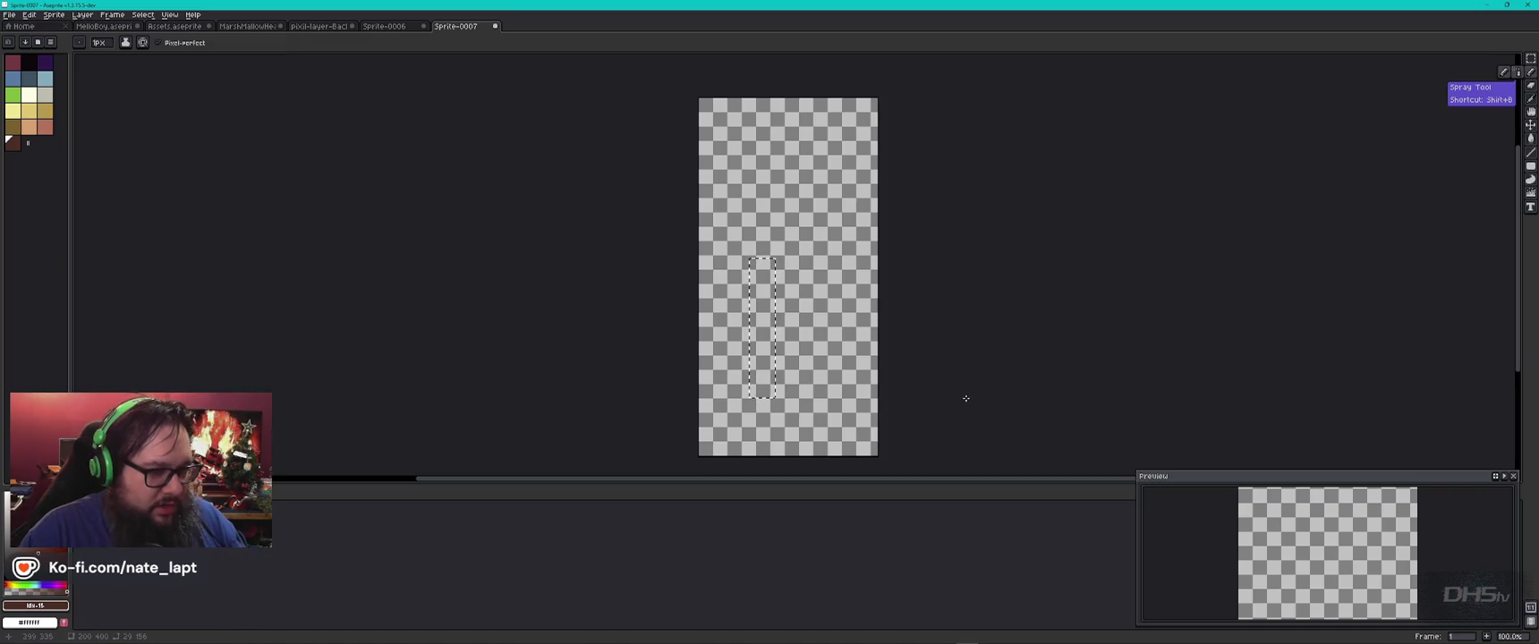
key("ctrl+d")
left_click_drag(741, 427, 768, 308)
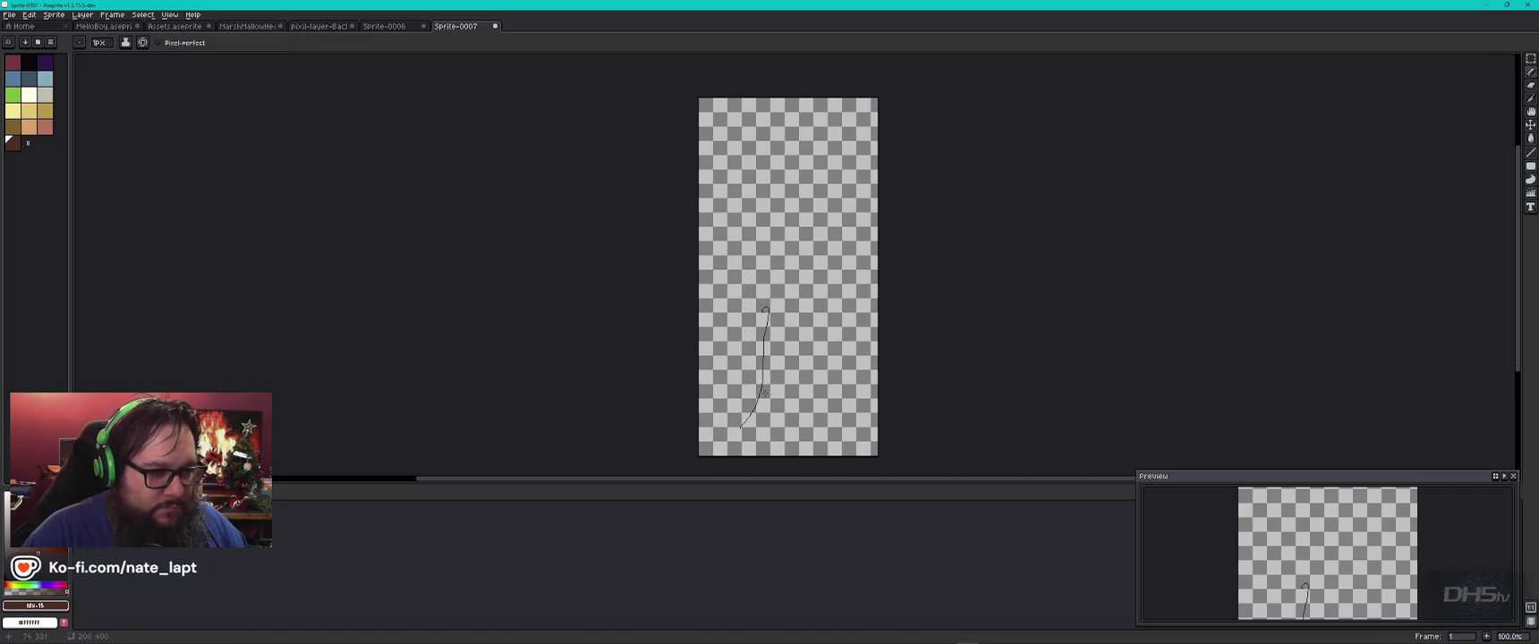
scroll(741, 428, "up", 5)
scroll(760, 402, "down", 3)
scroll(776, 389, "down", 1)
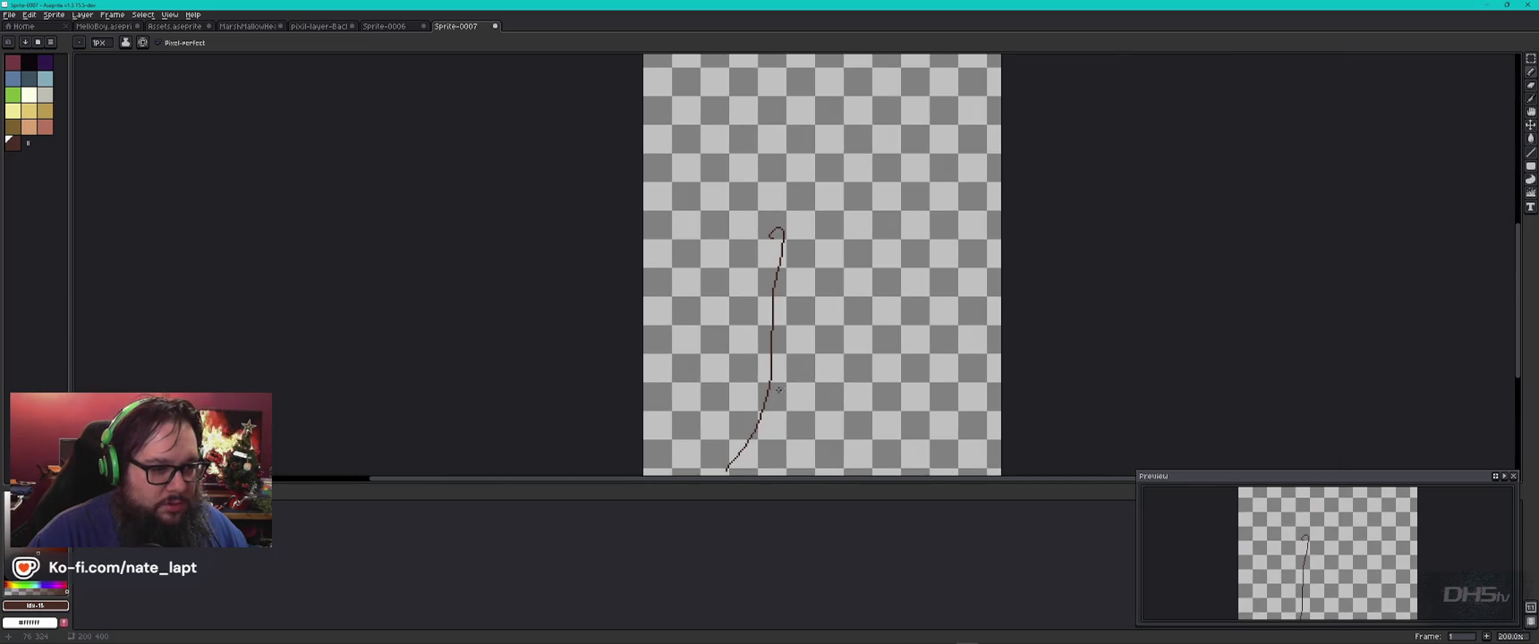
key("ctrl")
mouse_move(729, 435)
left_mouse_down()
mouse_move(756, 363)
mouse_move(770, 157)
left_mouse_up()
key("ctrl+a")
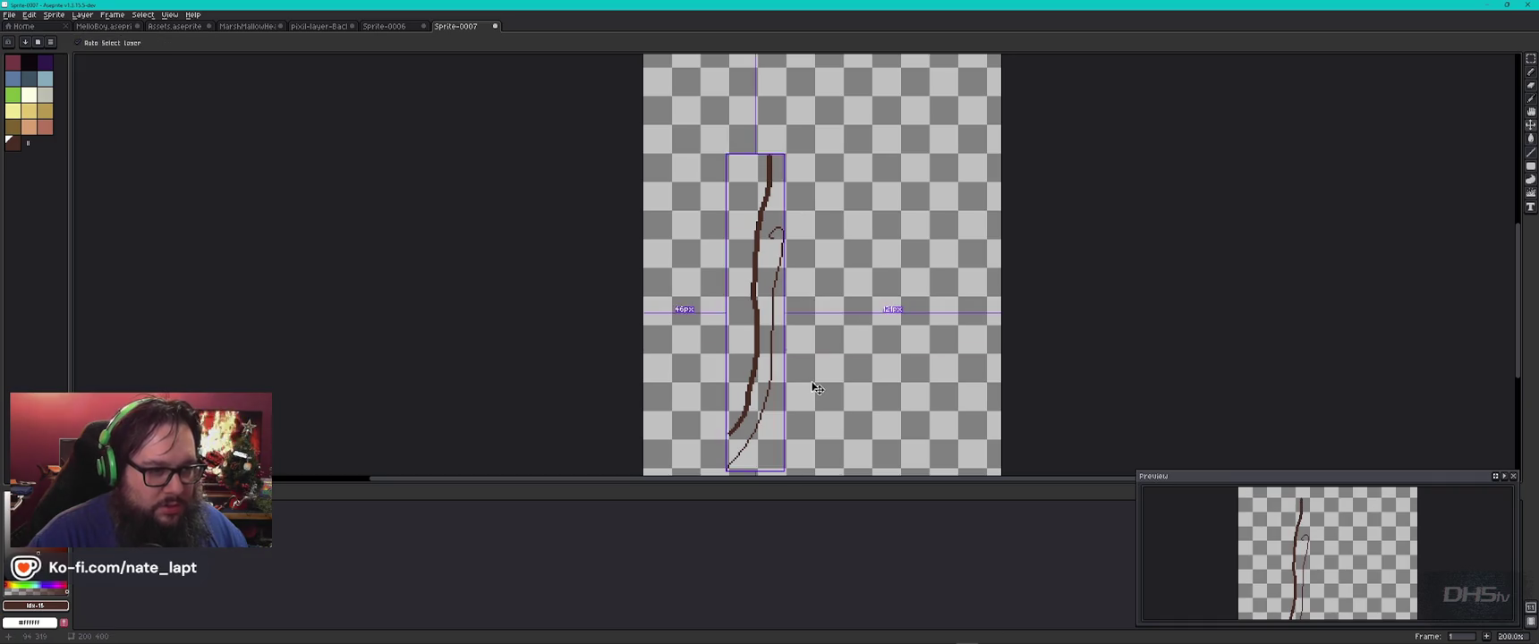
key("Delete")
key("ctrl+d")
left_click(35, 43)
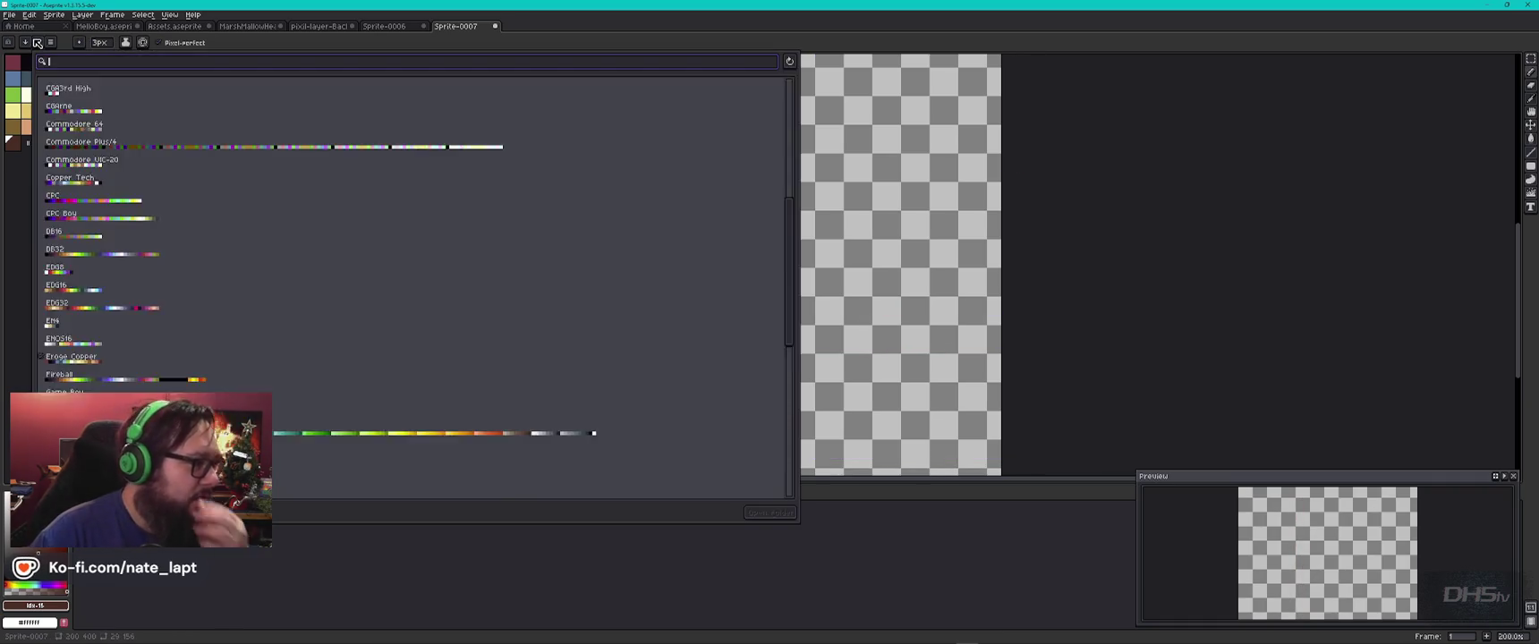
Step: Look through the palette sorting and palette management options menus
left_click(33, 46)
left_click(27, 43)
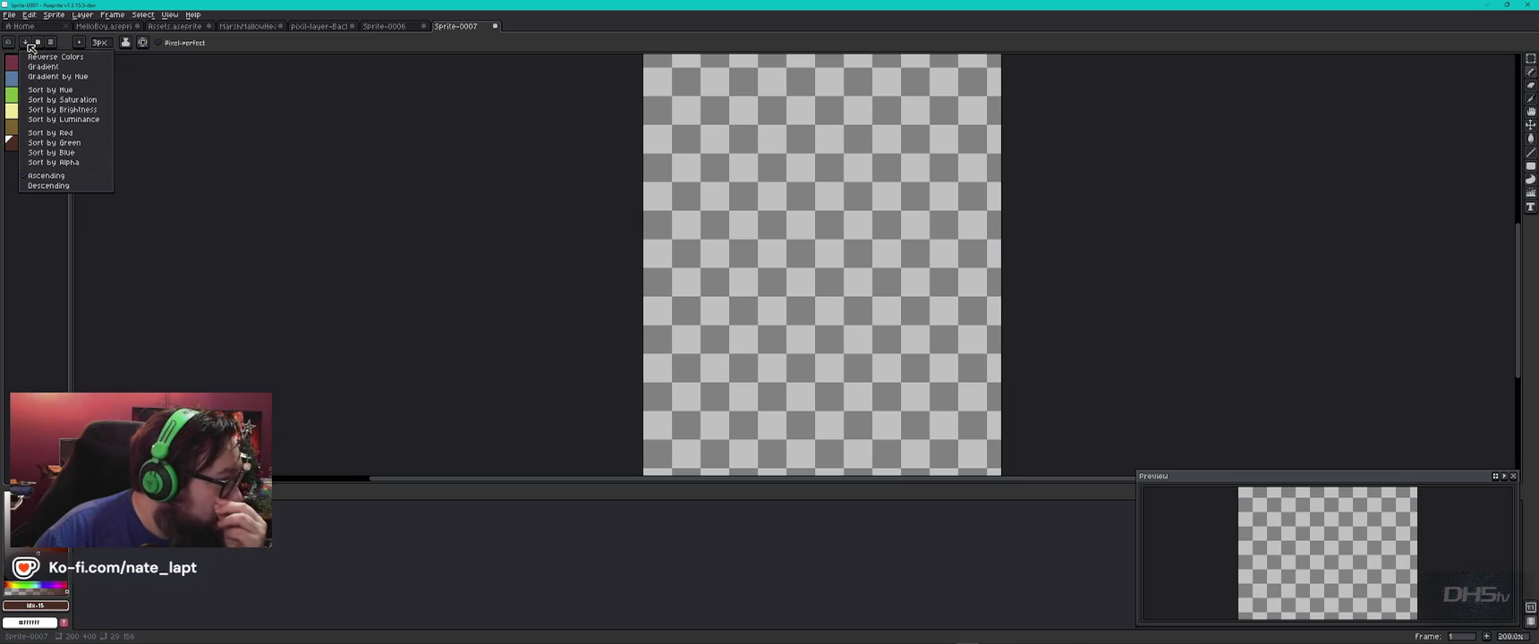
left_click(51, 42)
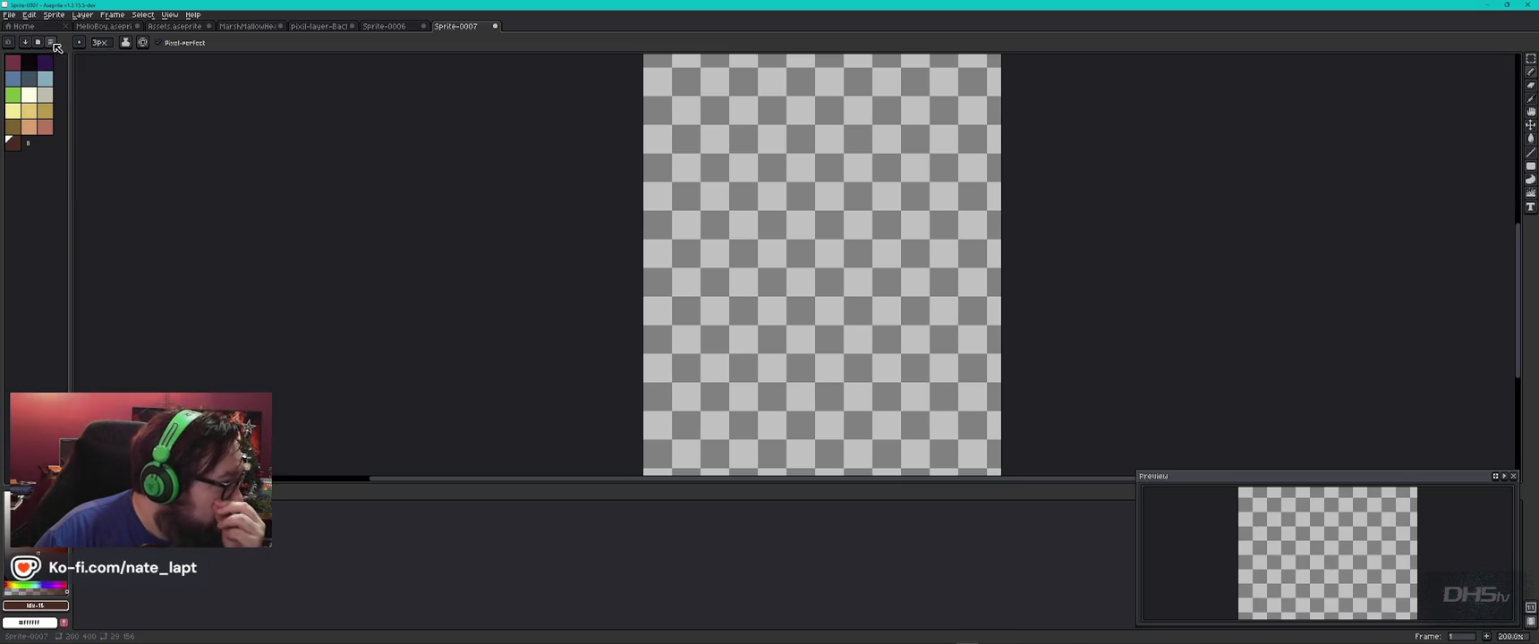
left_click(52, 42)
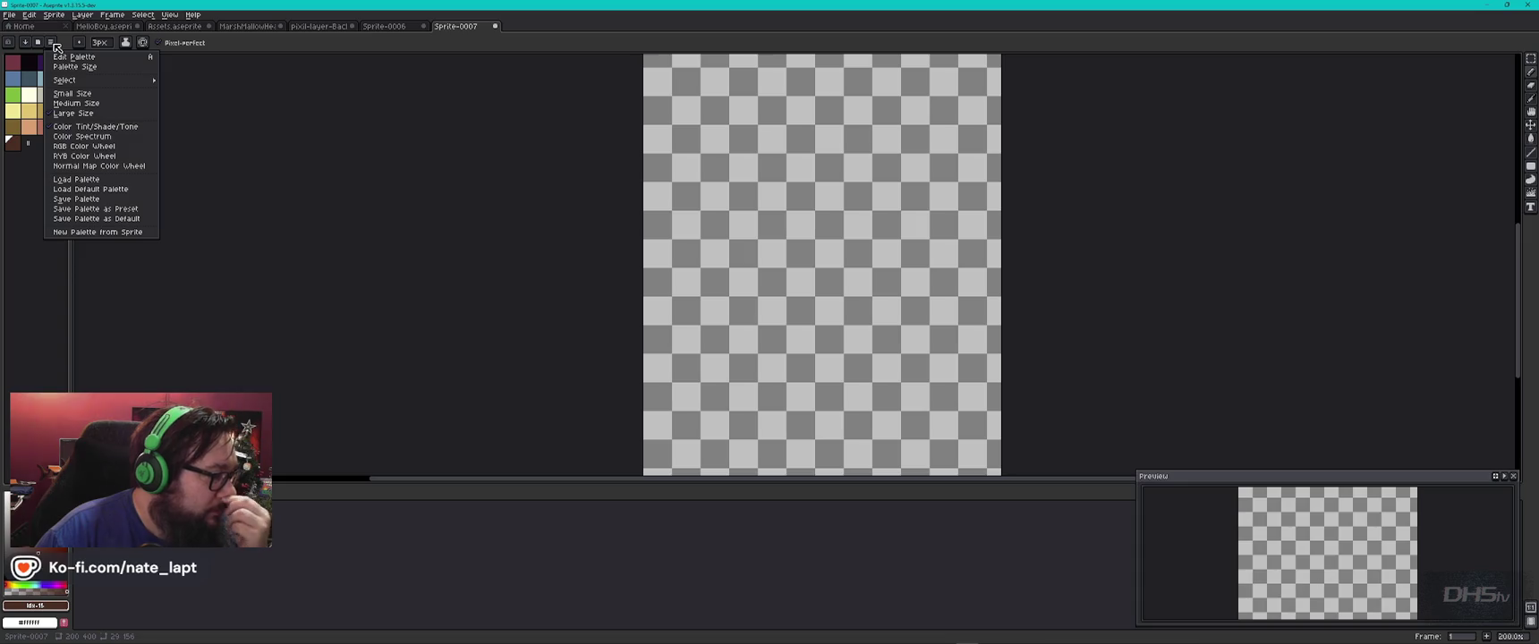
Step: Try out another palette preset from the presets list
left_click(45, 43)
left_click(45, 43)
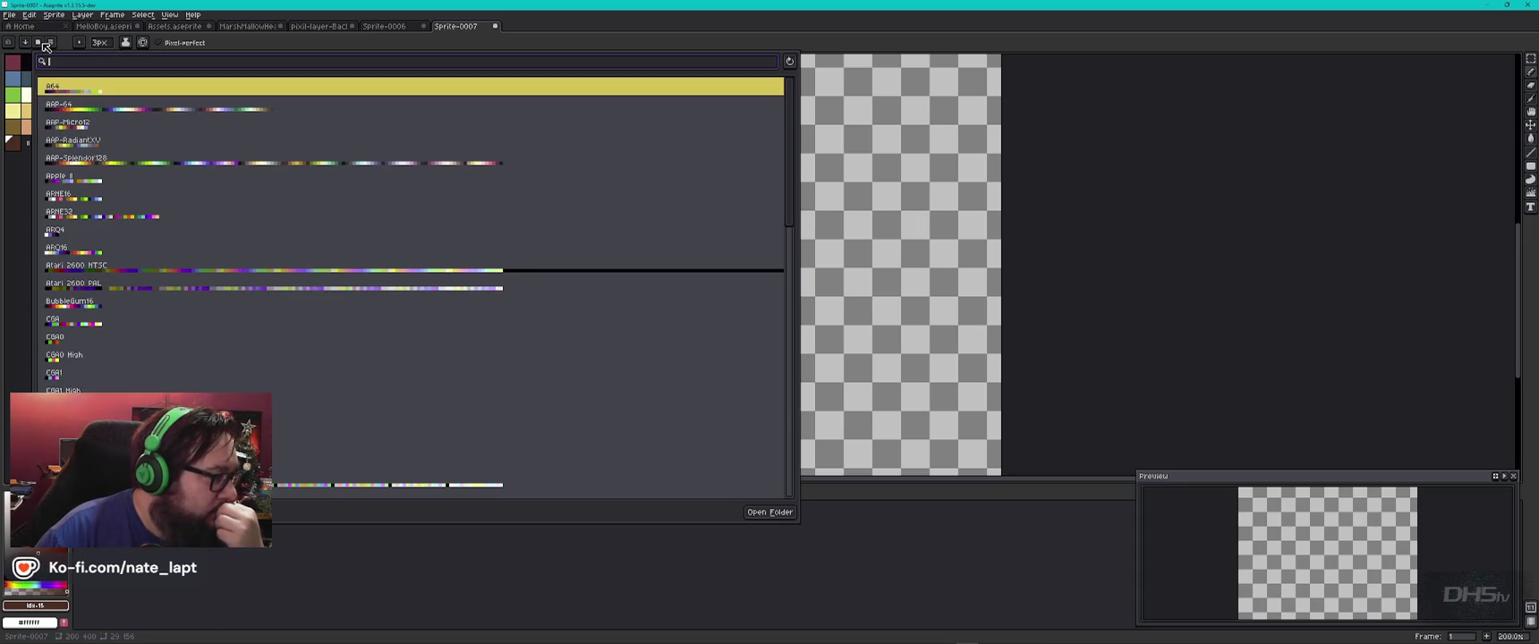
scroll(777, 295, "down", 2)
scroll(776, 294, "down", 1)
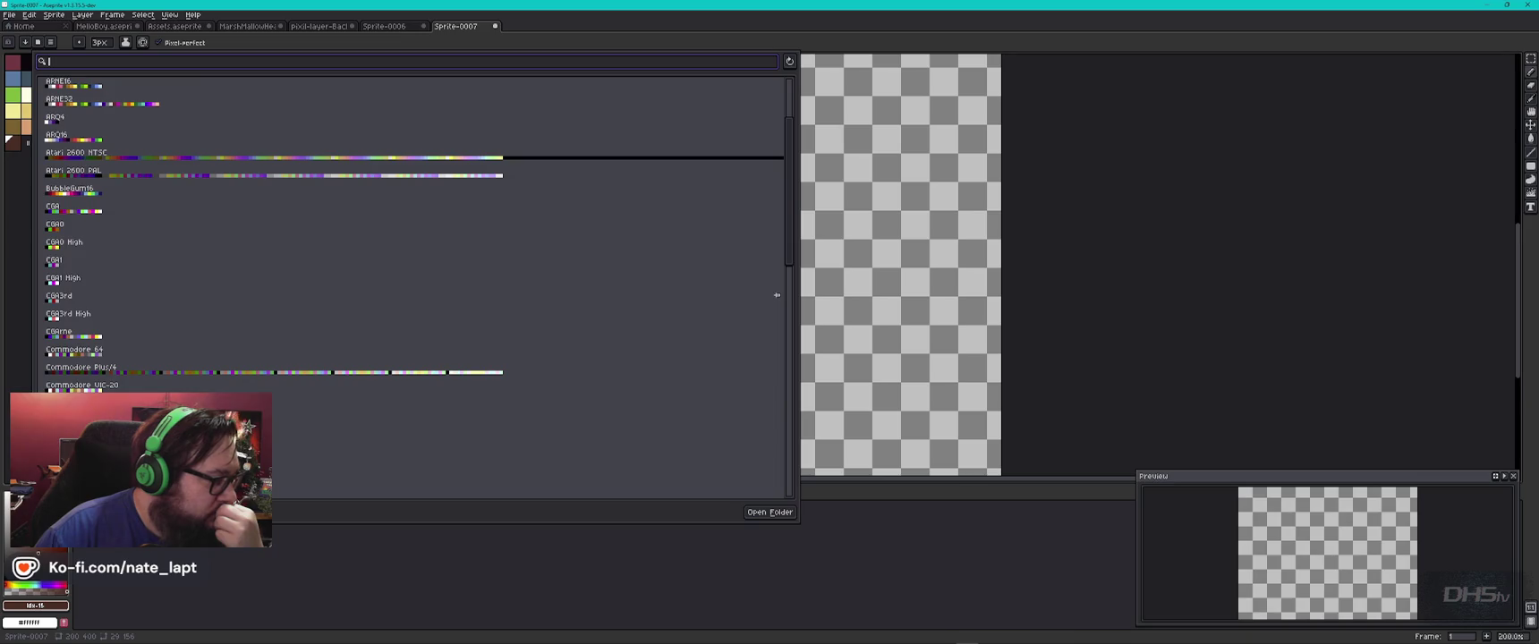
scroll(777, 403, "down", 6)
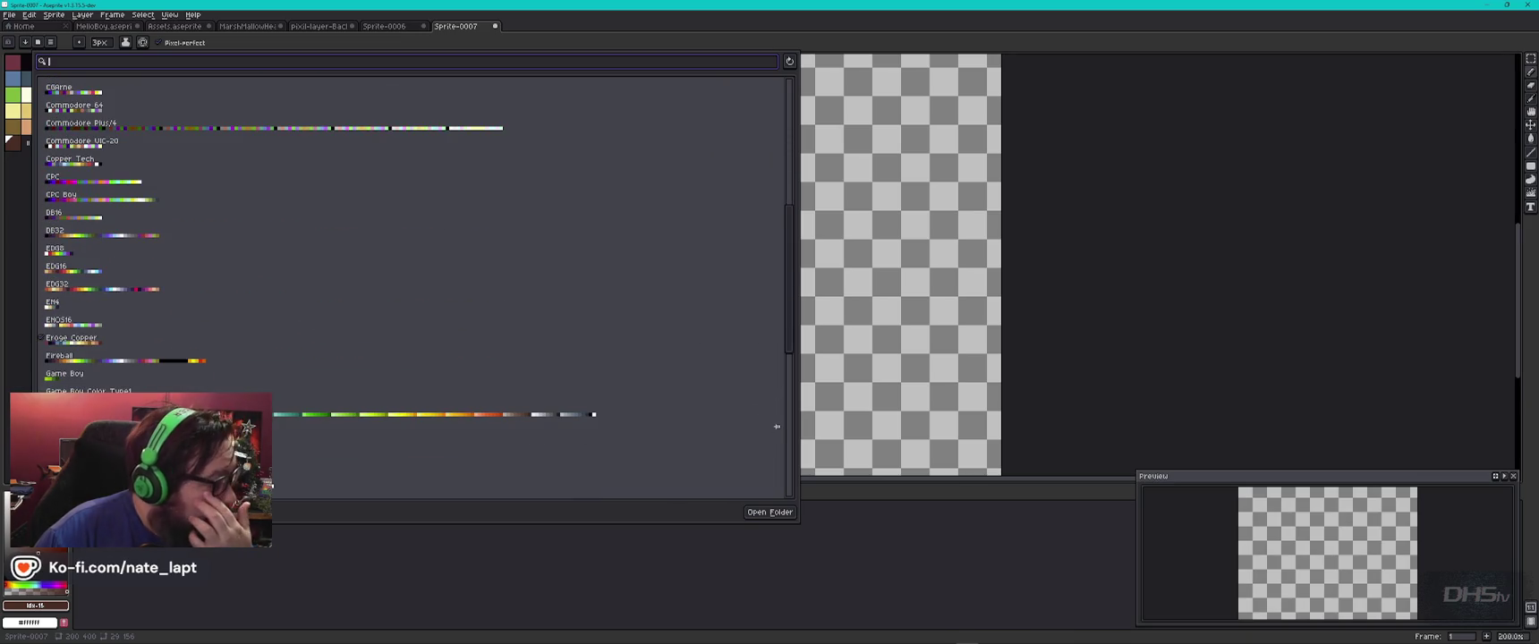
scroll(411, 286, "down", 3)
scroll(412, 286, "down", 3)
scroll(776, 201, "down", 4)
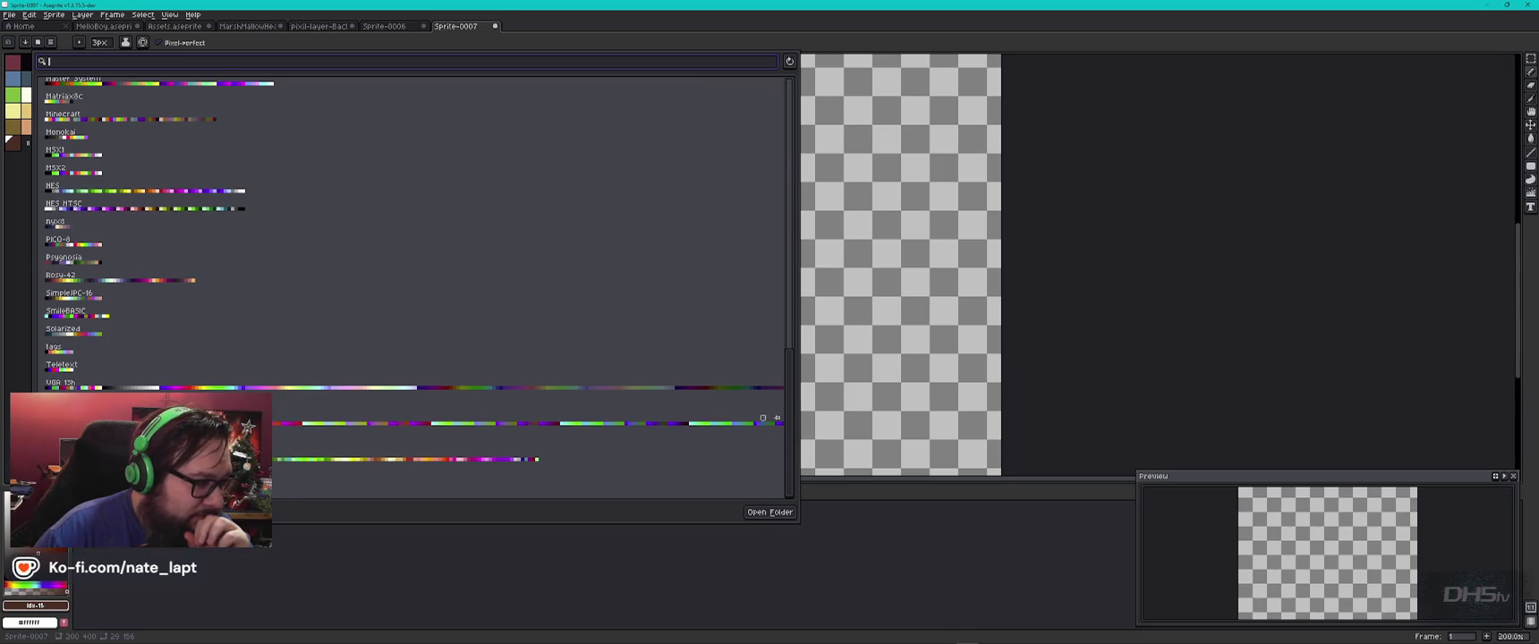
left_click(776, 418)
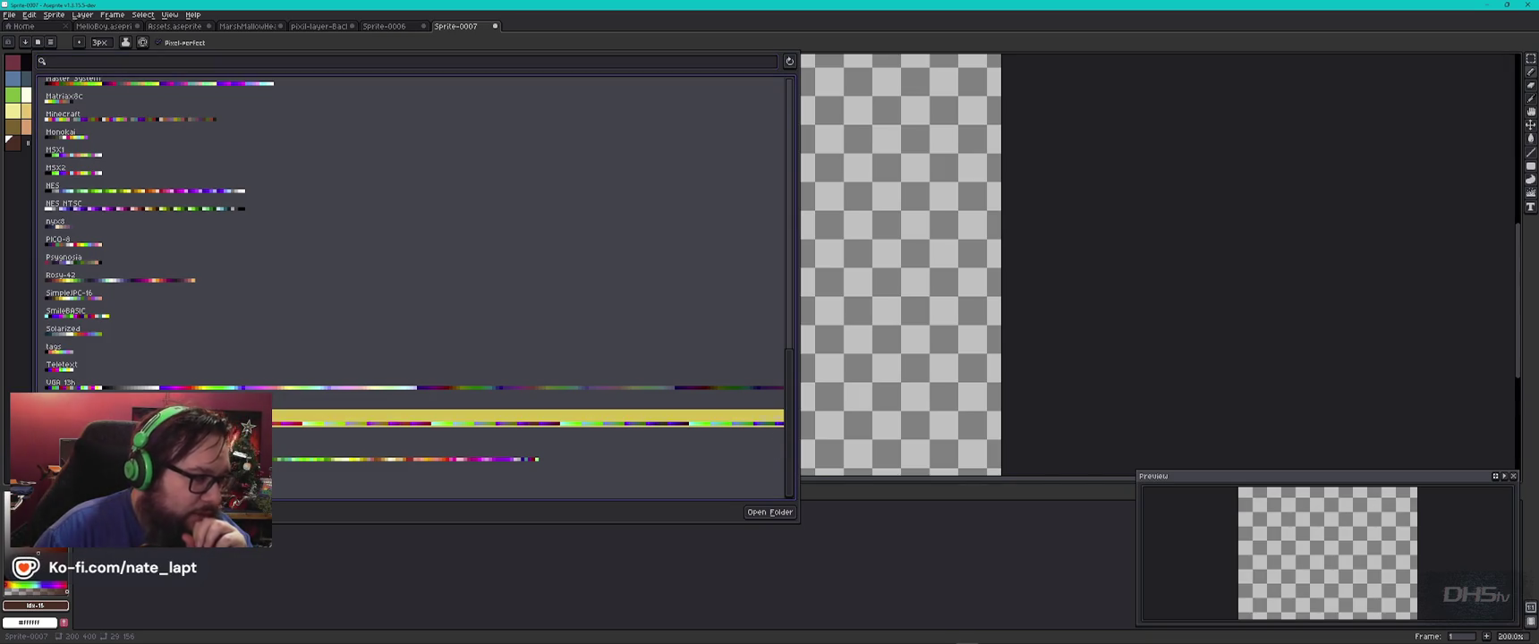
left_click(39, 46)
Step: Apply the Google UI palette preset with its greens, yellows, oranges and browns
scroll(36, 223, "down", 5)
scroll(41, 242, "down", 5)
scroll(45, 255, "down", 5)
scroll(45, 255, "down", 5)
left_click(39, 46)
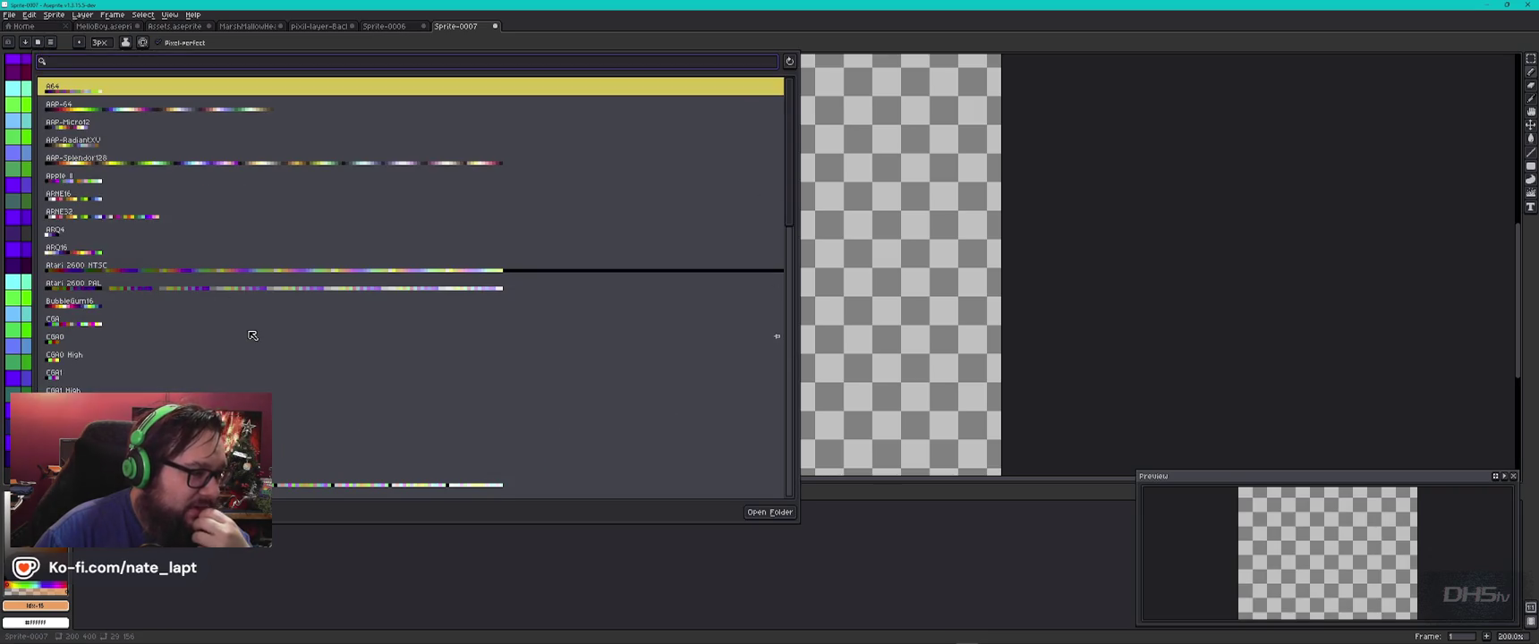
scroll(258, 376, "down", 3)
scroll(259, 376, "down", 3)
scroll(259, 375, "down", 3)
scroll(258, 375, "down", 2)
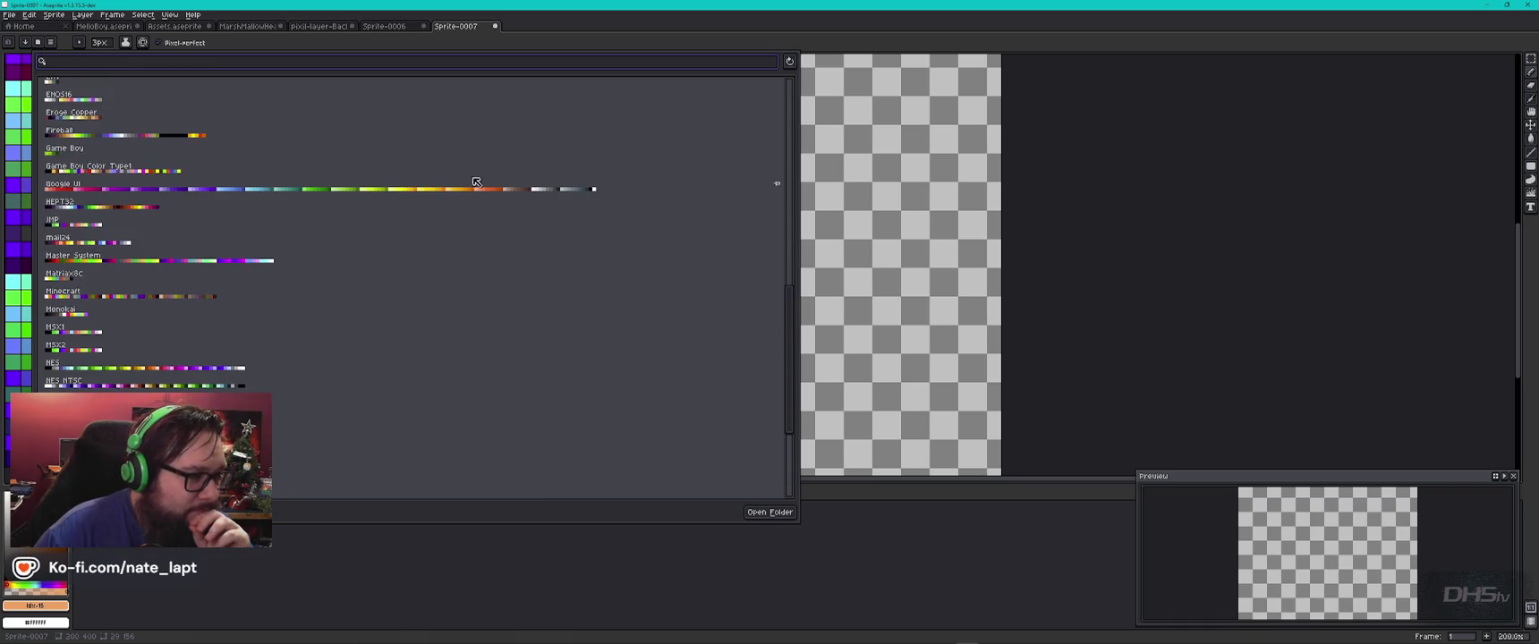
left_click(425, 193)
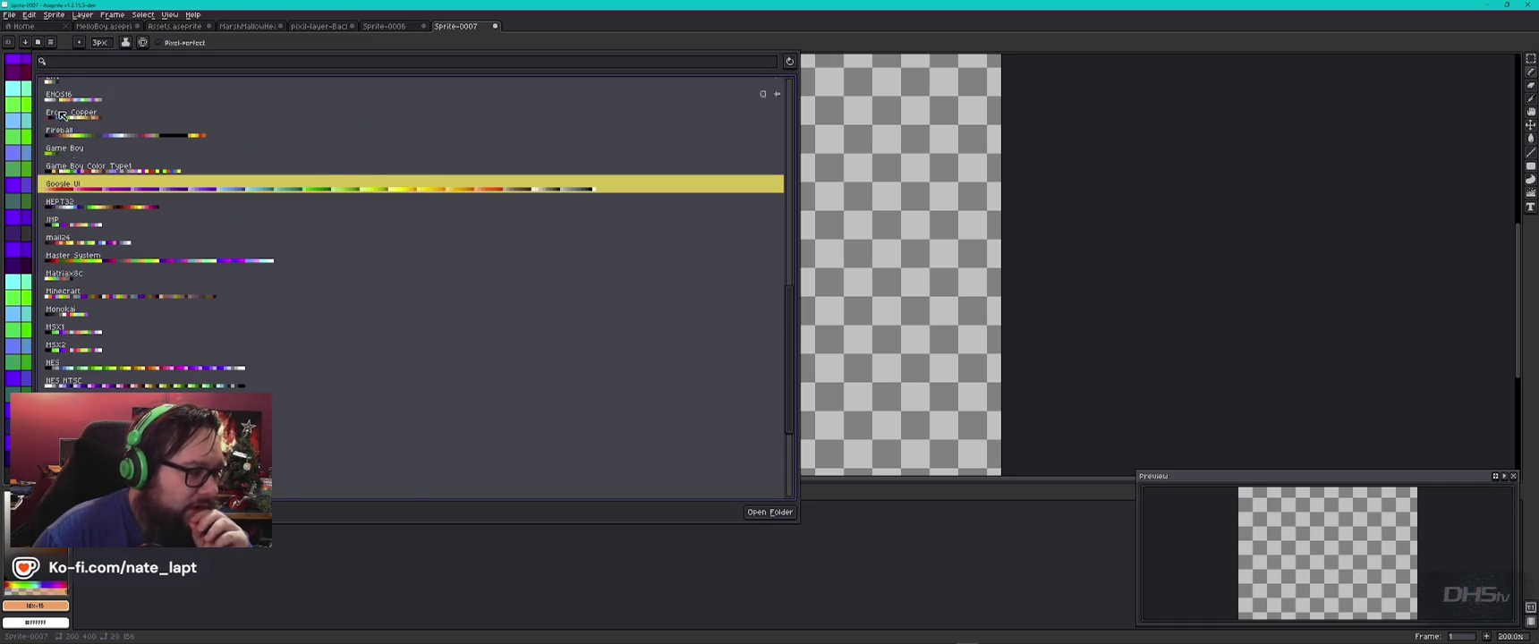
left_click(37, 42)
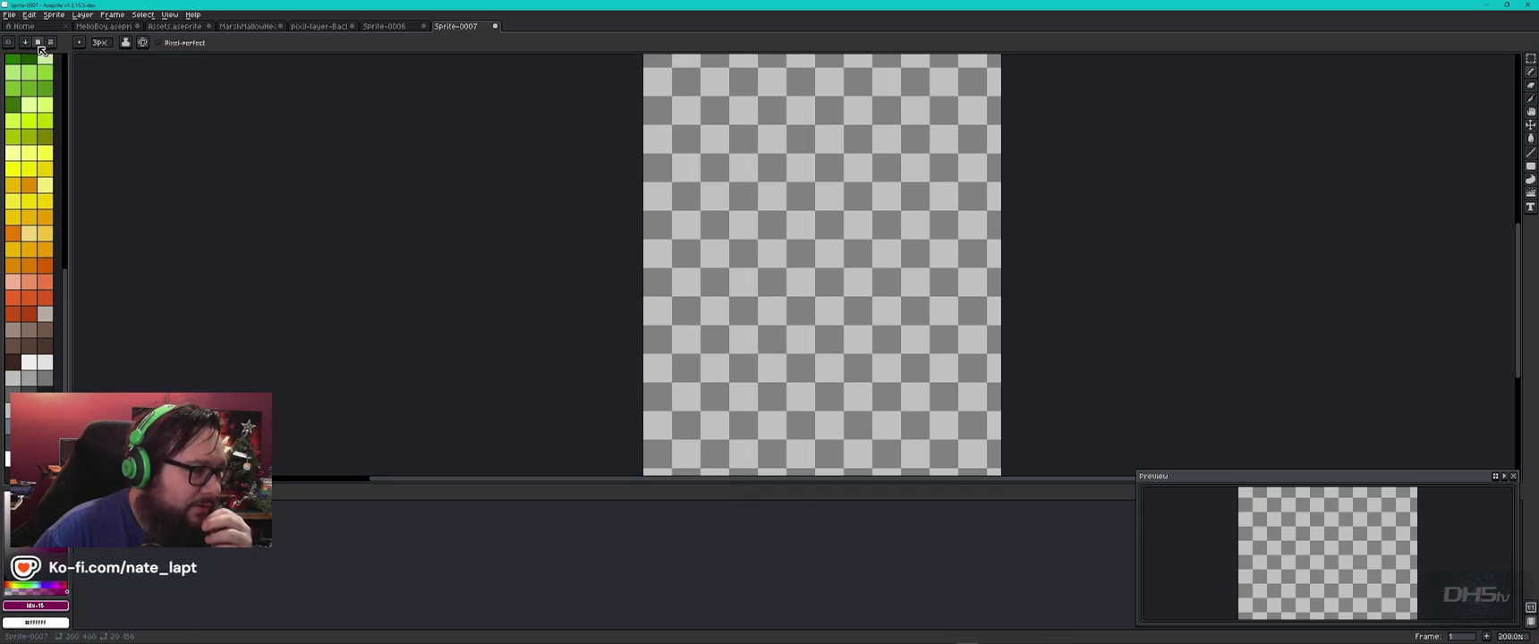
Step: Draw a brown zigzag trunk and layer strokes in neighbouring brown shades
left_click(24, 342)
left_click_drag(762, 408, 808, 293)
left_click(44, 341)
left_click_drag(771, 361, 810, 322)
left_click(29, 329)
left_click_drag(772, 355, 760, 376)
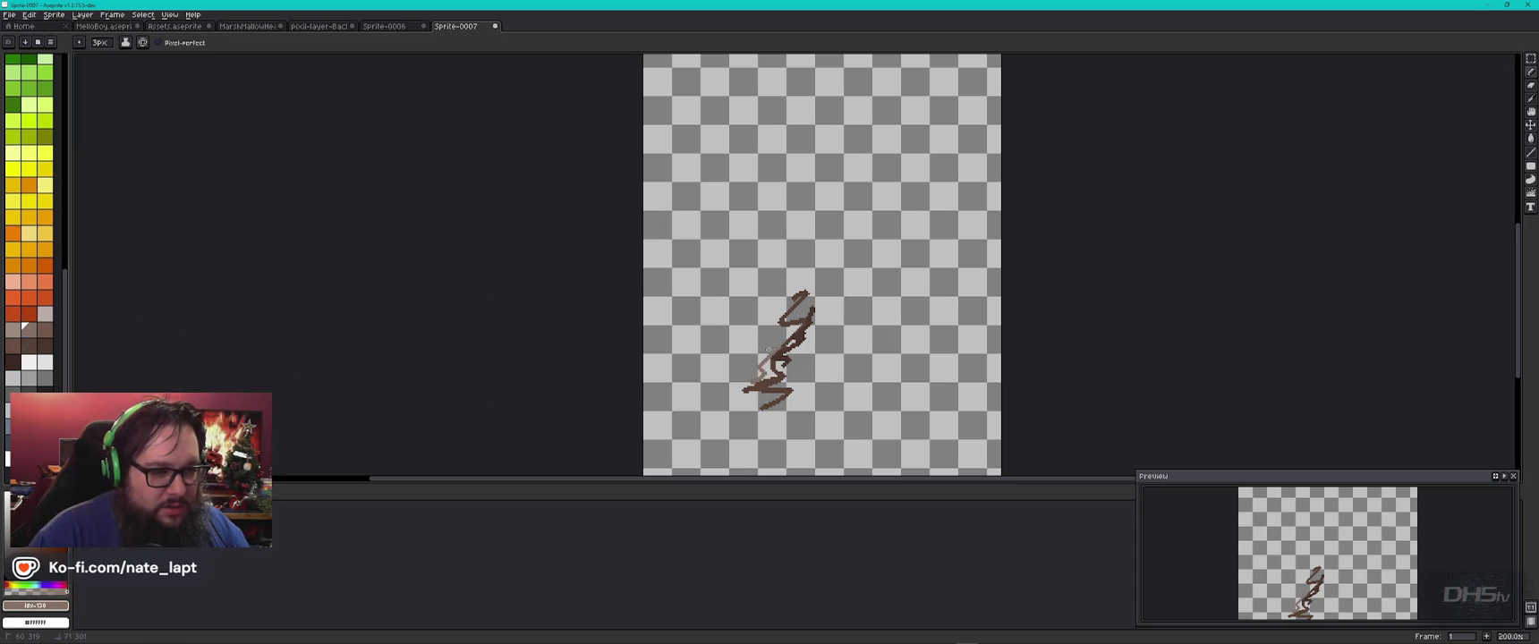
Step: Test further brown shading strokes, undoing each until the canvas is empty
key("ctrl+z")
left_click(813, 371, "alt")
left_click_drag(756, 376, 778, 336)
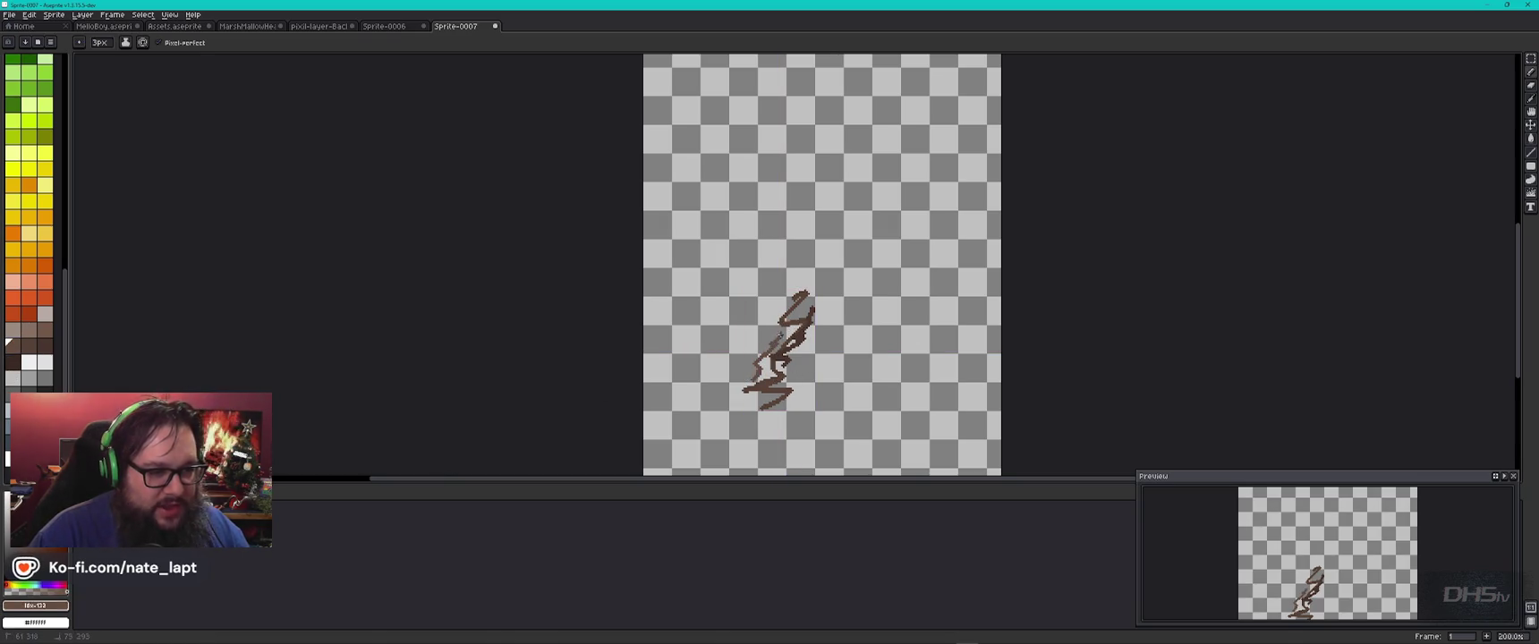
key("ctrl+z")
left_click(780, 394, "alt")
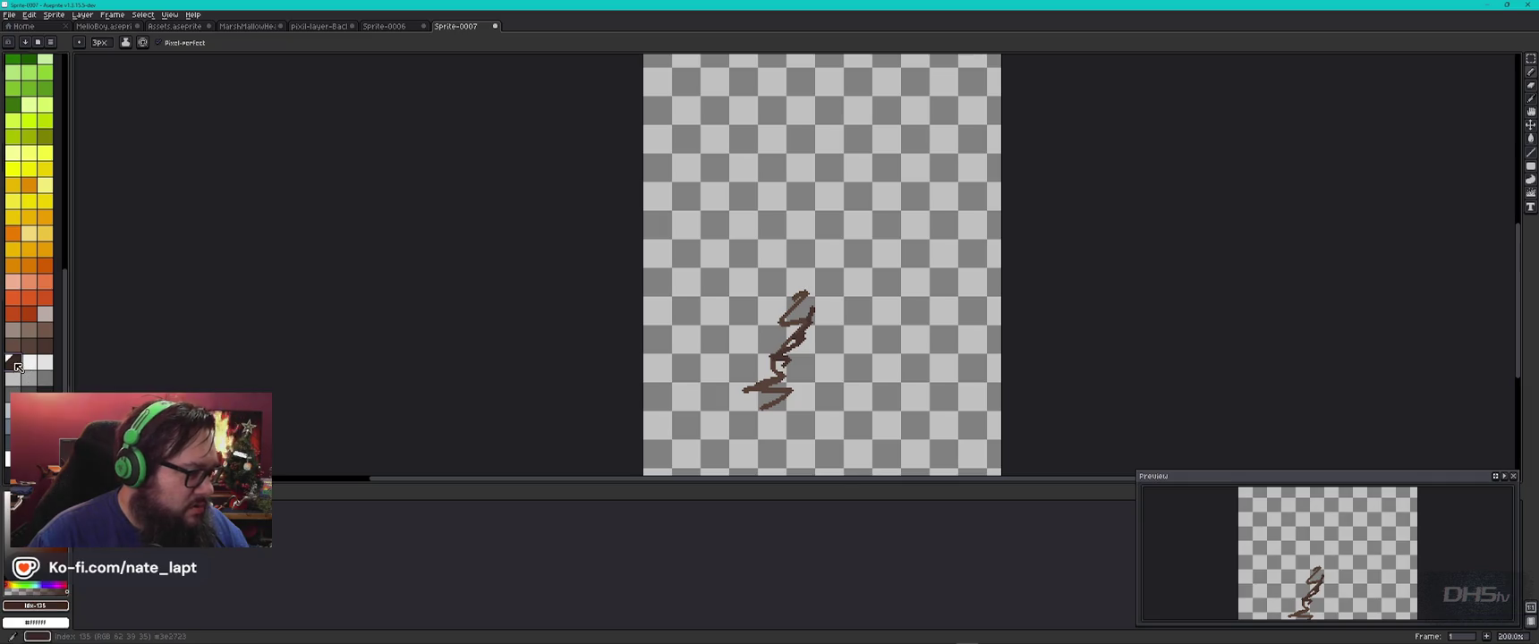
left_click_drag(791, 399, 821, 306)
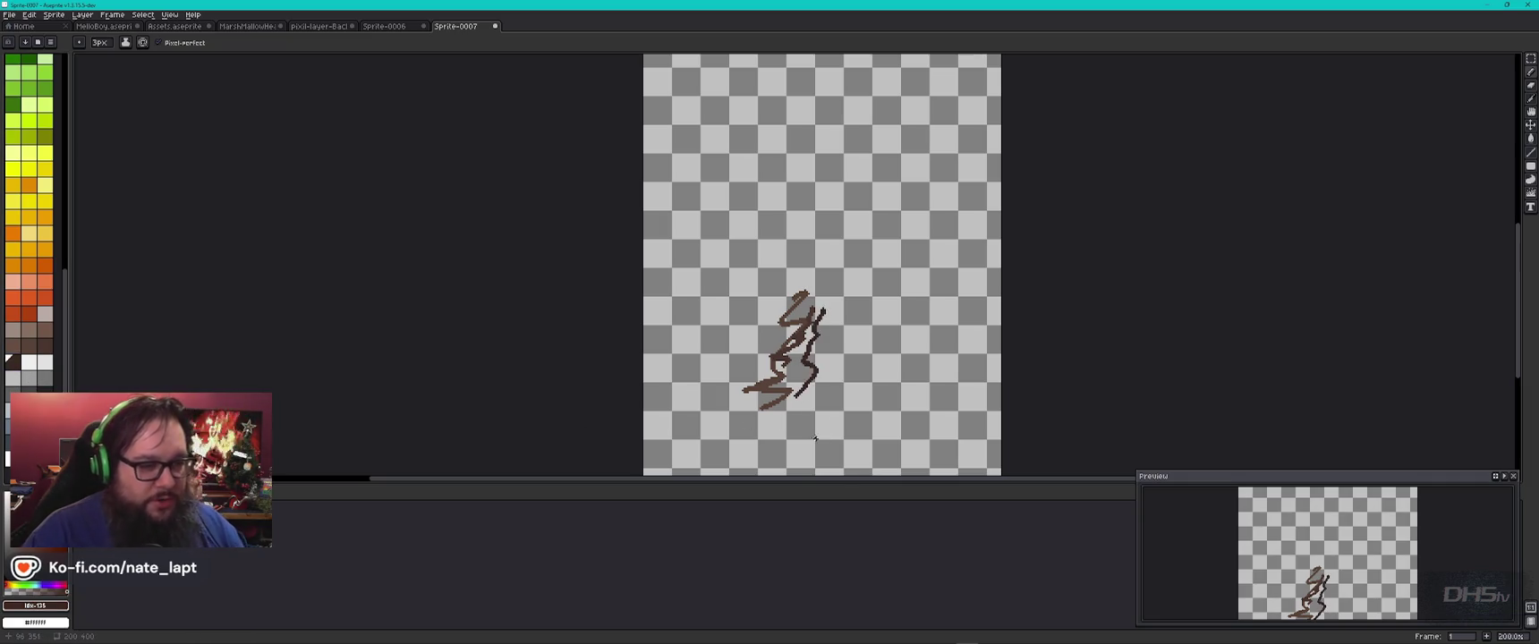
key("ctrl+z")
key("ctrl+z")
key("ctrl+z")
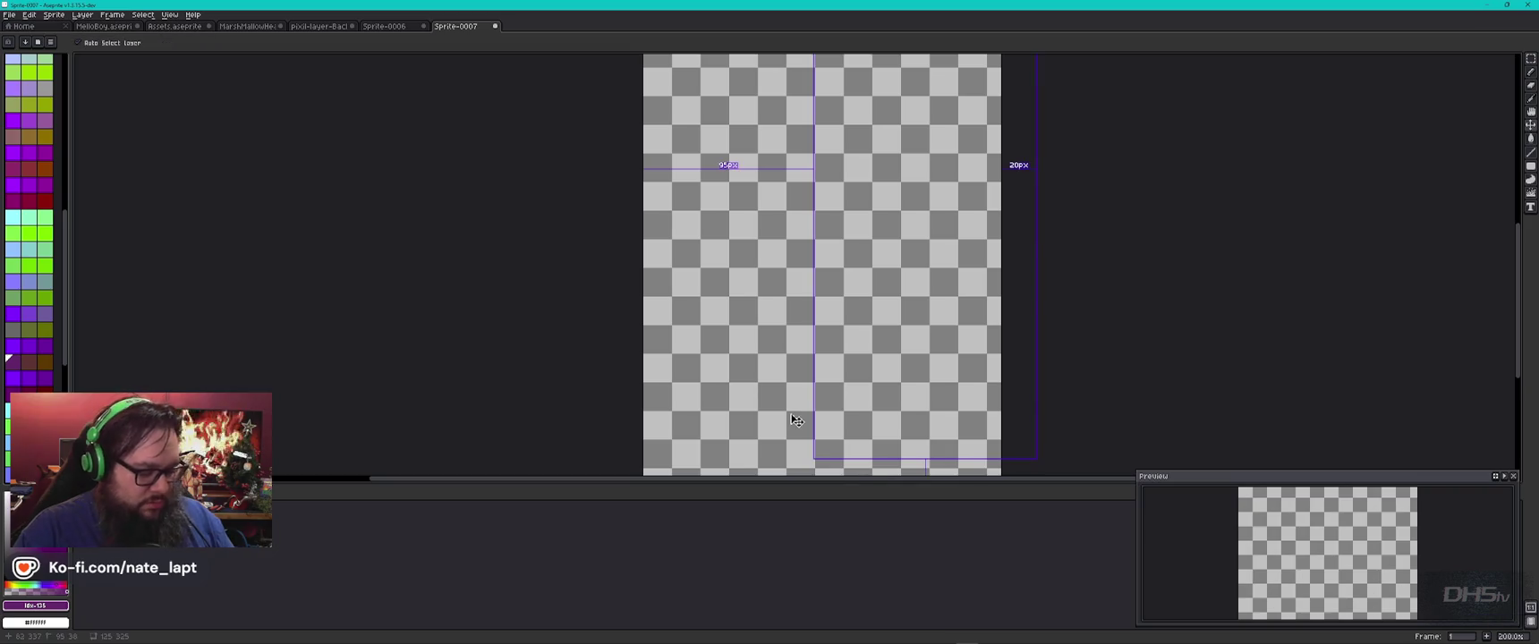
key("ctrl+y")
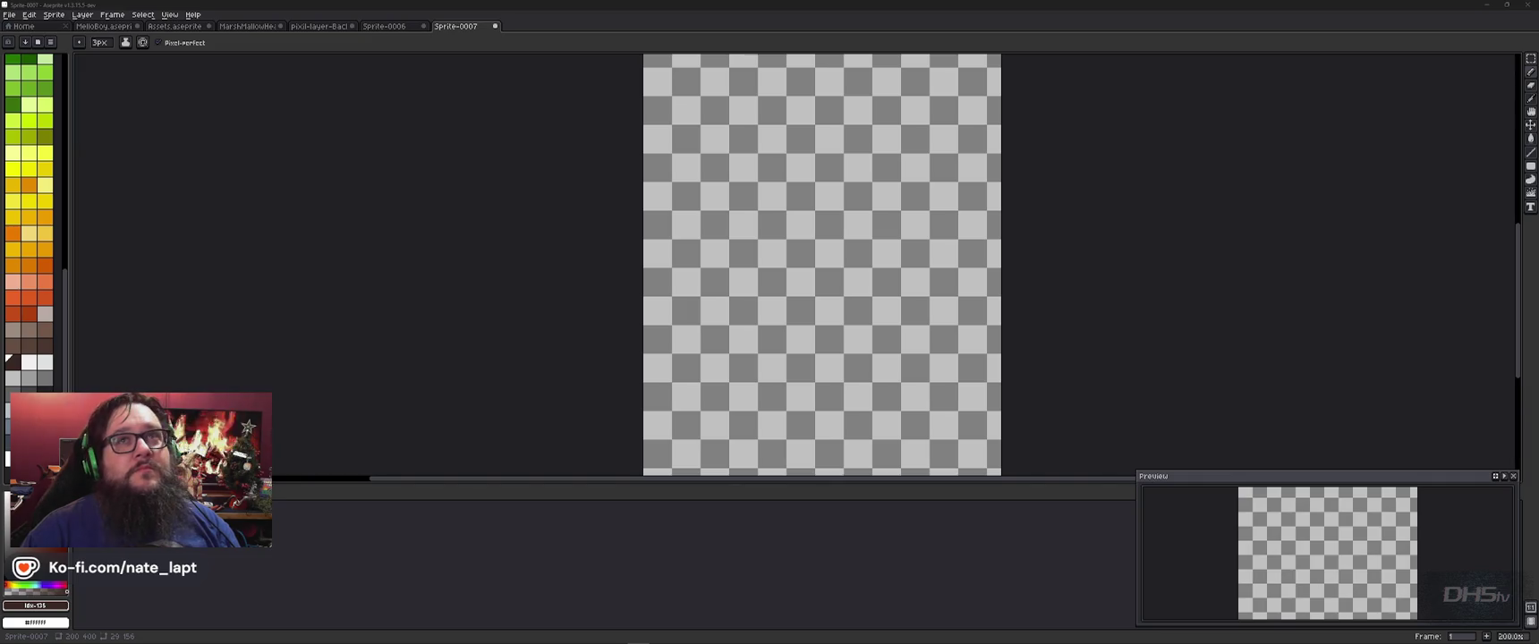
Step: Focus Aseprite, then switch to the iStock pixel tree reference in the browser
left_click(1116, 58)
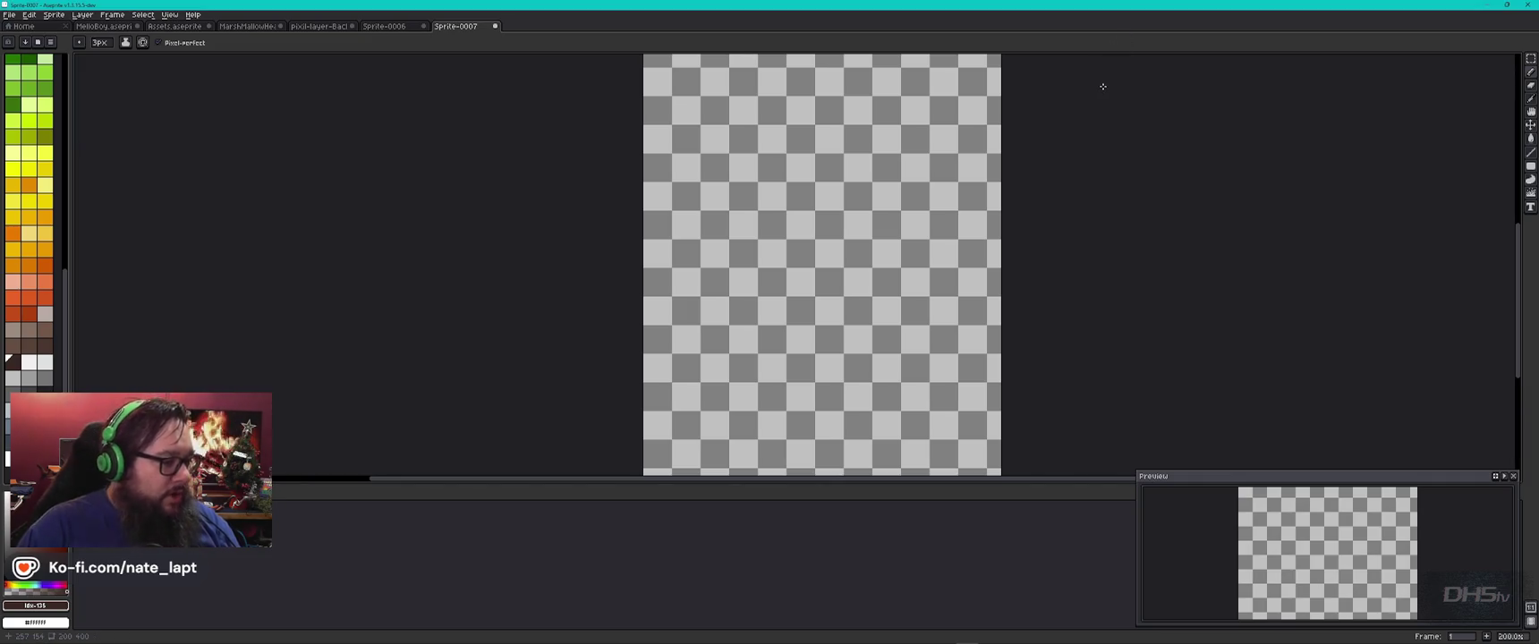
key("alt+Tab")
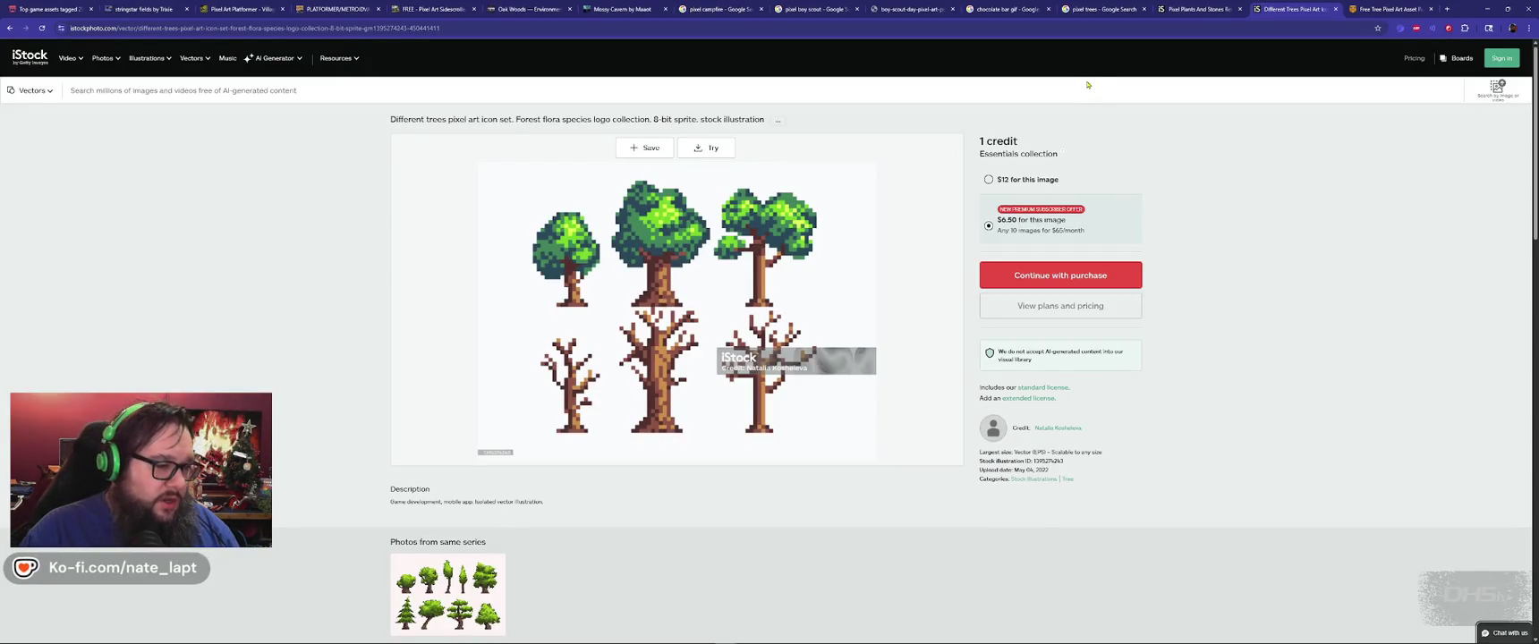
mouse_move(675, 311)
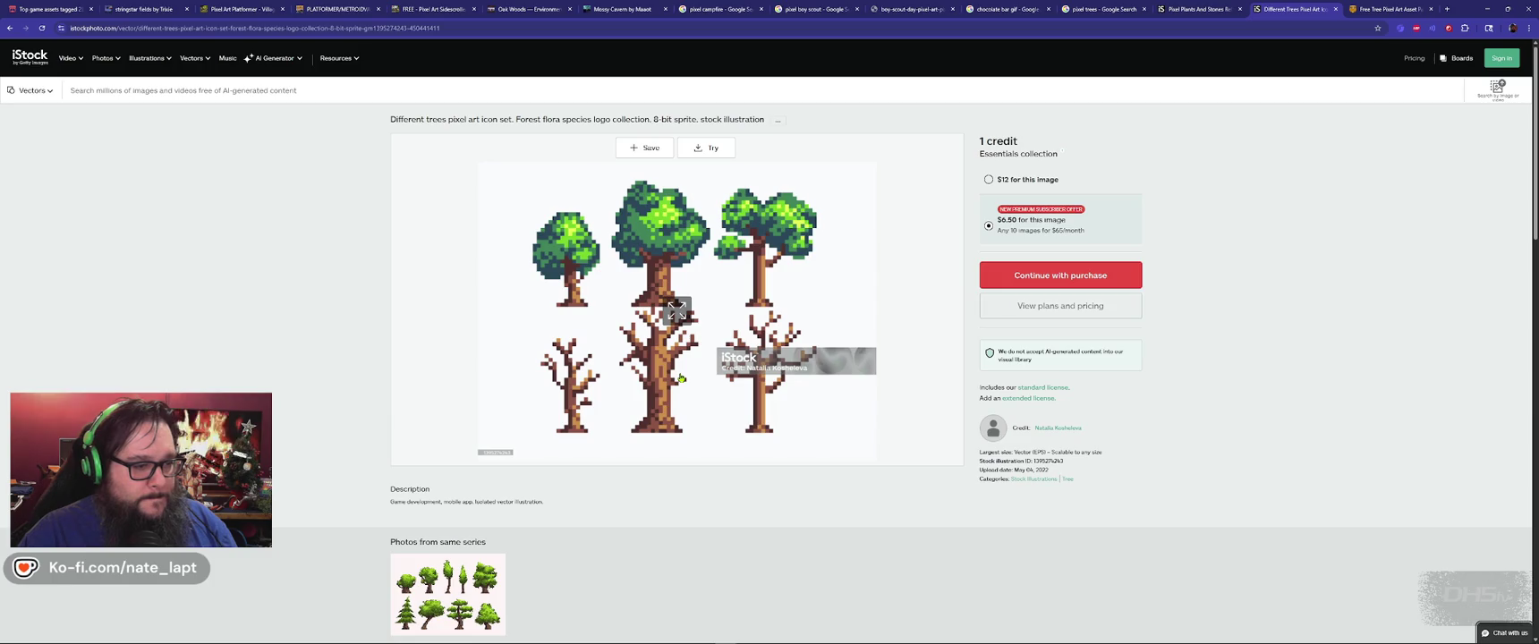
Step: Enlarge the iStock tree image, then close that tab to reach the CraftPix tree pack
left_click(670, 252)
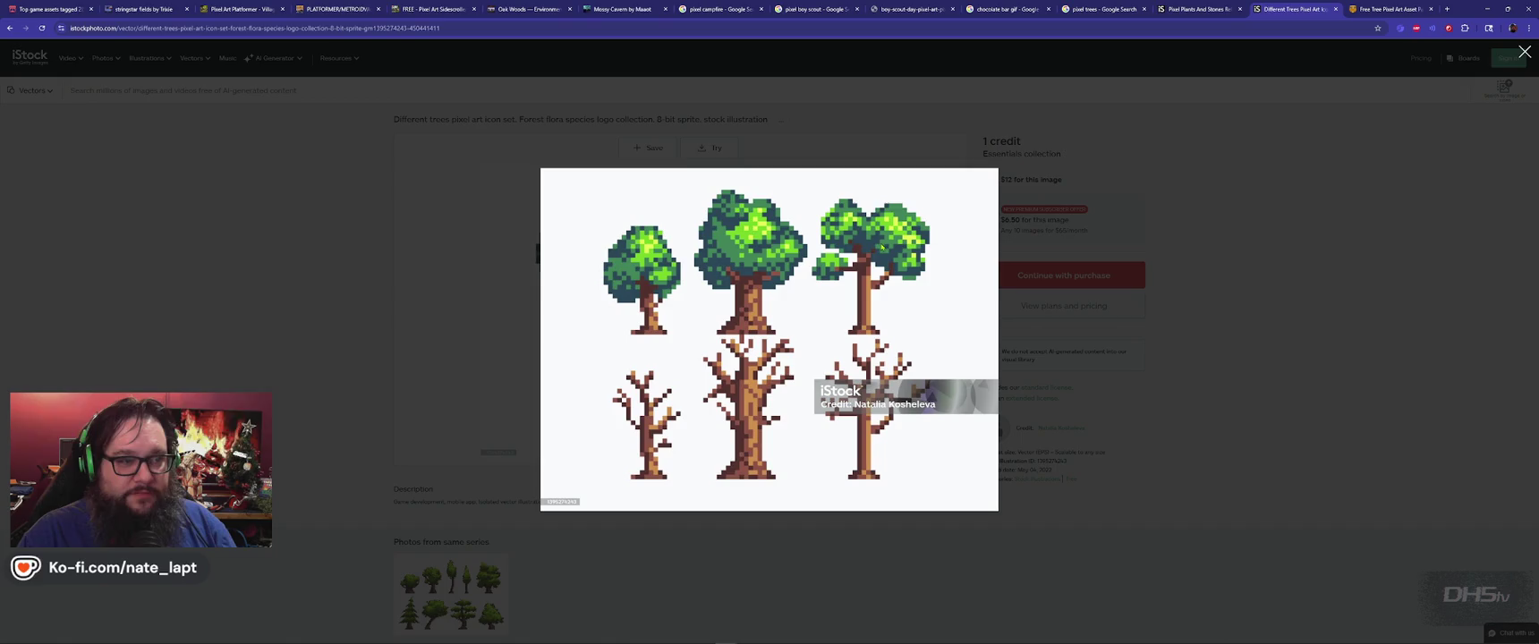
key("ctrl+w")
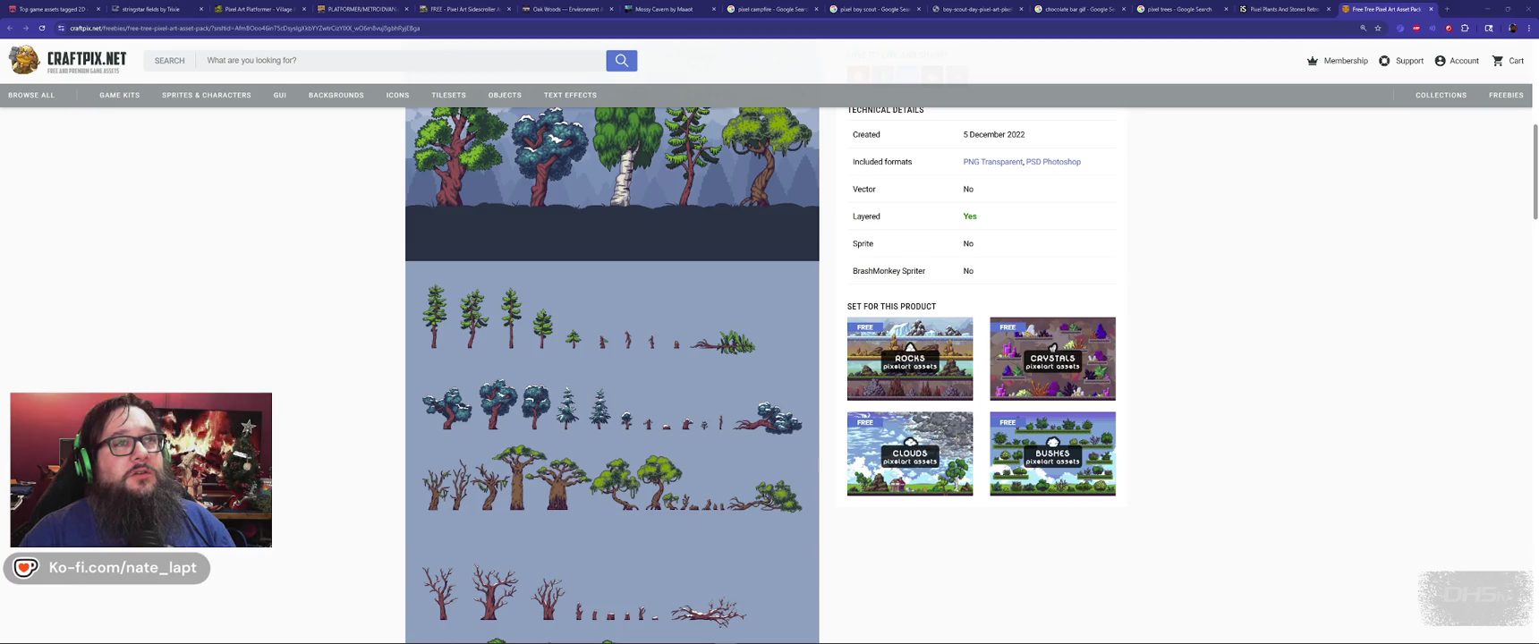
Step: Back in Aseprite, undo a short test stroke and open Canvas Size with Ctrl+Alt+C
left_click(1488, 8)
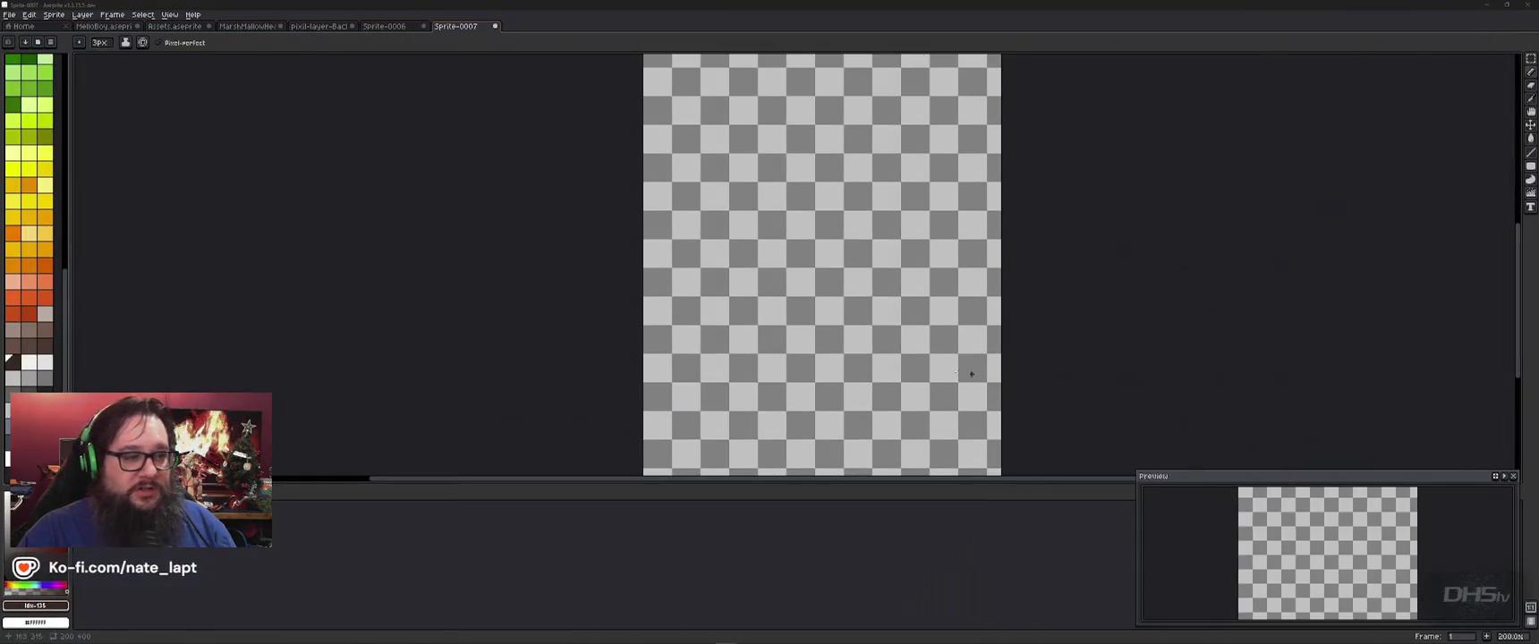
scroll(850, 270, "down", 1)
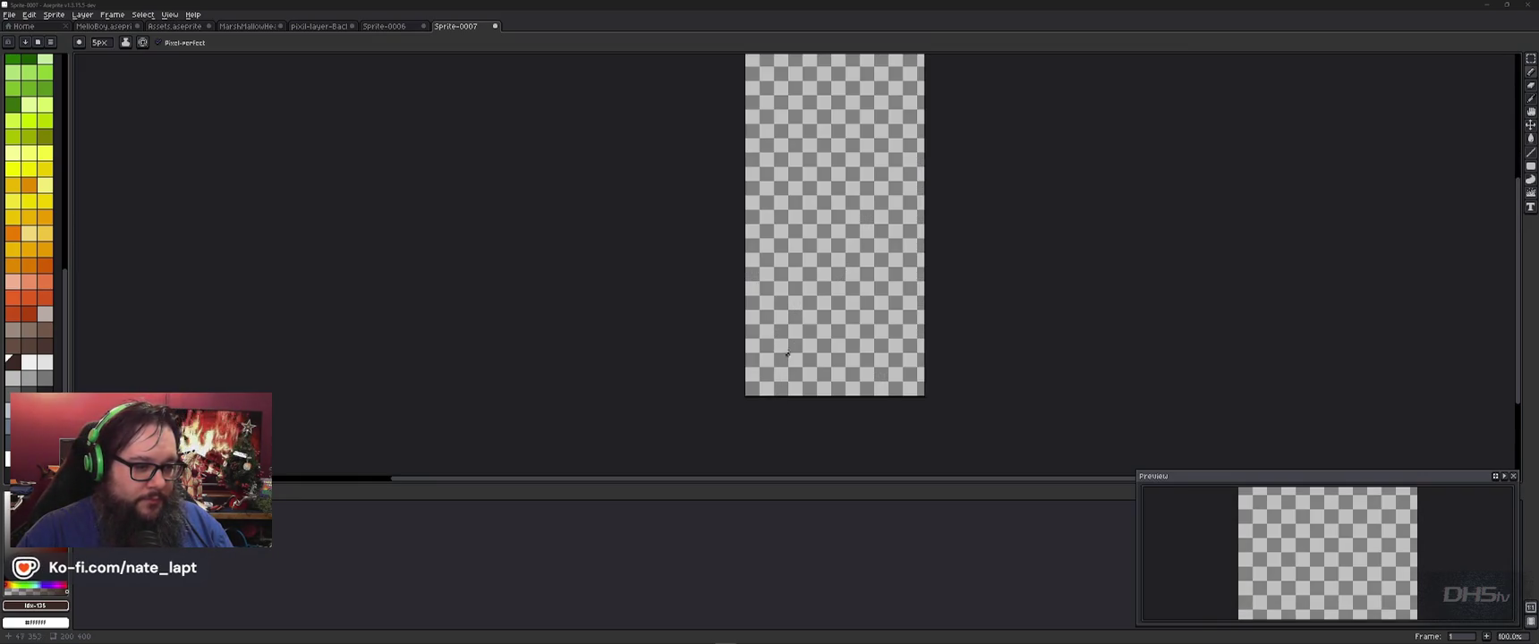
left_click_drag(786, 358, 799, 338)
key("ctrl+z")
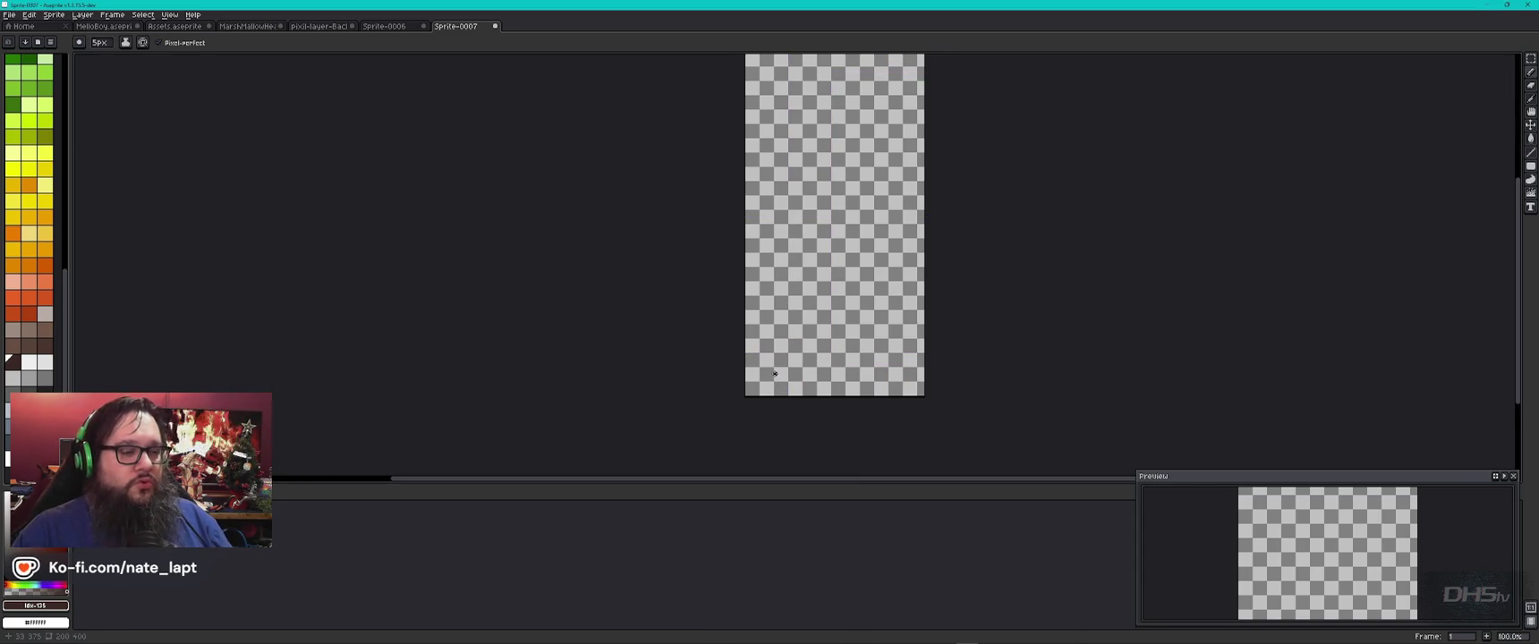
scroll(790, 281, "up", 1)
scroll(806, 293, "down", 1)
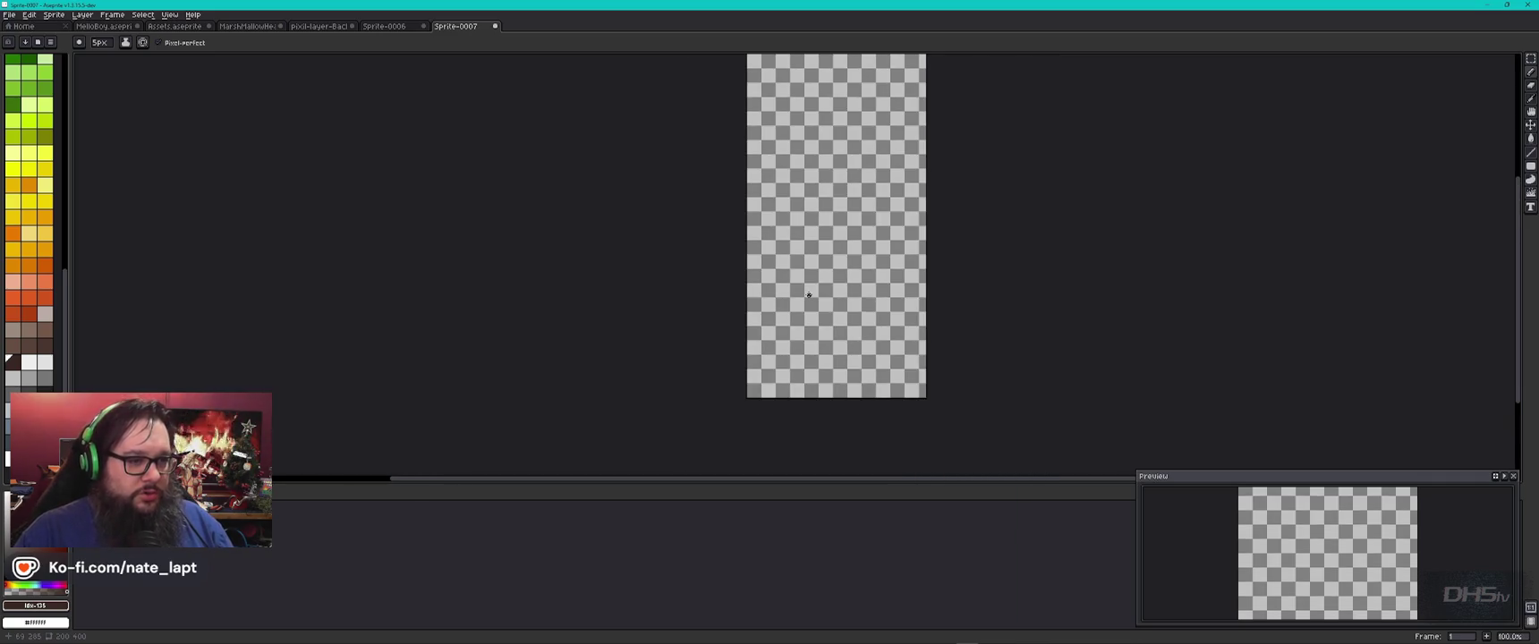
scroll(809, 296, "down", 1)
scroll(809, 296, "up", 1)
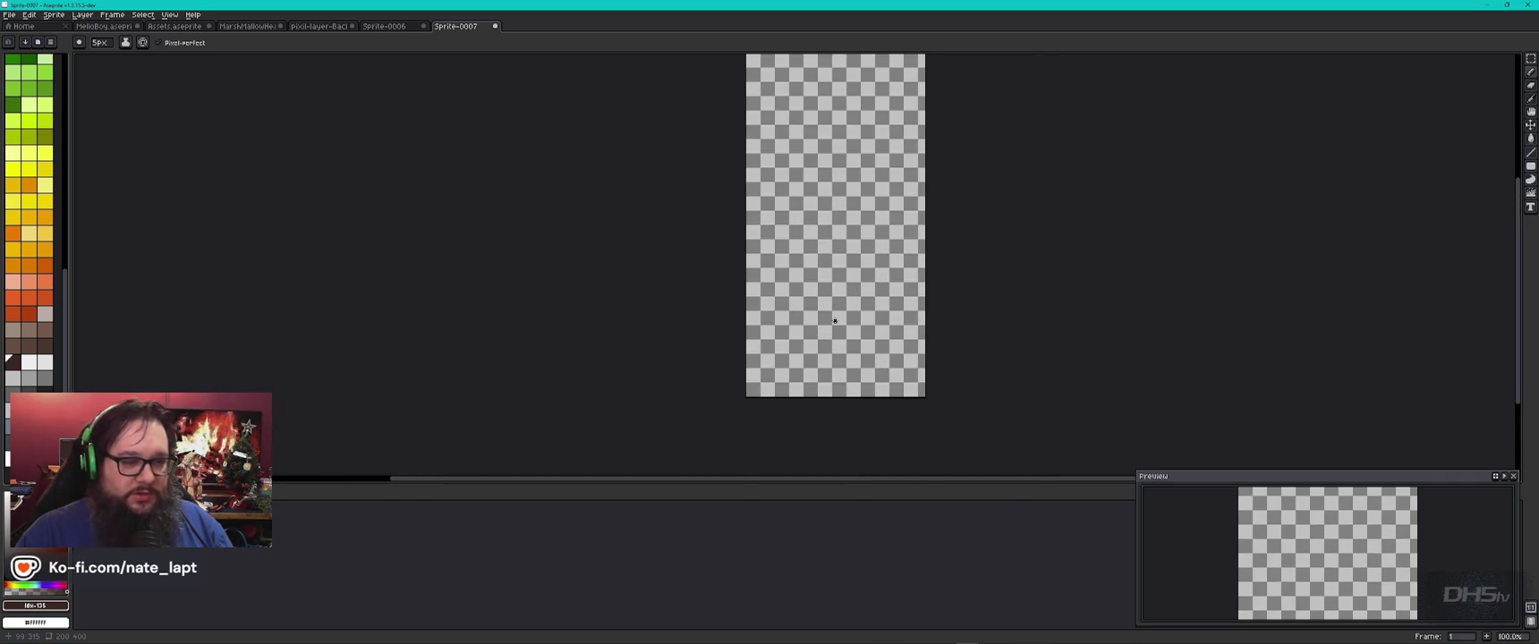
key("ctrl+alt+c")
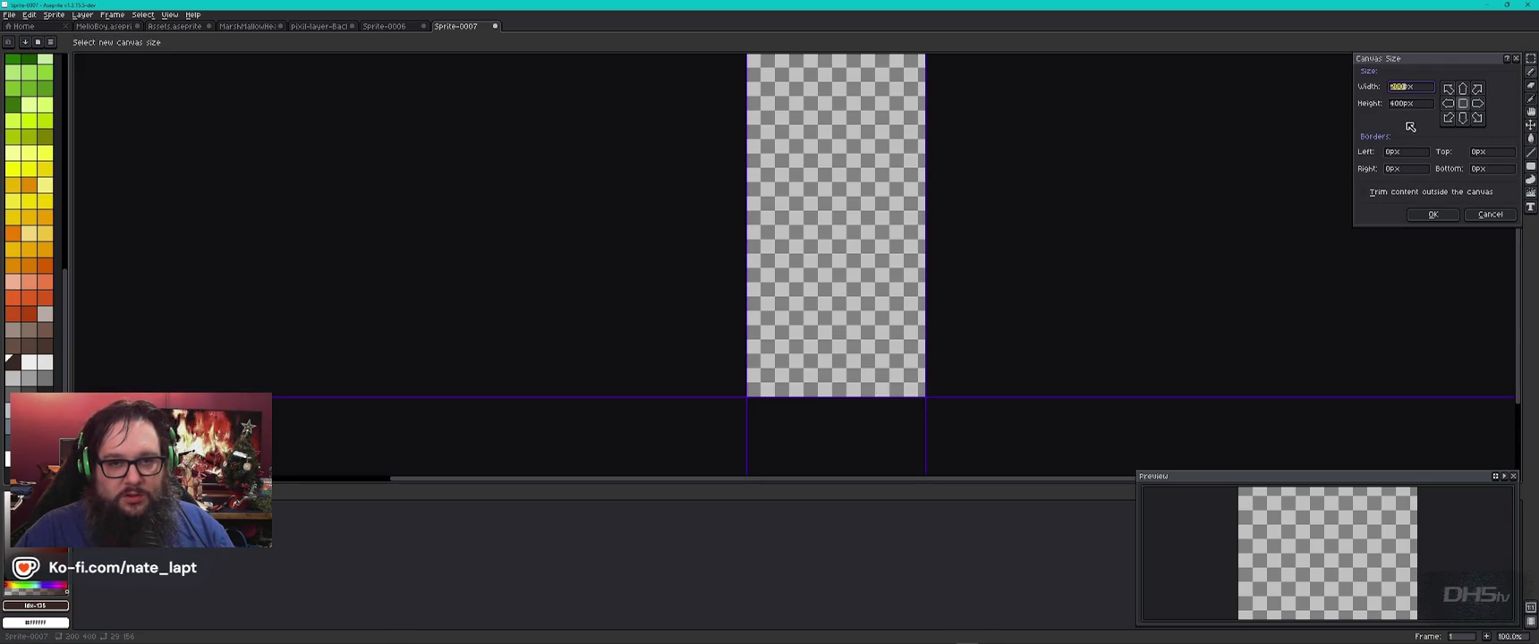
Step: Resize the canvas to width 120 and height 275 pixels
type("120")
key("Tab")
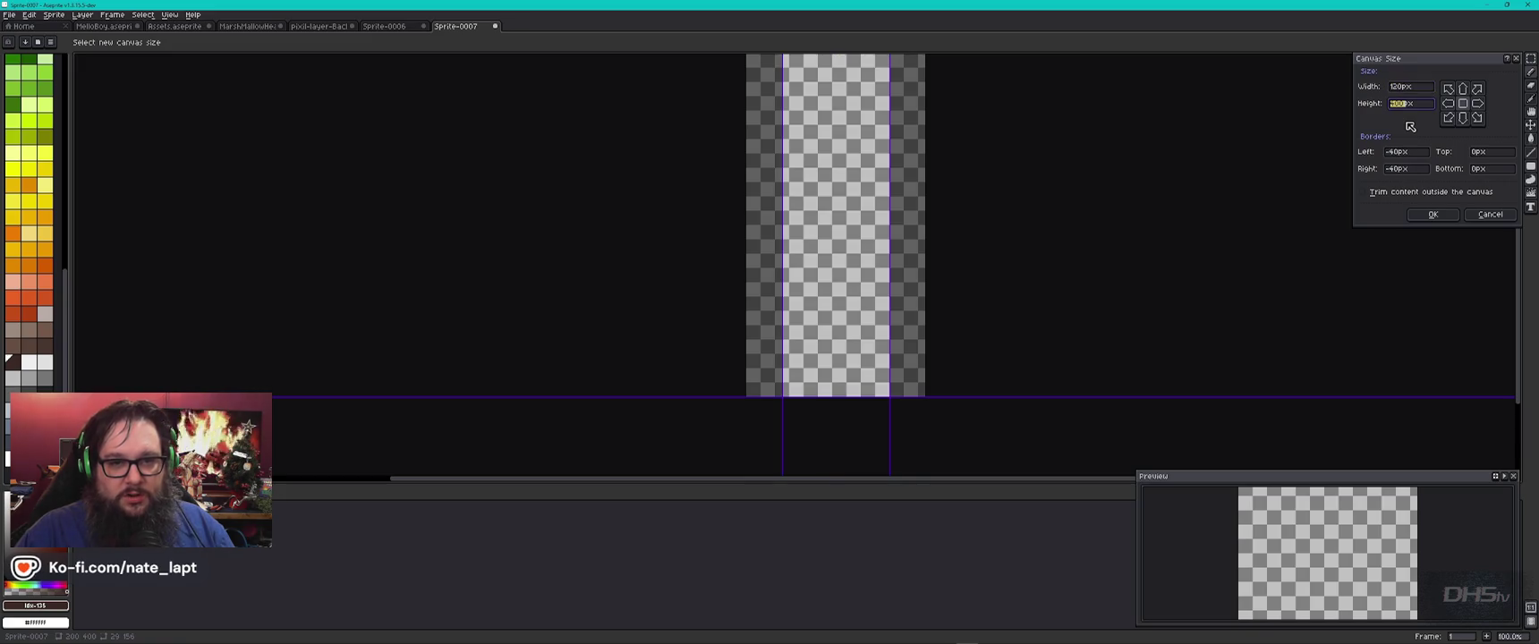
type("275")
left_click(1432, 214)
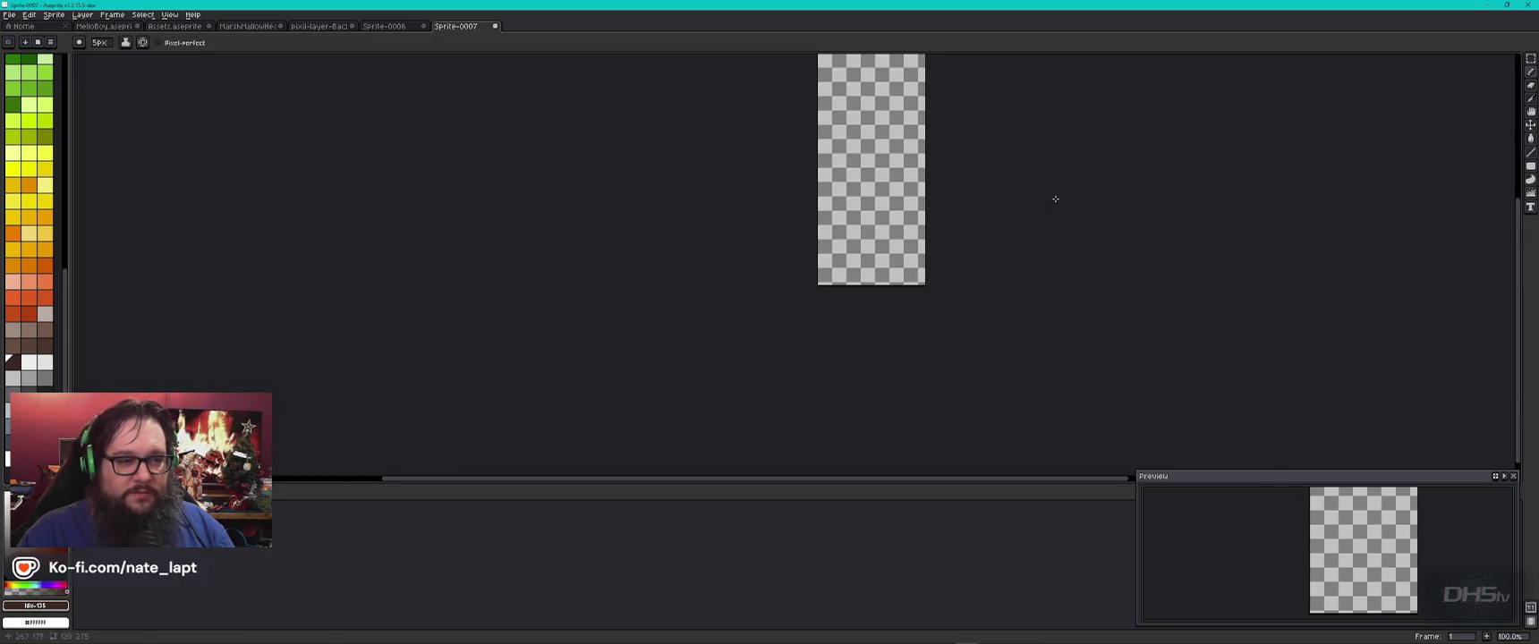
Step: Sketch two trial trunk lines with a 4px brush and undo both
scroll(976, 327, "up", 1)
key("minus")
left_click_drag(698, 452, 725, 369)
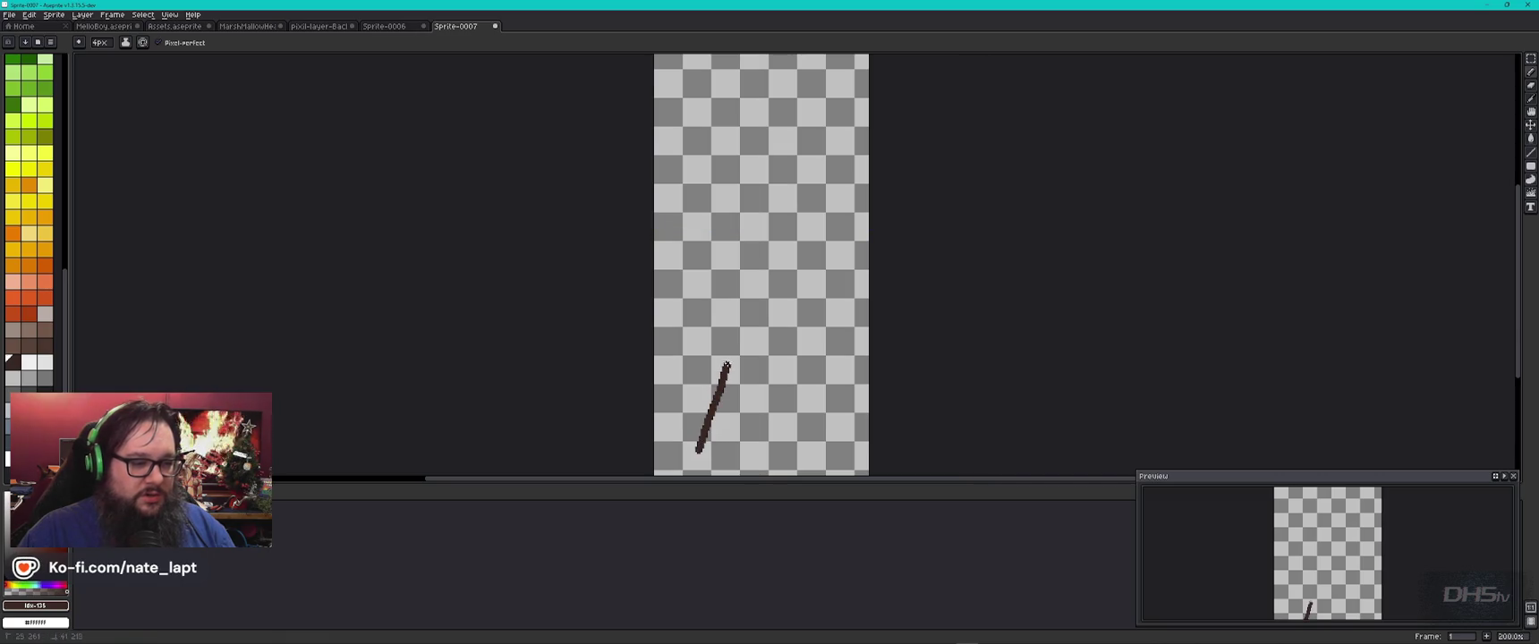
key("ctrl+z")
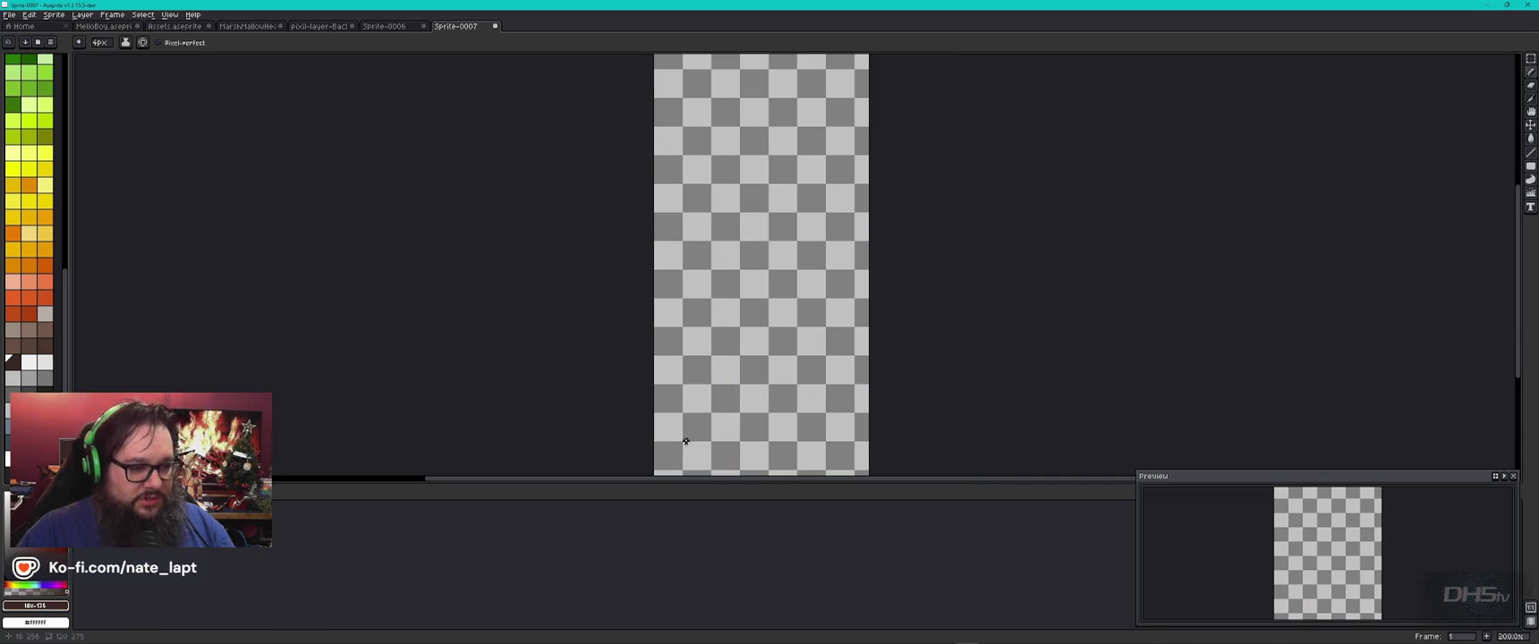
left_click_drag(719, 385, 746, 358)
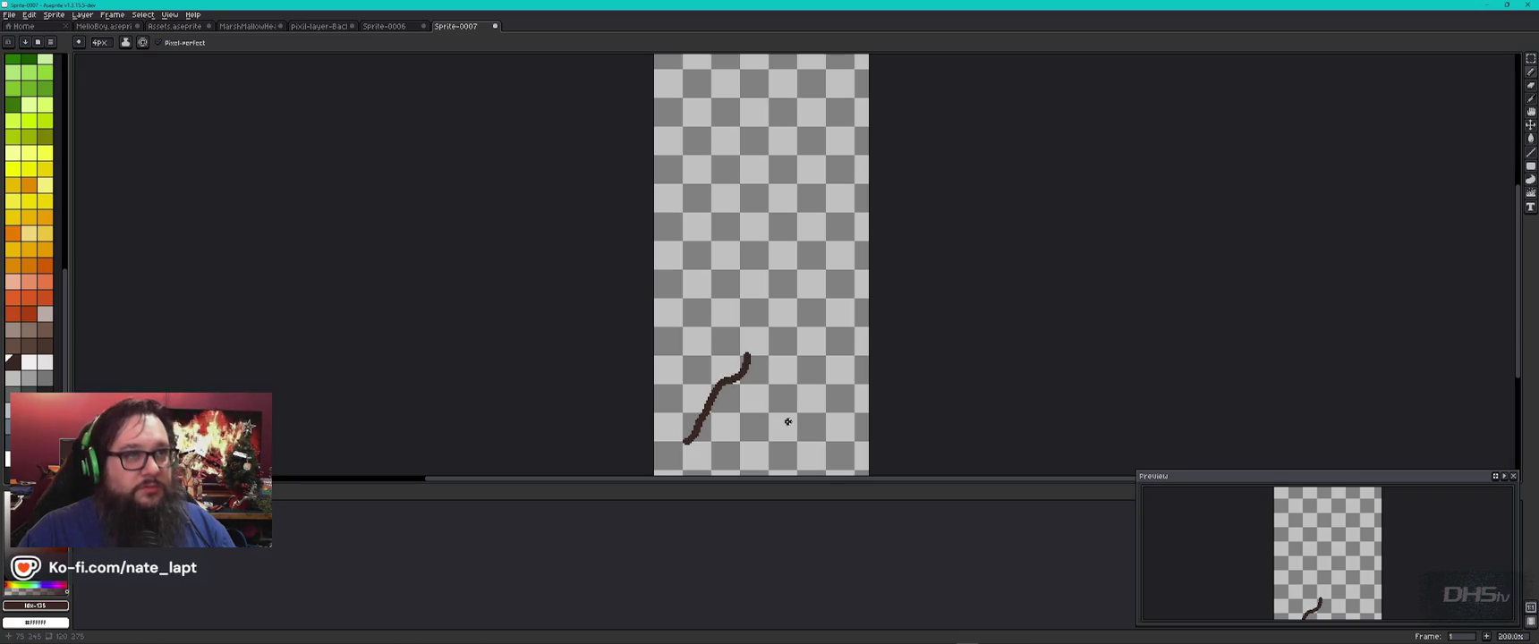
key("ctrl+z")
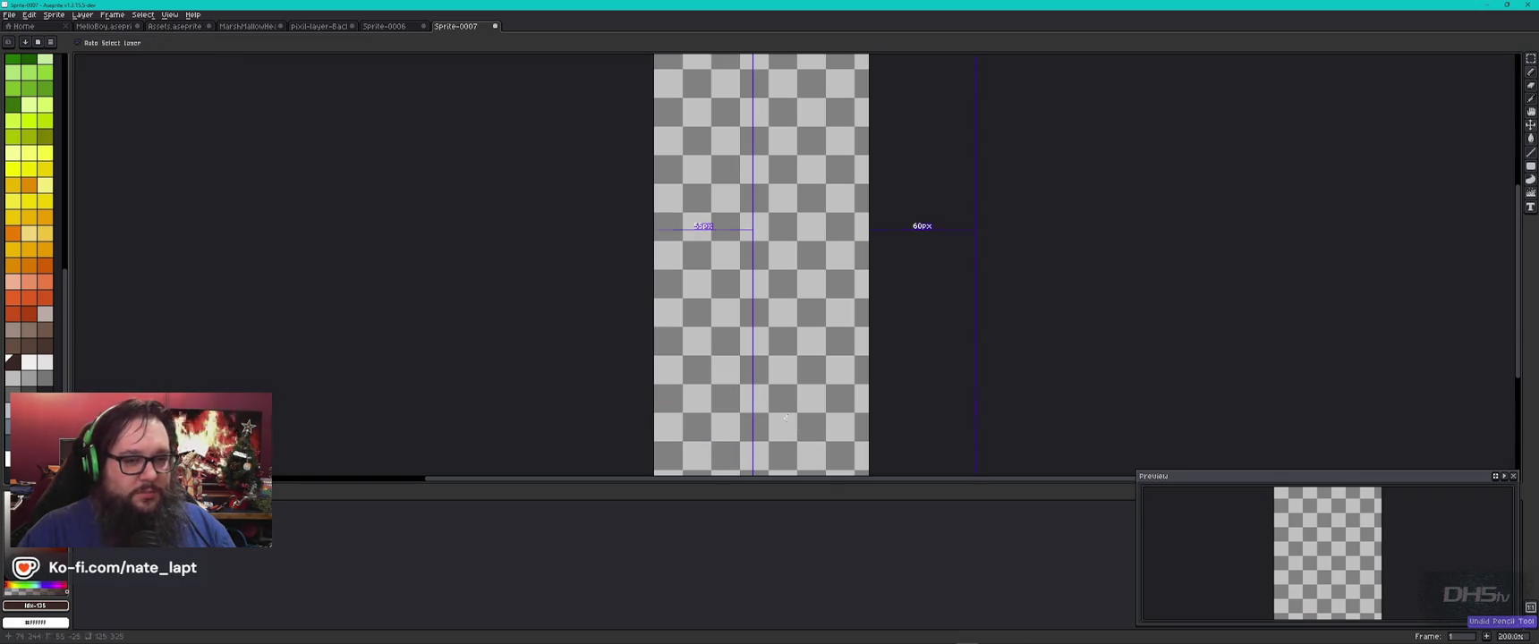
scroll(789, 427, "up", 1)
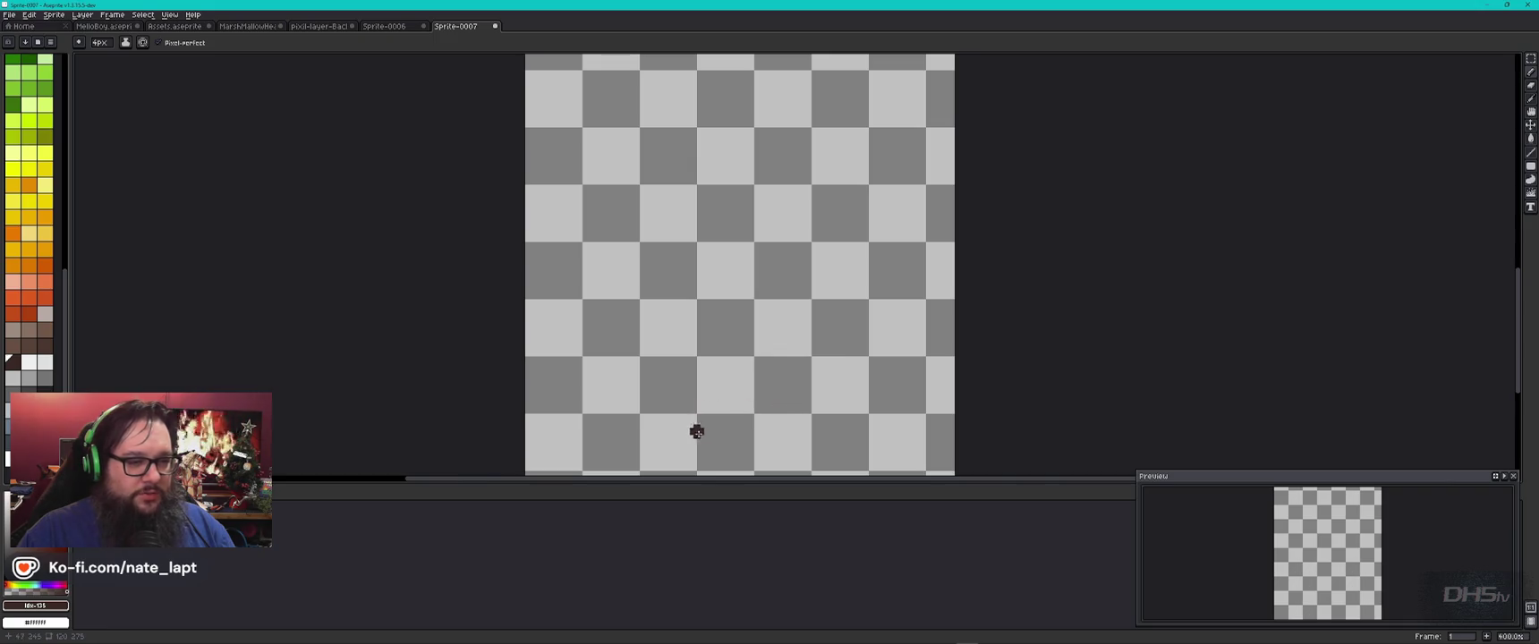
scroll(776, 381, "down", 1)
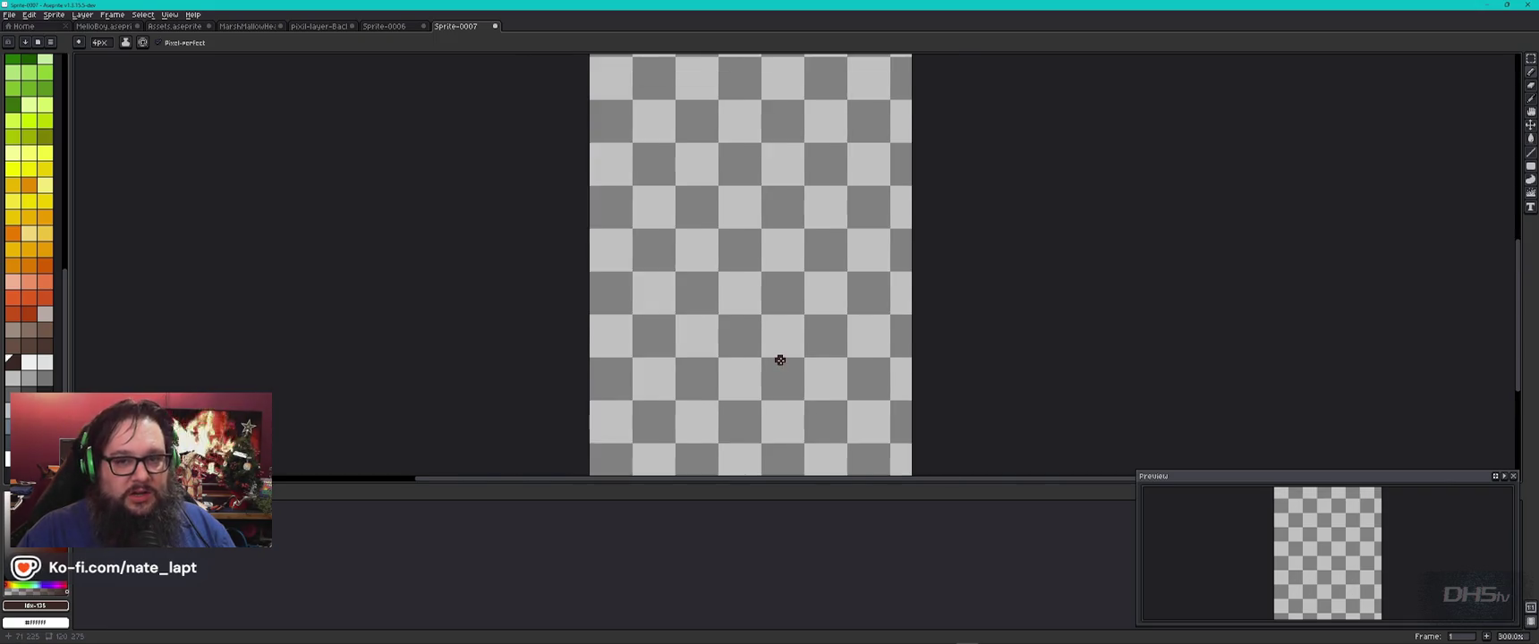
scroll(780, 360, "down", 1)
scroll(782, 361, "down", 1)
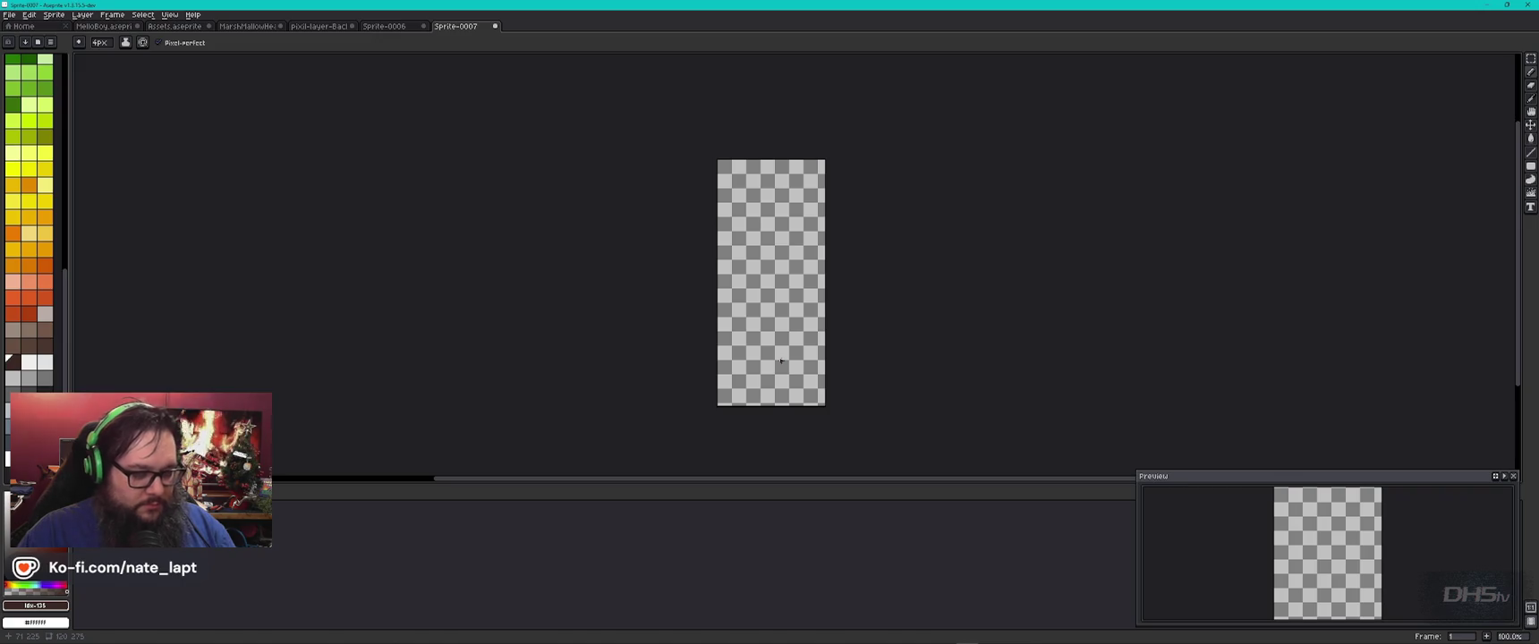
key("ctrl+alt+c")
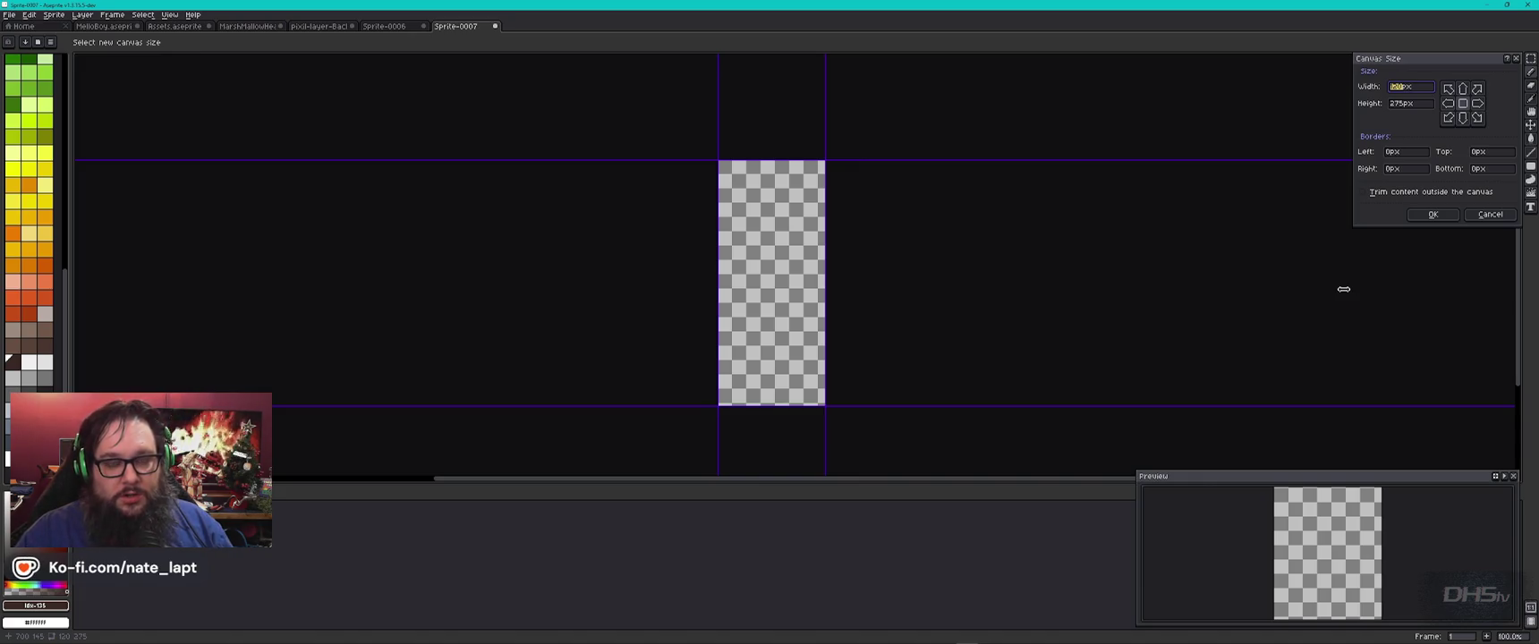
Step: Resize the canvas to 120×200 pixels
type("120")
key("Tab")
type("120")
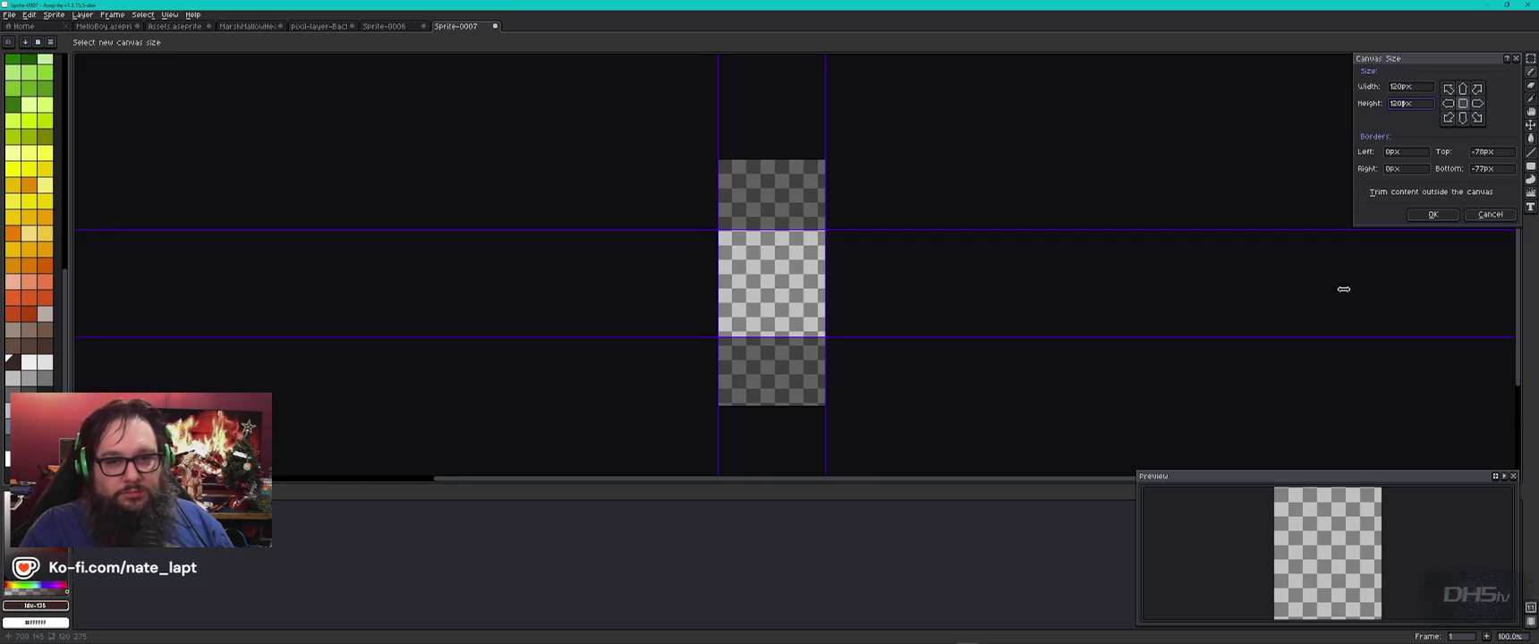
key("BackSpace")
key("BackSpace")
key("BackSpace")
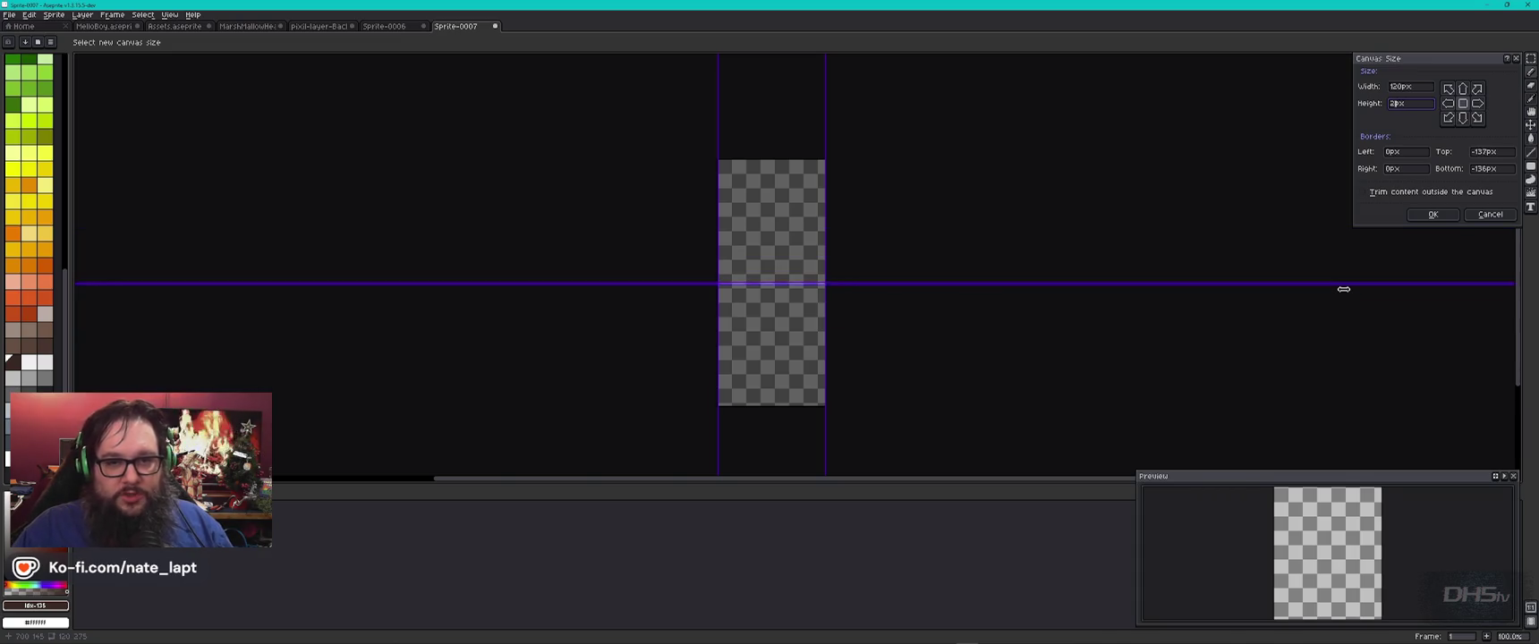
type("00")
key("Return")
Step: Adjust the brush size to 8px
scroll(762, 349, "up", 3)
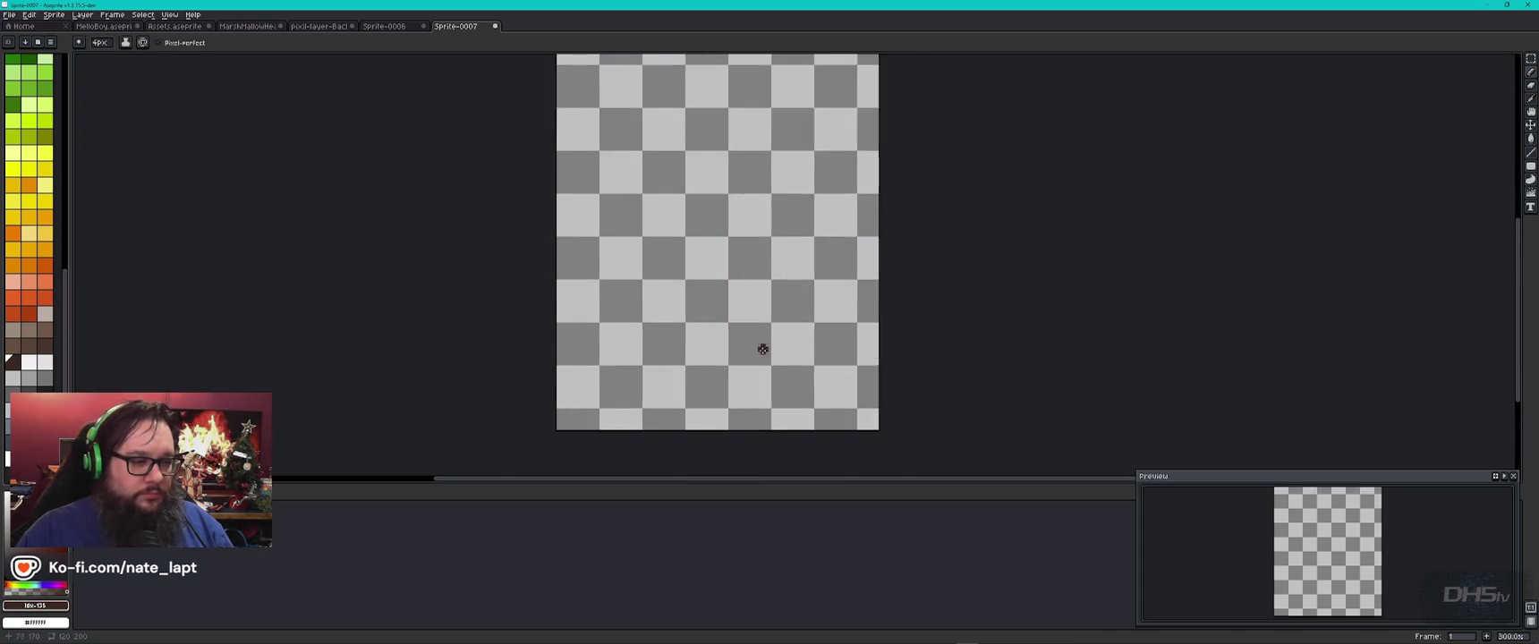
scroll(763, 349, "up", 2)
scroll(763, 348, "down", 1)
key("minus")
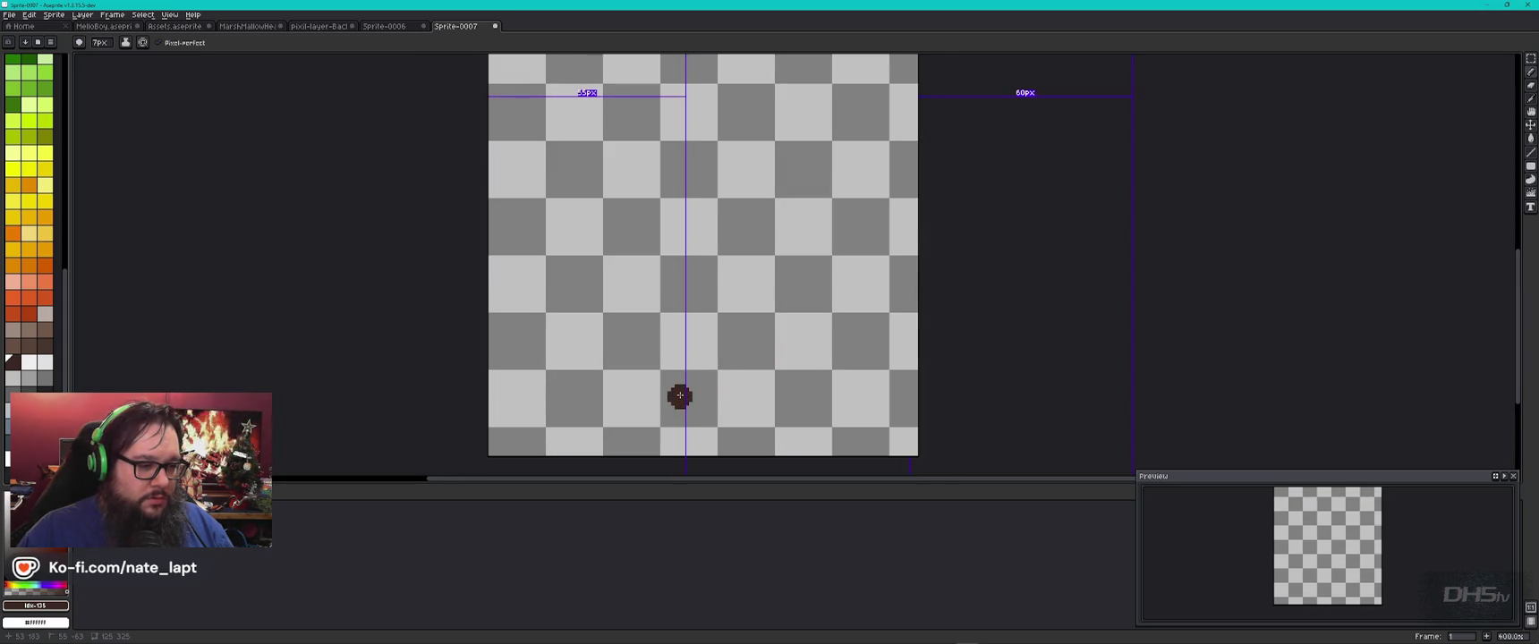
key("plus")
key("plus")
key("plus")
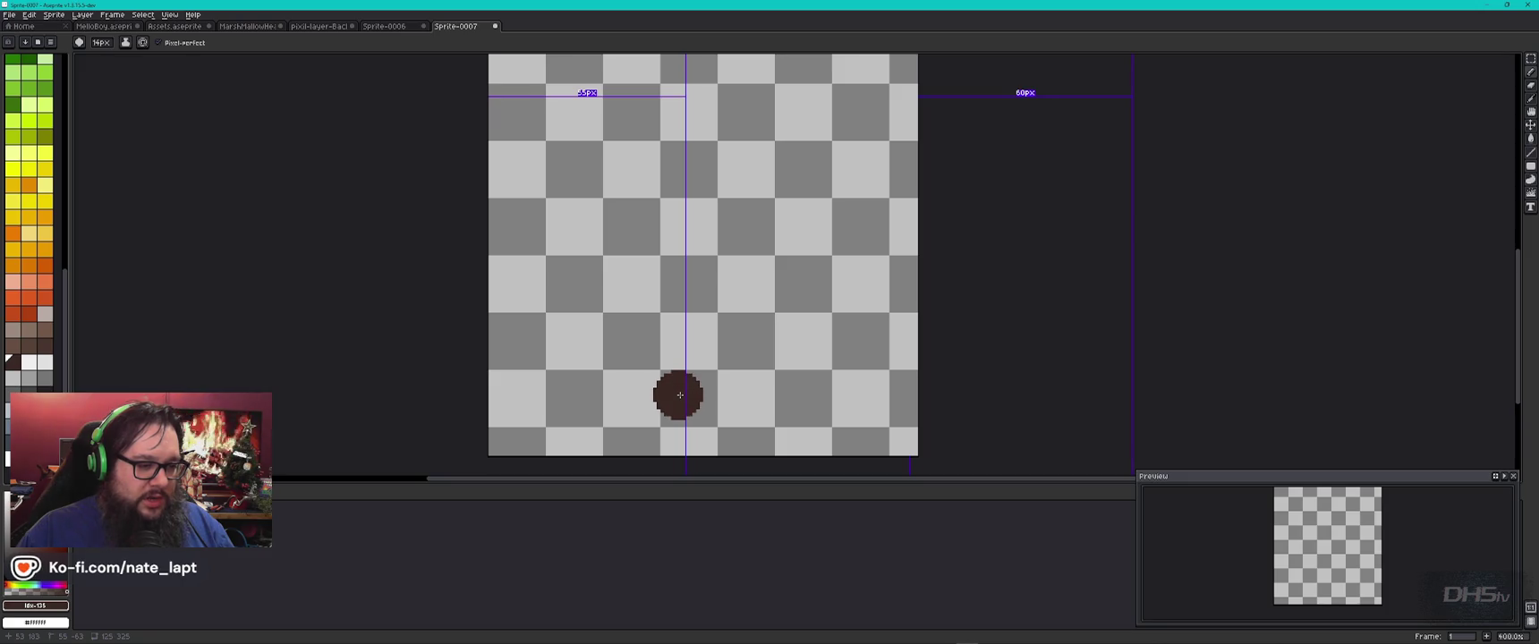
key("plus")
key("plus")
key("plus")
key("plus")
key("plus")
key("plus")
key("minus")
key("minus")
key("minus")
key("minus")
key("minus")
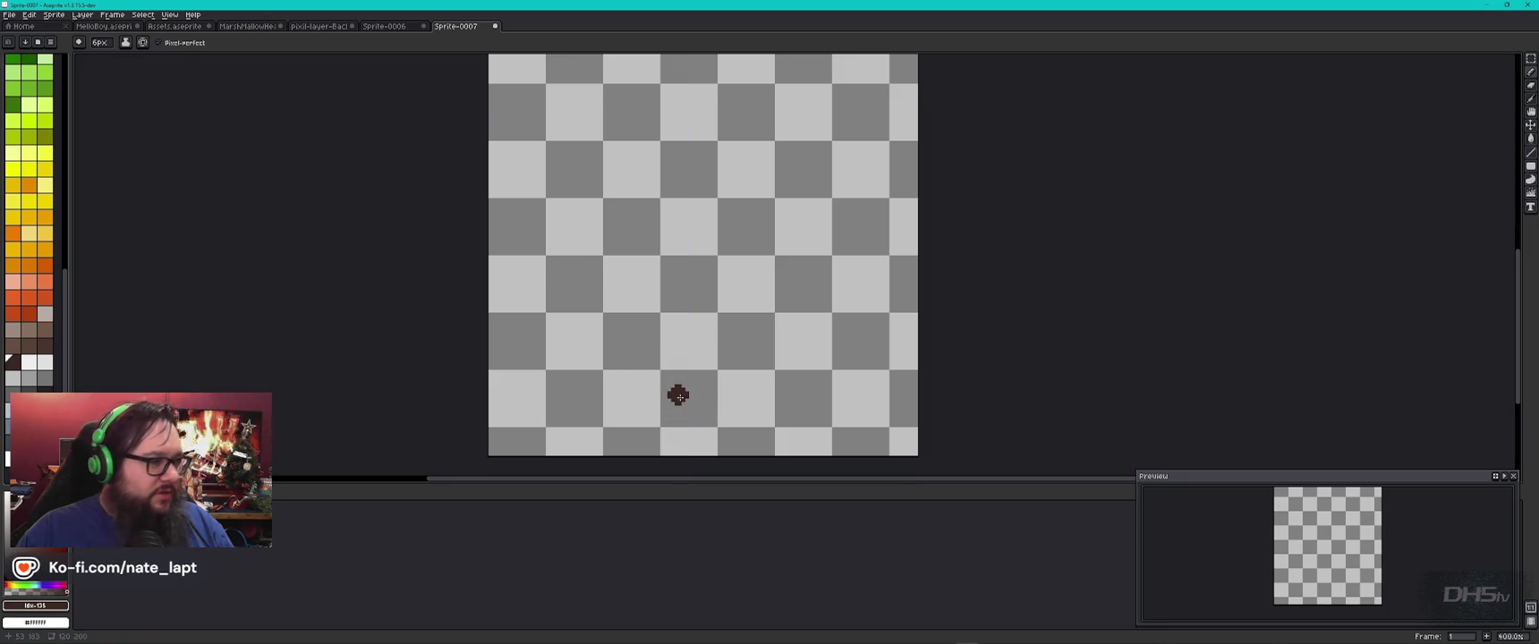
Step: Set the pencil to a 7px square brush
left_click(31, 15)
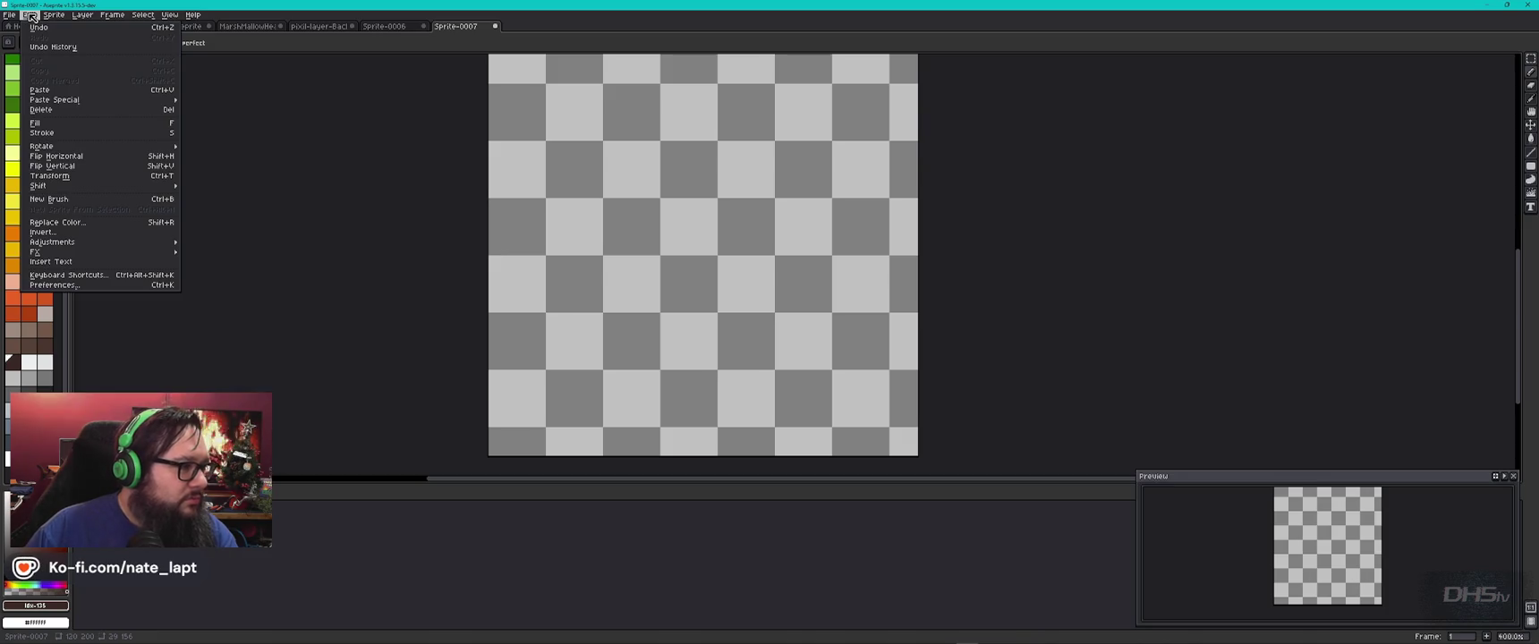
left_click(11, 15)
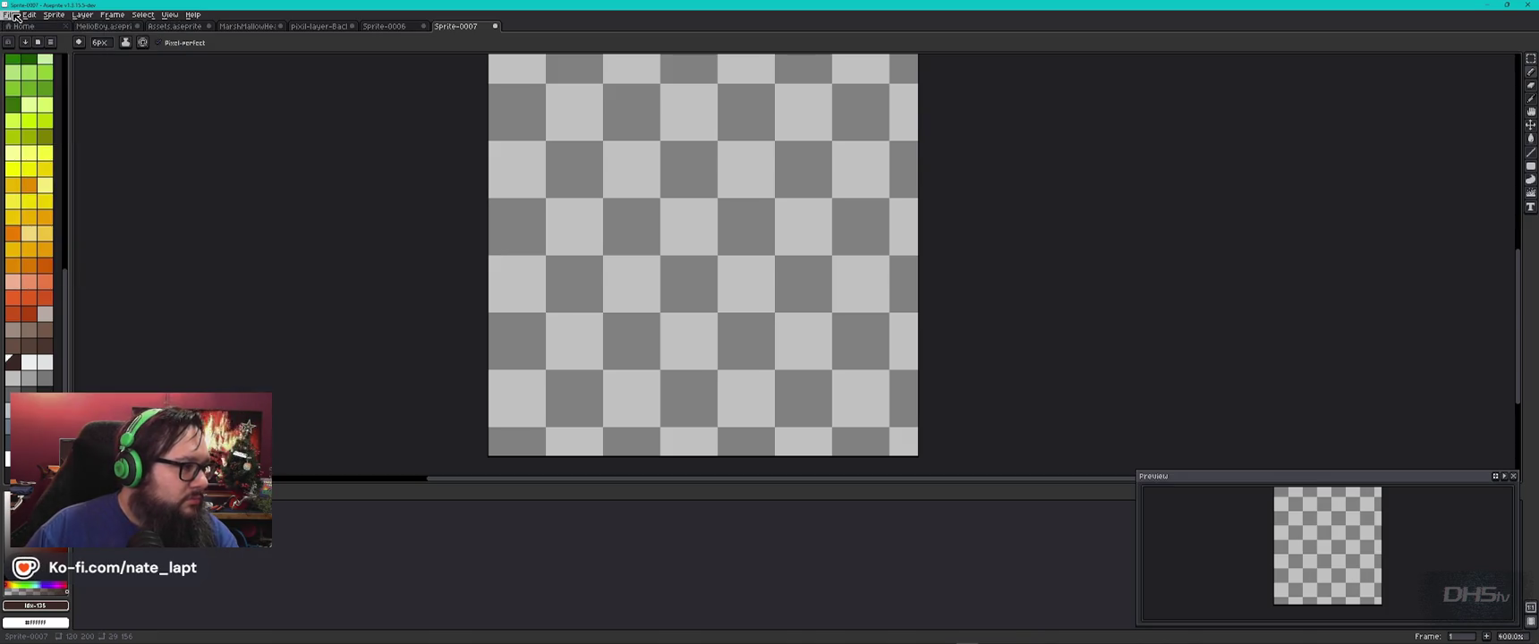
left_click(81, 43)
left_click(96, 56)
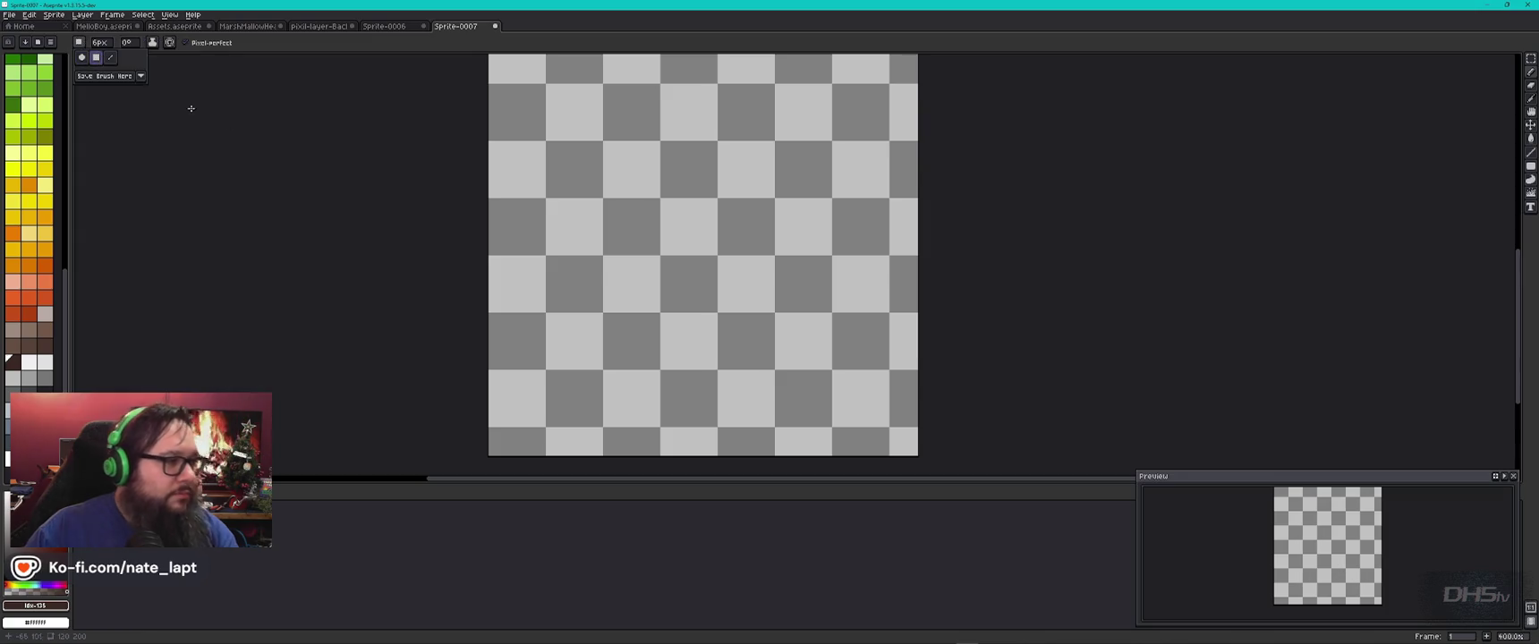
key("plus")
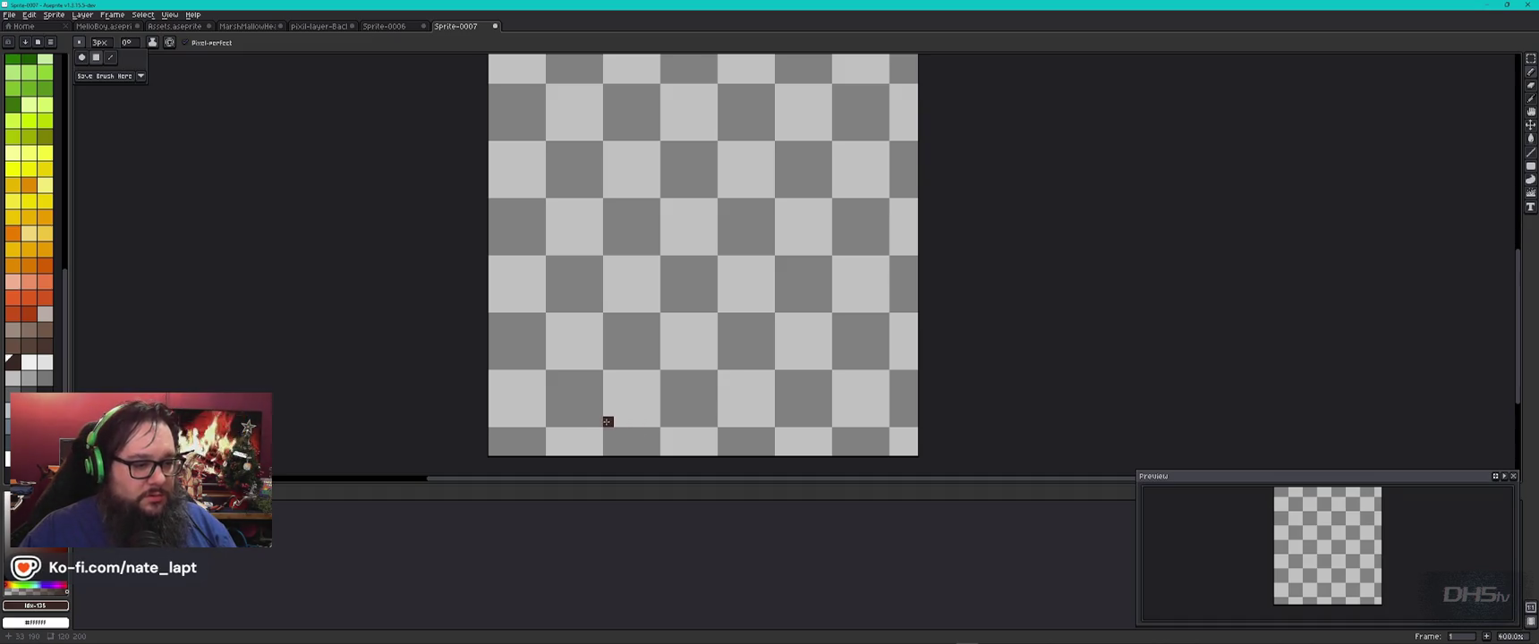
key("b")
Step: Stamp dark brown squares forming a stepped diagonal at the trunk's base
left_click(614, 416)
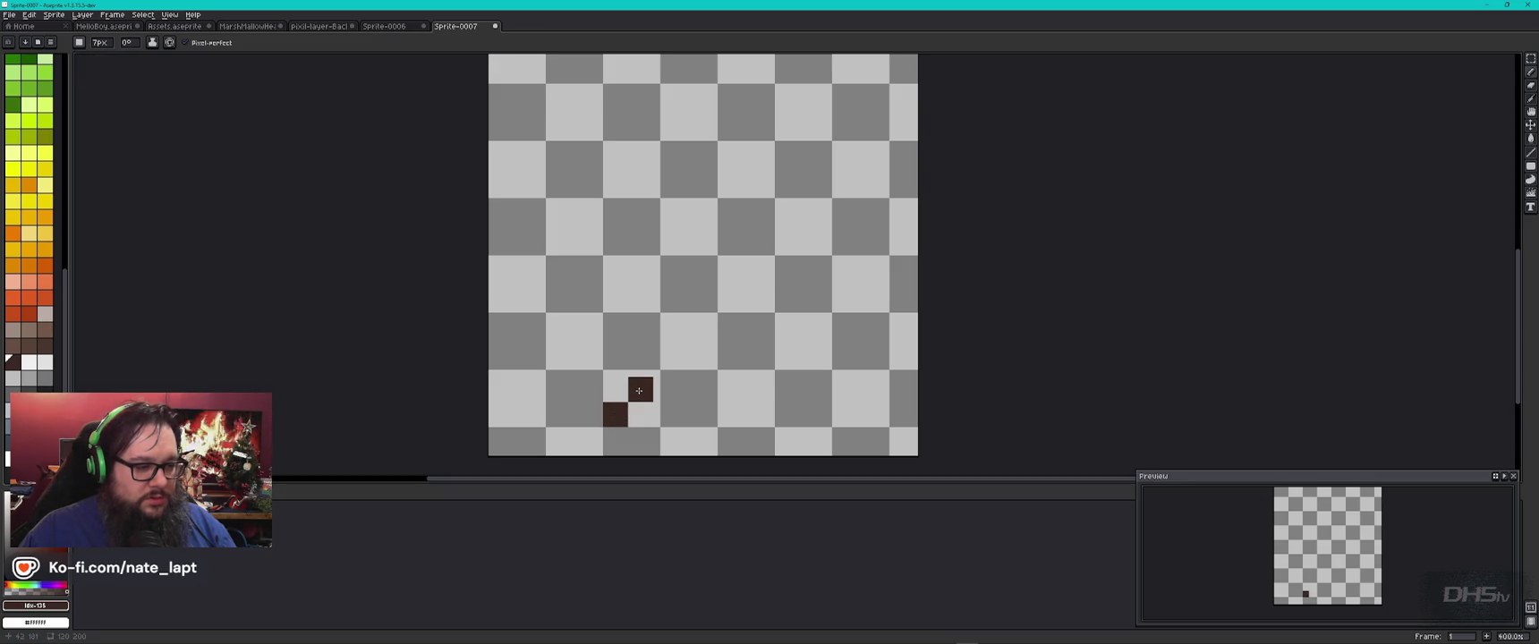
key("ctrl+z")
left_click(558, 413)
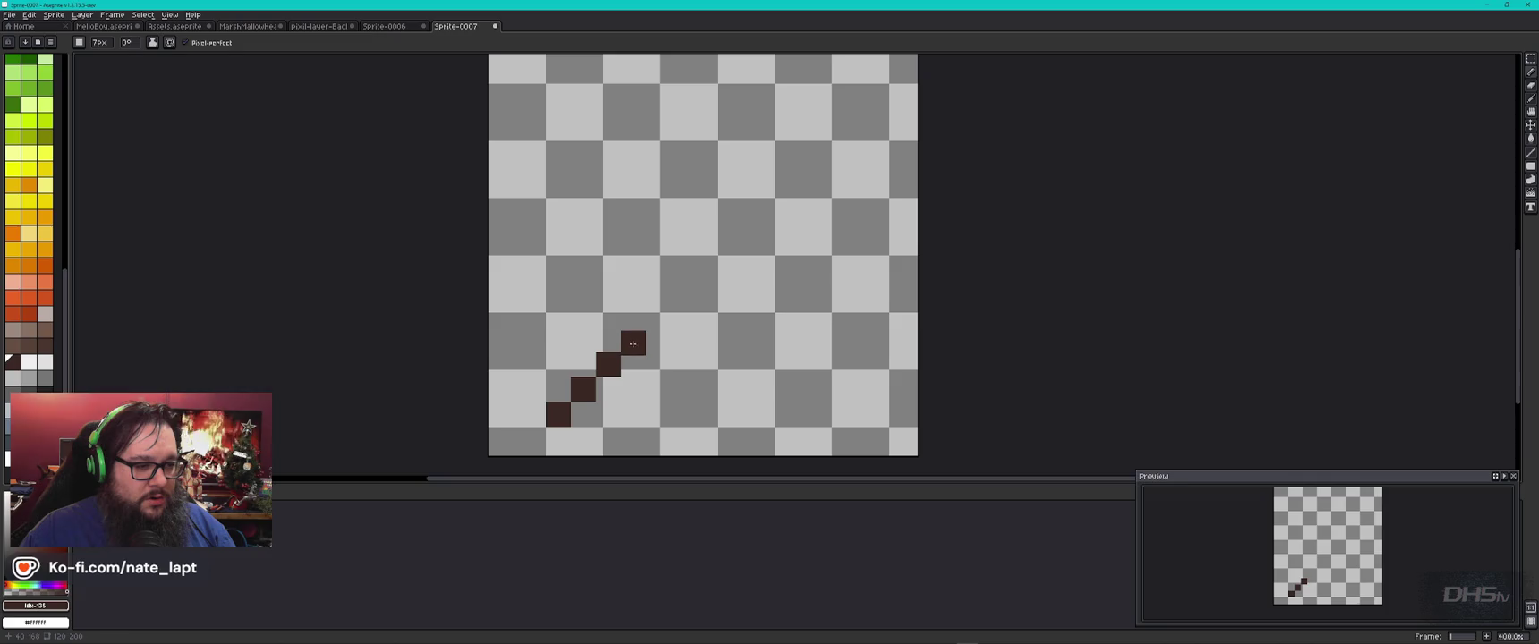
left_click_drag(633, 339, 635, 269)
key("ctrl+z")
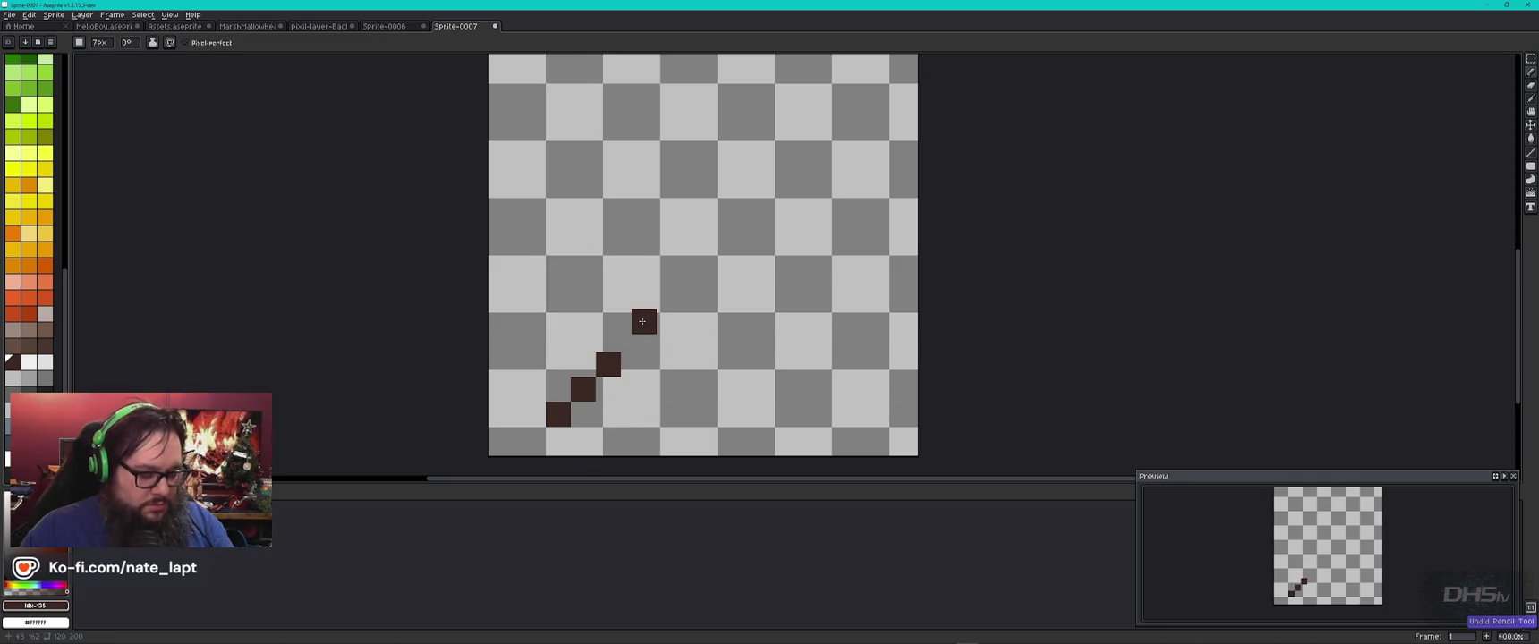
Step: With a 7px square Line tool, draw the tall vertical, top bar and right side
key("l")
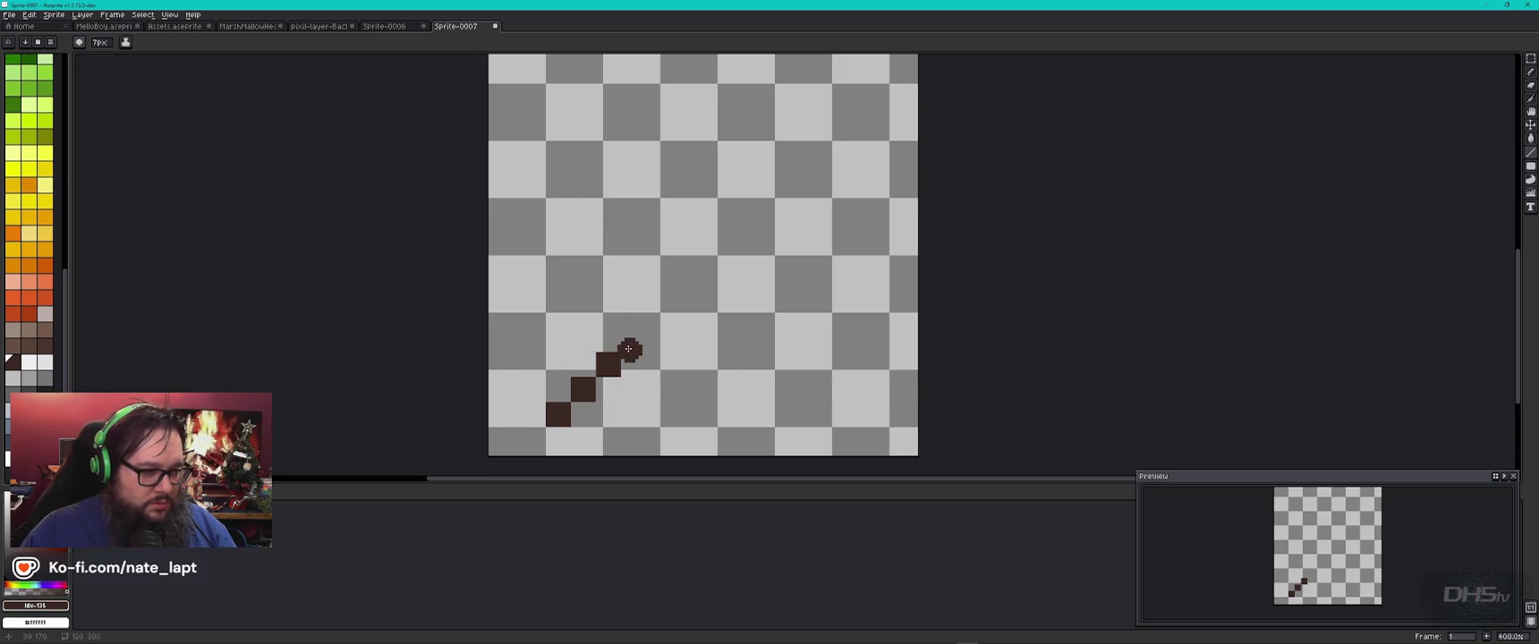
left_click(71, 41)
left_click(96, 56)
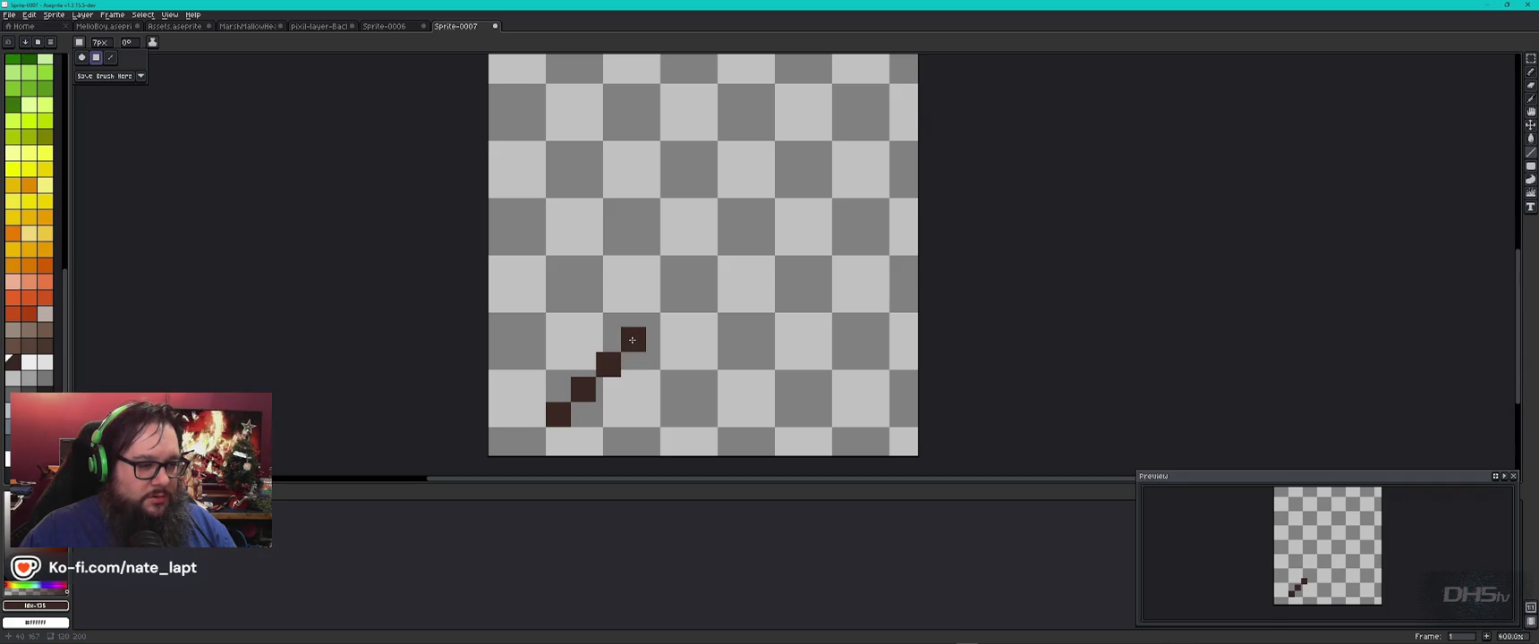
scroll(632, 340, "down", 2)
scroll(631, 340, "down", 1)
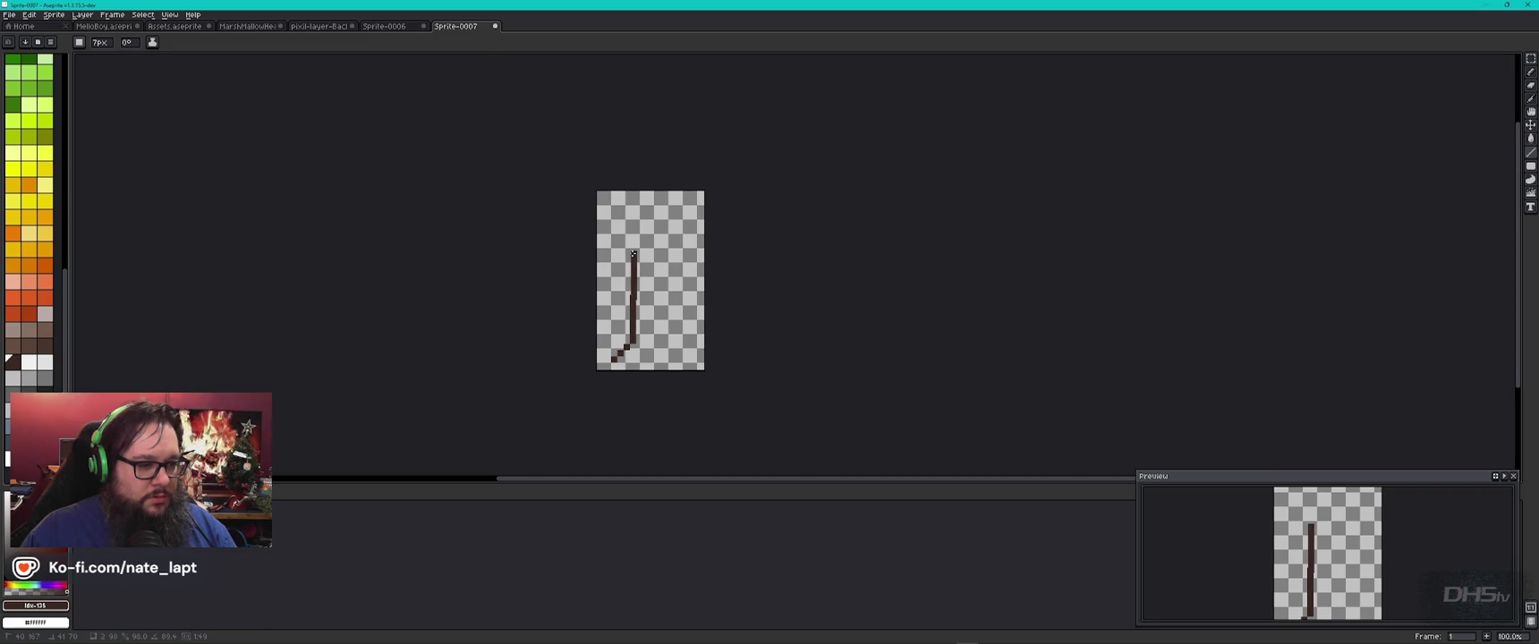
left_click_drag(630, 254, 633, 254)
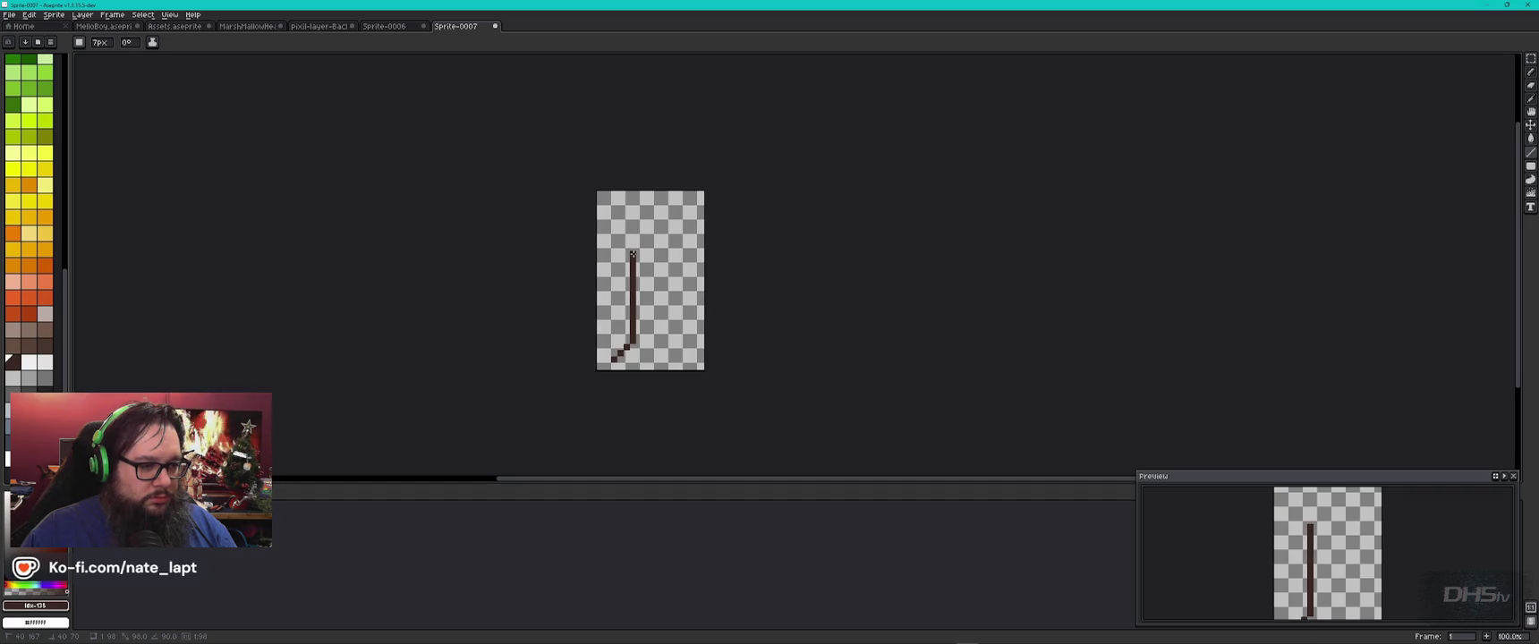
scroll(649, 264, "up", 2)
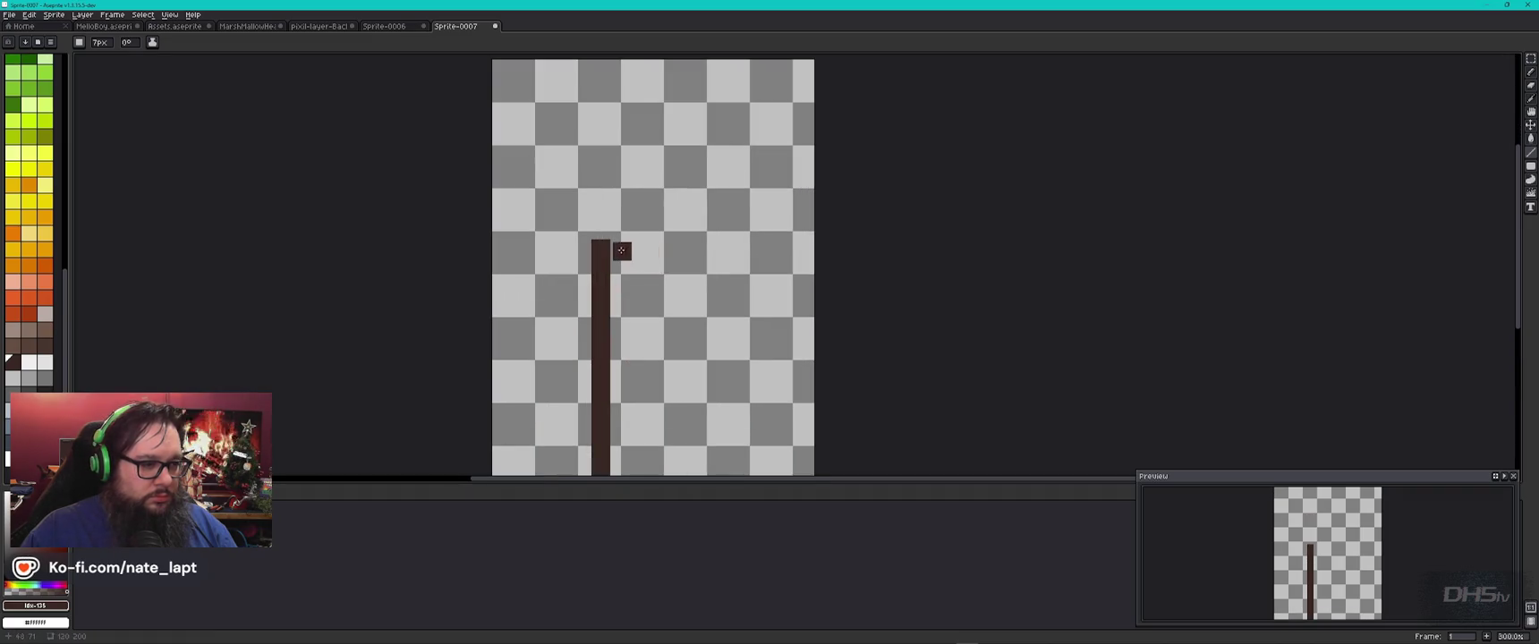
left_click_drag(619, 249, 709, 247)
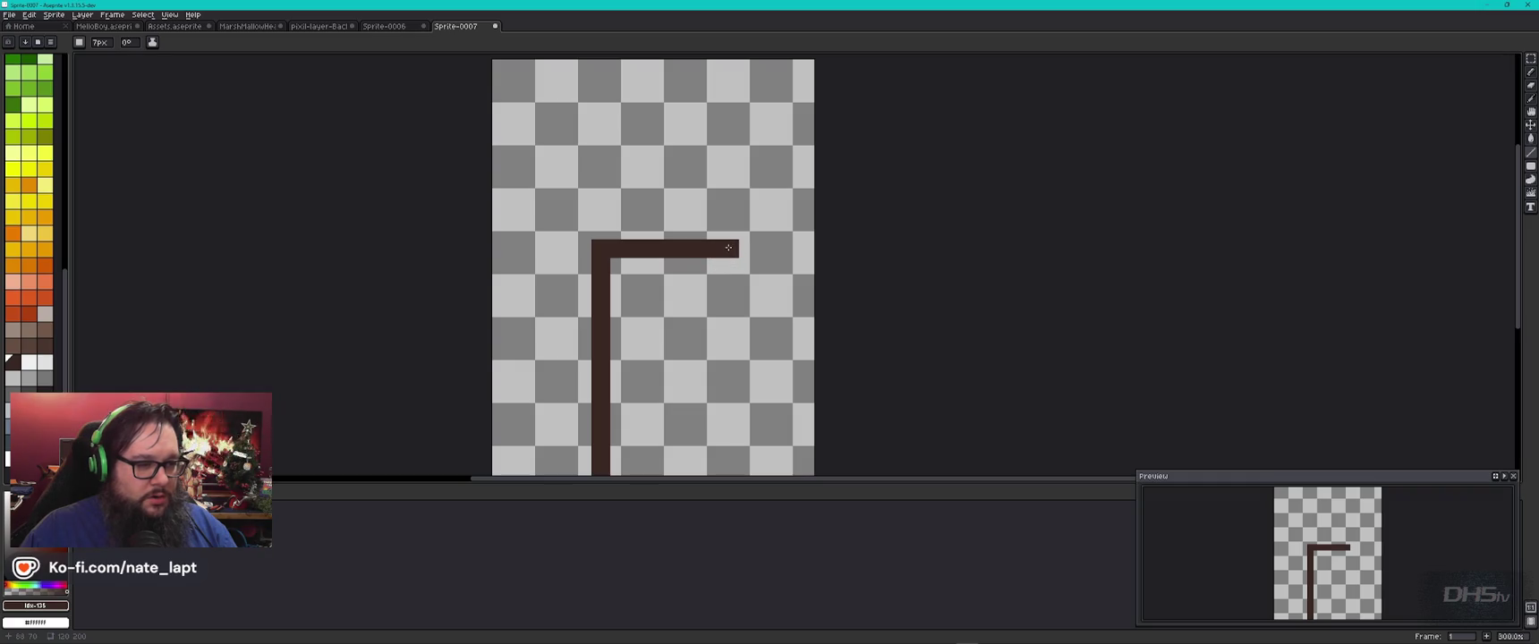
left_click_drag(710, 266, 709, 404)
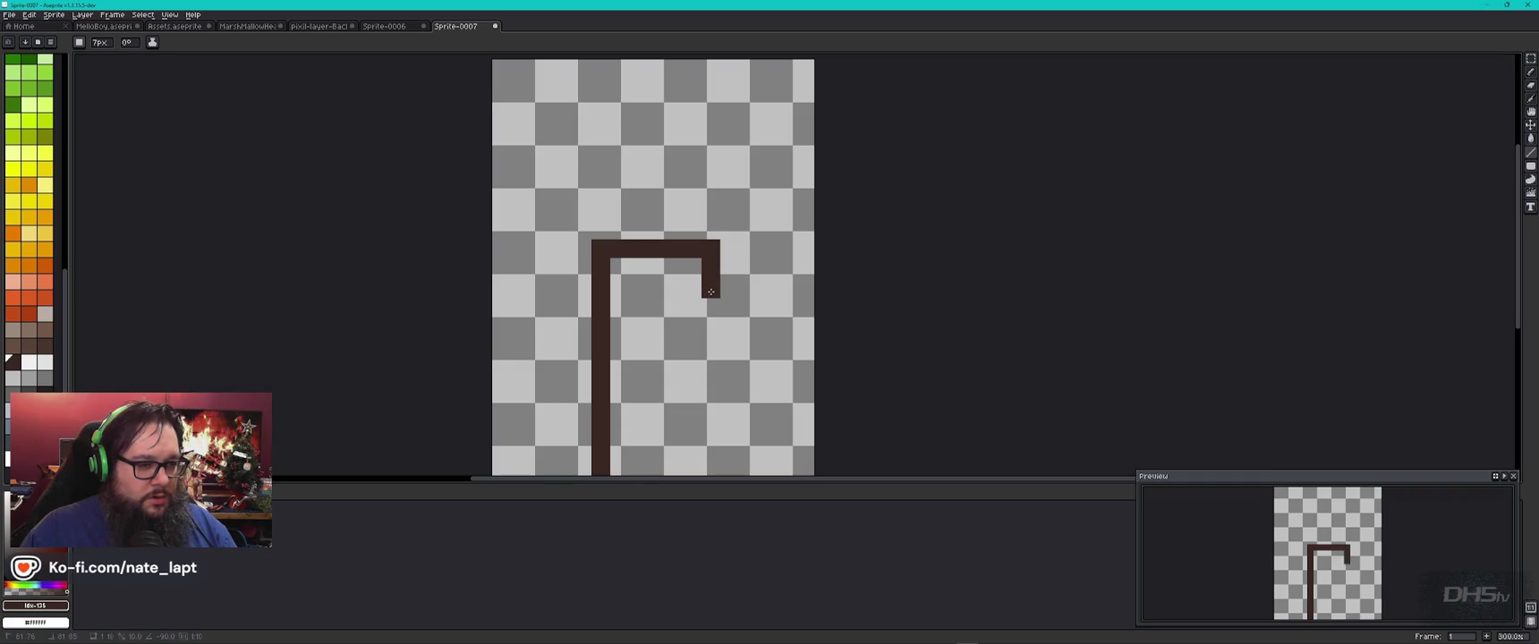
scroll(710, 359, "down", 2)
scroll(710, 413, "up", 5)
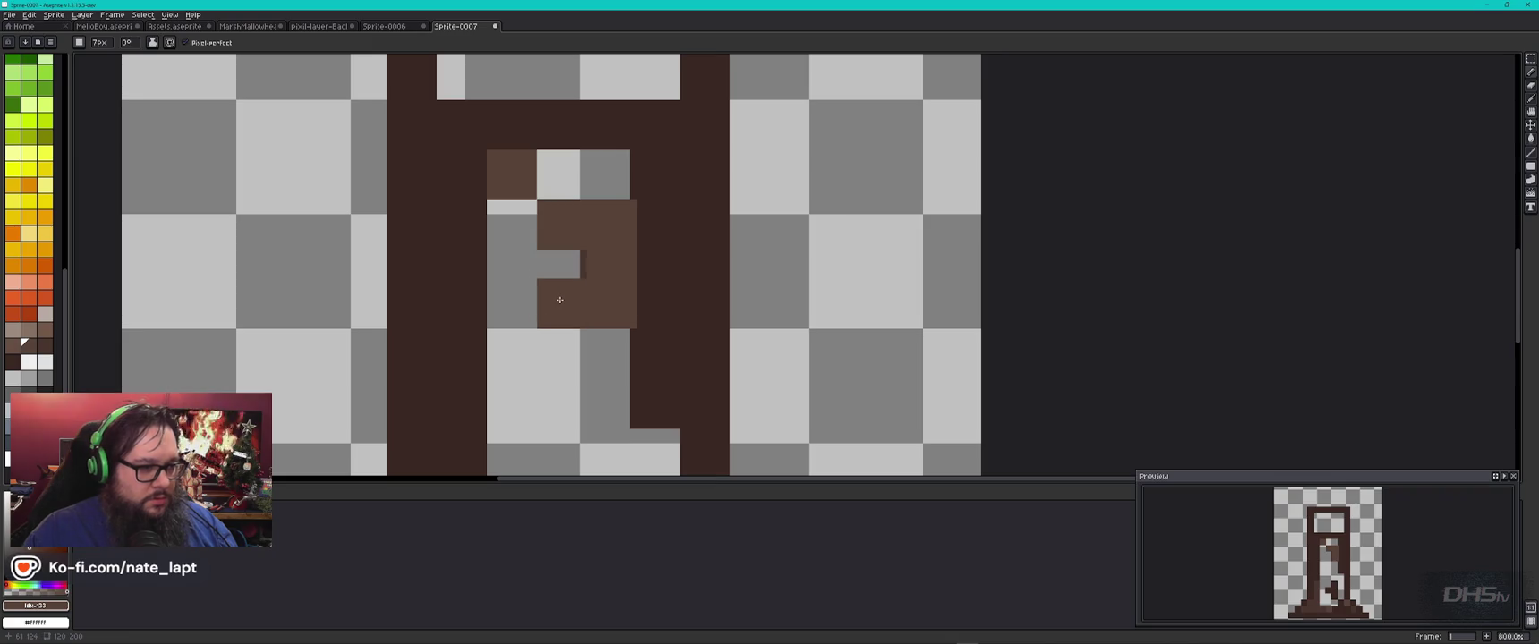
Step: Sample a brown from the drawing and paint a dark brown strip inside the frame
left_click(565, 295, "alt")
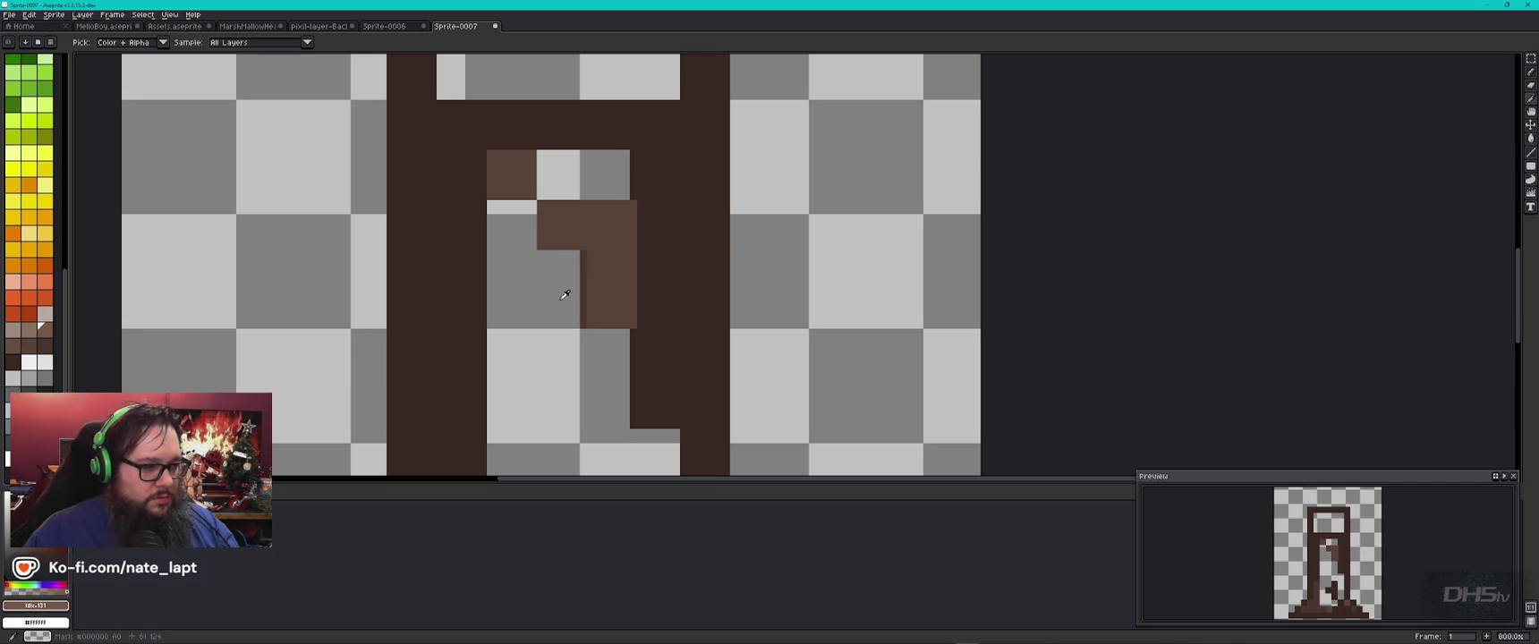
key("bracketright")
key("bracketright")
key("bracketright")
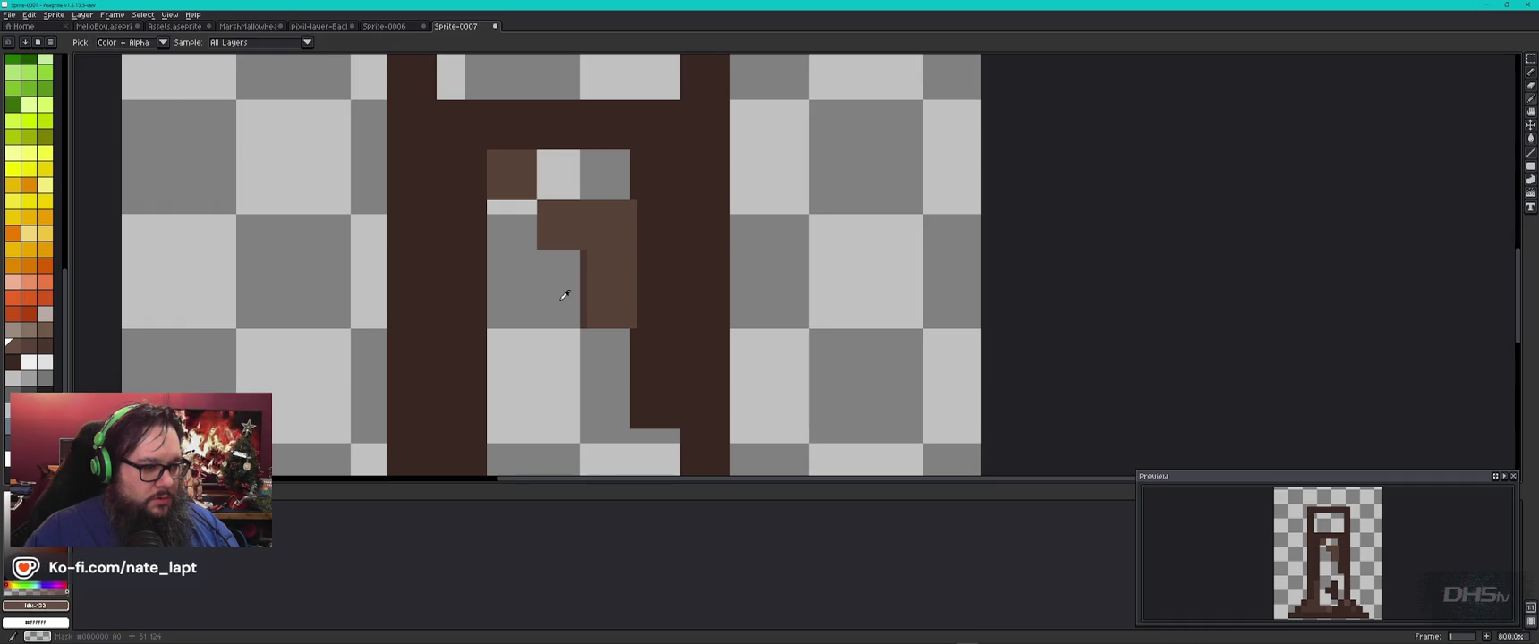
key("bracketleft")
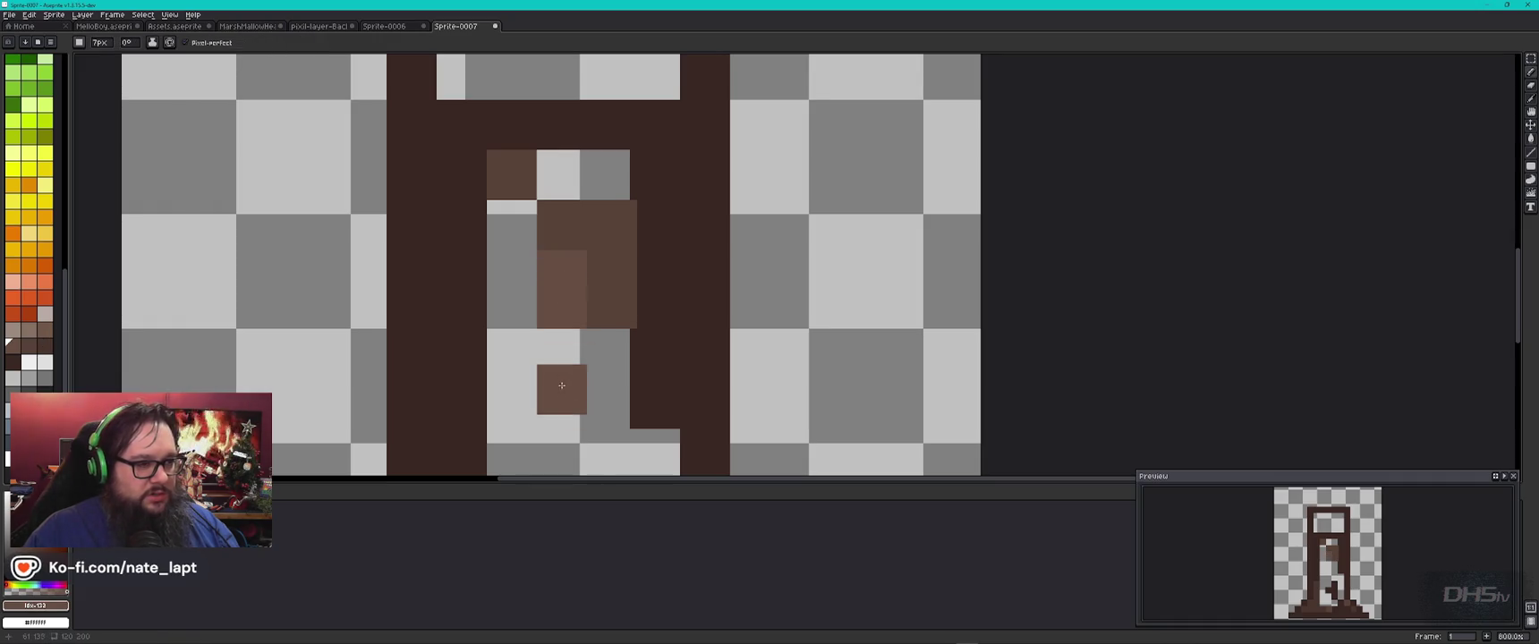
left_click(563, 175, "alt")
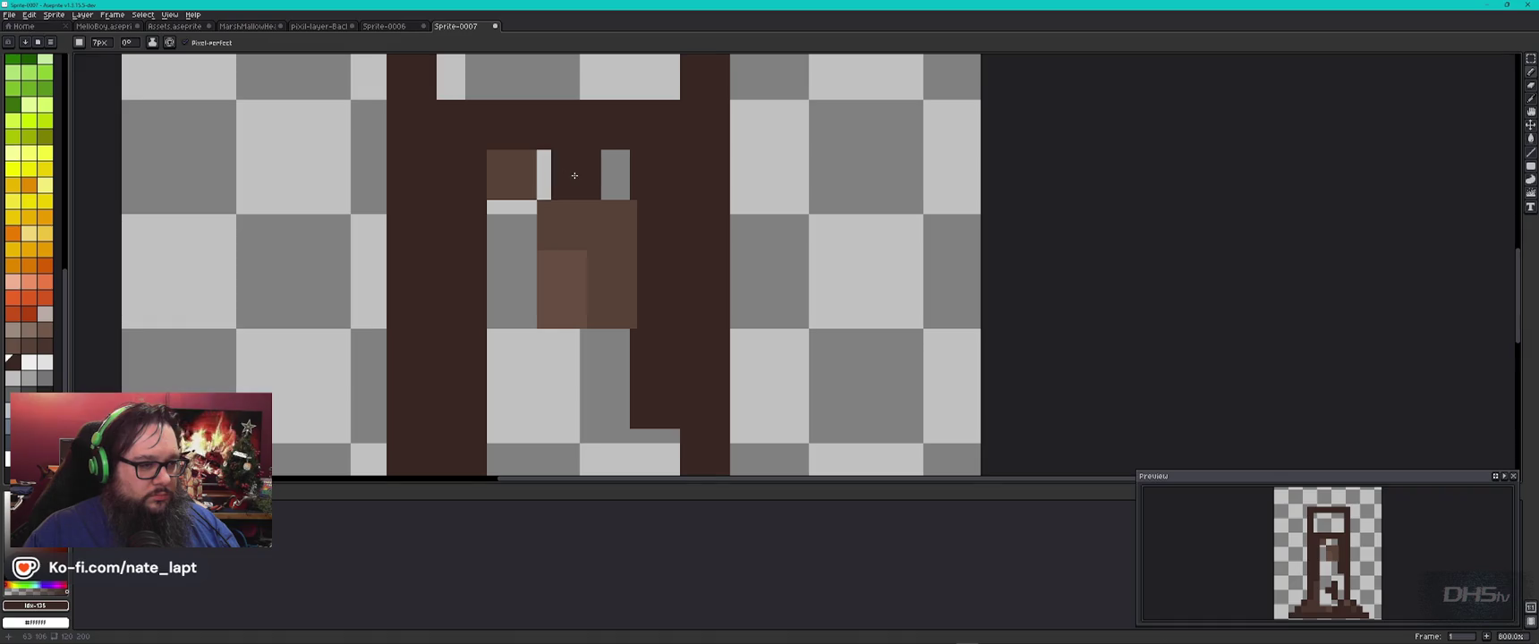
left_click_drag(564, 176, 597, 174)
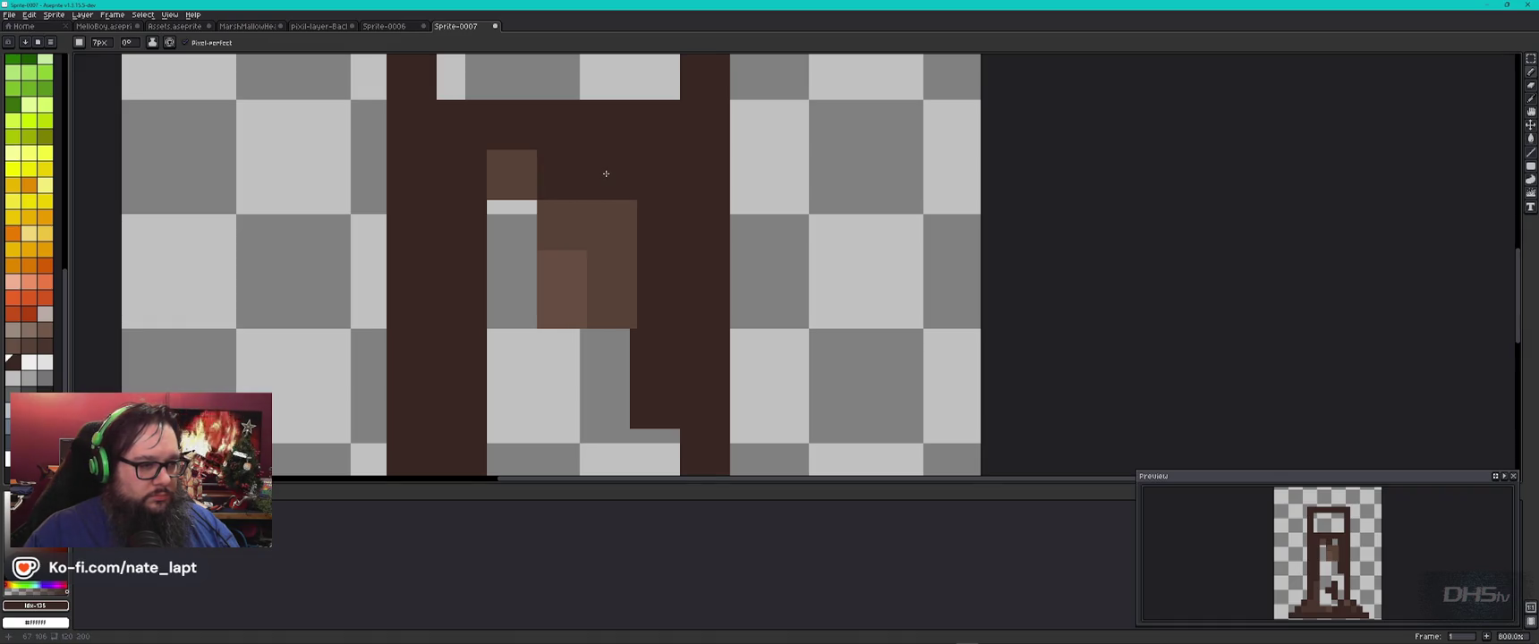
Step: Add dark pixels beside the small inner shape and erase the stray one
scroll(711, 337, "down", 1)
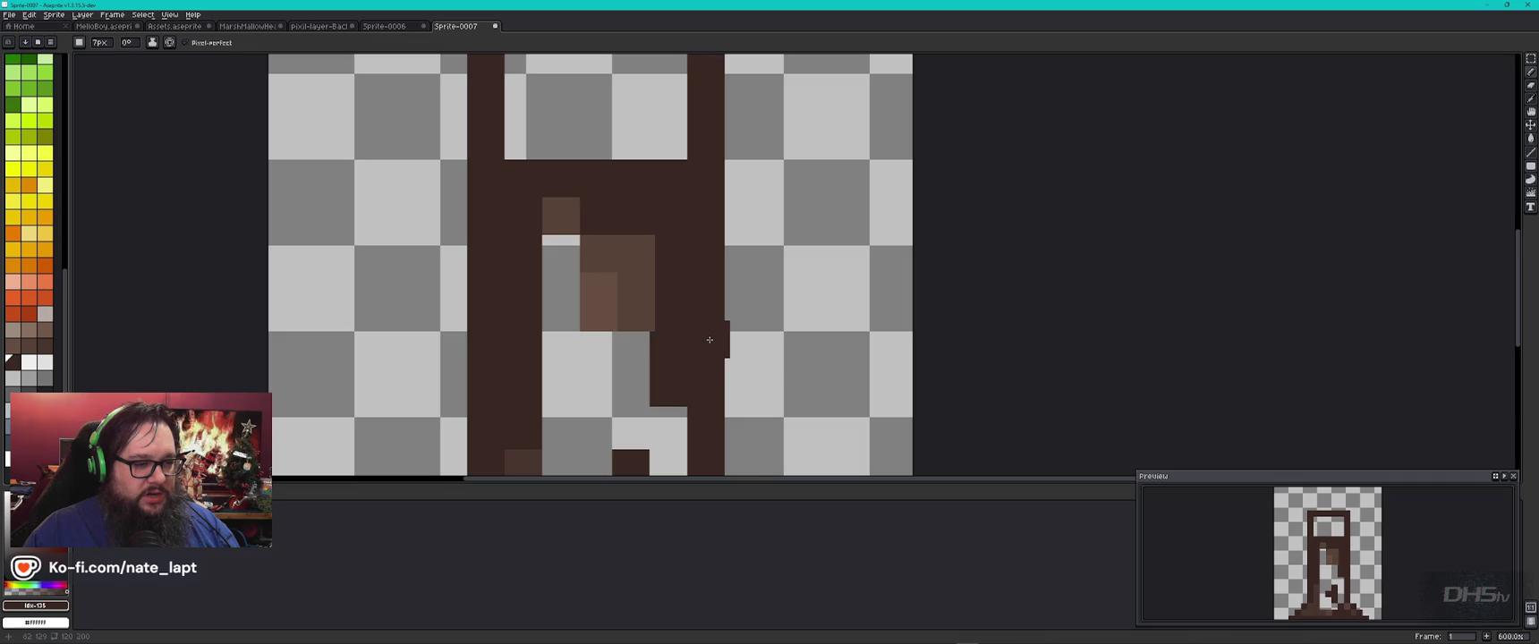
left_click_drag(716, 399, 658, 296)
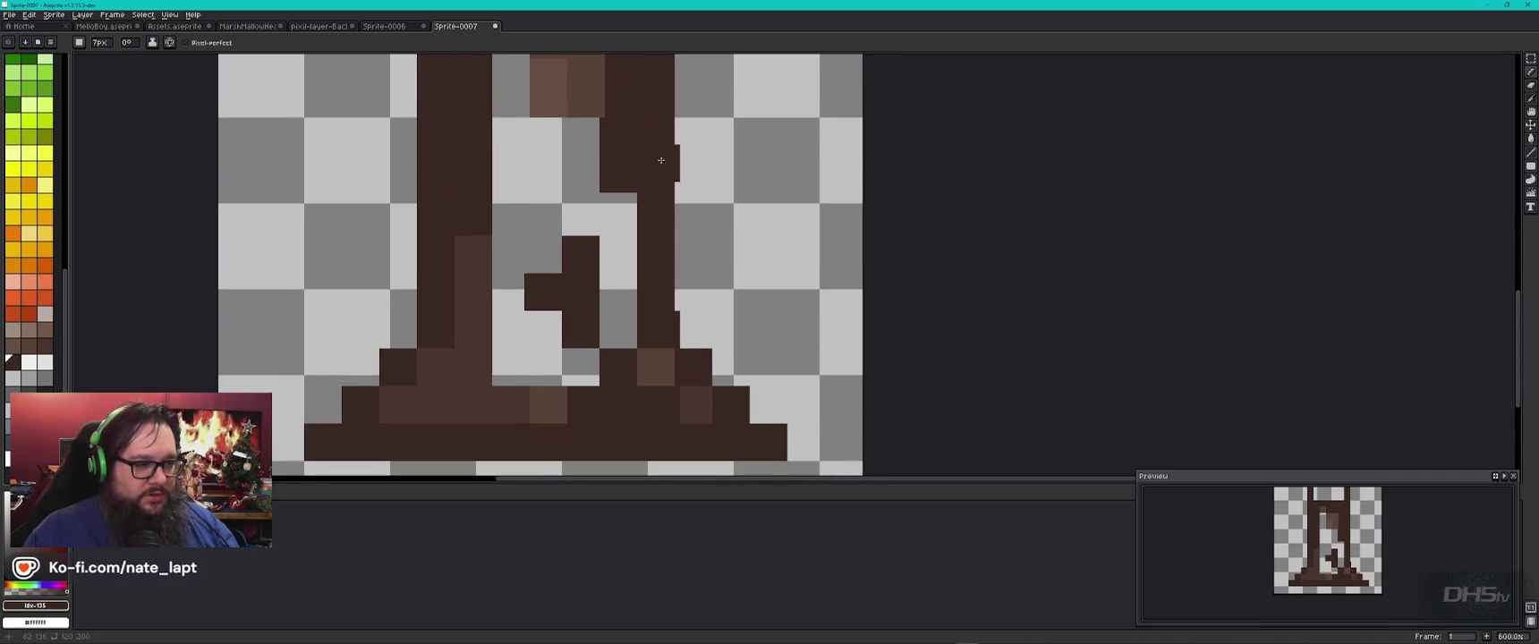
left_click_drag(653, 161, 677, 377)
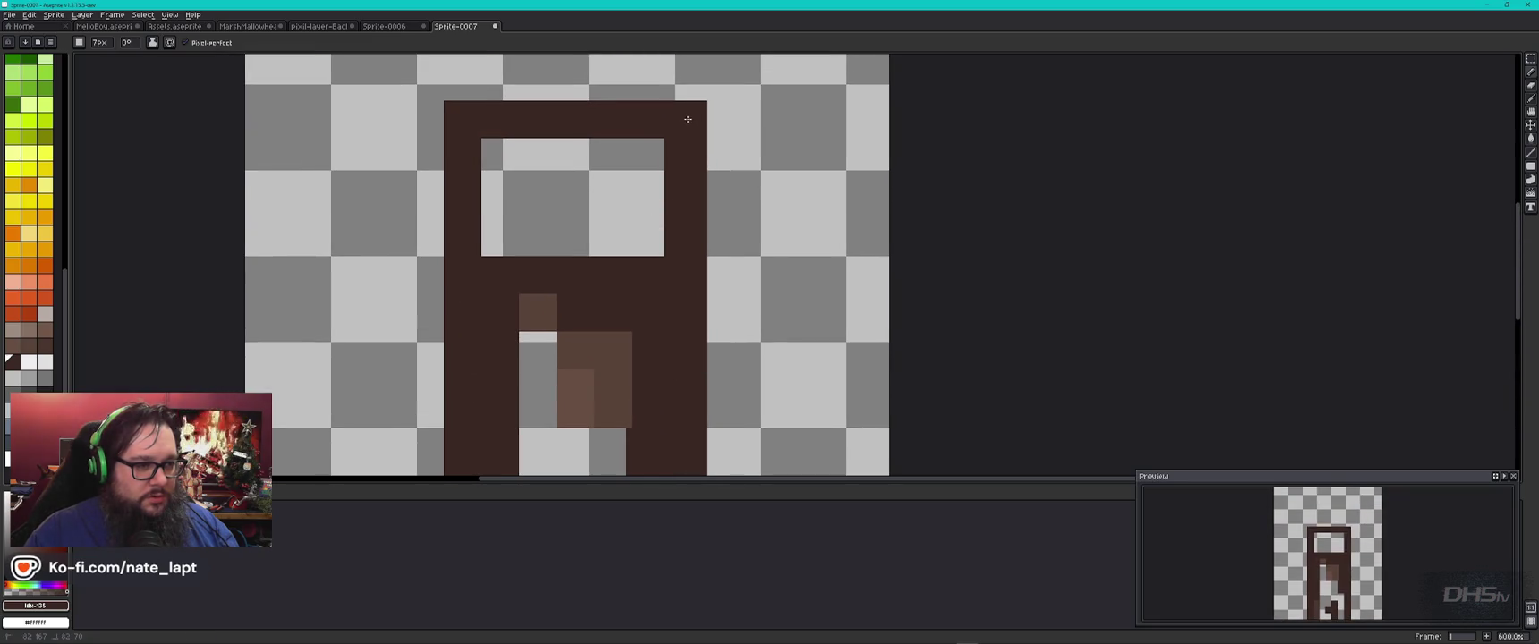
left_click_drag(769, 361, 671, 103)
left_click_drag(655, 424, 605, 331)
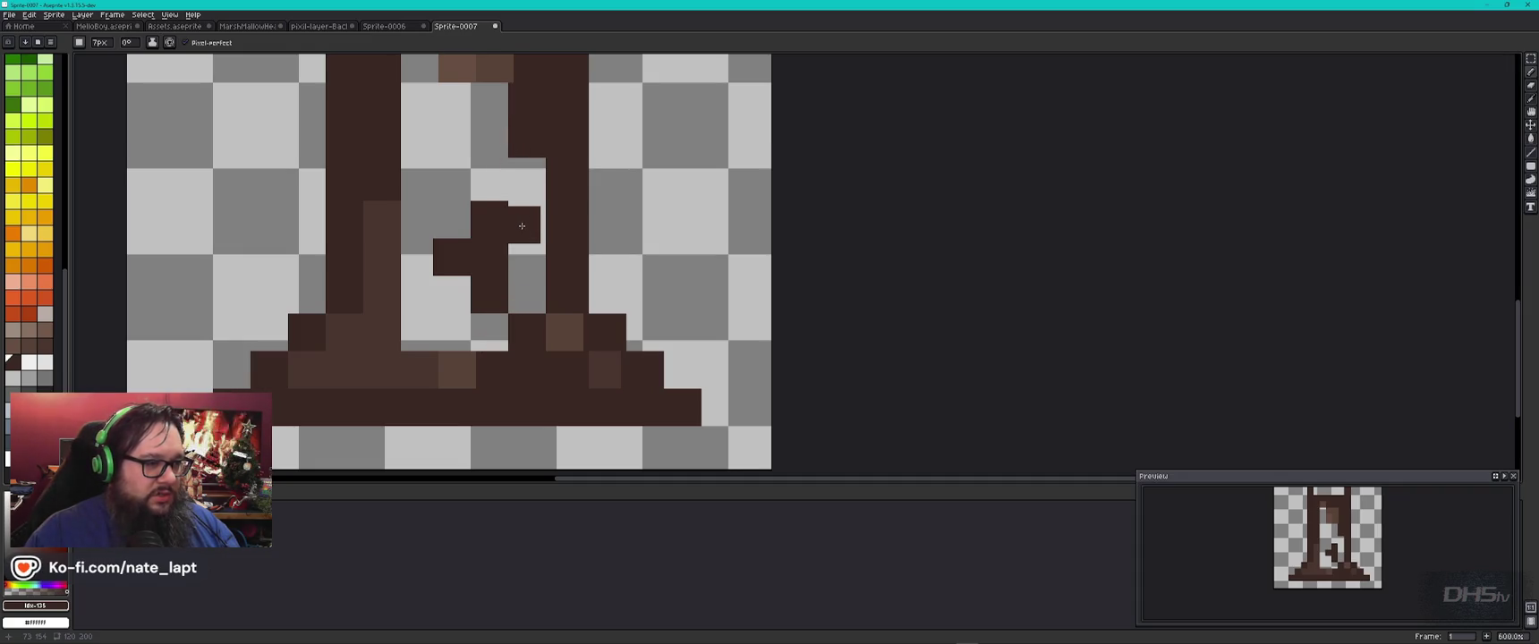
left_click(488, 216)
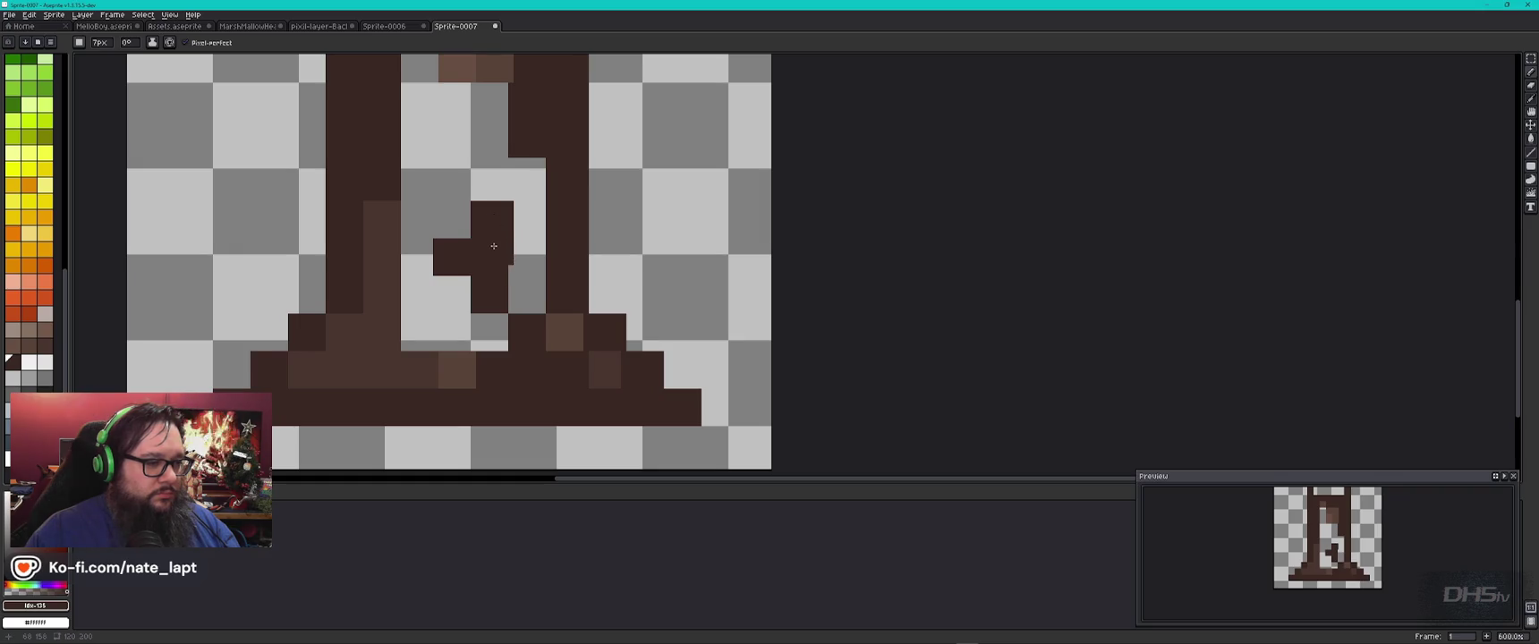
left_click(490, 331)
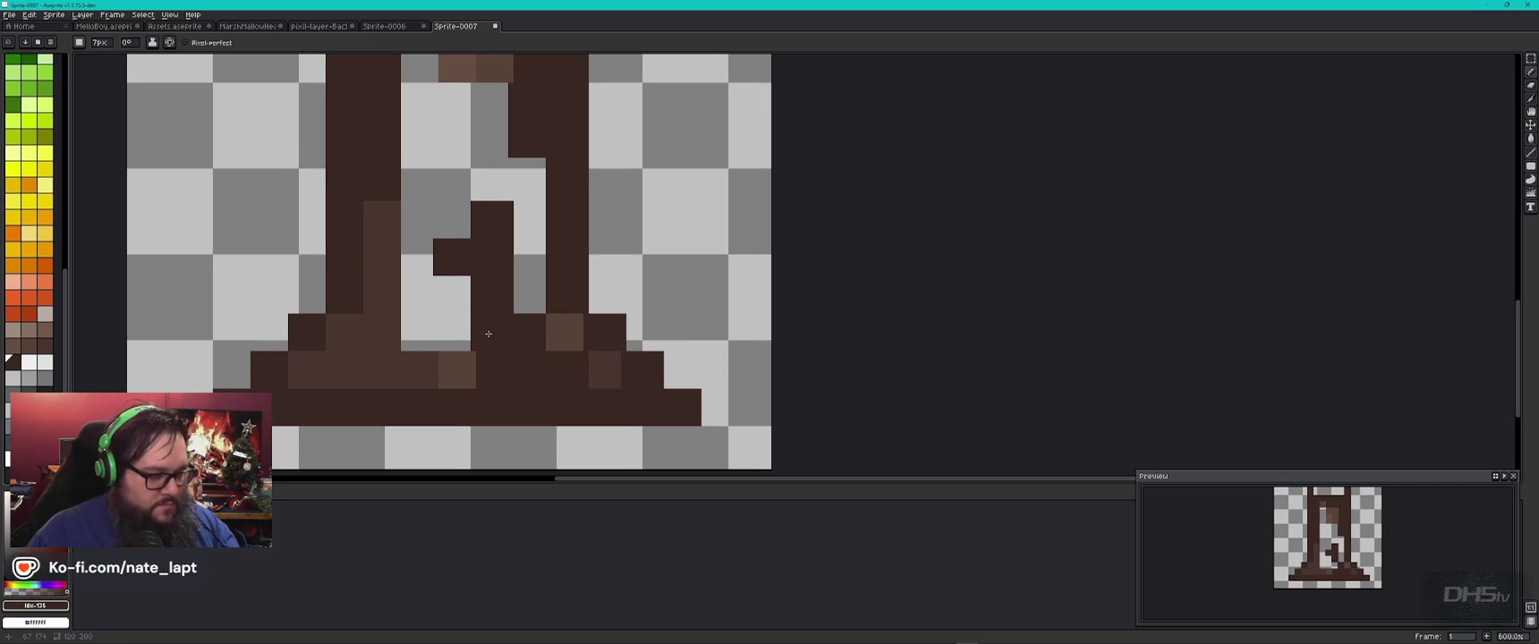
key("e")
left_click(483, 332)
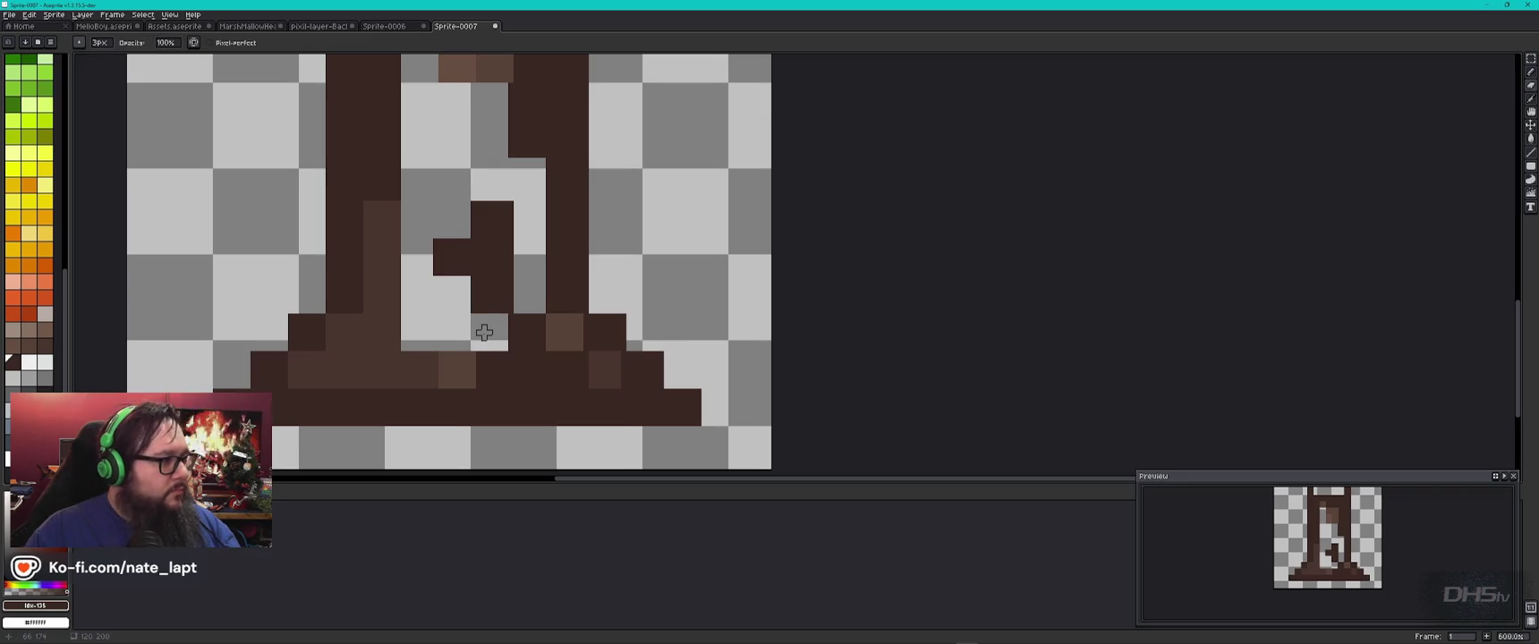
Step: Make the eraser a 7px square brush
left_click(79, 42)
left_click(96, 57)
key("plus")
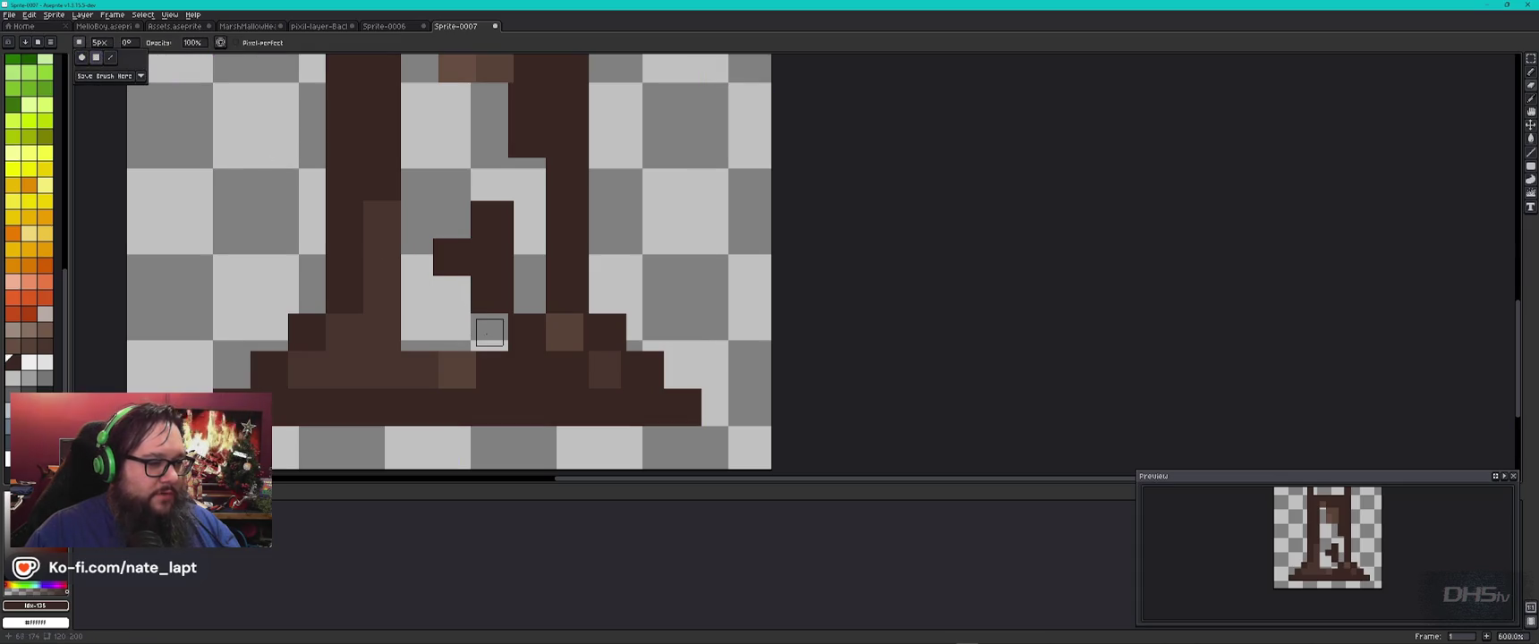
key("plus")
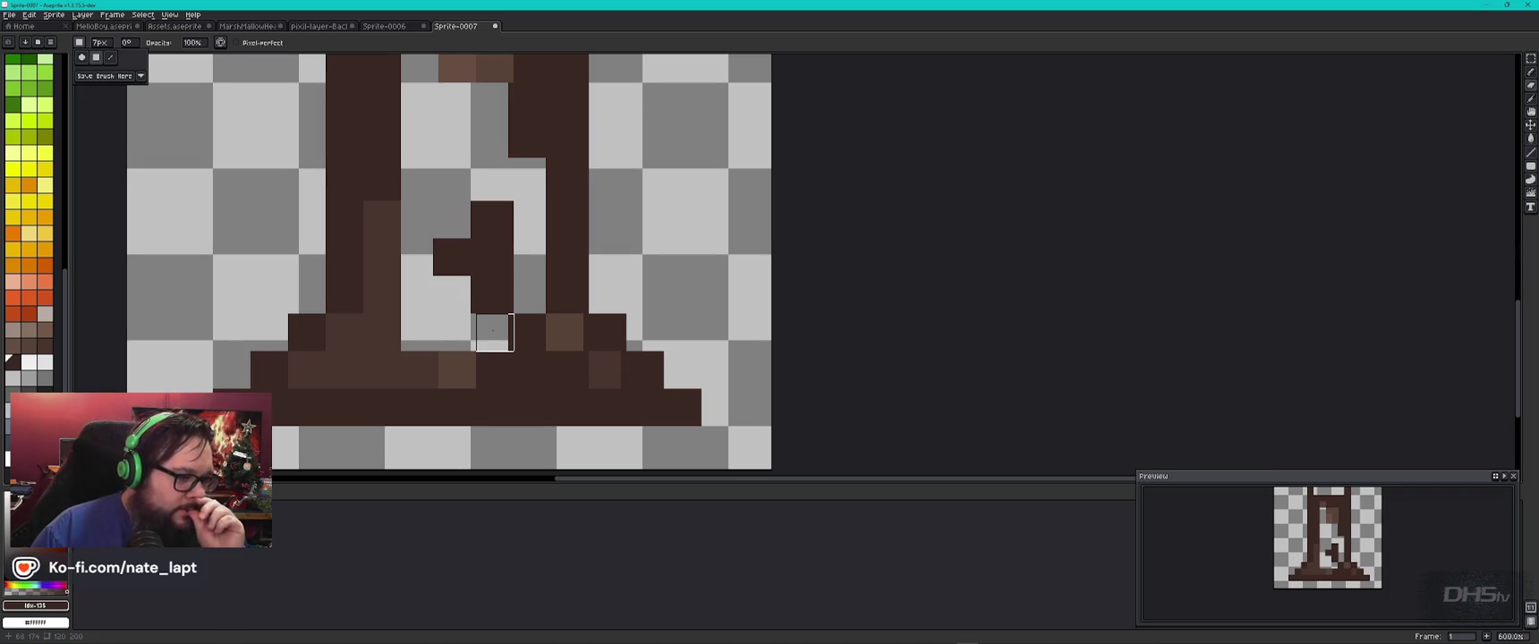
left_click(494, 331)
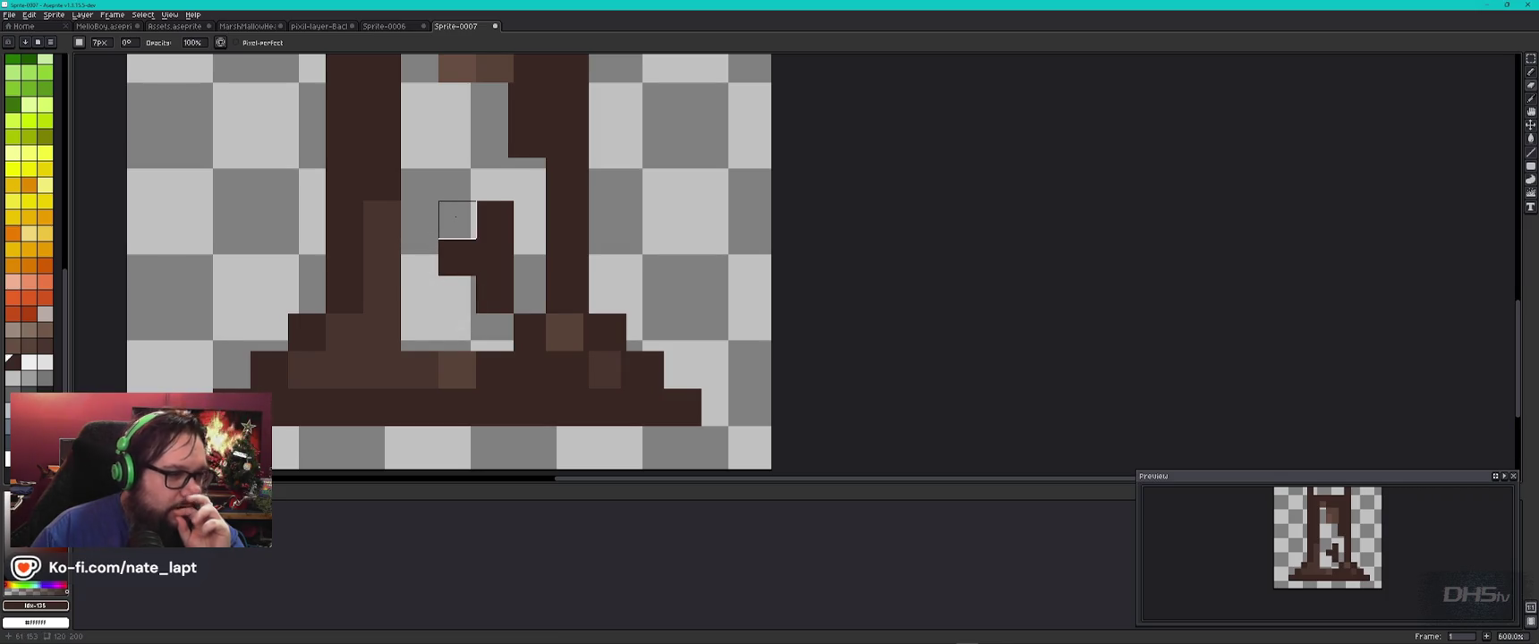
left_click_drag(447, 127, 478, 355)
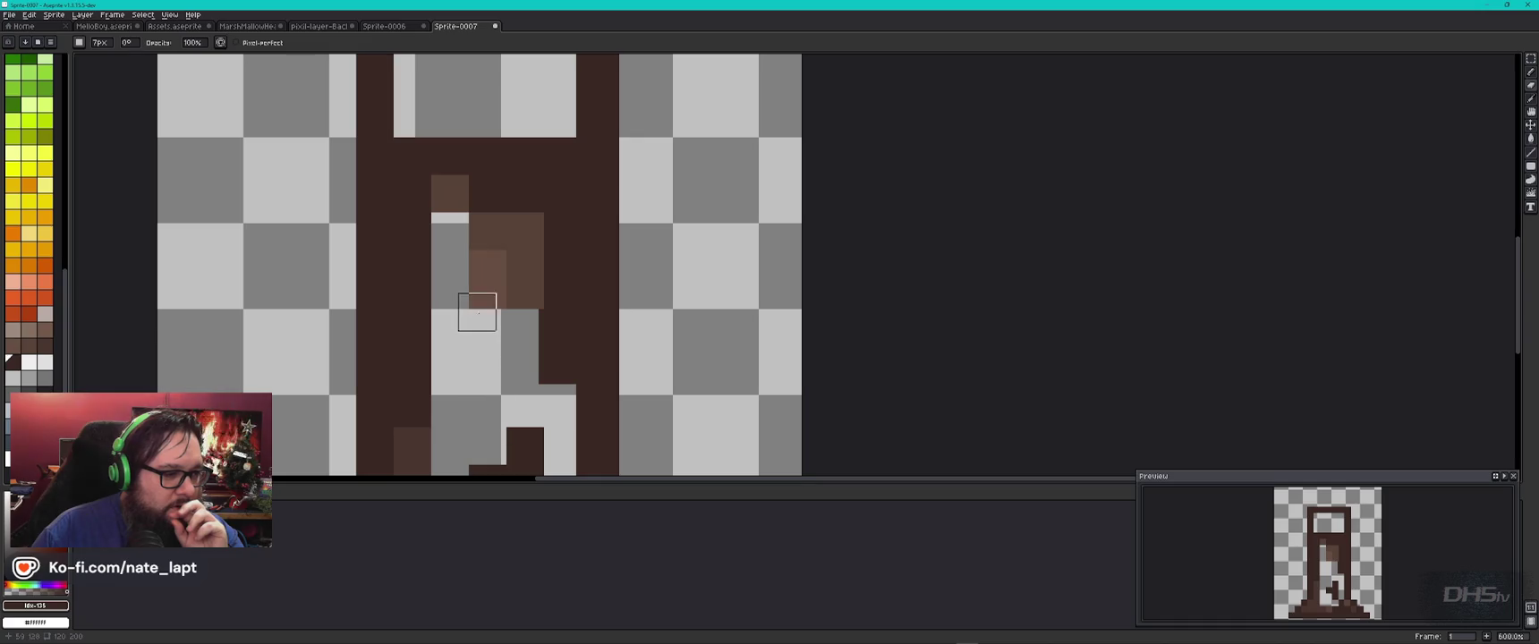
left_click_drag(482, 148, 489, 240)
Step: Select nearly the whole drawing and nudge it one pixel left
scroll(488, 239, "down", 2)
scroll(492, 237, "down", 1)
key("m")
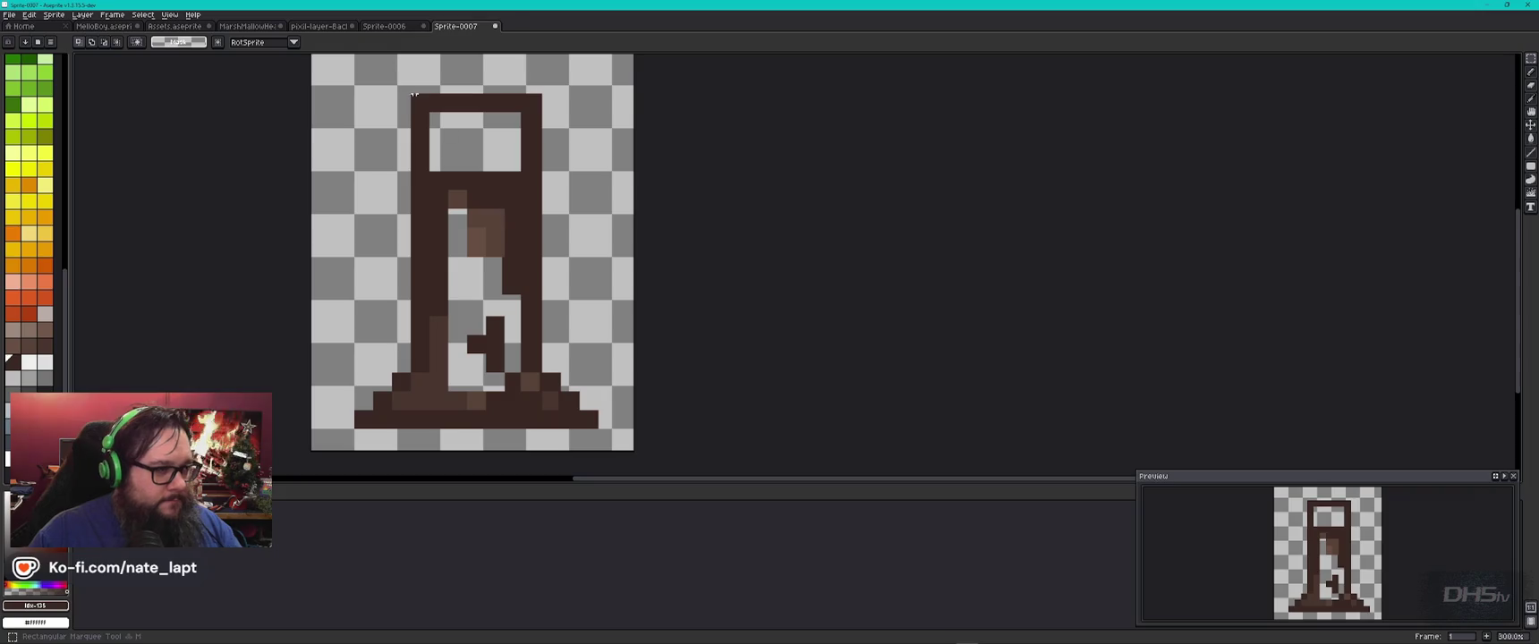
left_click_drag(318, 64, 619, 444)
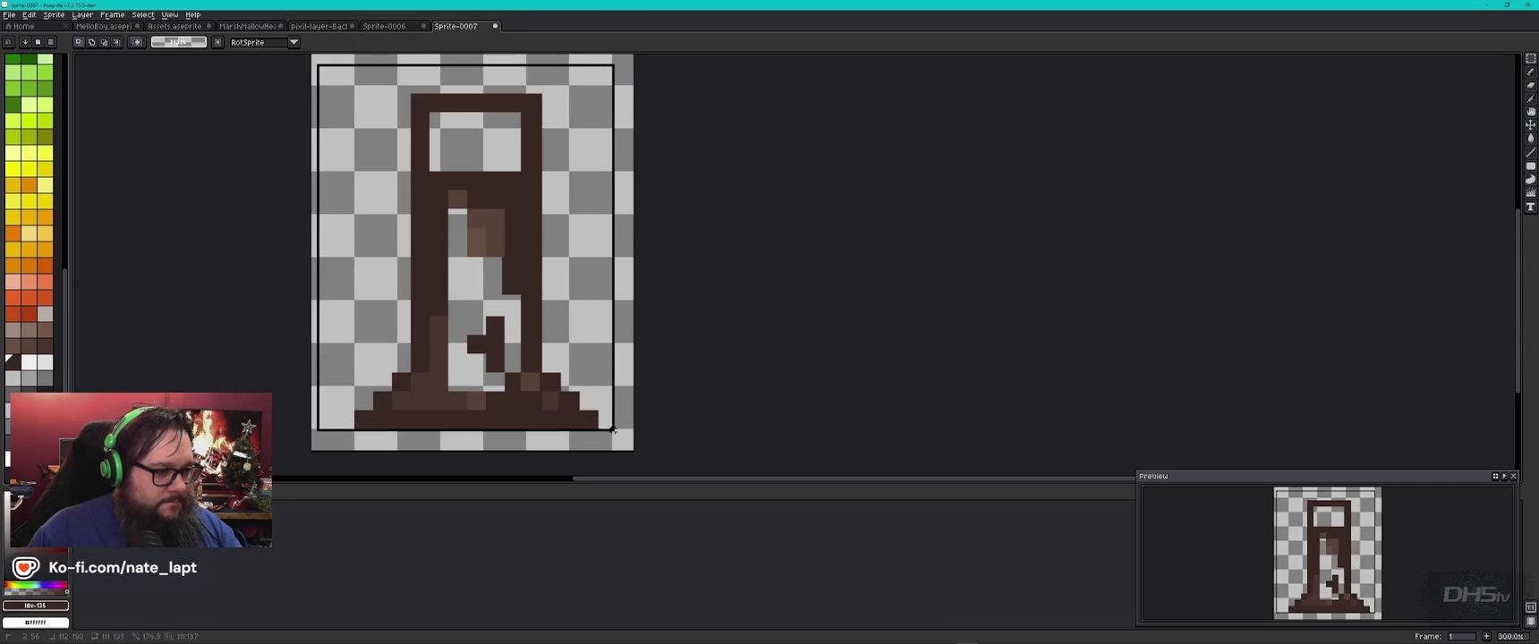
key("Left")
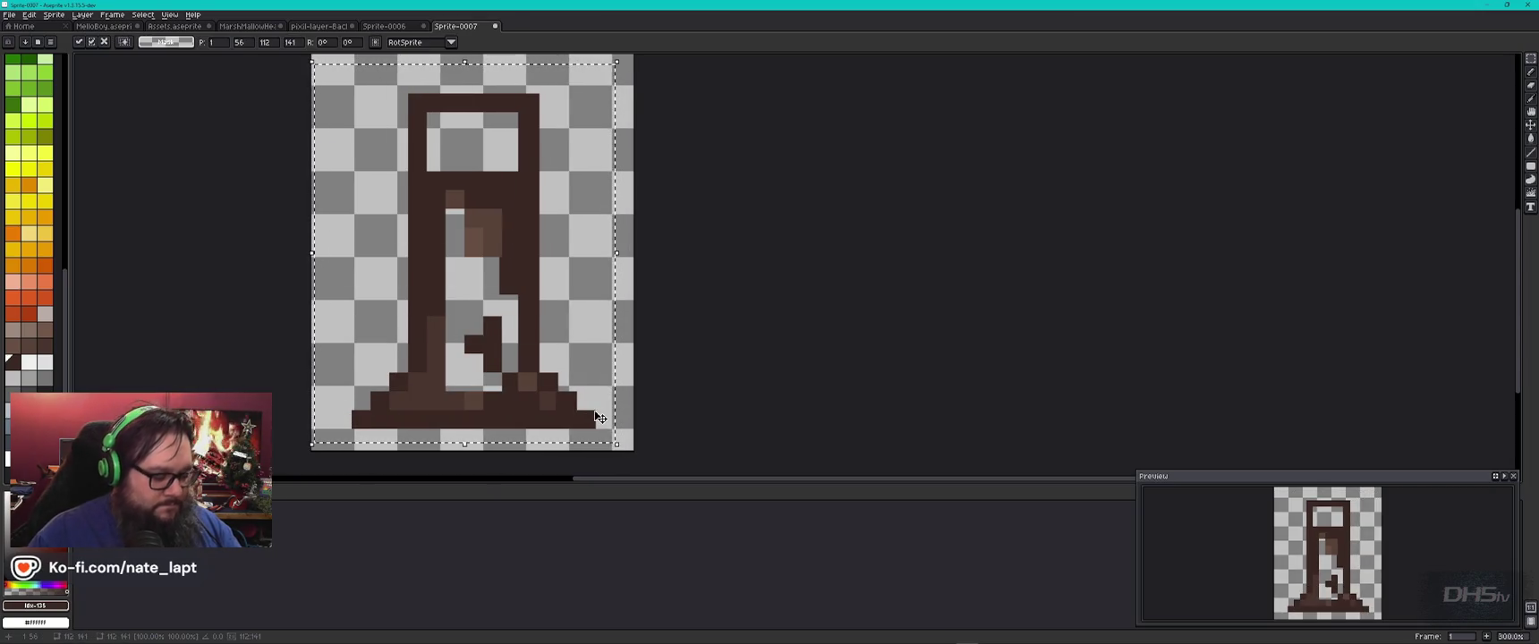
key("ctrl+d")
key("b")
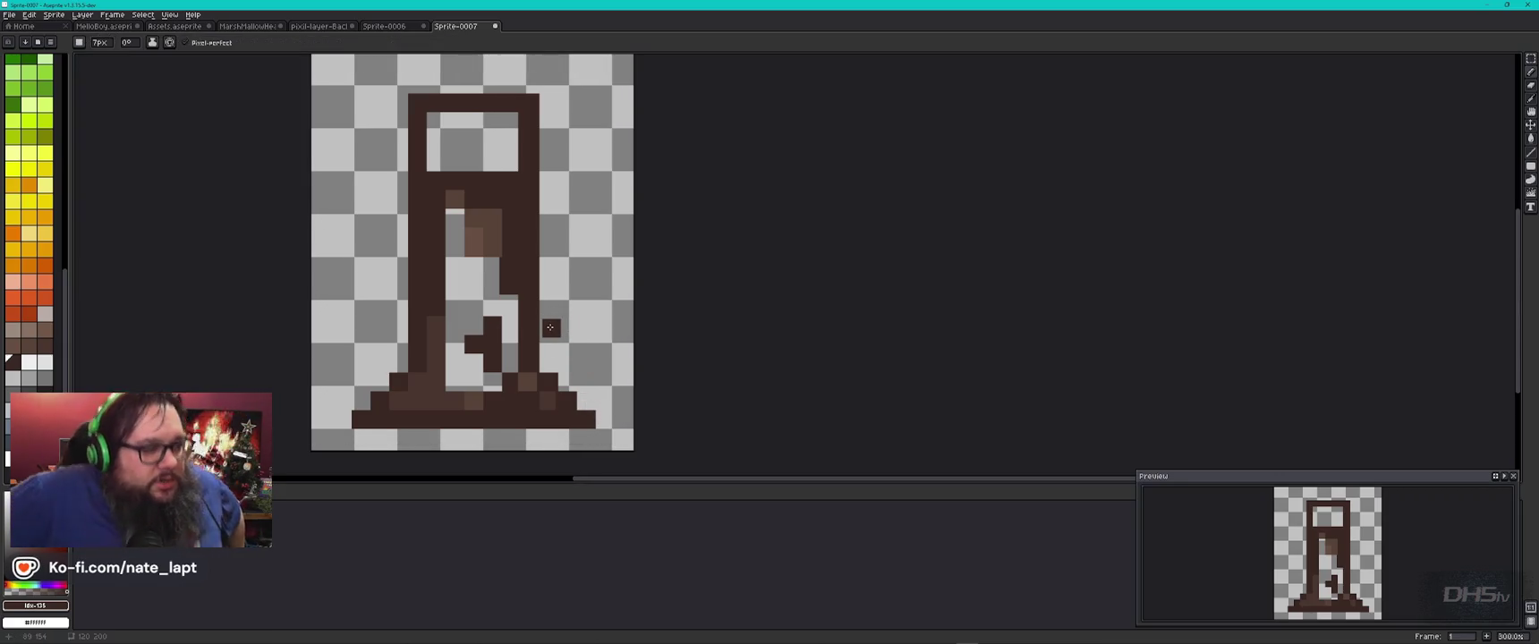
Step: Shift the entire canvas four pixels left, then add a dark pixel above the top-right
key("ctrl+a")
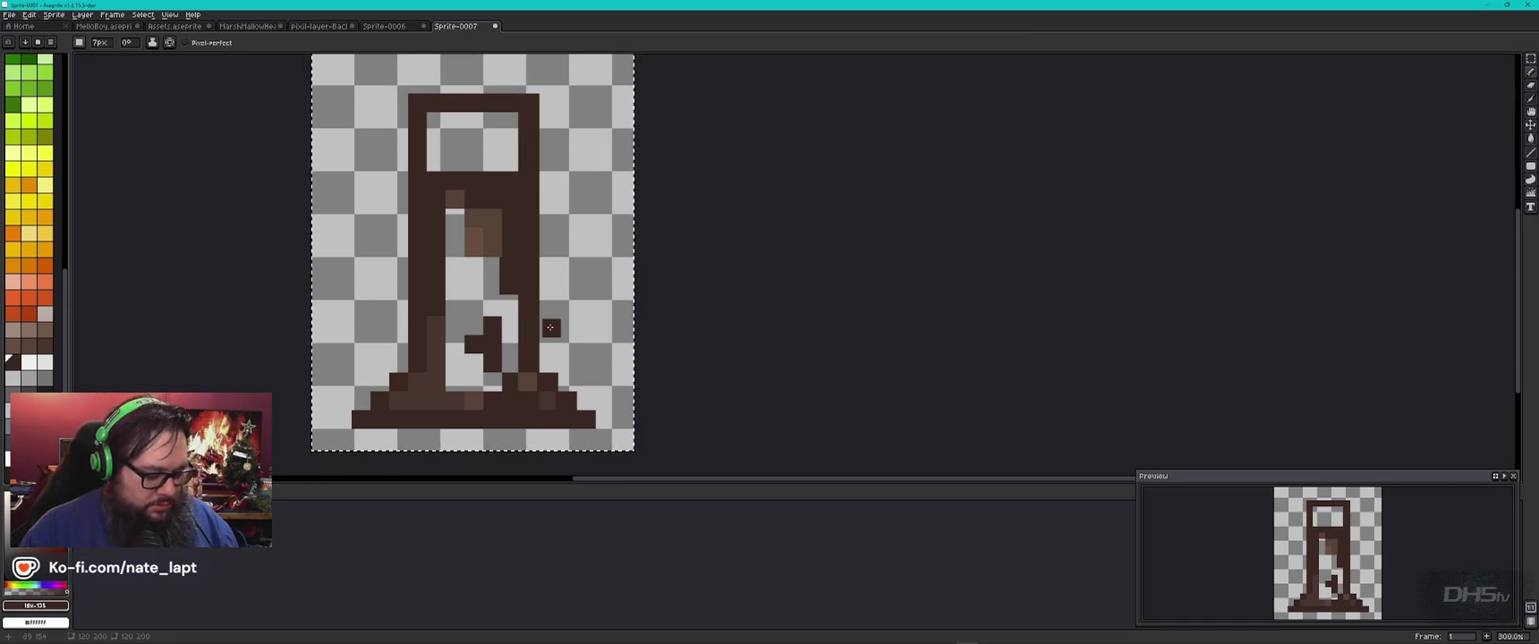
key("m")
key("Left")
key("Left")
key("Left")
key("Left")
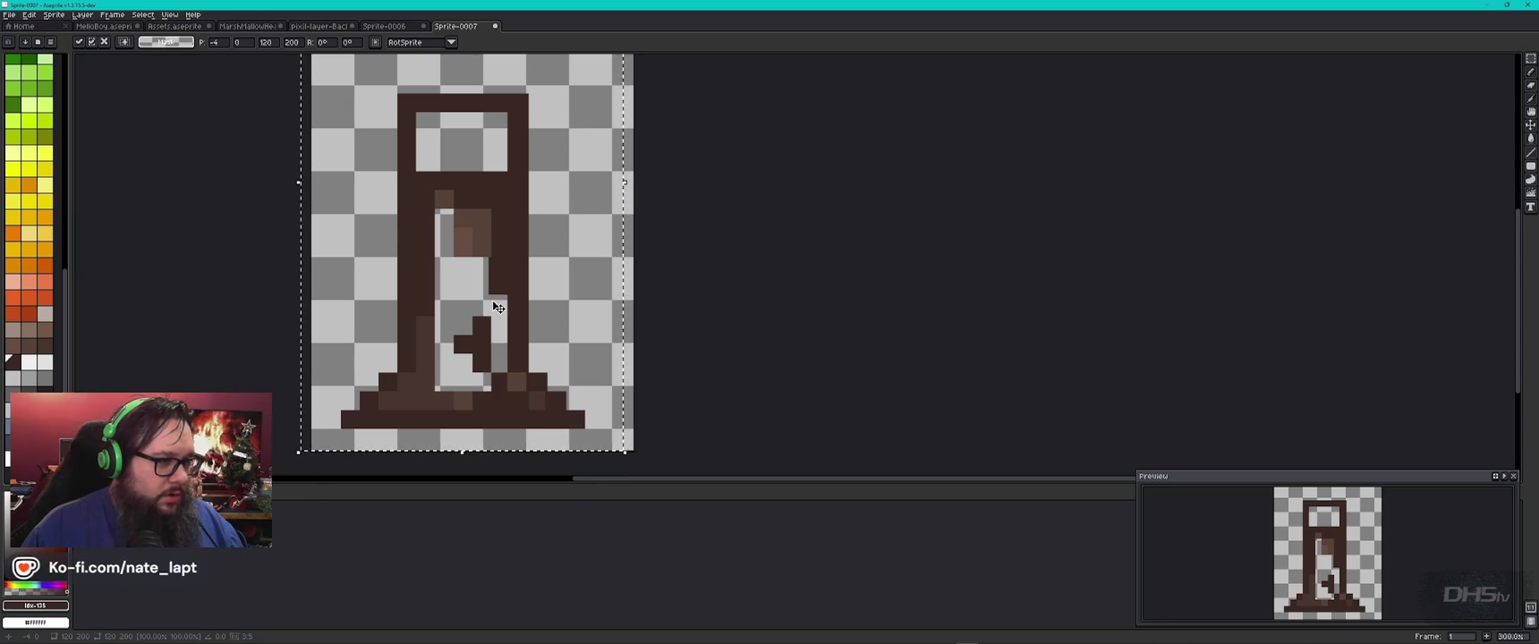
scroll(462, 193, "up", 1)
scroll(463, 193, "up", 1)
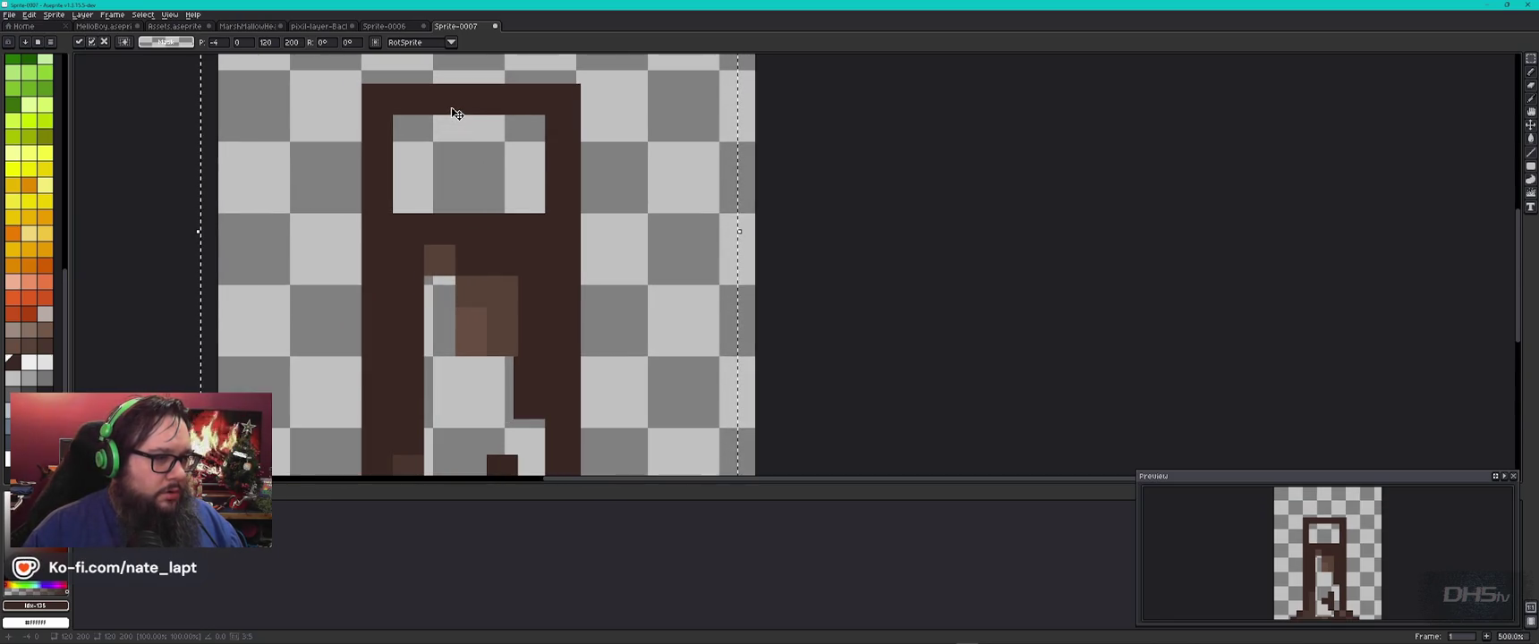
key("b")
left_click(597, 166)
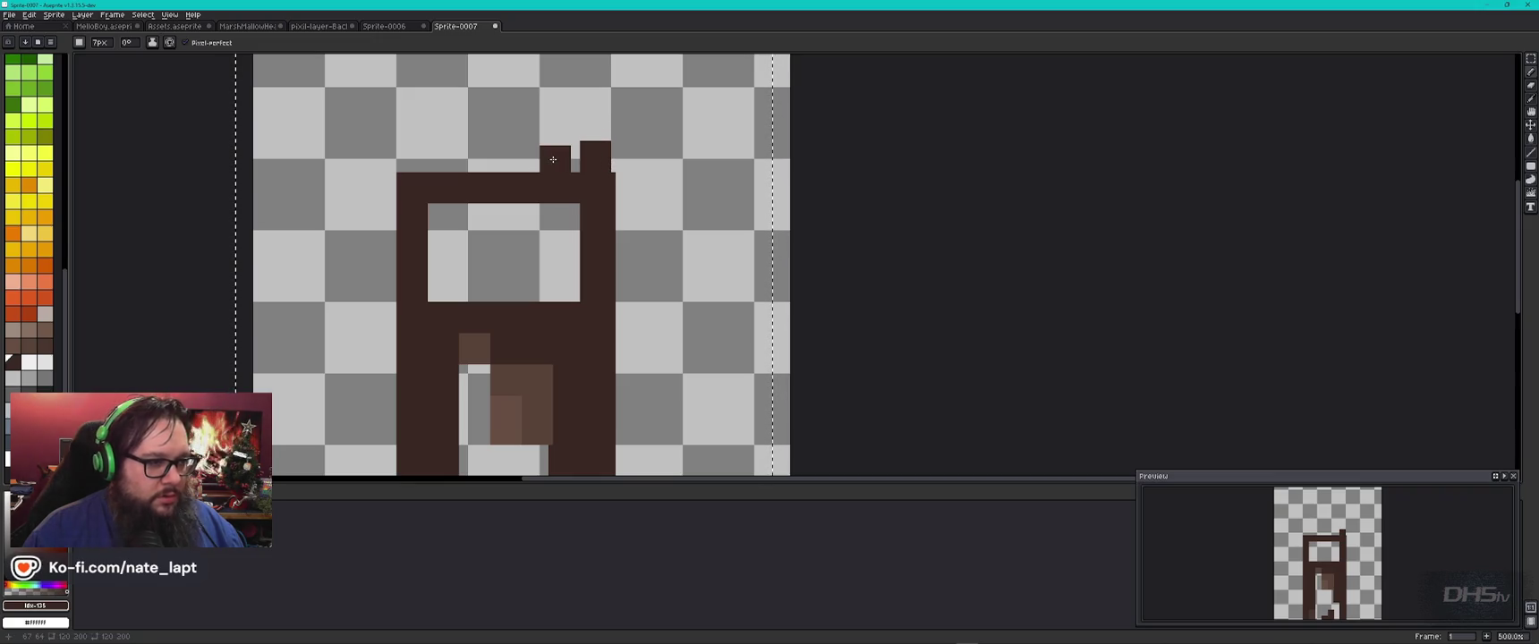
Step: Paint an 8px dark brown stub above the trunk's top-right
key("plus")
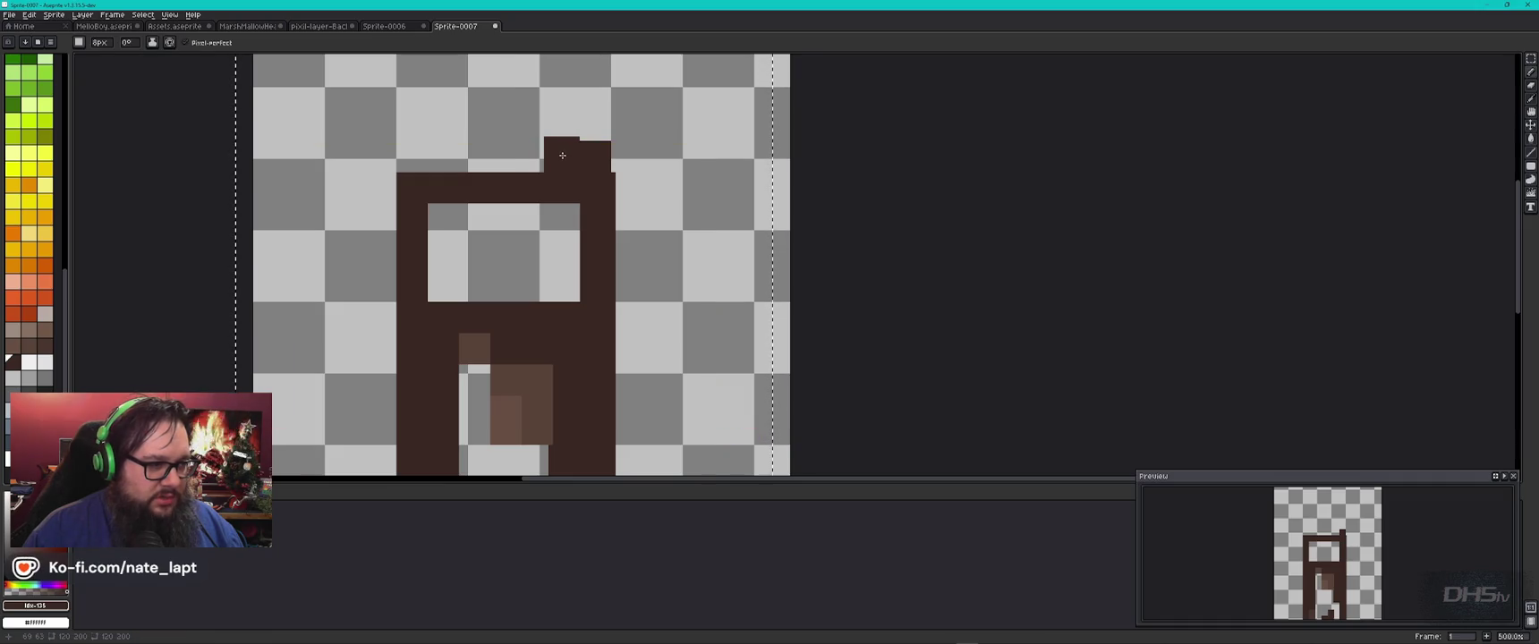
left_click(560, 154)
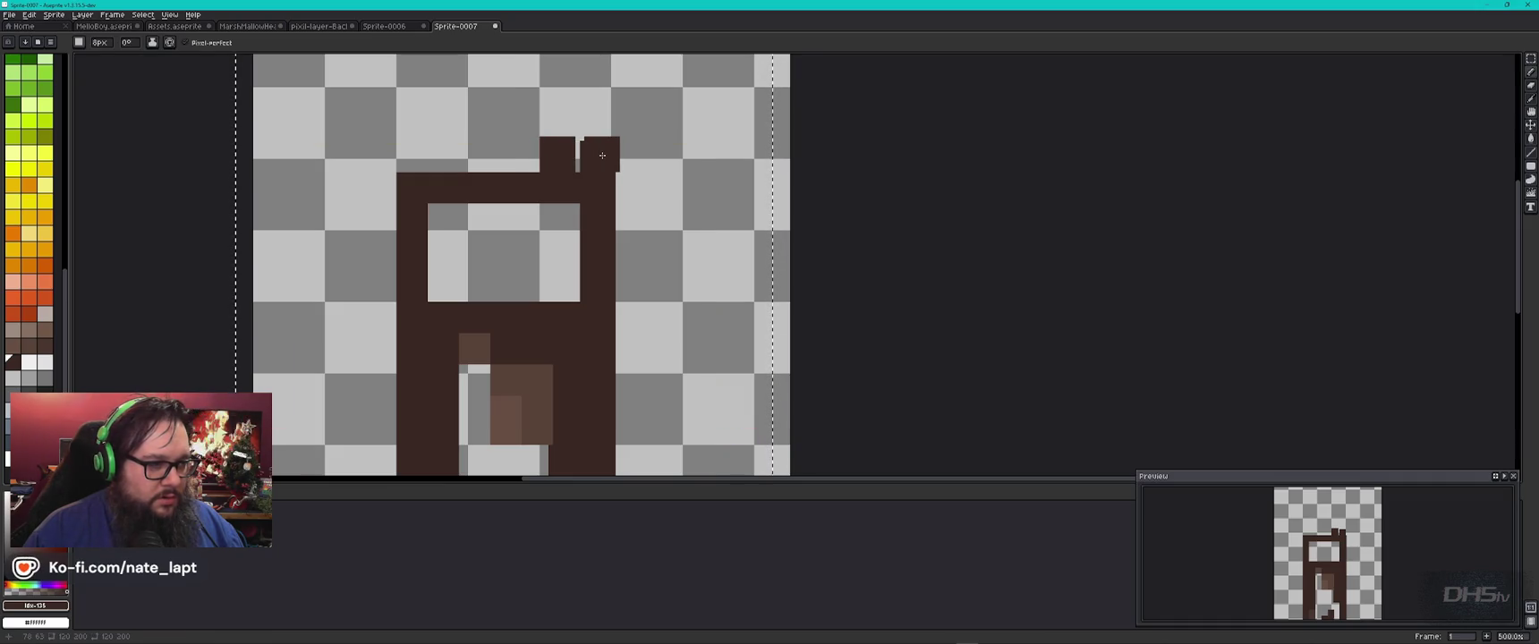
left_click(596, 156)
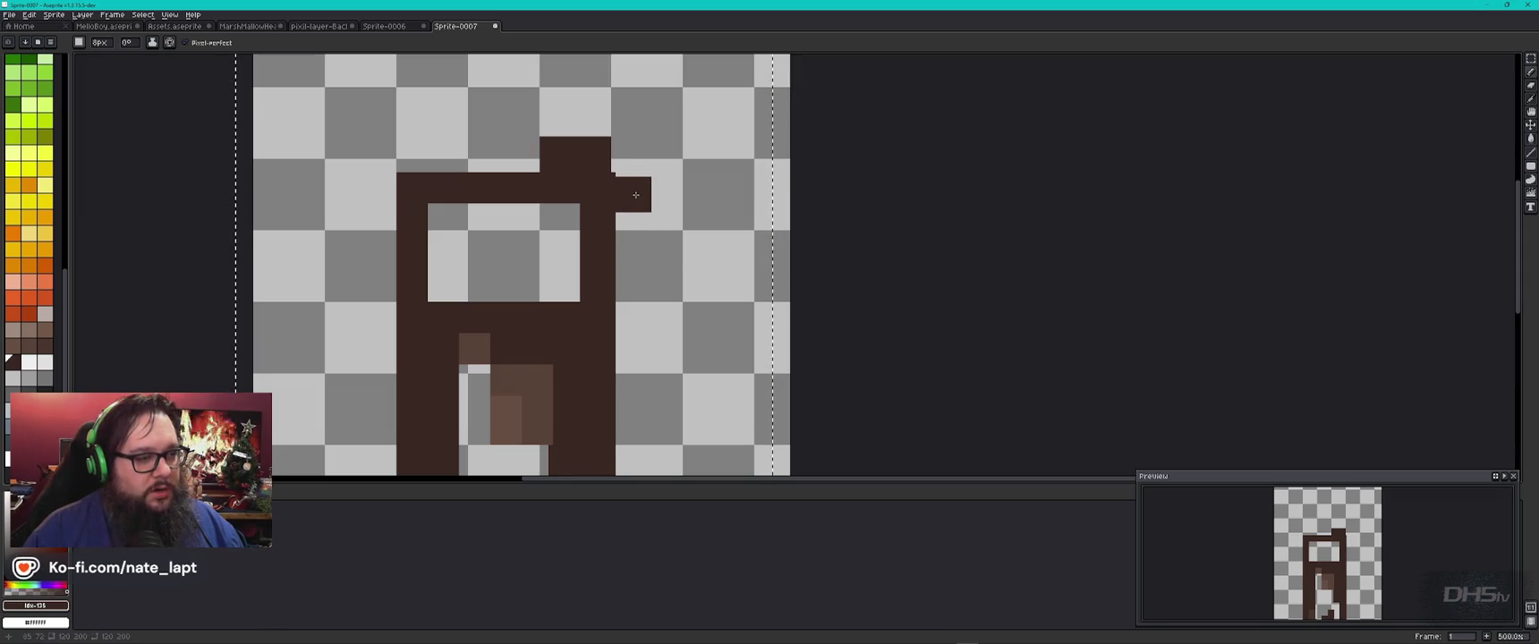
key("e")
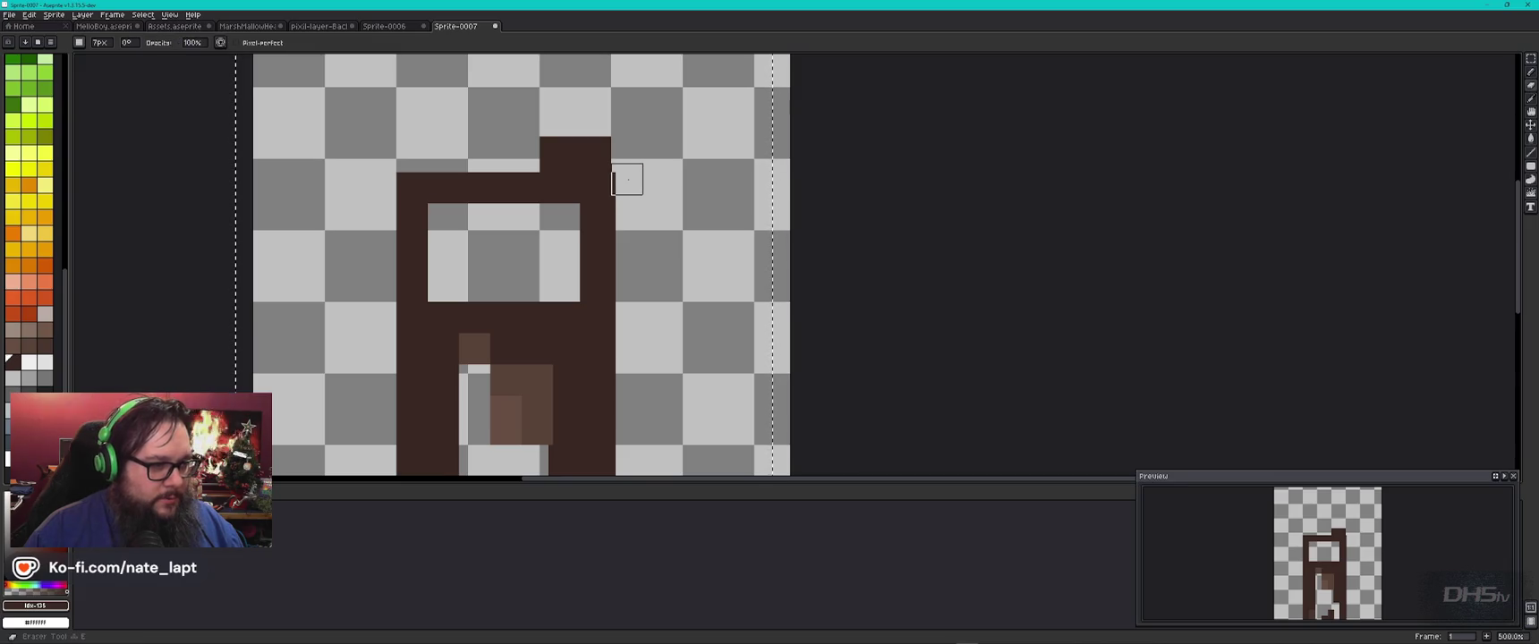
scroll(635, 215, "down", 2)
mouse_move(642, 394)
left_mouse_down()
mouse_move(632, 240)
mouse_move(612, 184)
left_mouse_up()
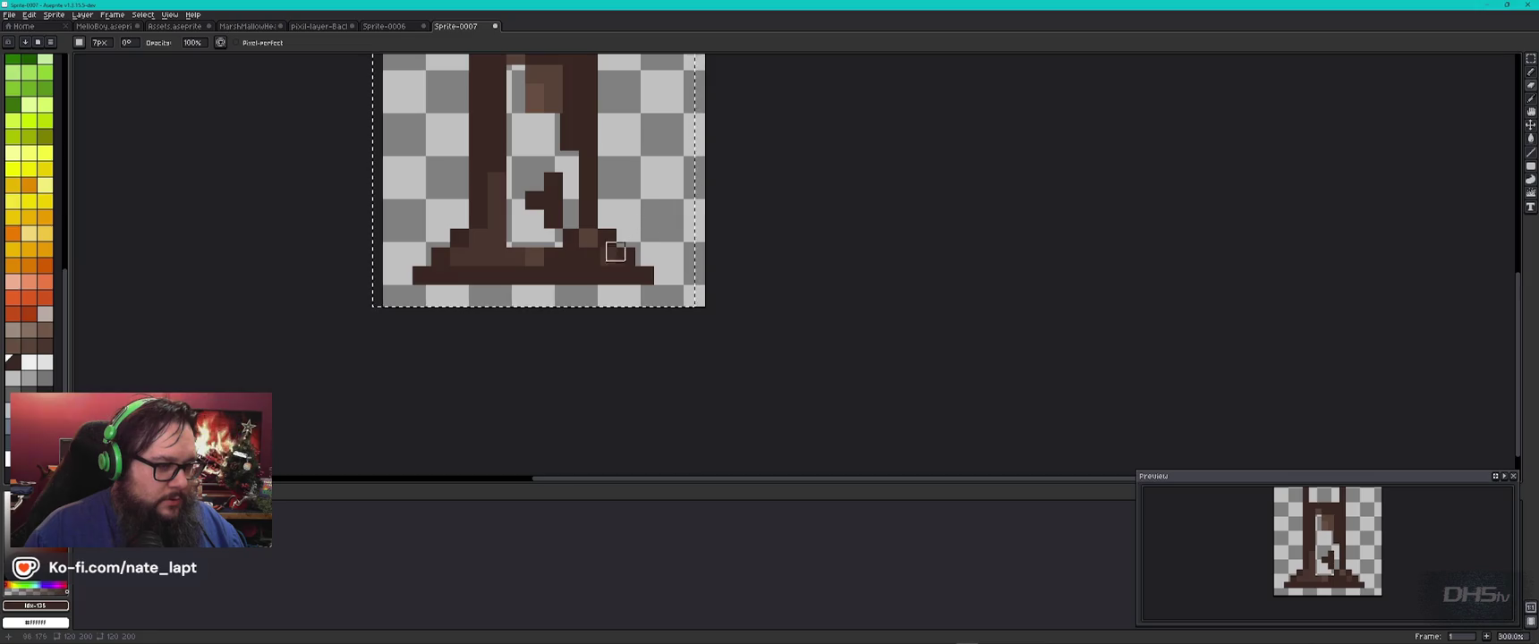
scroll(527, 186, "up", 3)
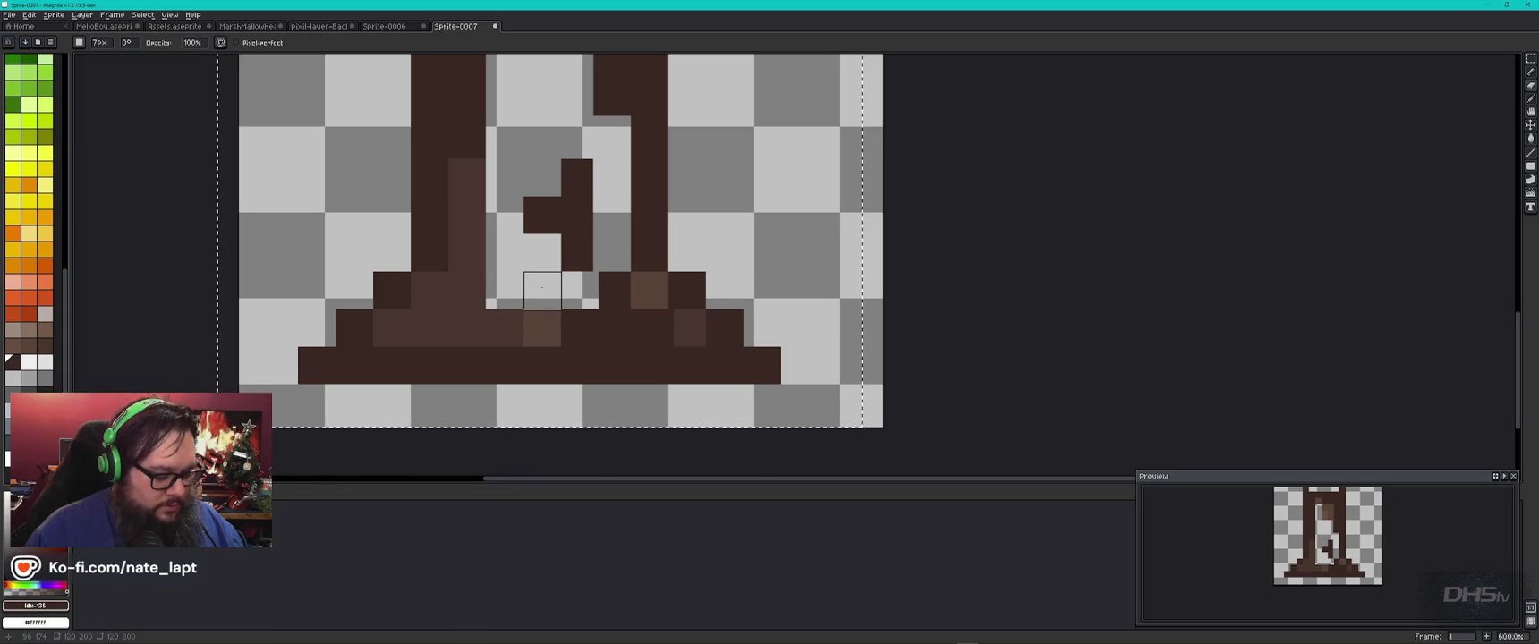
Step: Paint dark brown along the base, then erase the column just added
key("b")
left_click(542, 287)
left_click_drag(541, 287, 519, 287)
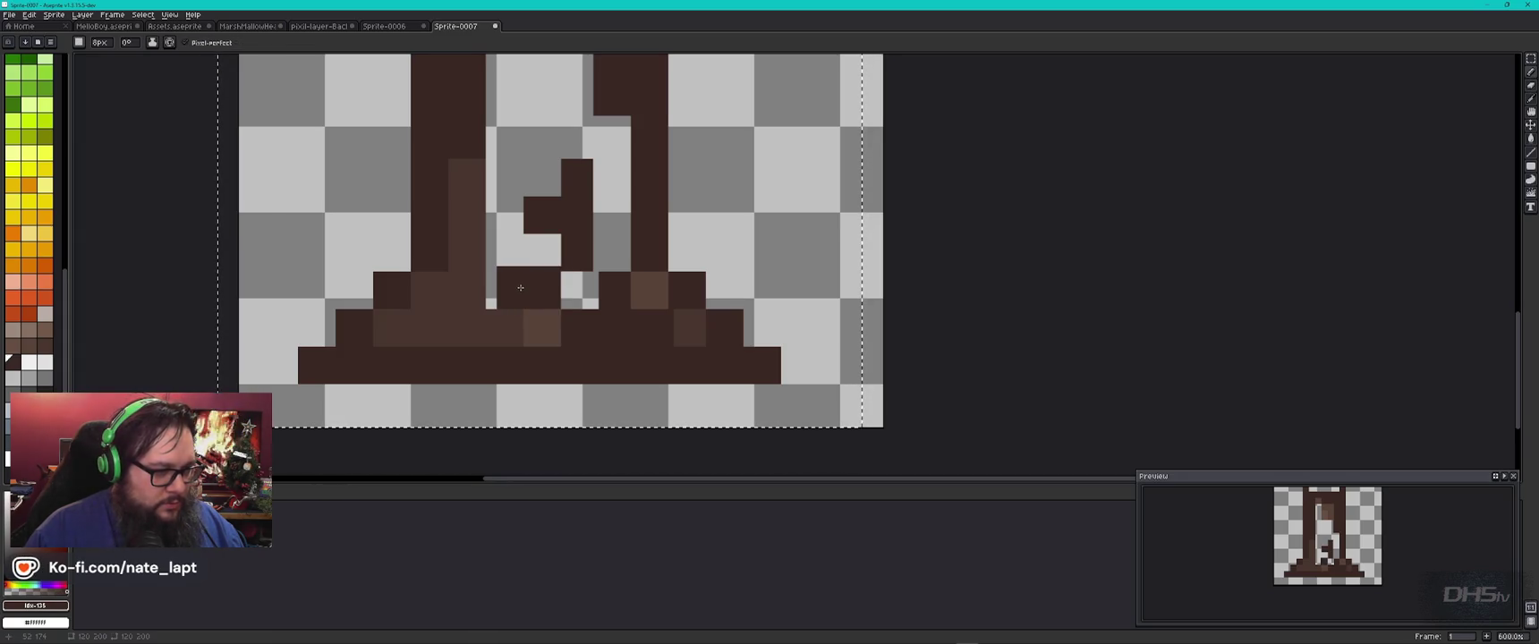
key("e")
left_click(498, 287)
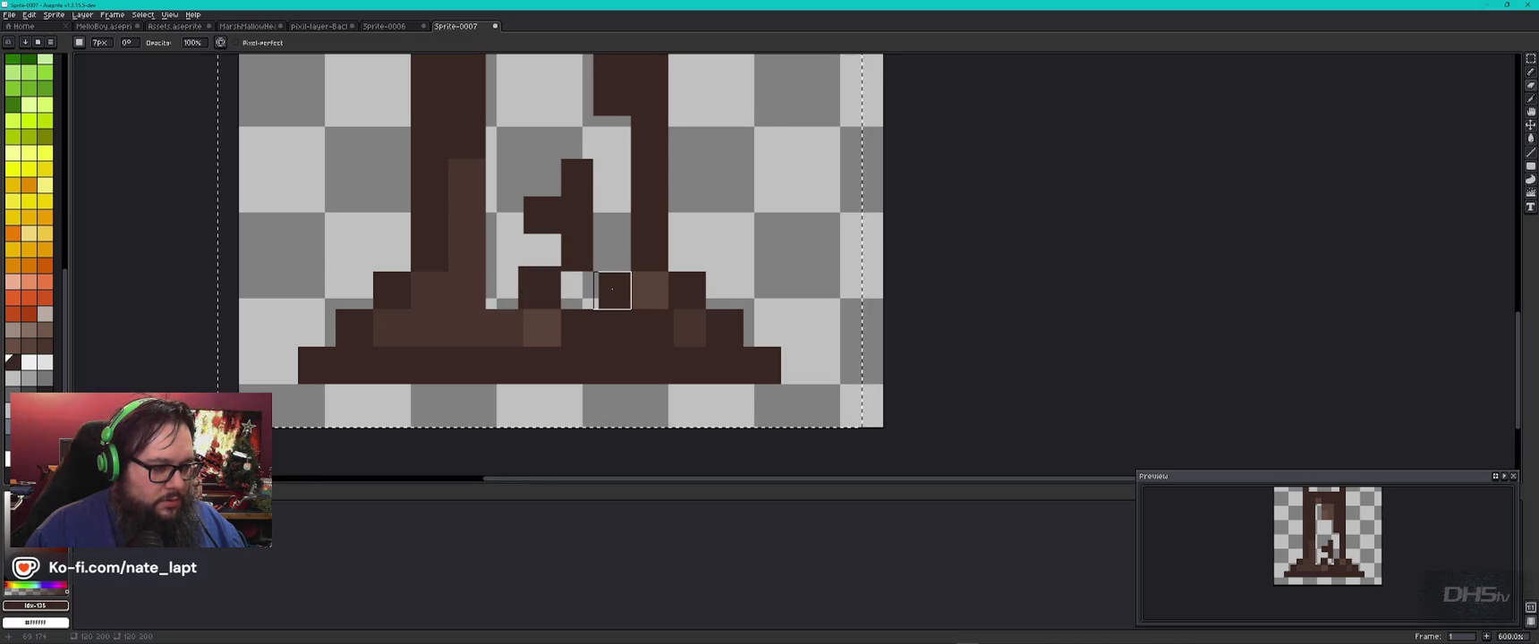
Step: Rework the right root's pixels with a 7px pencil and eraser
left_click(616, 286)
key("ctrl+z")
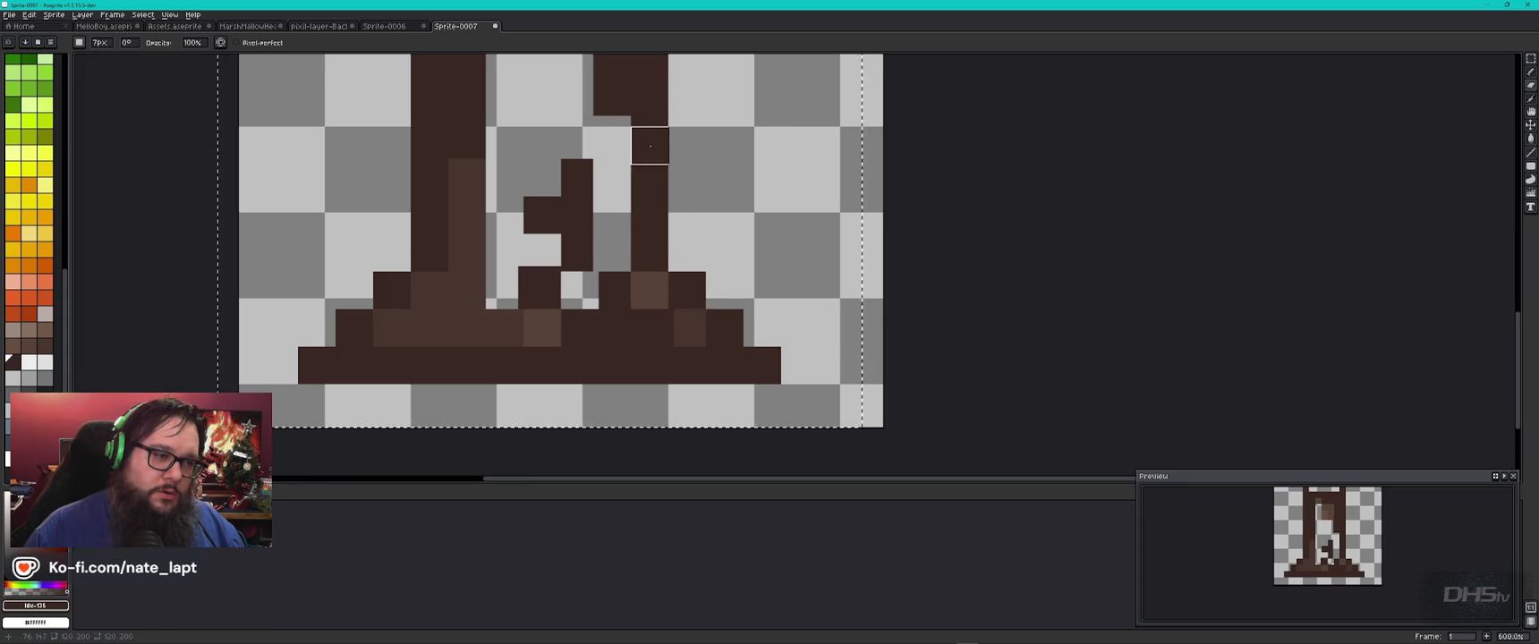
left_click(612, 290)
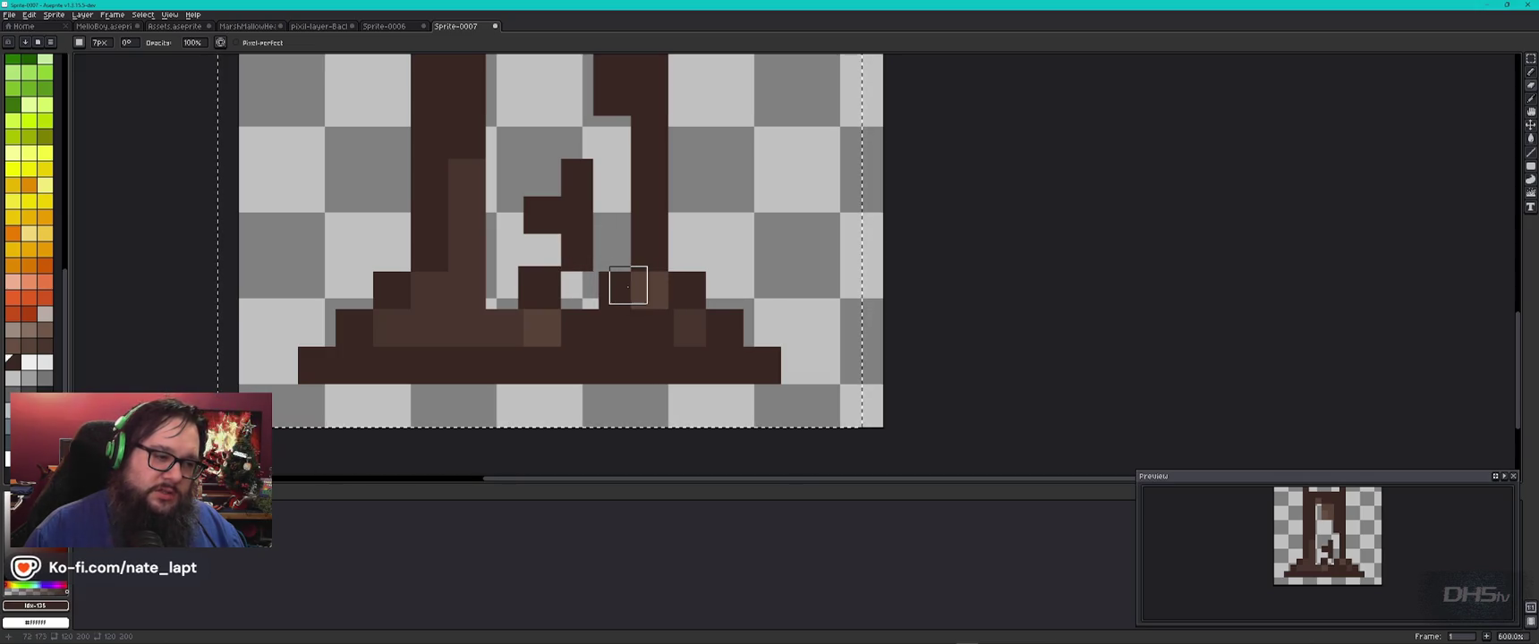
key("b")
left_click(608, 289)
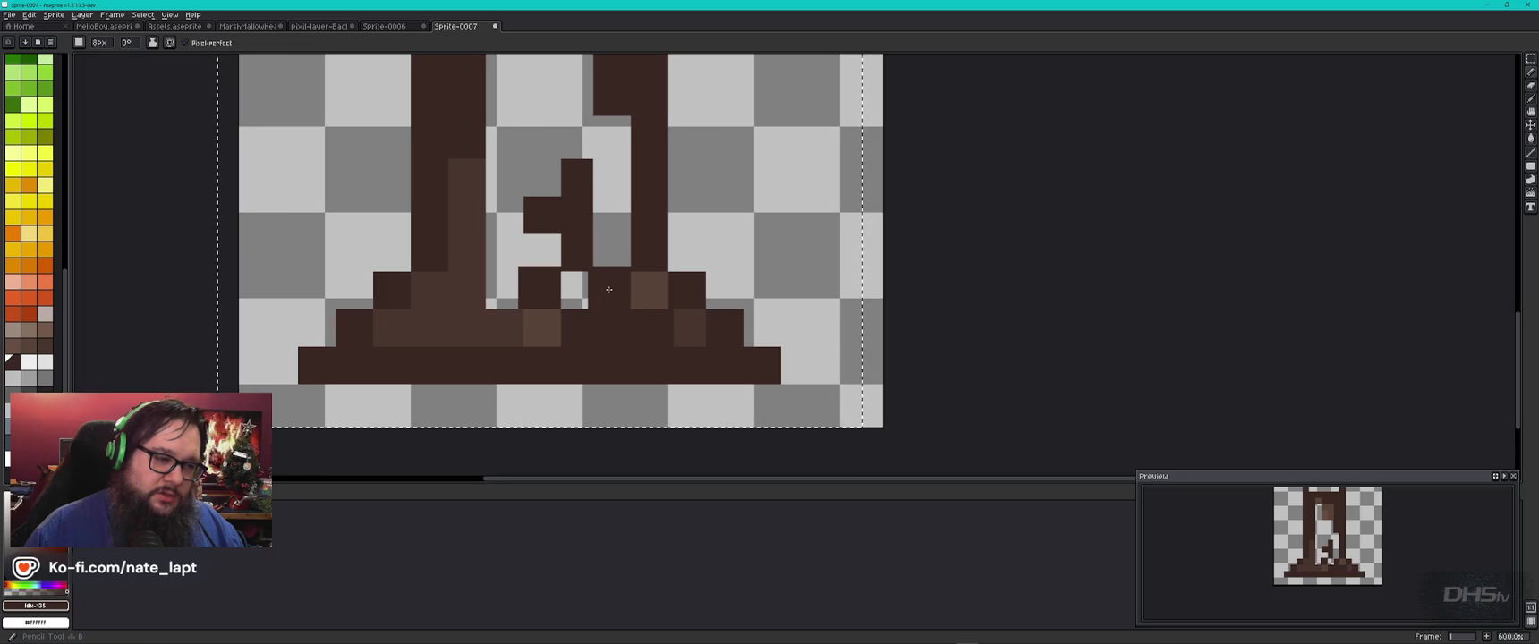
left_click_drag(613, 300, 653, 289)
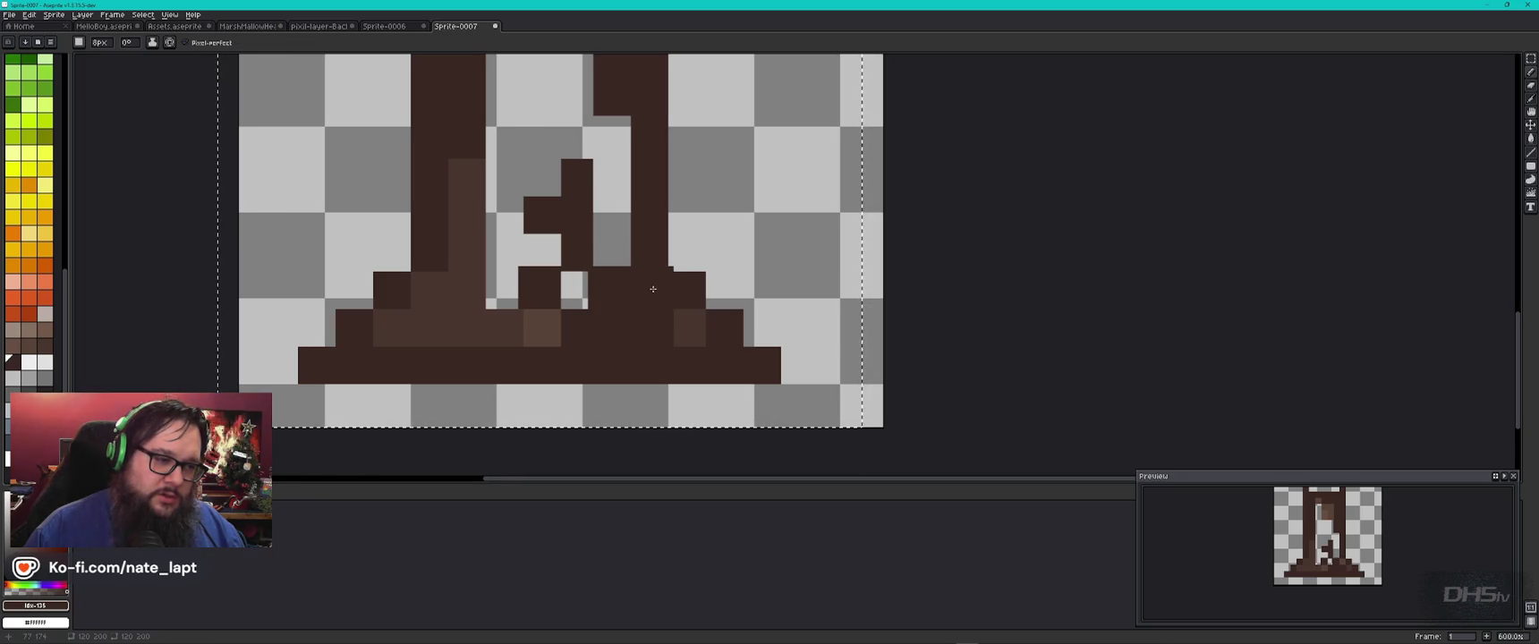
key("ctrl+z")
key("minus")
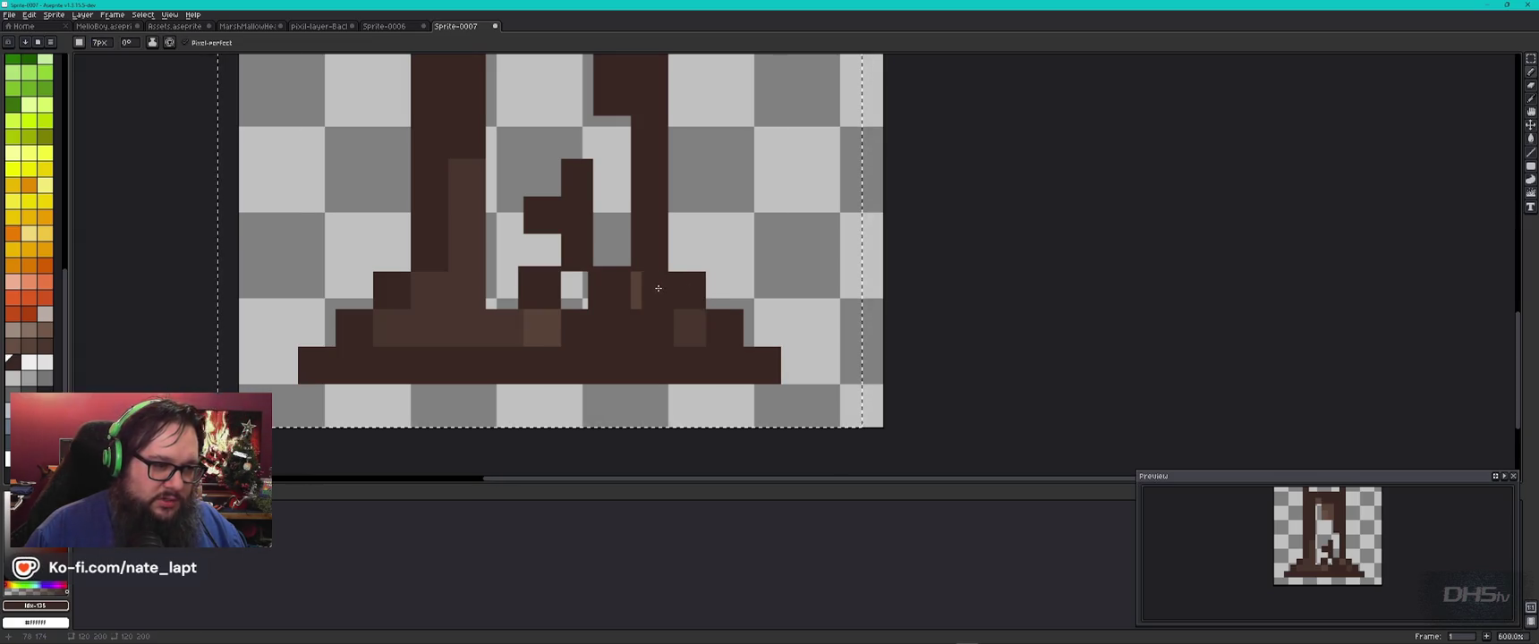
key("e")
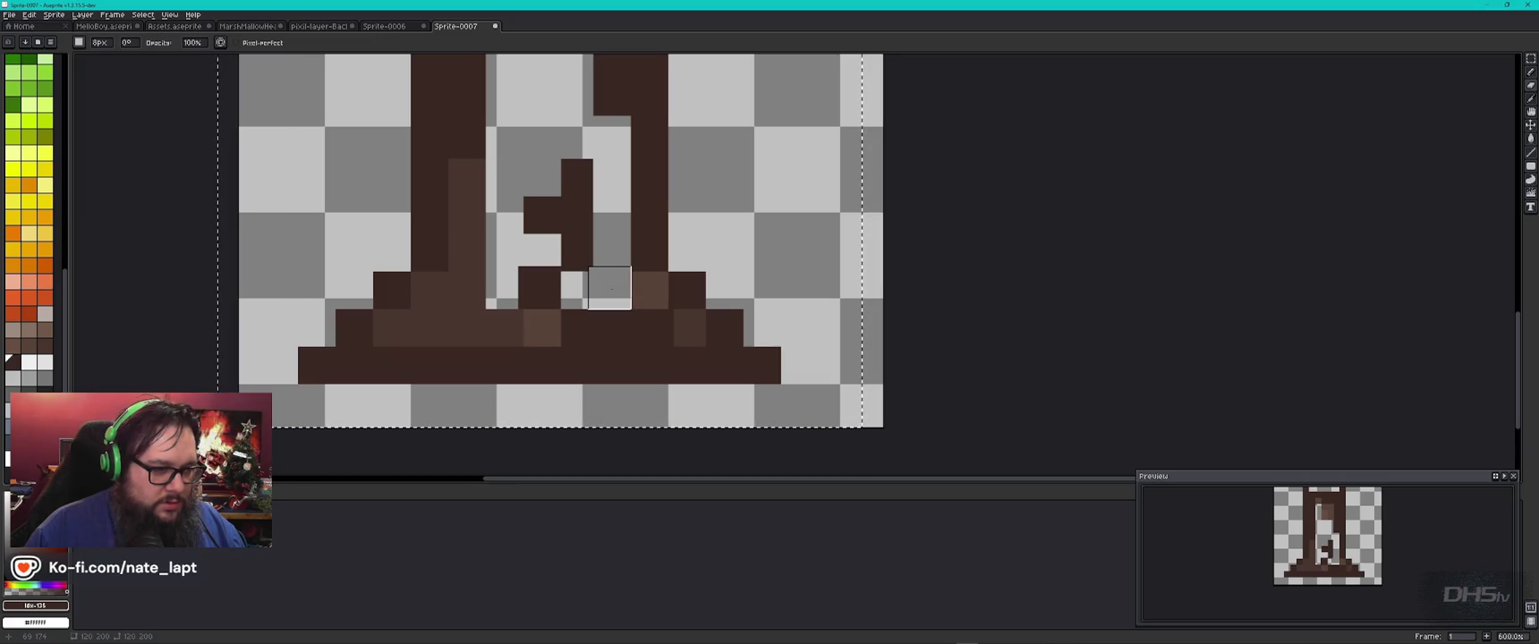
key("minus")
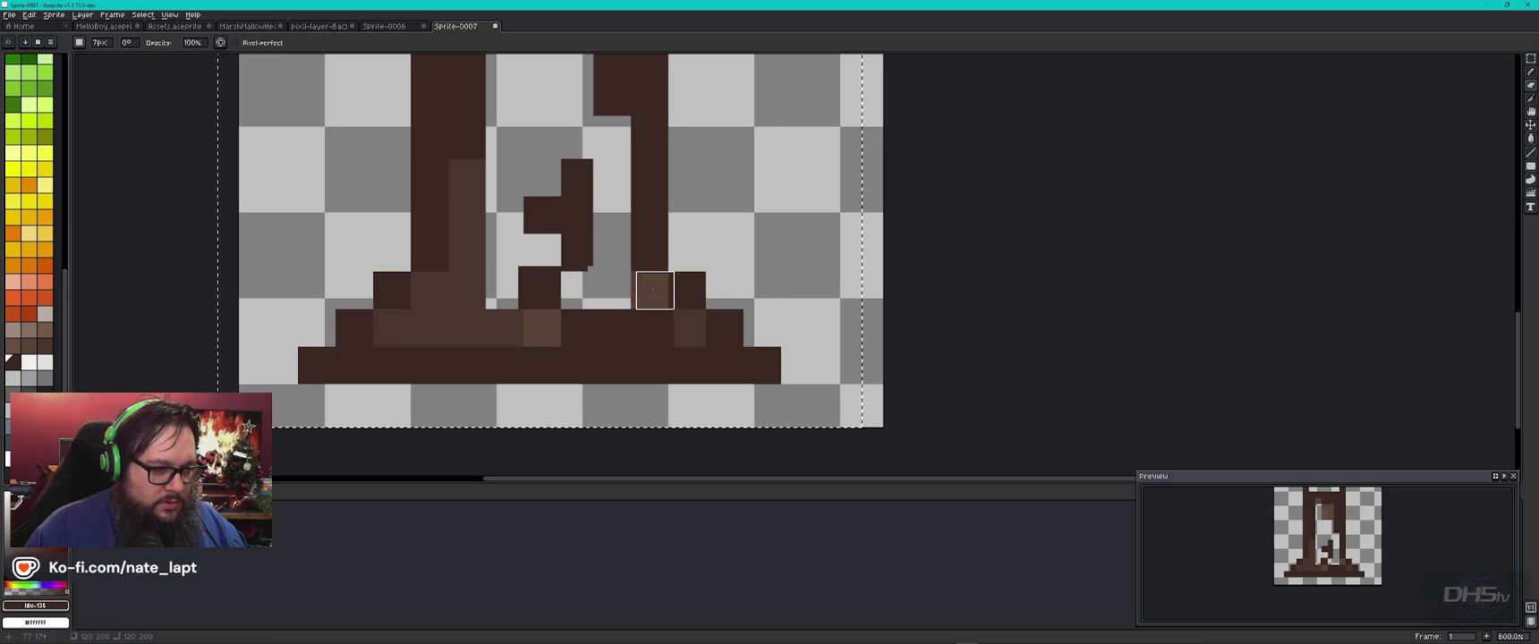
left_click(644, 288)
key("b")
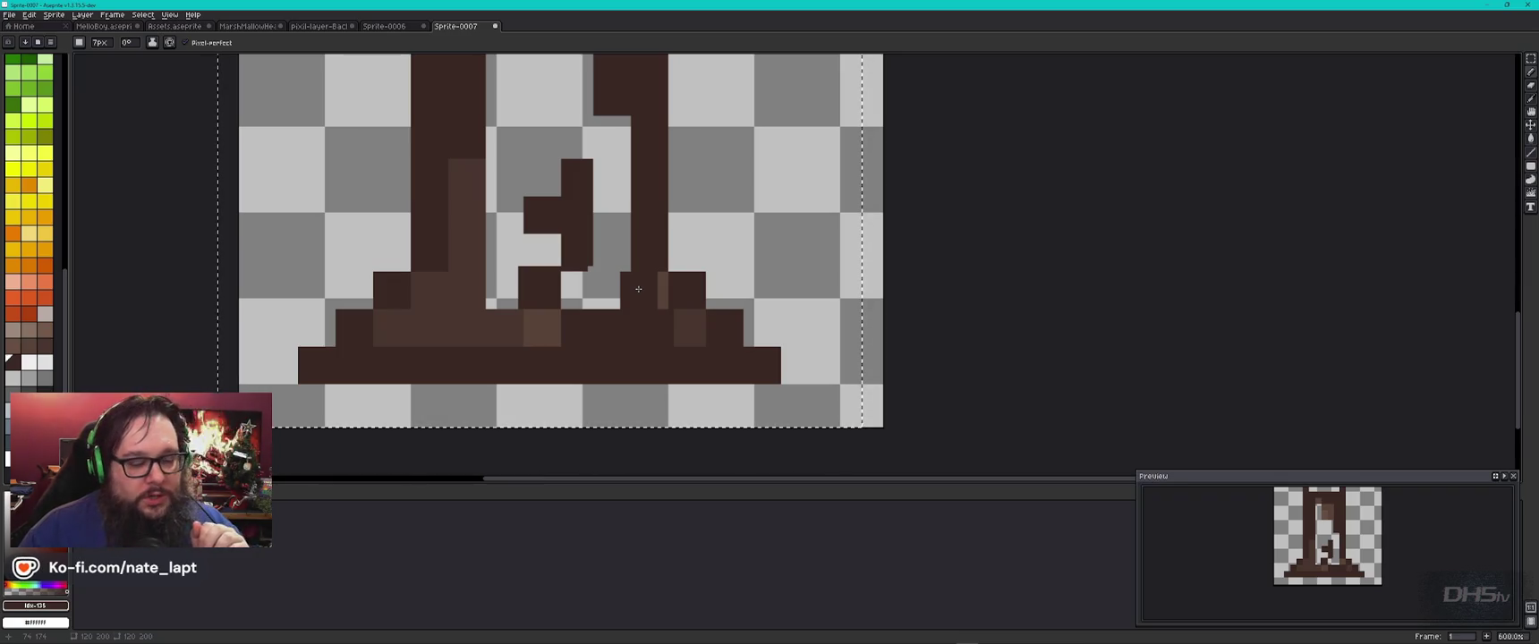
Step: Erase the small dark hook inside the trunk
scroll(632, 284, "down", 1)
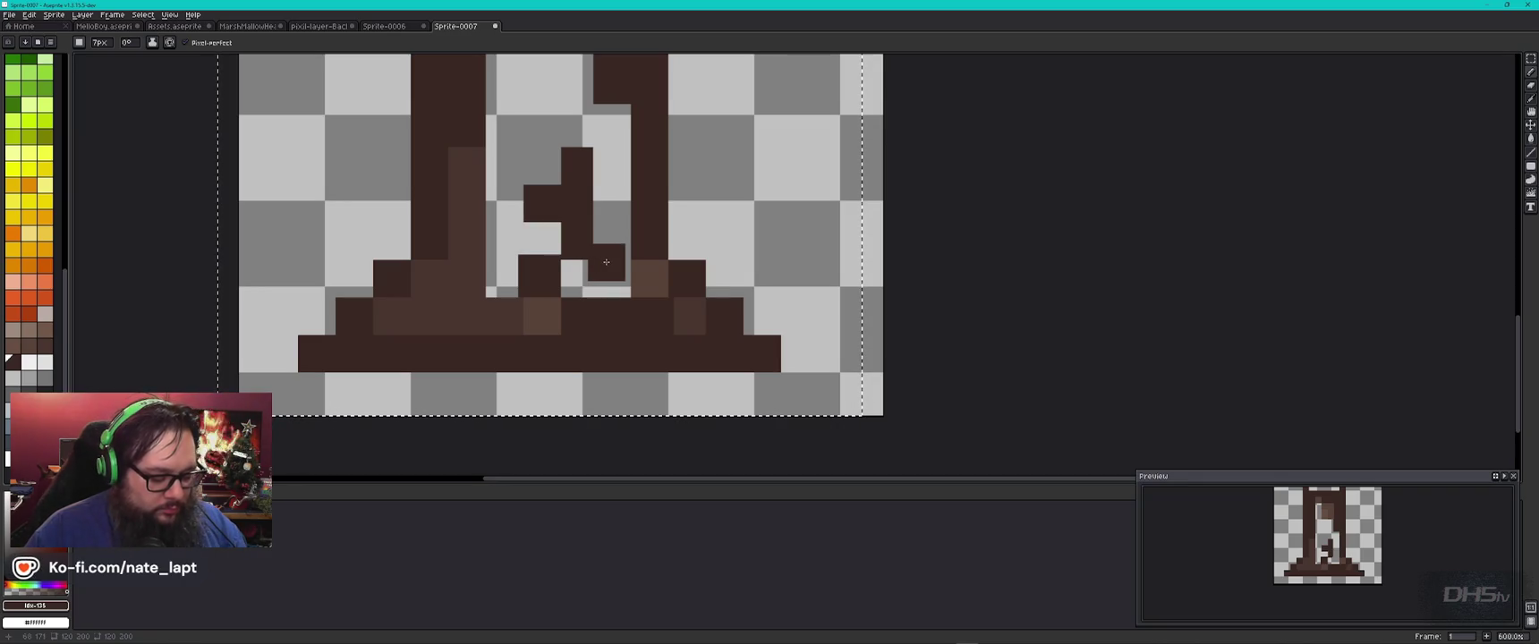
key("e")
mouse_move(606, 261)
left_mouse_down()
mouse_move(574, 250)
mouse_move(580, 162)
left_mouse_up()
left_click_drag(542, 203, 542, 273)
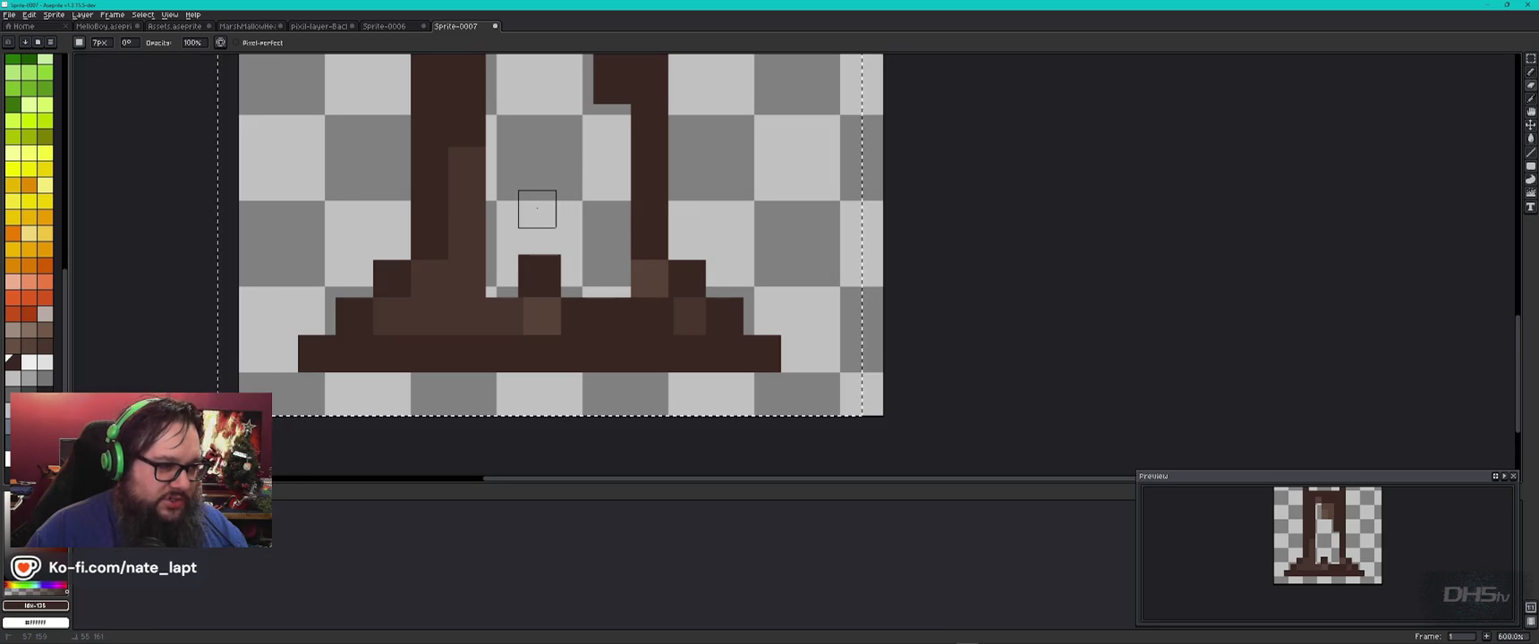
left_click(539, 278)
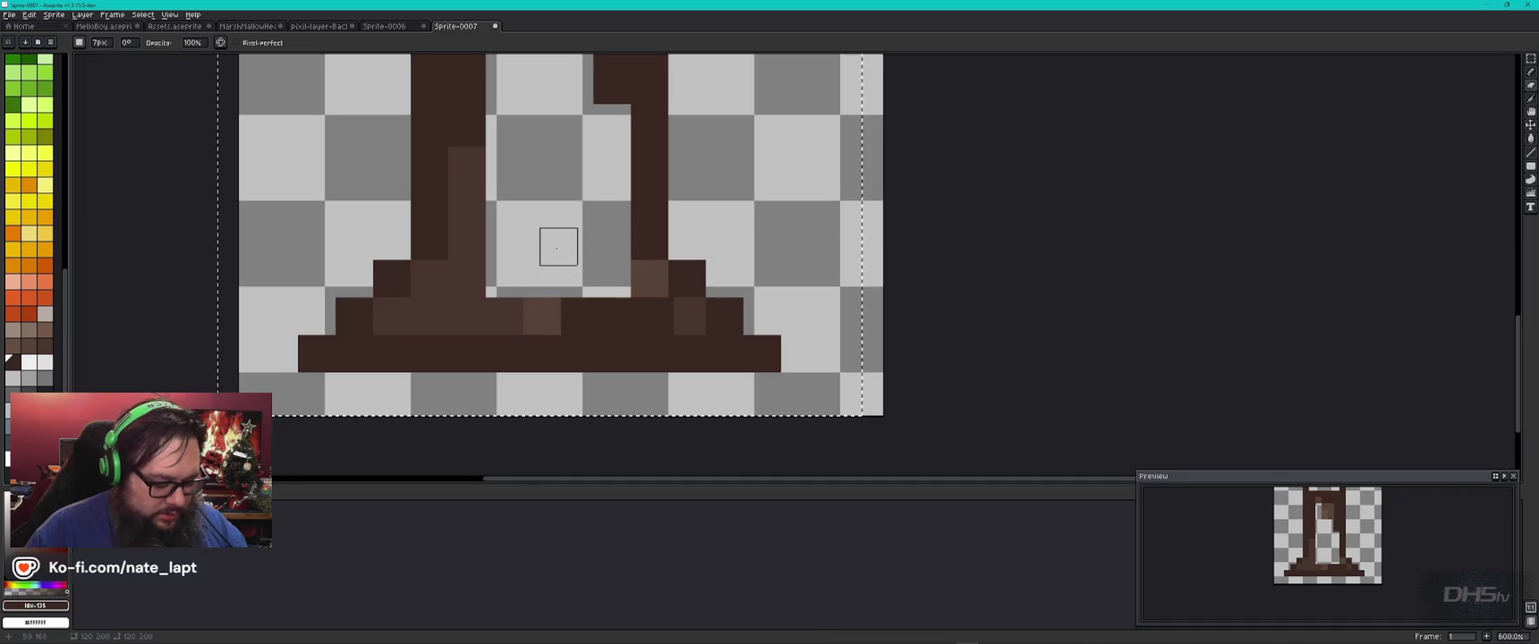
key("b")
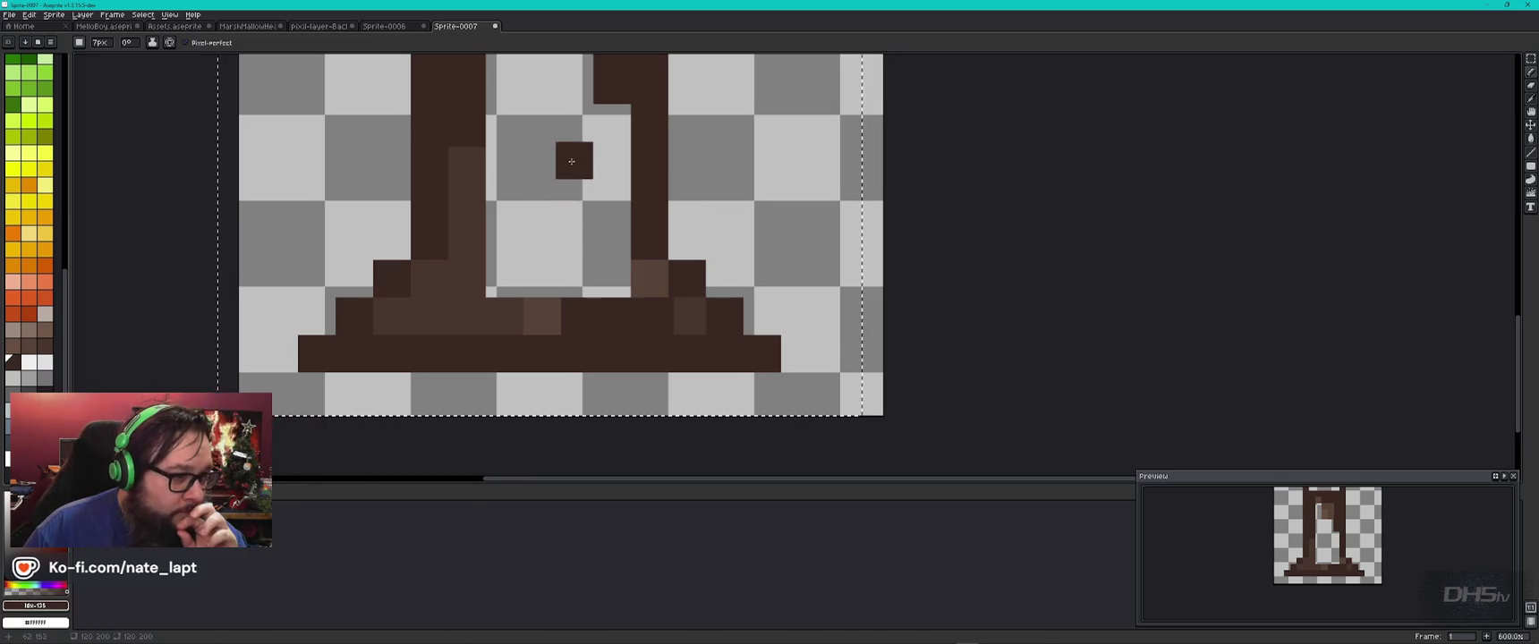
Step: Paint a dark brown 8px rectangle inside the upper trunk
left_click(564, 134)
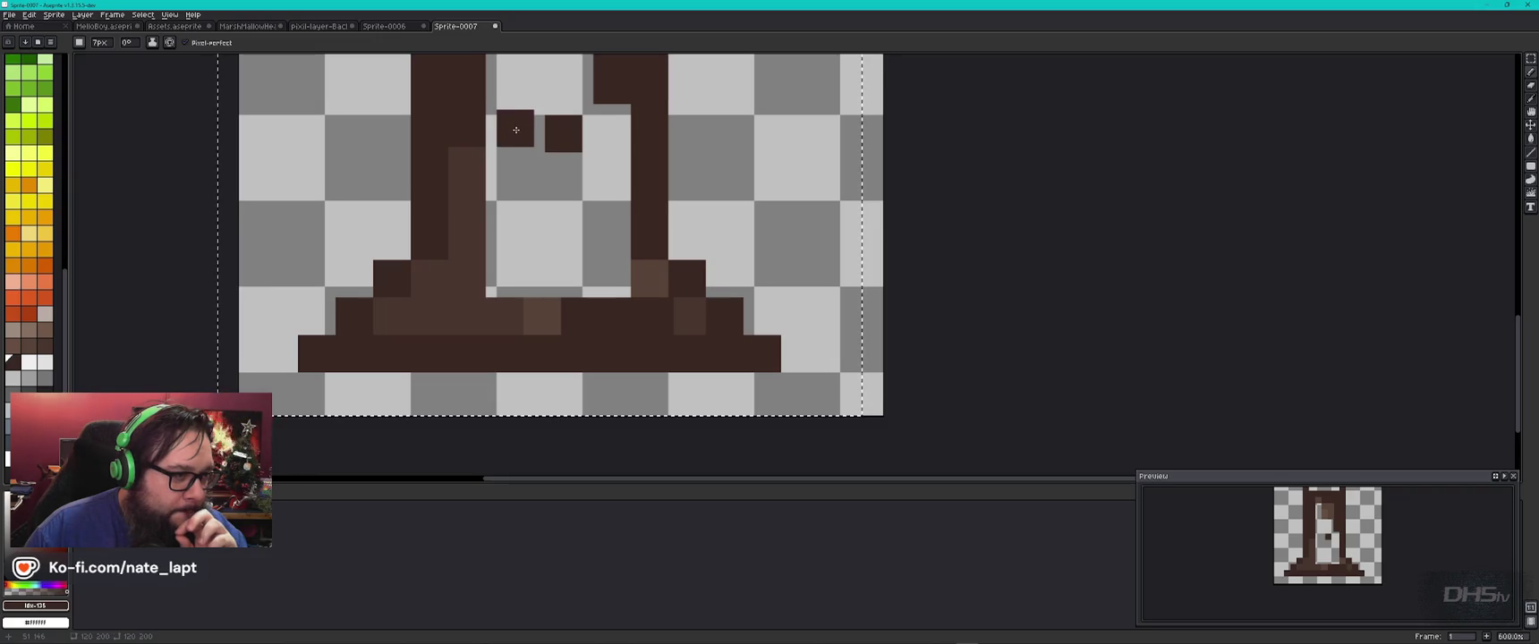
key("plus")
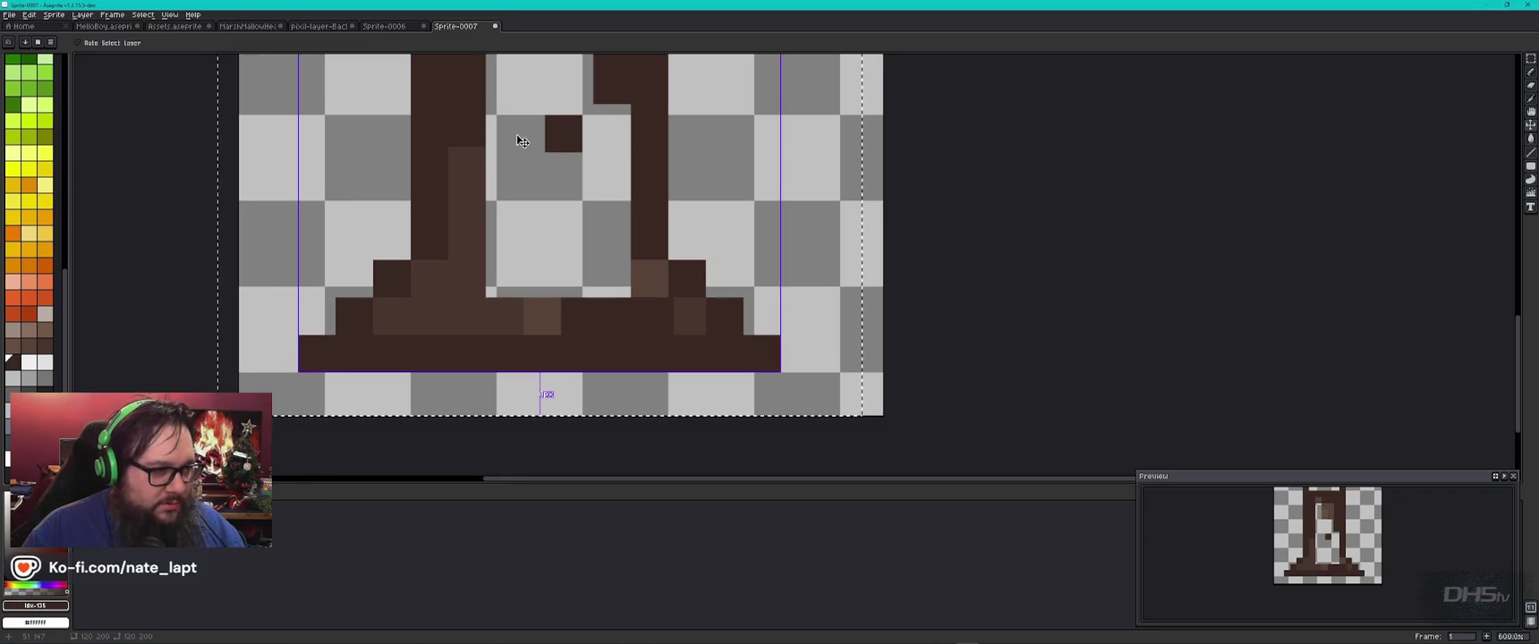
left_click_drag(519, 136, 554, 142)
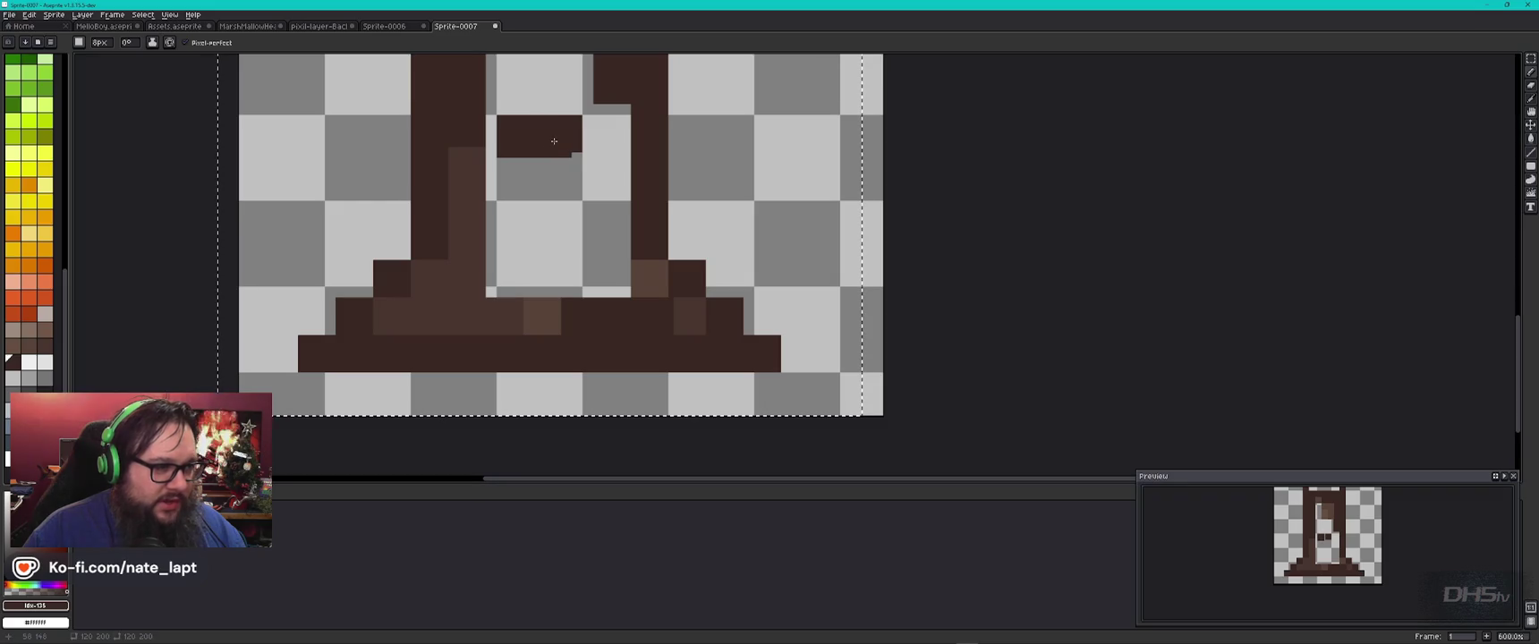
Step: Darken the lighter brown pixel at the post's base
left_click(648, 280)
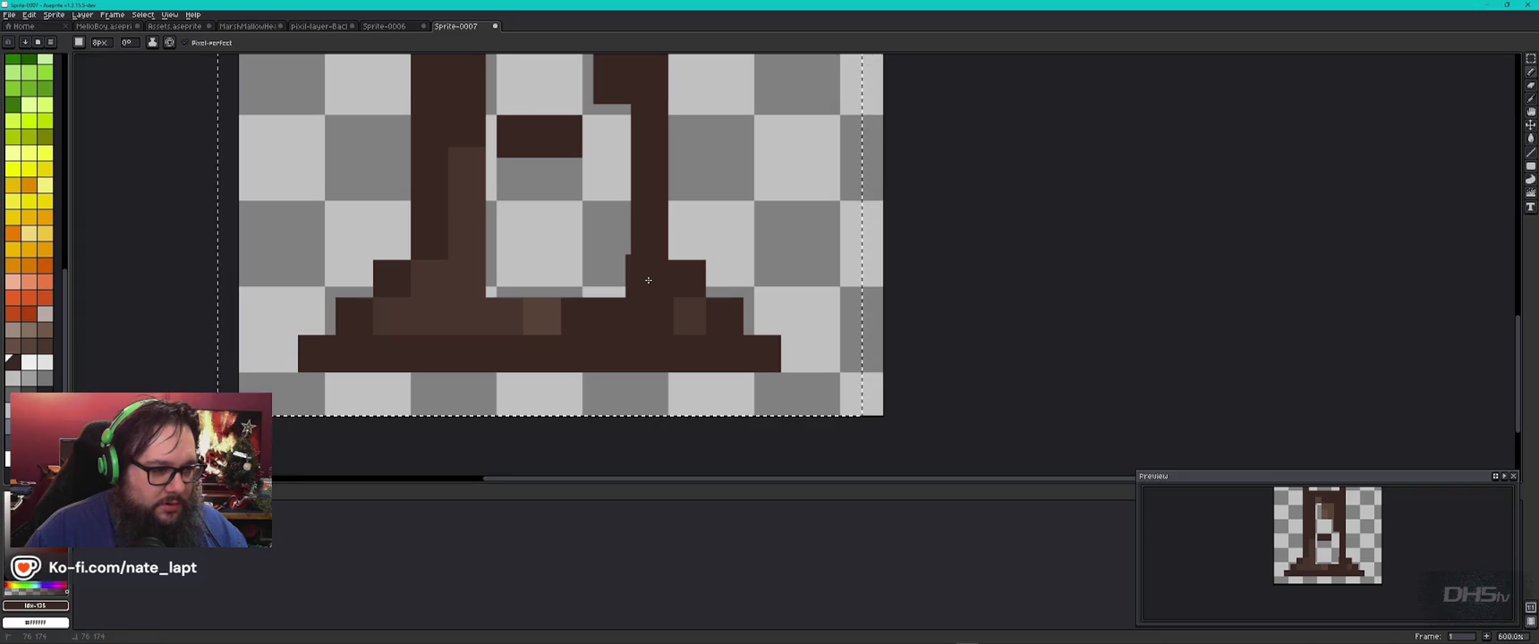
scroll(672, 223, "down", 1)
left_click_drag(689, 112, 715, 446)
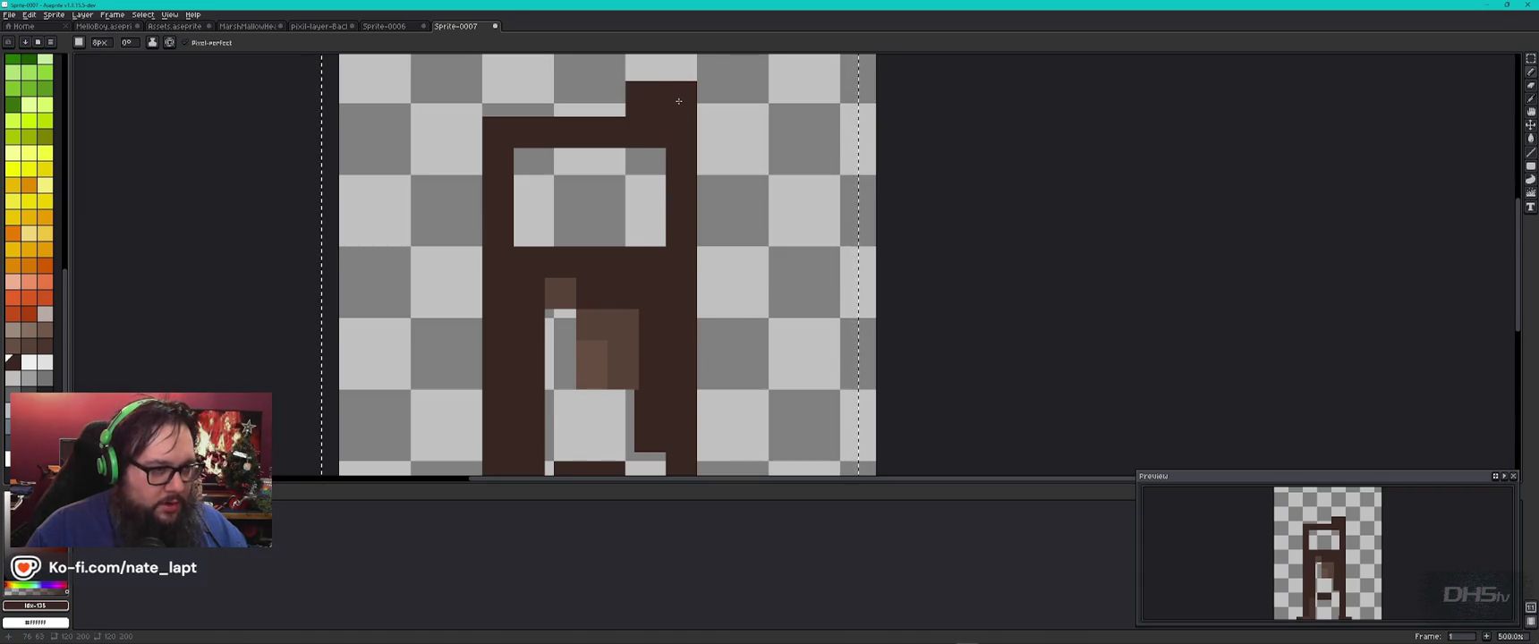
Step: Repaint the dark brown pixels around the light-brown block, keeping its upper right dark
key("ctrl+z")
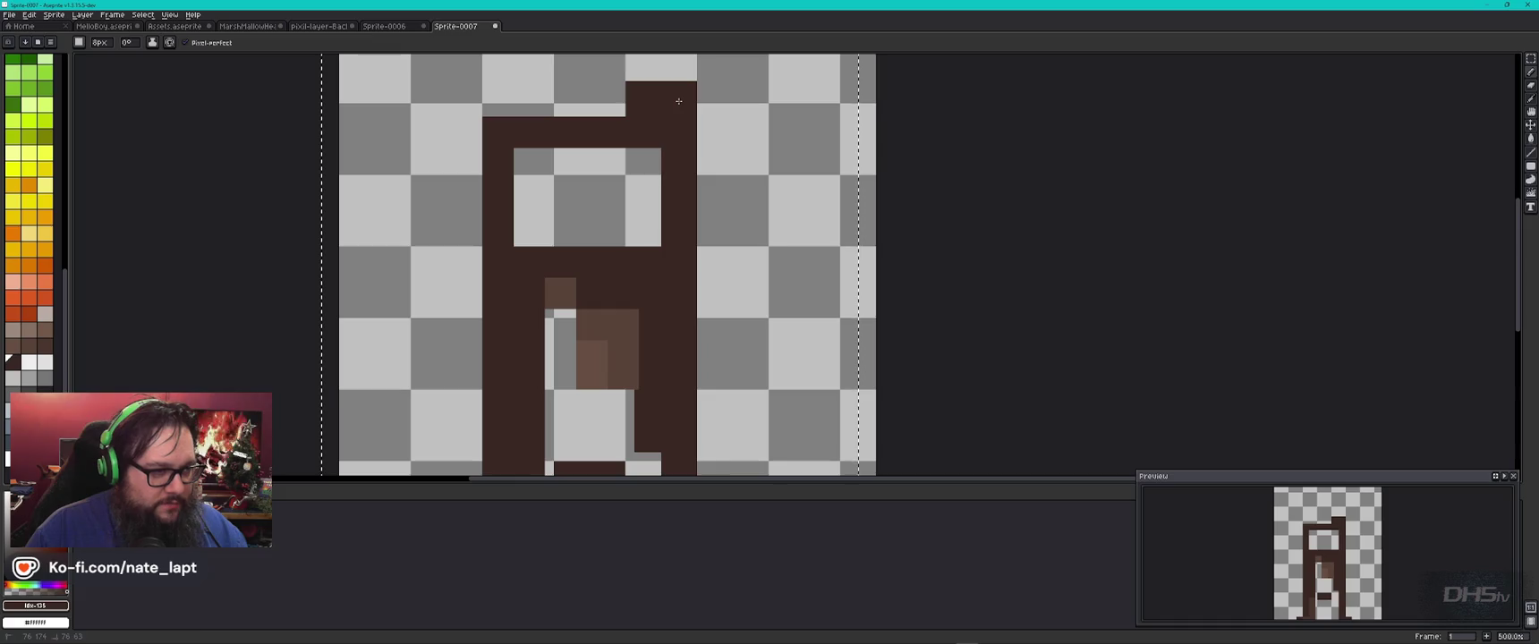
mouse_move(683, 429)
left_mouse_down()
mouse_move(670, 179)
mouse_move(617, 200)
mouse_move(639, 205)
left_mouse_up()
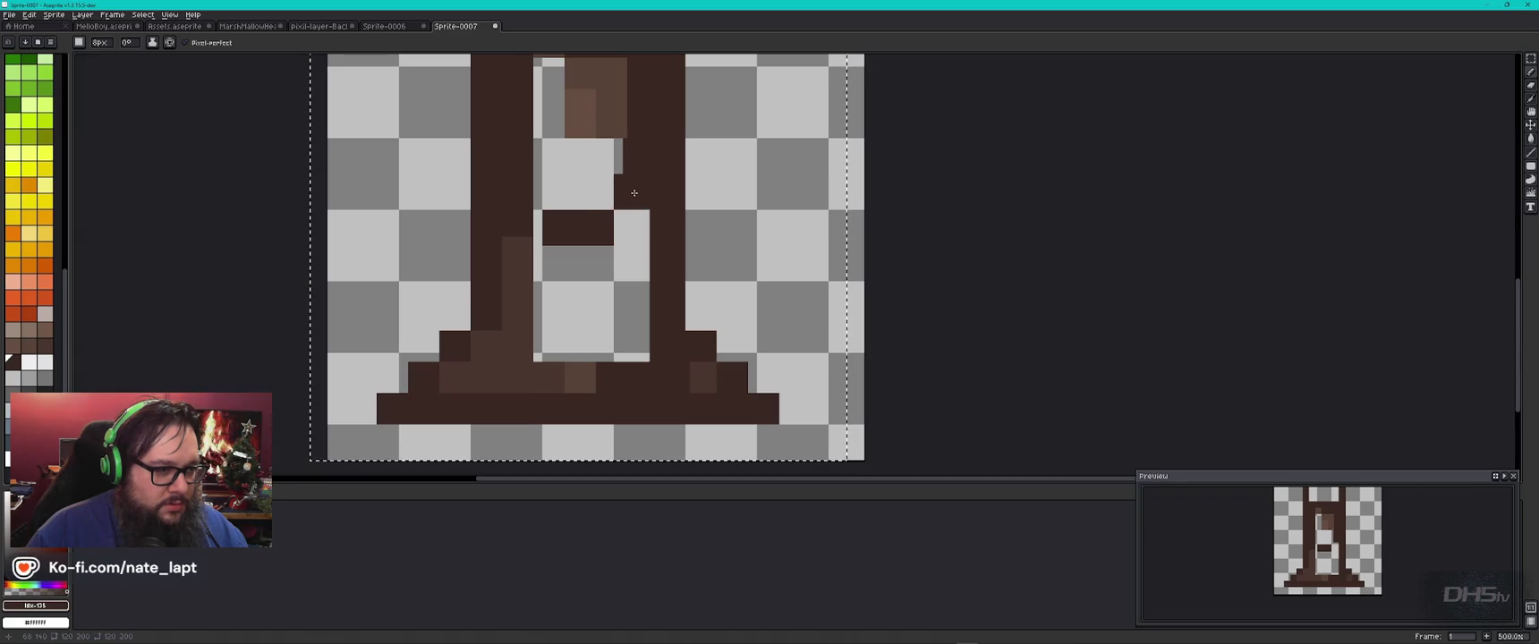
key("v")
key("b")
key("ctrl+z")
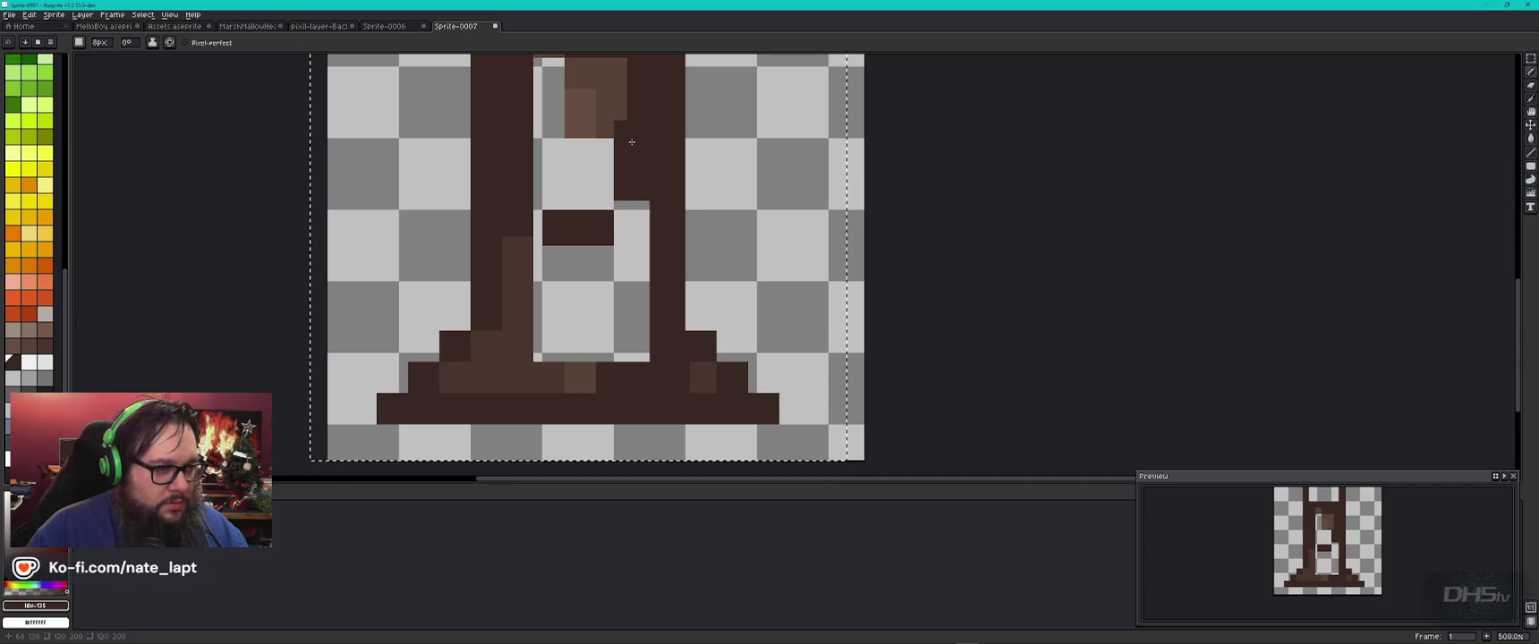
left_click_drag(632, 159, 647, 292)
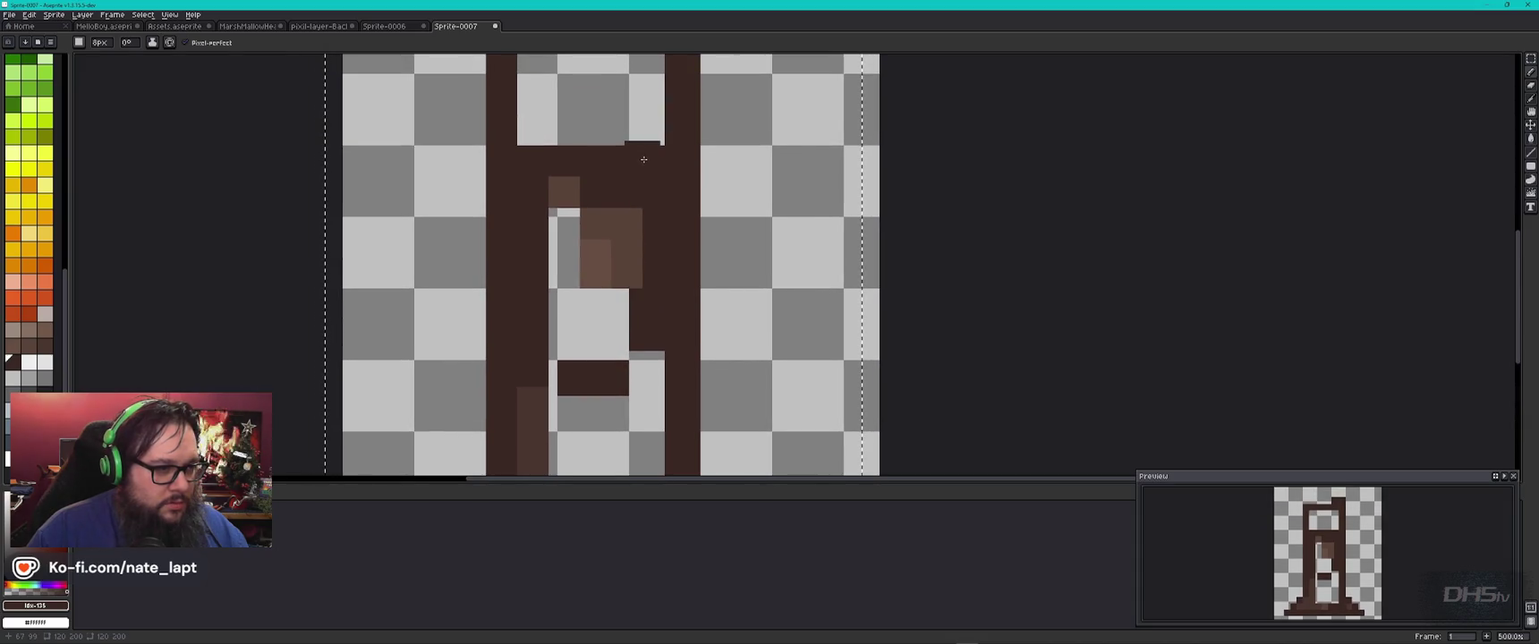
key("ctrl+z")
left_click_drag(619, 248, 625, 279)
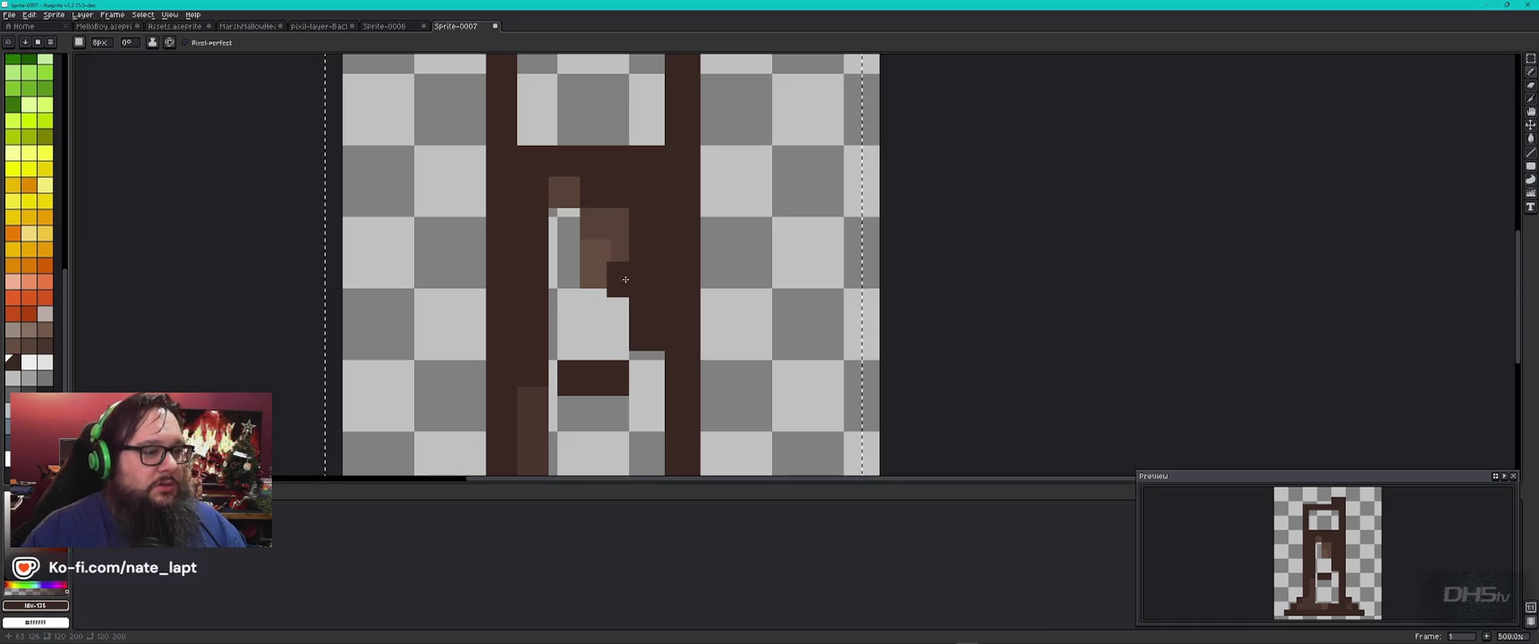
key("ctrl+z")
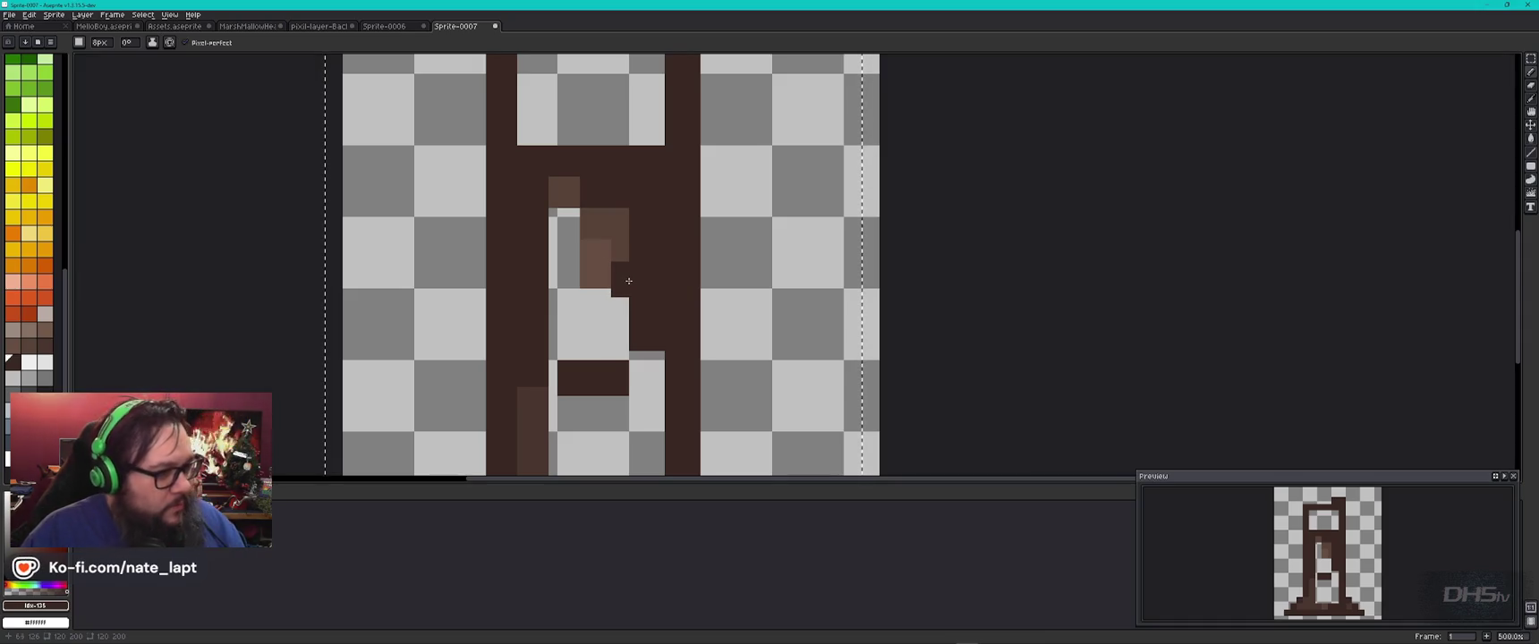
key("ctrl+z")
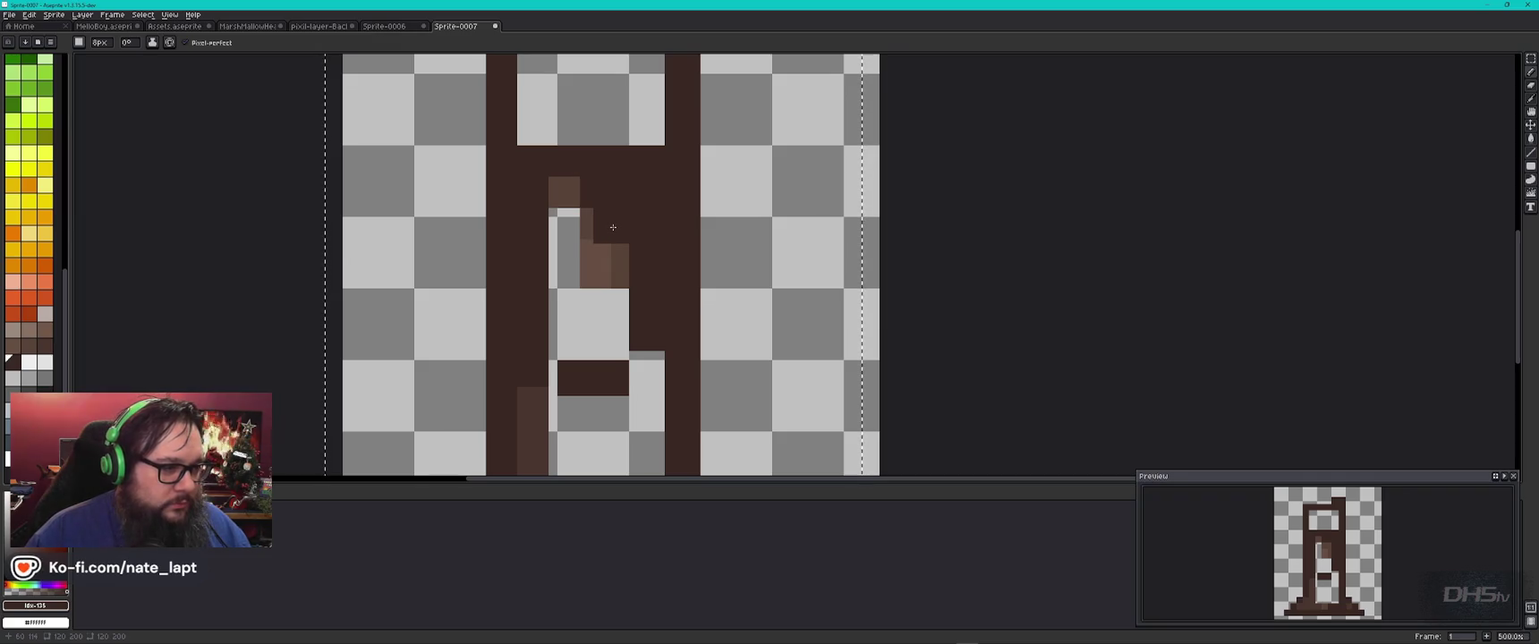
Step: Pick light brown #5d4037 and paint shading strokes inside the trunk, undoing the last
left_click(612, 230, "alt")
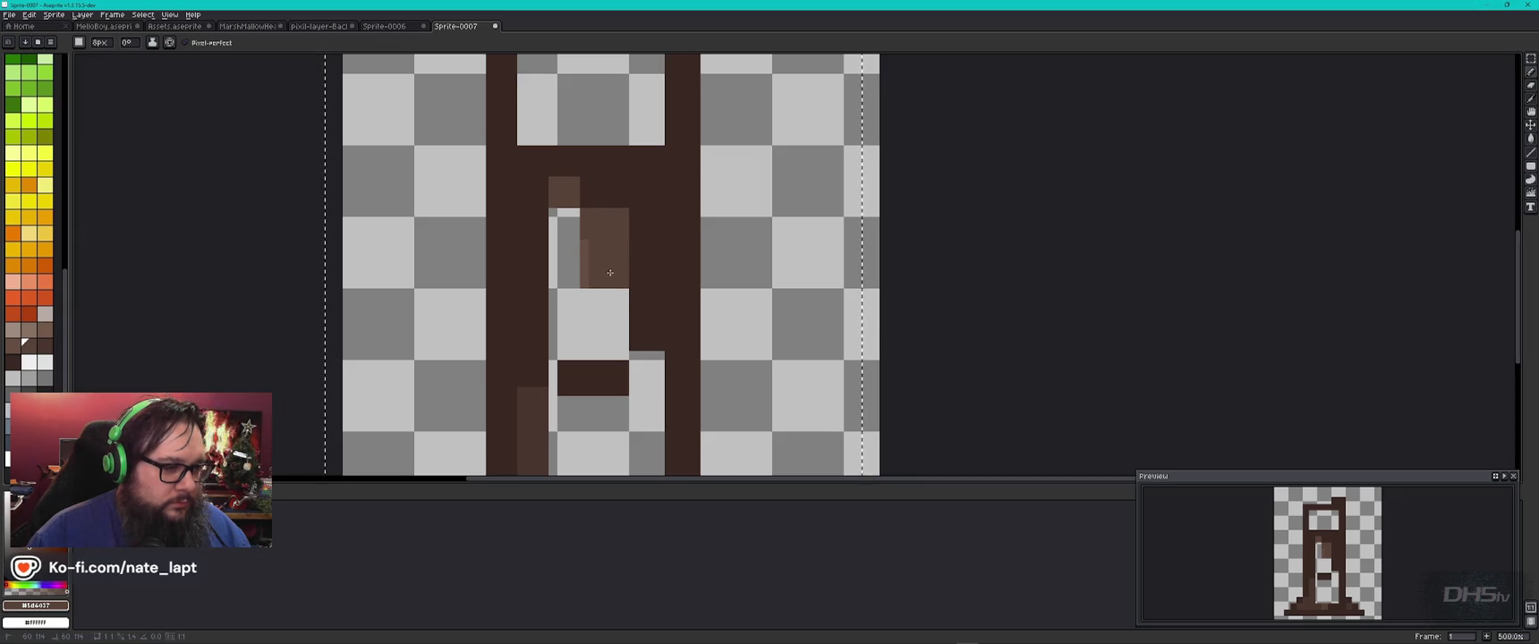
left_click_drag(609, 272, 600, 258)
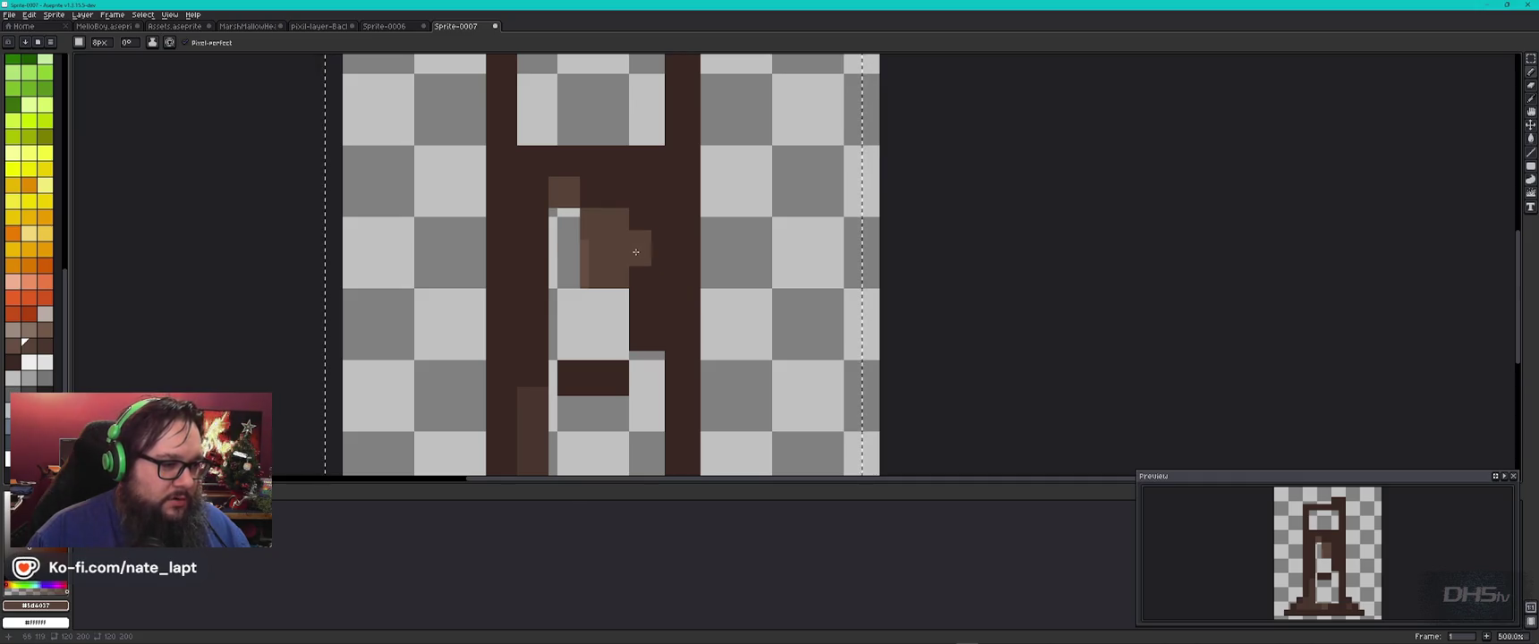
left_click_drag(575, 236, 577, 249)
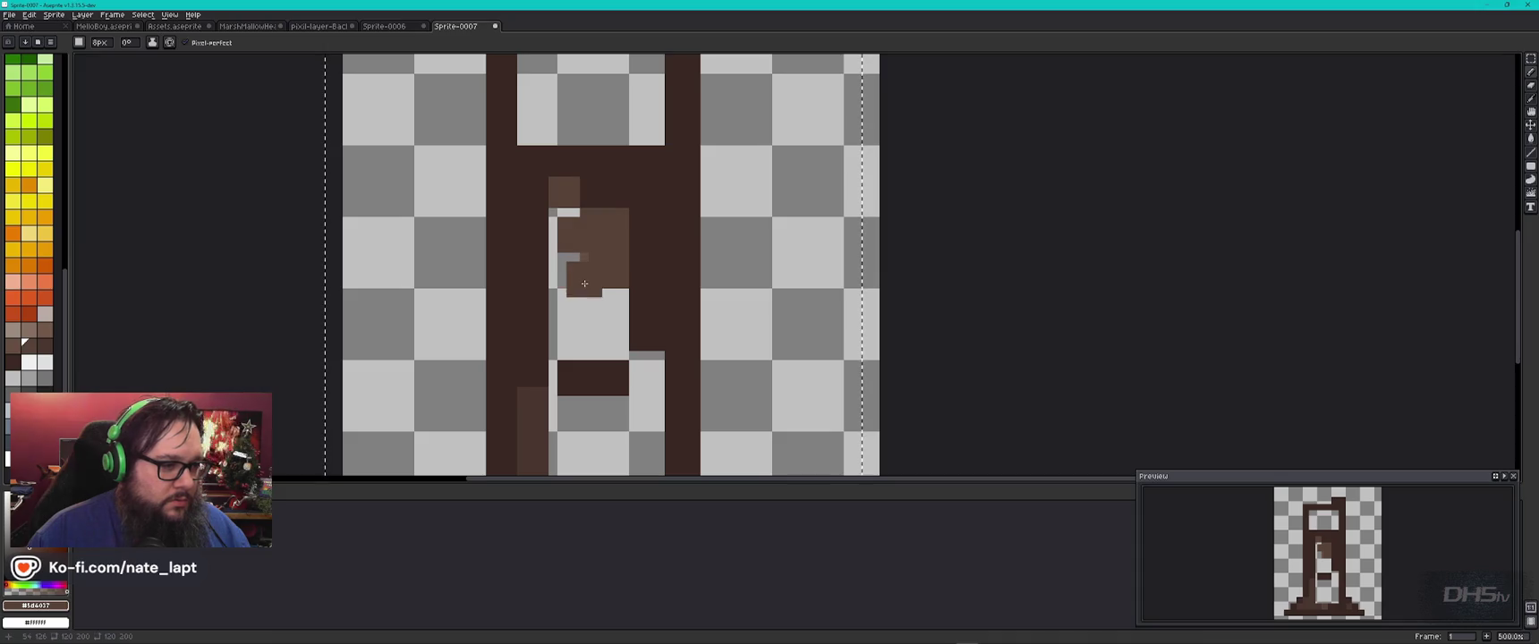
key("alt")
left_click(568, 273)
left_click_drag(568, 273, 568, 236)
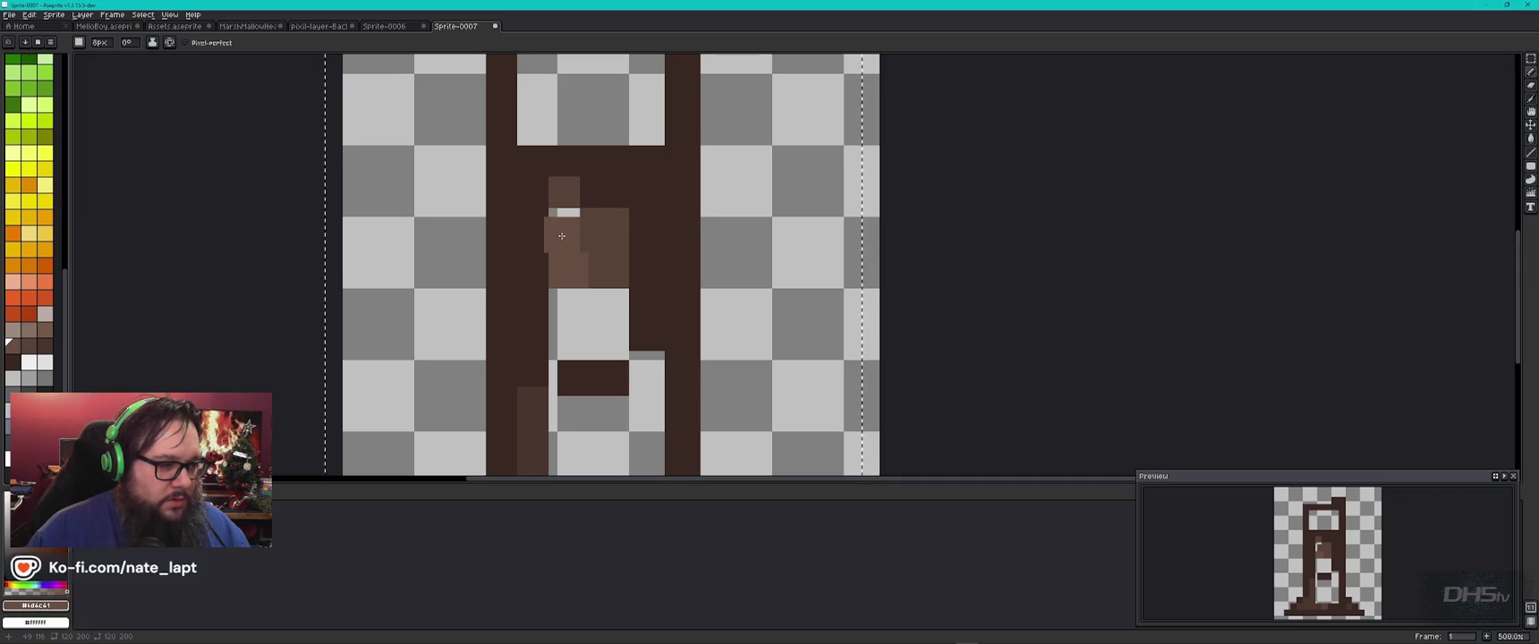
key("ctrl+z")
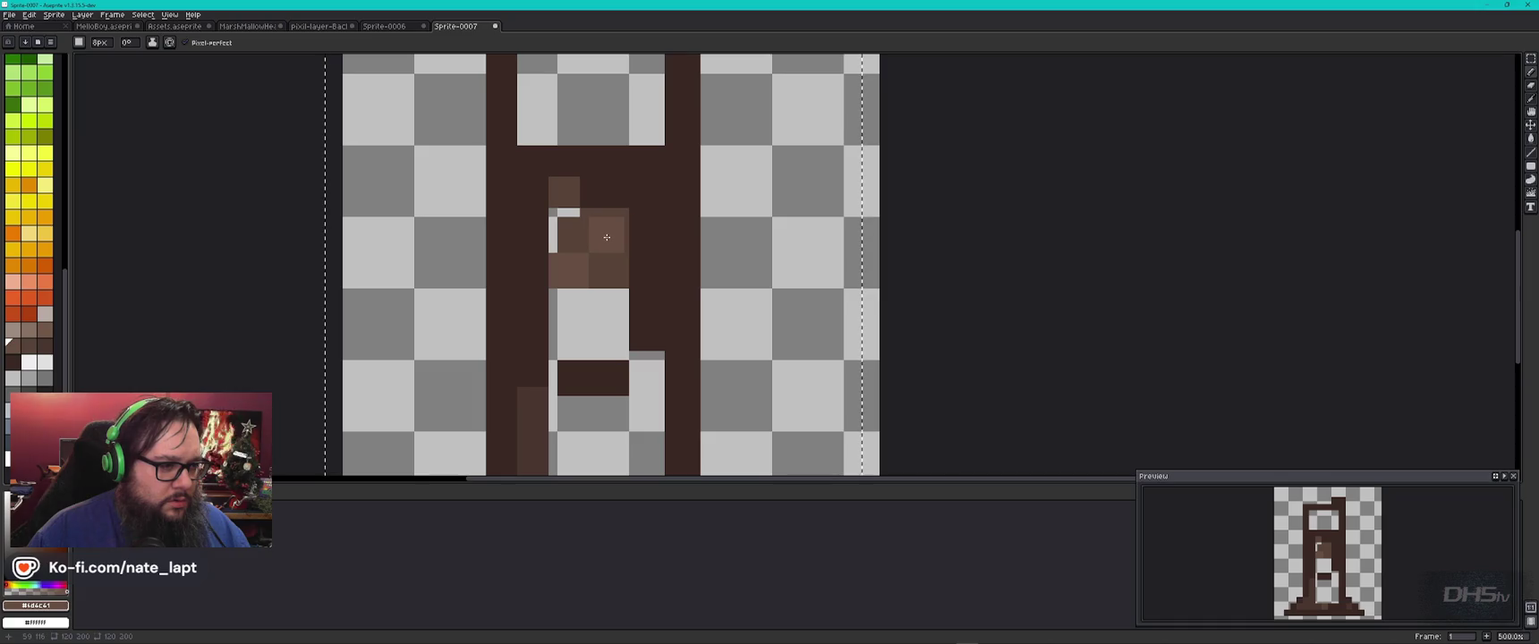
Step: Shrink the pencil by one pixel and bring up the tree reference window
key("v")
key("b")
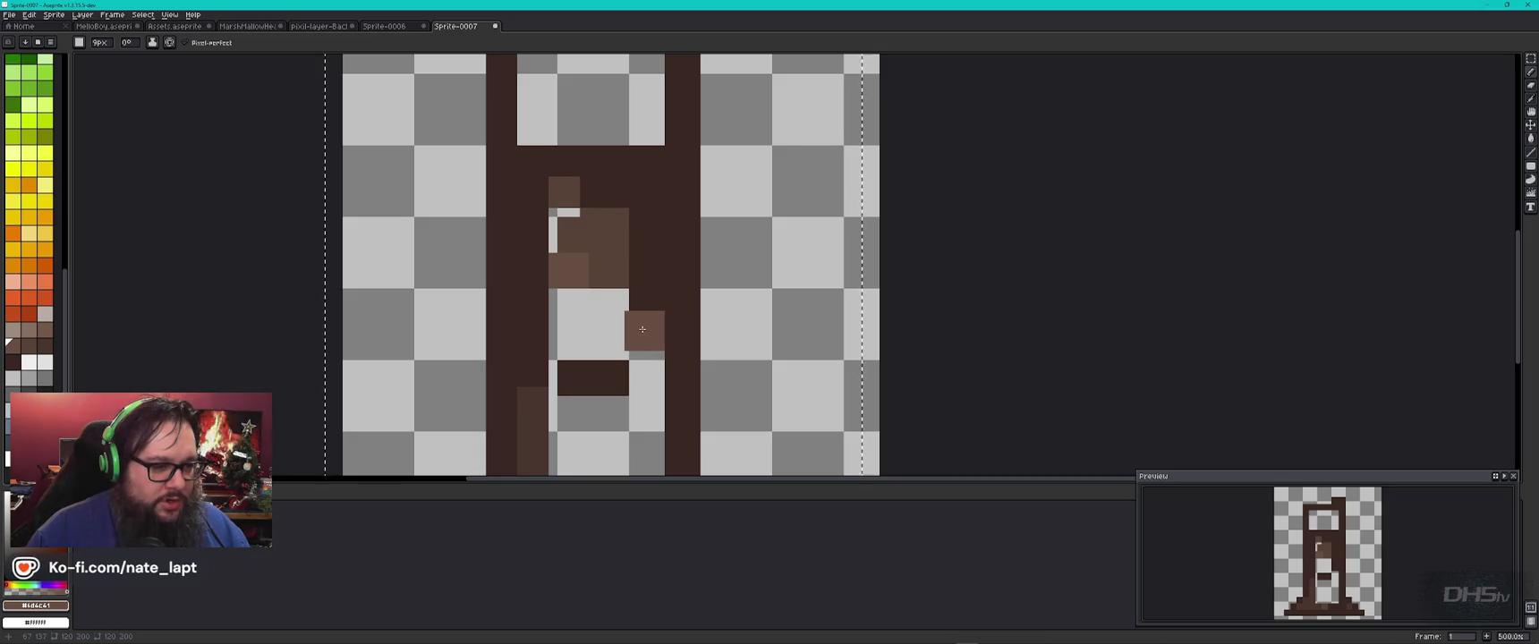
key("minus")
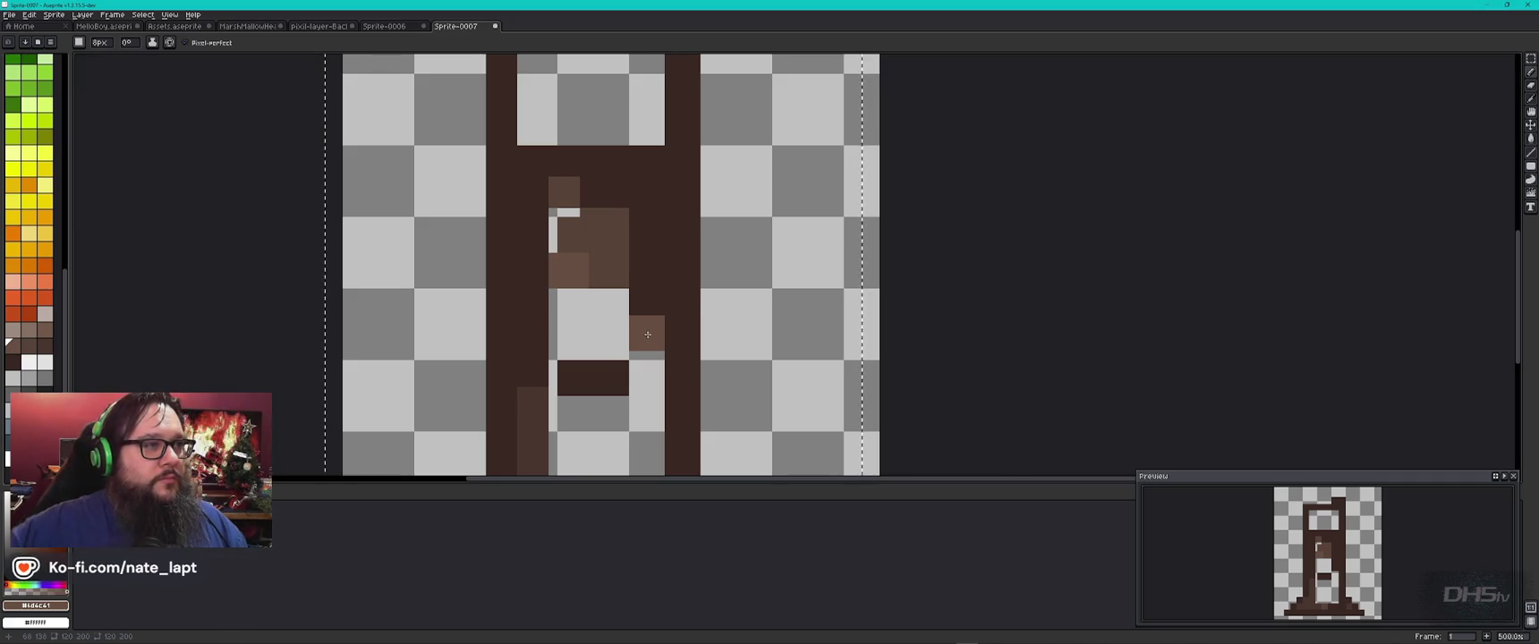
key("alt+Tab")
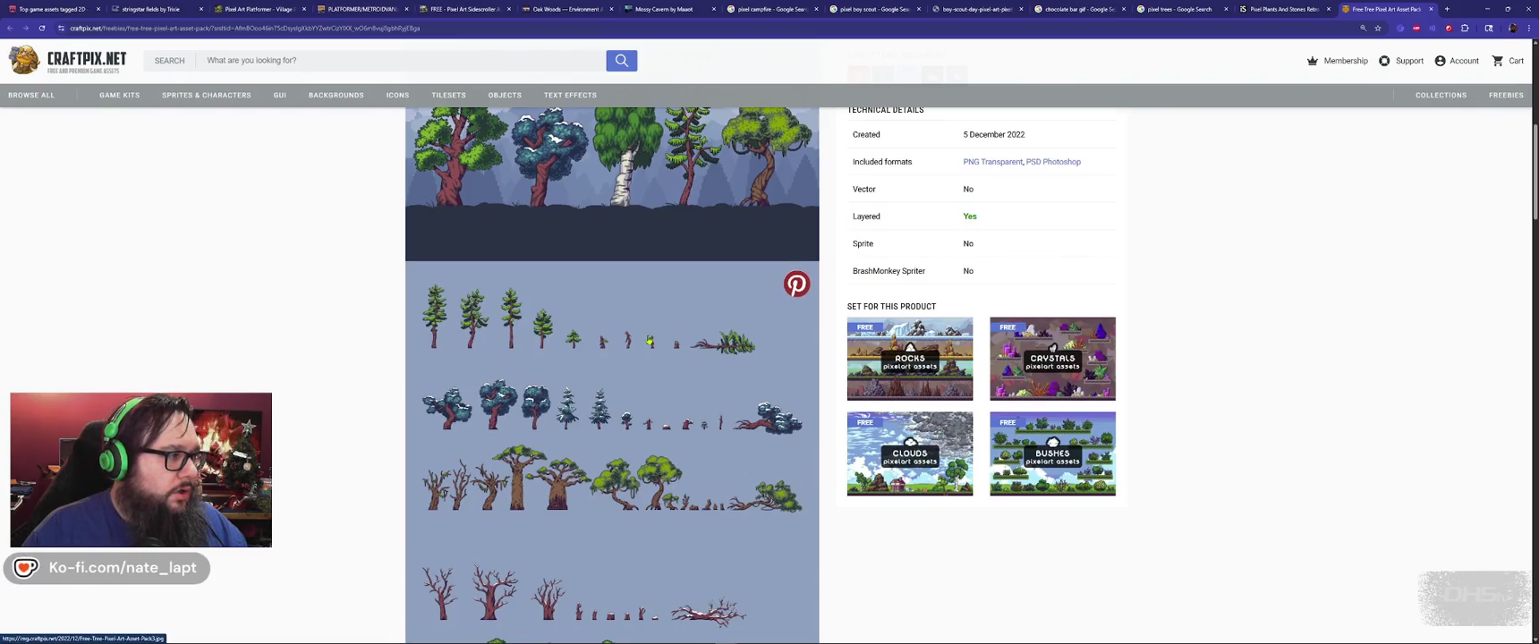
Step: View the CraftPix Free Tree Pixel Art Asset Pack page, then bring Pixilart forward
key("alt+Tab")
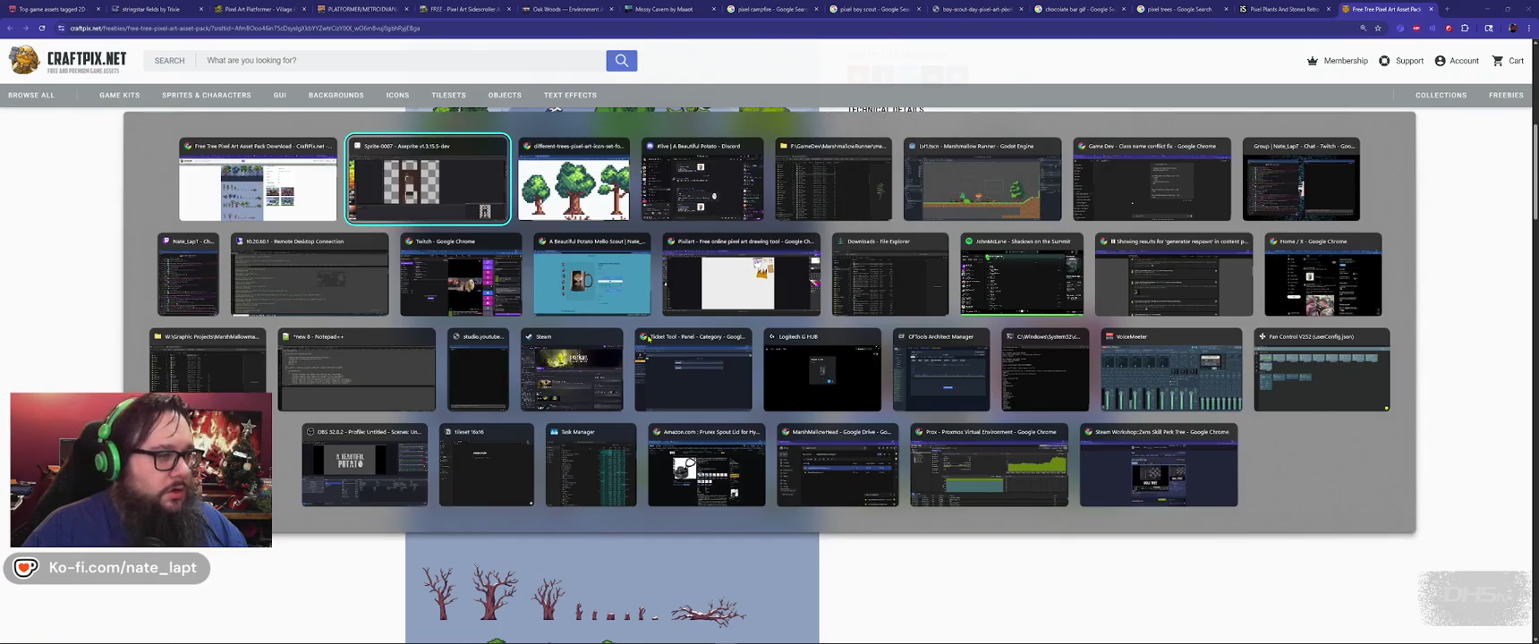
key("alt+Tab")
key("alt+Tab")
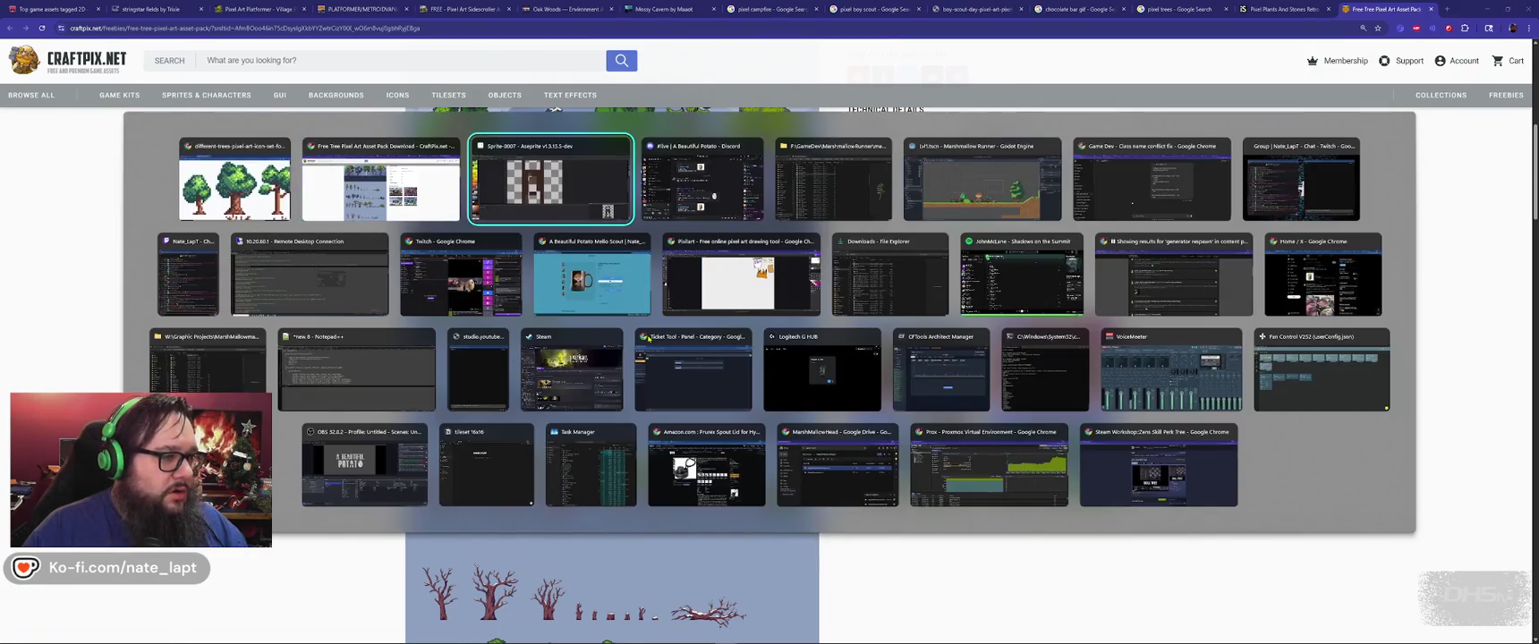
key("alt+shift+Tab")
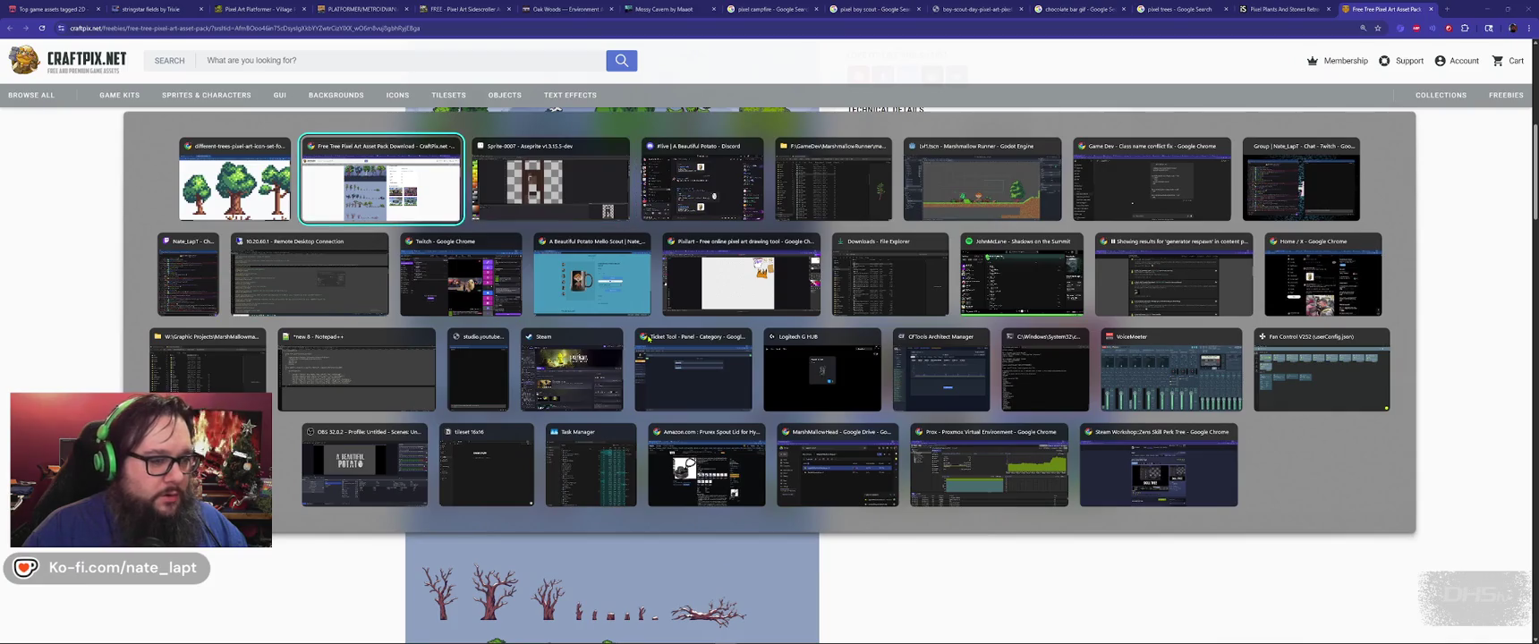
key("Down")
key("Right")
key("Right")
key("Right")
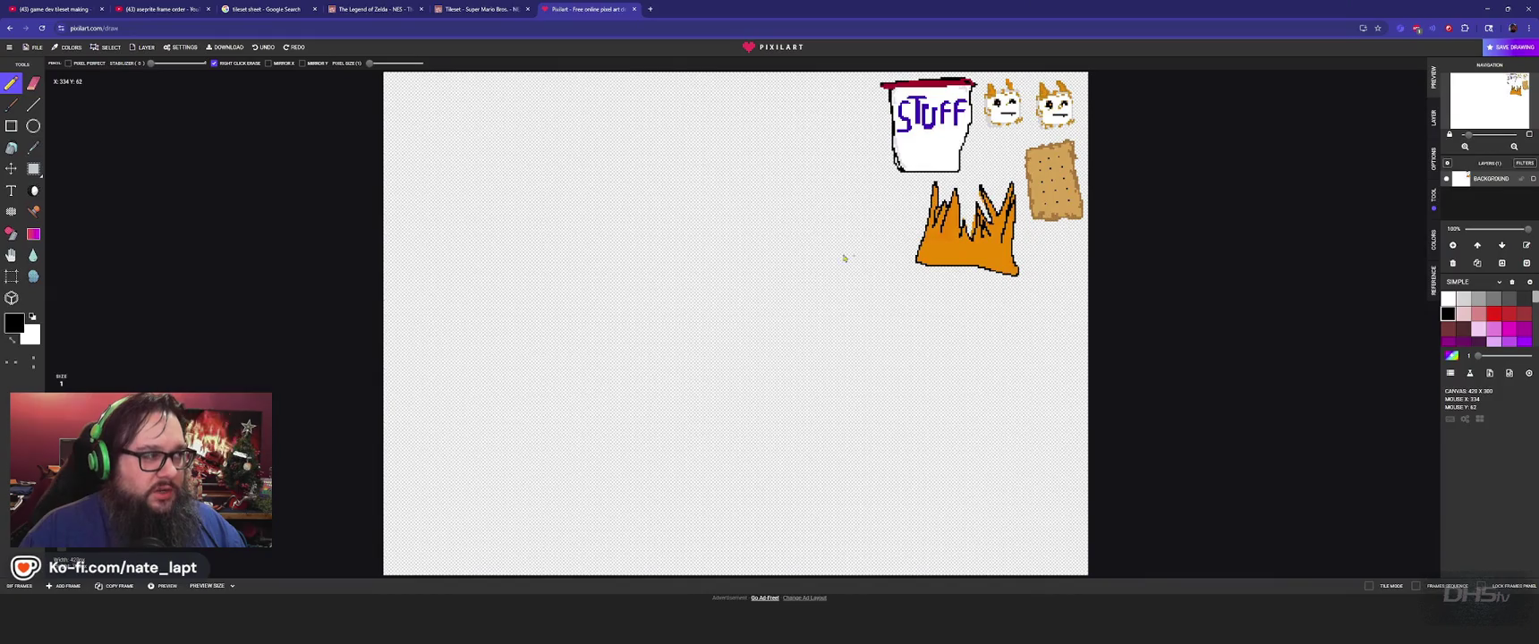
Step: Zoom on the Pixilart STUFF-cup drawing, then return to the Sprite-0007 trunk in Aseprite
scroll(769, 319, "up", 3)
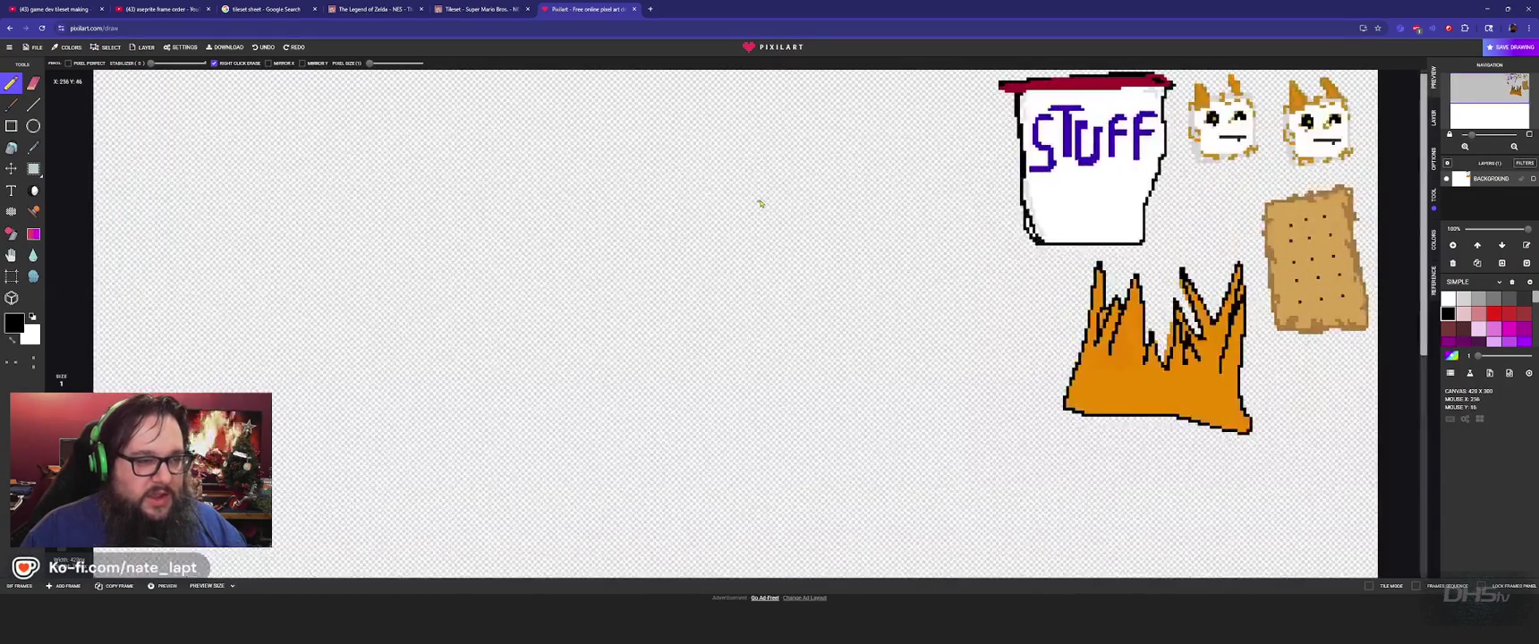
scroll(763, 199, "down", 2)
key("alt+Tab")
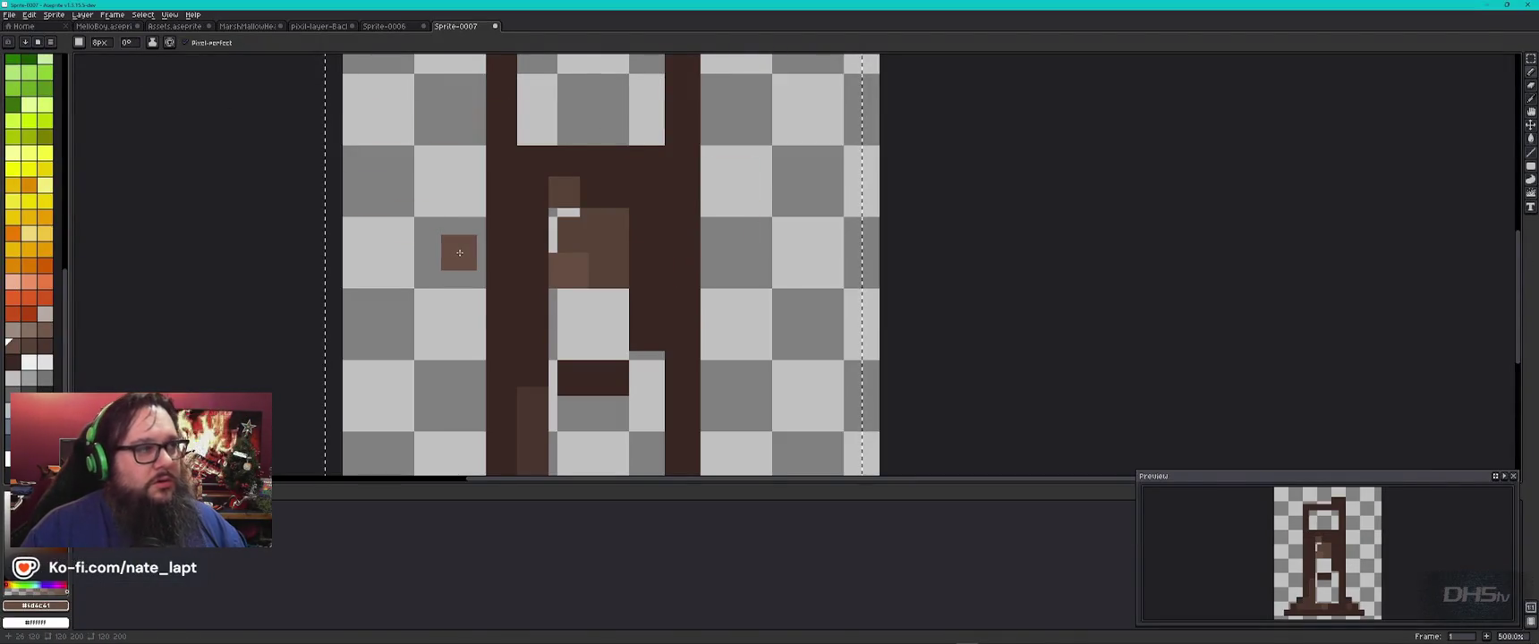
scroll(458, 252, "down", 1)
scroll(458, 253, "down", 1)
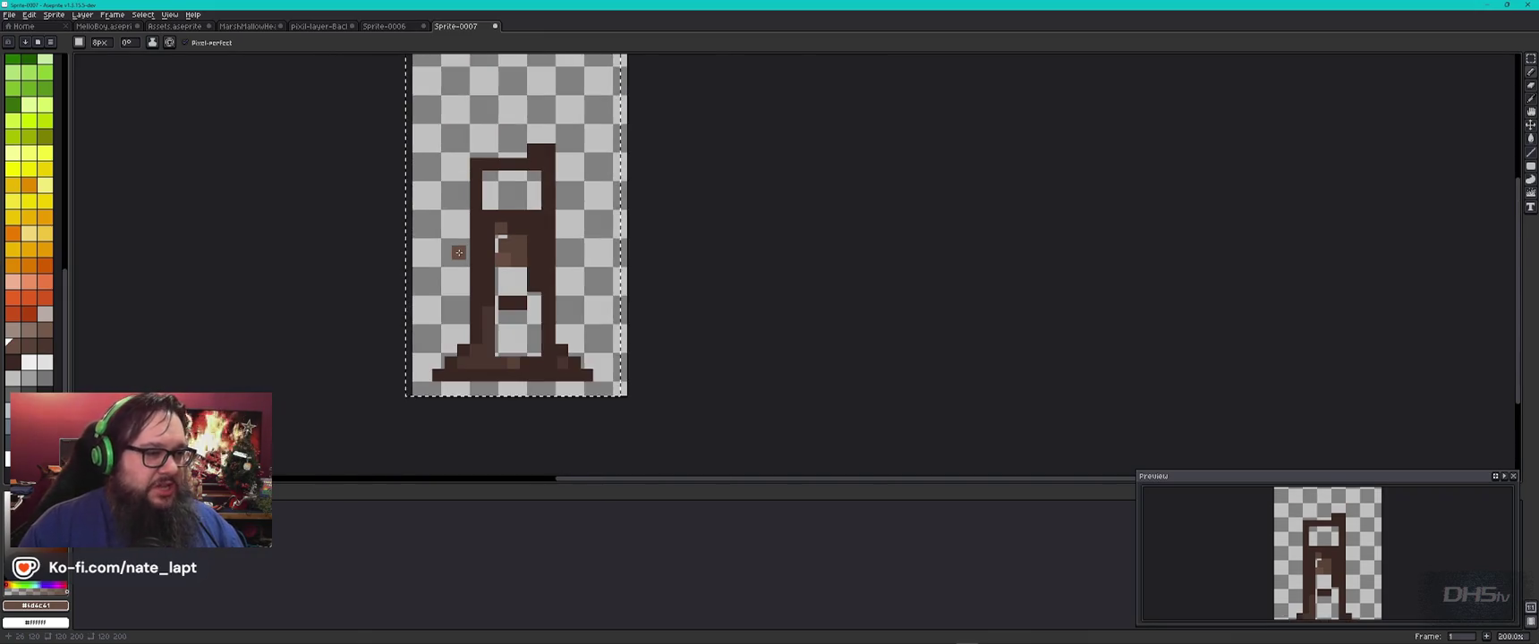
scroll(458, 253, "up", 1)
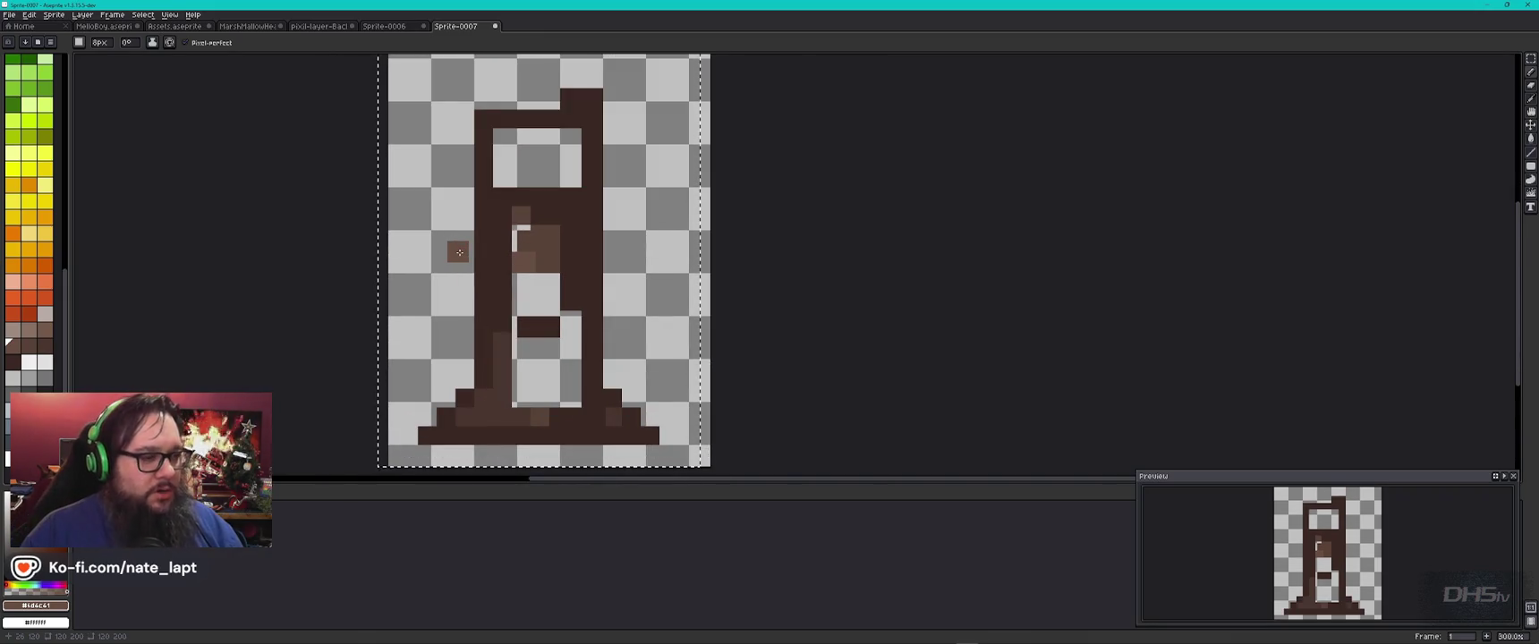
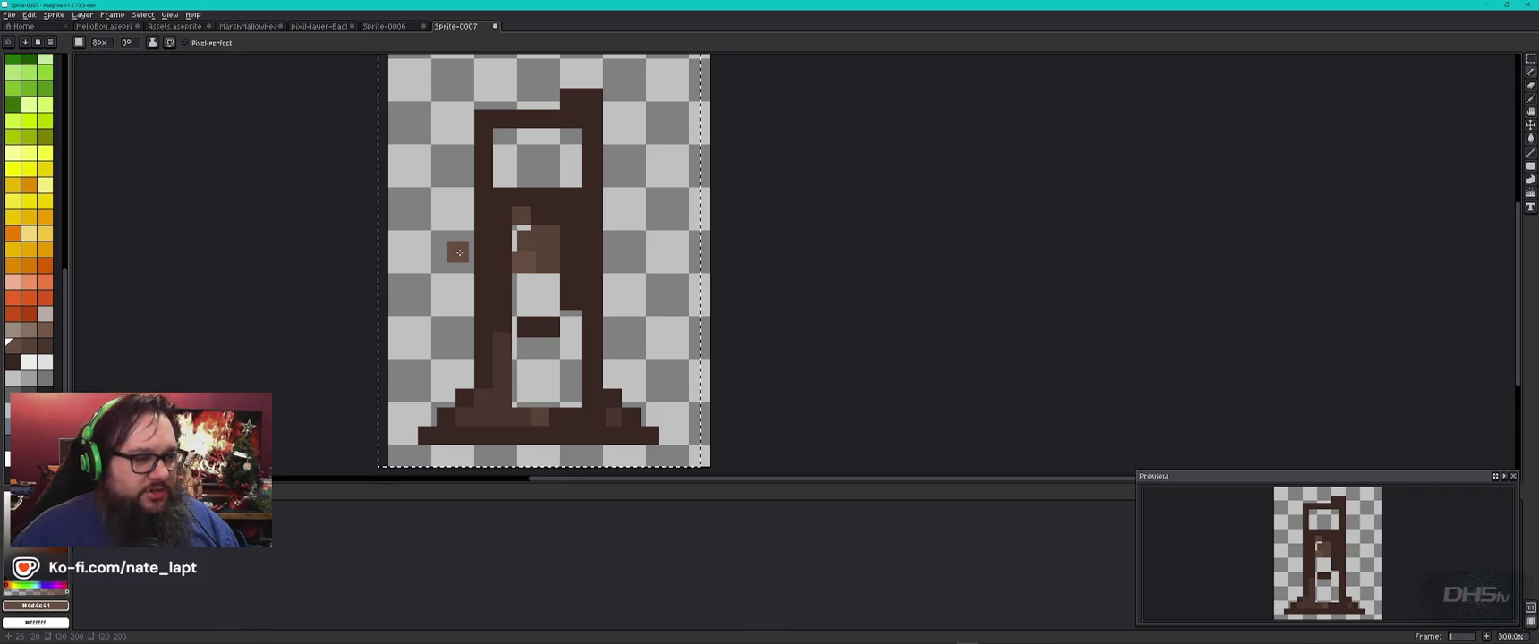
Step: Move the stray brown pixel block up into its spot inside the stair frame
scroll(458, 252, "up", 4)
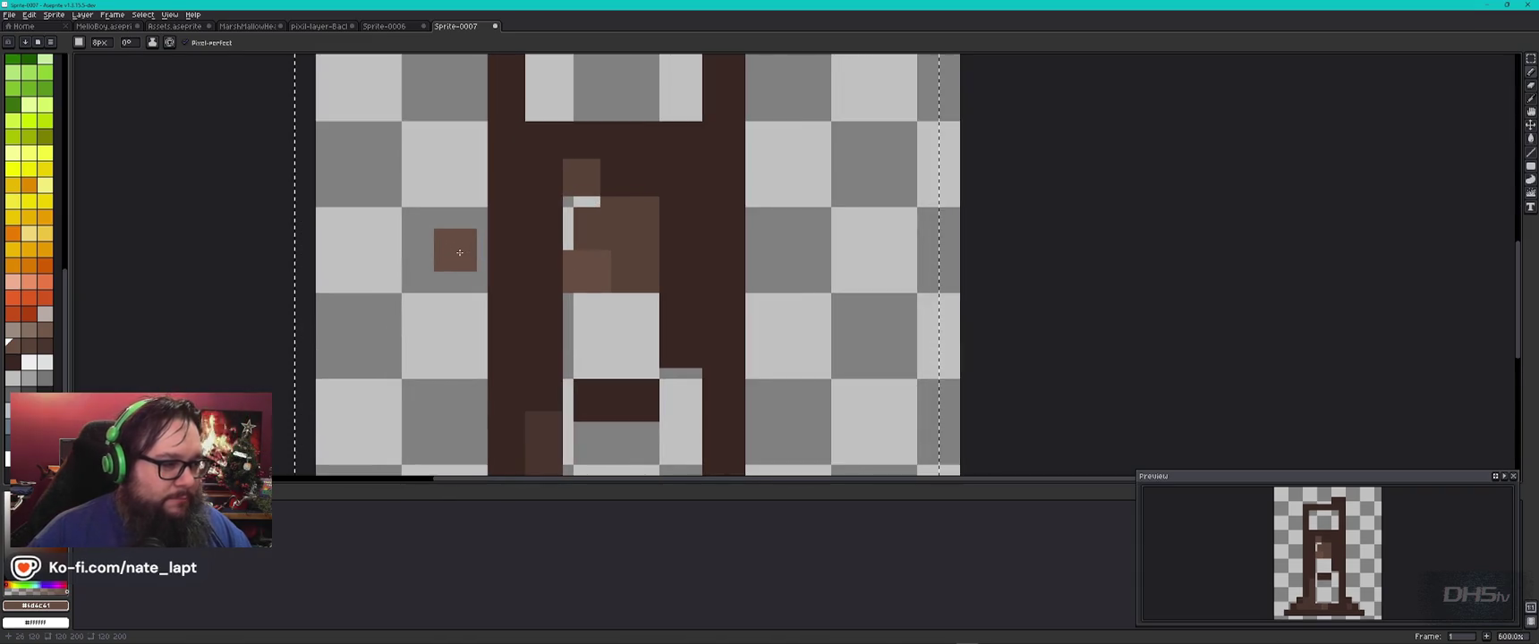
scroll(708, 154, "up", 3)
mouse_move(708, 154)
left_mouse_down()
mouse_move(729, 234)
mouse_move(868, 190)
mouse_move(895, 318)
mouse_move(801, 282)
mouse_move(799, 165)
mouse_move(814, 264)
mouse_move(776, 219)
mouse_move(780, 271)
mouse_move(692, 85)
left_mouse_up()
scroll(692, 85, "down", 3)
mouse_move(721, 327)
left_mouse_down()
mouse_move(752, 393)
mouse_move(564, 351)
mouse_move(617, 332)
mouse_move(675, 356)
mouse_move(696, 237)
mouse_move(693, 109)
mouse_move(651, 111)
left_mouse_up()
scroll(617, 332, "down", 1)
scroll(616, 332, "down", 1)
scroll(673, 353, "up", 2)
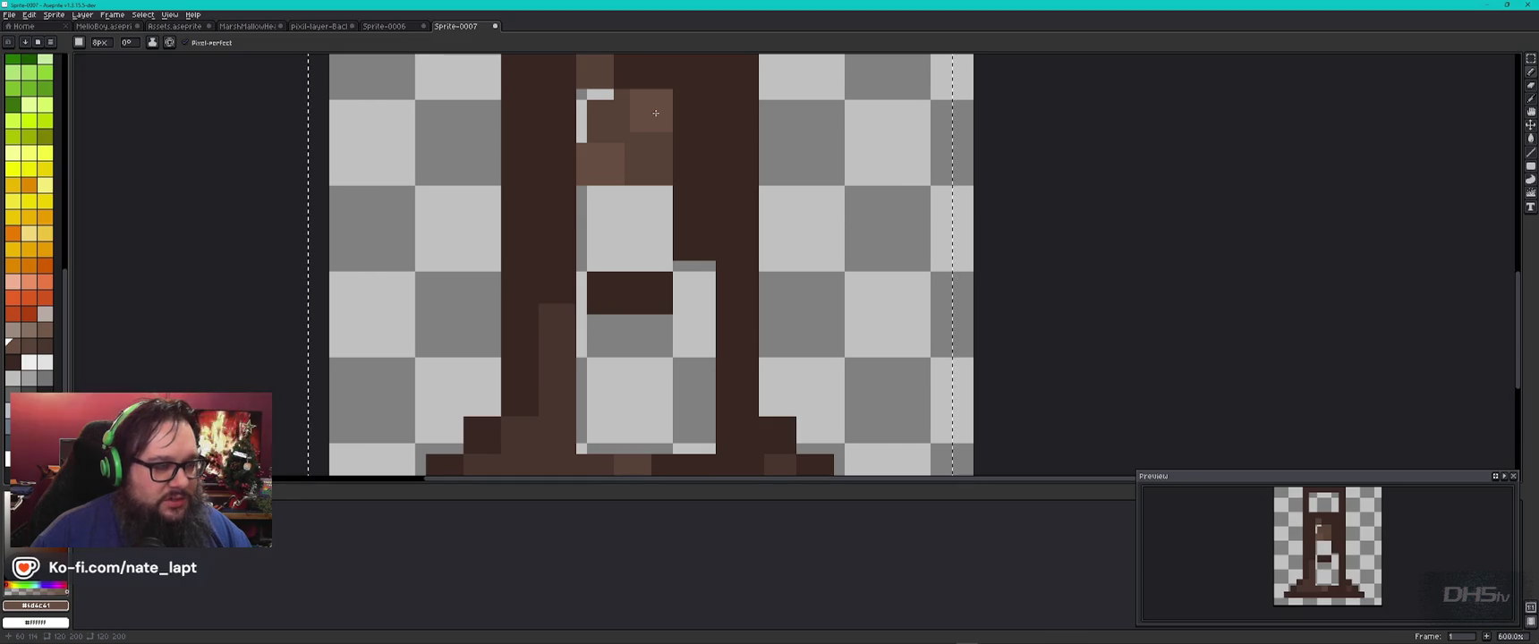
Step: Erase the pixel in the upper opening and paint a brown pixel back in below it
key("b")
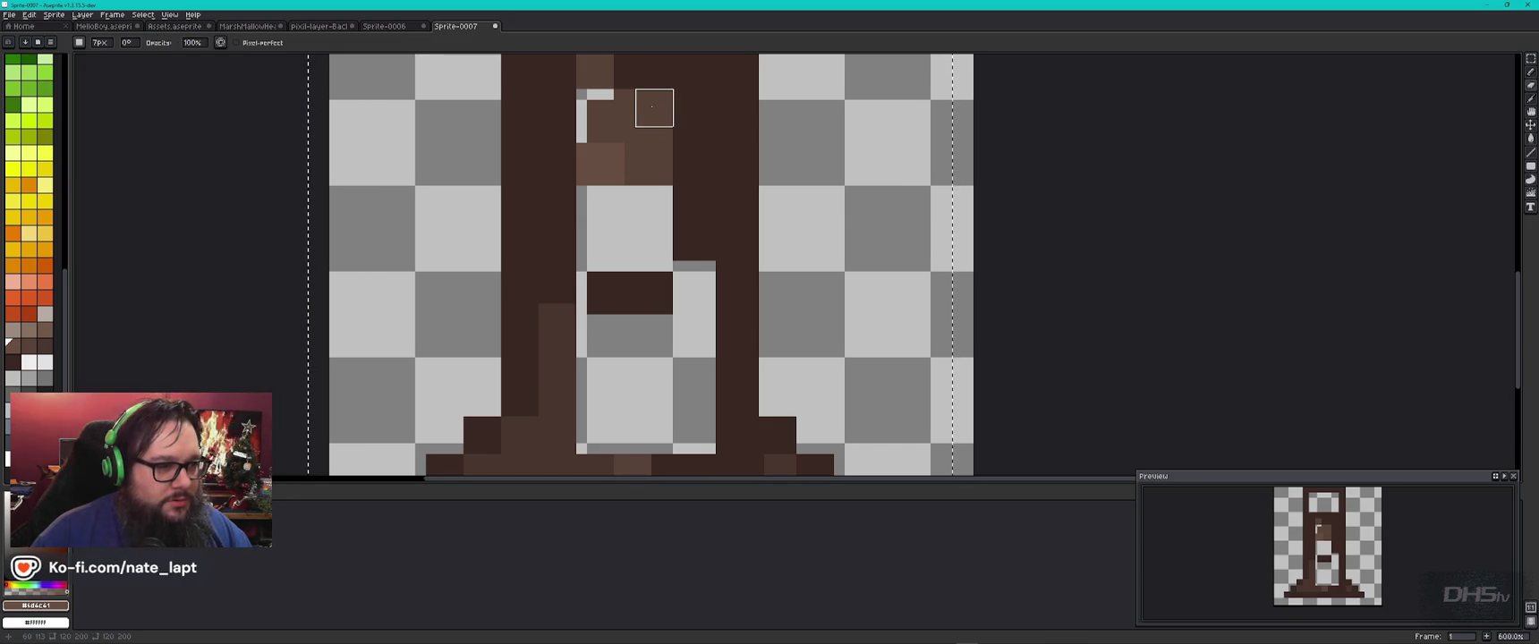
left_click(610, 108)
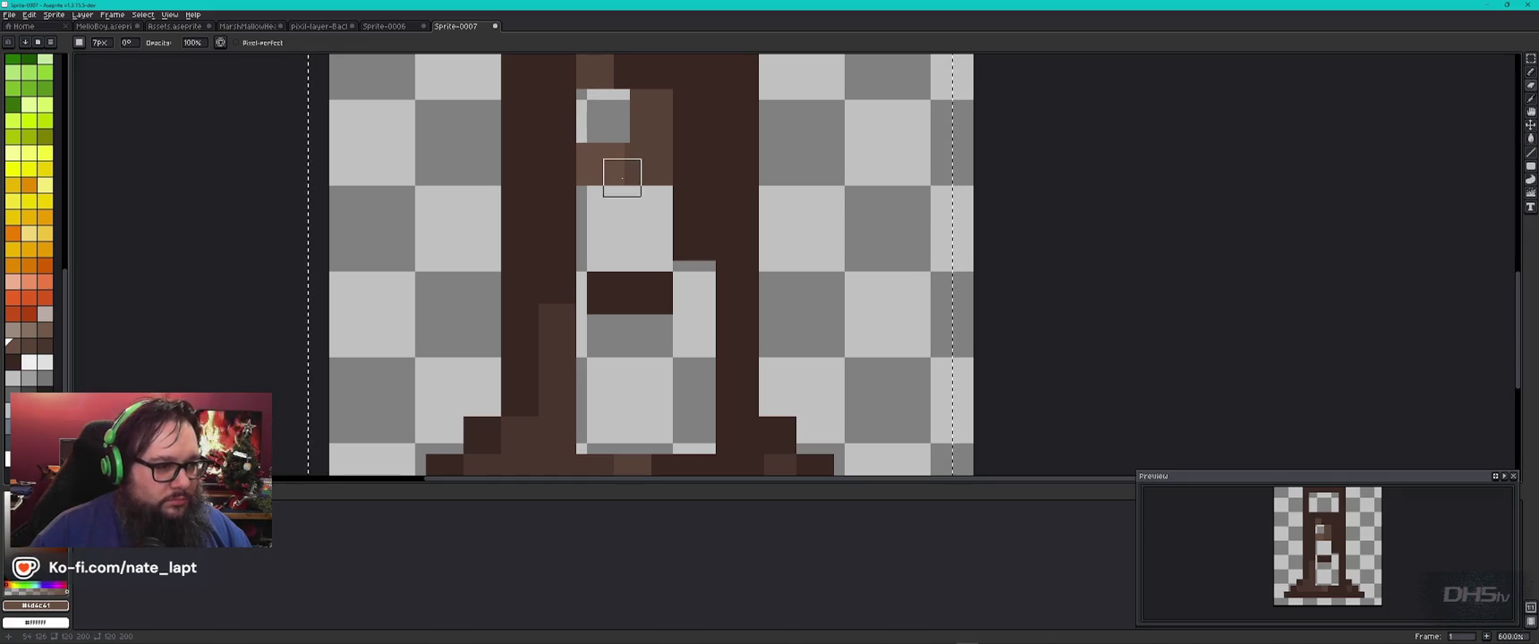
key("b")
left_click(600, 162)
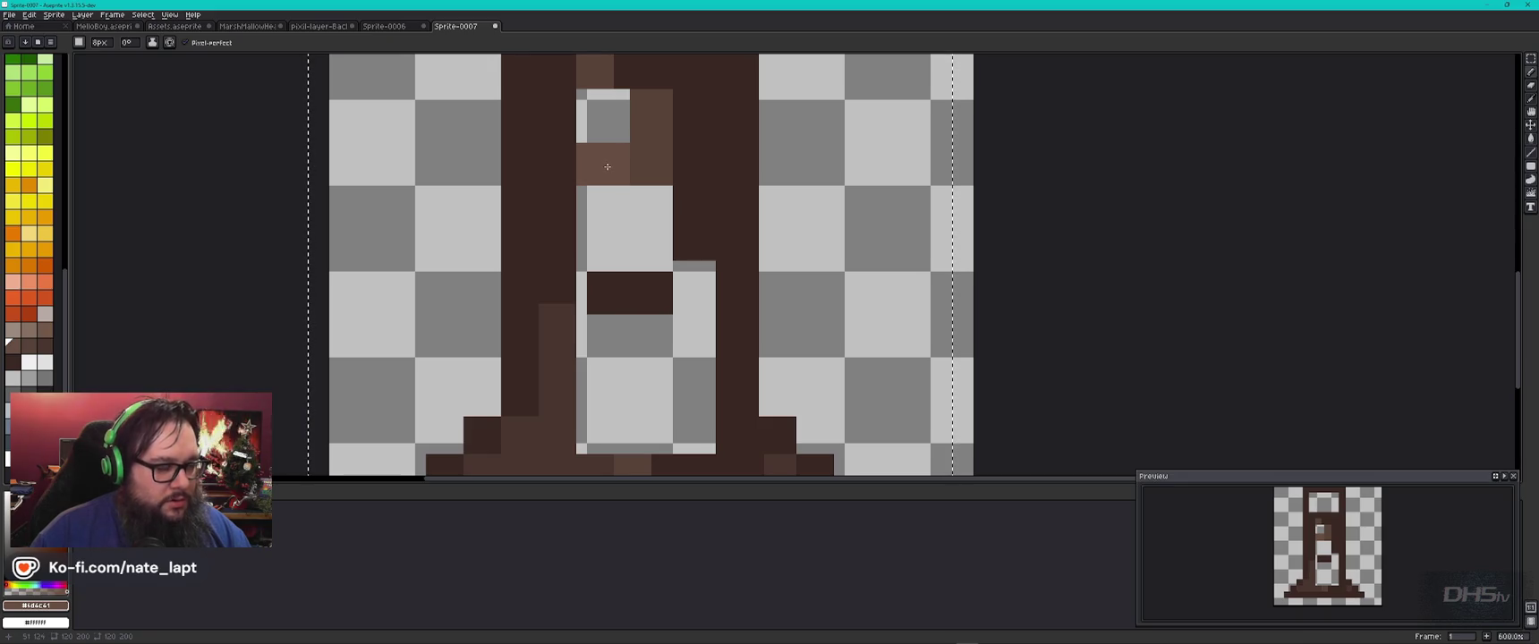
Step: Add a lighter-brown highlight pixel to the stair step
left_click(552, 156, "alt")
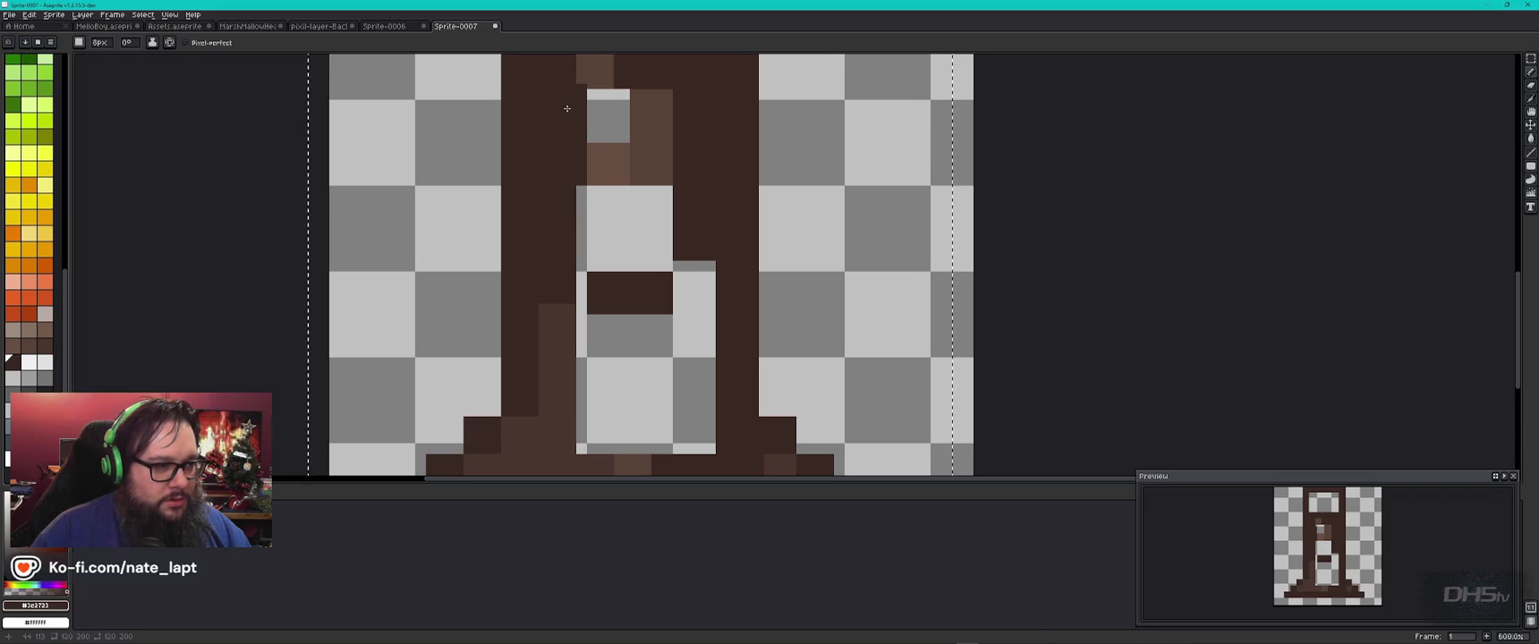
left_click_drag(567, 109, 580, 271)
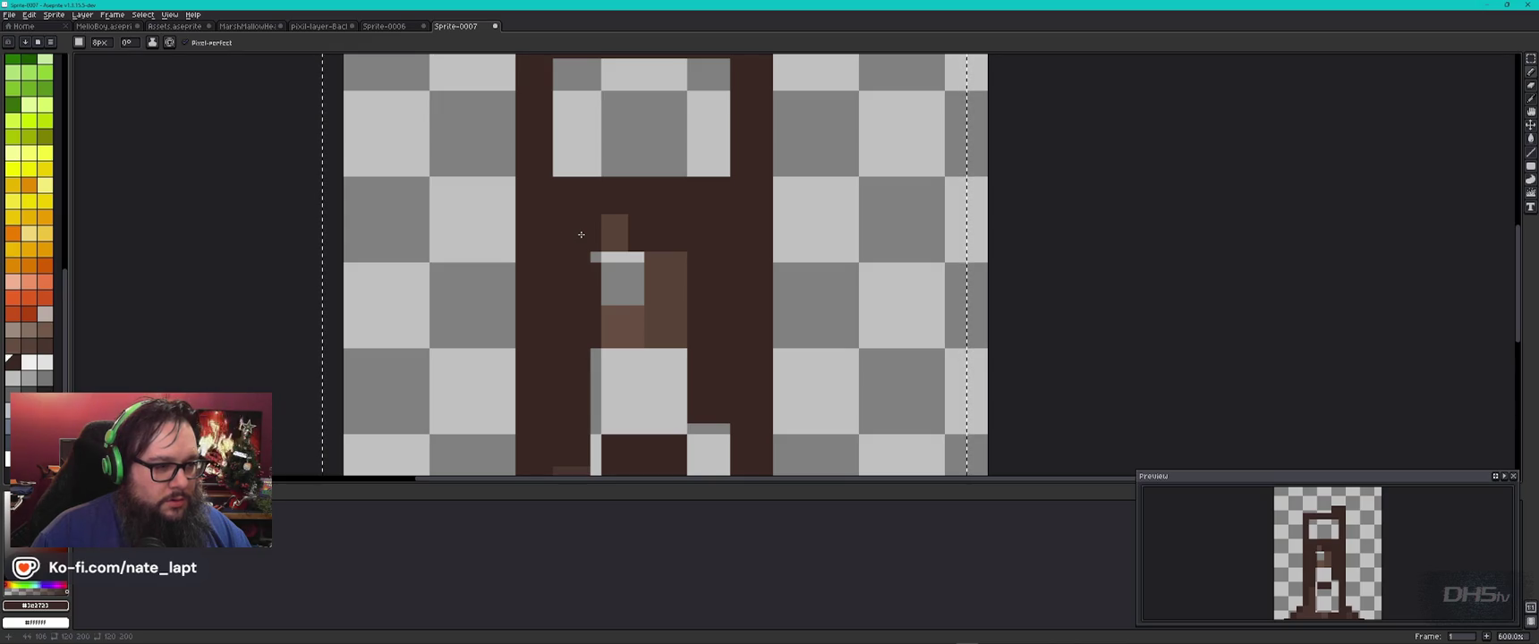
left_click(617, 238, "alt")
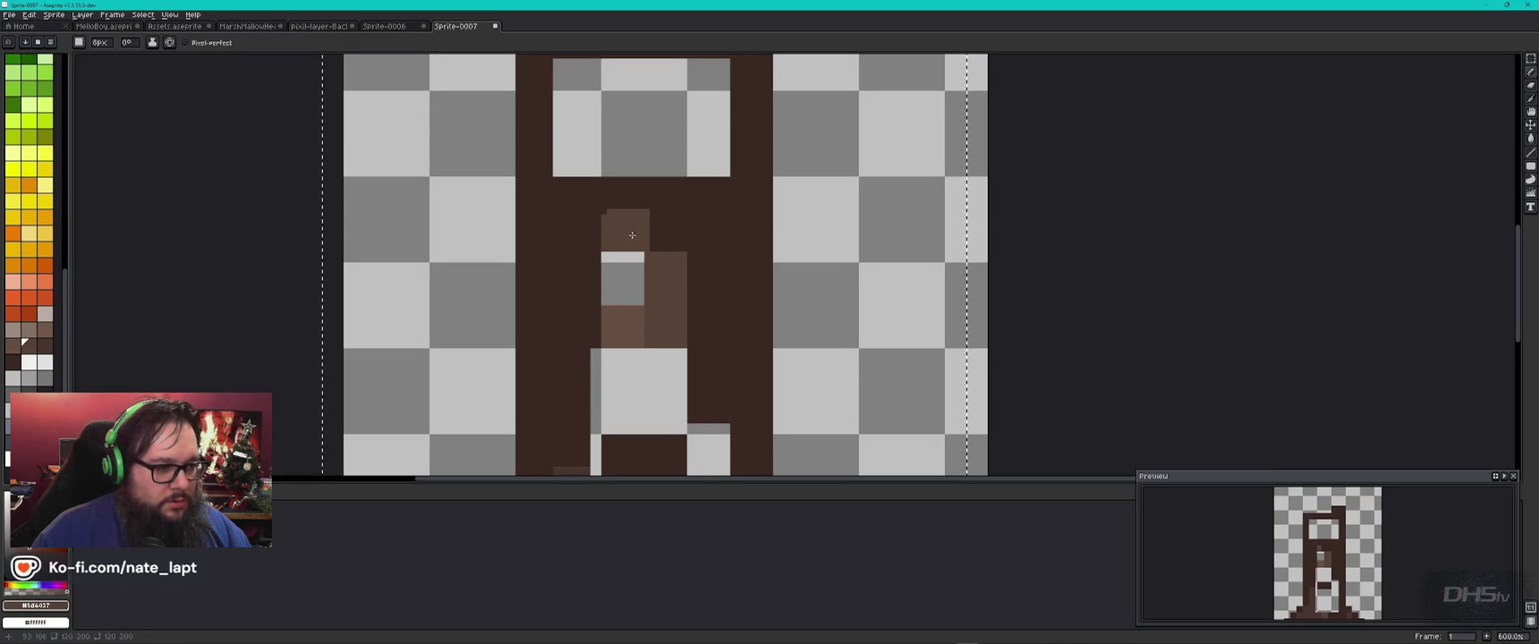
left_click(626, 231)
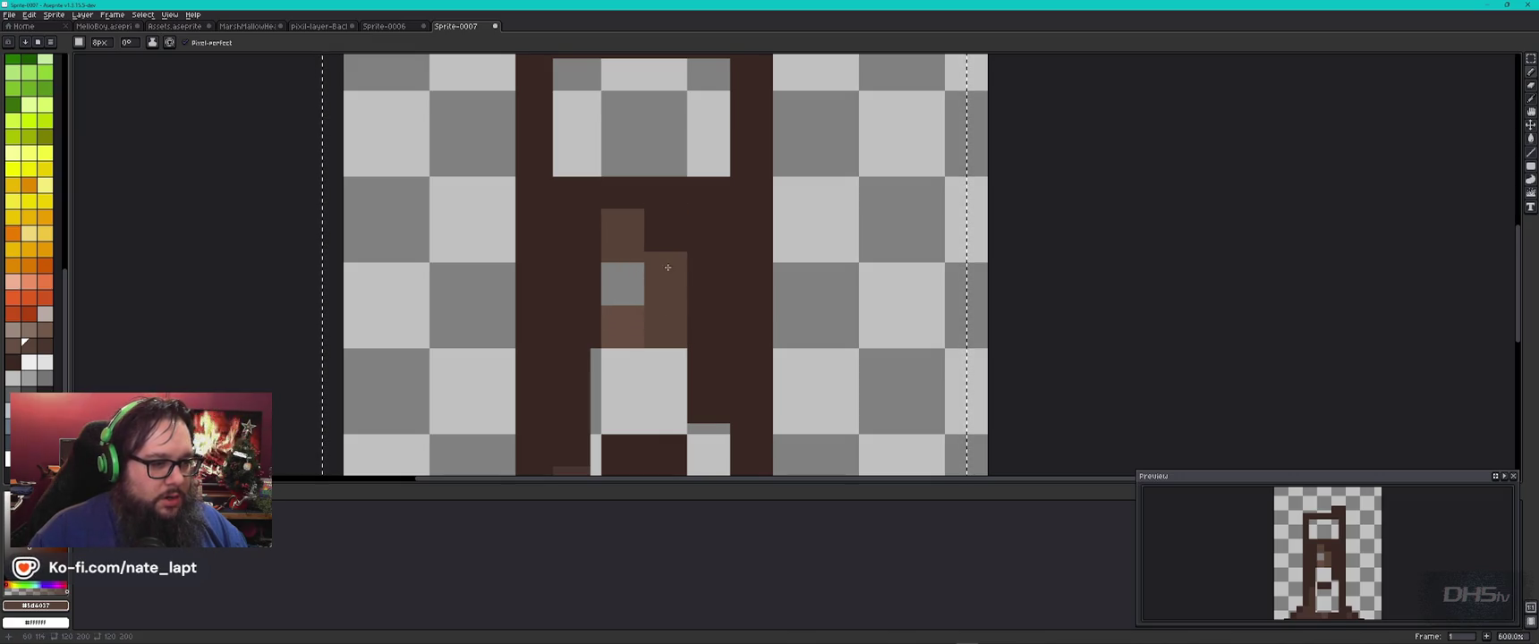
Step: Fill two gaps in the stair frame with dark brown sampled from the canvas
left_click(670, 232, "alt")
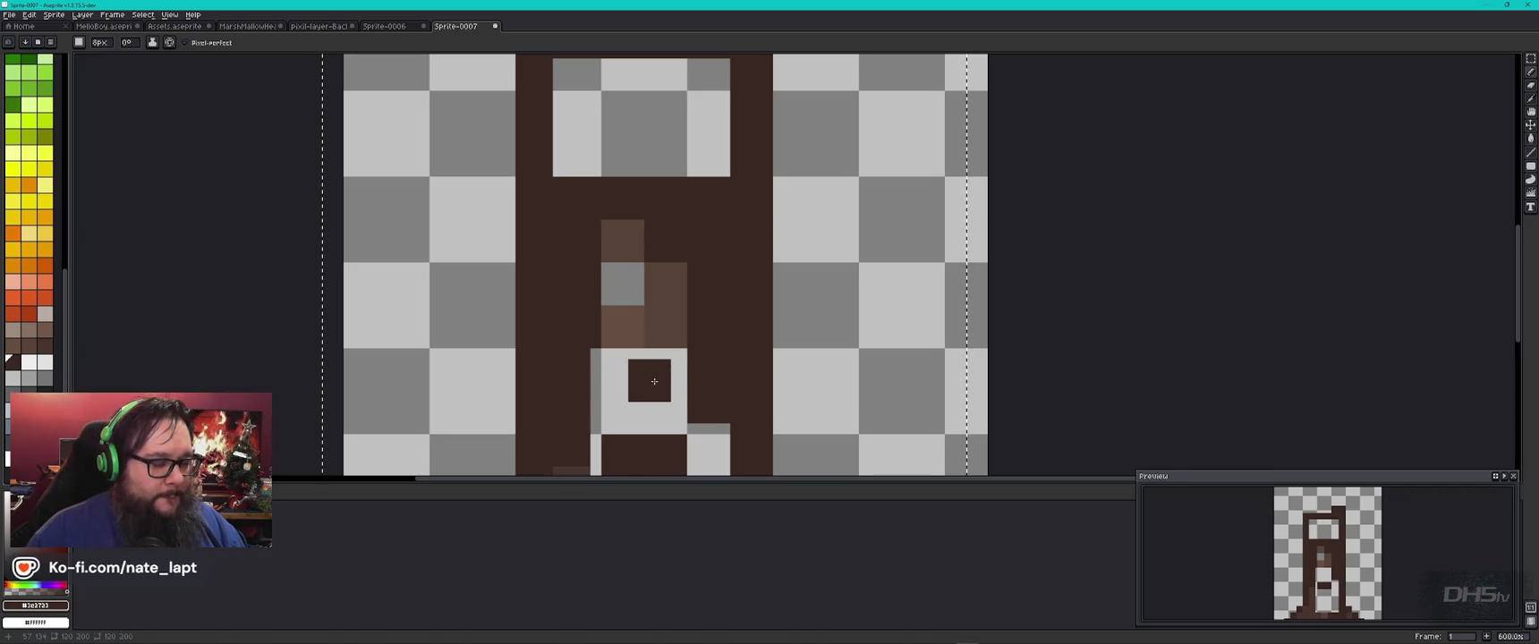
left_click_drag(654, 381, 566, 278)
left_click(532, 170)
left_click(580, 264)
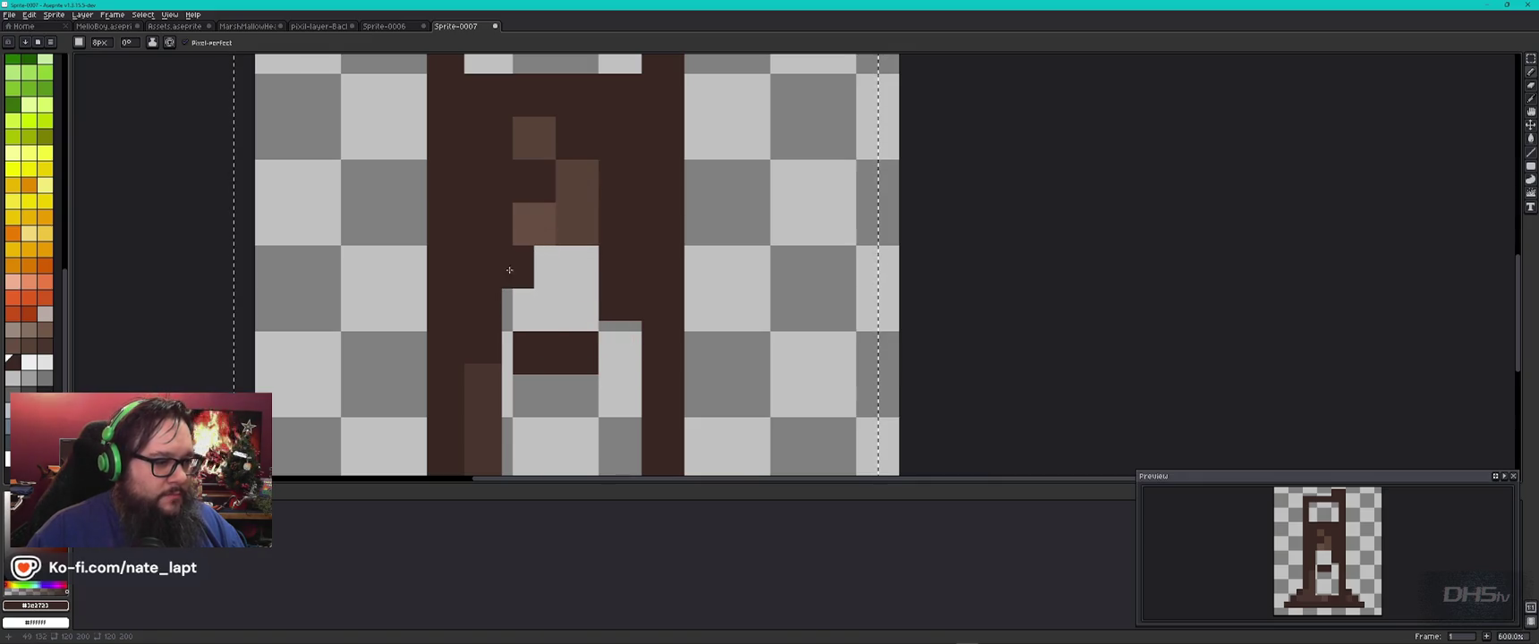
Step: Shade the lower column's strip in medium brown, undoing and redoing the stroke
left_click_drag(503, 395, 499, 247)
left_click(490, 194)
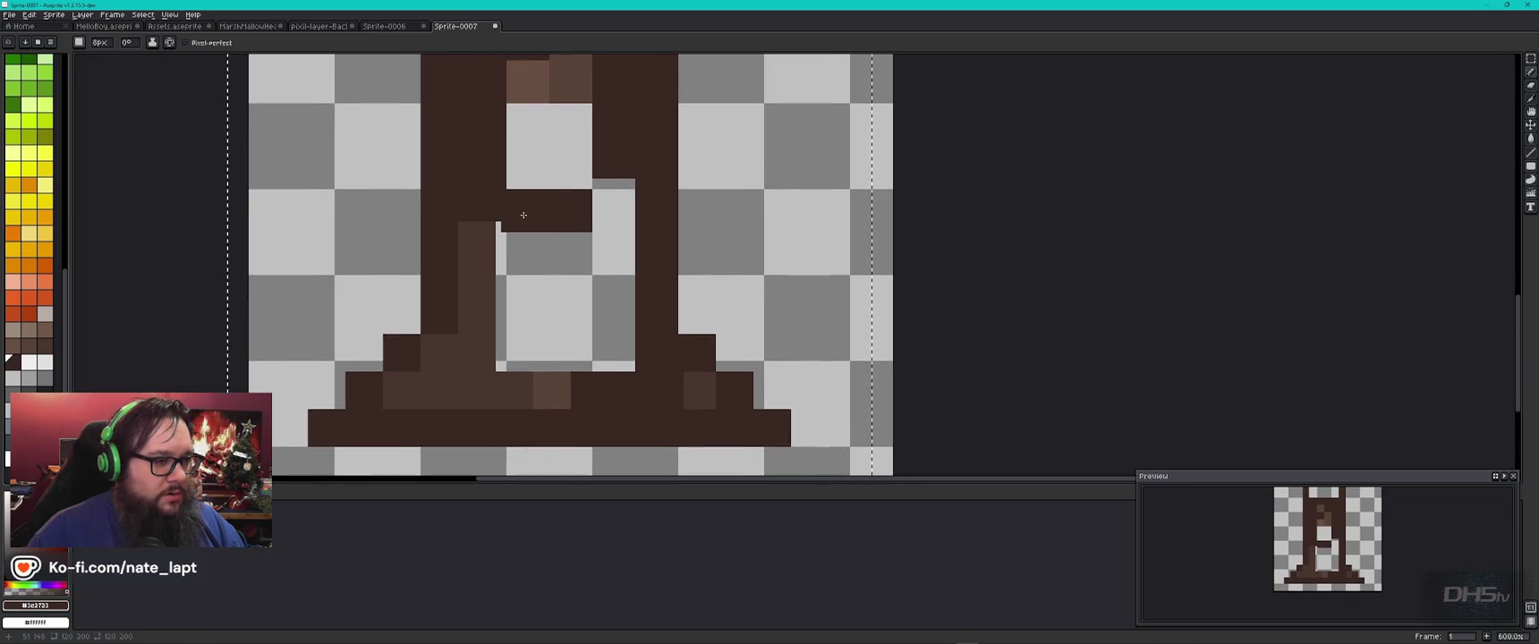
left_click(485, 249, "alt")
left_click(483, 223)
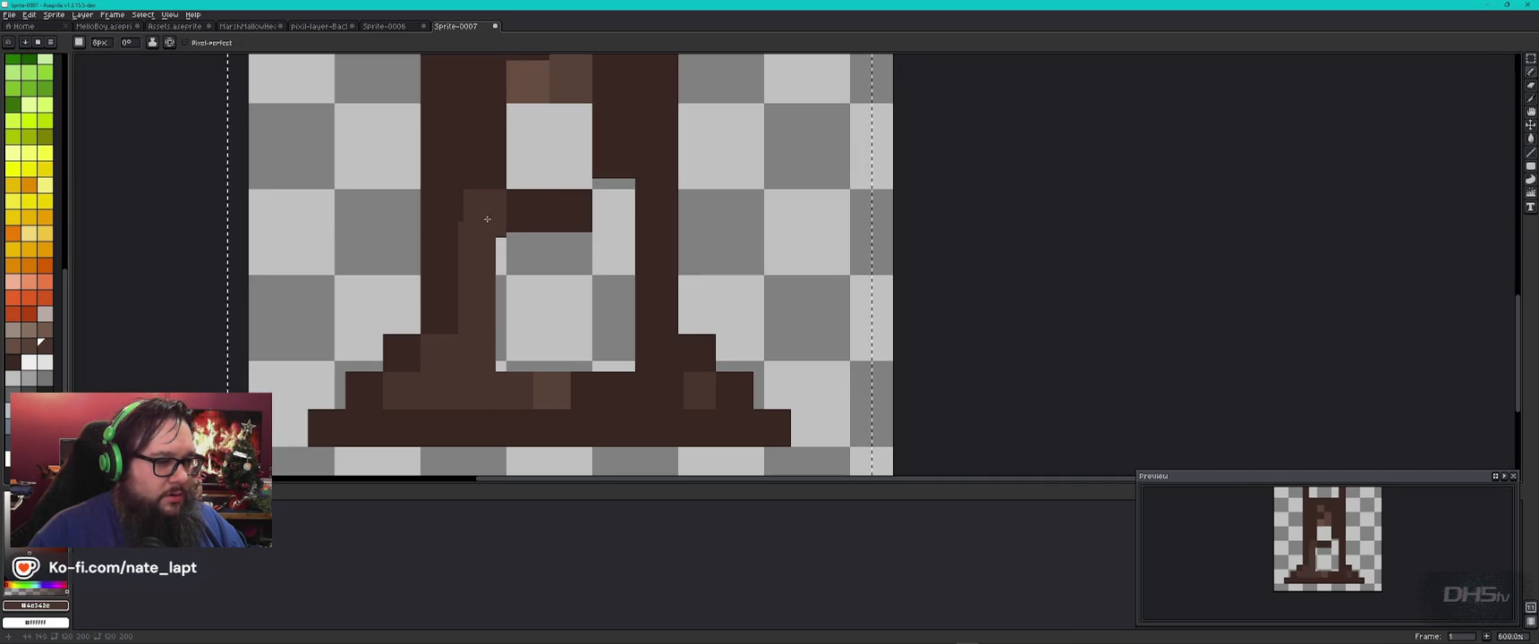
left_click_drag(487, 215, 487, 357)
key("ctrl+z")
key("alt")
key("ctrl+y")
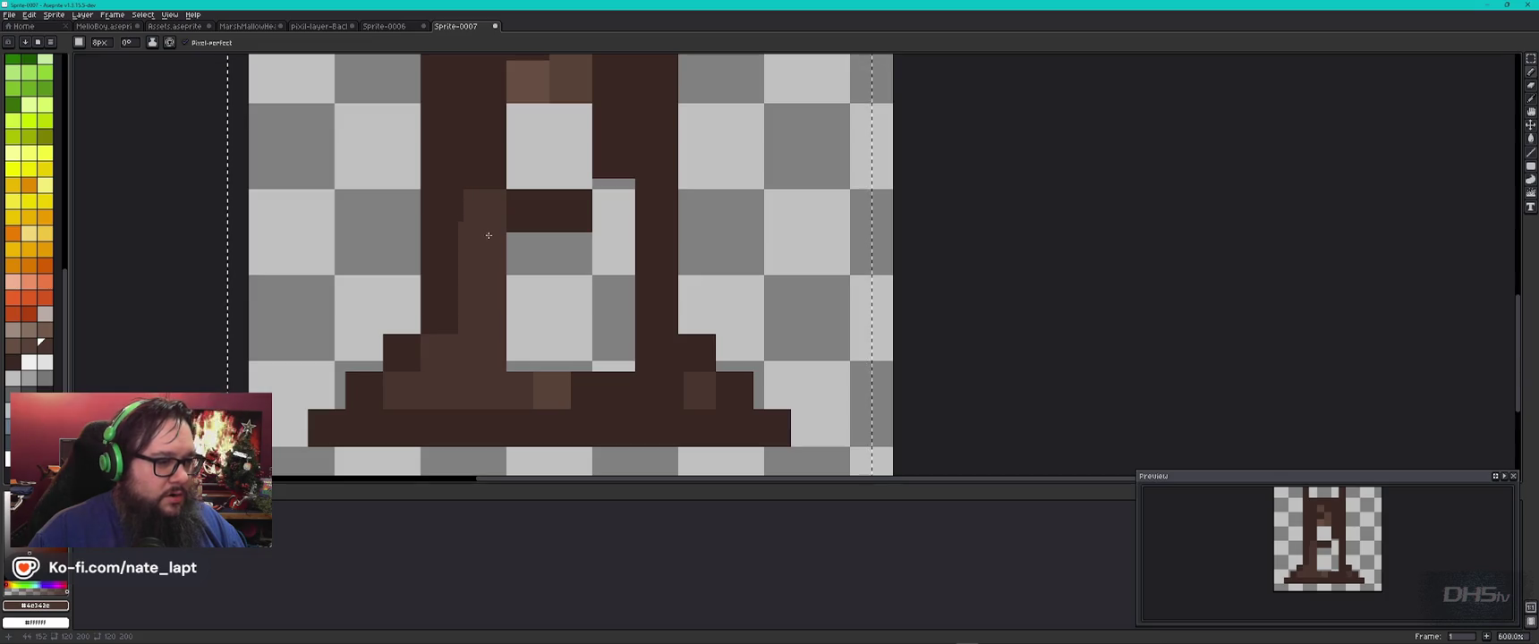
Step: Darken the column's left edge and extend the middle bar one pixel right
left_click(443, 205, "alt")
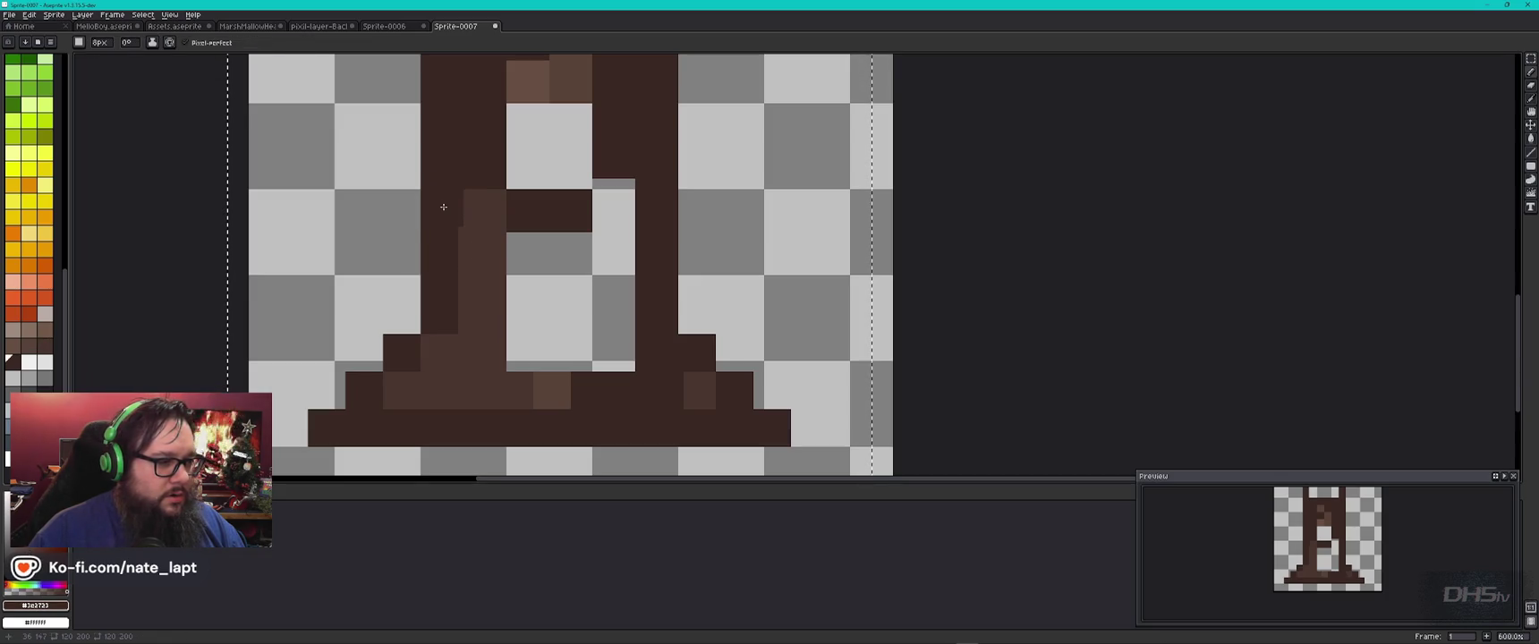
left_click_drag(443, 214, 446, 295)
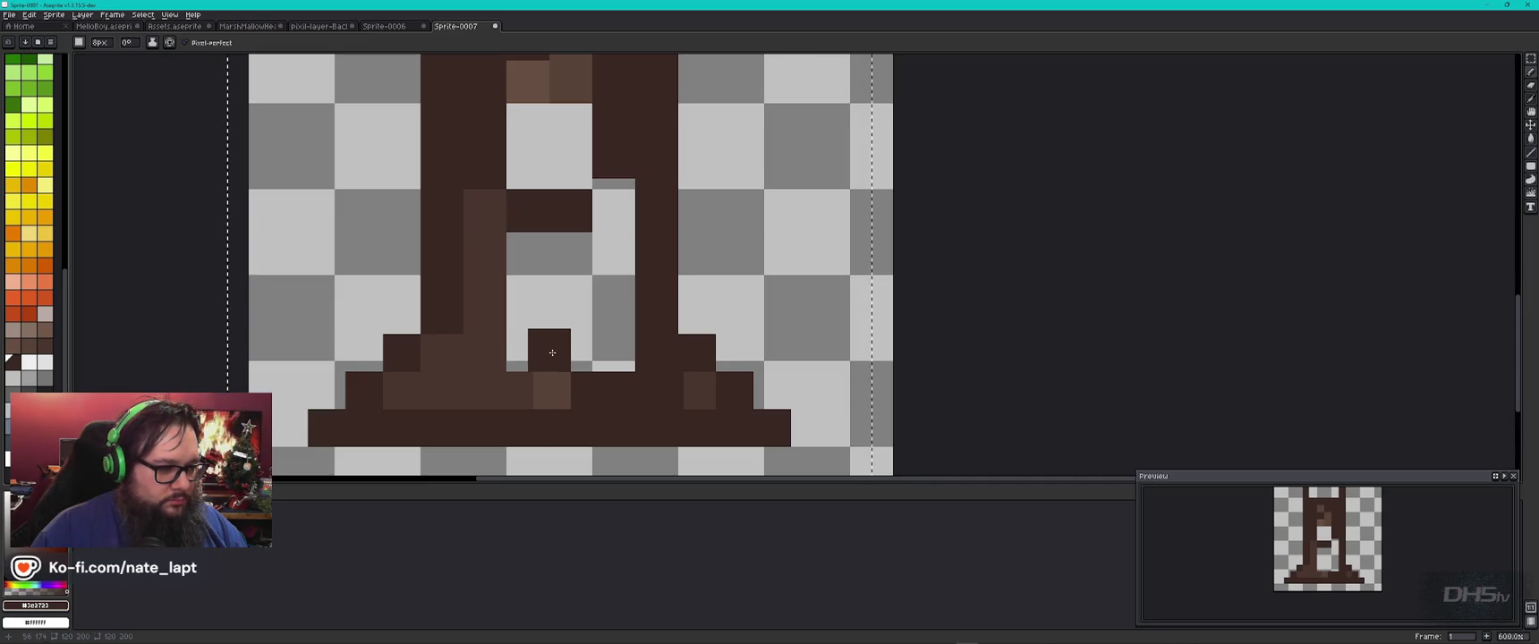
left_click(554, 386, "alt")
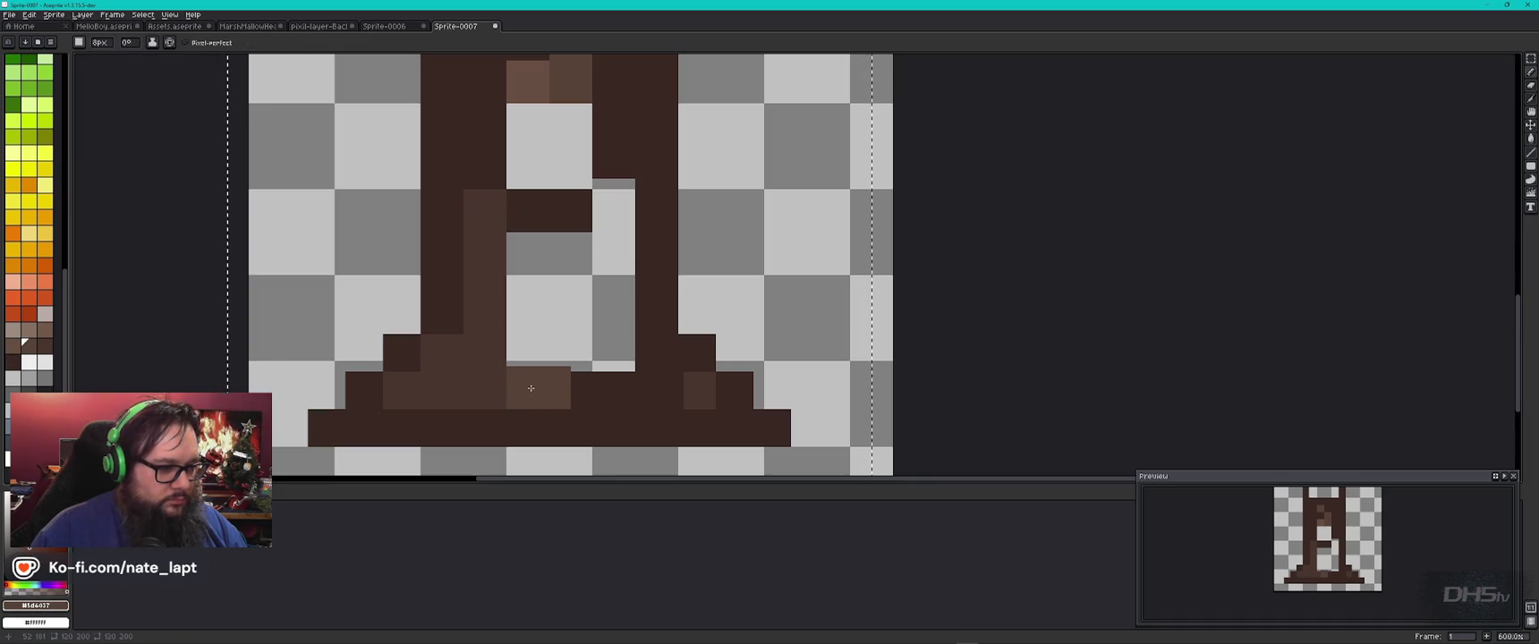
left_click(626, 384, "alt")
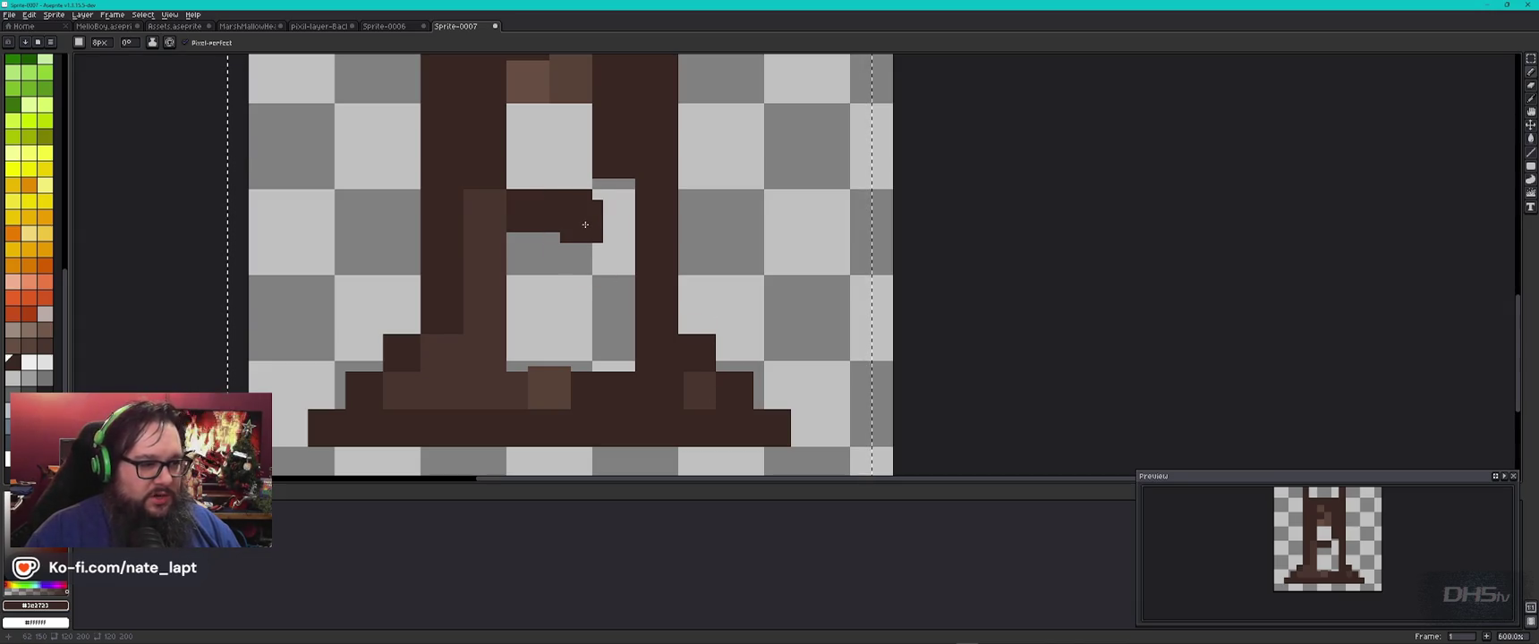
left_click(615, 212)
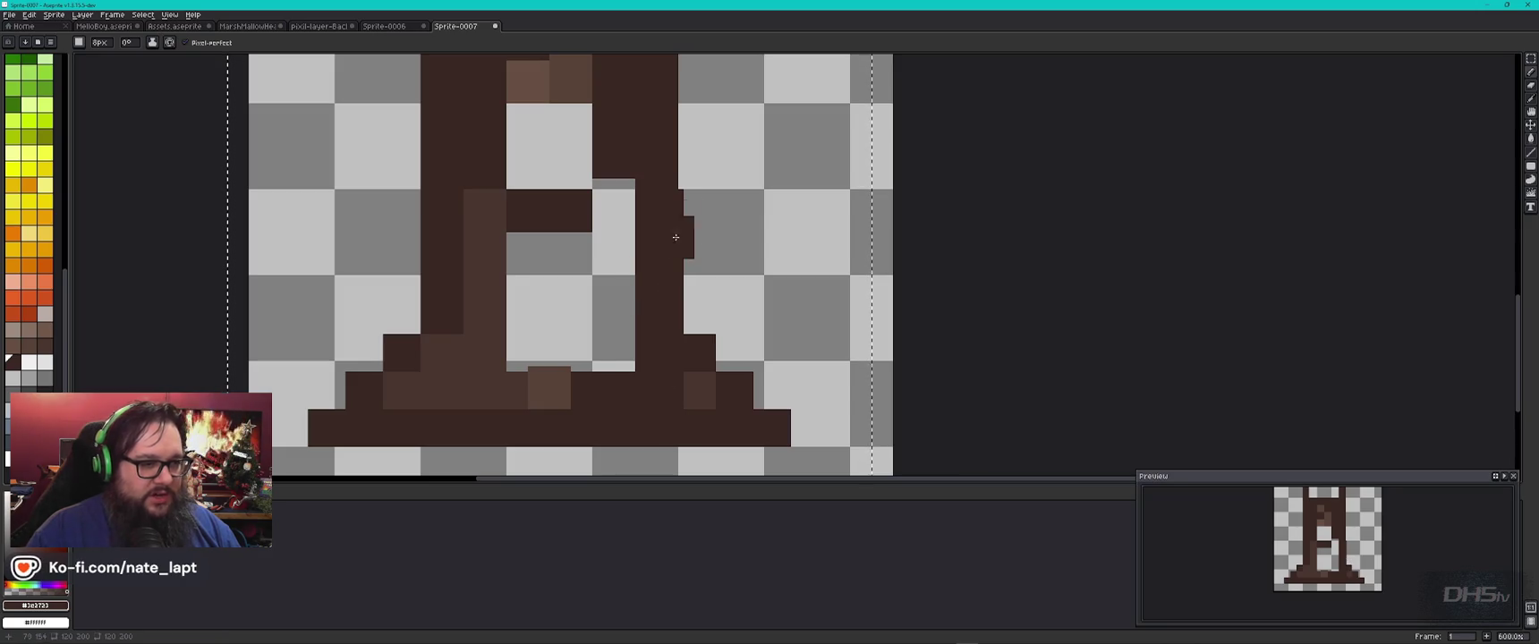
left_click_drag(662, 207, 702, 480)
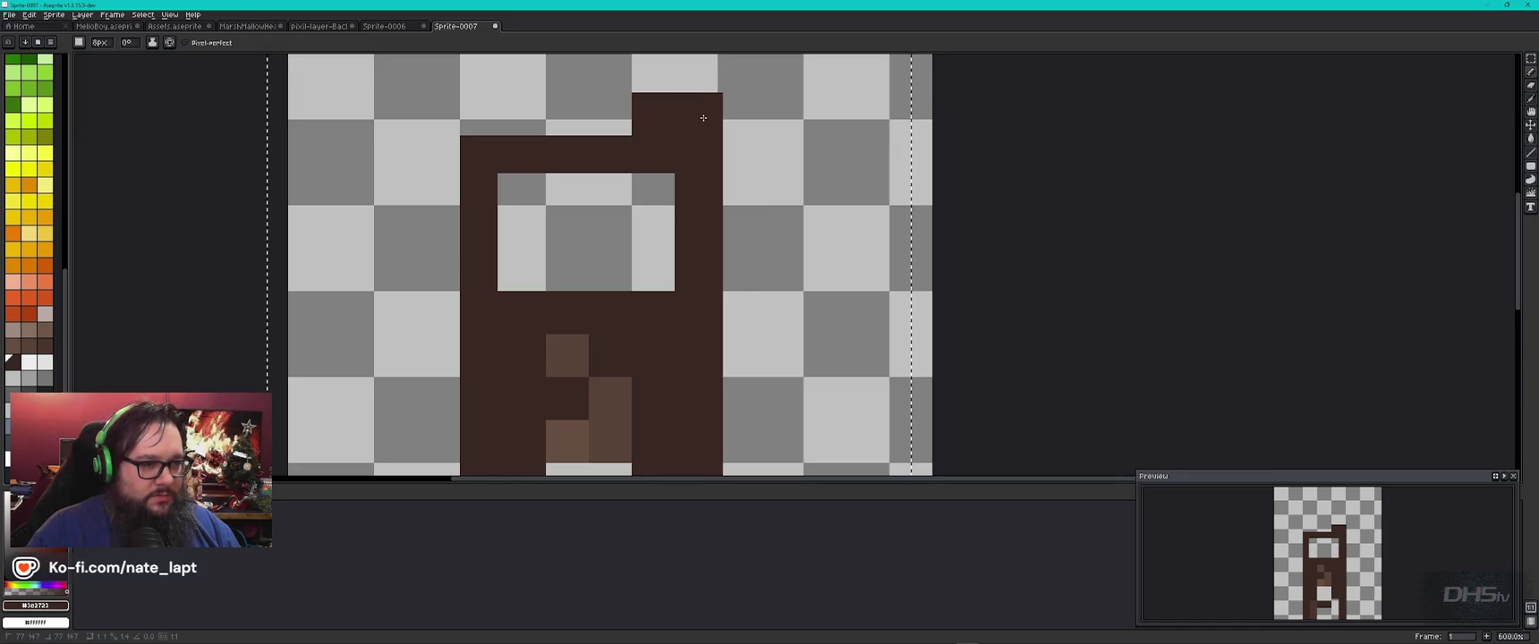
Step: Extend the dark-brown base line further to the right
left_click_drag(754, 318, 615, 210)
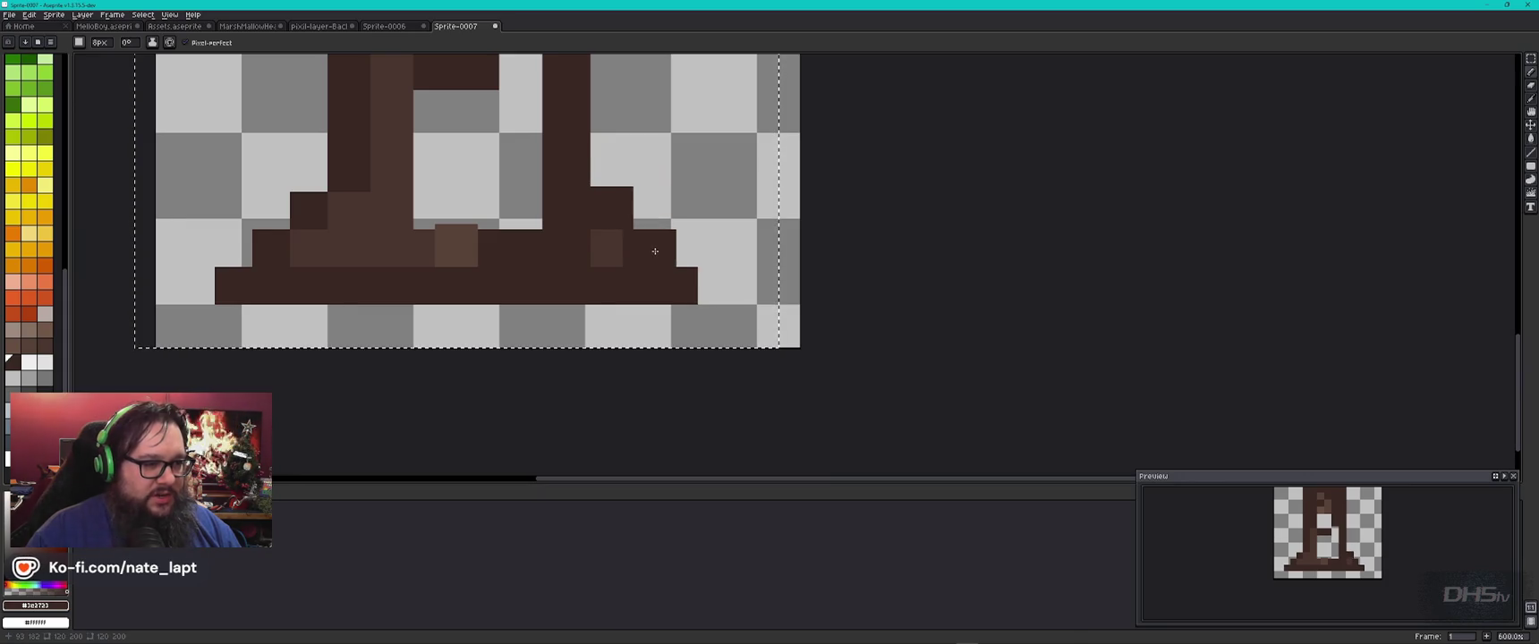
left_click(613, 243, "alt")
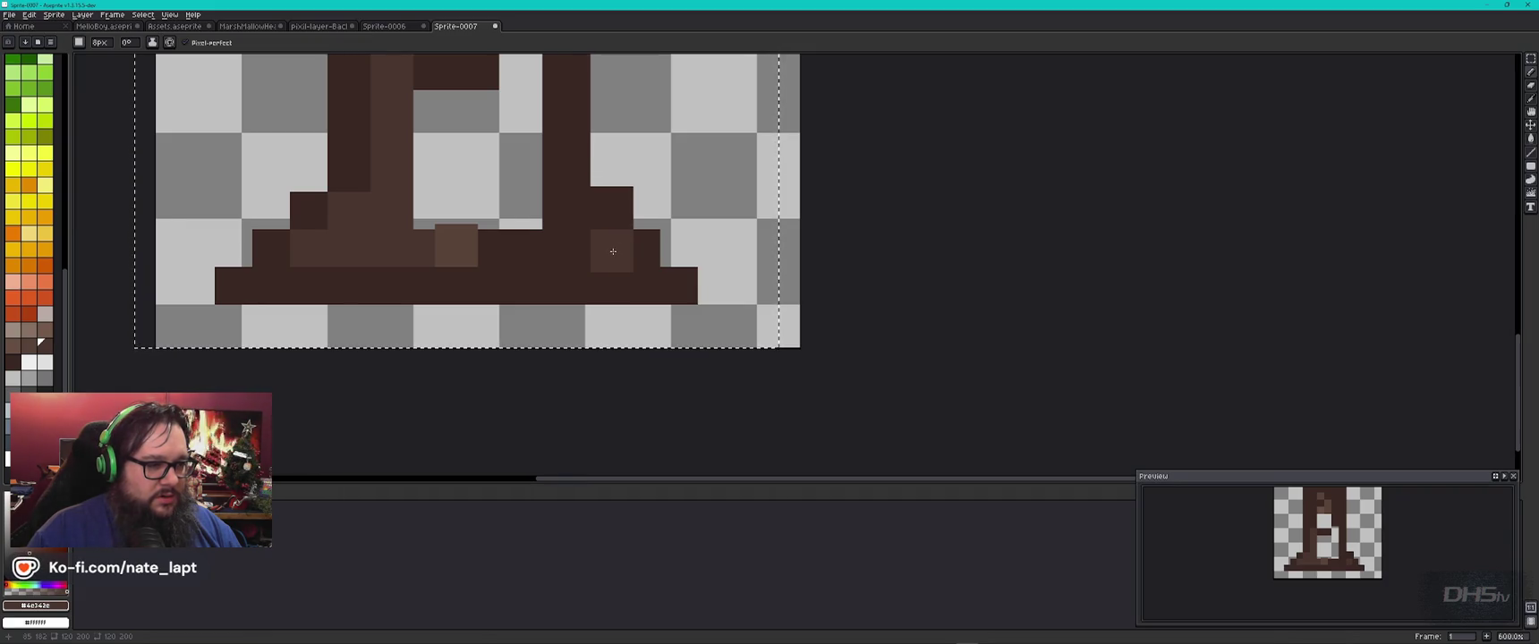
left_click(654, 248, "alt")
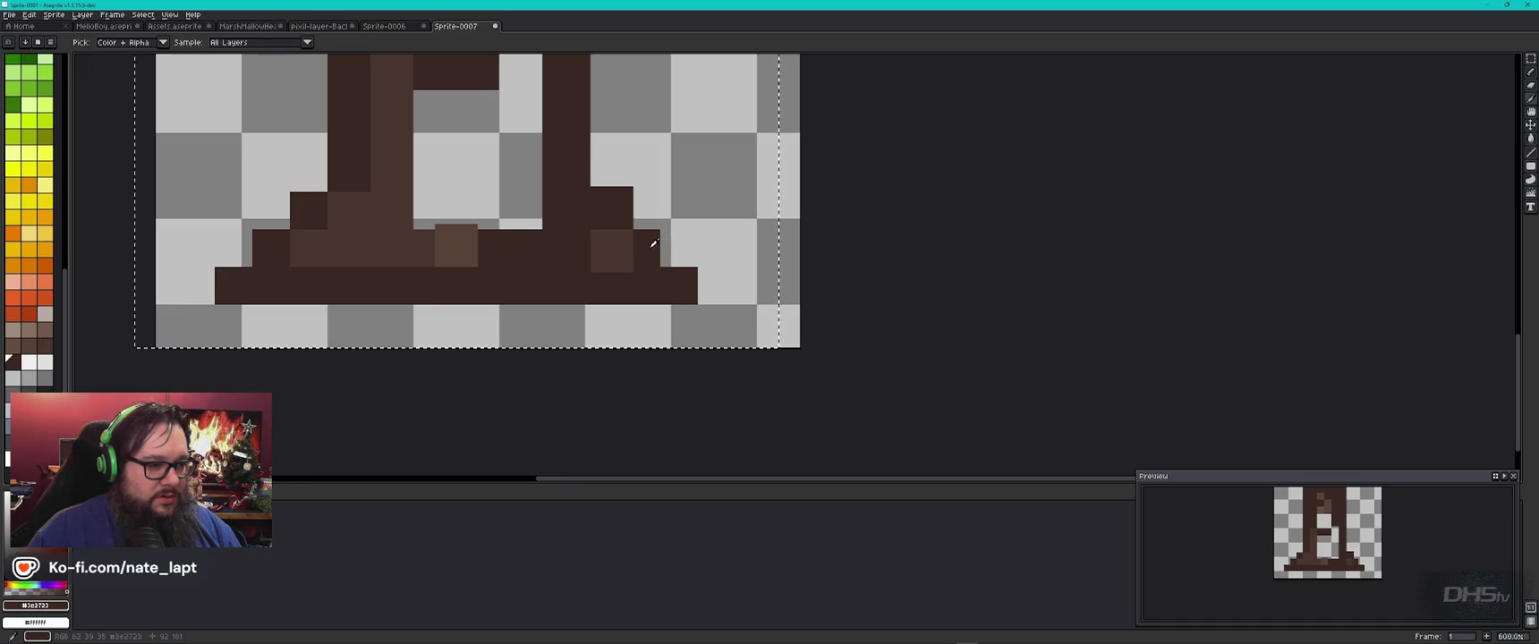
left_click(708, 286)
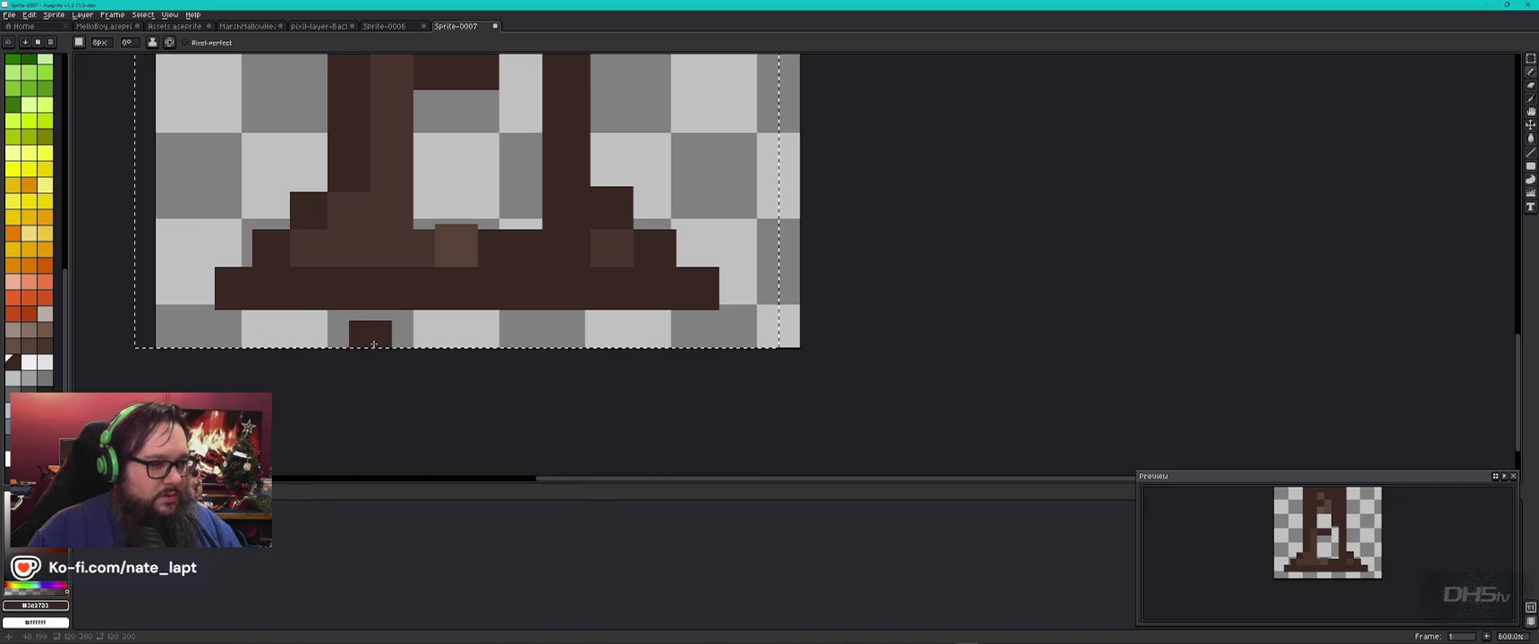
Step: Paint a medium-brown pixel on the step and a dark pixel at the base line's end
key("alt")
left_click(426, 244, "alt")
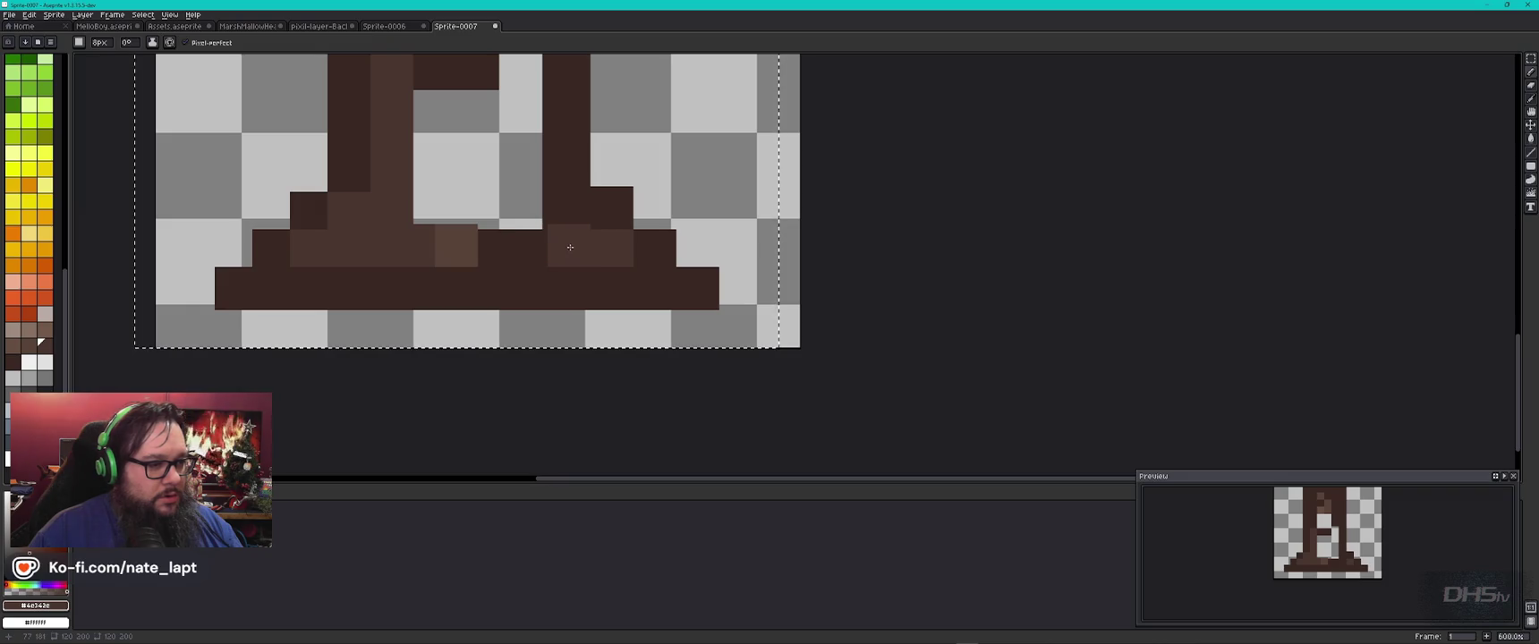
left_click(612, 247)
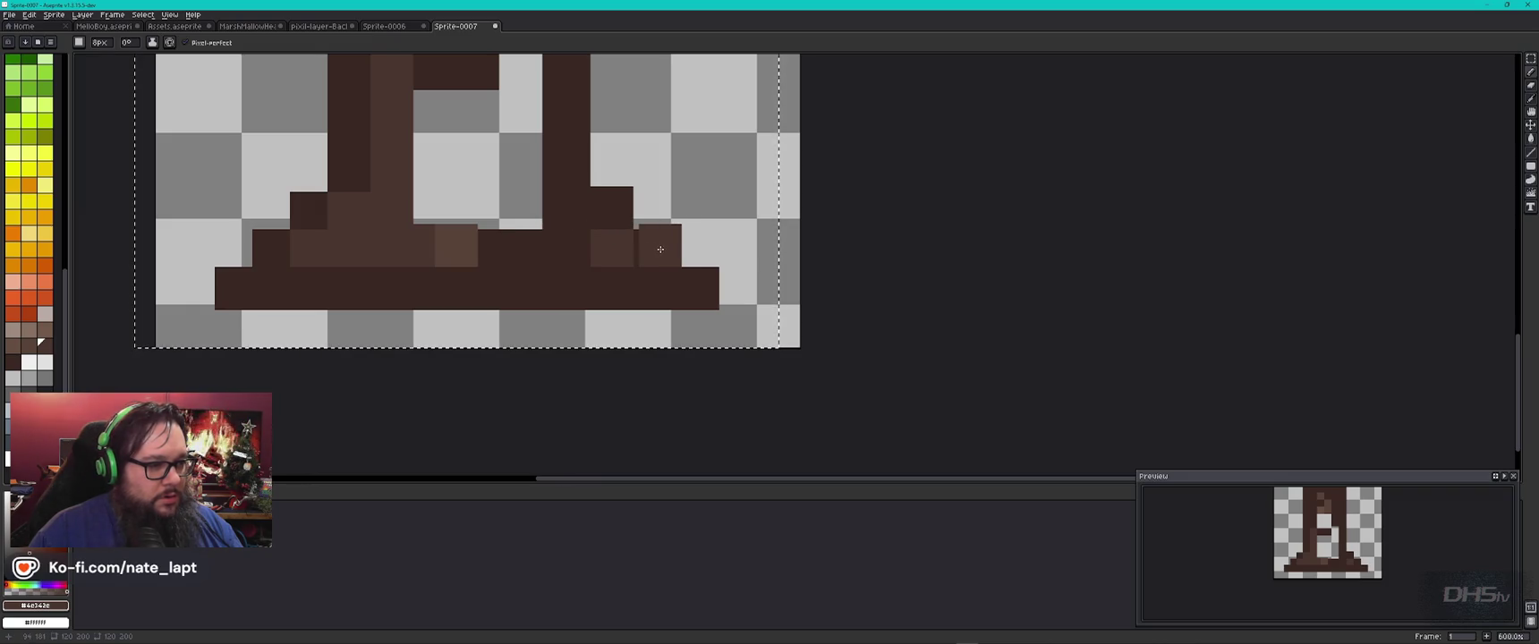
left_click(702, 289)
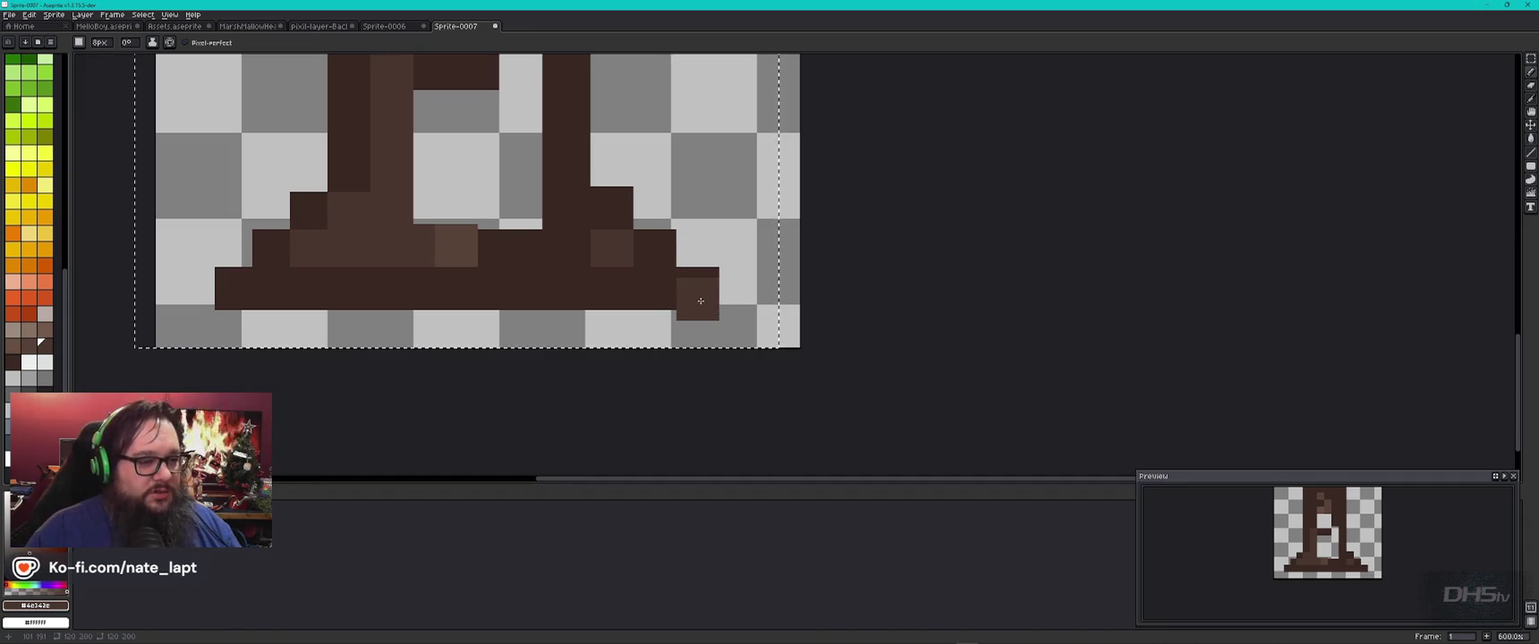
Step: Darken the lighter block's left edge and fill the strip above the bar in dark brown
key("alt")
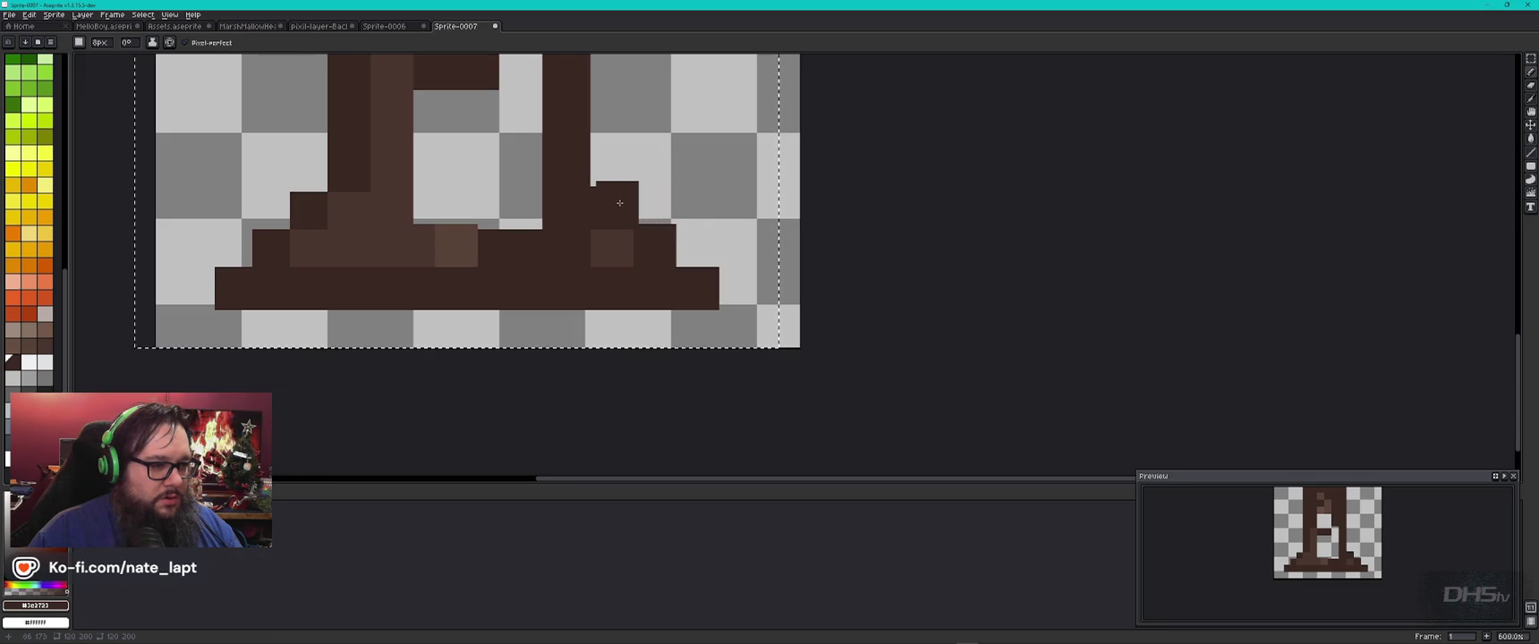
left_click(612, 245, "alt")
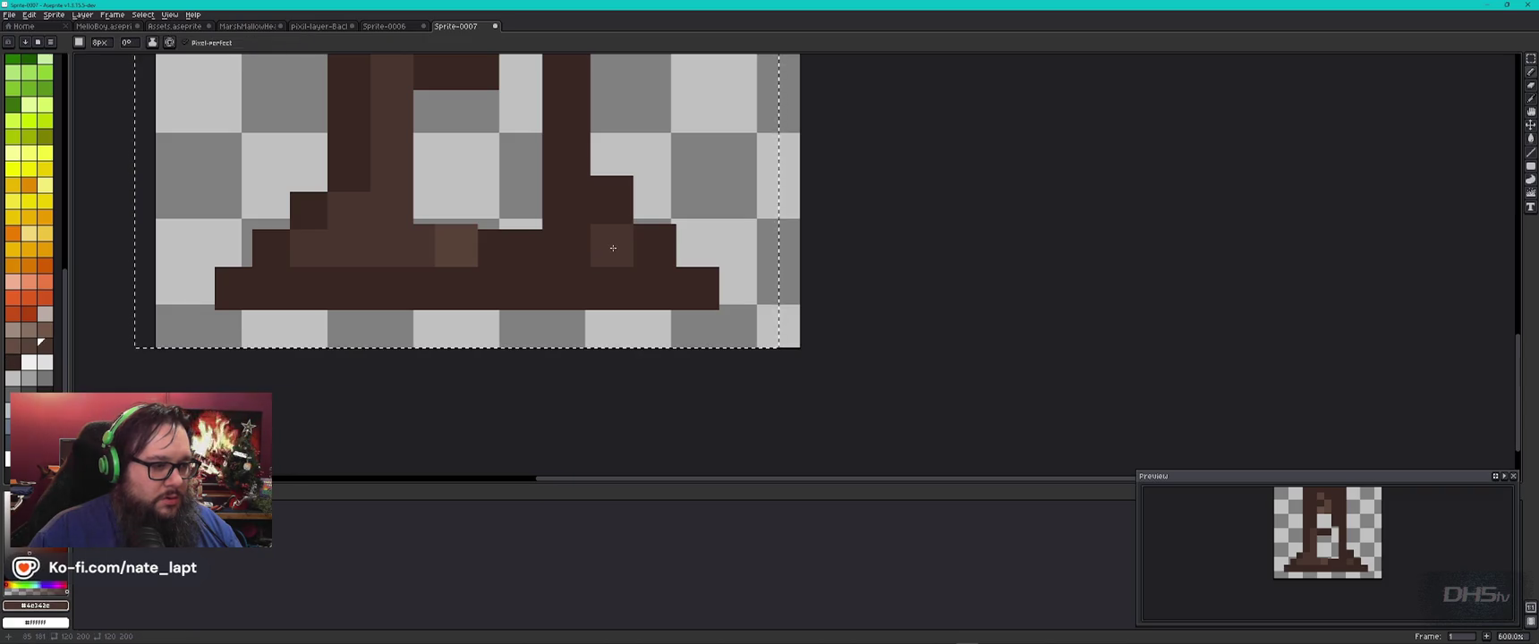
left_click(566, 240, "alt")
left_click(580, 244)
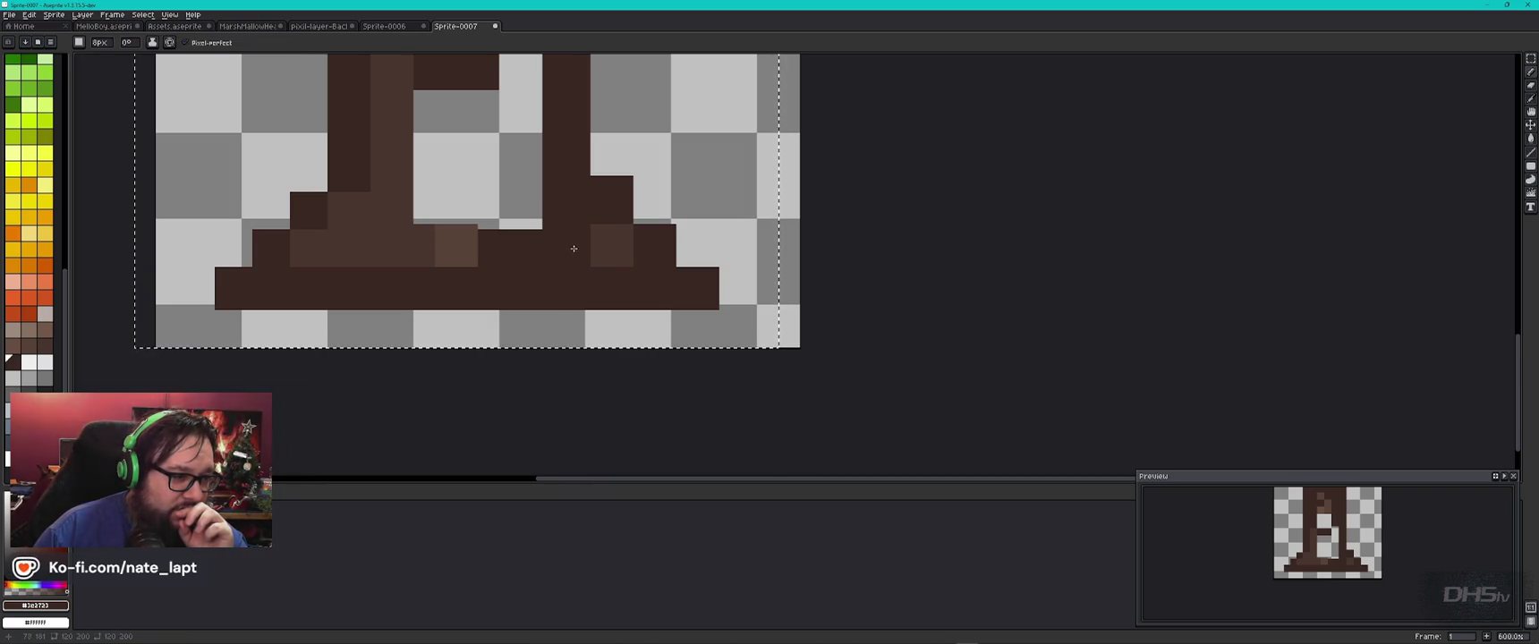
left_click_drag(537, 241, 502, 244)
left_click(500, 249)
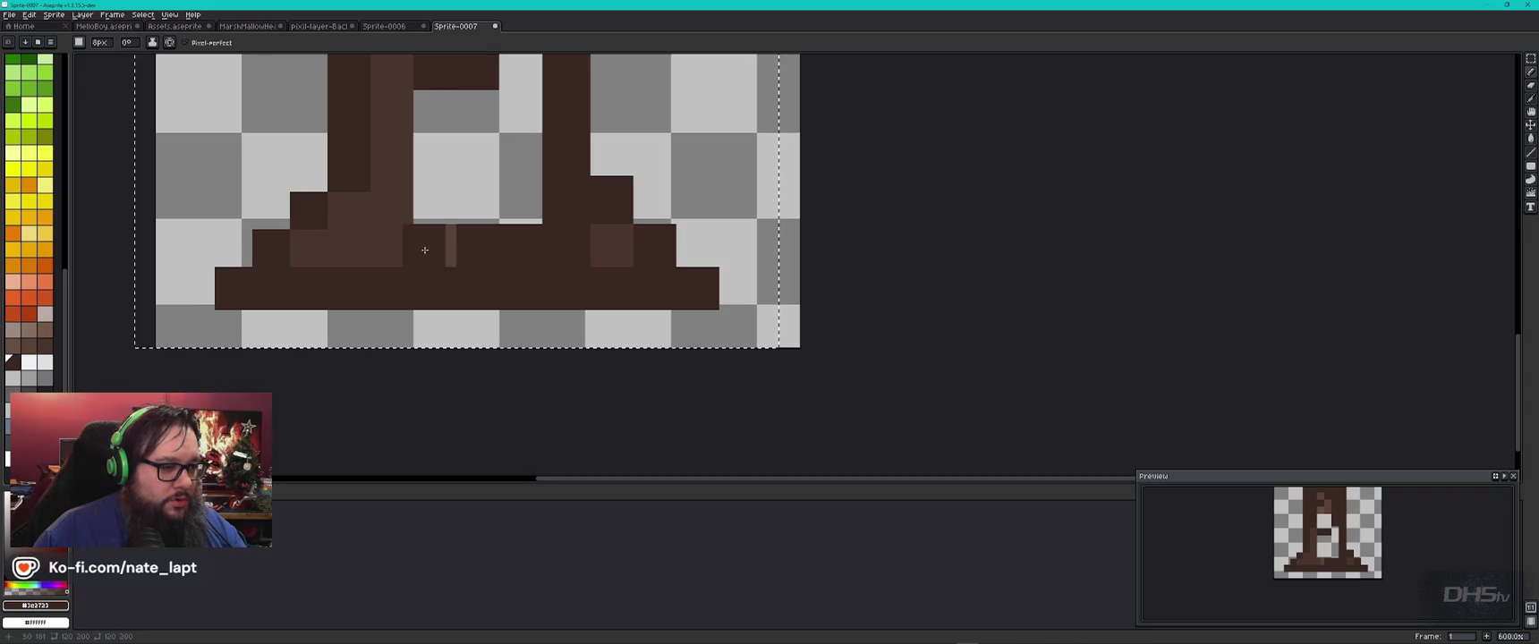
Step: Delete the whole drawing to start over
left_click(445, 247, "alt")
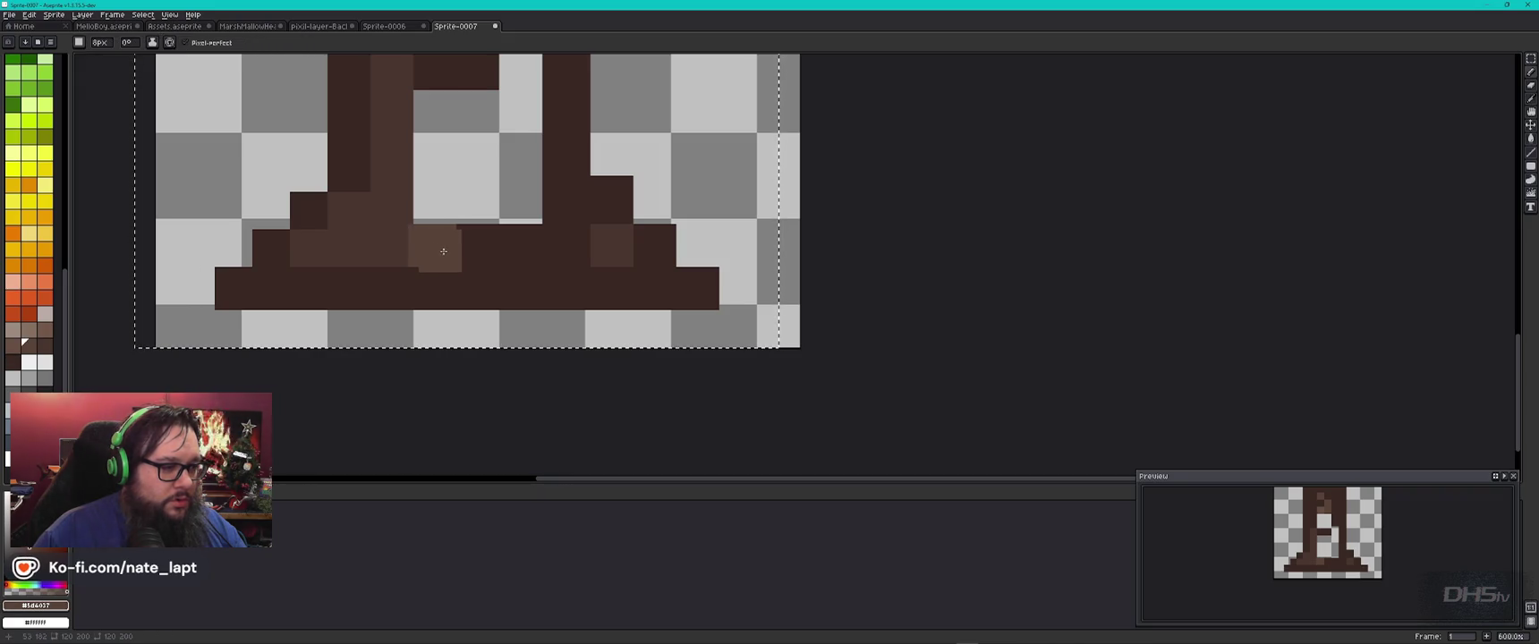
scroll(470, 288, "down", 4)
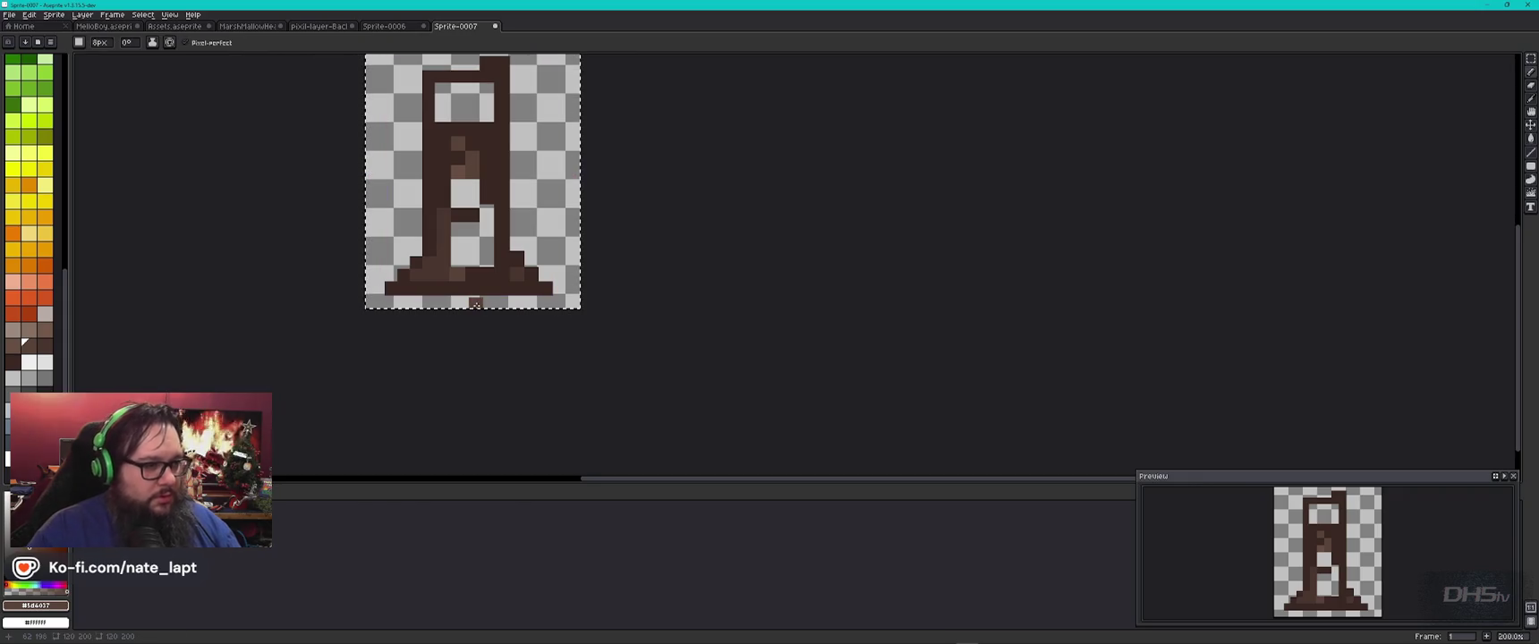
key("Delete")
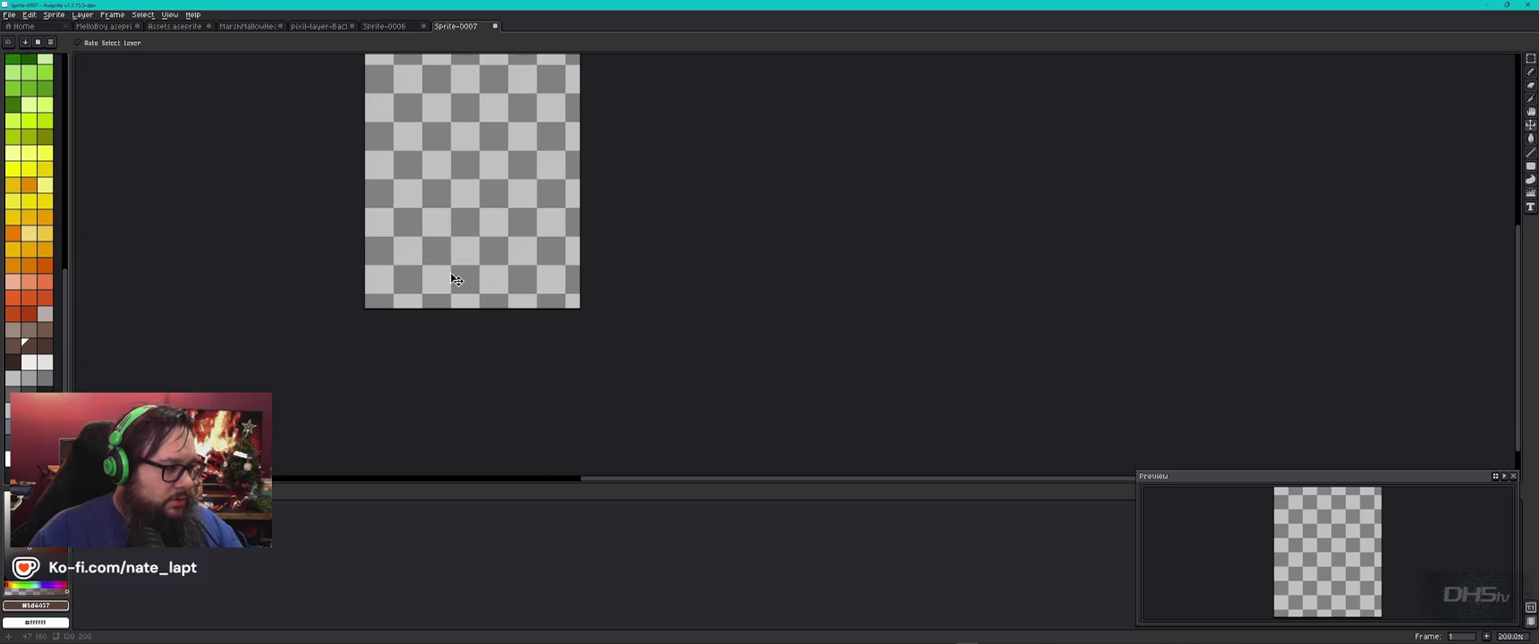
Step: Draw a long dark-brown base line across the canvas
left_click(453, 270, "alt")
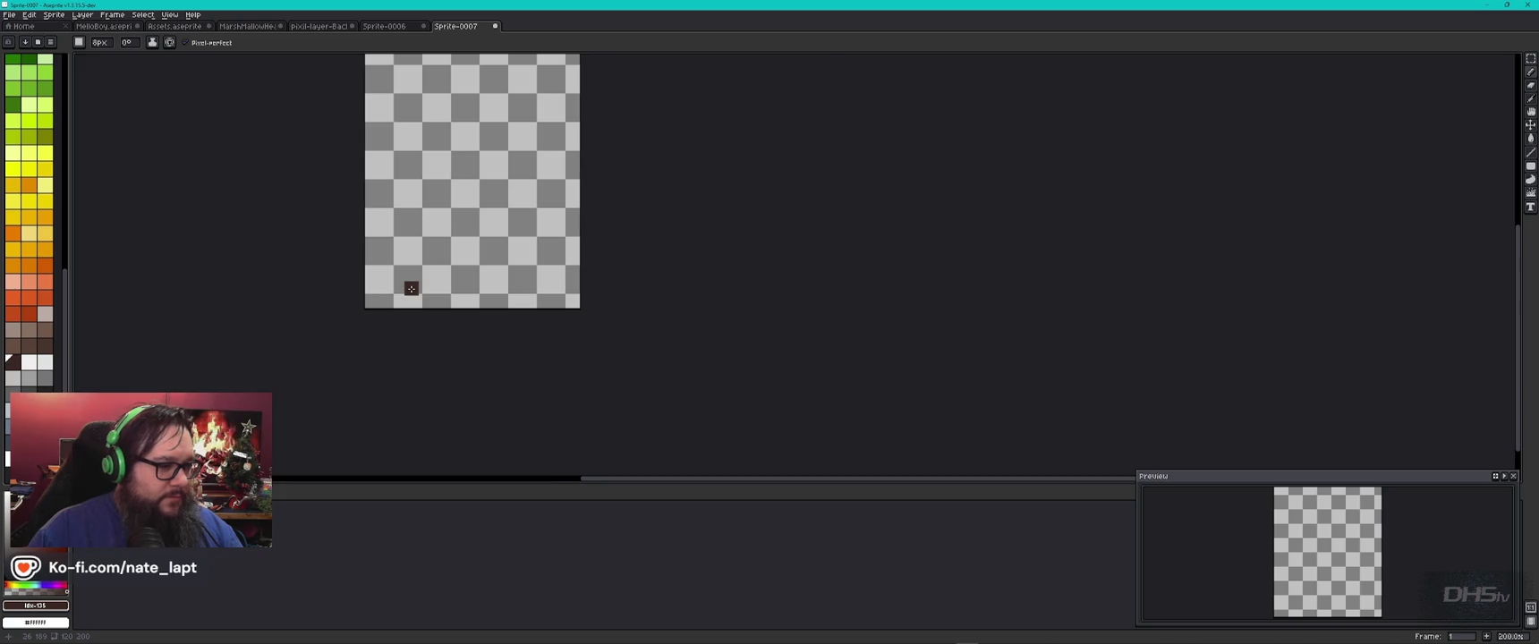
scroll(411, 288, "up", 3)
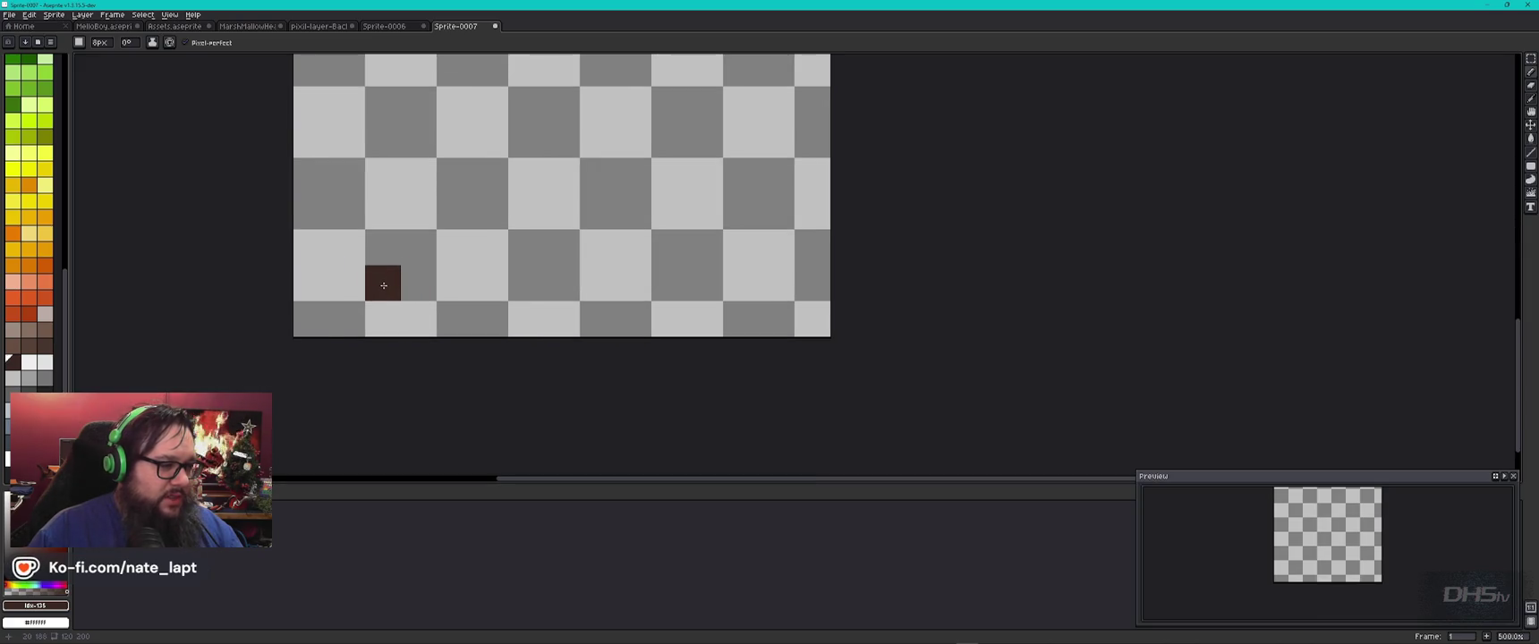
left_click(708, 284, "shift")
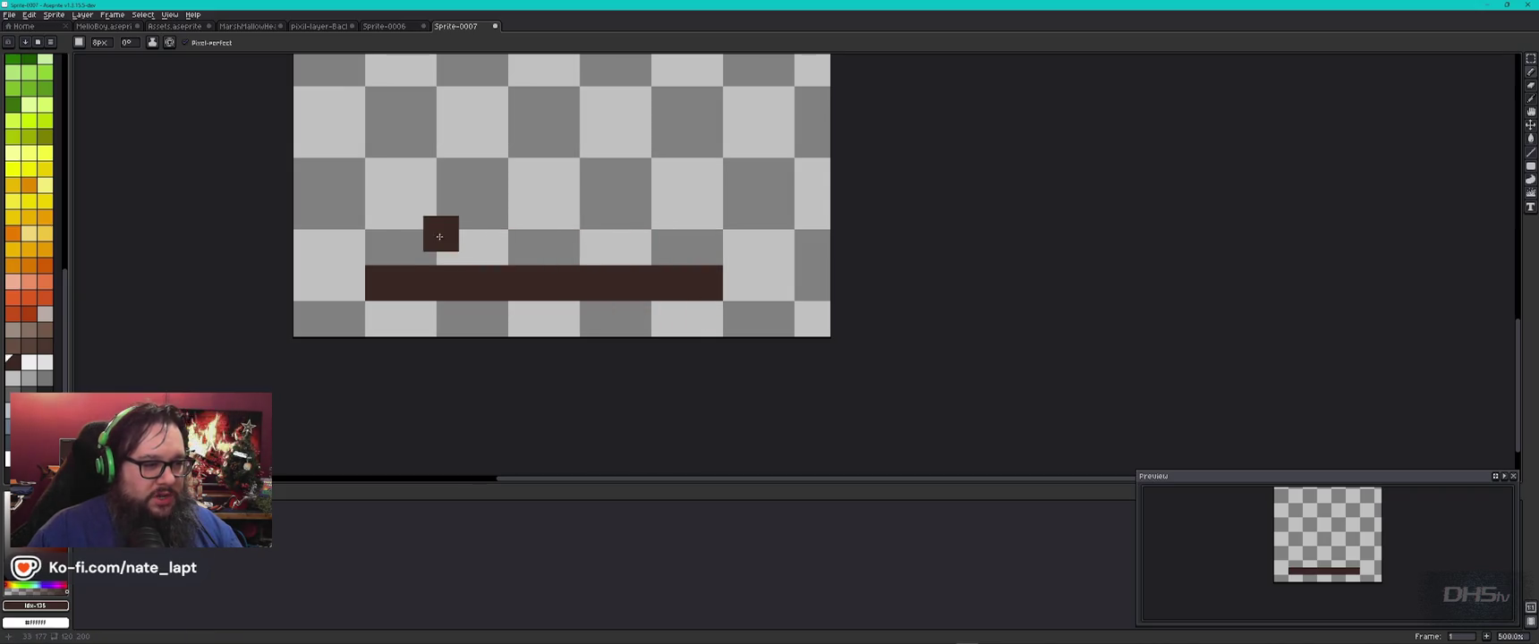
Step: Pencil three stair steps rising from the base line's left end, undoing a stray lighter block
left_click(383, 247, "alt")
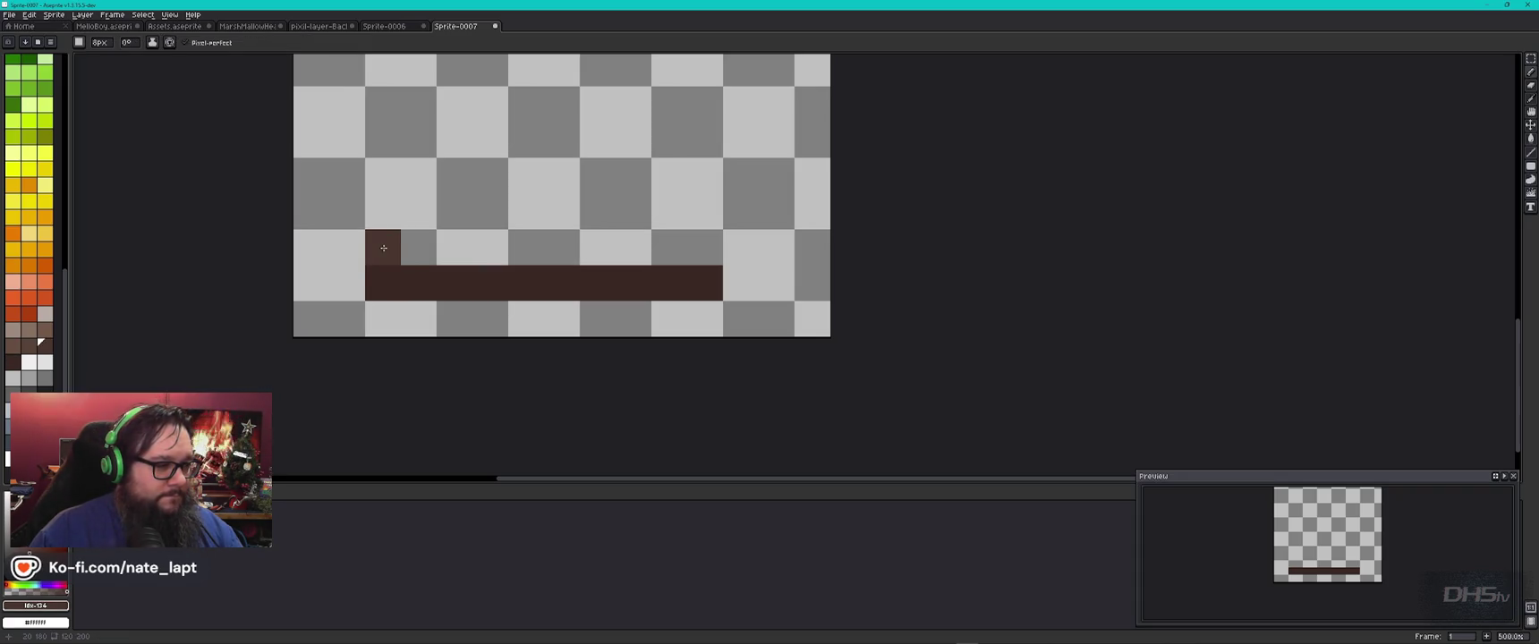
left_click(421, 248)
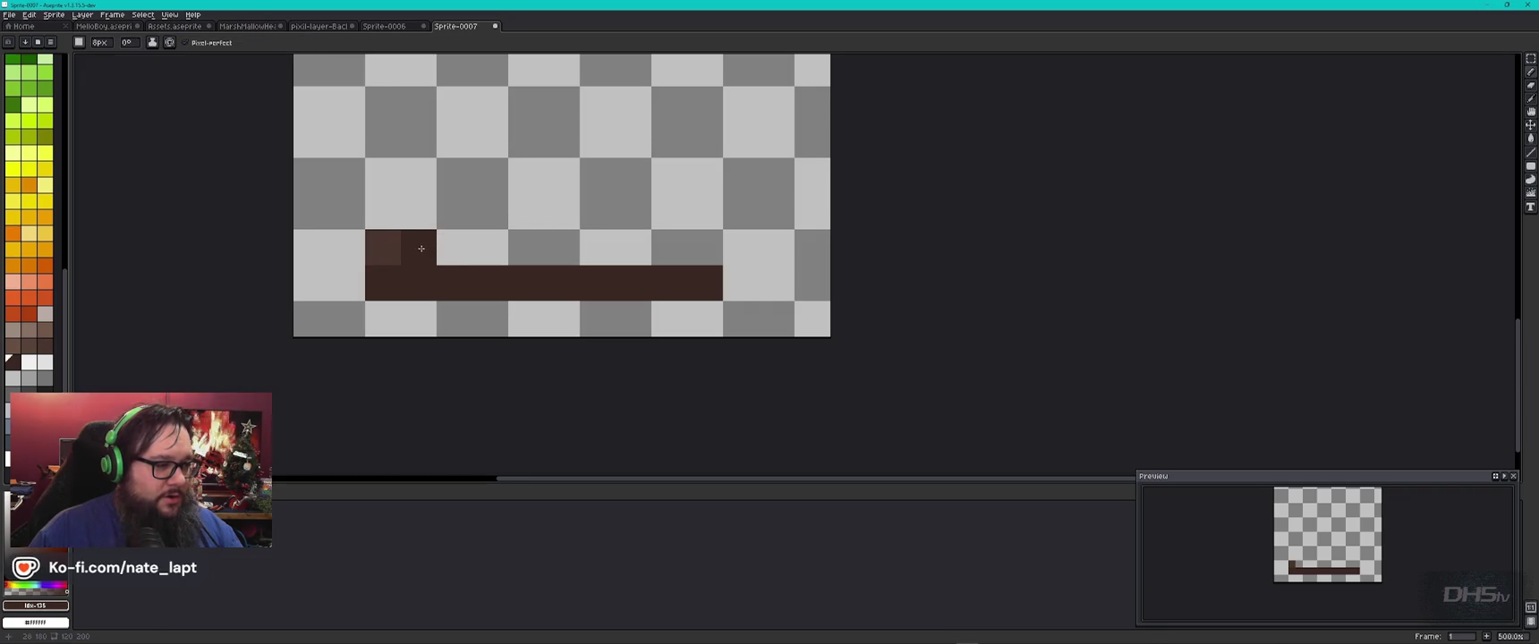
key("minus")
left_click(385, 248)
key("plus")
key("ctrl+z")
key("ctrl+z")
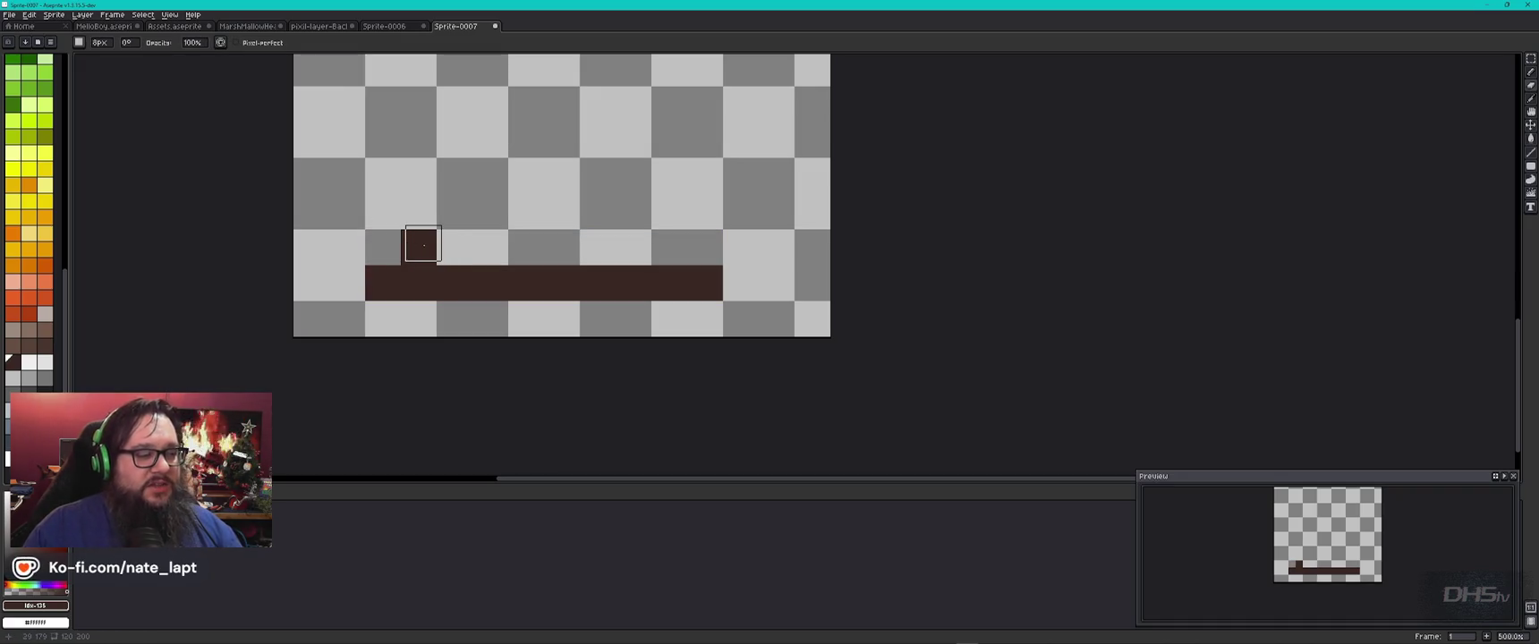
left_click(421, 246)
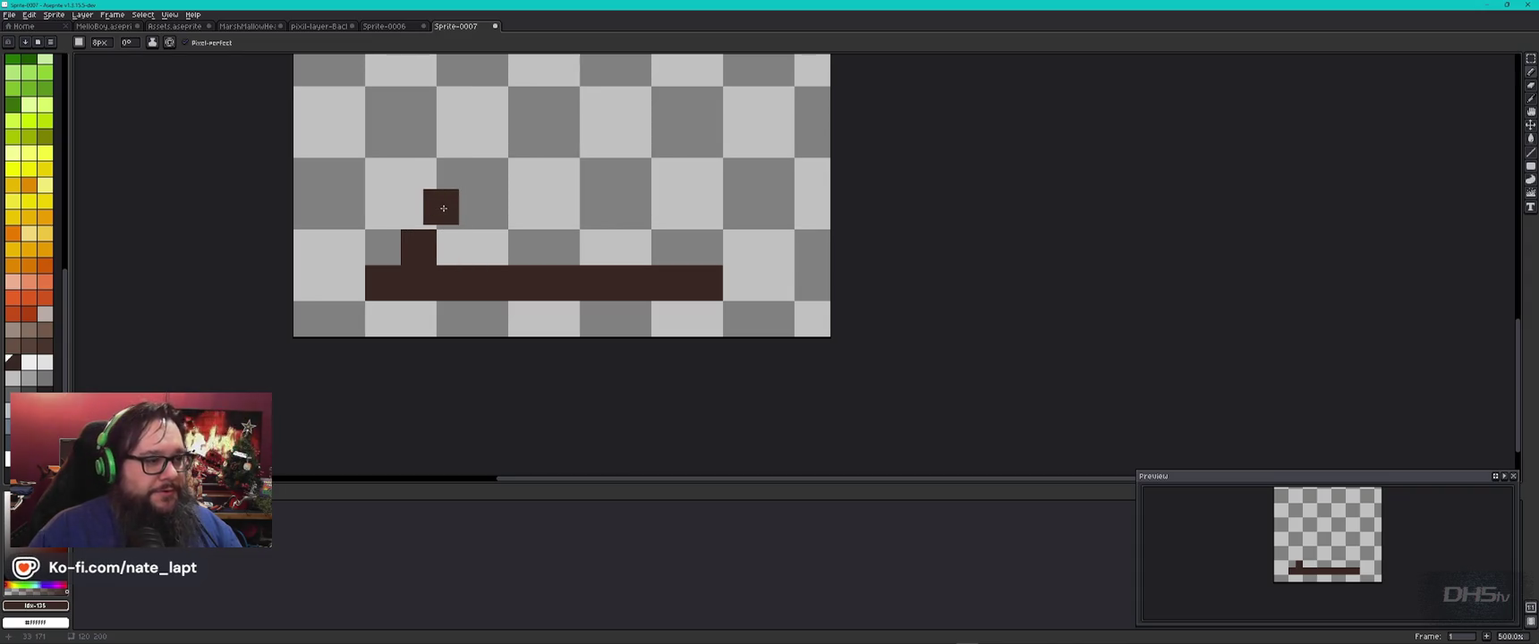
left_click(456, 213)
left_click(491, 213)
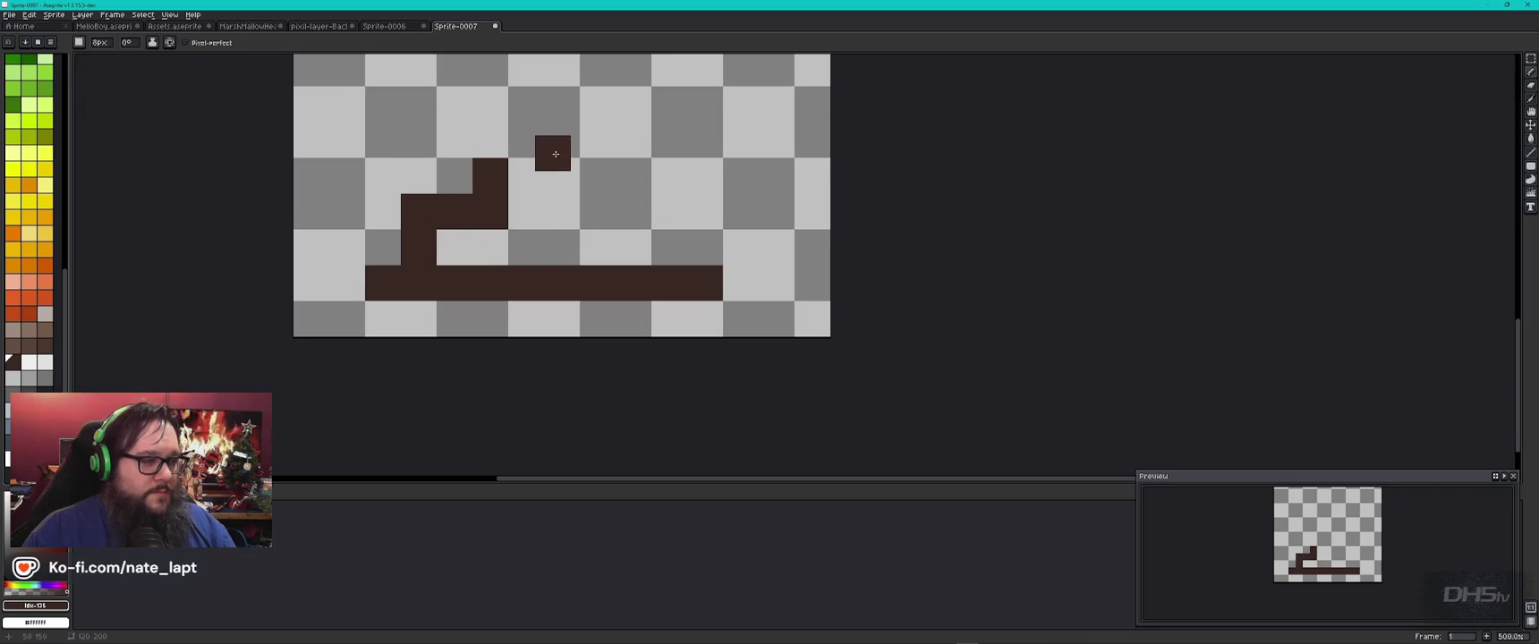
Step: Make the canvas taller and check the drawing's bounds
key("ctrl+z")
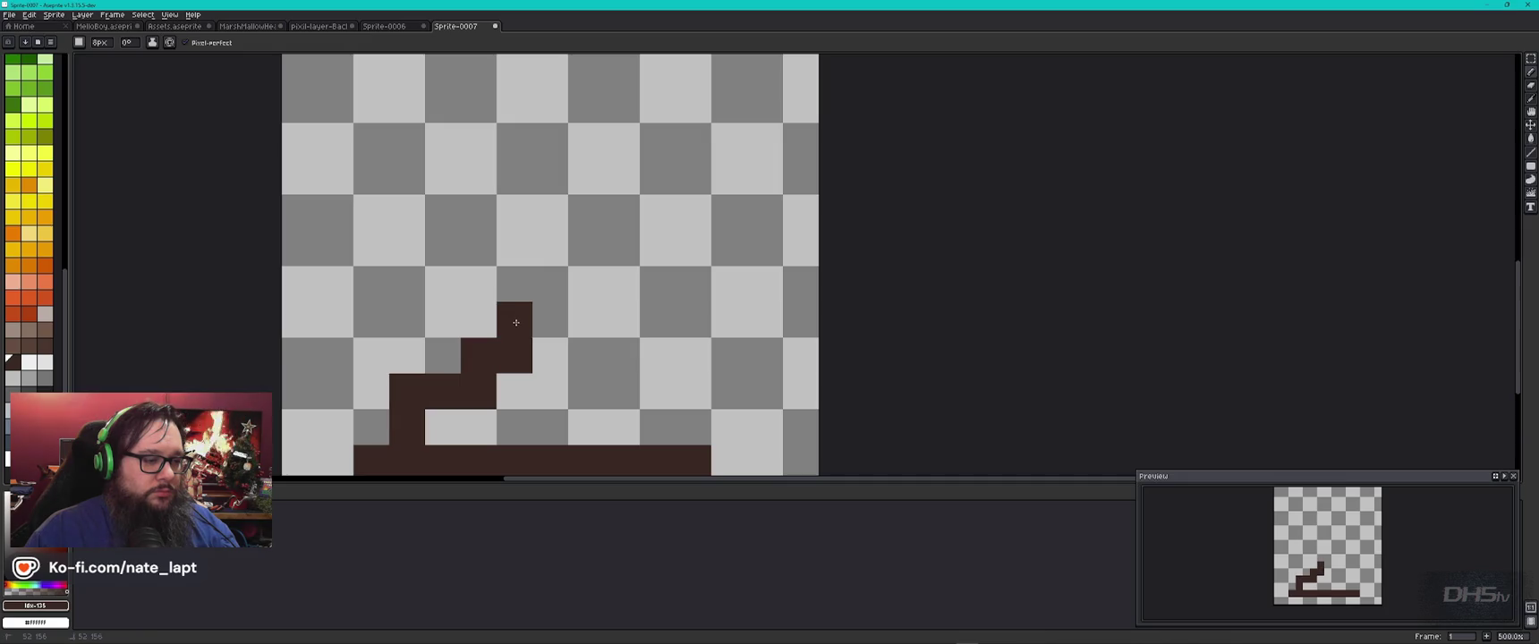
scroll(537, 237, "down", 2)
scroll(540, 241, "down", 3)
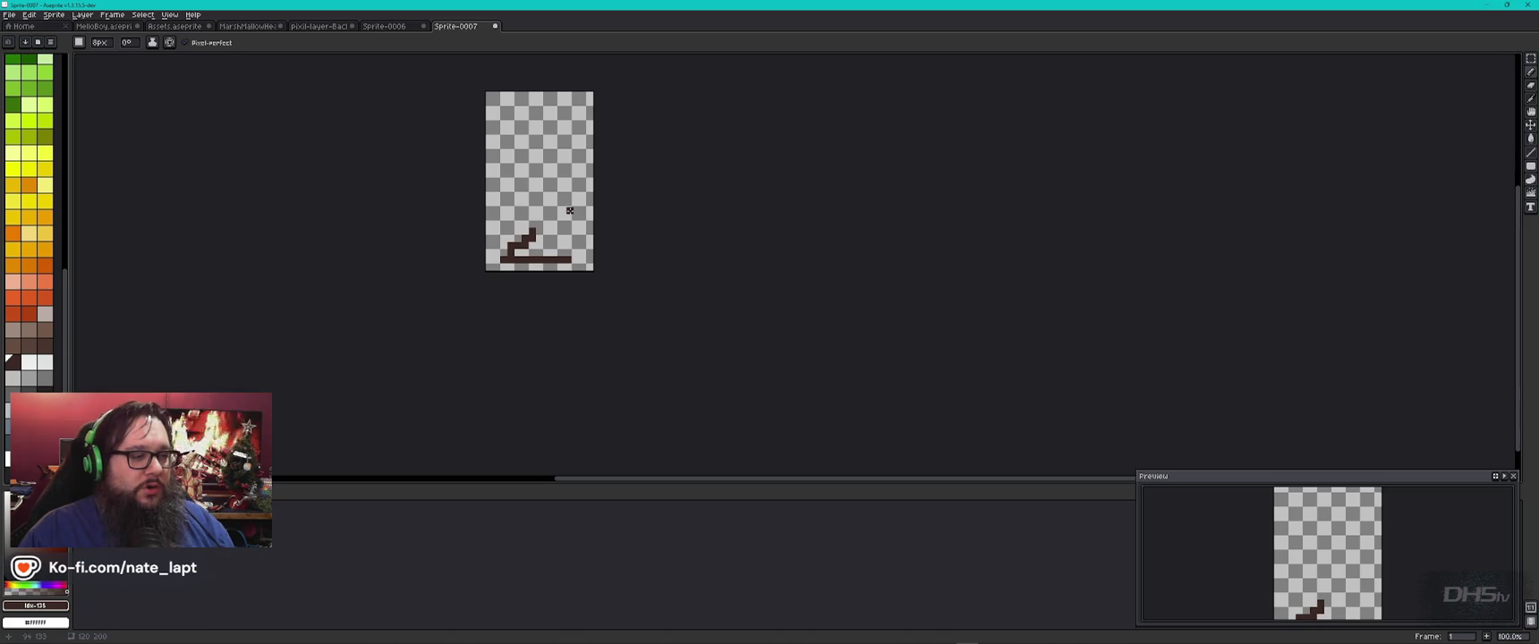
scroll(535, 238, "up", 2)
scroll(535, 238, "up", 1)
scroll(535, 238, "down", 1)
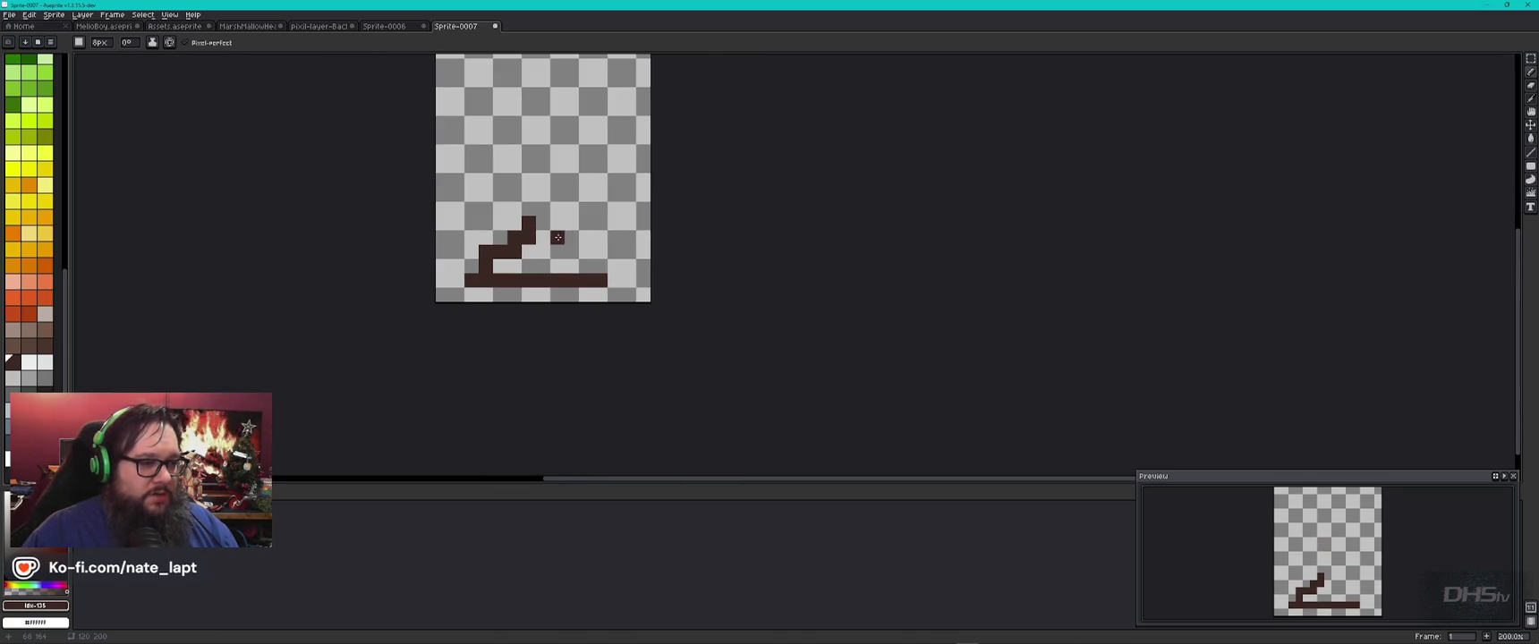
scroll(558, 237, "up", 4)
key("ctrl")
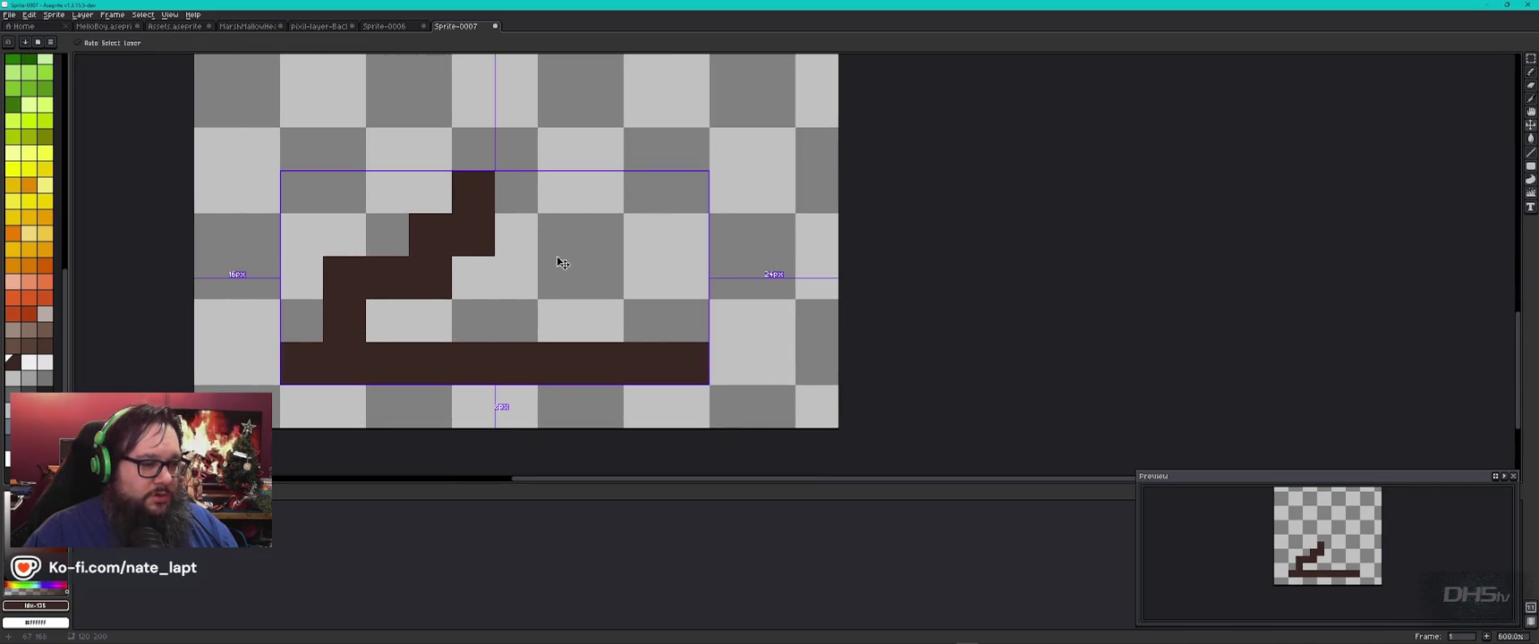
Step: With a smaller brush, stack a small brown post right of the staircase
key("ctrl")
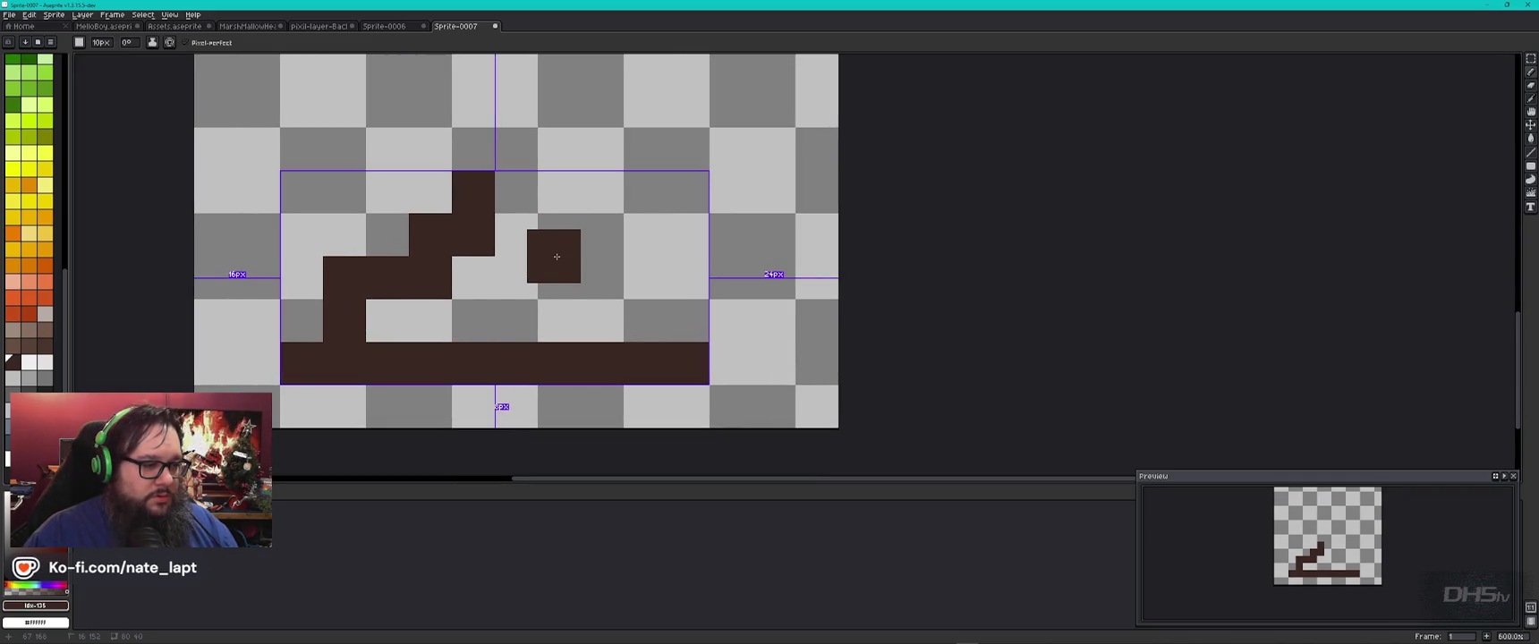
key("minus")
key("minus")
key("minus")
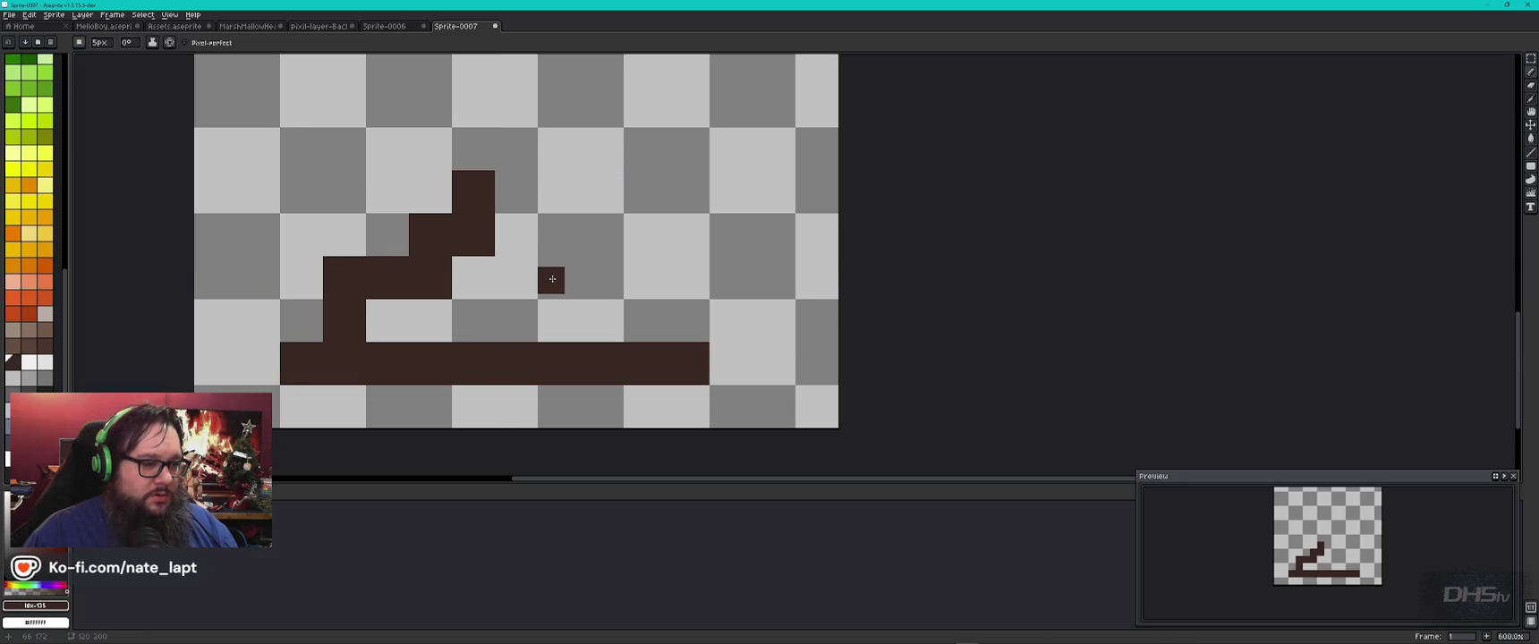
left_click(553, 284)
key("bracketleft")
left_click(551, 260)
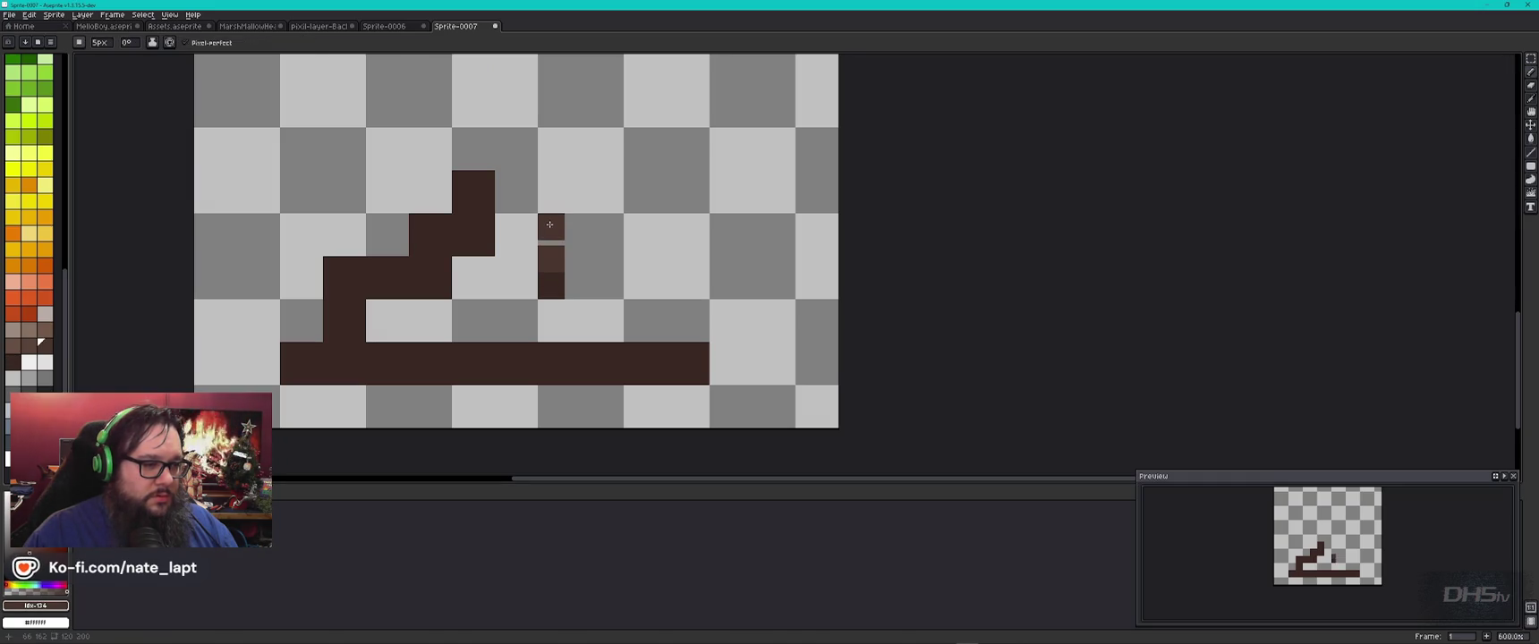
key("bracketleft")
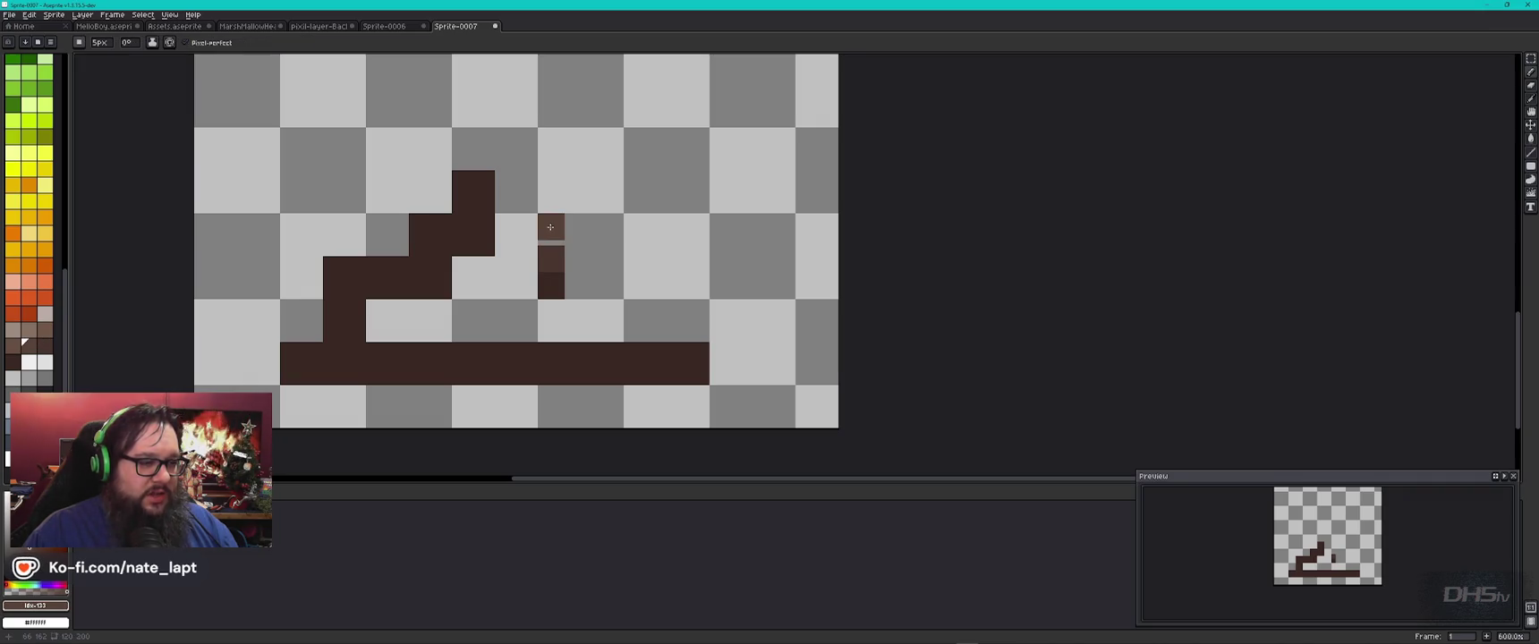
Step: Shade the post's pixels in lighter browns and light tan
scroll(550, 227, "up", 1)
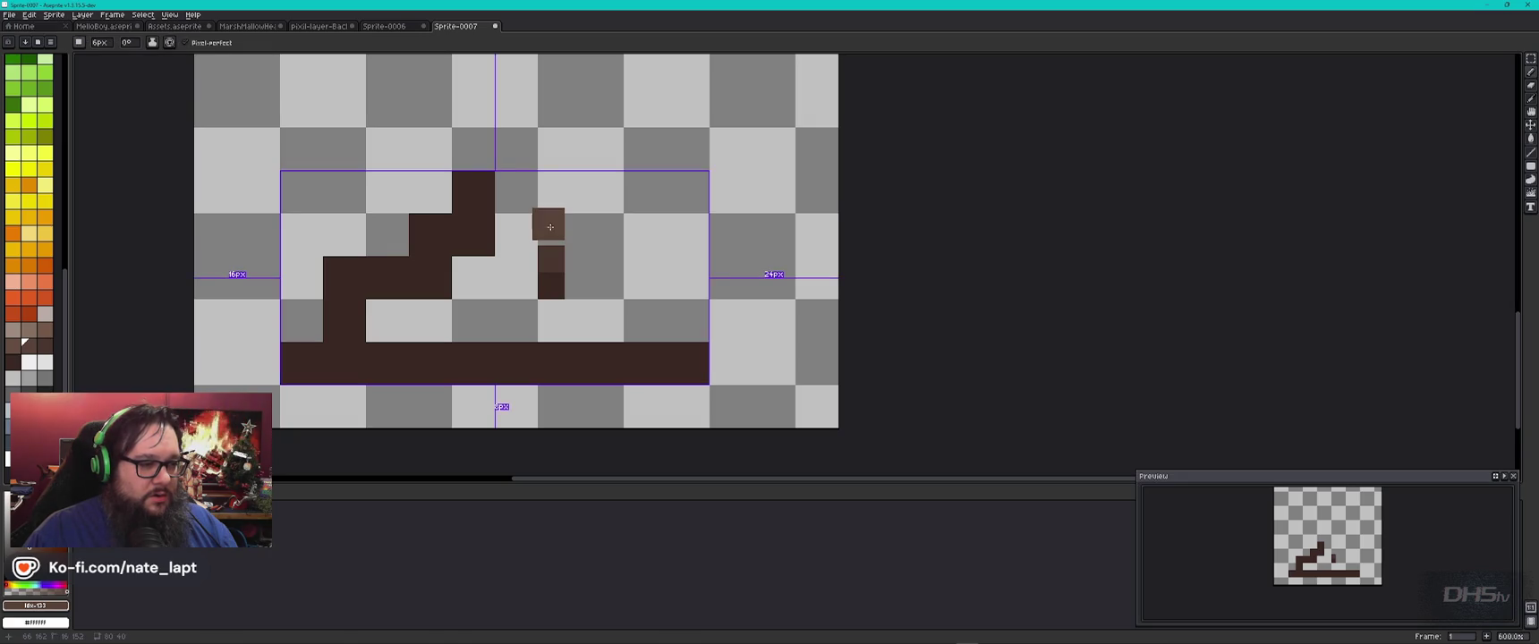
scroll(550, 227, "down", 1)
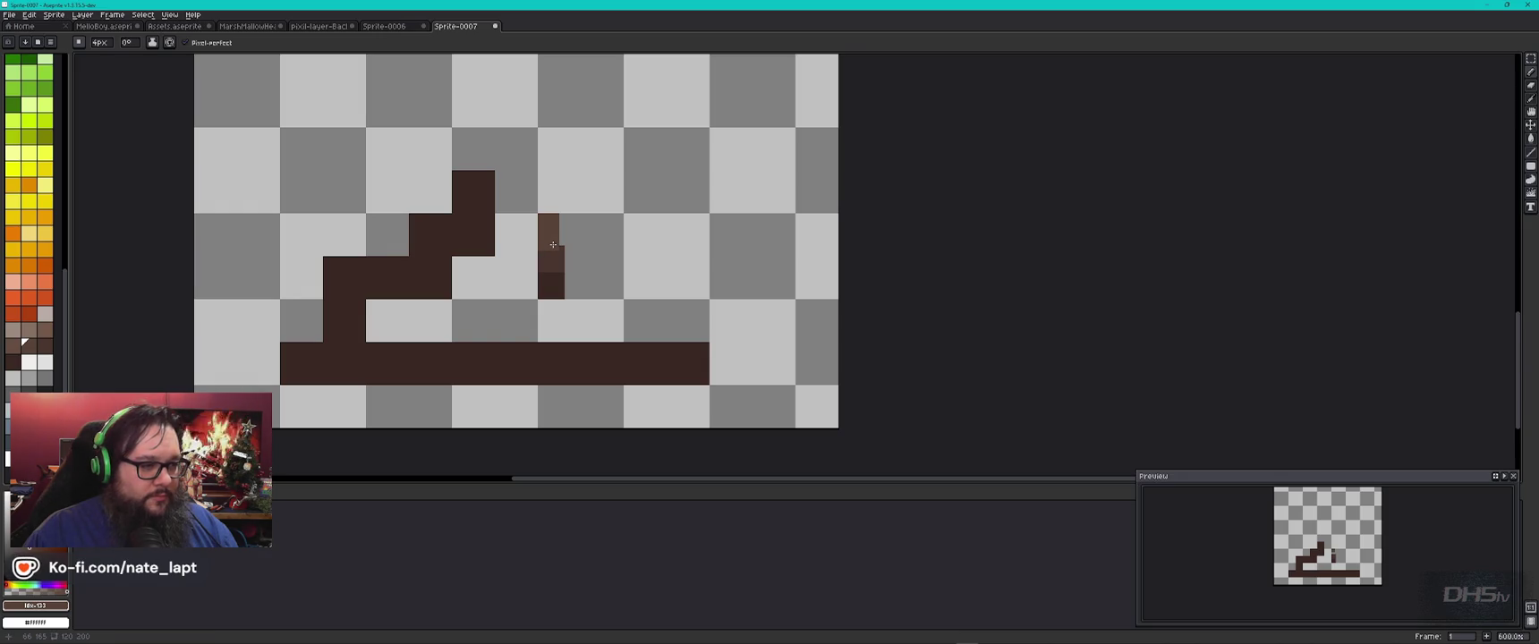
key("bracketleft")
key("alt")
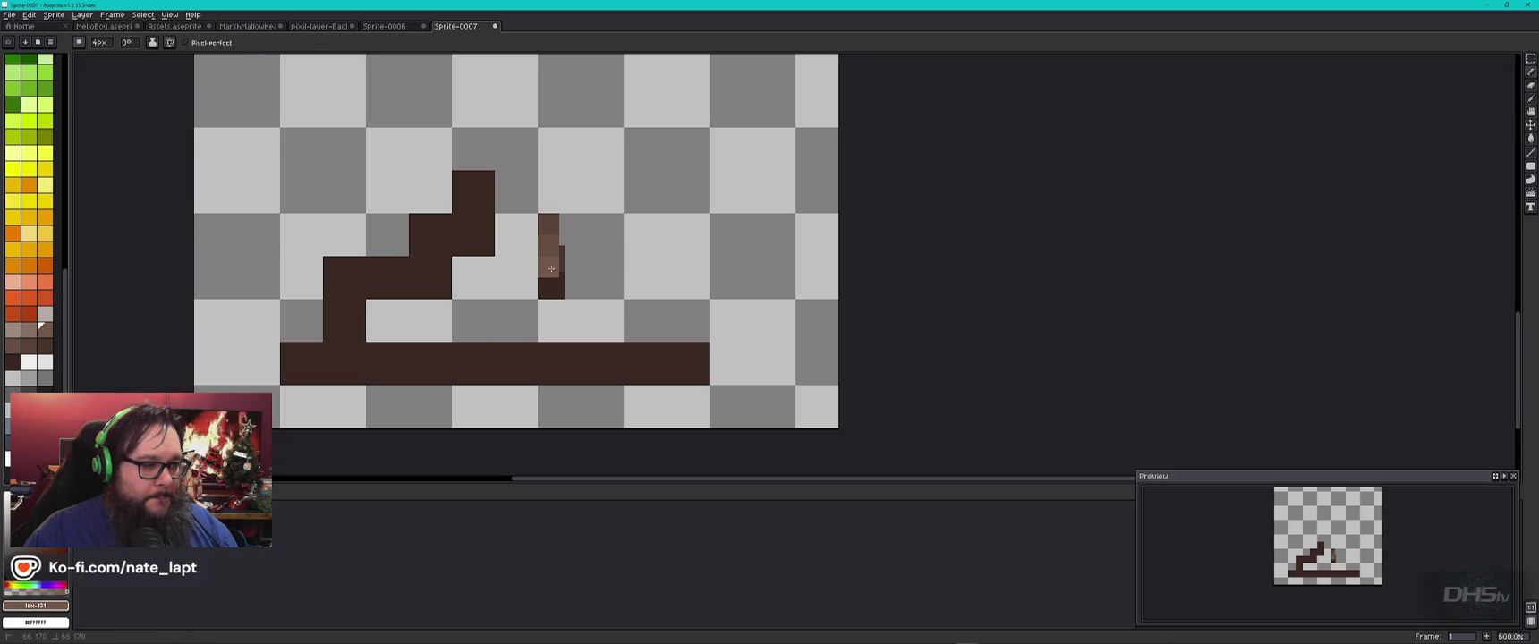
left_click(549, 224, "alt")
left_click(548, 288)
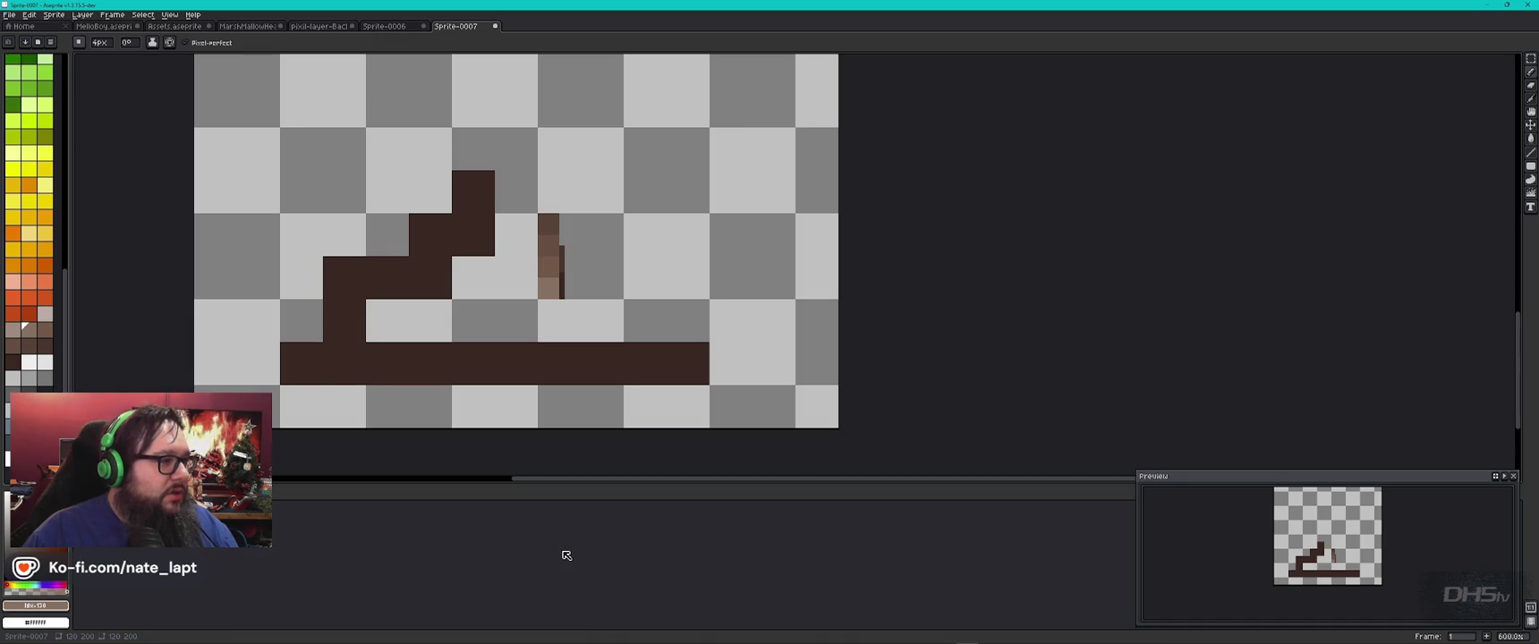
Step: Add a tan pixel right of the post, then select all and delete everything
key("v")
key("b")
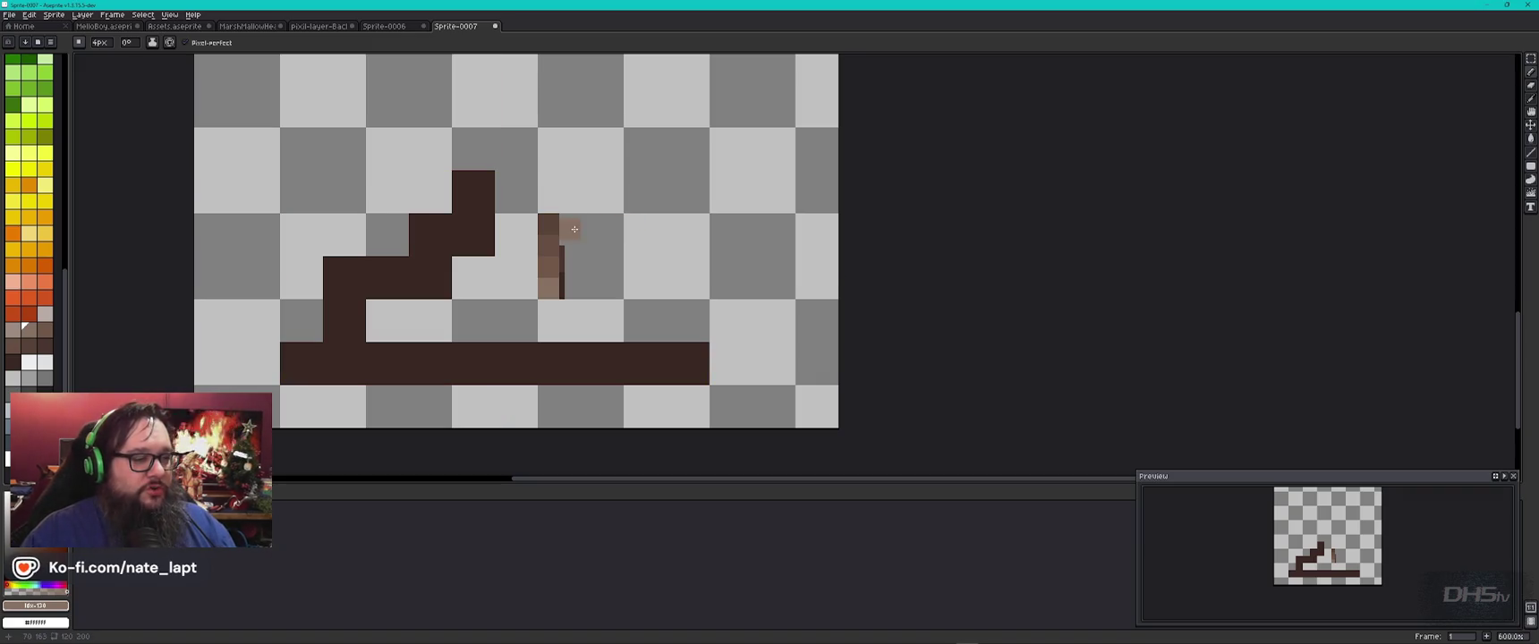
left_click(595, 230, "alt")
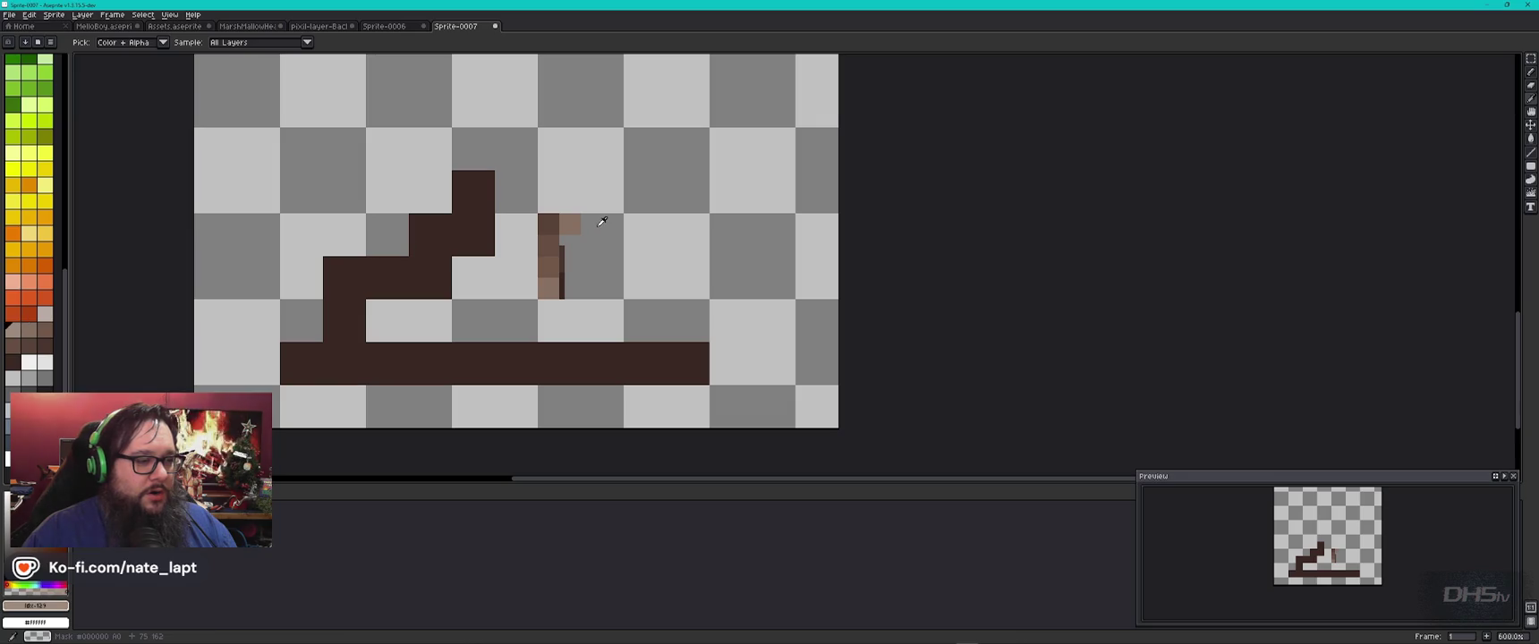
left_click(616, 225)
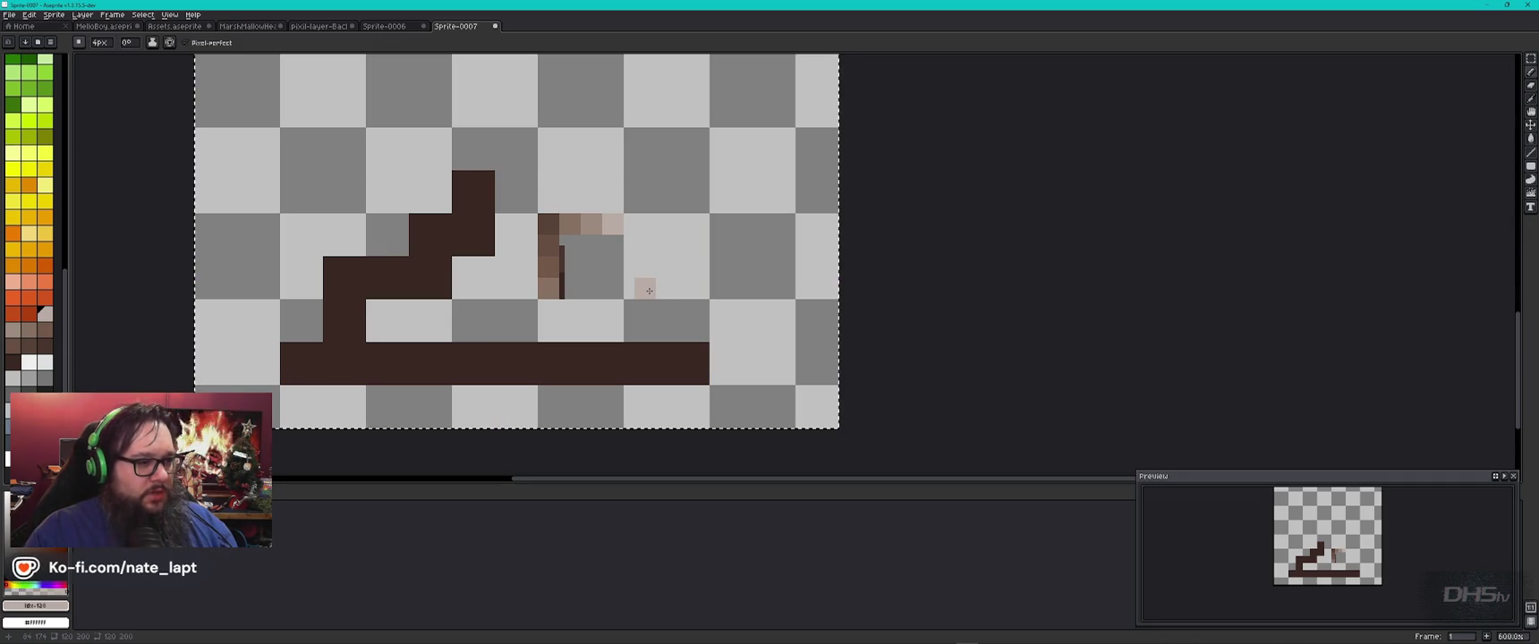
key("ctrl+a")
key("Delete")
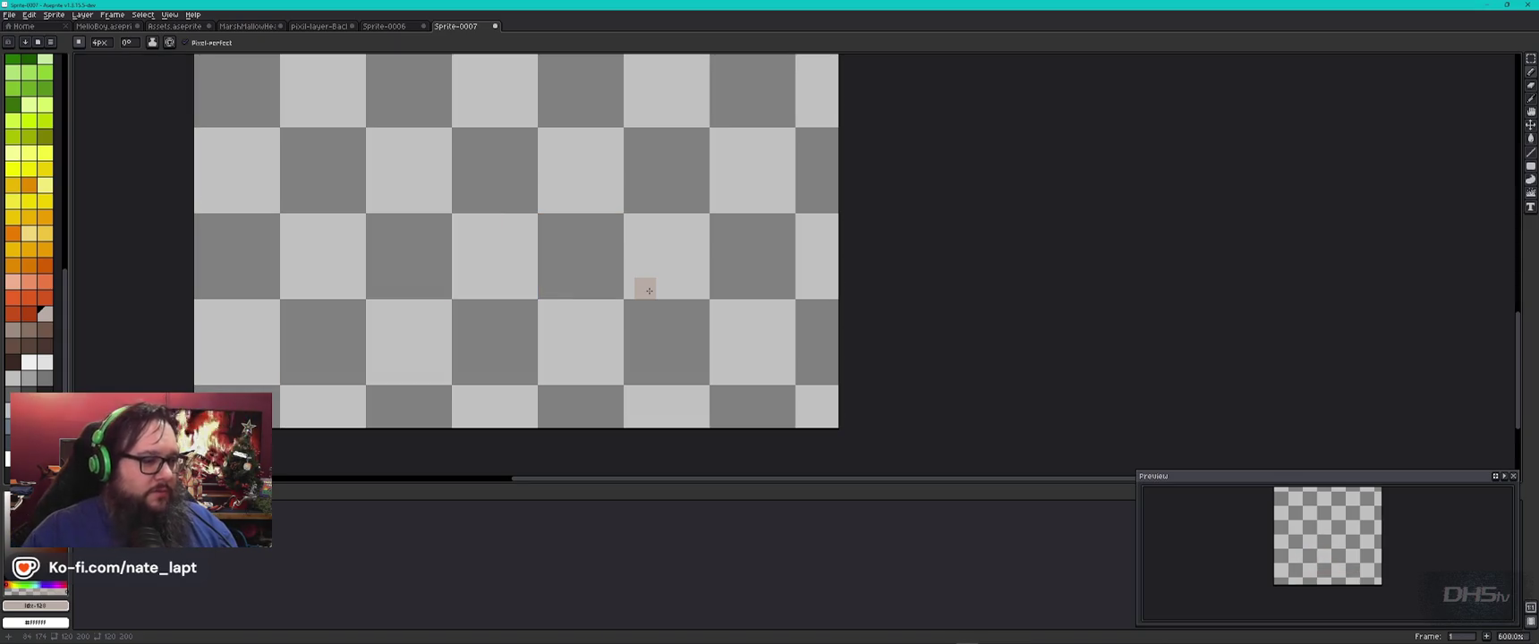
Step: Pencil a new dark-brown staircase at the lower left, undoing a stray pixel below it
key("i")
left_click(451, 352)
key("0")
key("b")
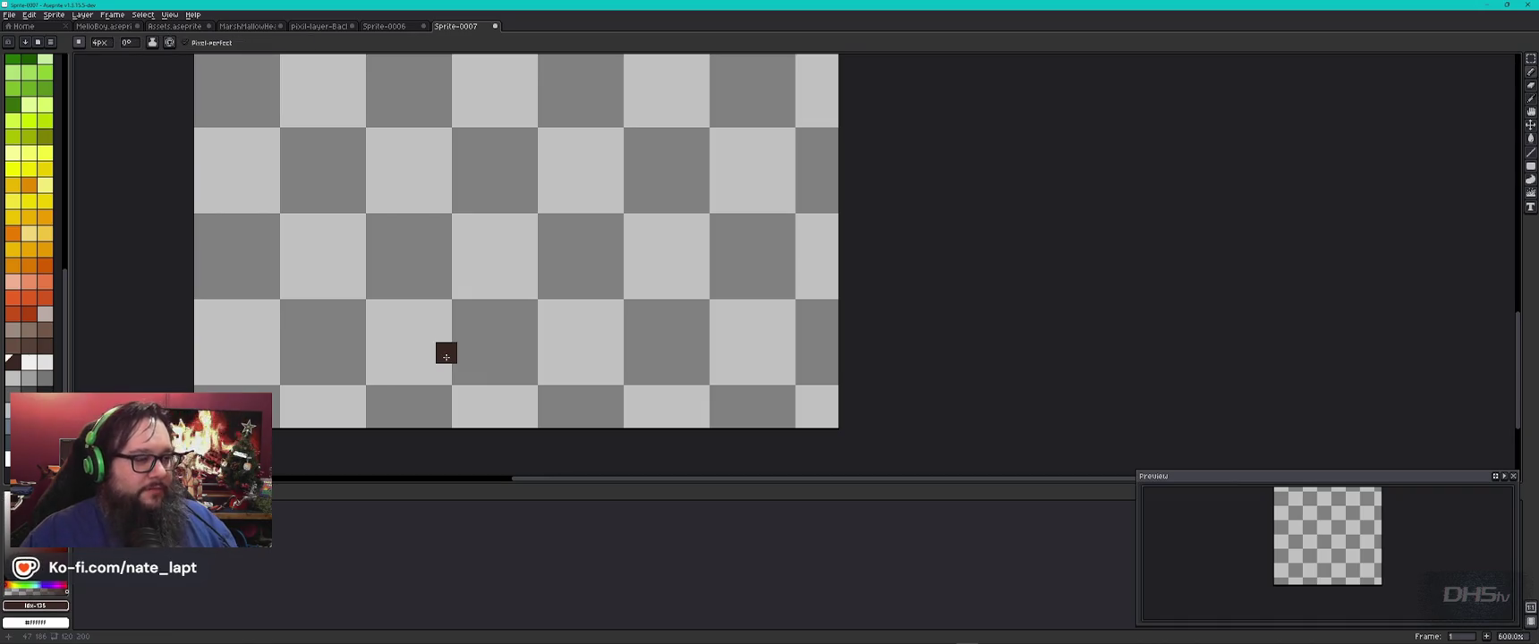
left_click(292, 375)
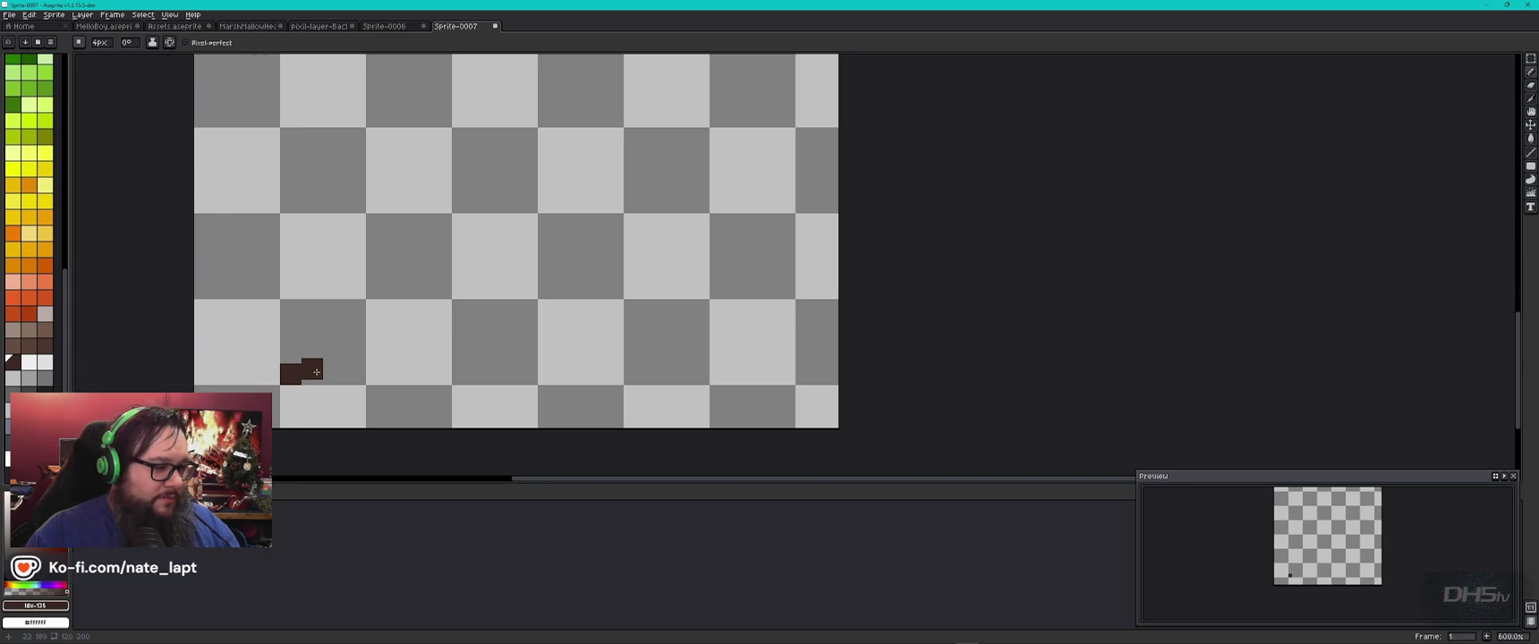
left_click(315, 348)
left_click(339, 352)
left_click(335, 328)
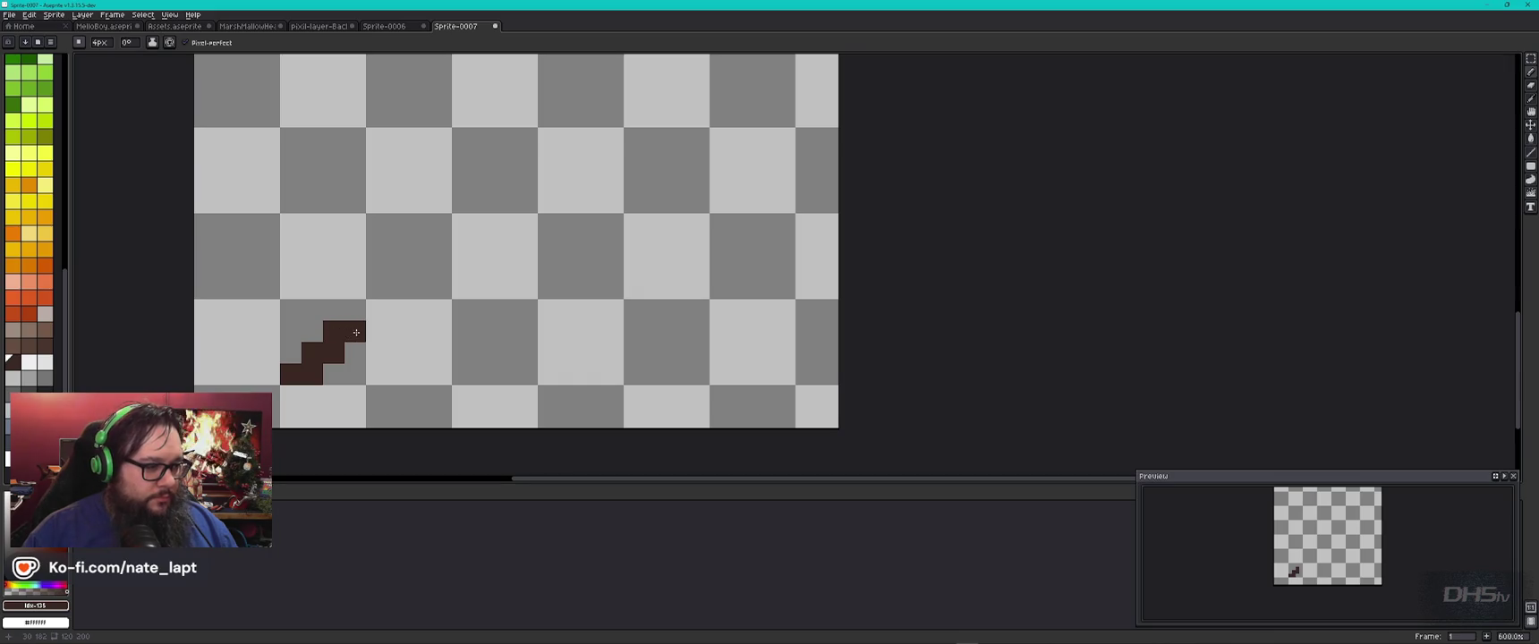
left_click(358, 310)
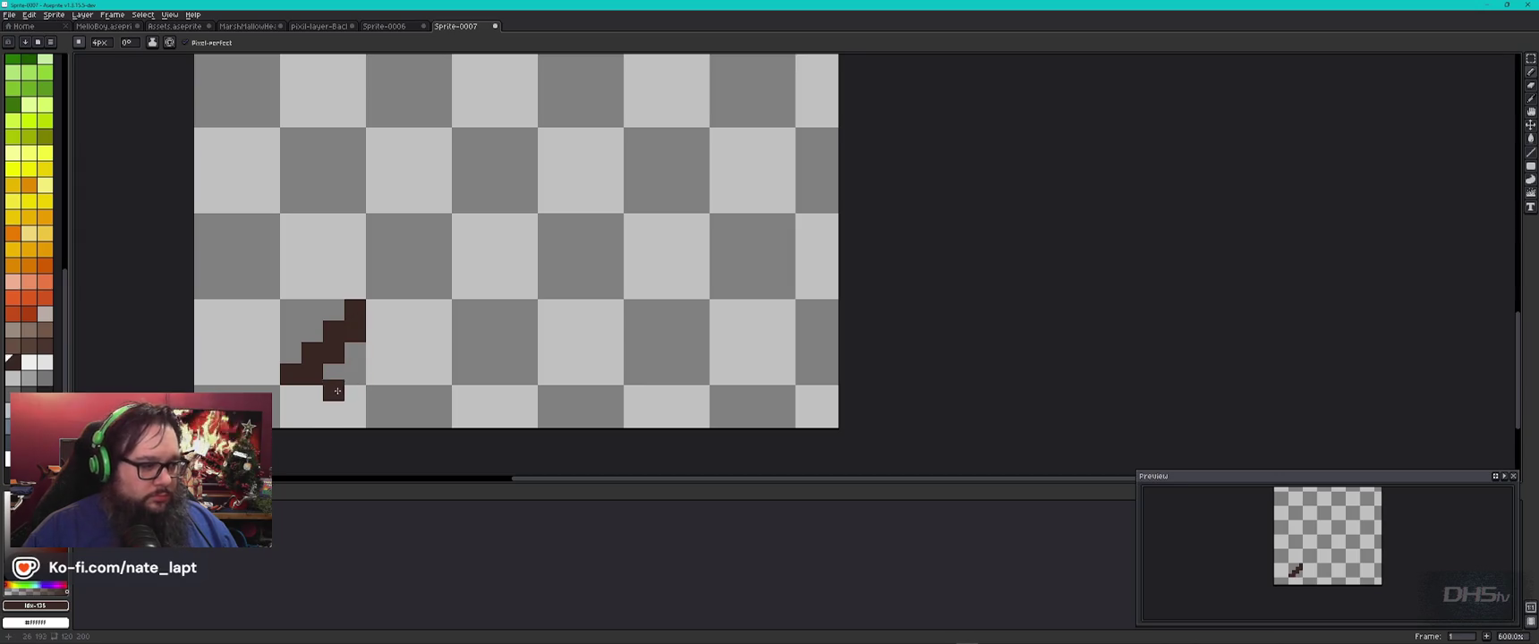
left_click(302, 393)
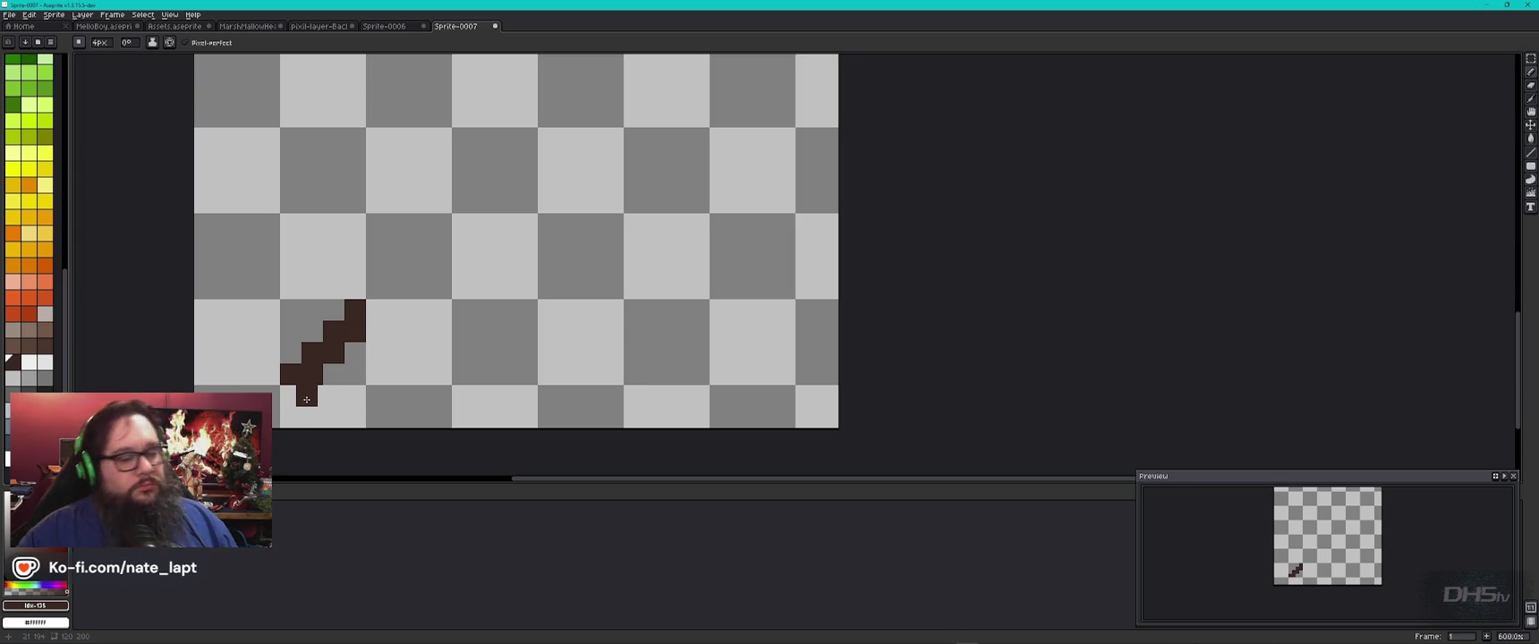
key("ctrl+z")
Step: Draw a straight dark-brown base line rightward from the bottom of the stairs
key("i")
key("b")
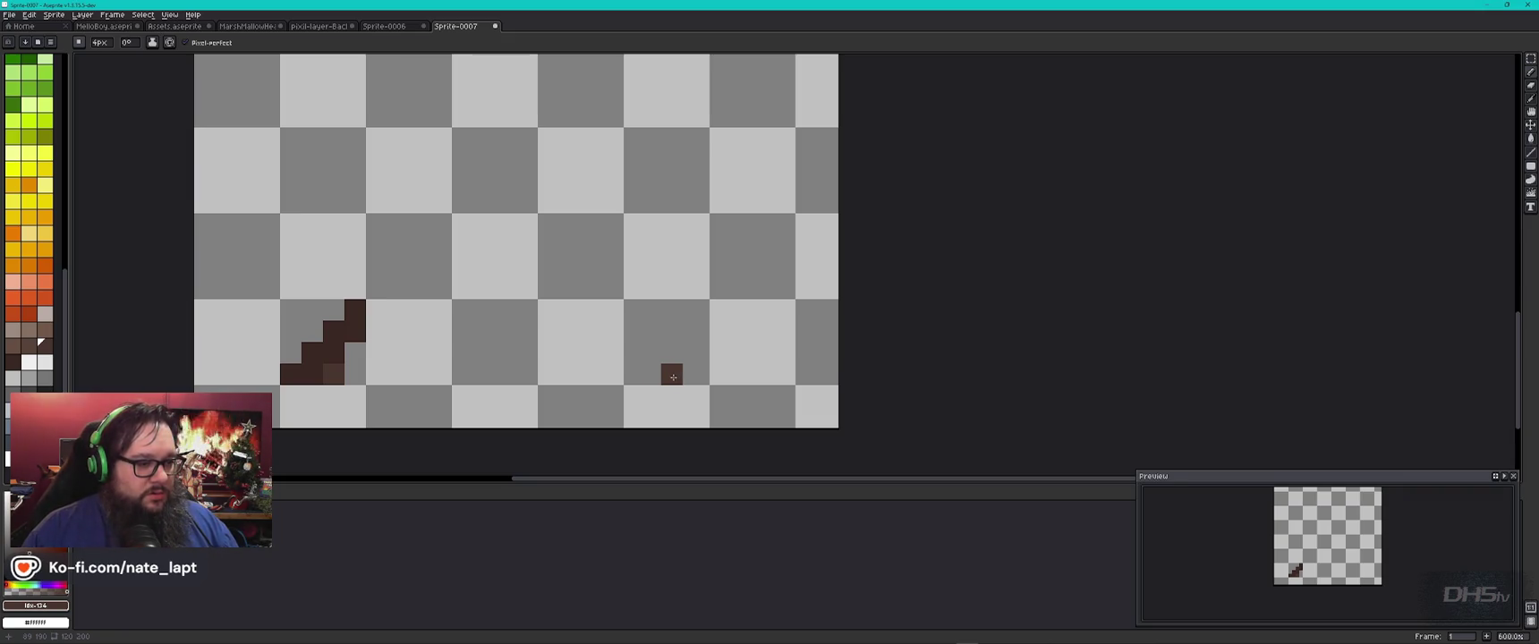
left_click(672, 377, "shift")
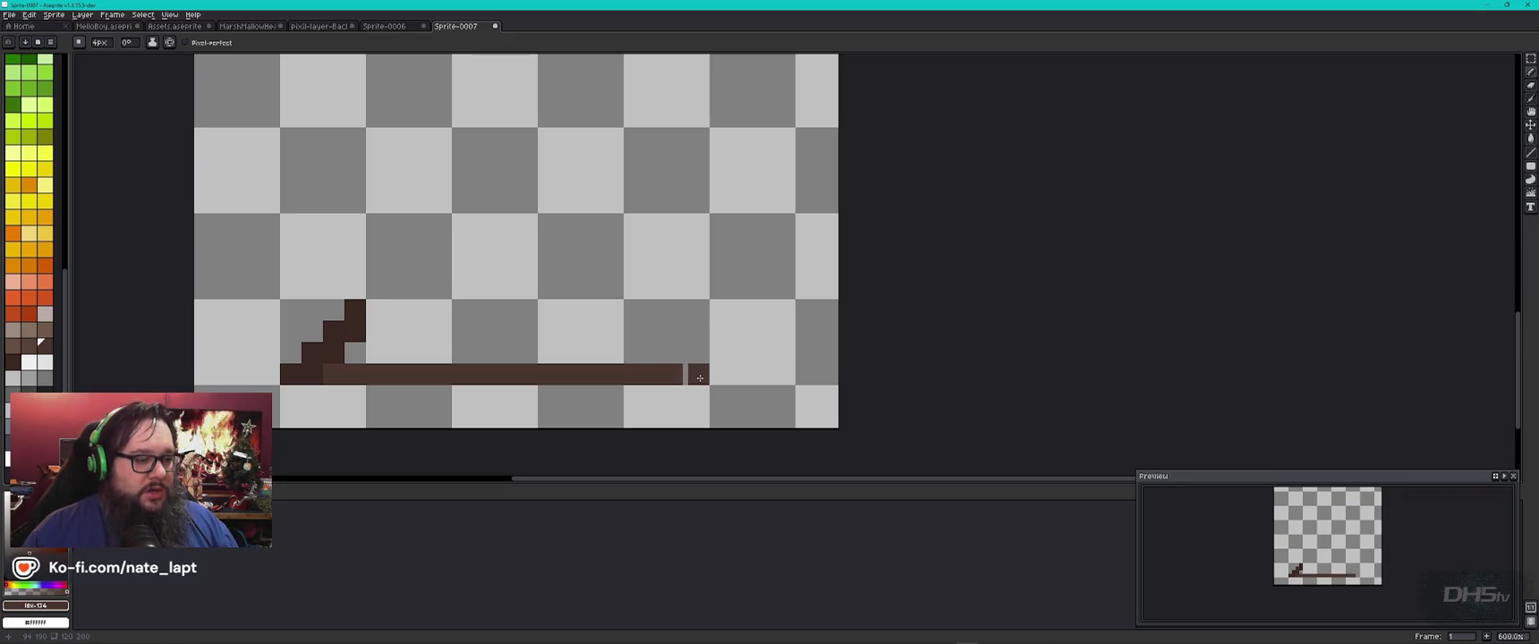
key("]")
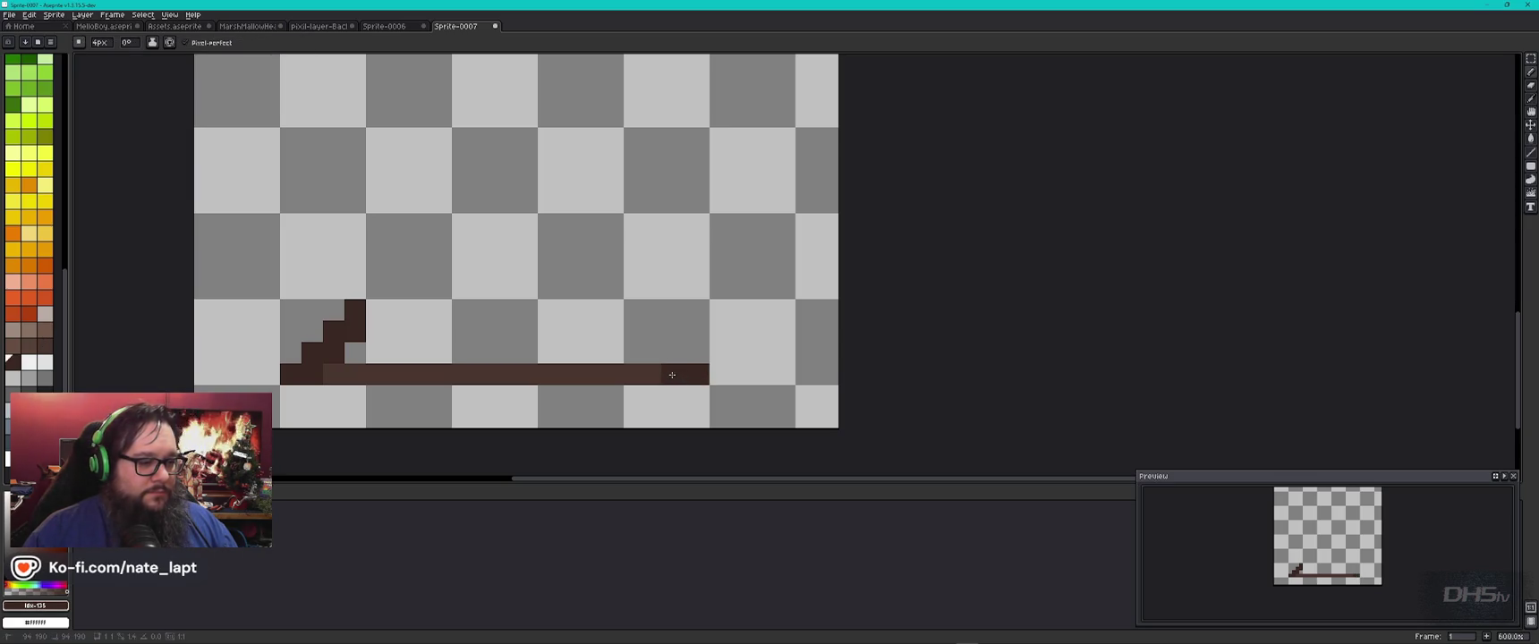
key("[")
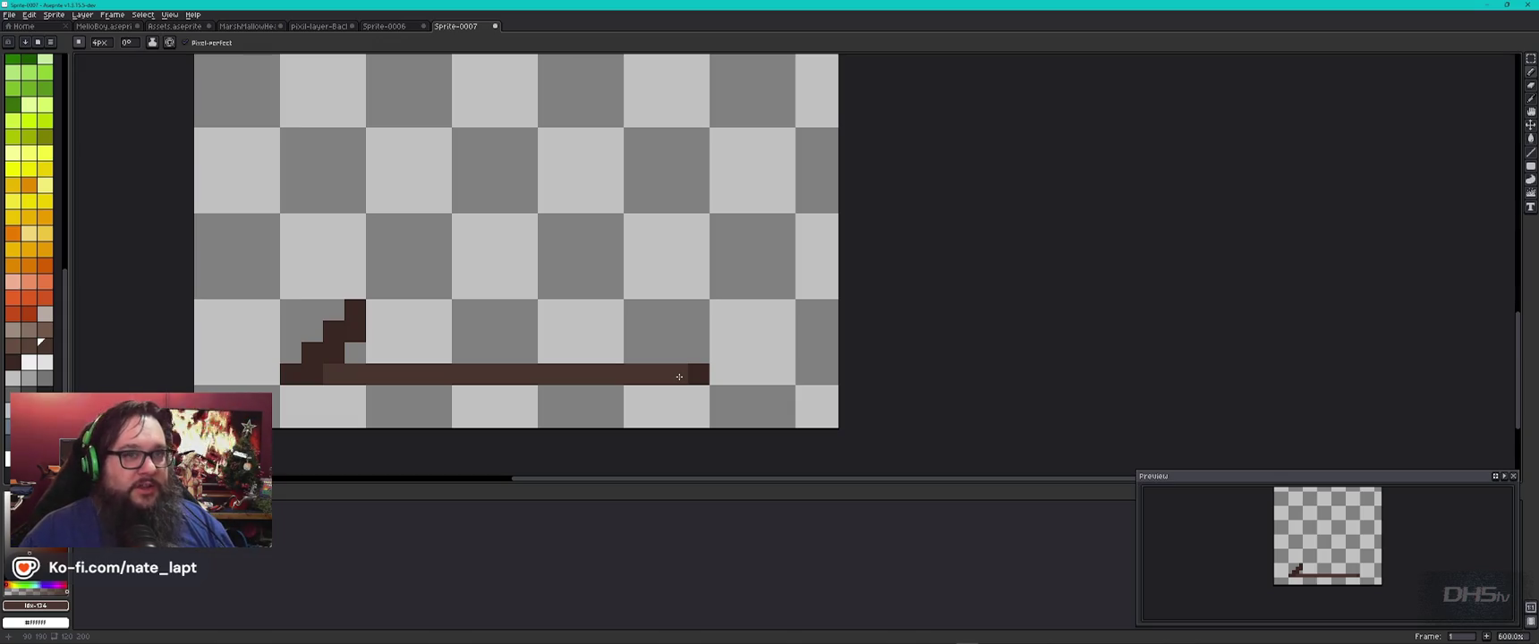
left_click(708, 362, "alt")
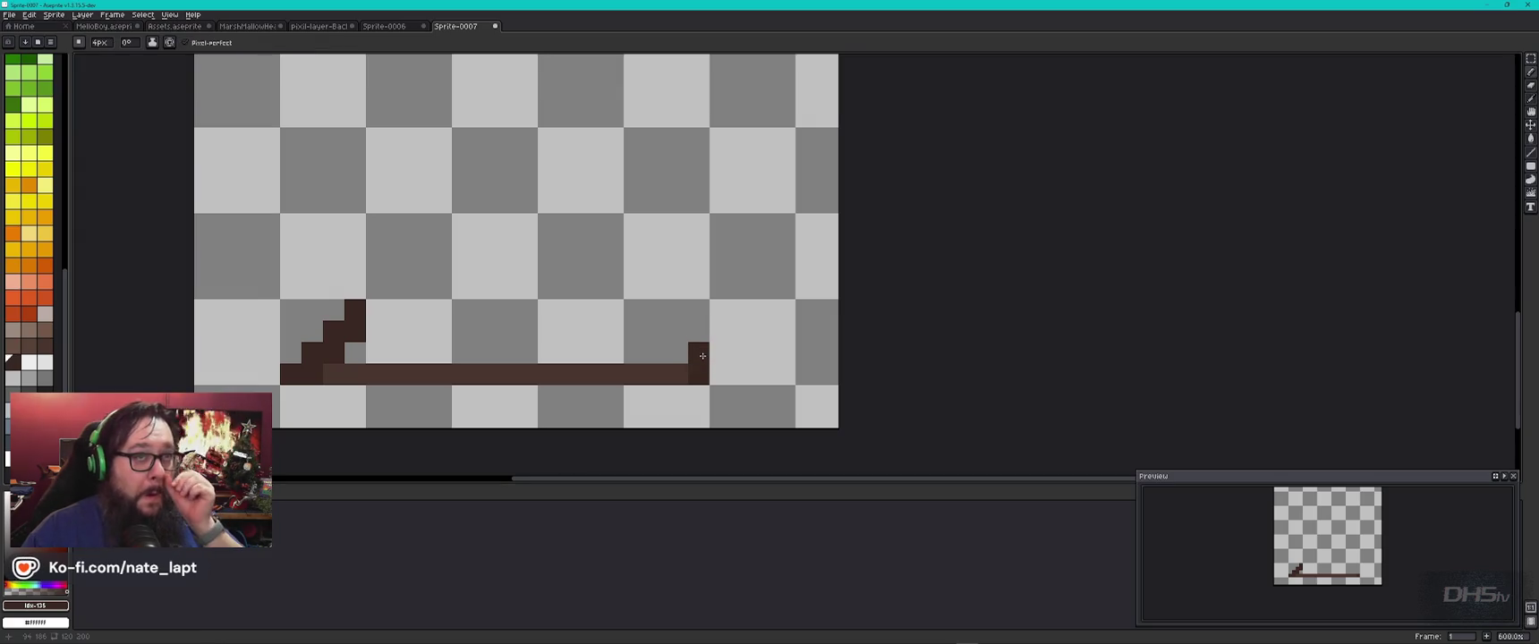
Step: Draw a lighter-brown vertical post up from the base line near its right end
left_click(671, 318, "alt")
key("9")
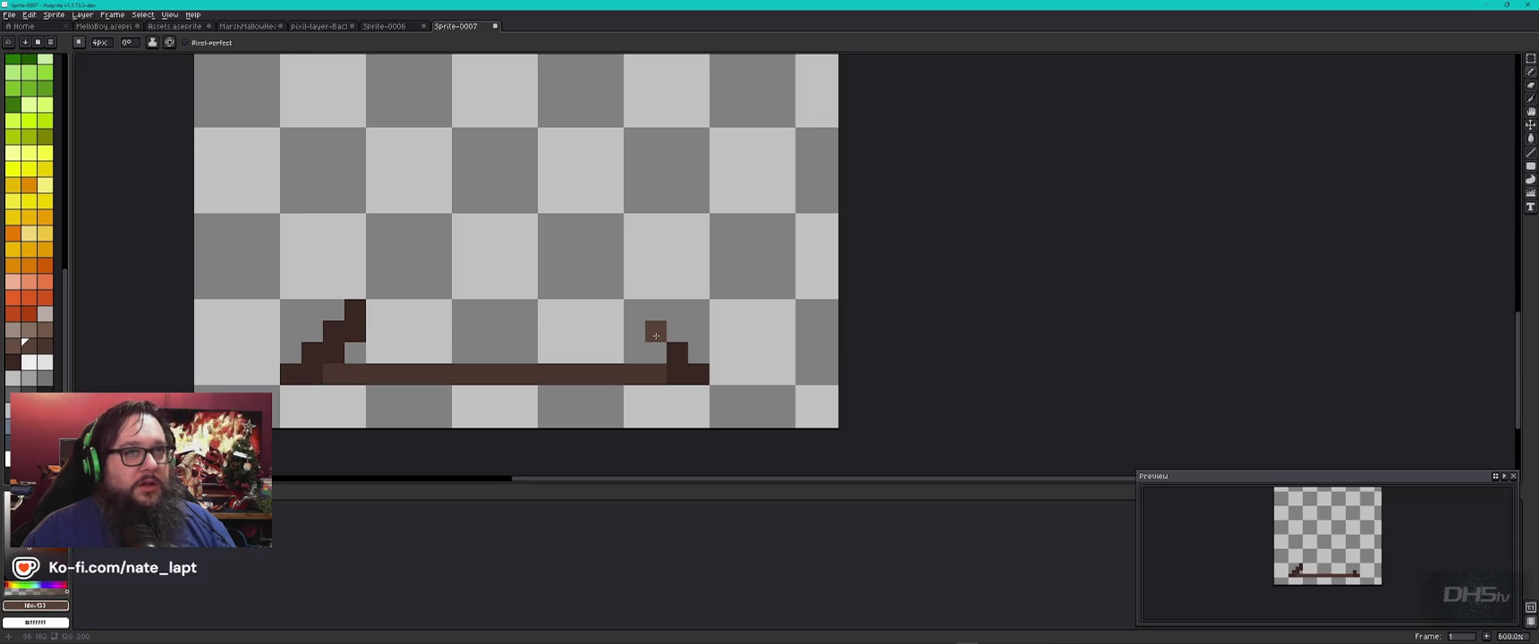
left_click_drag(656, 311, 659, 355)
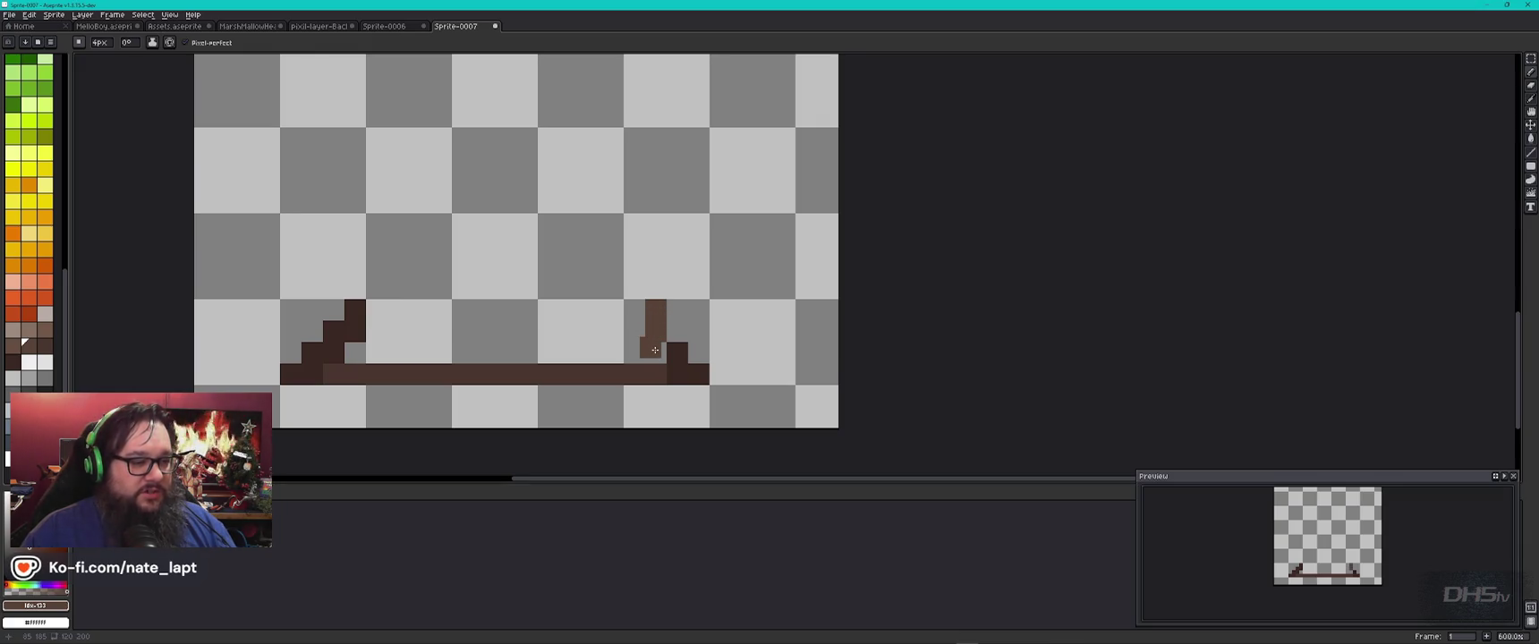
Step: Sample shades from the canvas and settle on a darker orange colour
key("alt")
key("alt")
left_click(661, 354, "alt")
left_click(659, 356, "alt")
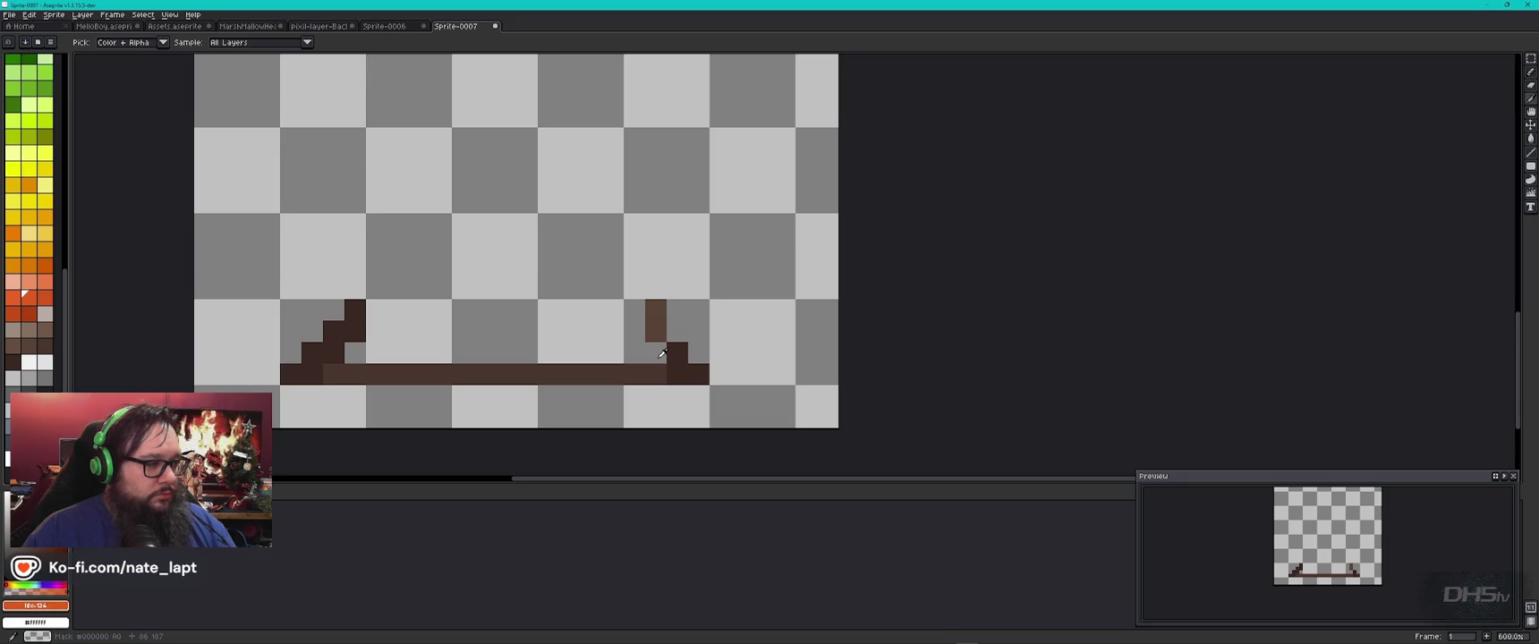
left_click(662, 354, "alt")
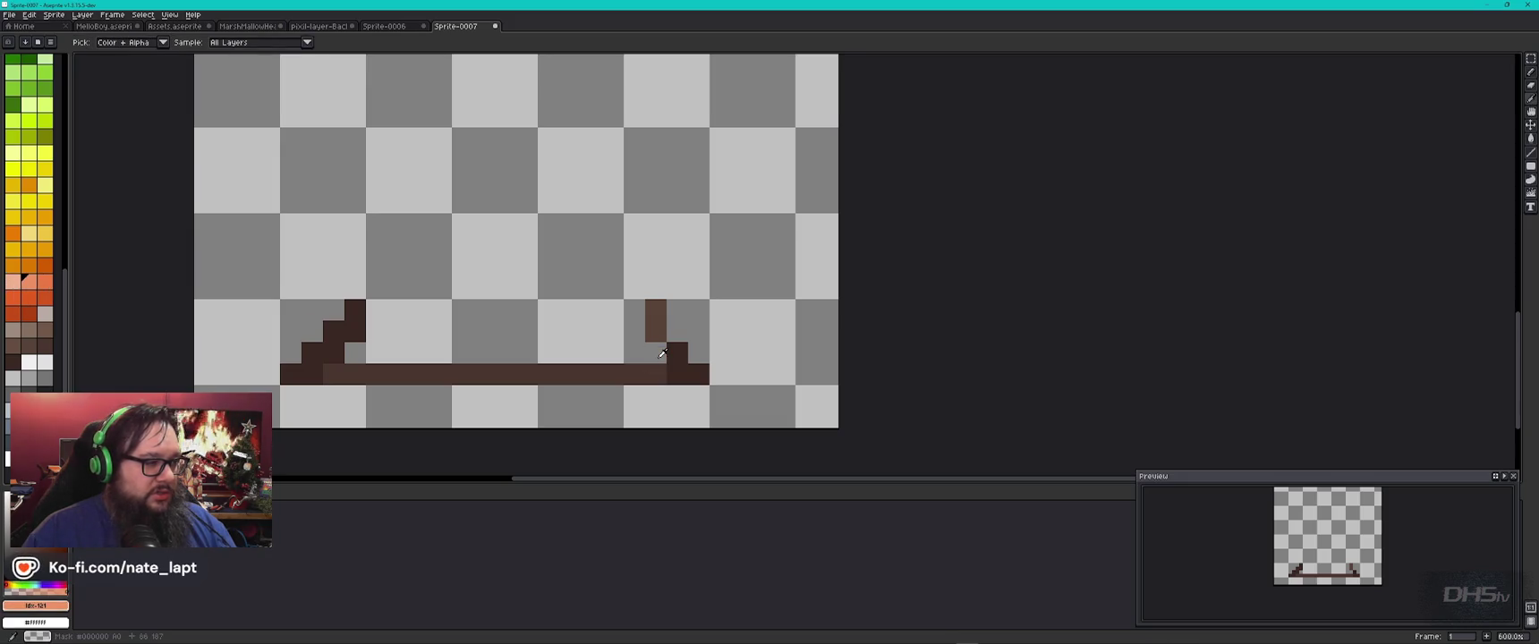
left_click(662, 353, "alt")
left_click(662, 354, "alt")
scroll(662, 353, "up", 1)
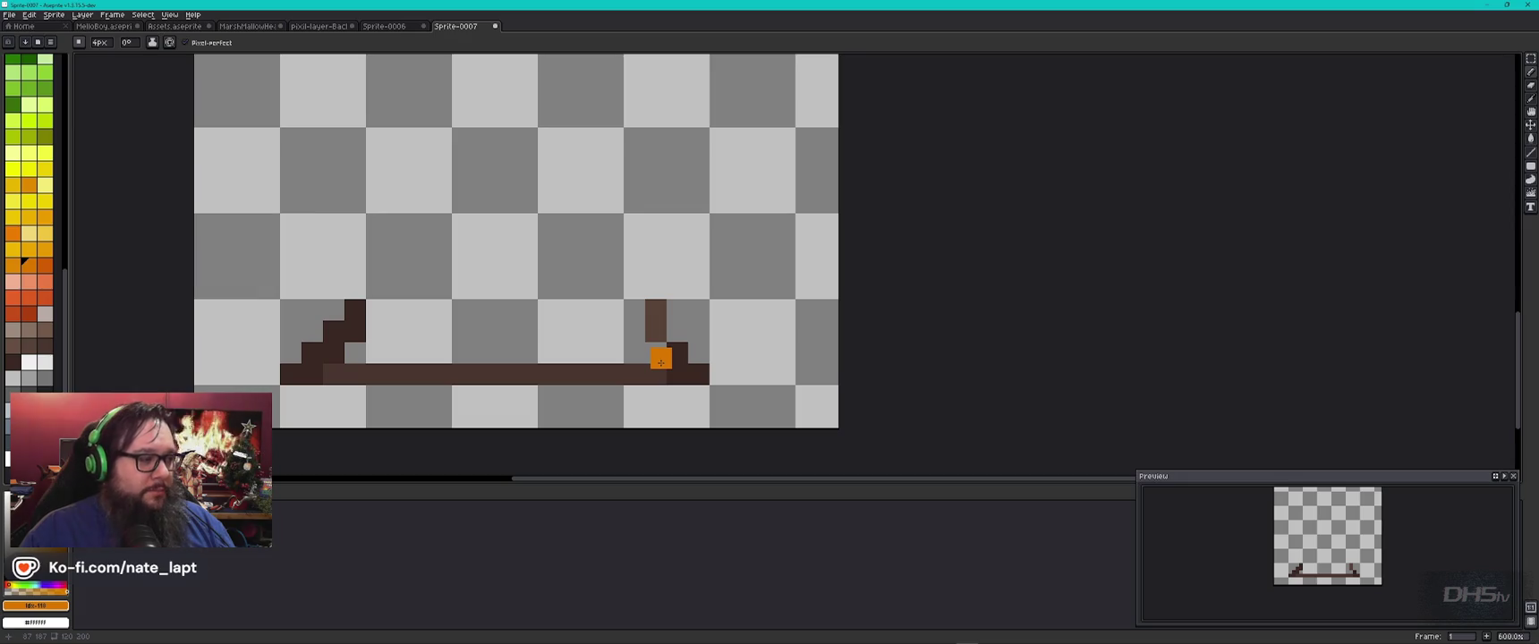
left_click(661, 361, "alt")
key("alt+Tab")
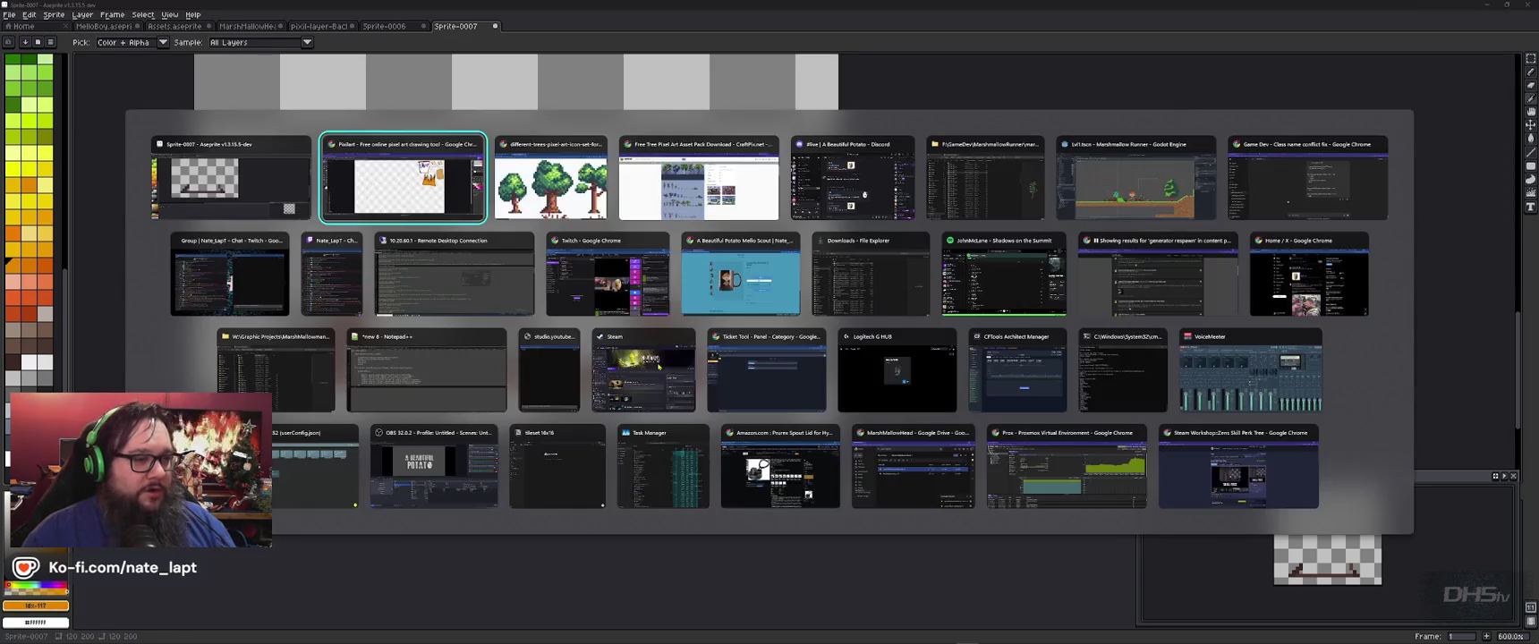
Step: Search Google for 'the thing composer' in a new Chrome tab and open options on Ennio Morricone
key("alt+Tab")
key("alt+Tab")
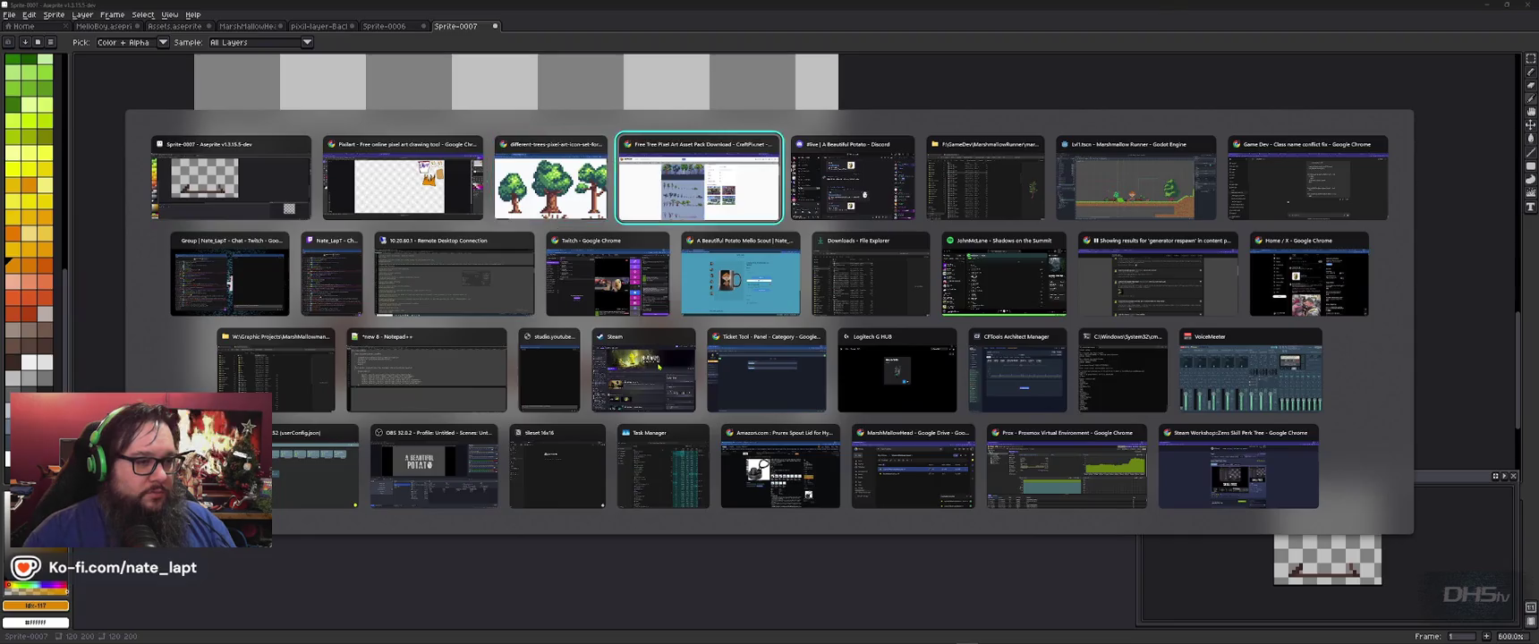
key("ctrl+t")
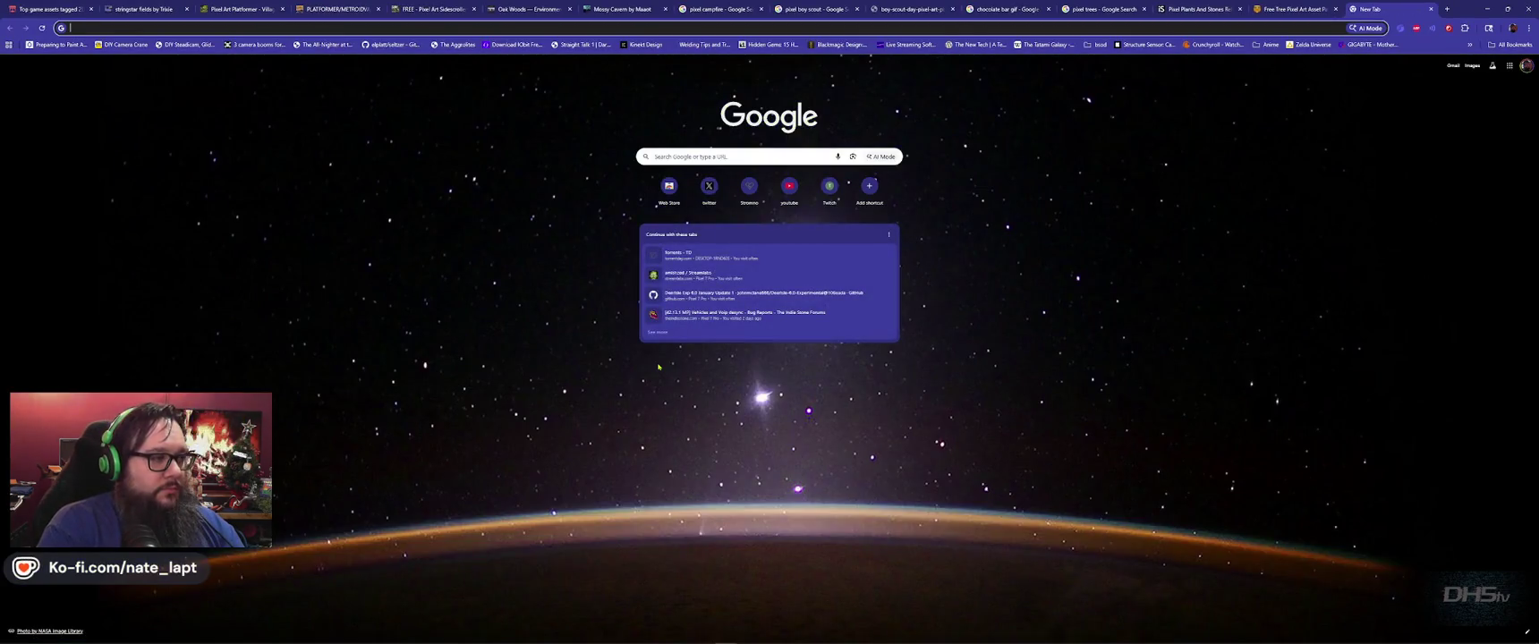
type("the th")
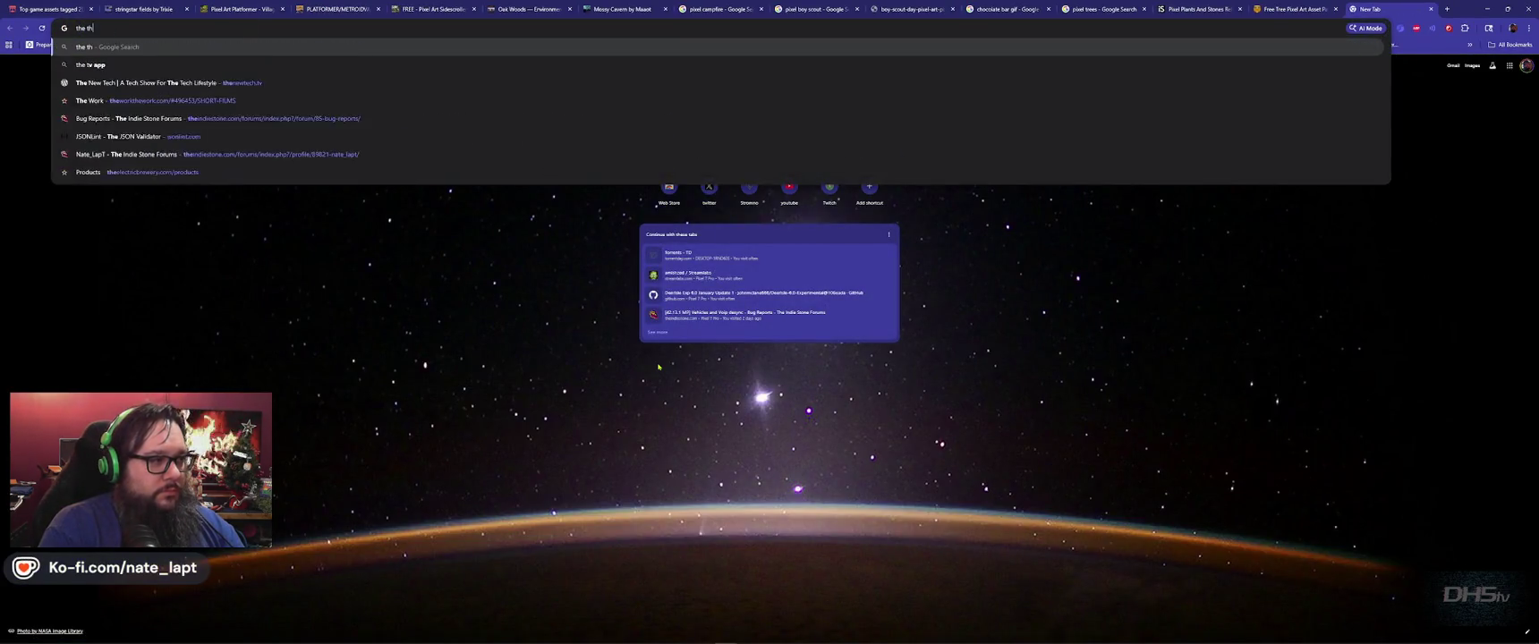
type("ing composer")
key("Return")
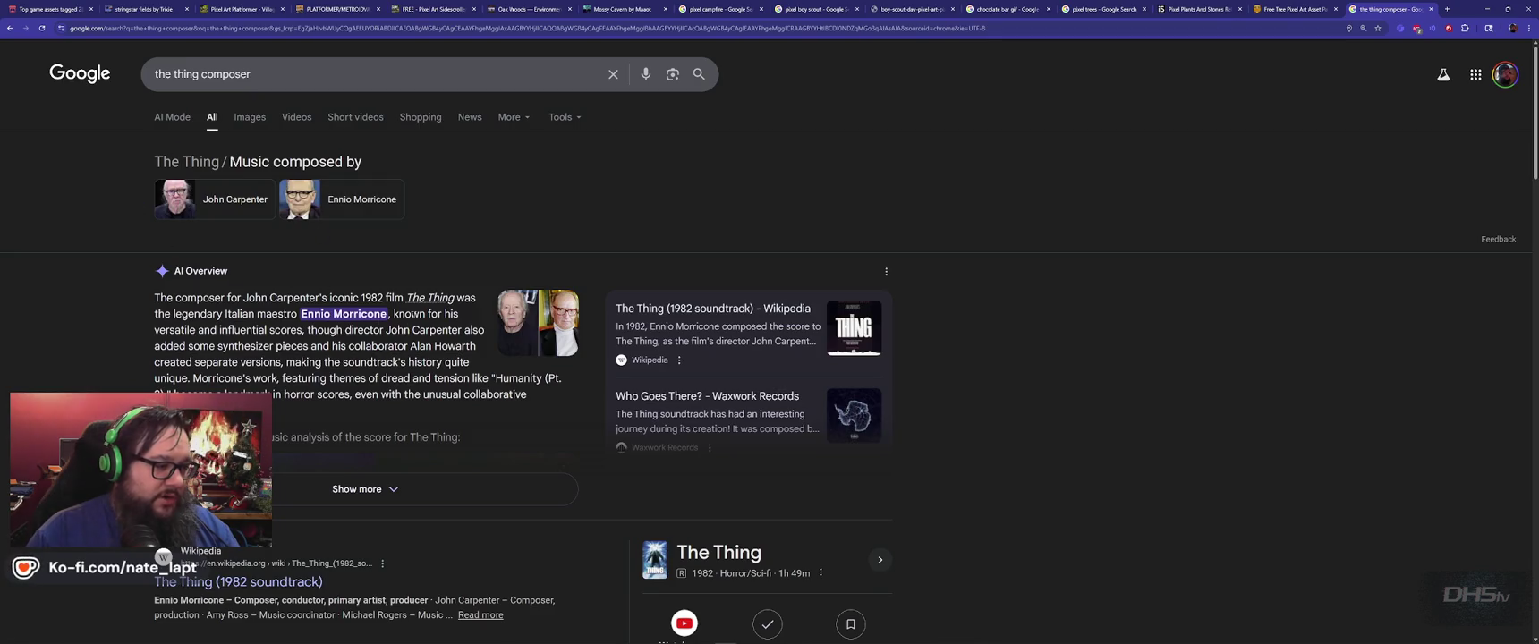
right_click(387, 320)
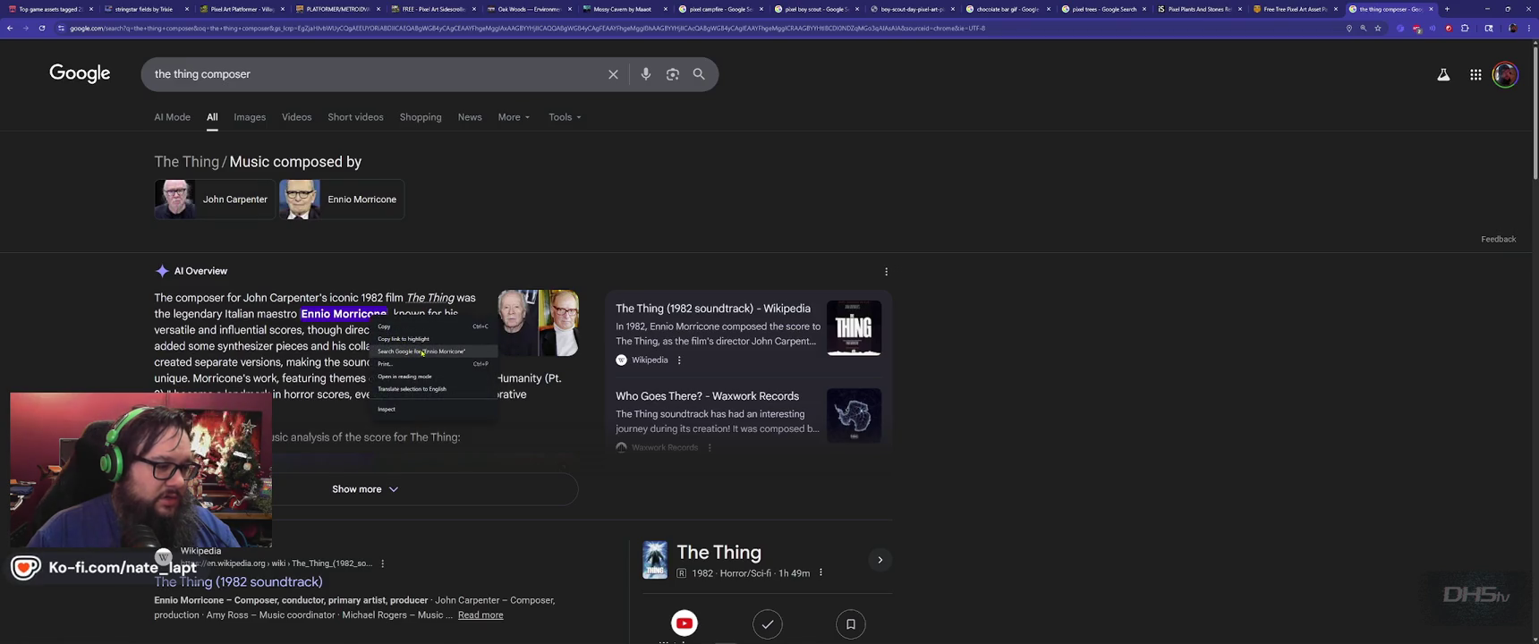
Step: Look up Ennio Morricone and browse his full filmography list
left_click(466, 347)
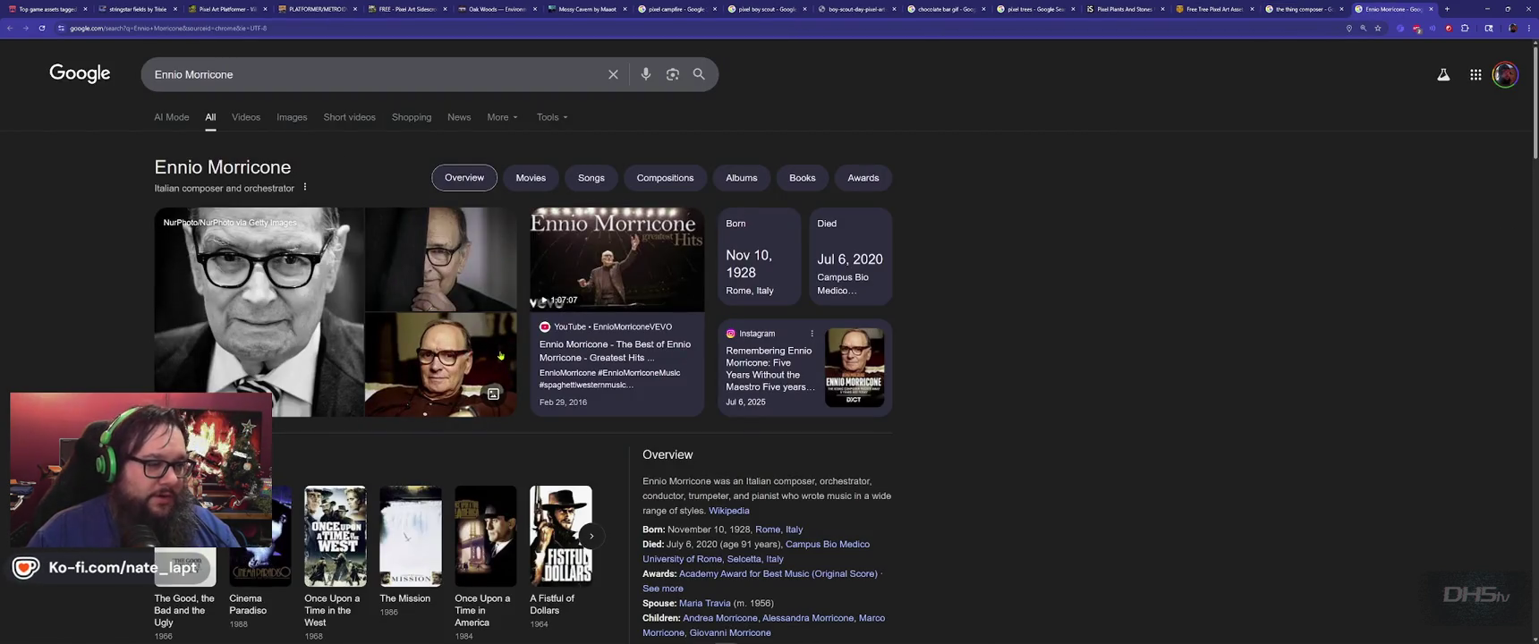
scroll(500, 355, "down", 3)
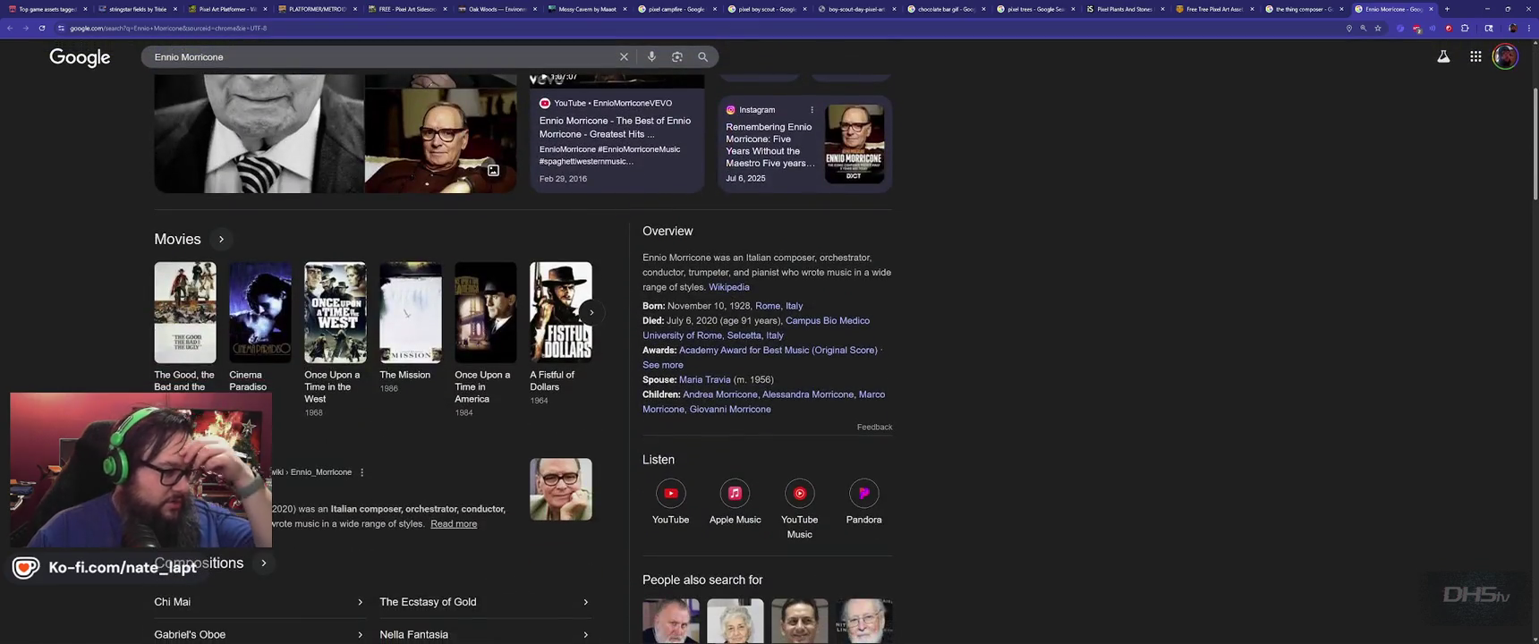
left_click(591, 312)
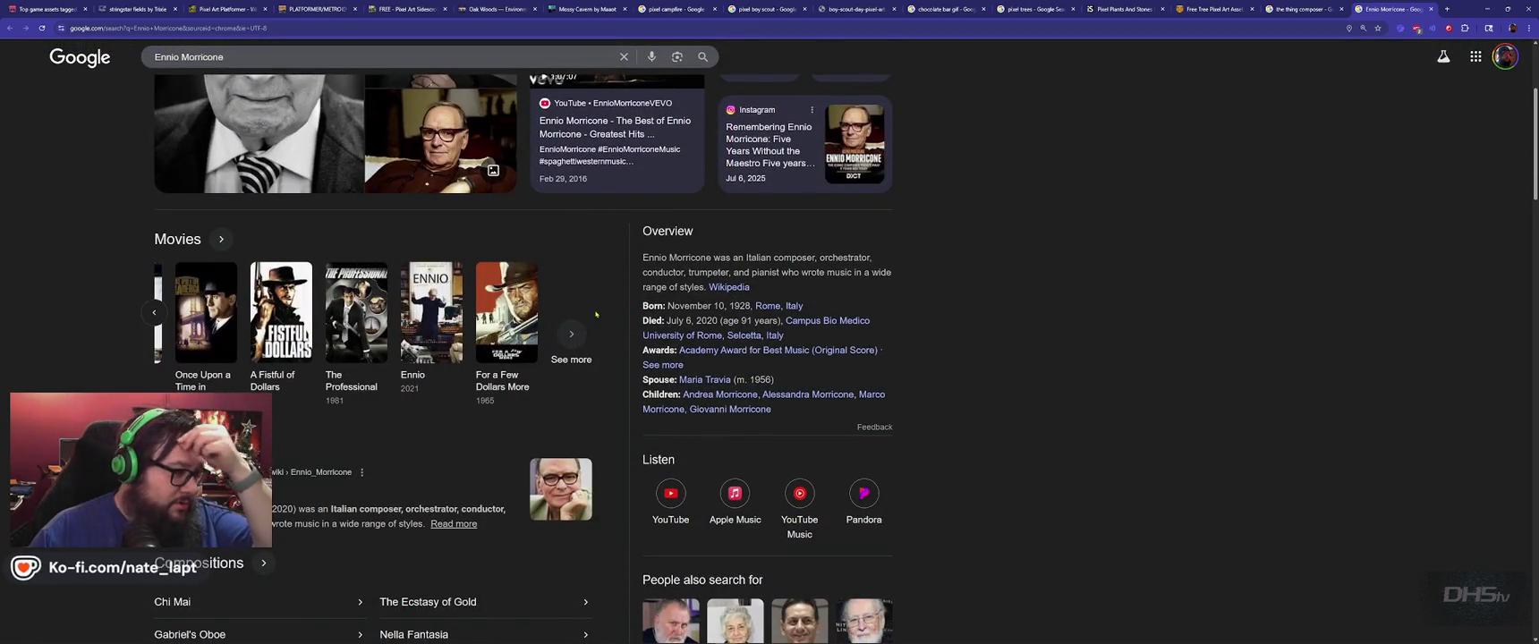
left_click(572, 335)
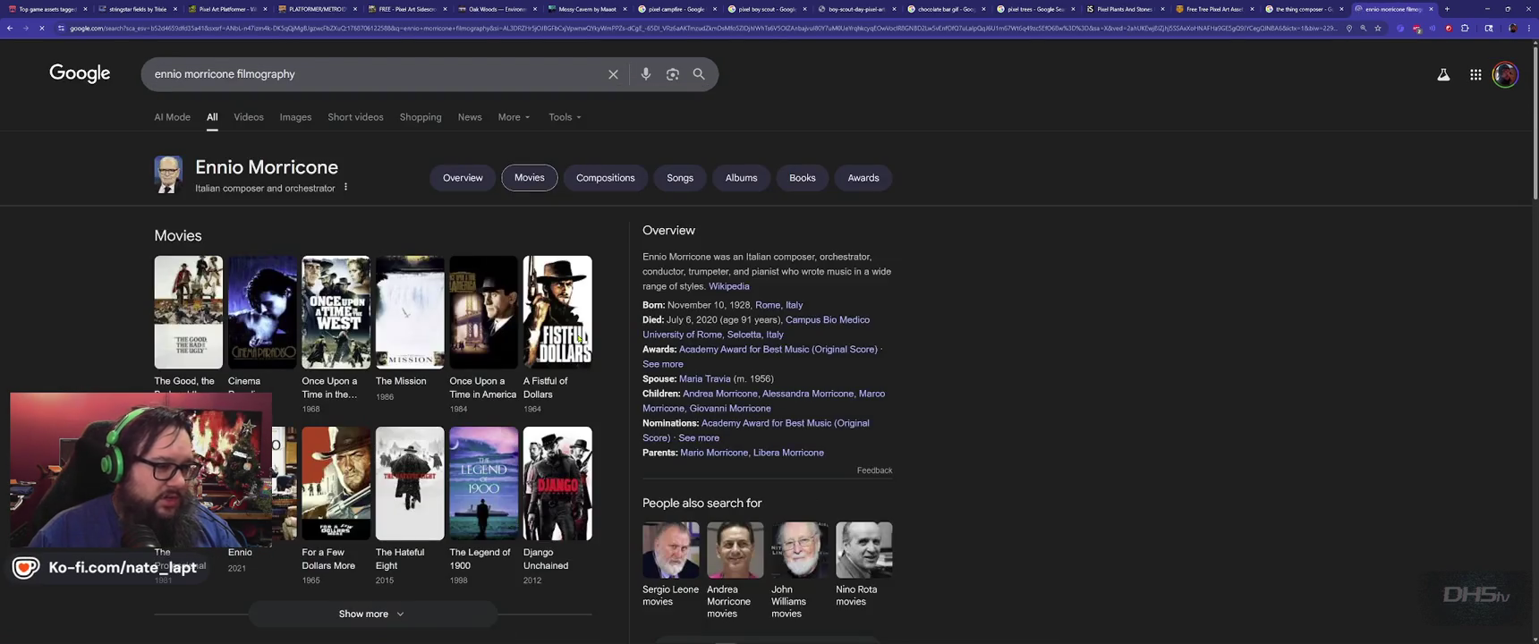
scroll(350, 435, "down", 2)
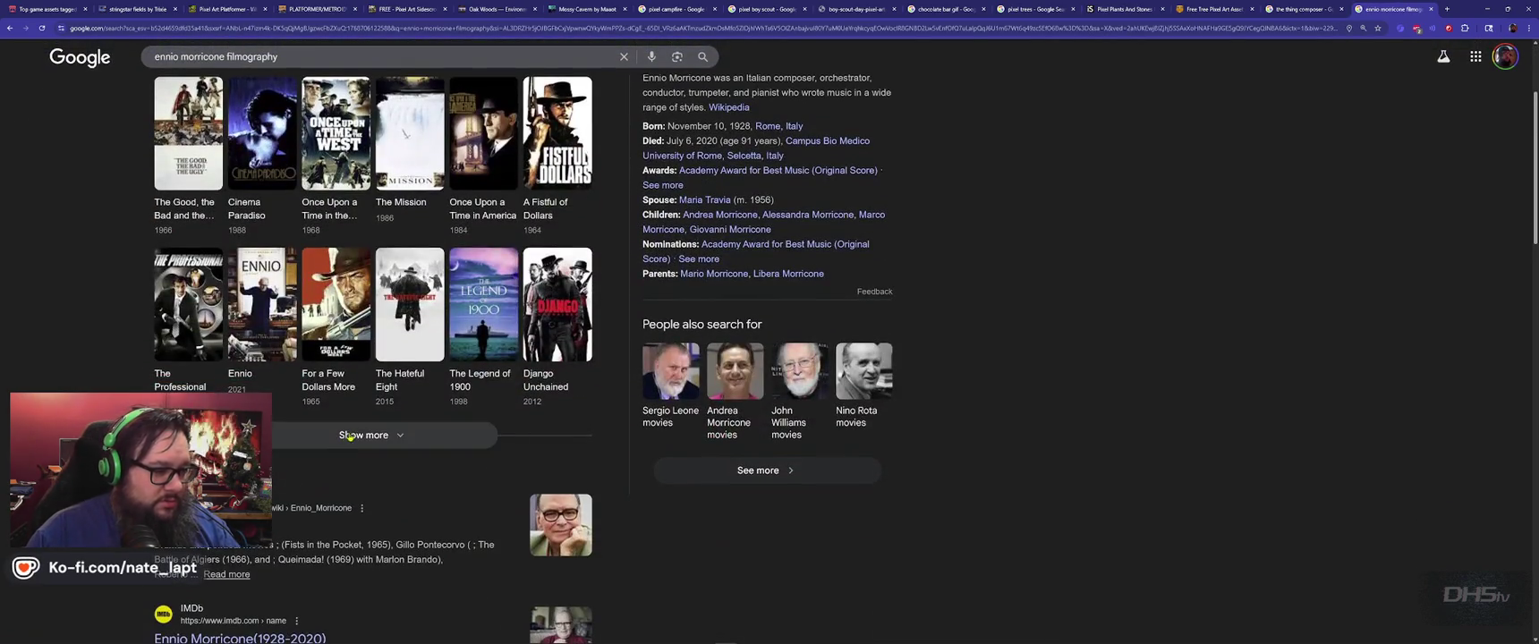
left_click(350, 436)
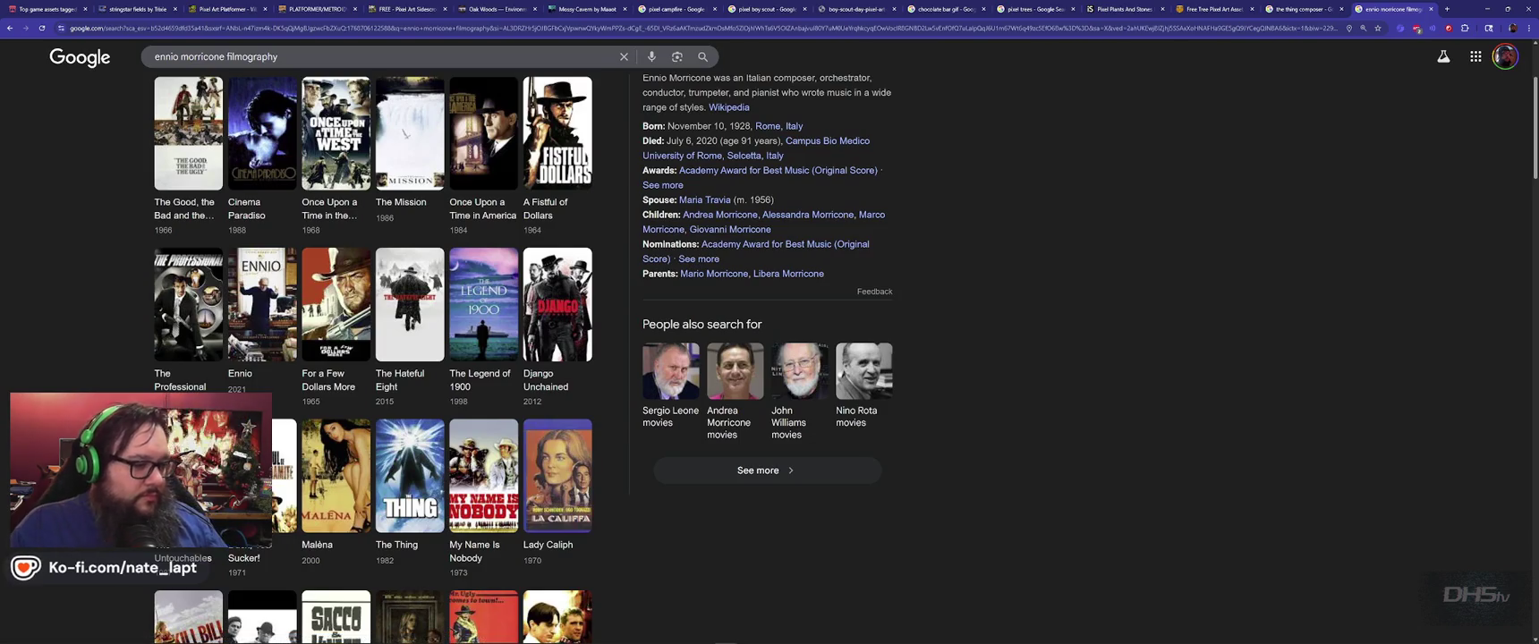
scroll(350, 436, "down", 3)
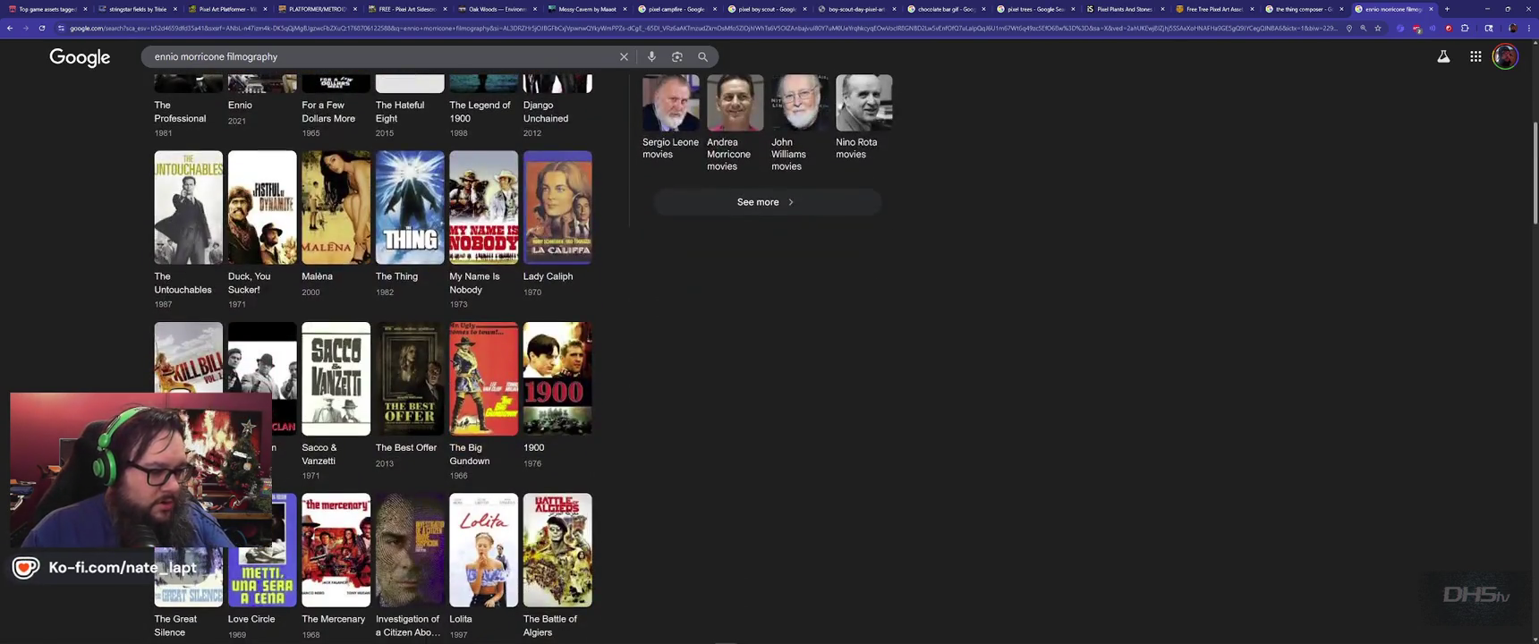
scroll(115, 376, "down", 2)
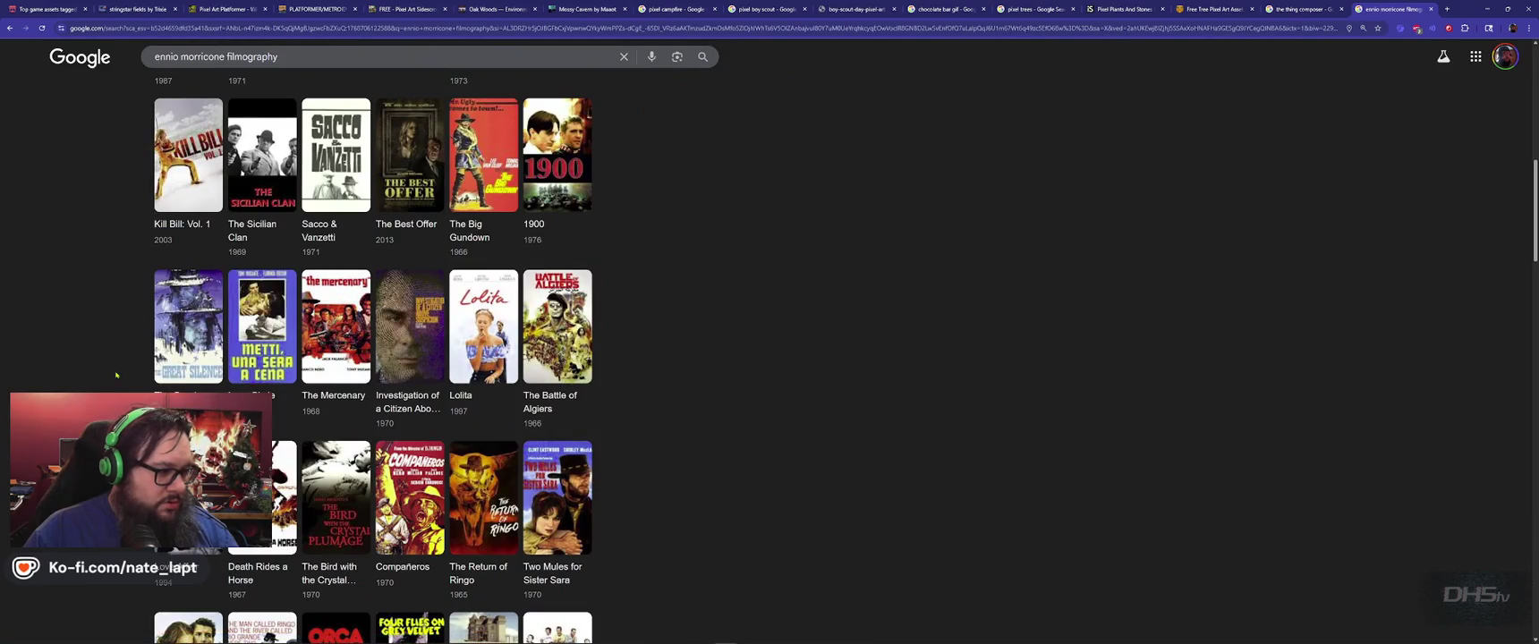
scroll(116, 376, "down", 3)
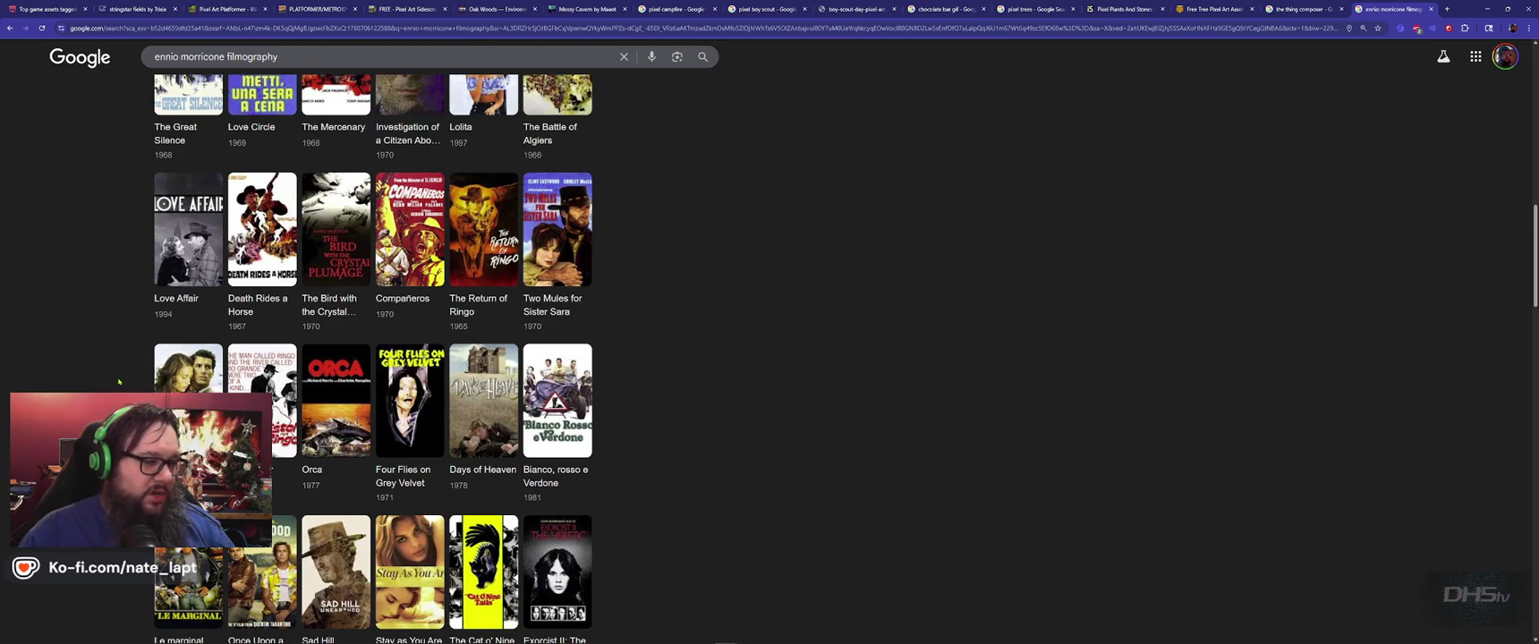
scroll(120, 383, "down", 4)
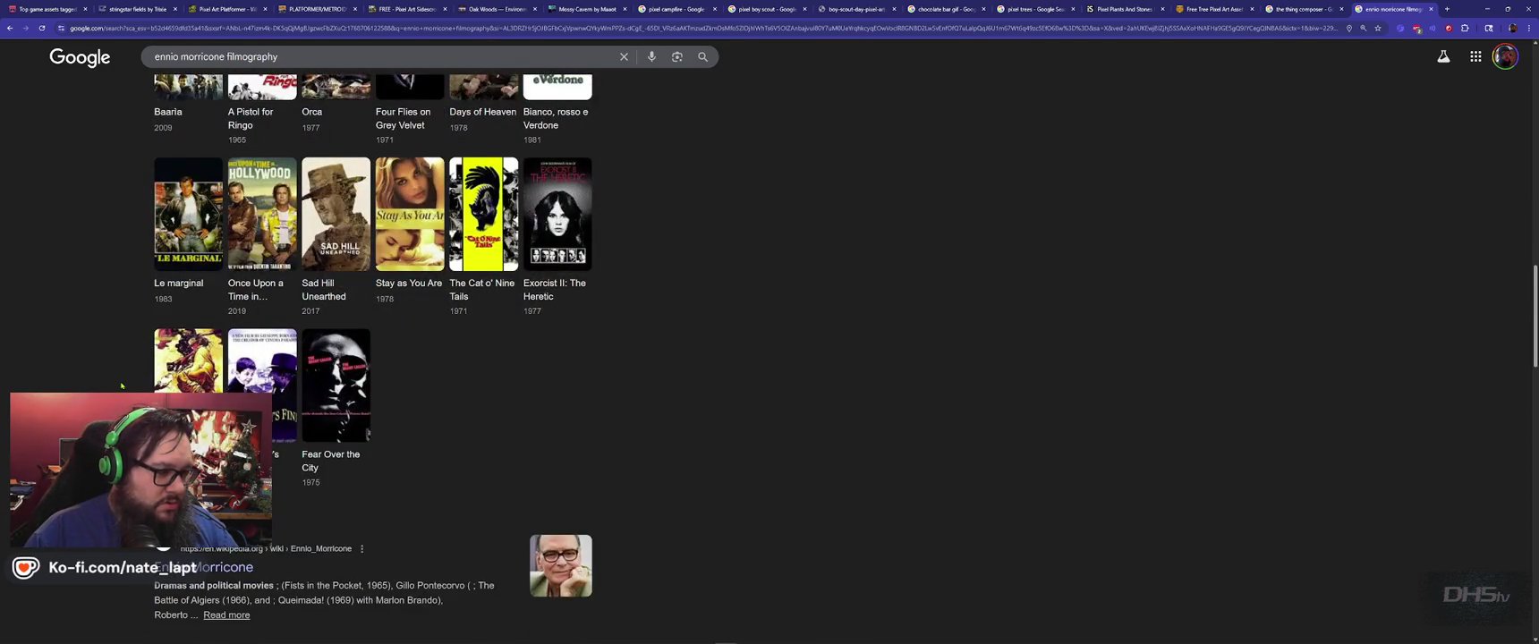
Step: Search Google for 'blade runner 2049 composer' and open the Hans Zimmer results
left_click_drag(281, 56, 137, 56)
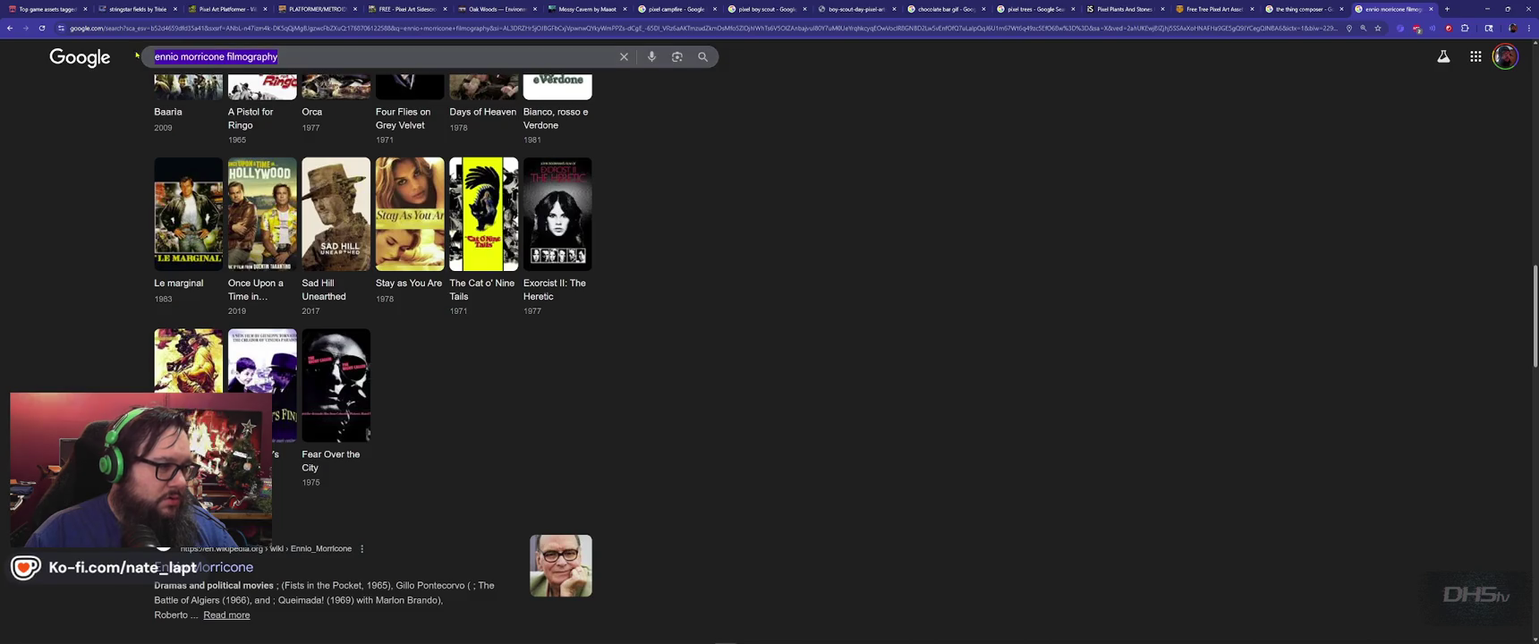
type("blade ")
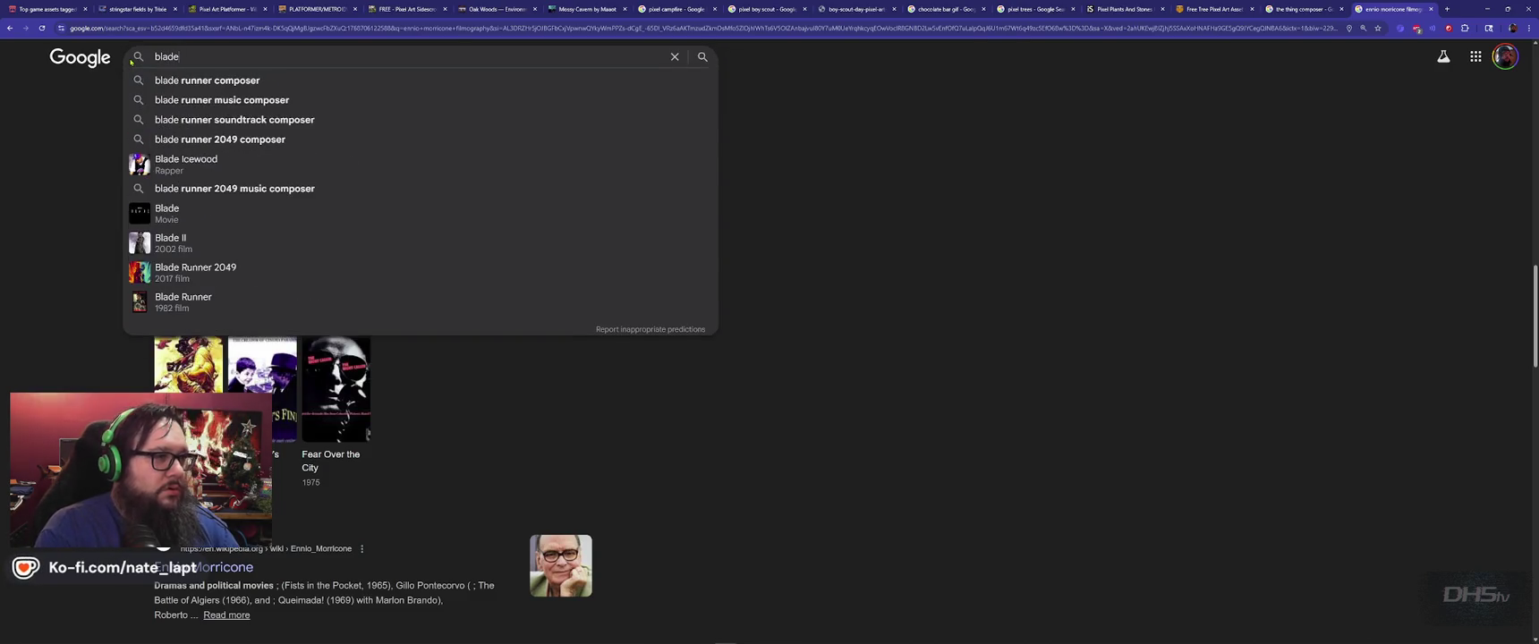
type("runn")
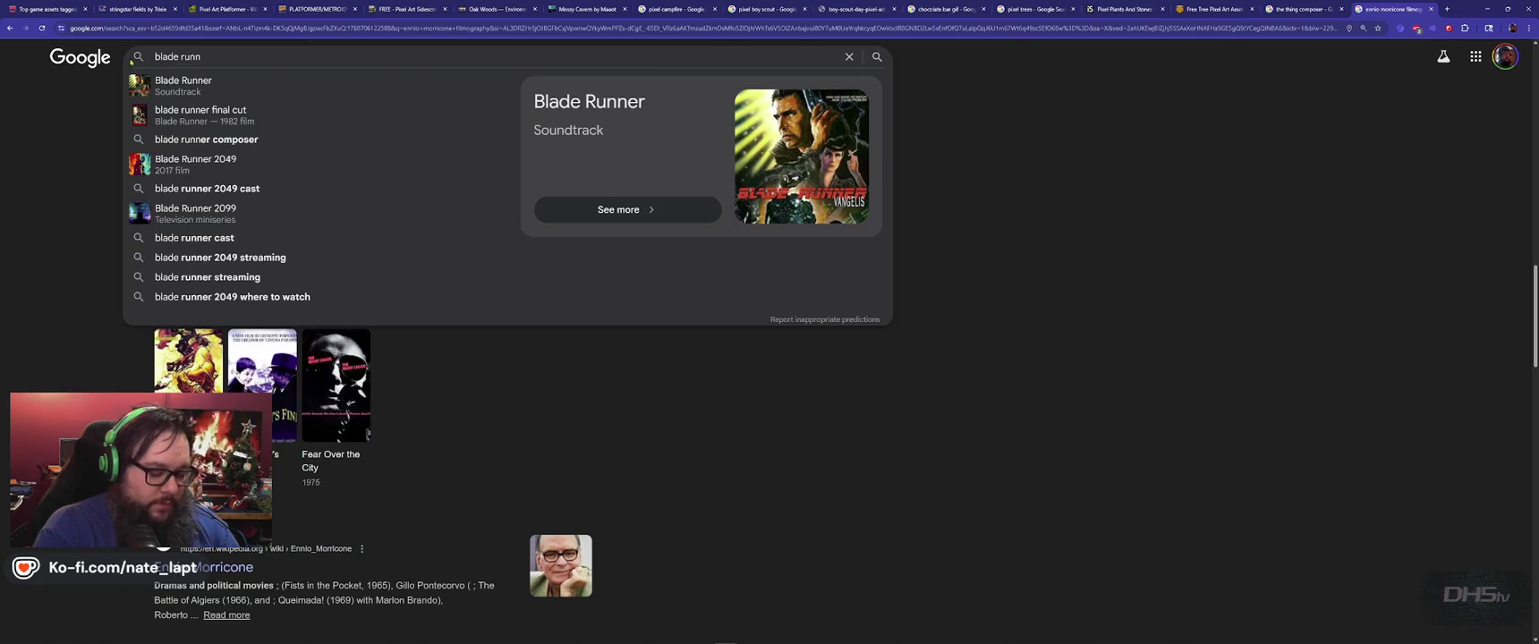
type(" 40")
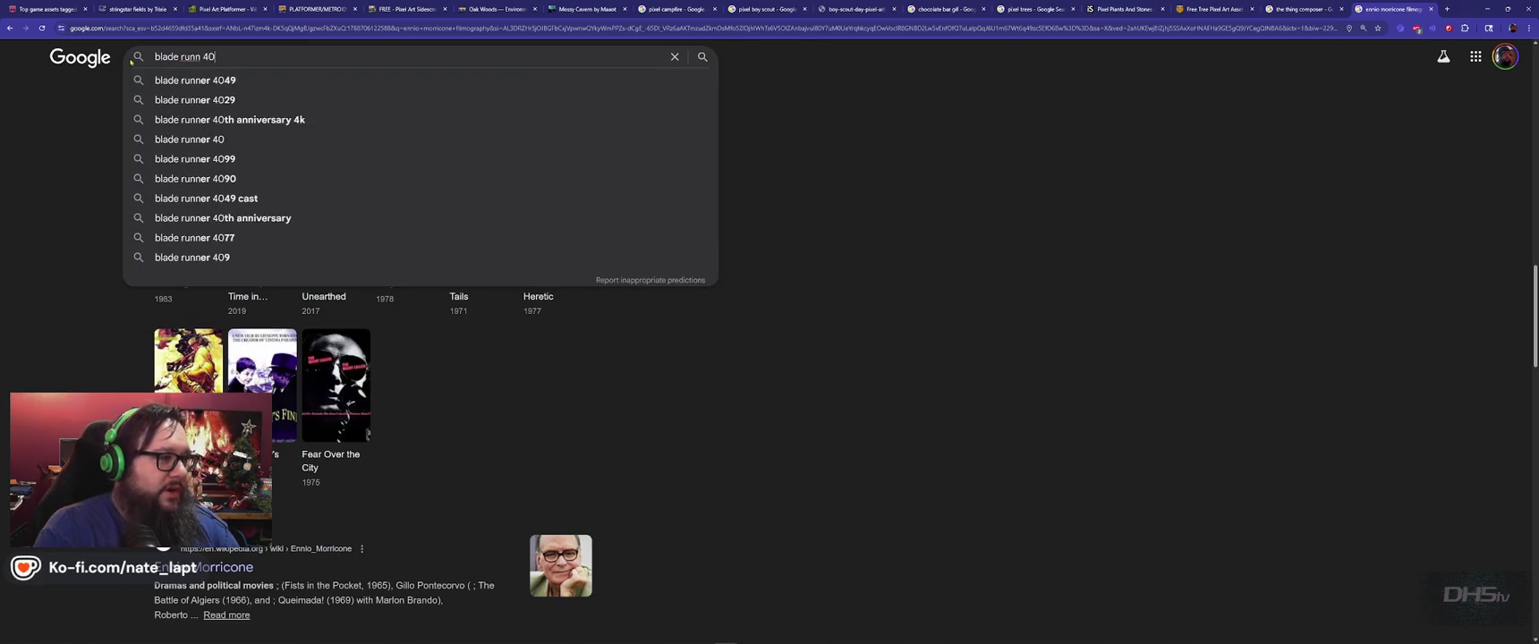
key("BackSpace")
key("BackSpace")
type("2049")
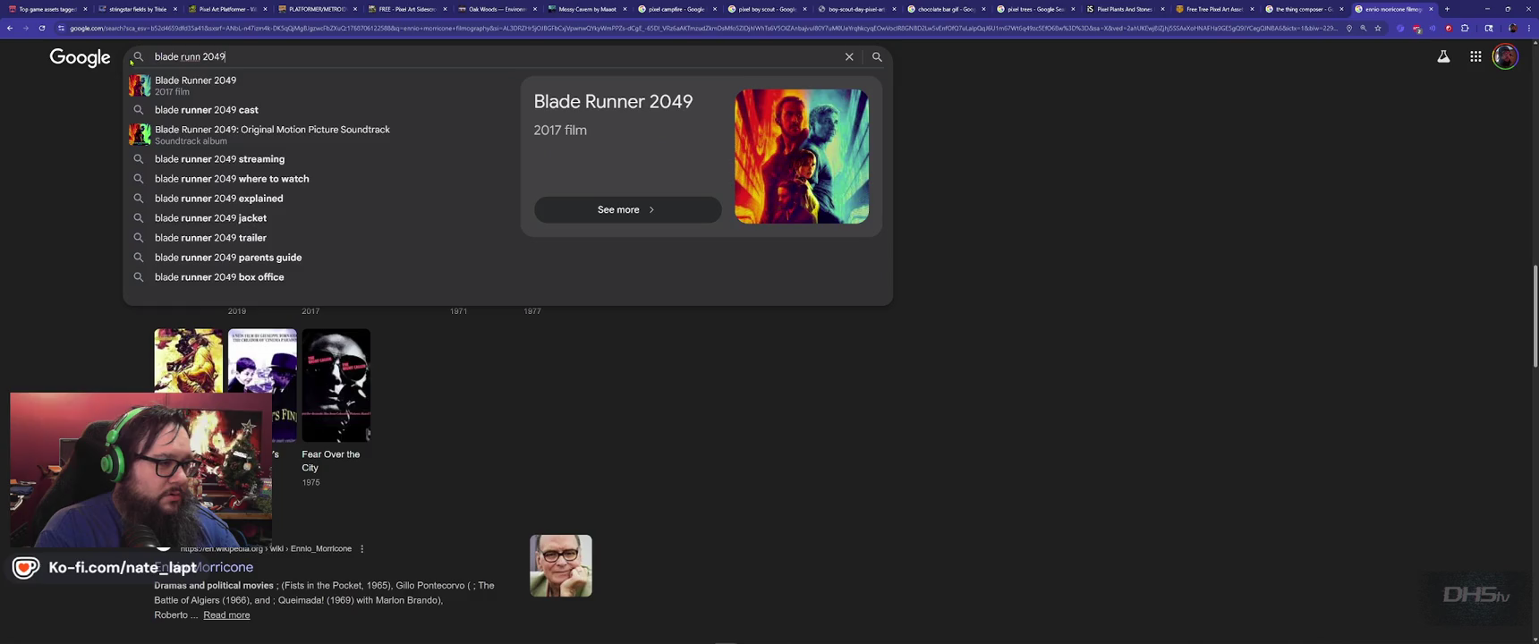
type(" composer")
key("Return")
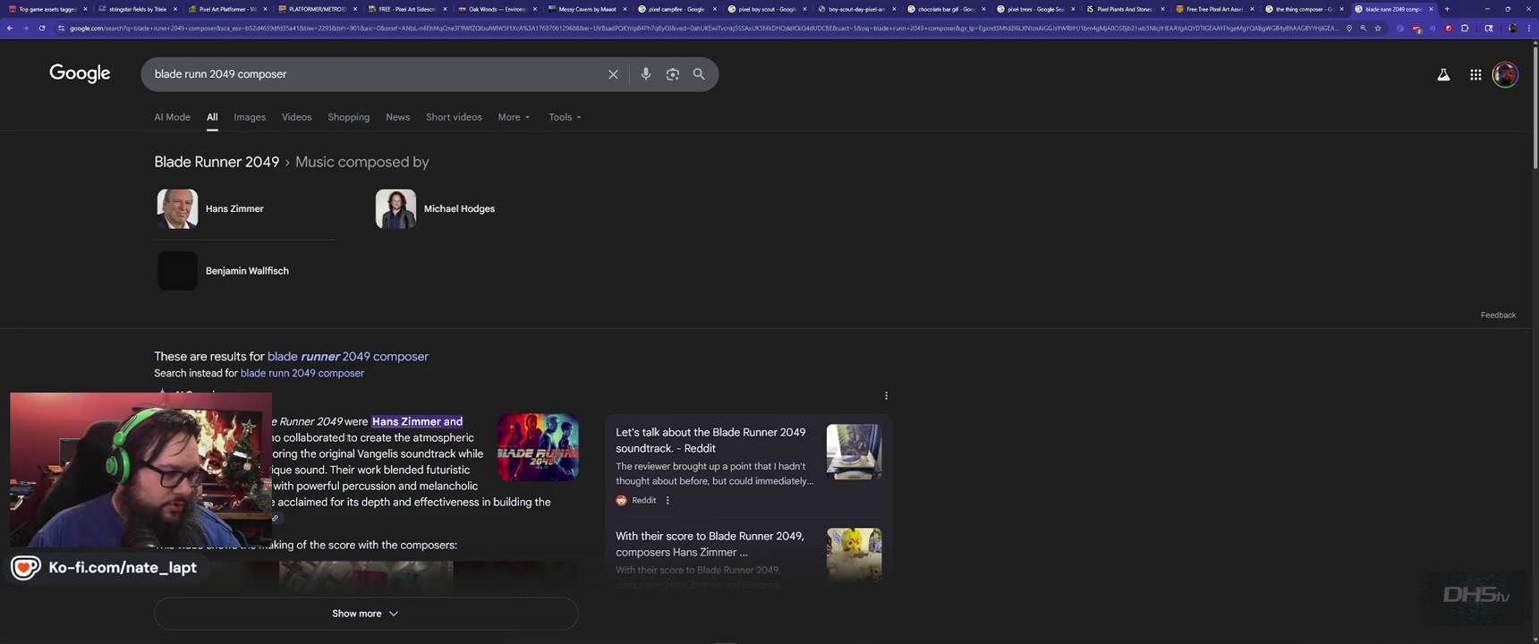
left_click(230, 212)
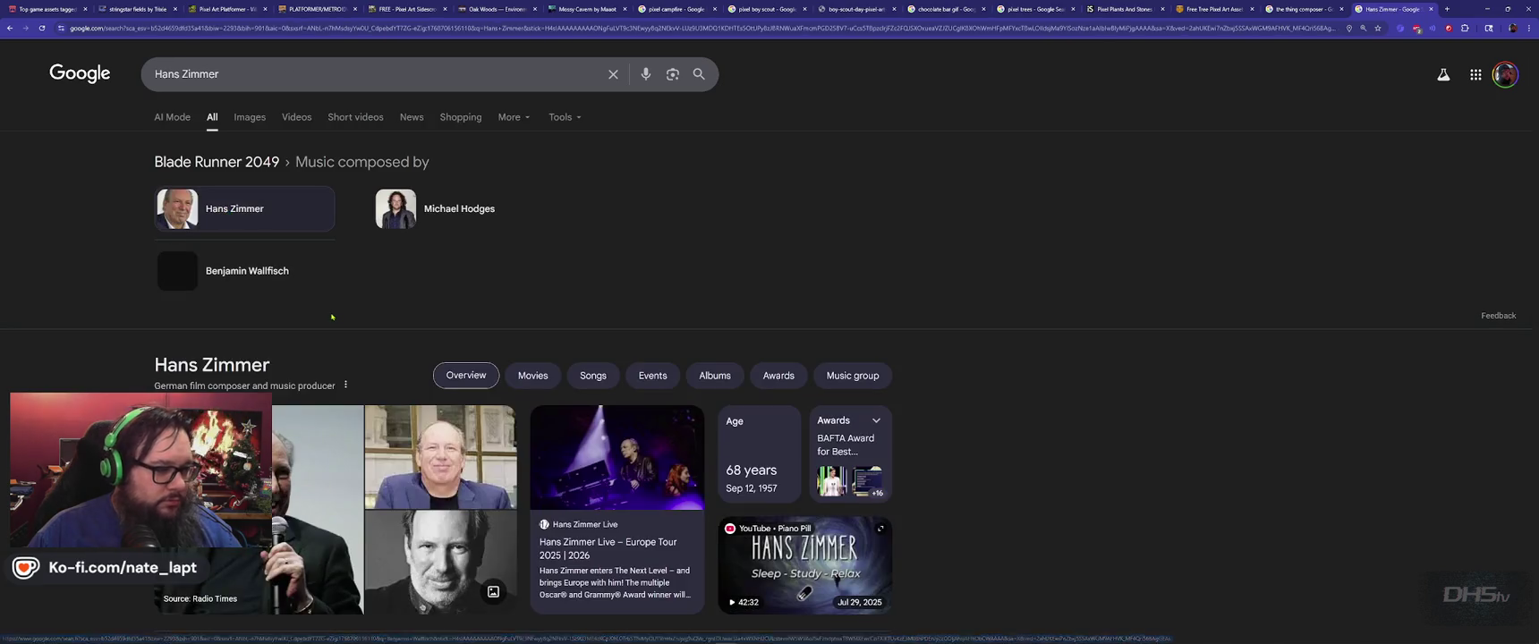
scroll(331, 317, "down", 3)
scroll(269, 322, "down", 2)
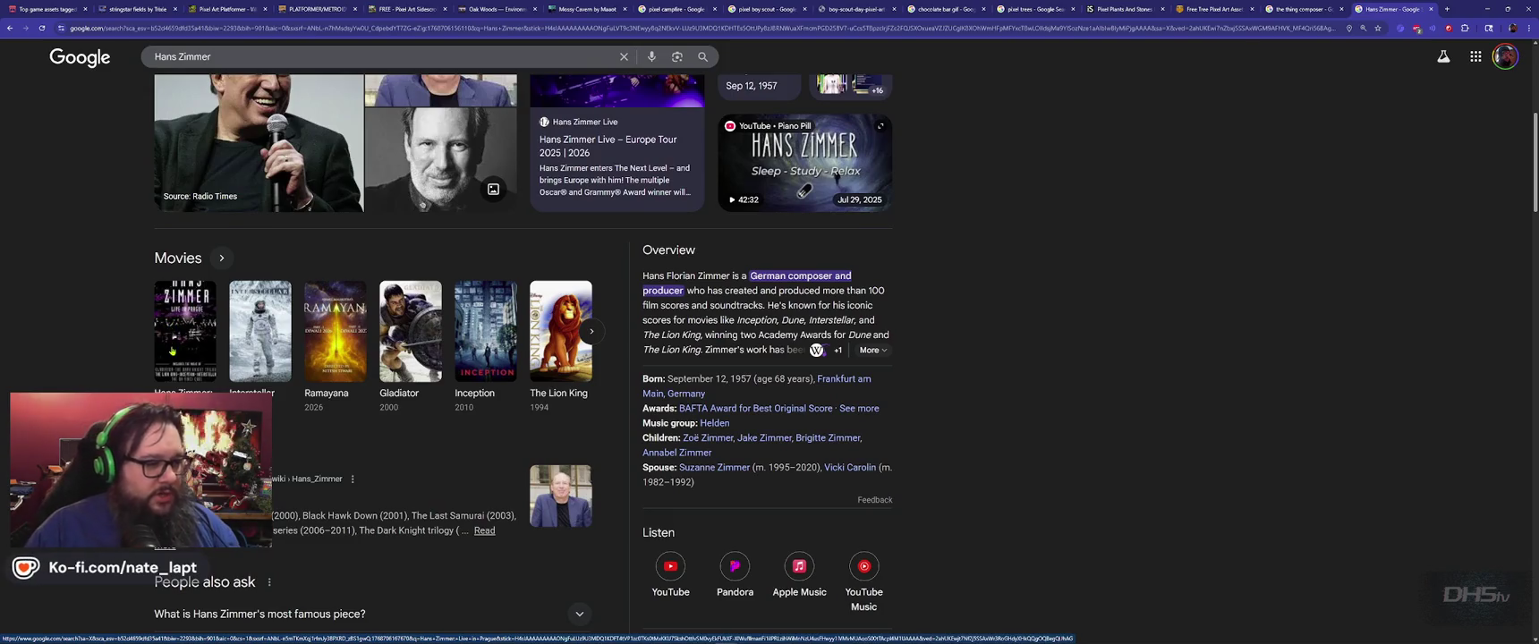
Step: Close the Hans Zimmer and Thing composer search tabs and return to Aseprite
key("ctrl+w")
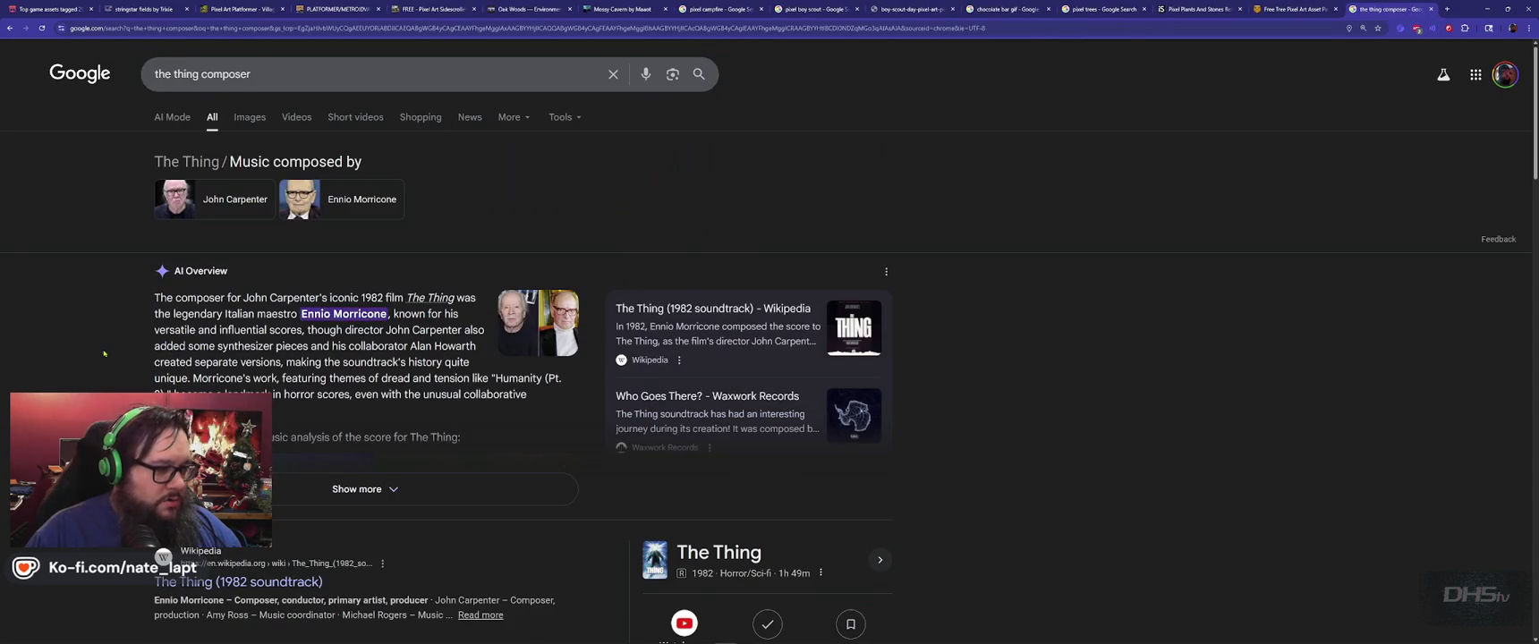
key("ctrl+w")
key("alt+Tab")
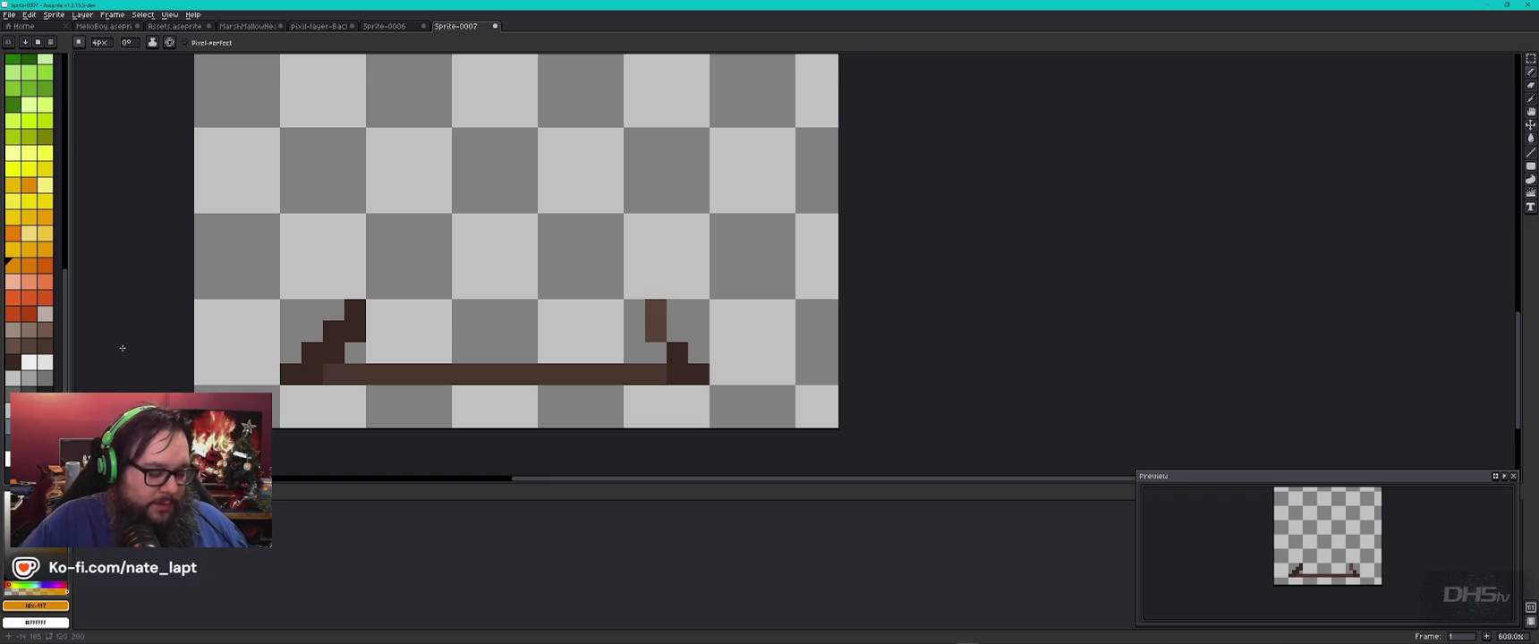
key("super")
type("as")
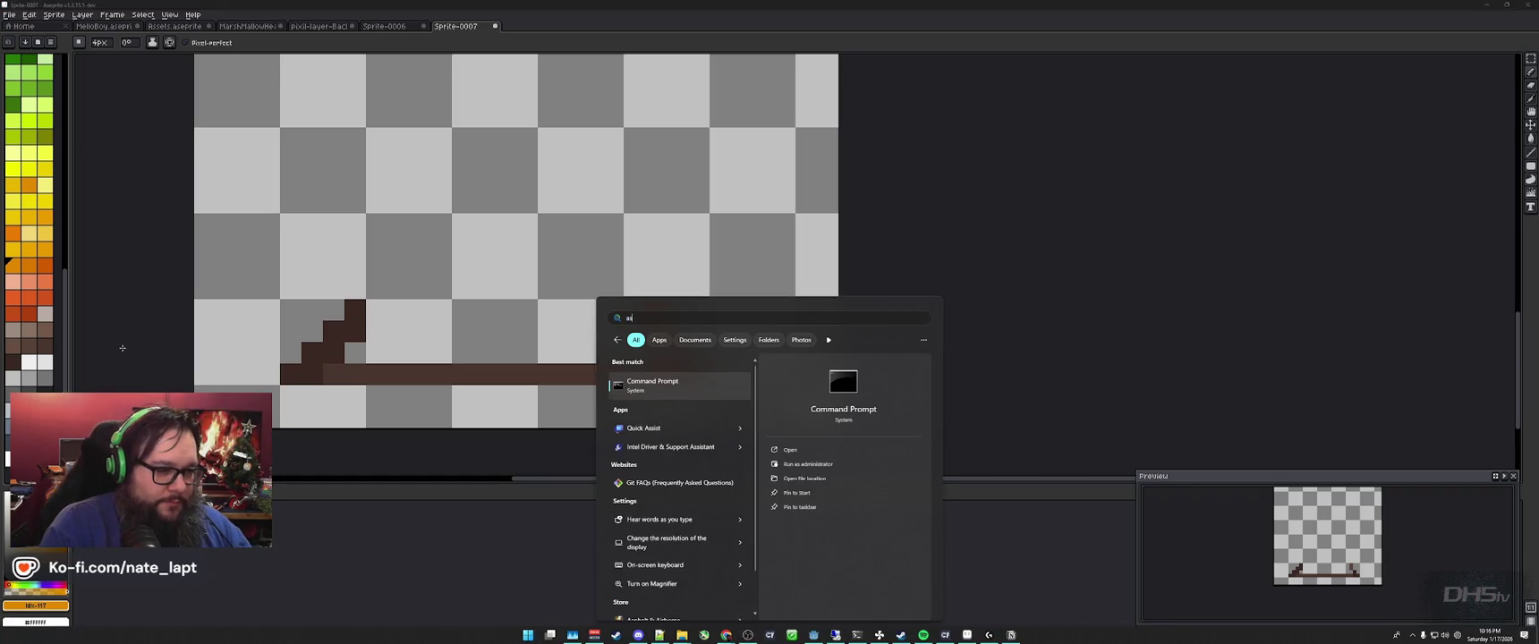
key("BackSpace")
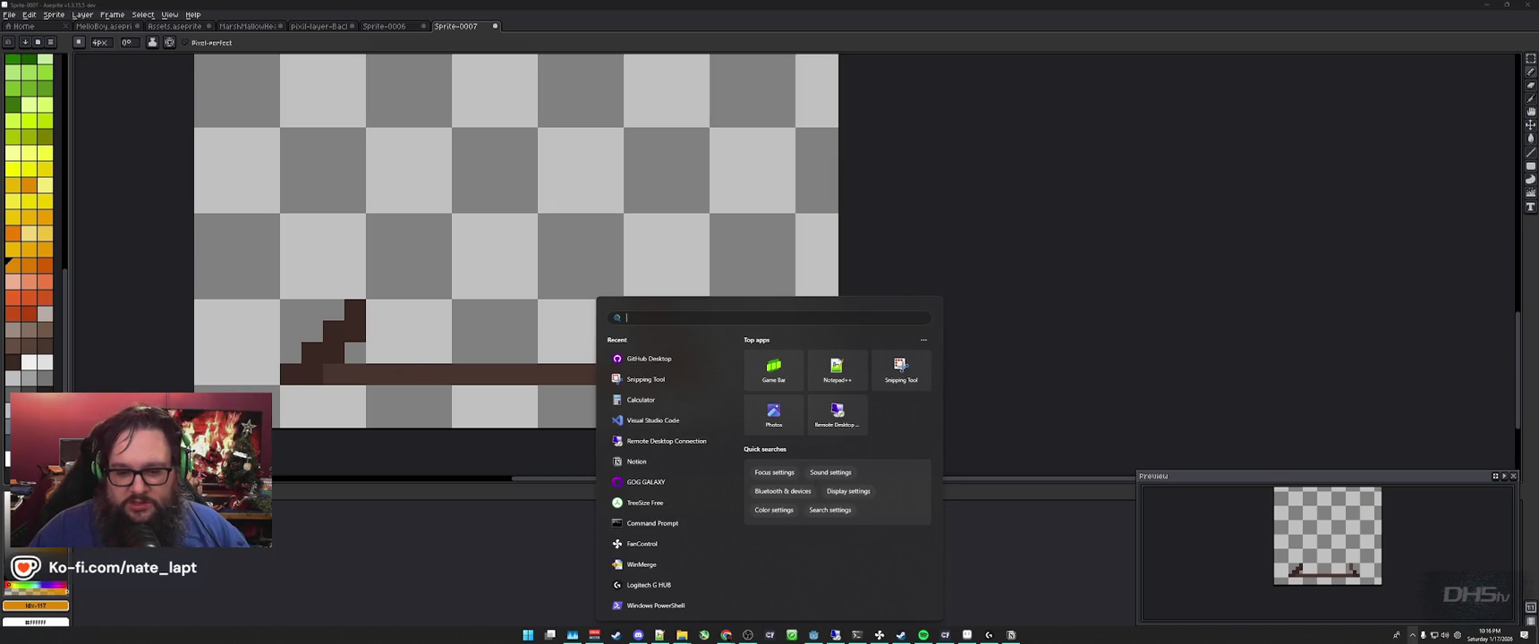
left_click(1412, 635)
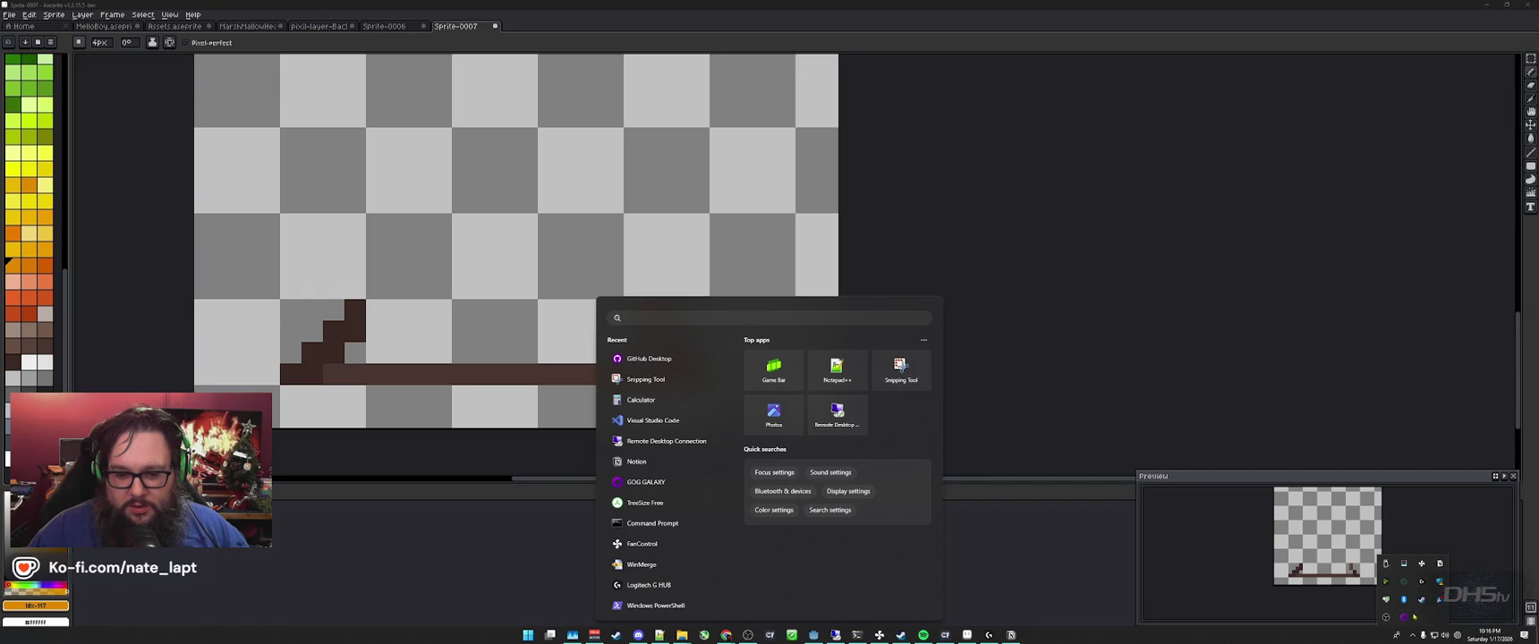
left_click(1403, 618)
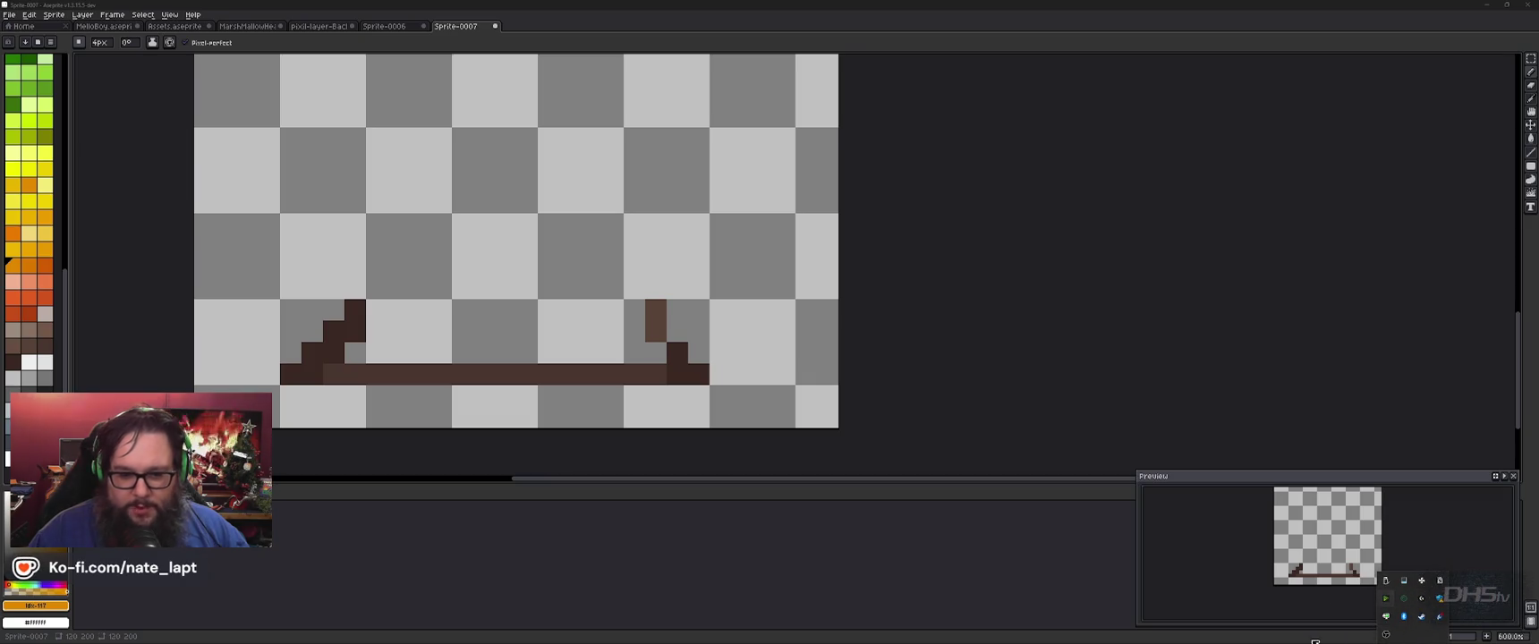
left_click(982, 28)
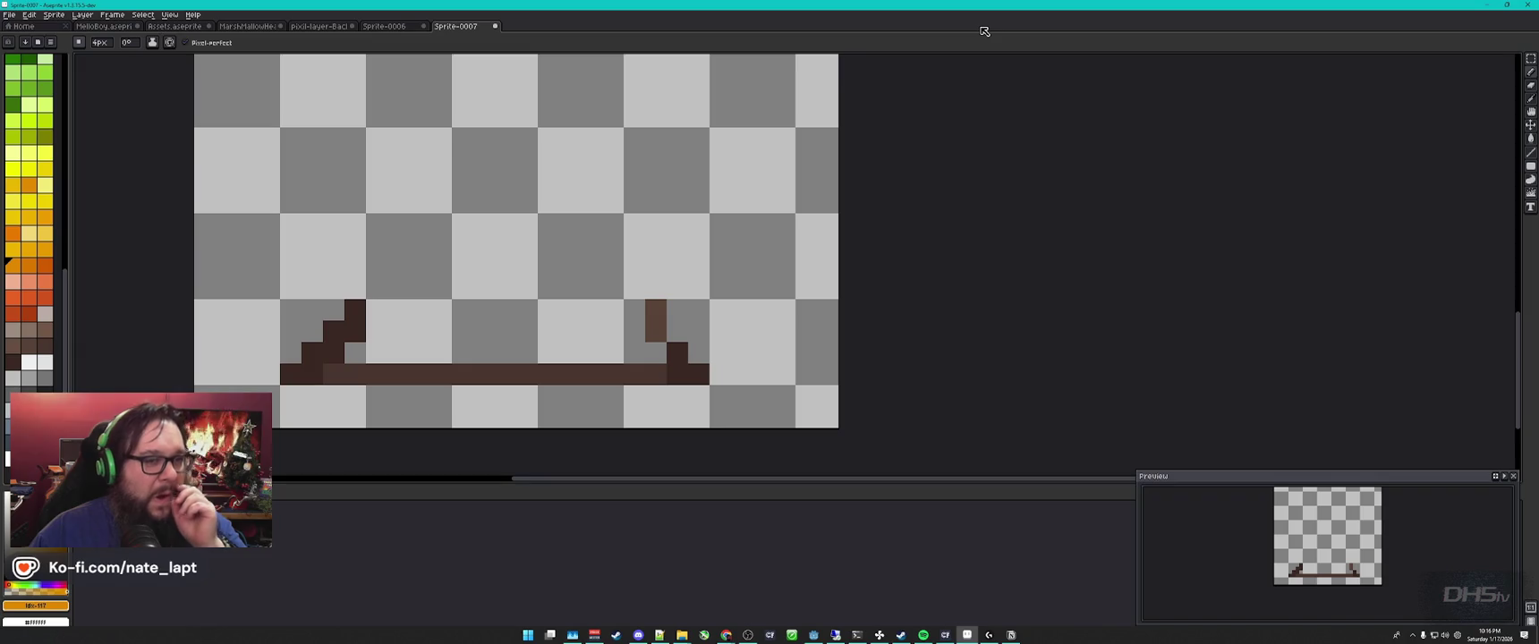
key("super")
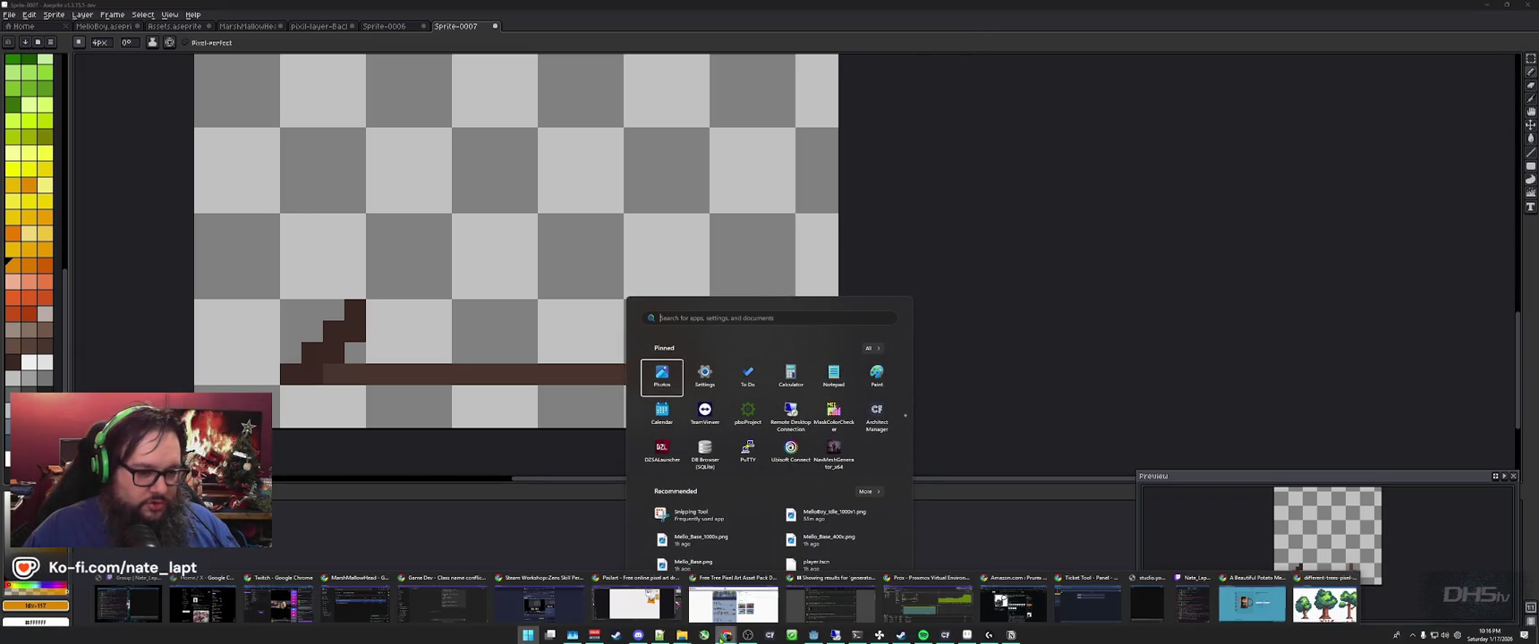
left_click(732, 246)
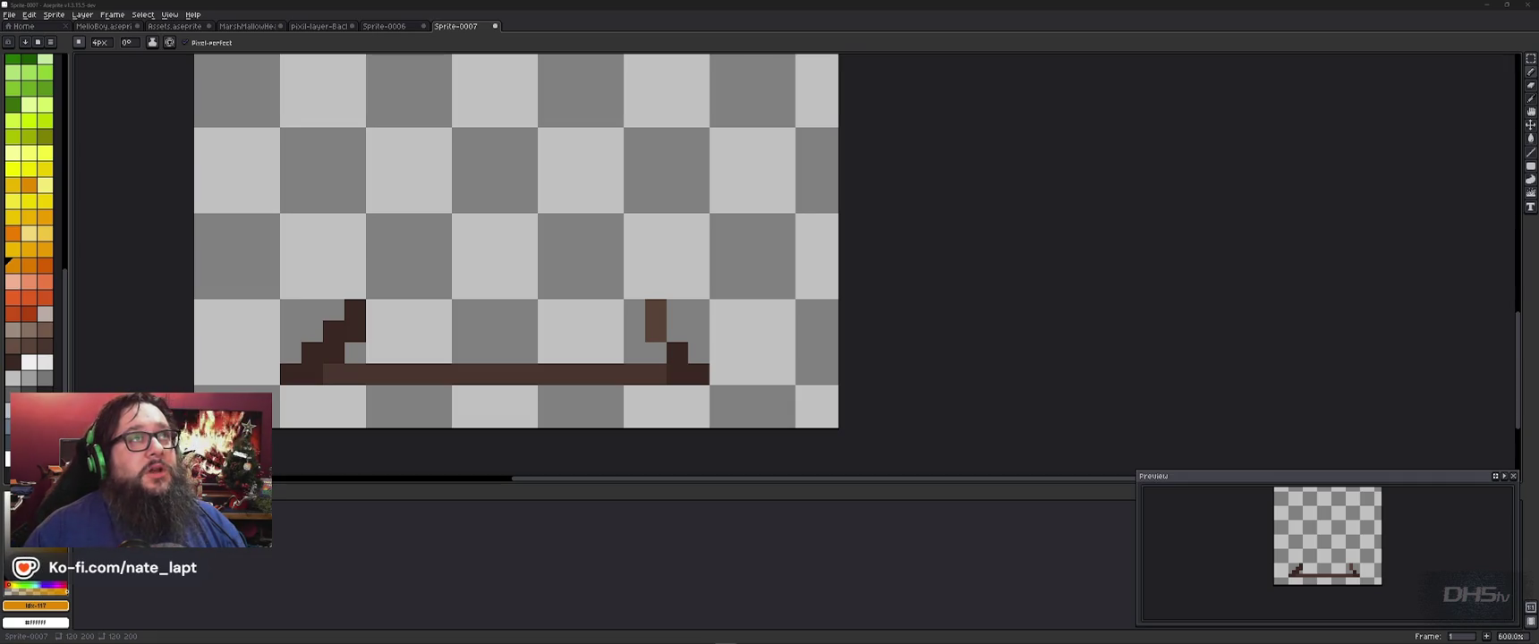
Step: Bring the Chrome window with the Amazon Akai APC Key 25 listing in front of Aseprite
key("alt+Tab")
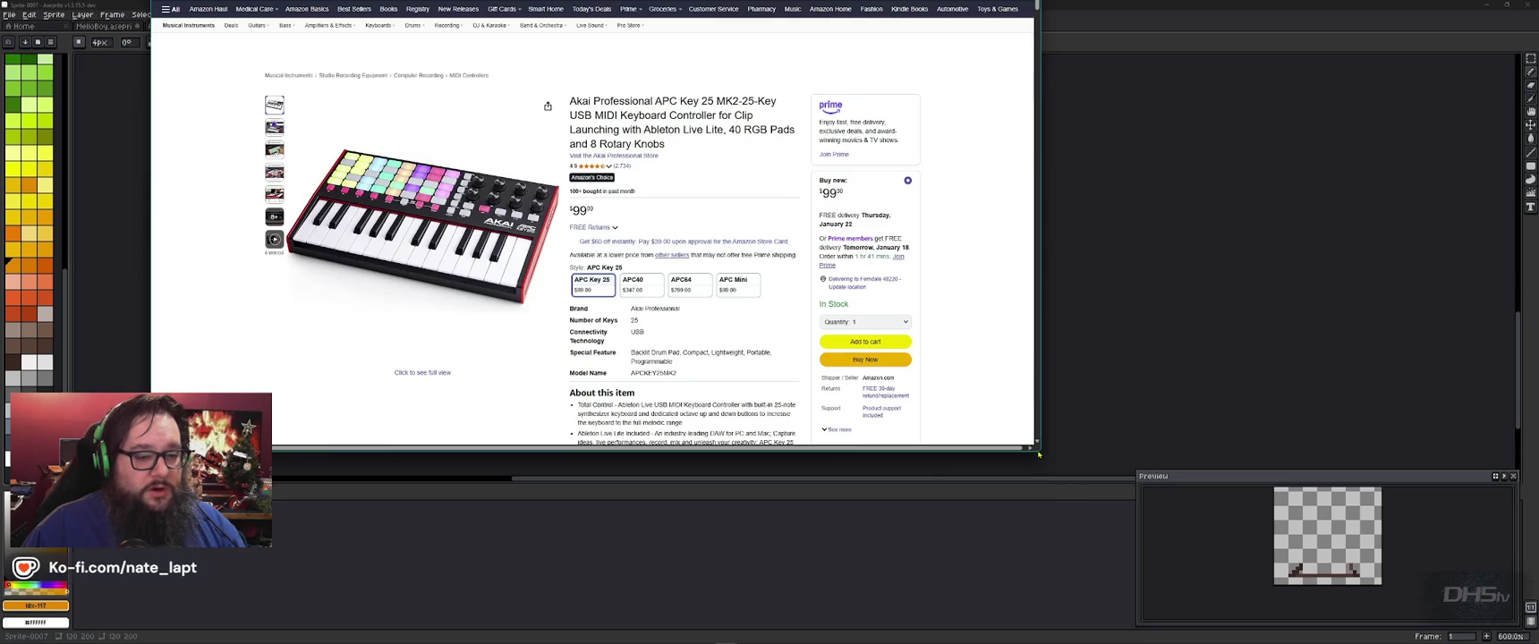
Step: Enlarge the browser, visit the Akai Professional store and open the $169 MPK Mini Plus listing
left_click_drag(1040, 452, 1364, 614)
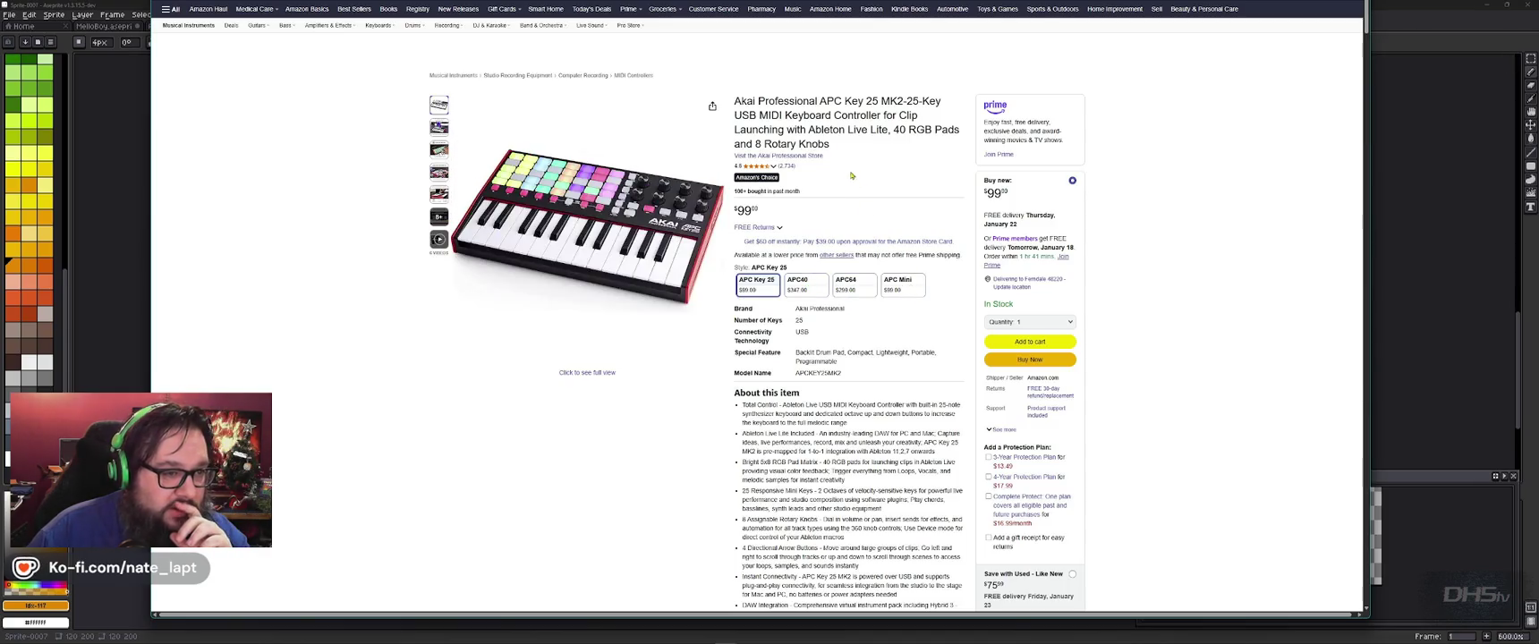
left_click(783, 159)
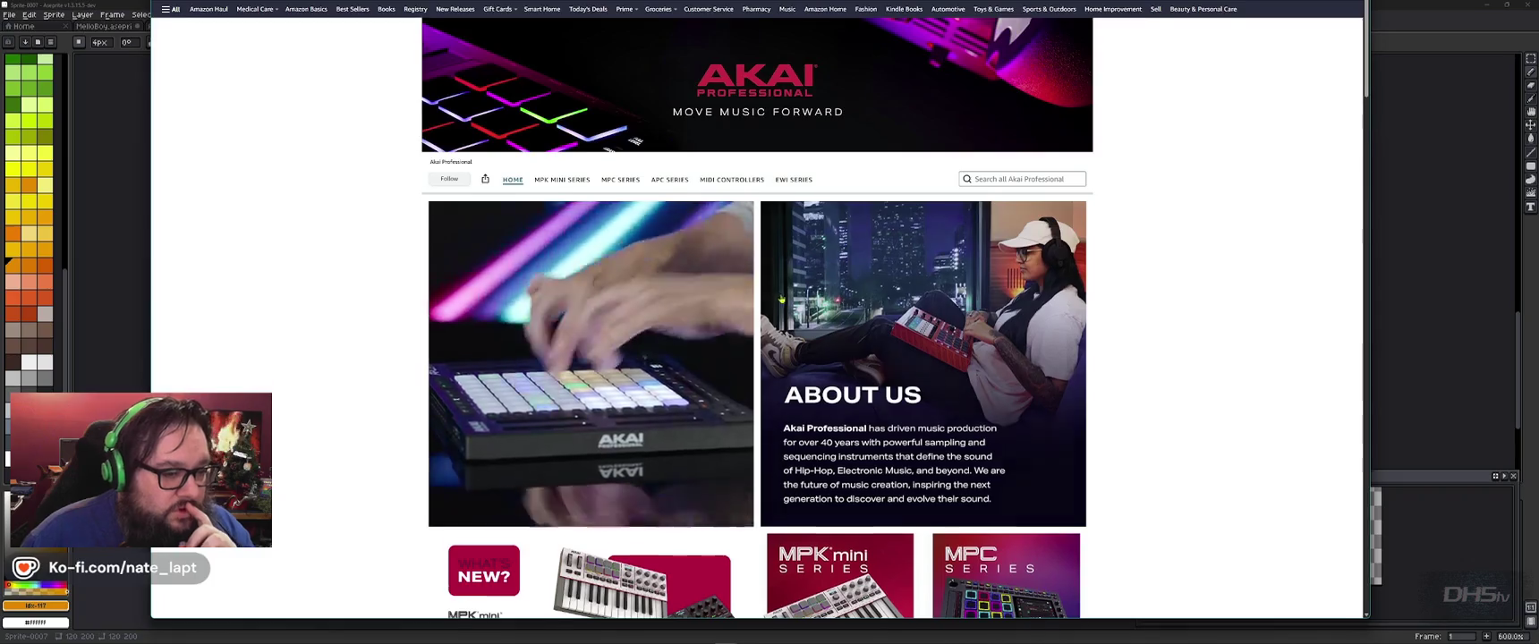
scroll(770, 293, "down", 3)
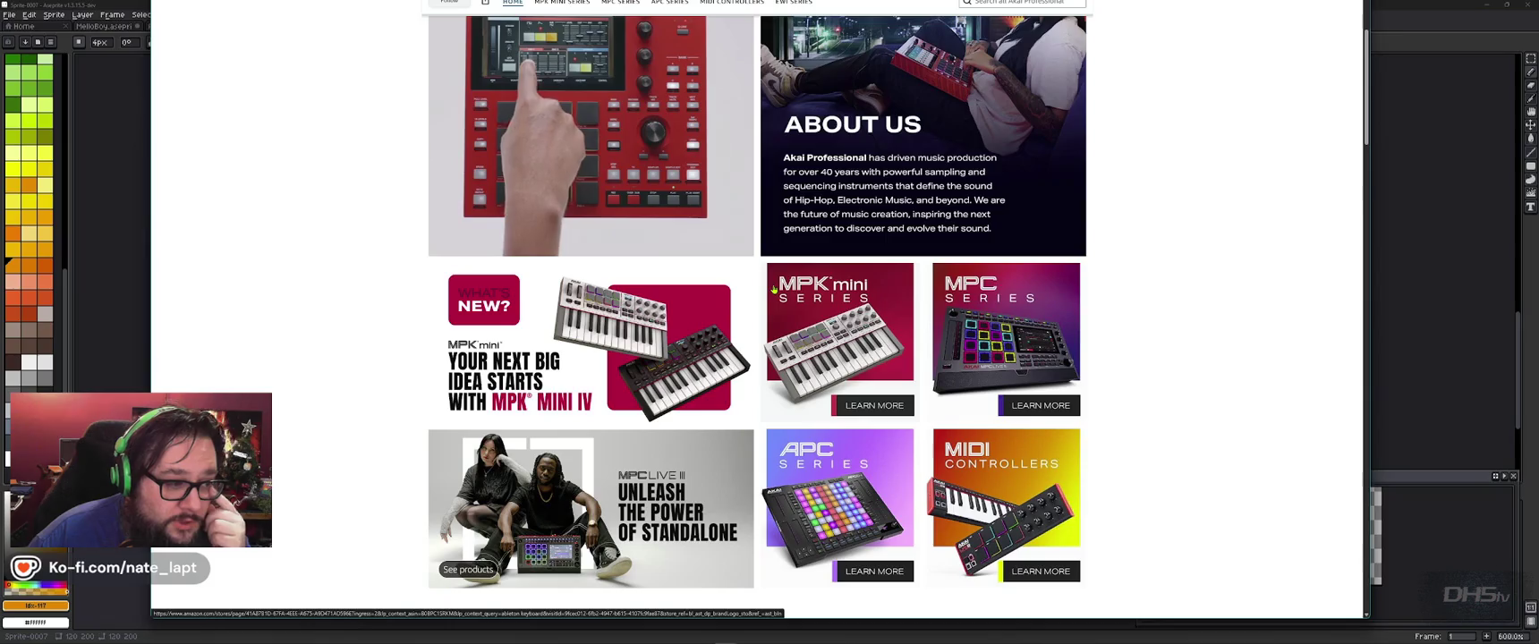
scroll(774, 288, "down", 3)
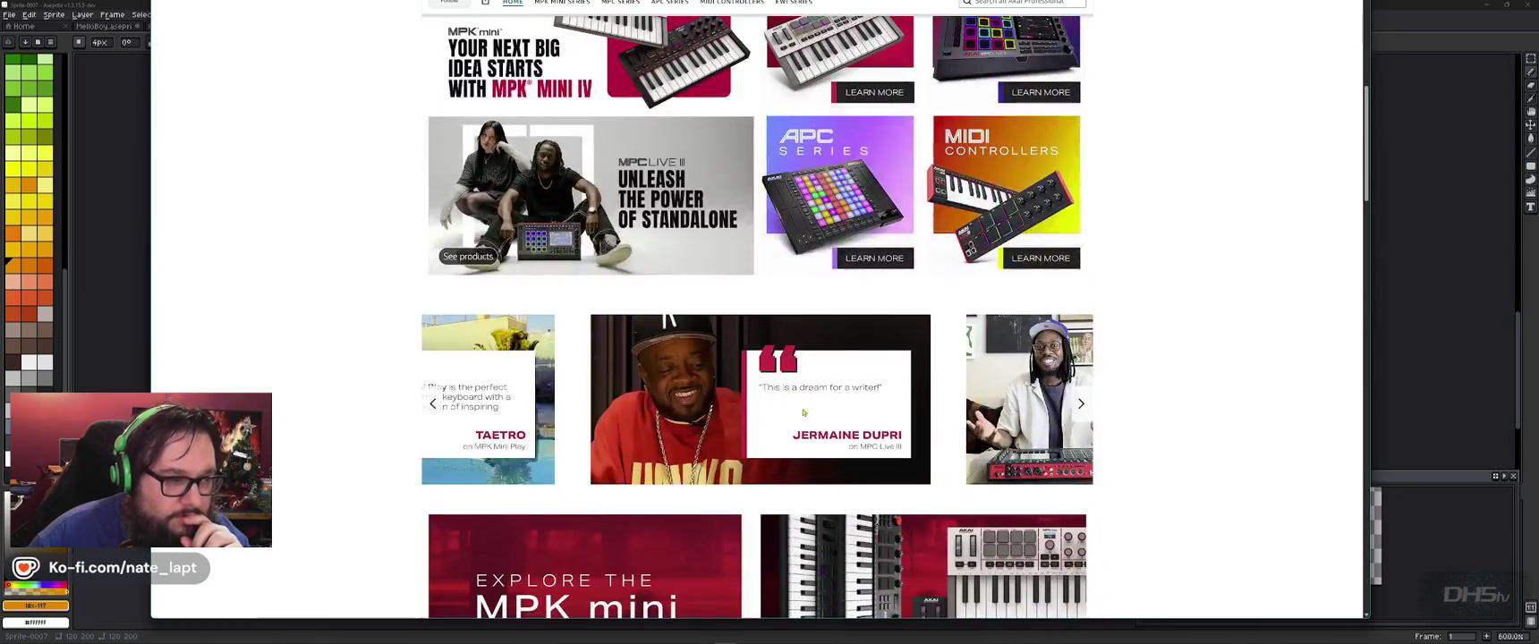
scroll(809, 417, "down", 3)
scroll(808, 417, "down", 2)
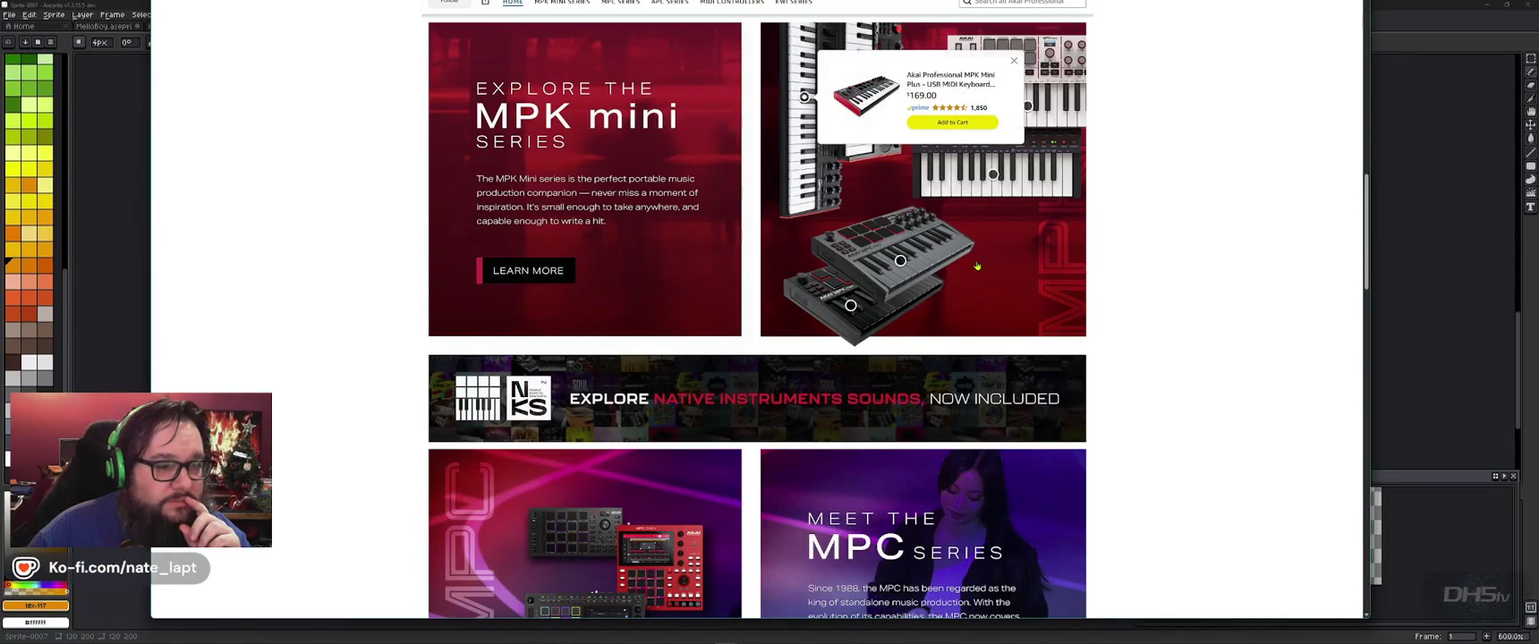
scroll(894, 179, "up", 1)
scroll(823, 131, "down", 1)
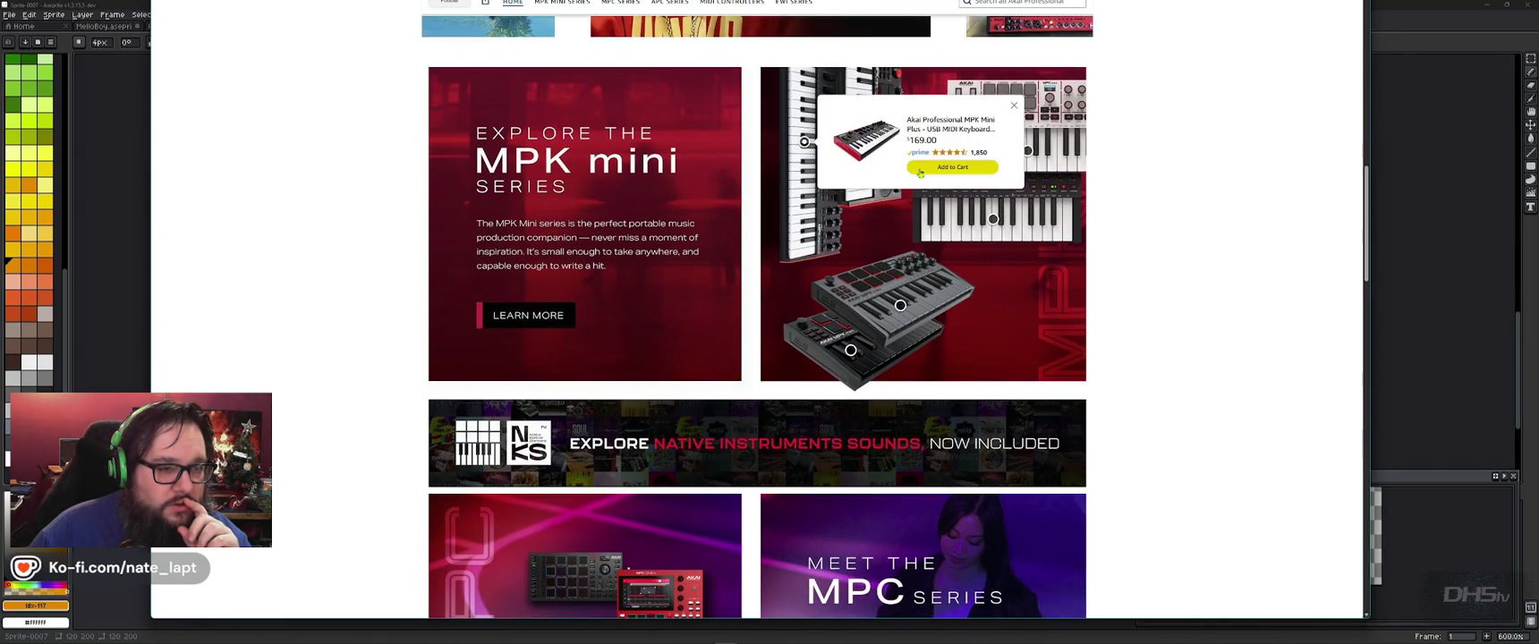
left_click(936, 130)
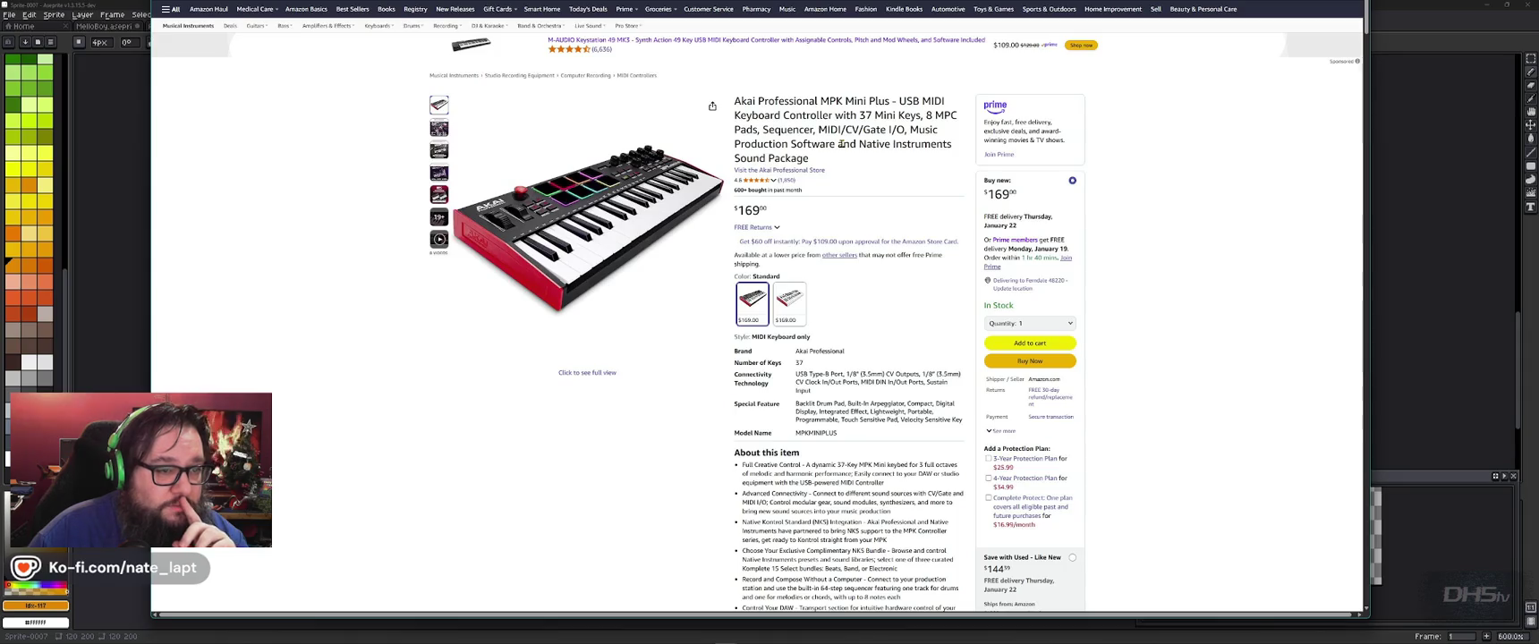
Step: Scroll down the MPK Mini Plus page and advance the From the brand carousel three times
double_click(946, 116)
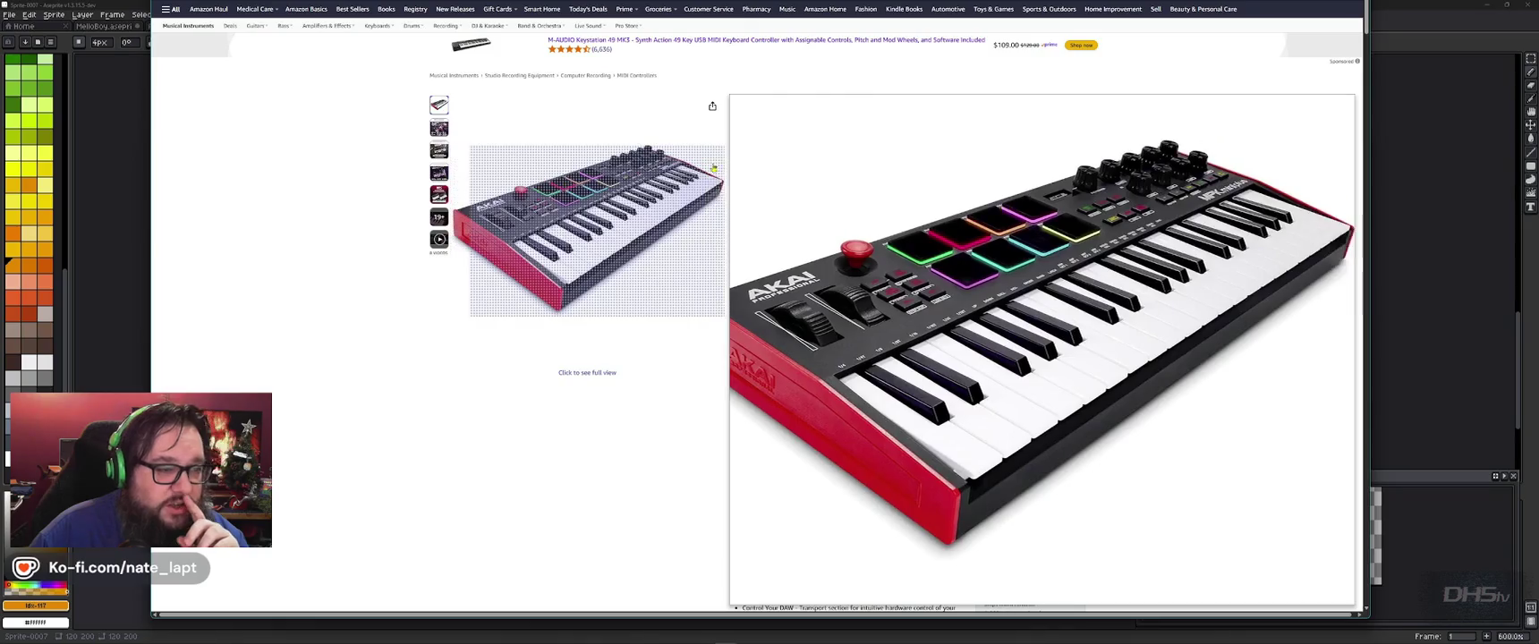
left_click(832, 113)
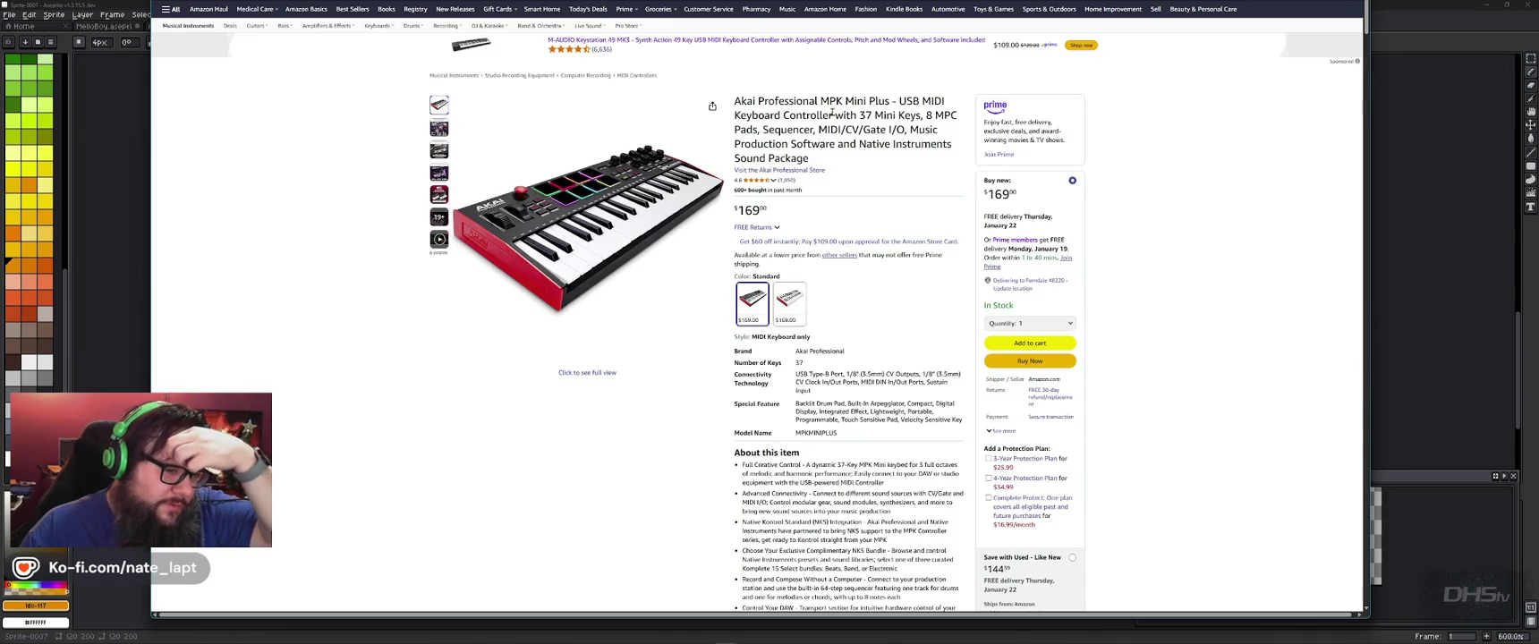
scroll(830, 119, "down", 3)
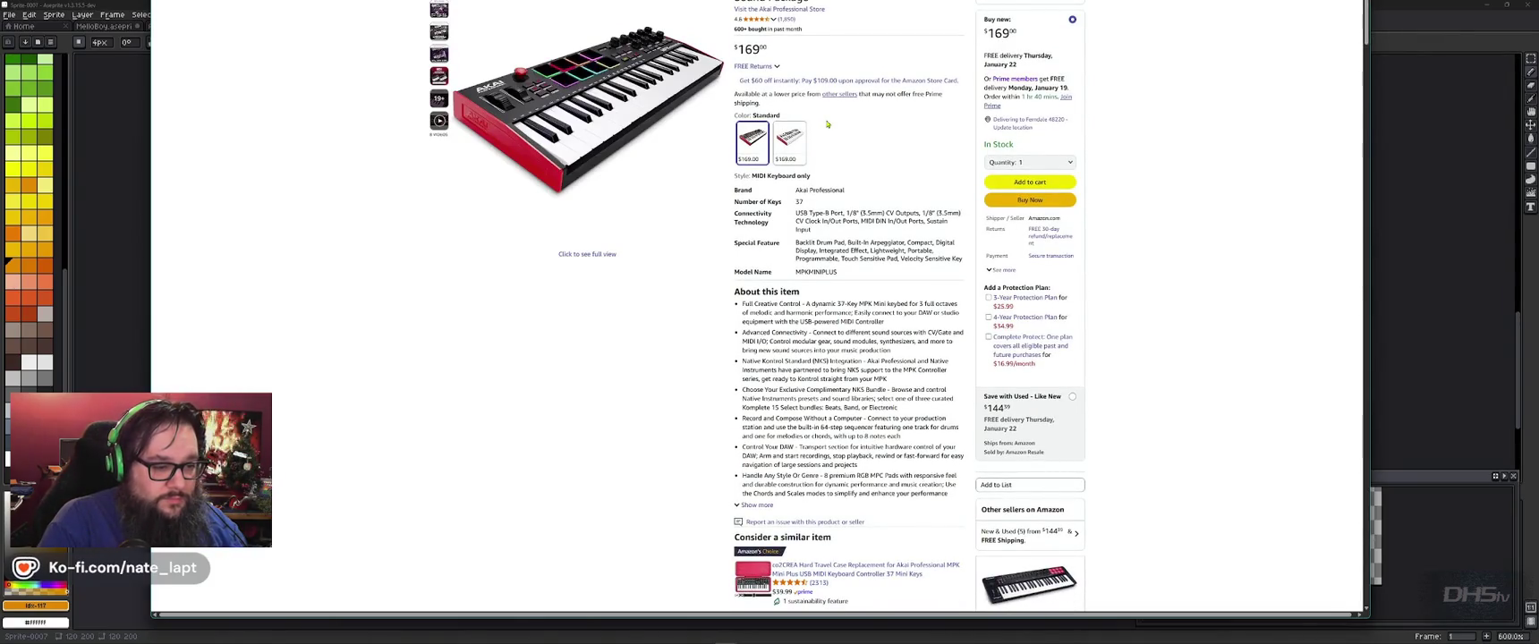
scroll(828, 125, "down", 10)
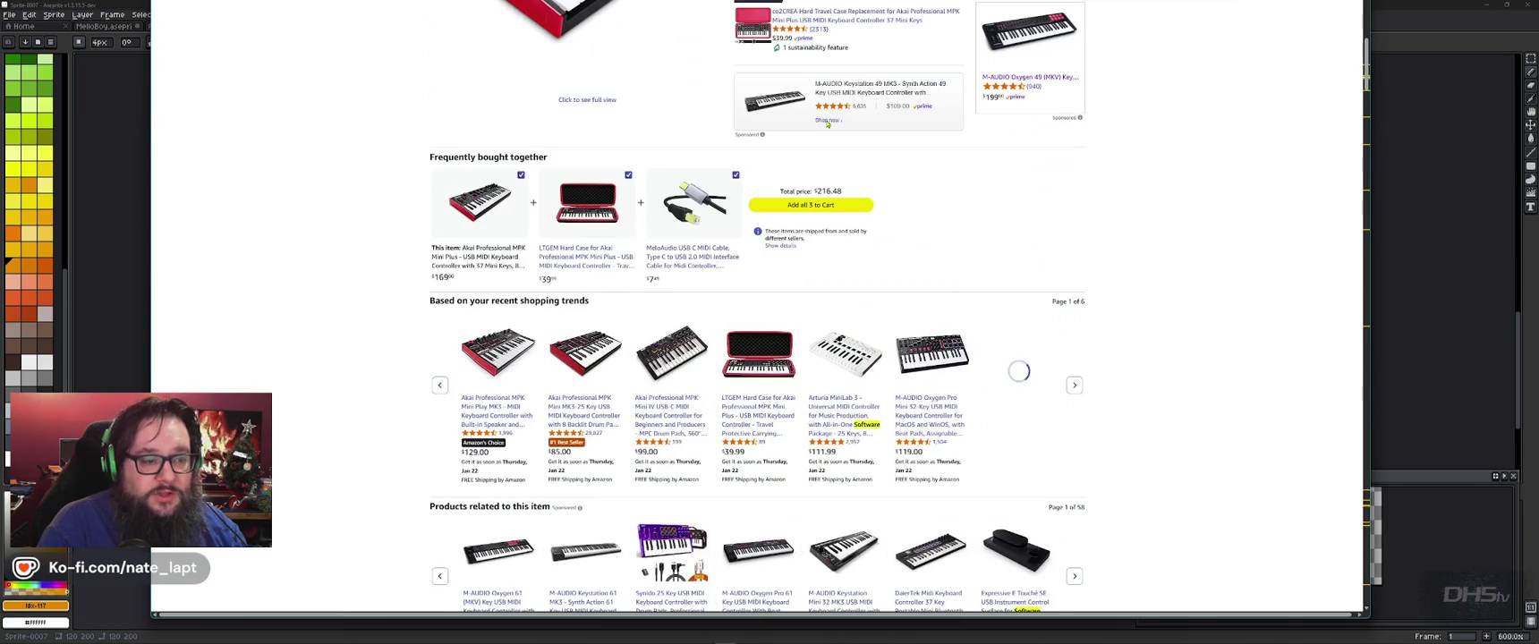
scroll(824, 224, "down", 5)
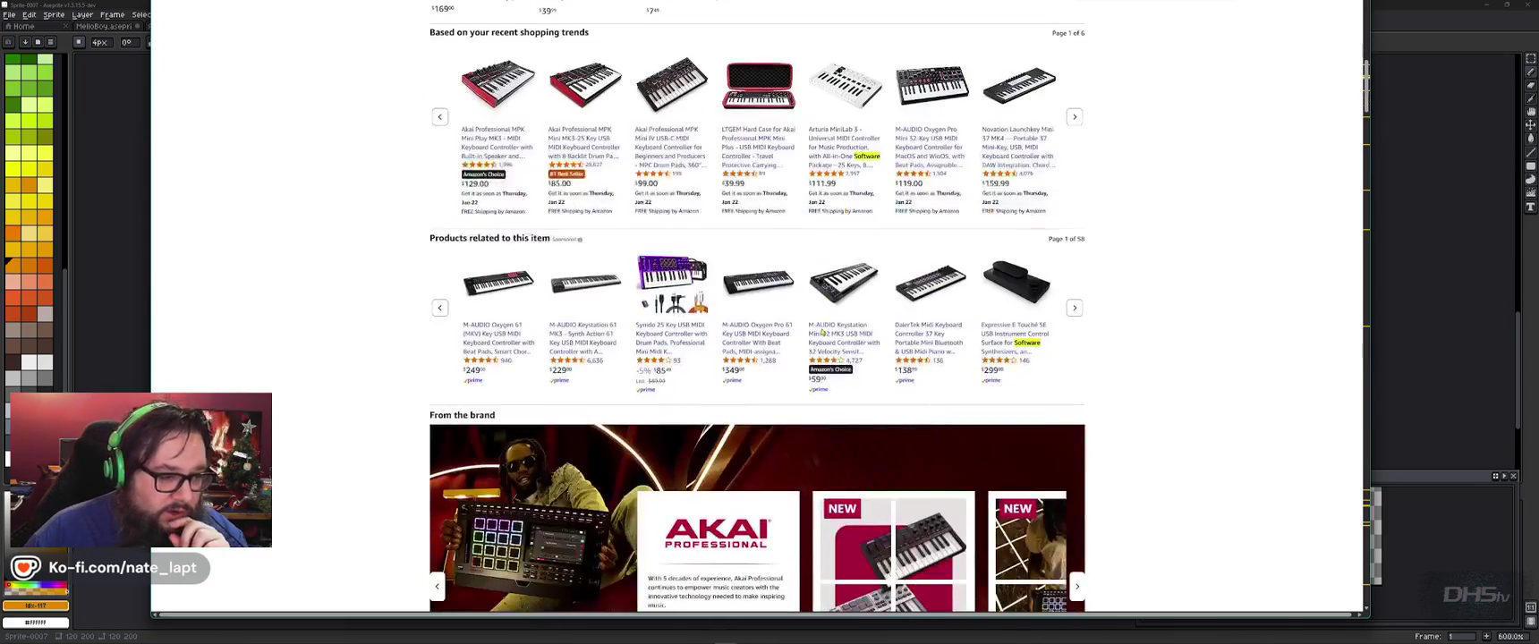
scroll(821, 328, "down", 3)
scroll(820, 327, "down", 4)
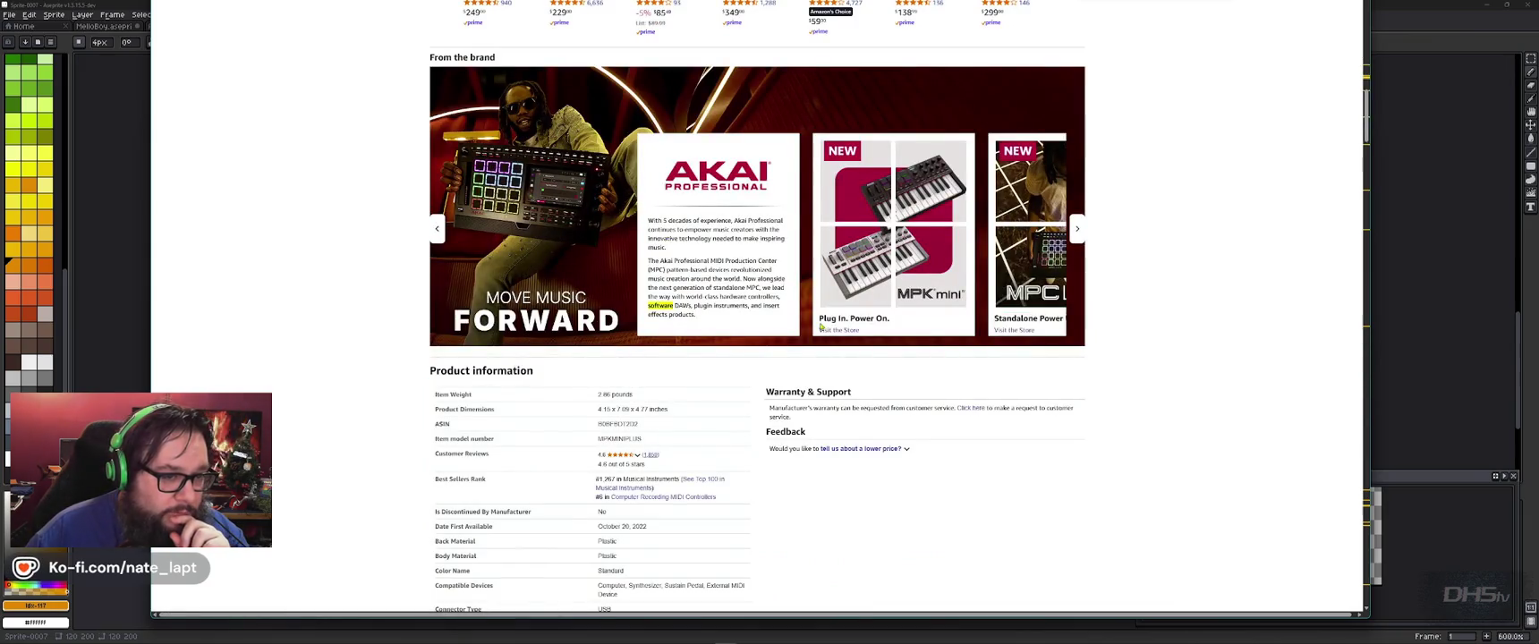
left_click(1078, 231)
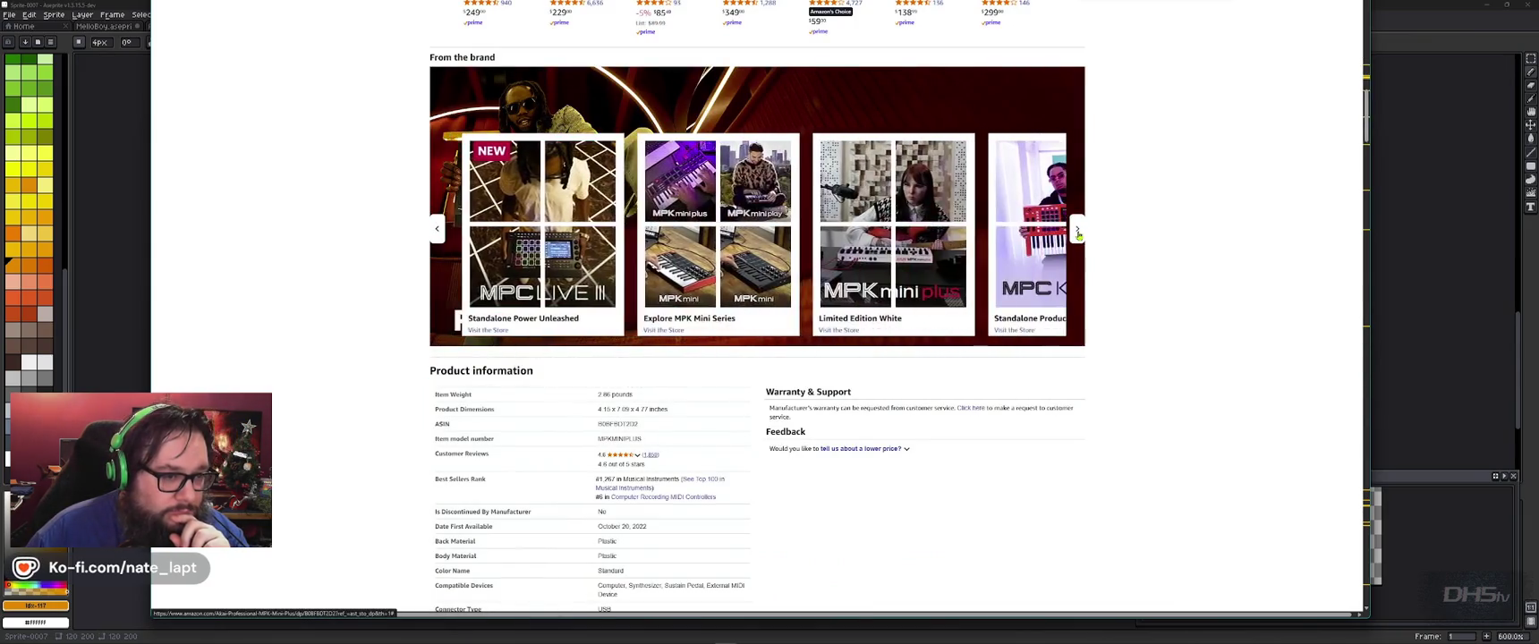
left_click(1078, 231)
left_click(1078, 231)
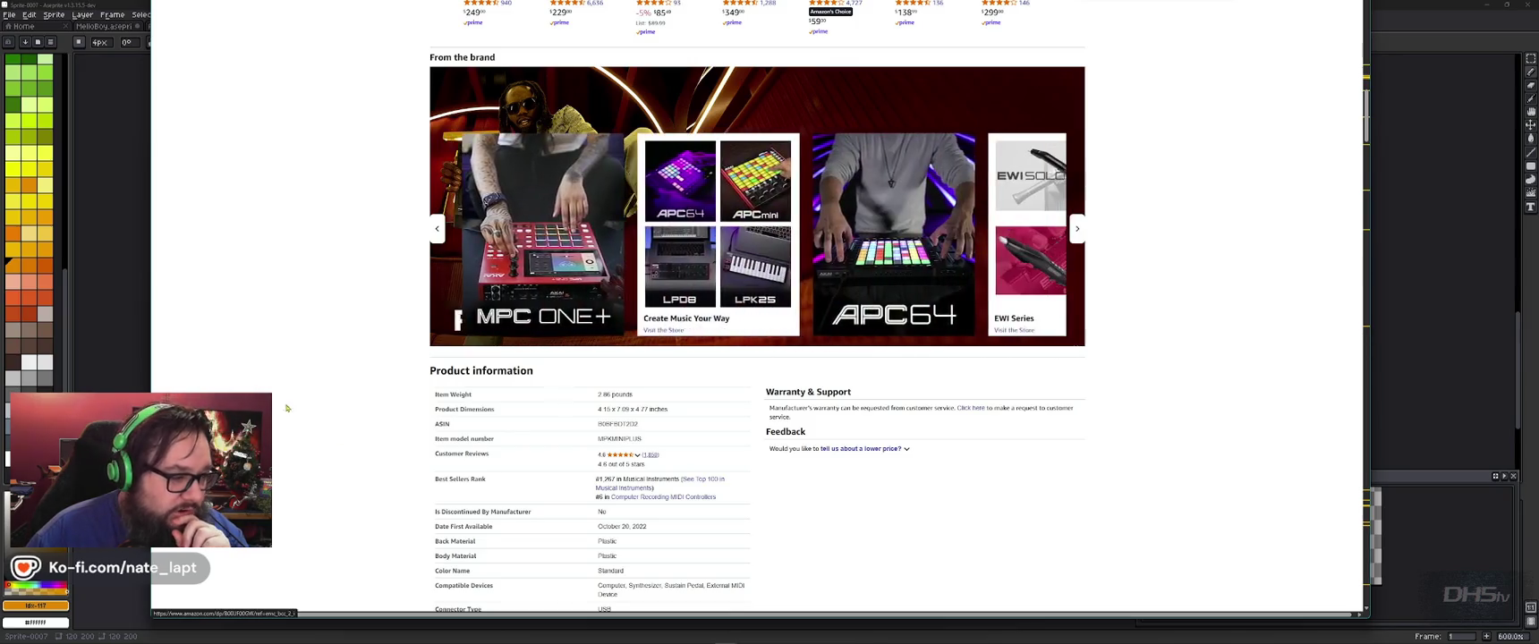
Step: Scroll further to the comparison chart of MPK Mini Plus, Plus White, MK3 and Play
scroll(414, 400, "down", 4)
scroll(415, 400, "down", 1)
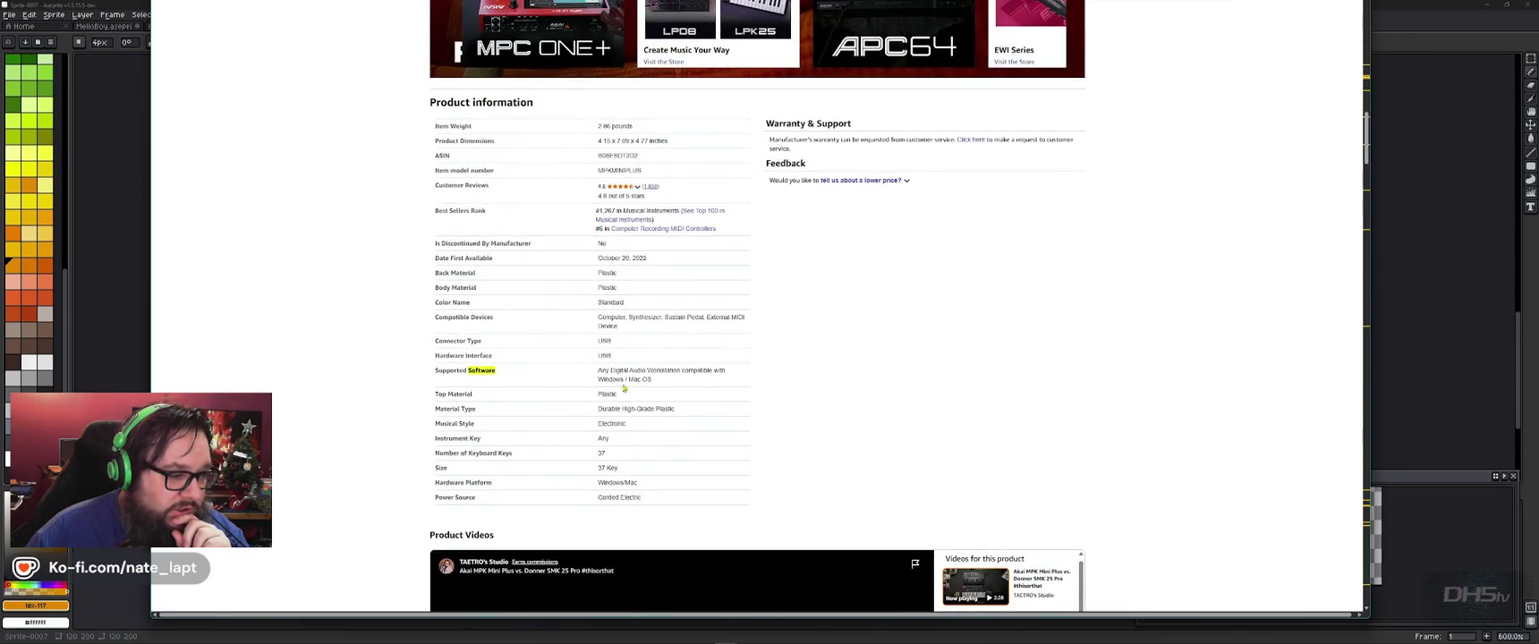
scroll(394, 387, "down", 5)
scroll(393, 386, "down", 3)
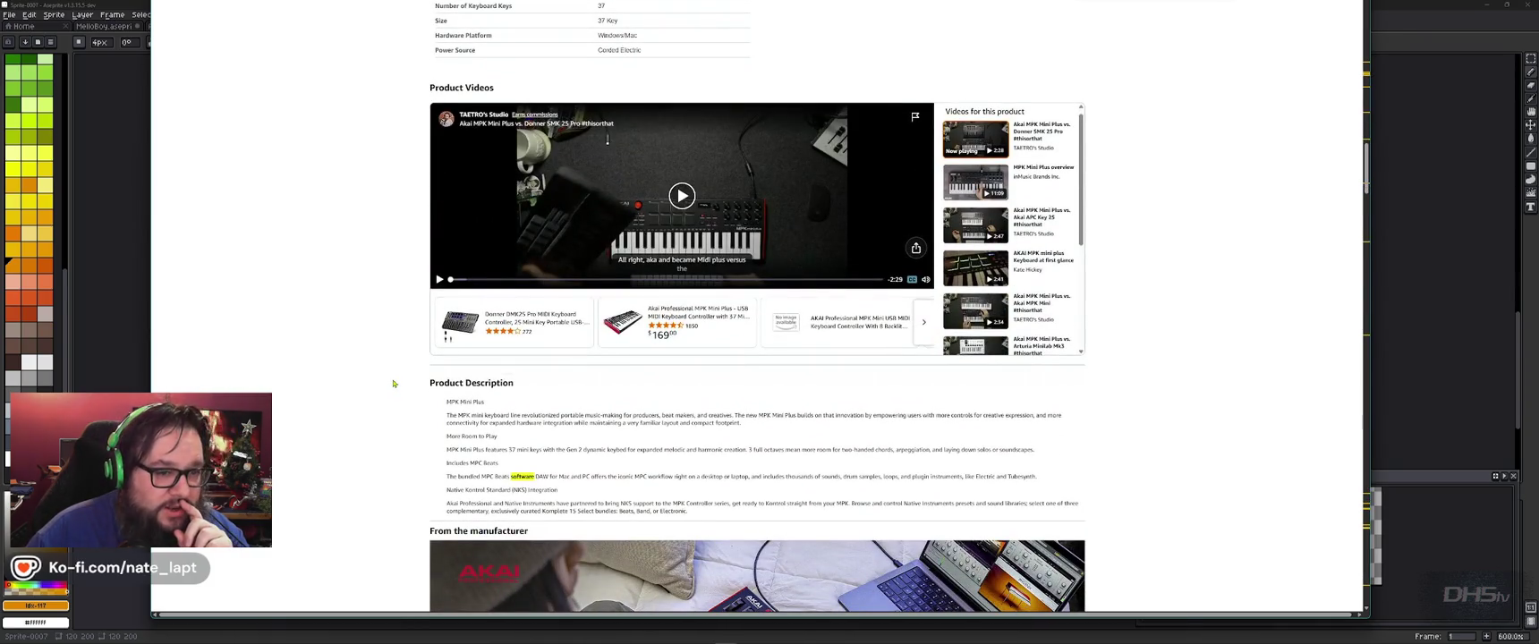
scroll(394, 382, "down", 5)
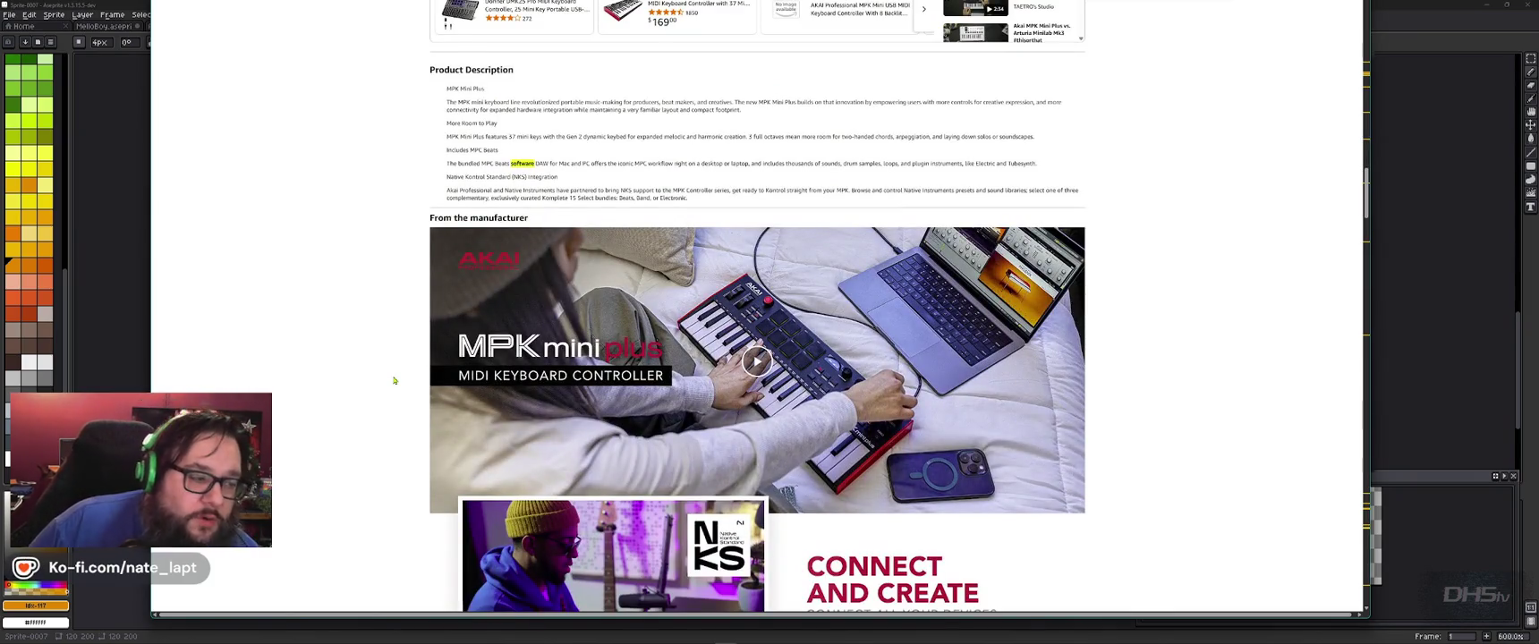
scroll(393, 381, "down", 3)
scroll(394, 380, "down", 3)
scroll(394, 381, "down", 3)
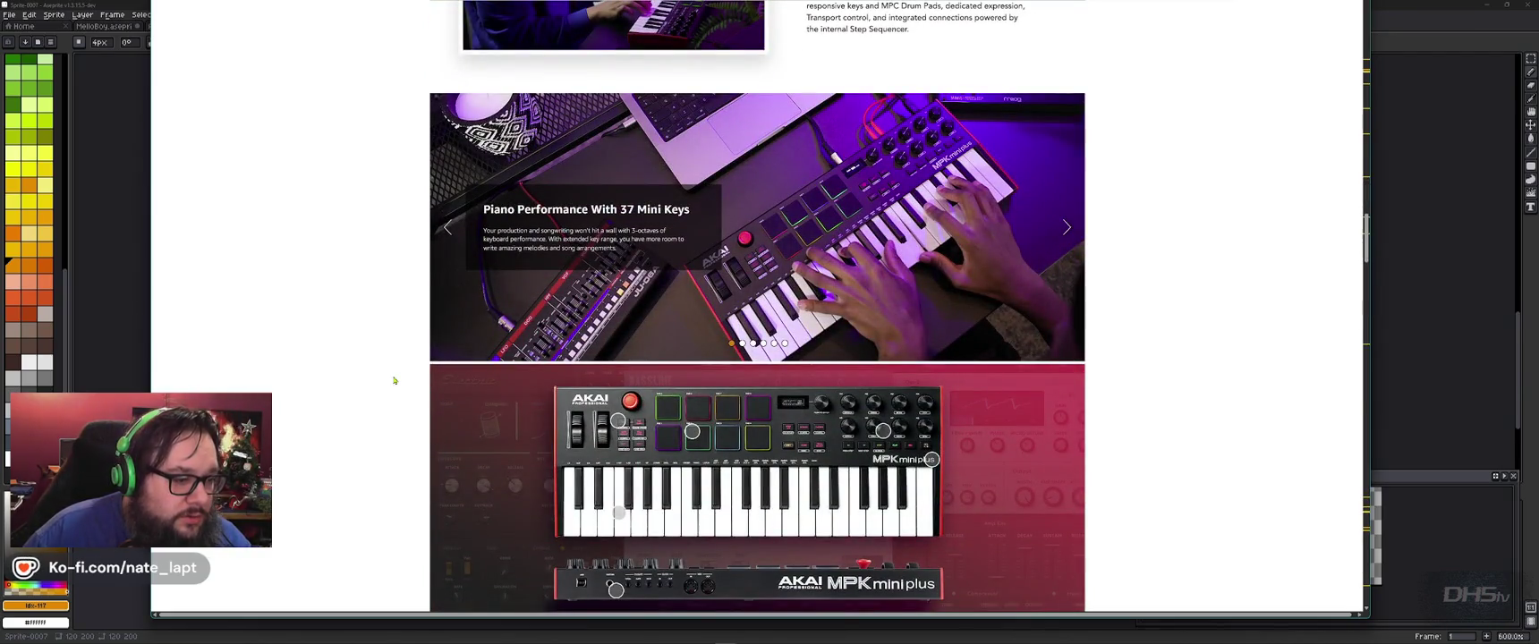
scroll(393, 380, "down", 2)
scroll(393, 381, "down", 3)
scroll(394, 380, "down", 2)
scroll(394, 380, "down", 2)
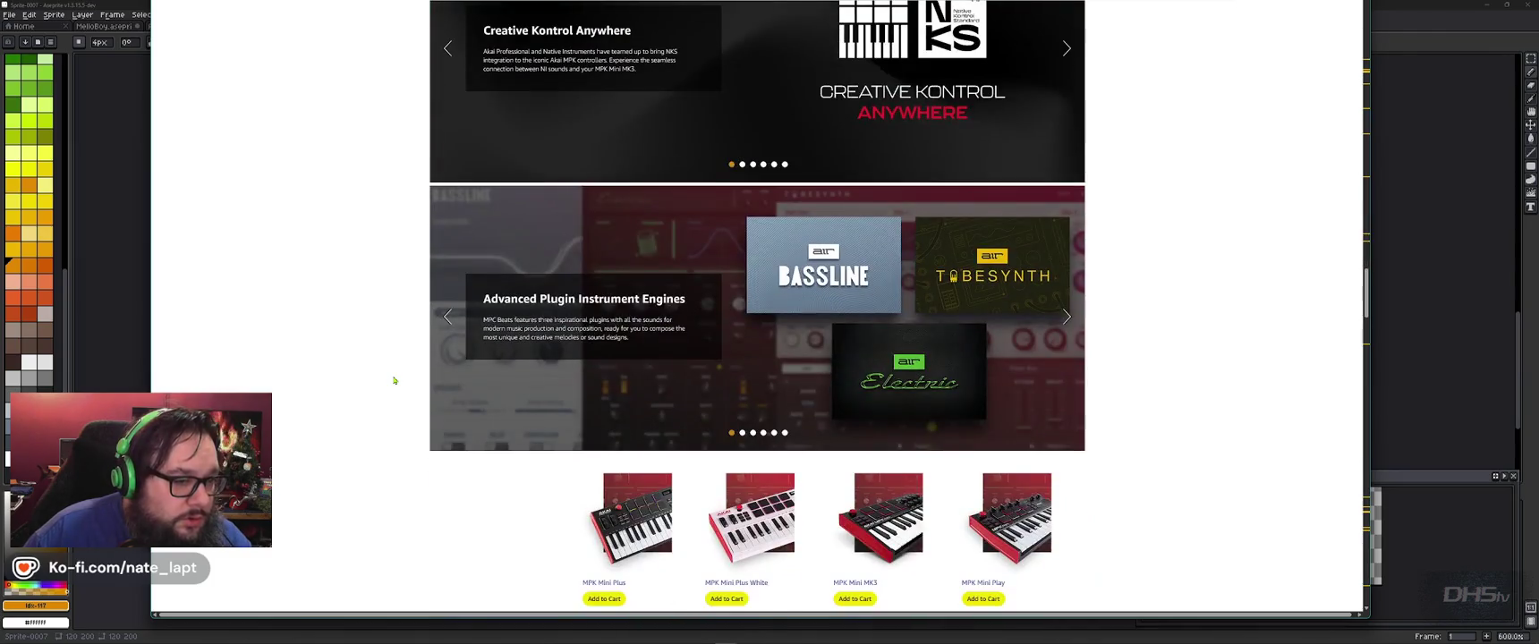
scroll(394, 380, "down", 3)
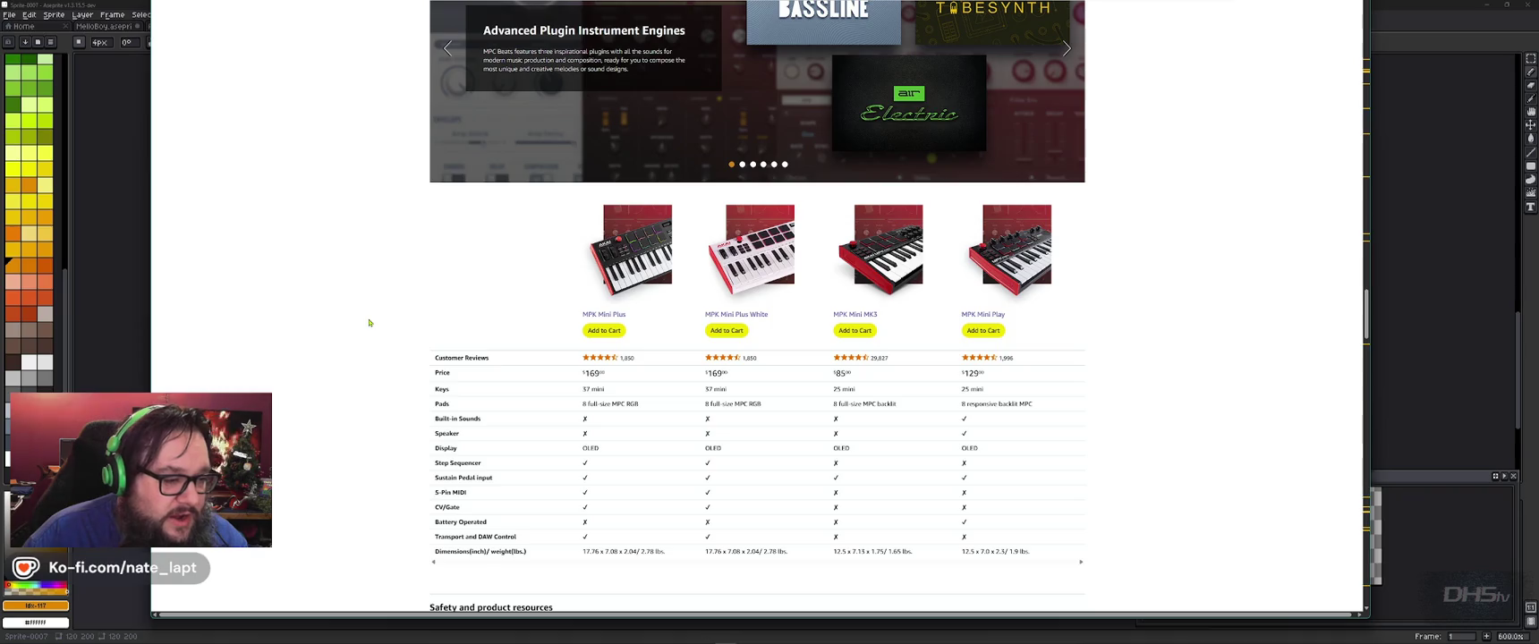
Step: Scroll down through the MPK Mini Plus customer reviews
scroll(369, 322, "down", 2)
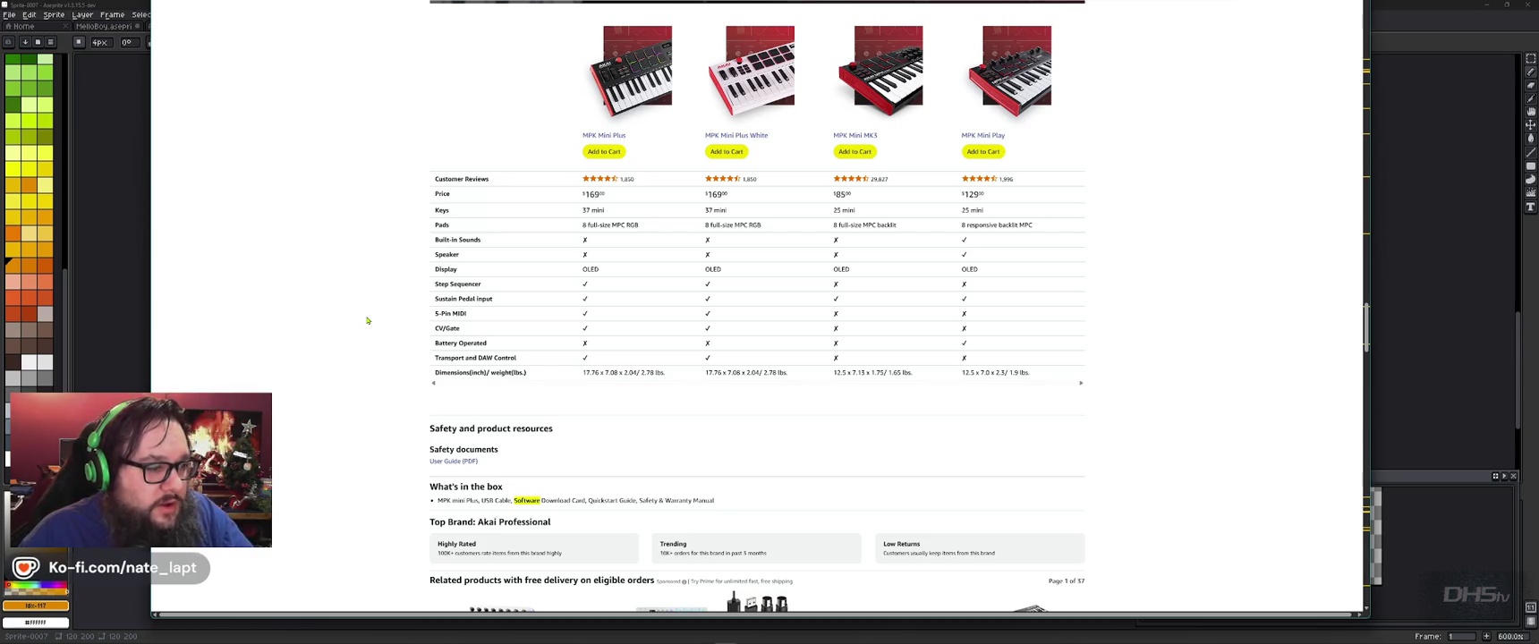
scroll(367, 320, "down", 1)
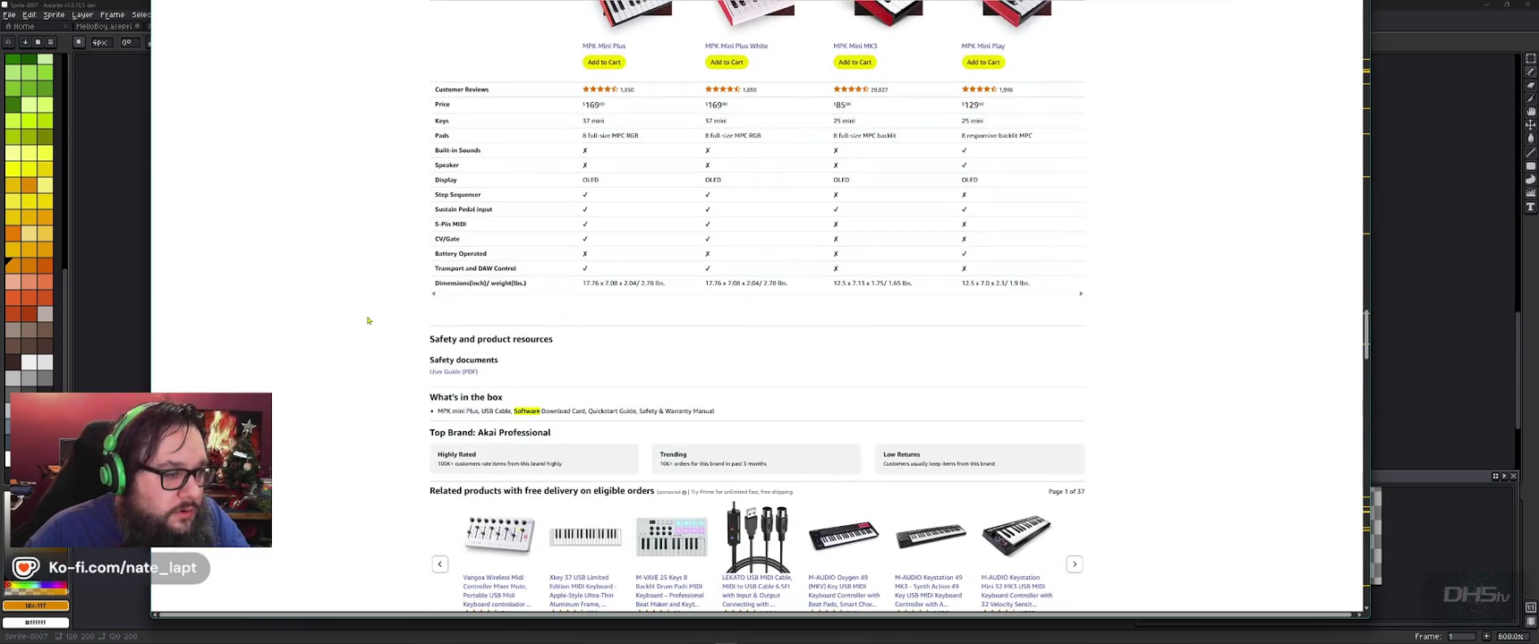
scroll(368, 320, "down", 3)
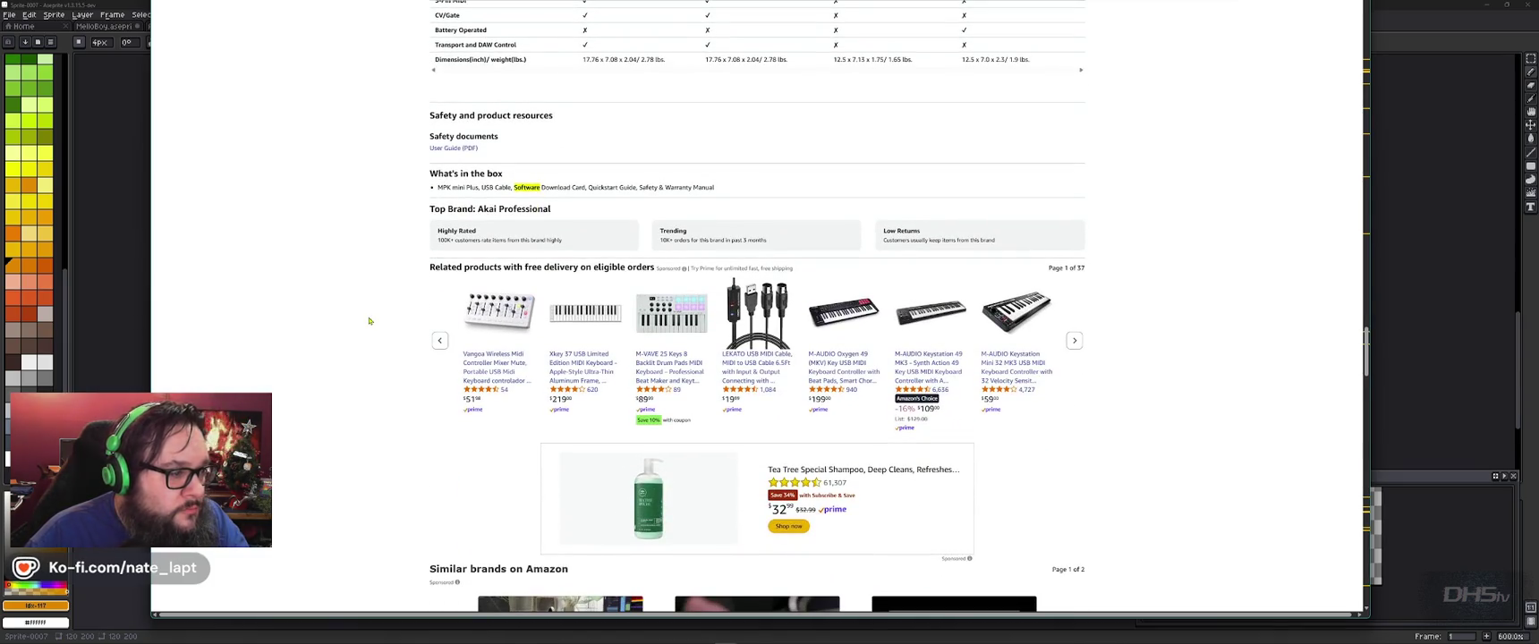
scroll(369, 321, "down", 5)
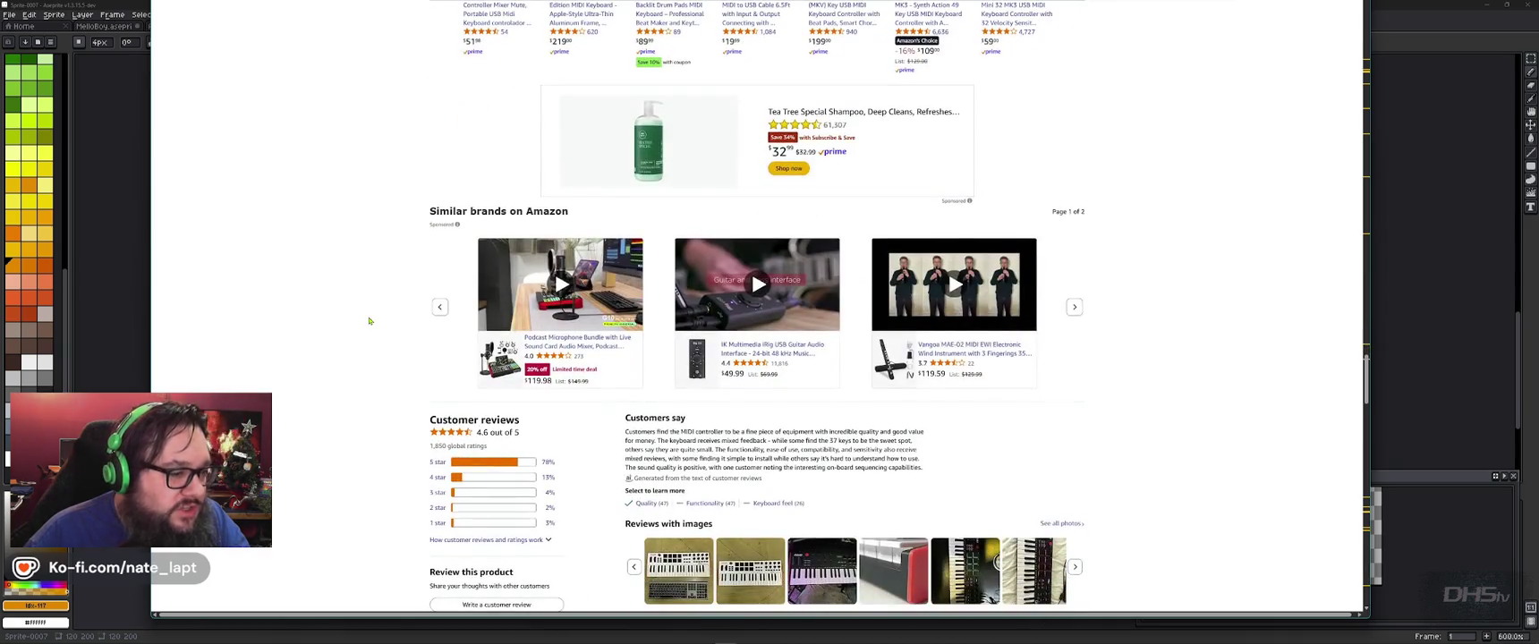
scroll(413, 212, "down", 5)
scroll(412, 212, "down", 3)
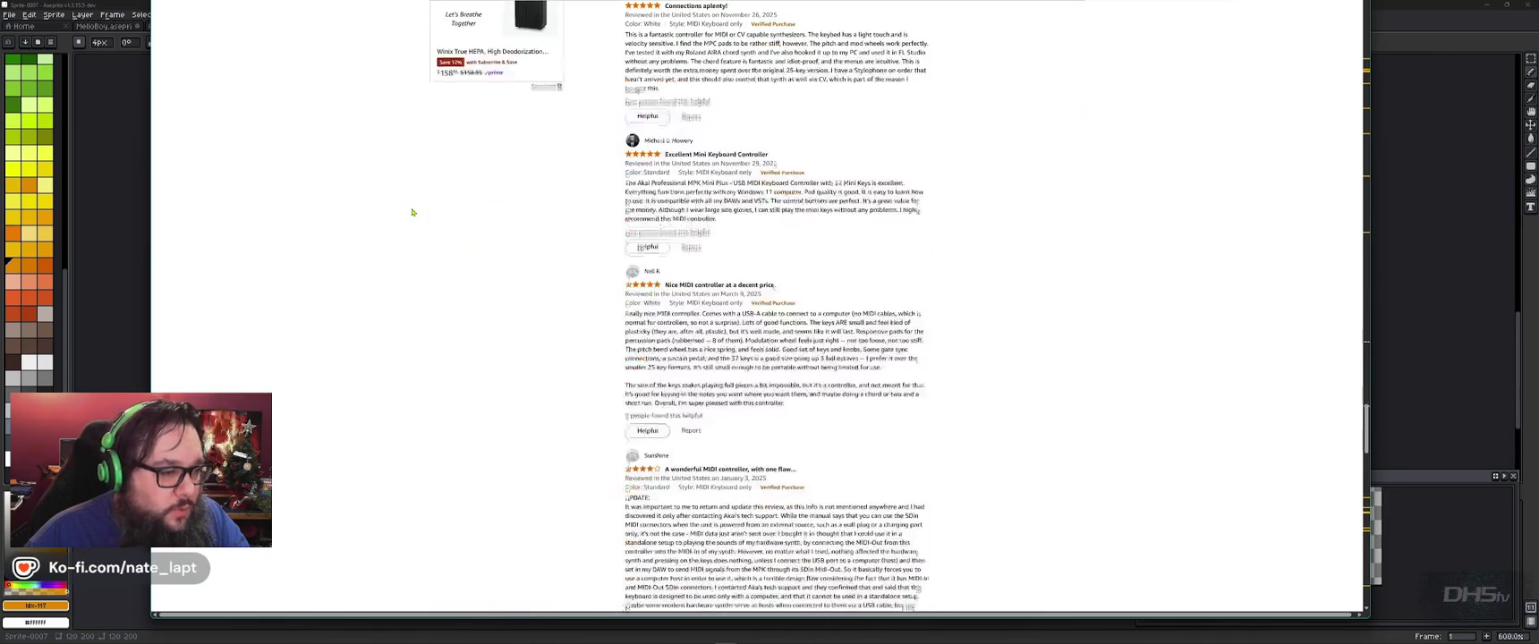
scroll(412, 212, "down", 5)
scroll(412, 212, "down", 5)
scroll(413, 212, "down", 5)
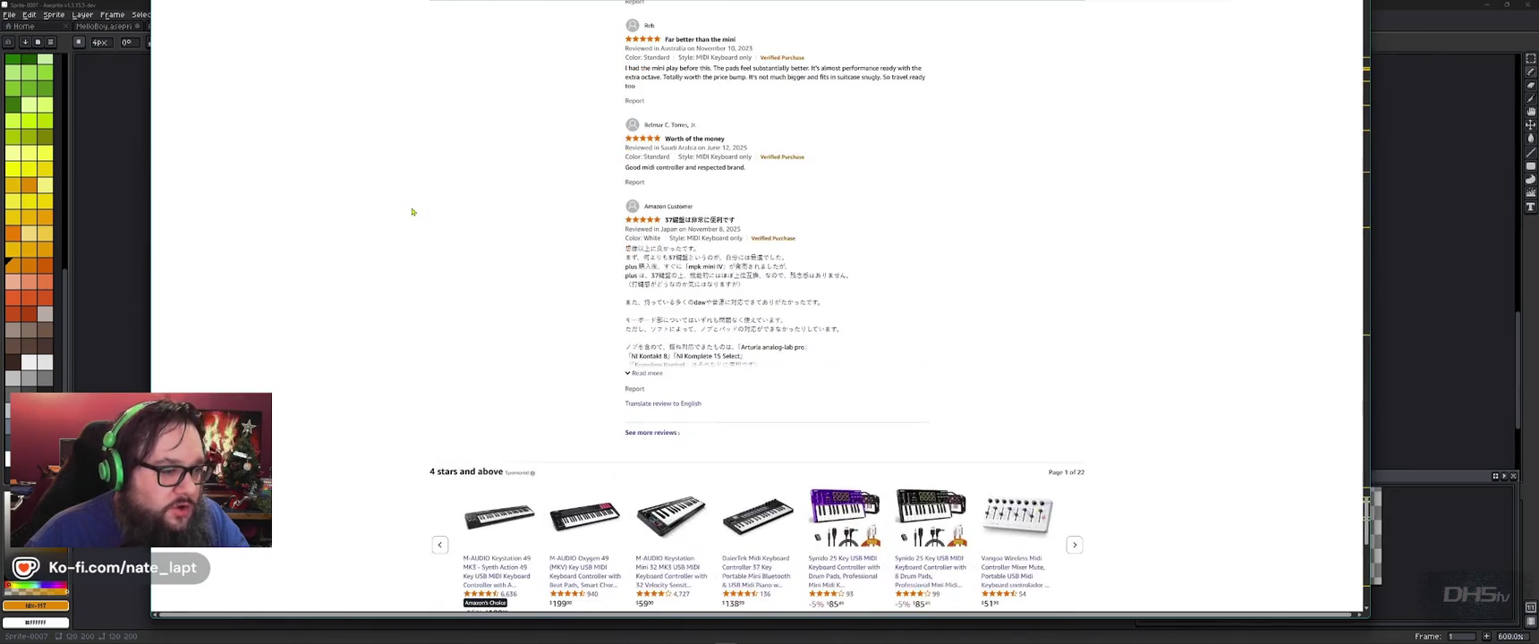
scroll(412, 212, "down", 5)
scroll(412, 211, "down", 4)
Step: Scroll back up the product page and switch away from the browser
scroll(411, 219, "up", 4)
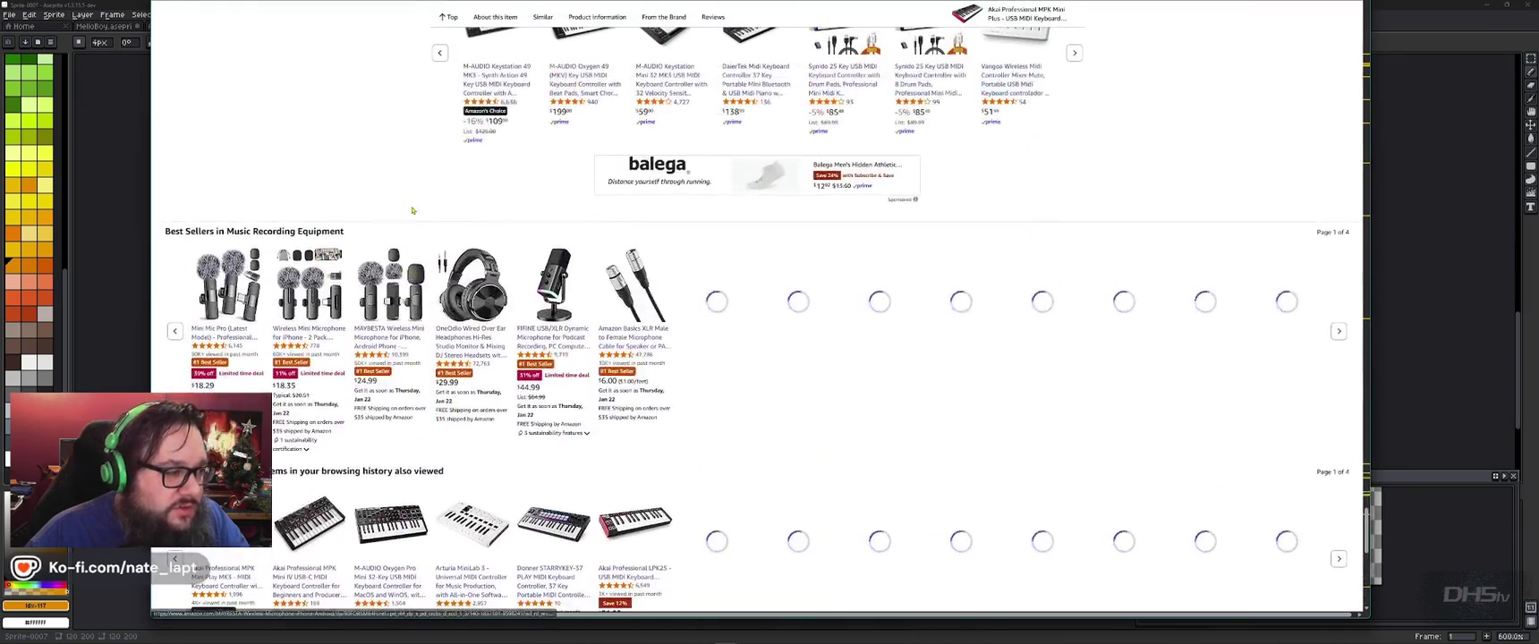
scroll(409, 225, "up", 10)
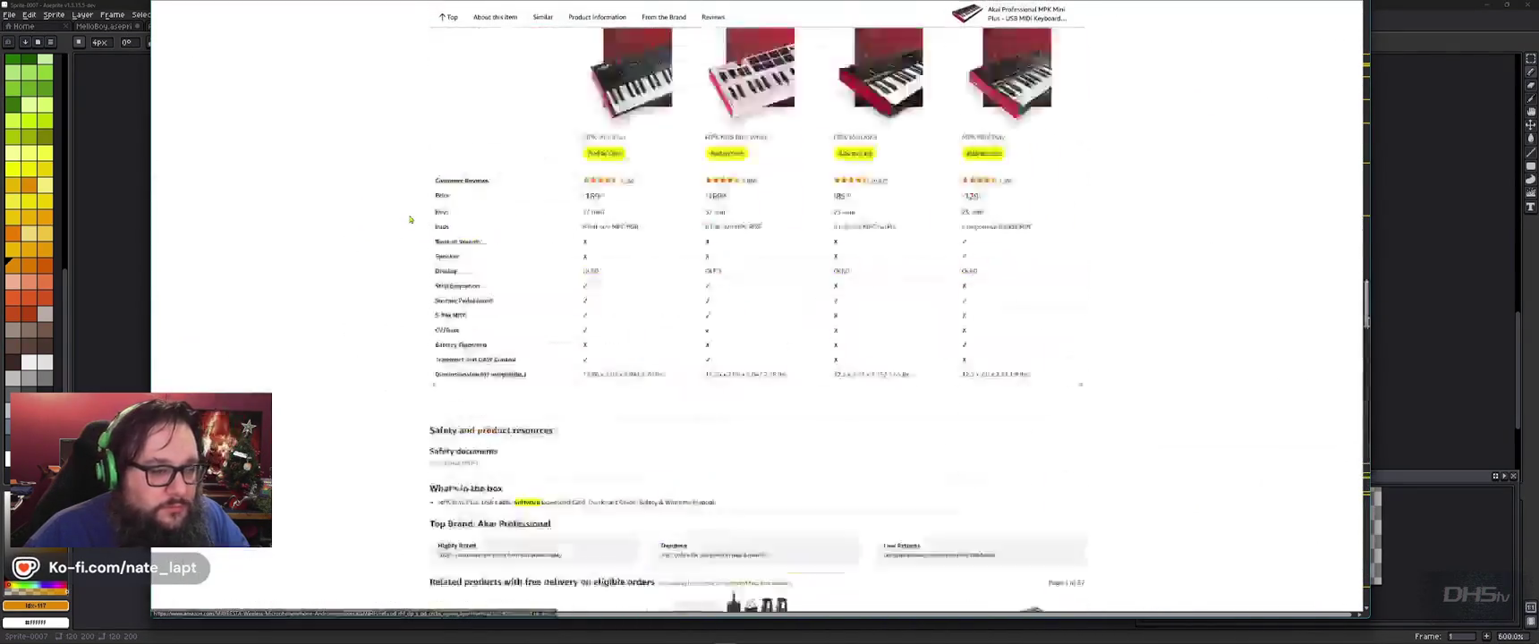
scroll(410, 219, "up", 10)
scroll(410, 220, "up", 2)
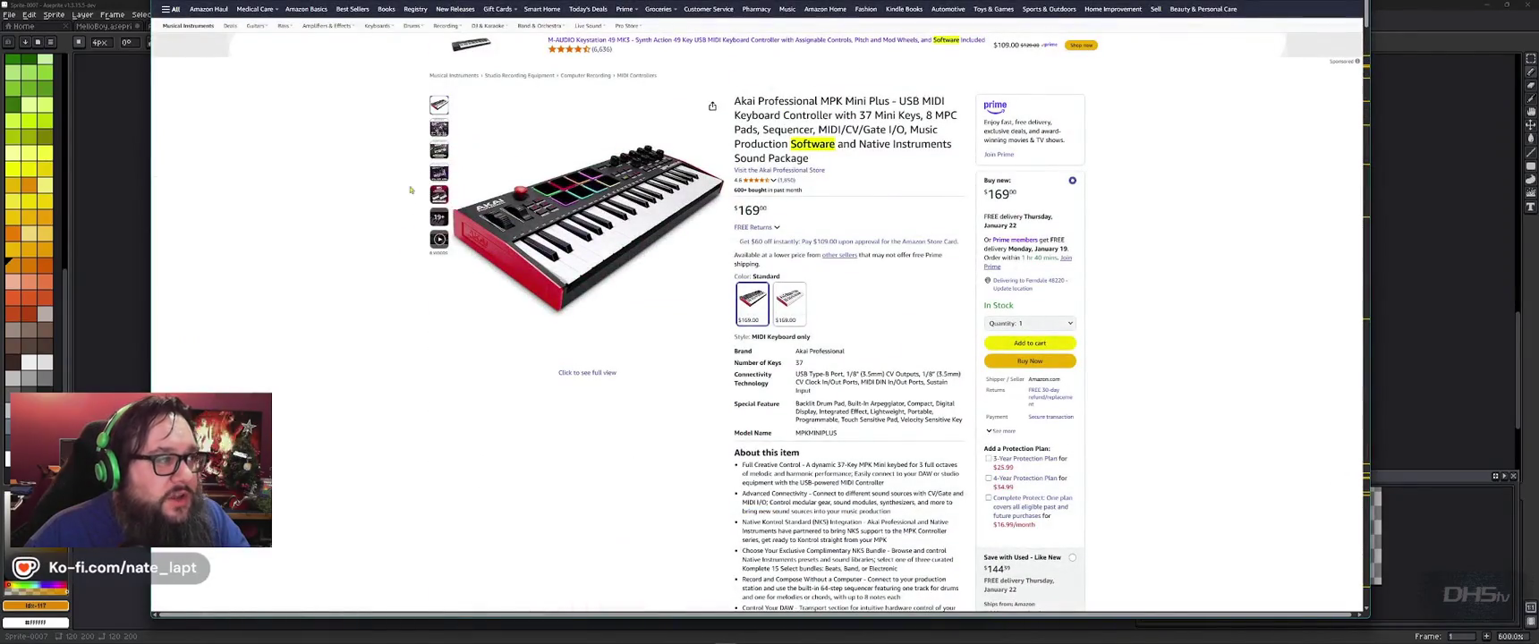
key("alt+Tab")
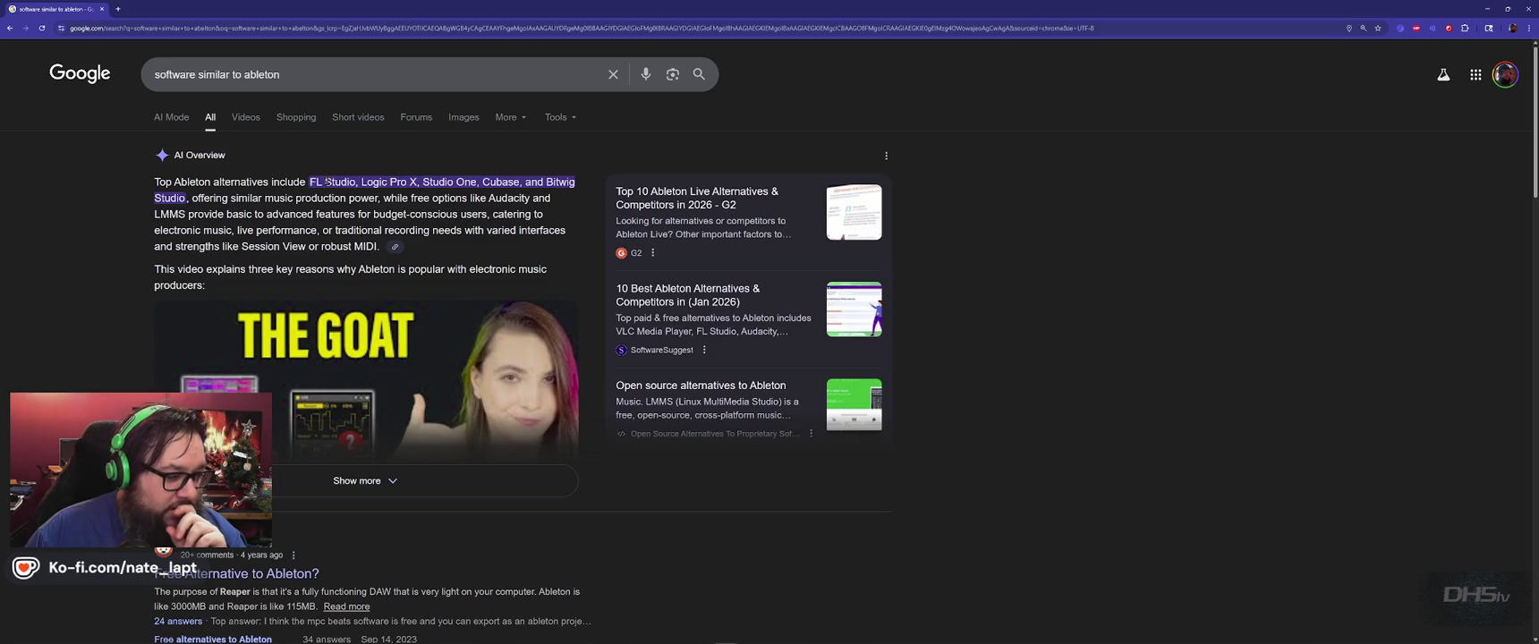
Step: Open the r/ableton thread 'Free Alternative to Ableton?' from the 'software similar to ableton' results
left_click(295, 574)
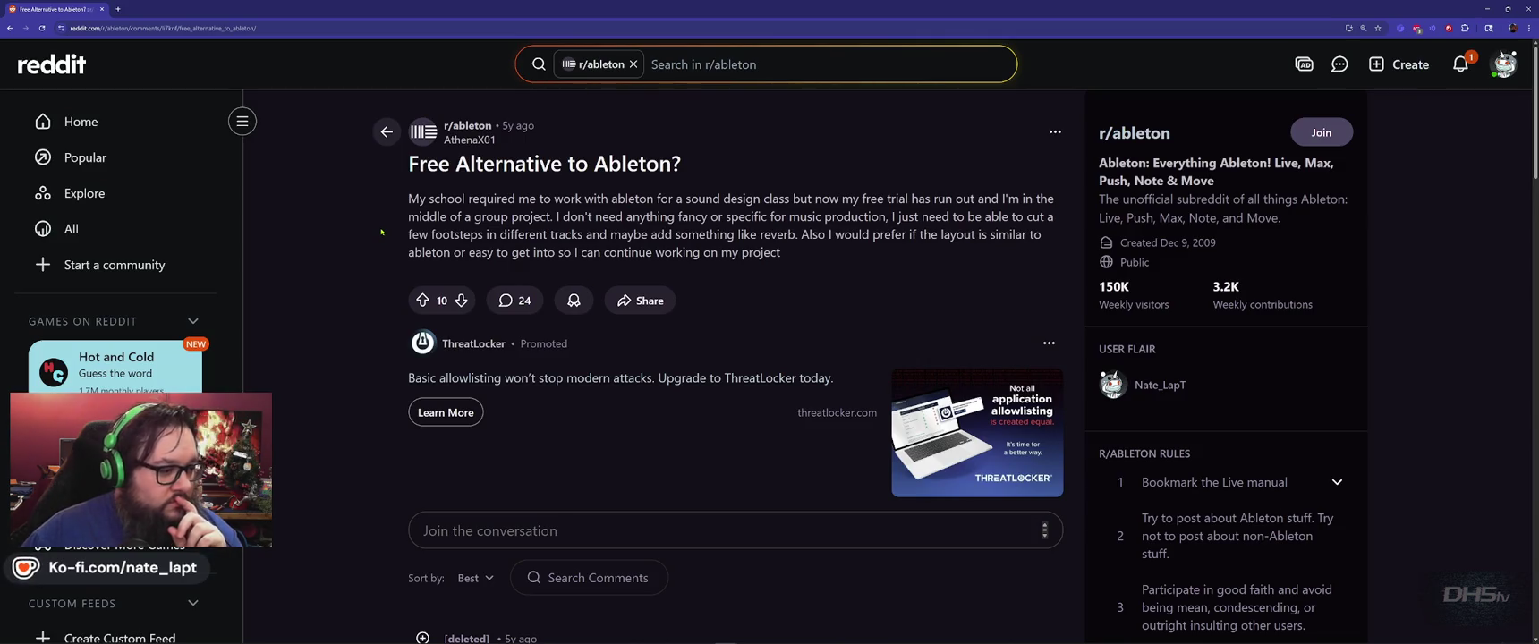
Step: Select 'mpc beats' in a comment, search Google for it and open Akai's MPC Beats page
scroll(381, 232, "down", 5)
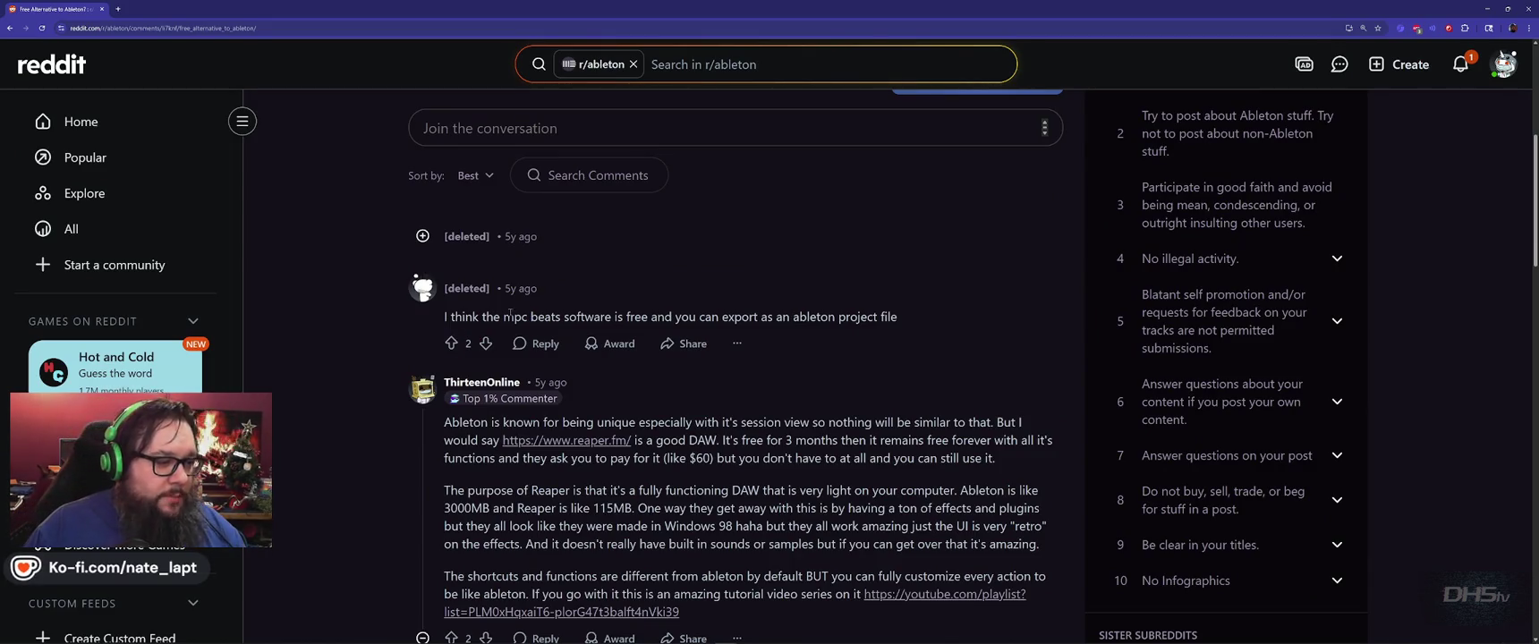
left_click_drag(504, 317, 561, 317)
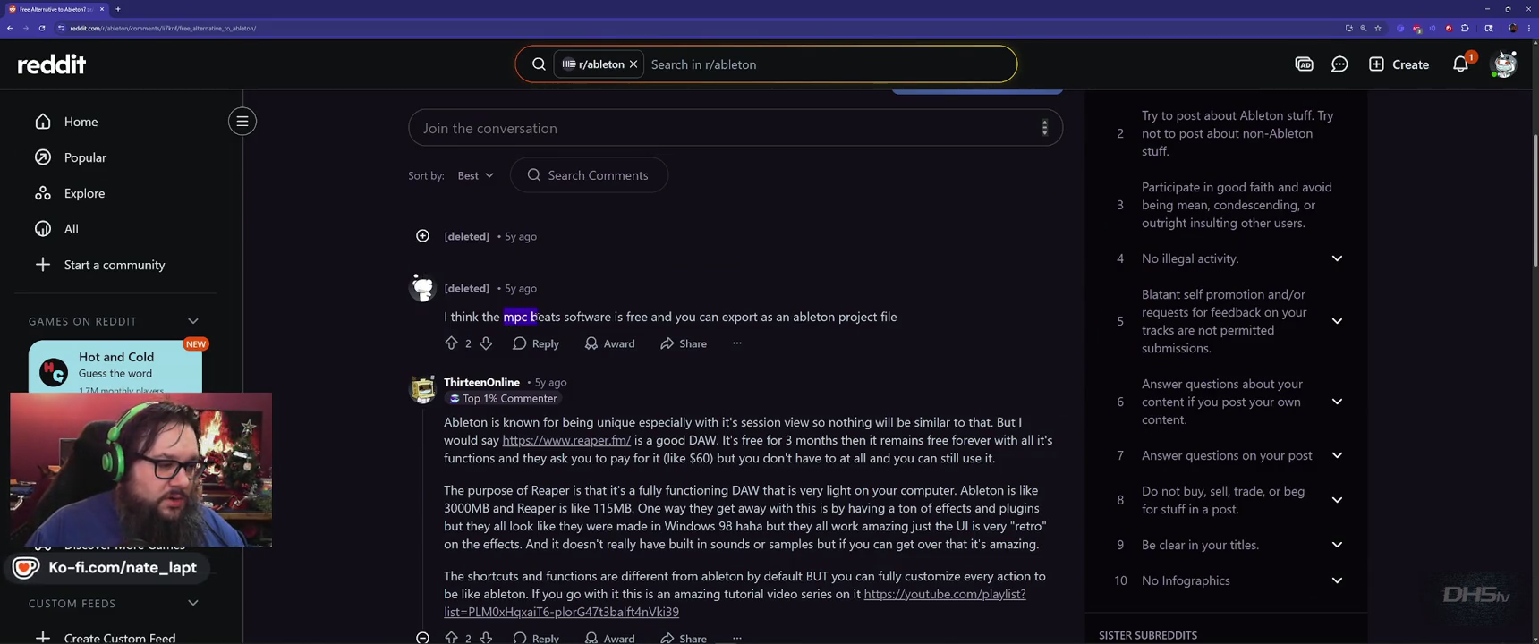
right_click(548, 320)
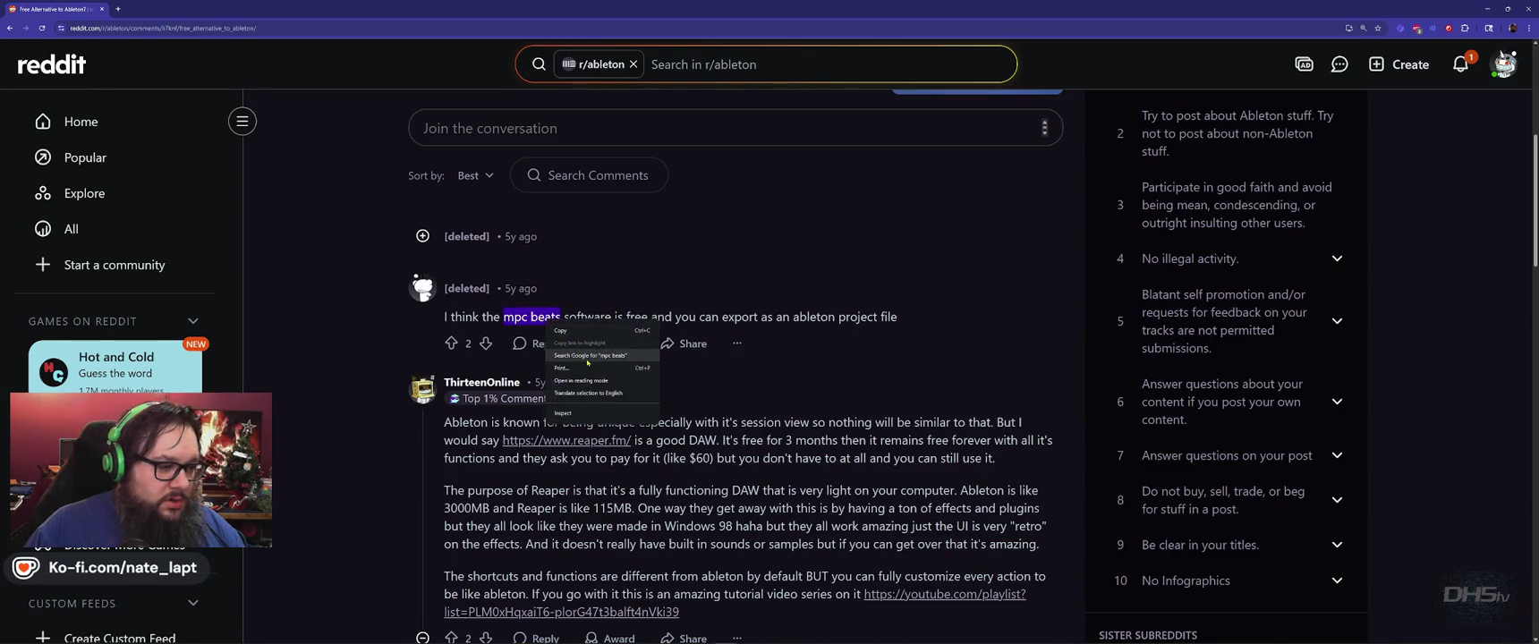
left_click(581, 355)
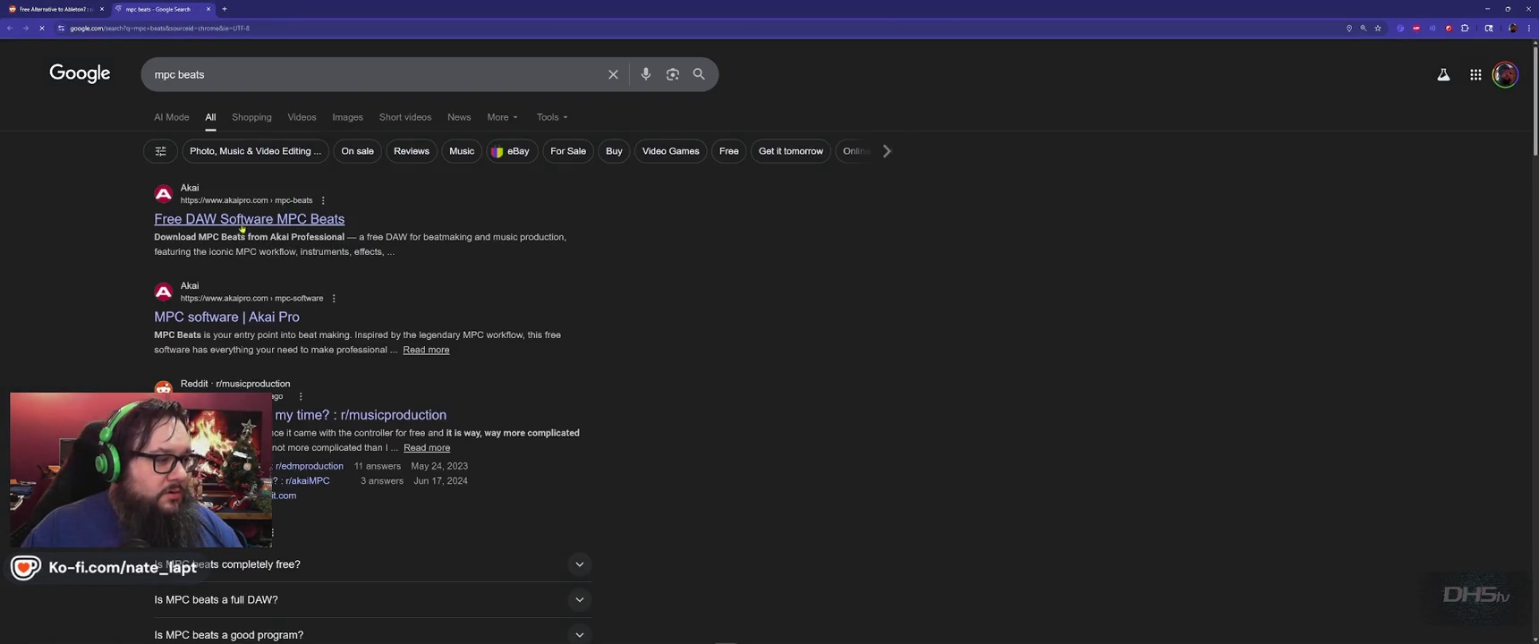
left_click(241, 220)
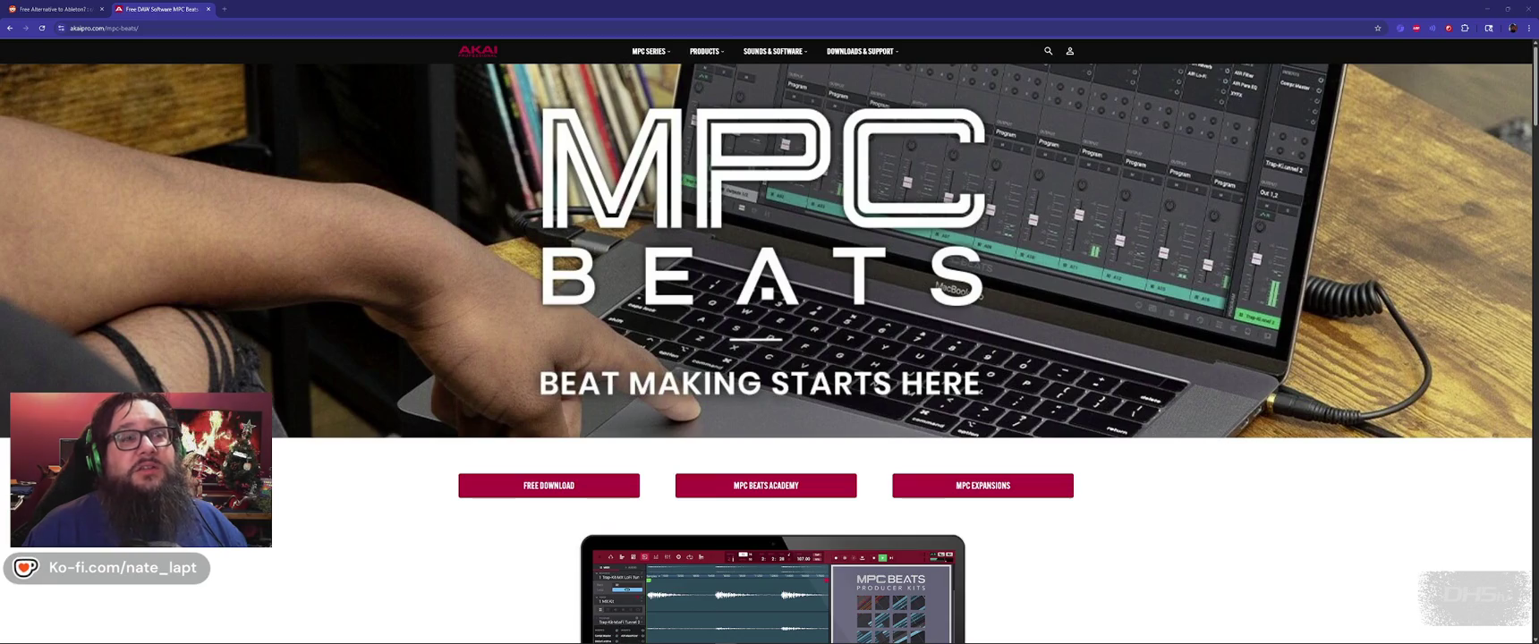
Step: Scroll down through the MPC Beats page overview
scroll(641, 441, "down", 2)
scroll(640, 441, "down", 2)
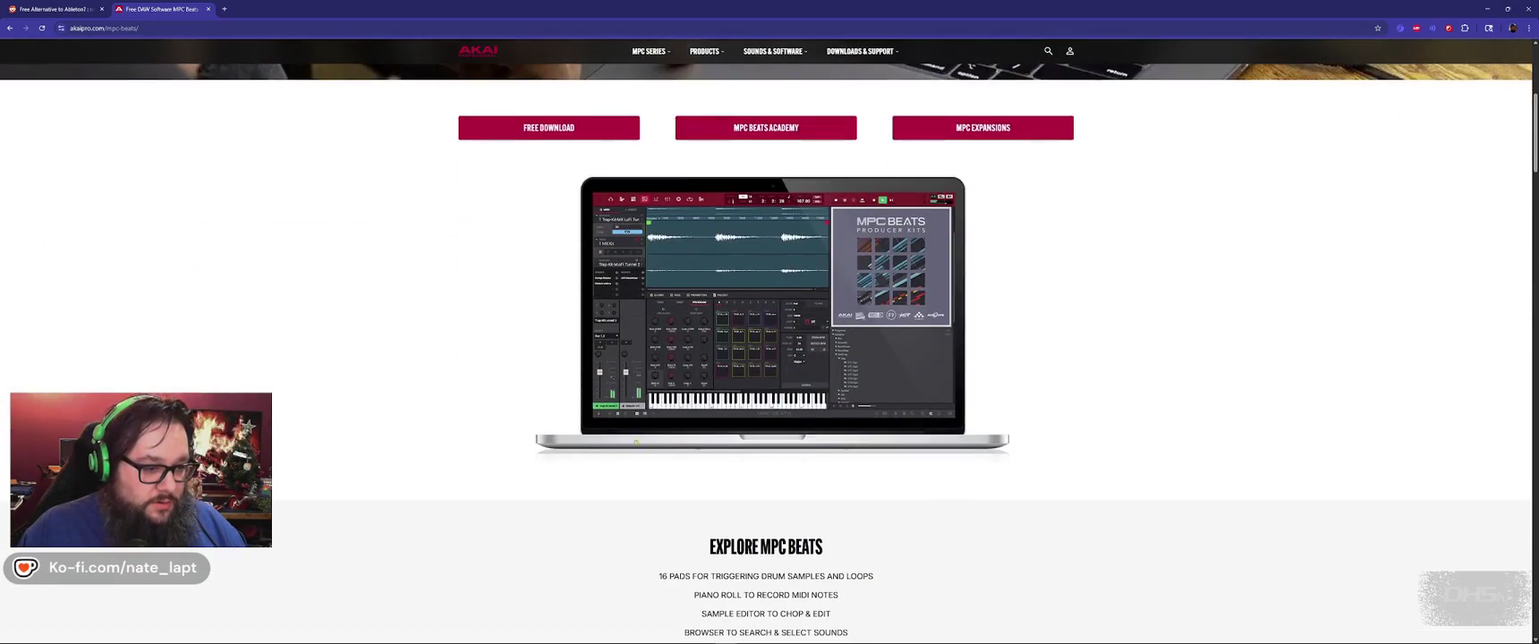
scroll(428, 424, "down", 3)
scroll(436, 419, "down", 1)
scroll(435, 418, "down", 4)
scroll(436, 417, "down", 2)
scroll(437, 416, "up", 2)
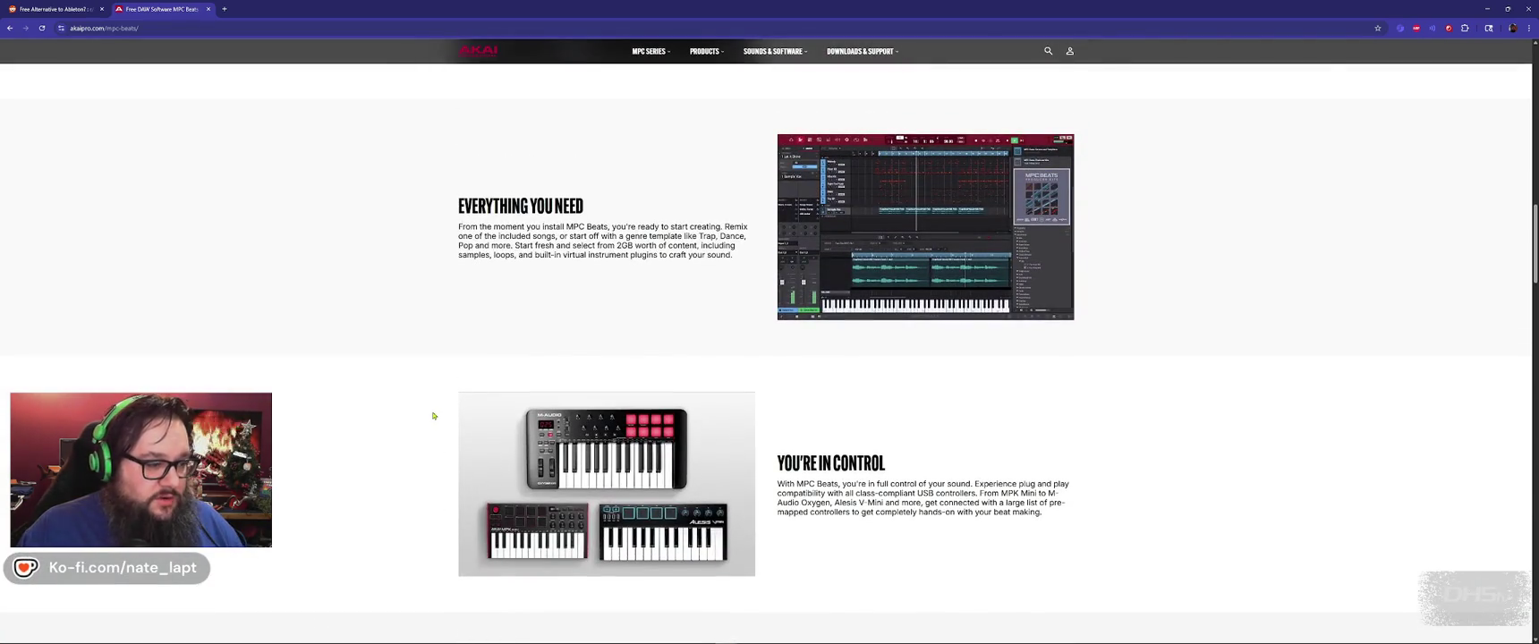
Step: Scroll on to the Windows and Mac requirements, then open the Sounds & Software page
scroll(433, 415, "down", 3)
scroll(432, 415, "down", 3)
scroll(432, 415, "down", 3)
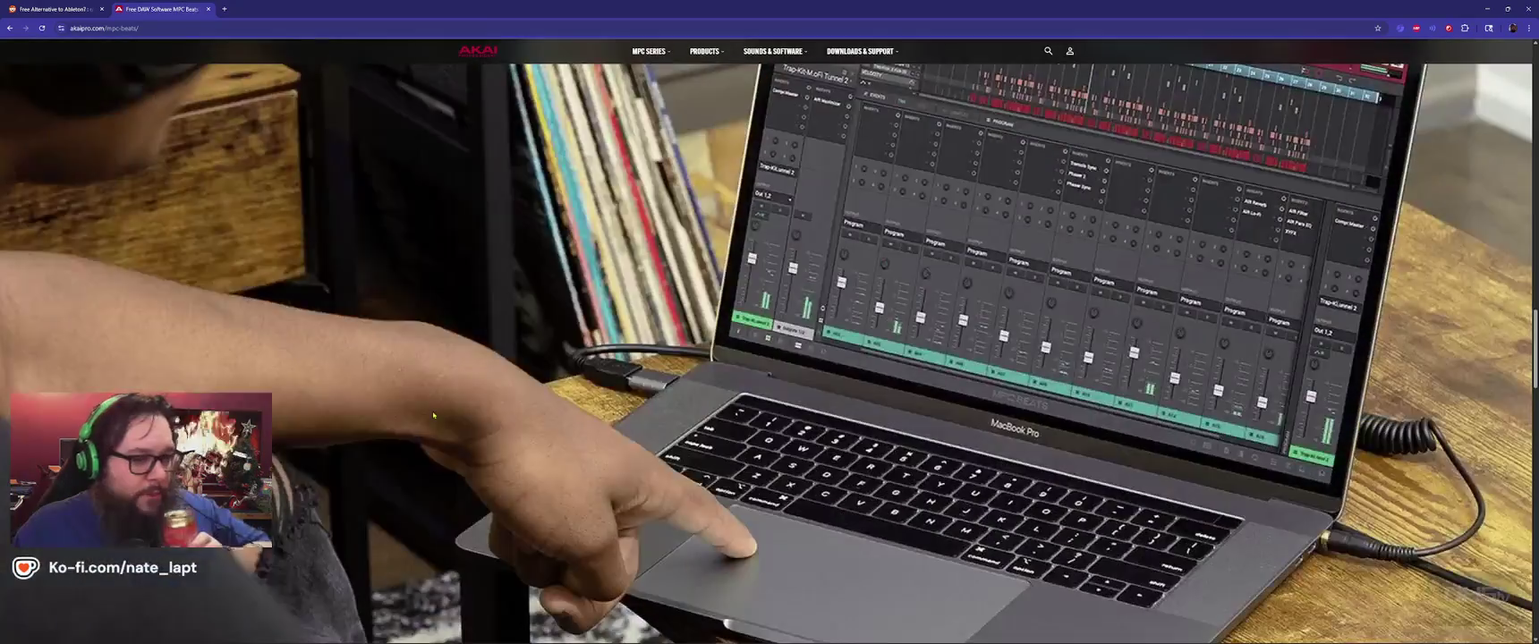
scroll(433, 415, "down", 3)
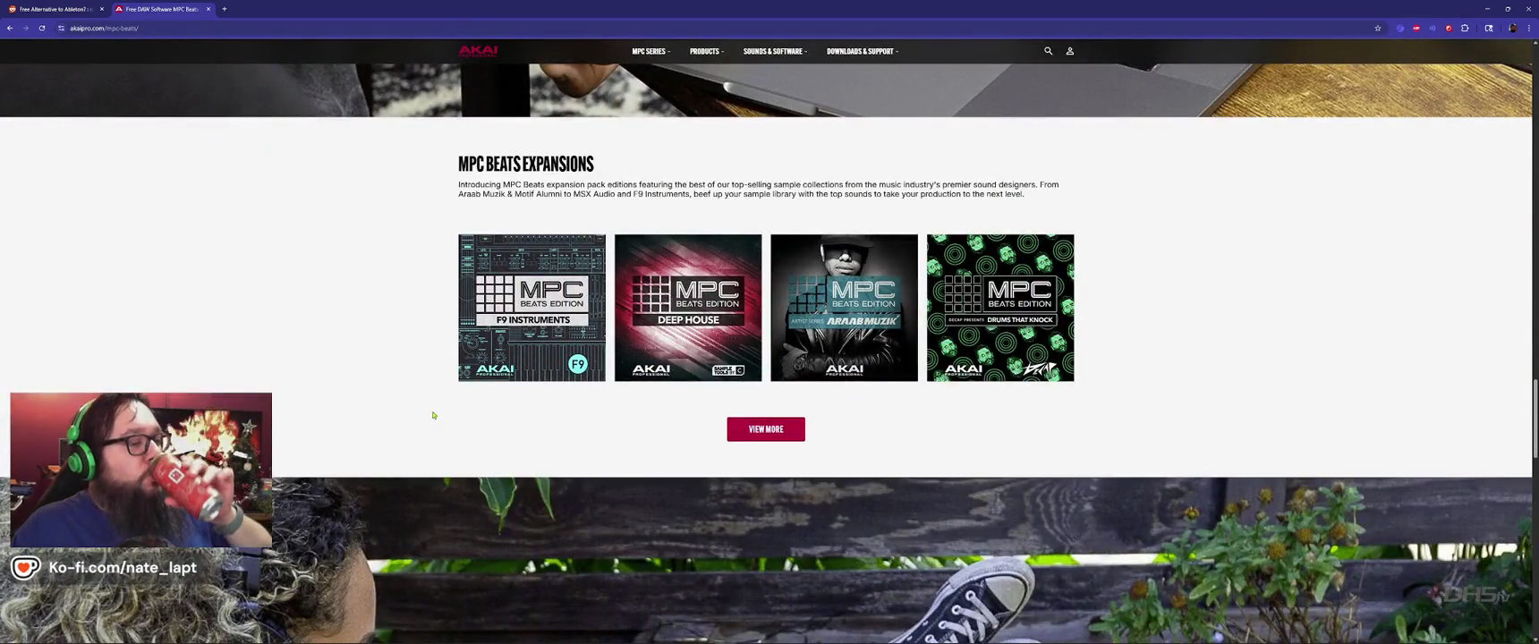
scroll(433, 415, "down", 5)
scroll(433, 415, "down", 3)
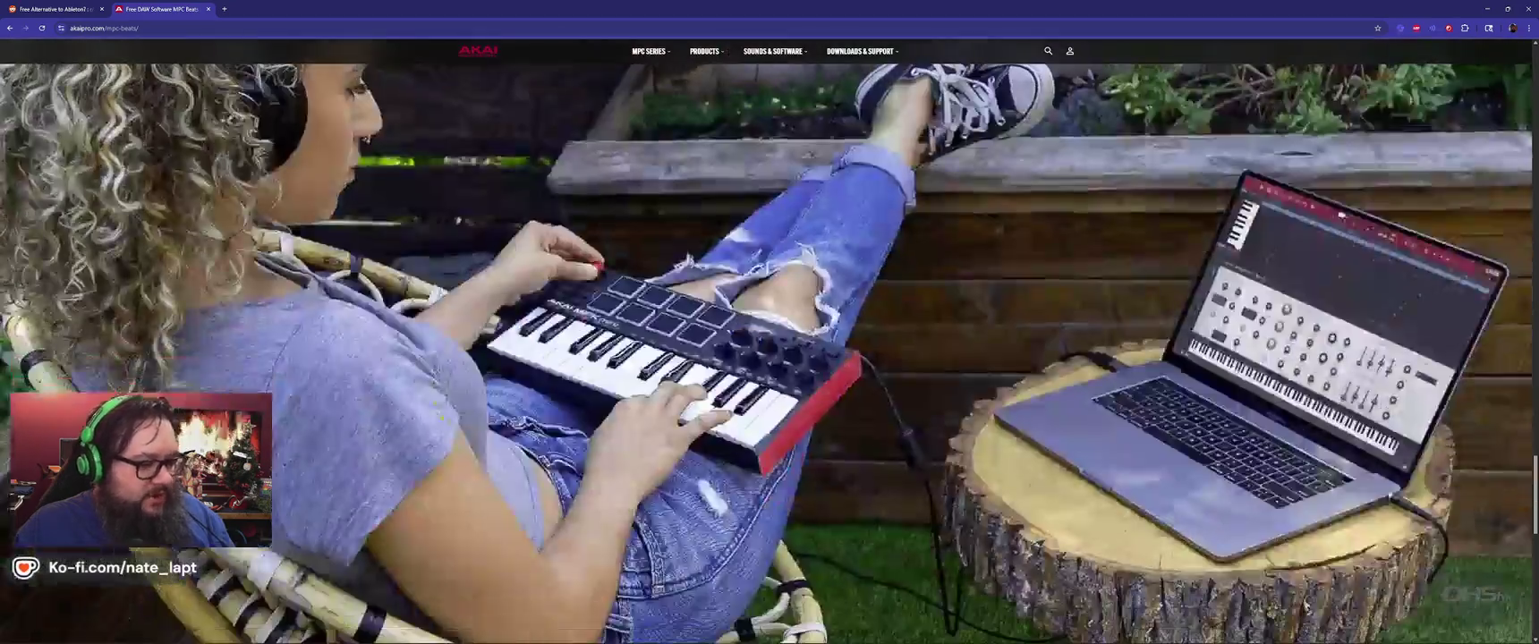
scroll(473, 431, "down", 3)
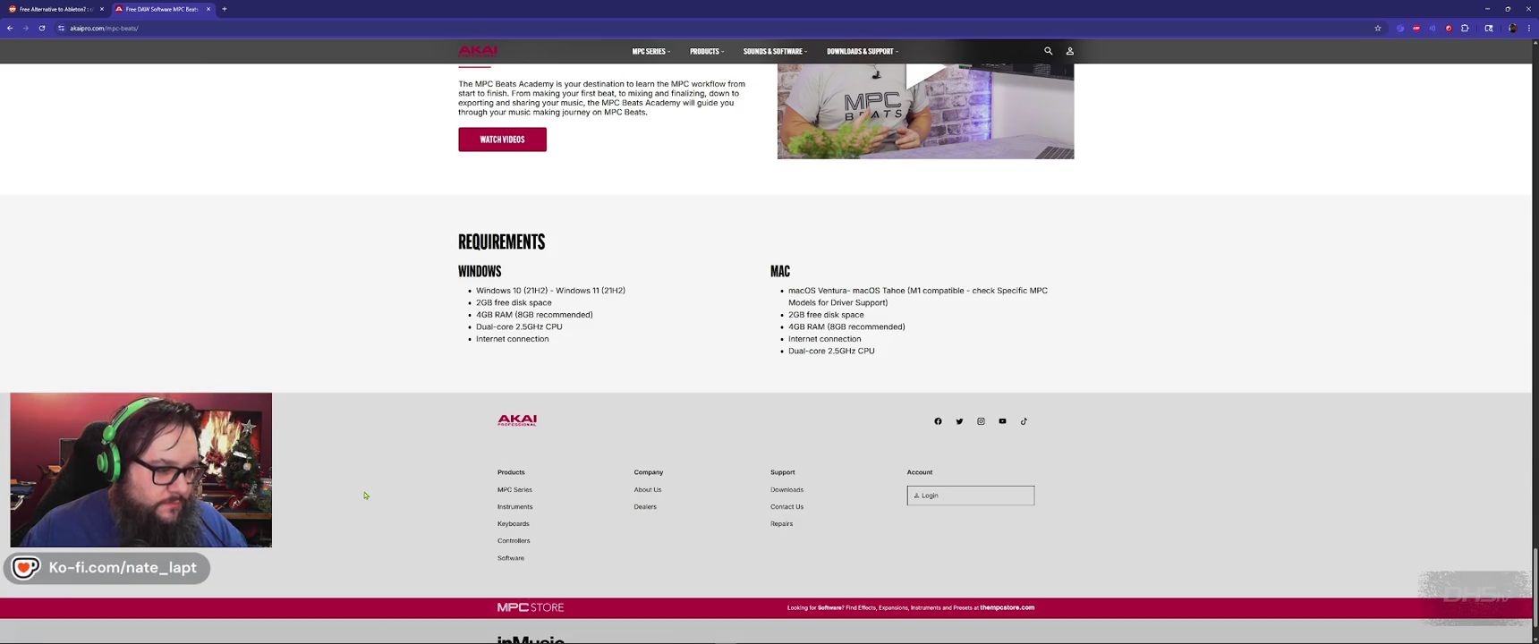
scroll(390, 468, "down", 1)
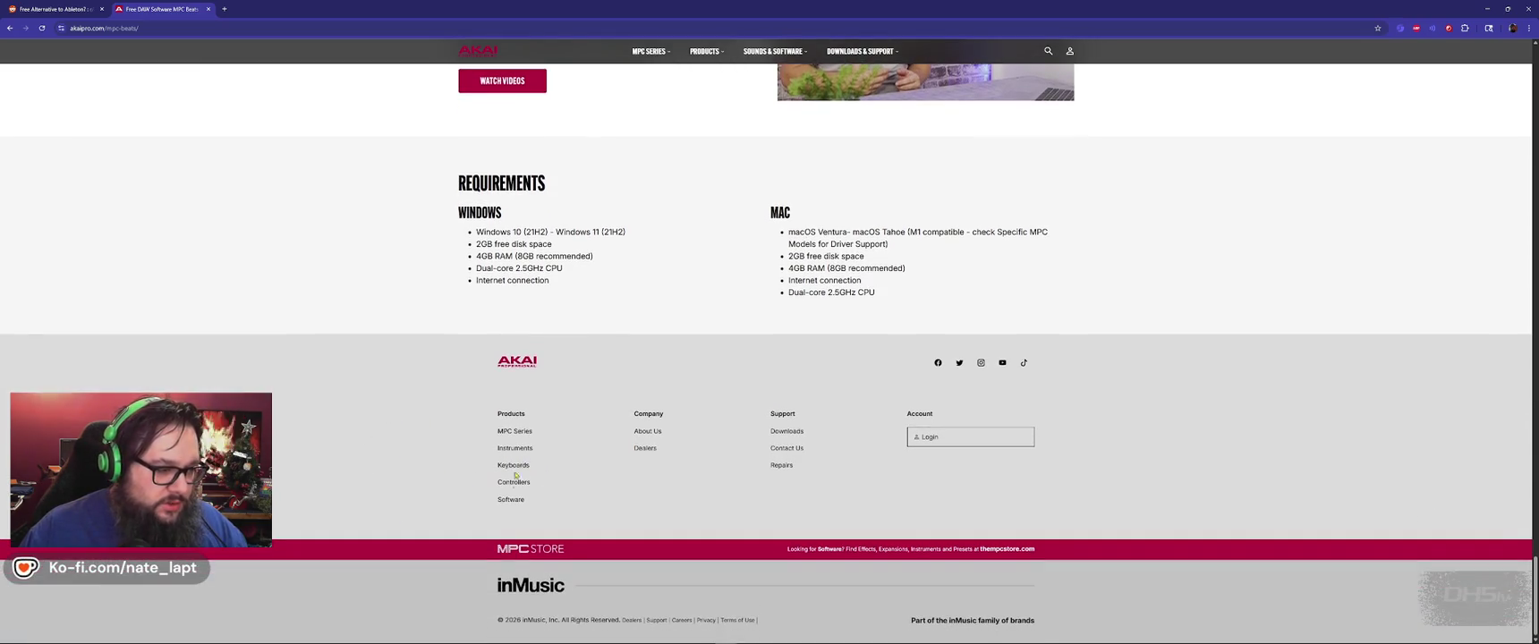
left_click(508, 502)
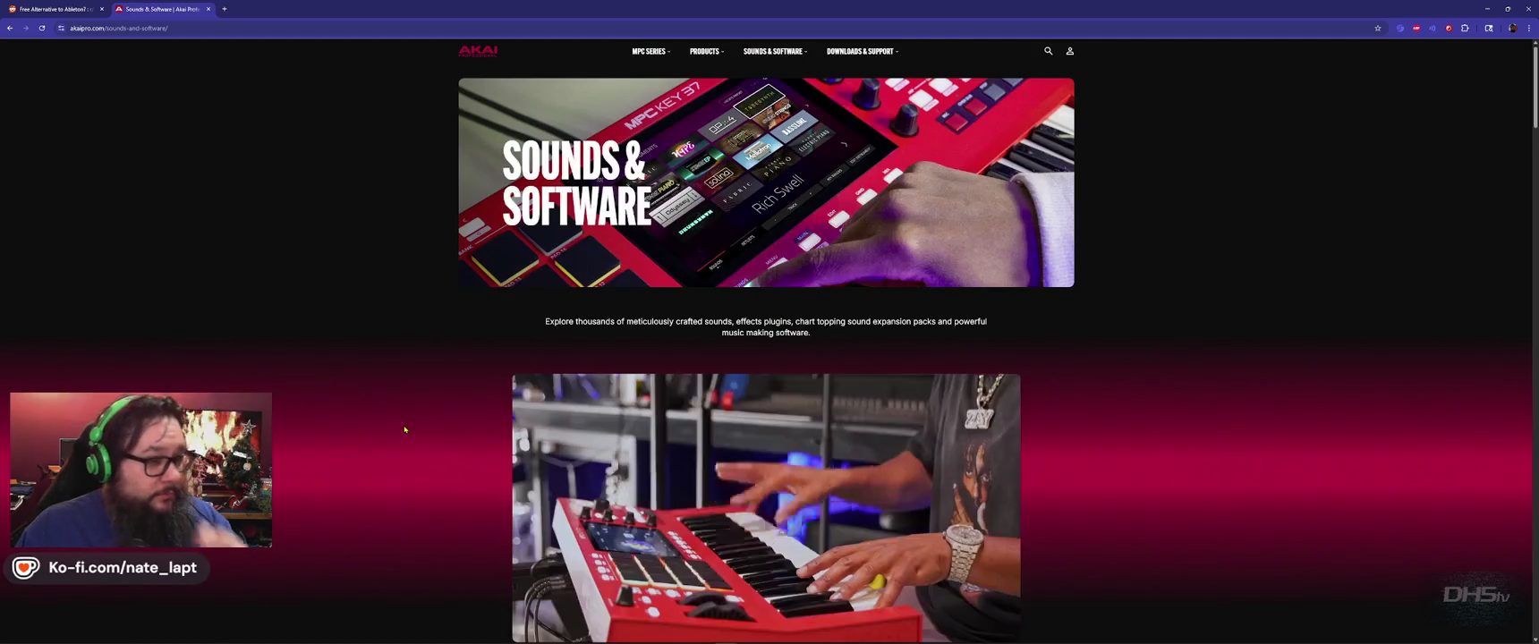
Step: Scroll to the Software section and open the MPC Standalone Software page
scroll(404, 434, "down", 3)
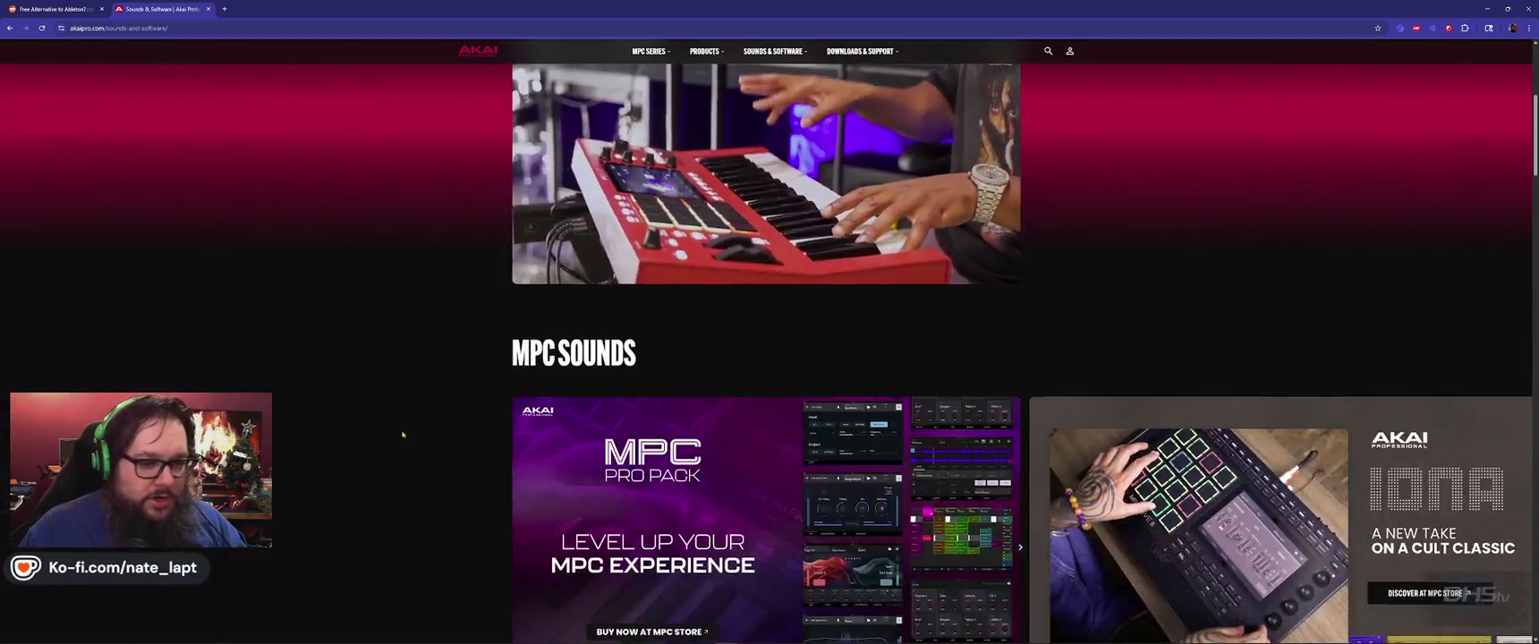
scroll(402, 435, "down", 4)
scroll(403, 434, "down", 2)
scroll(402, 432, "down", 3)
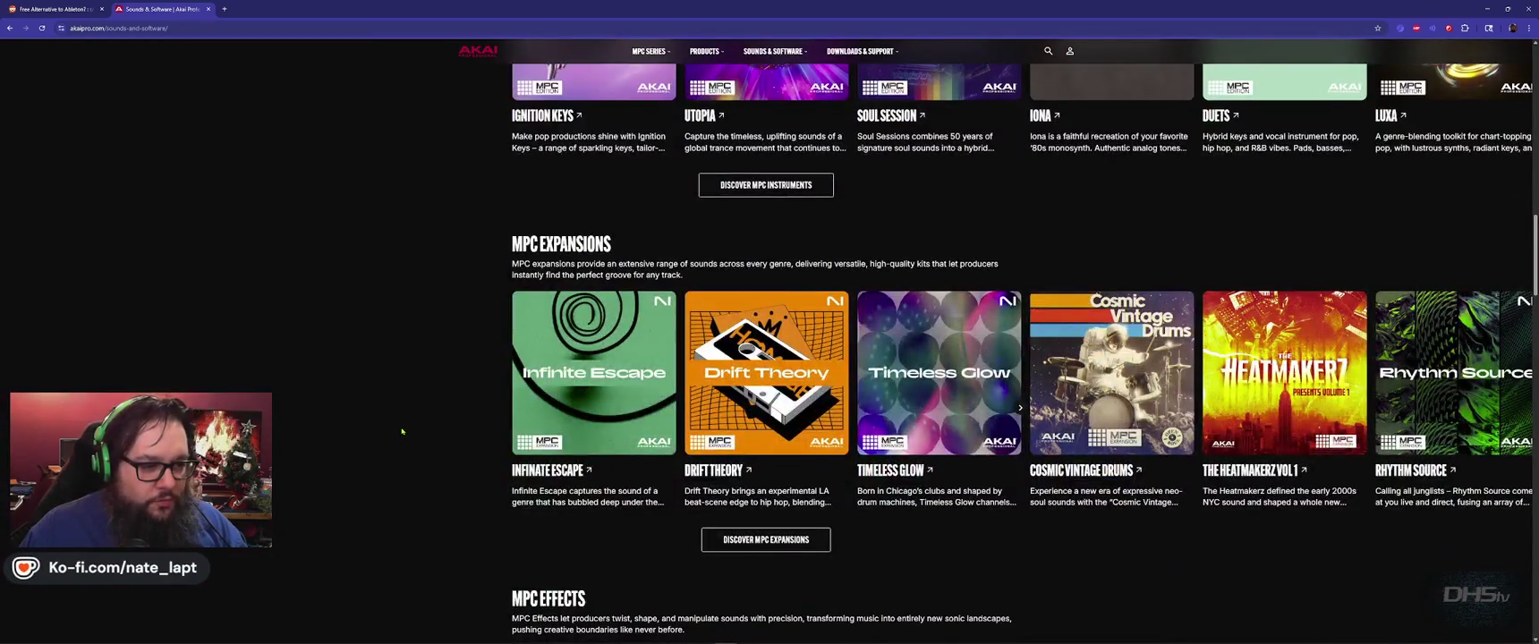
scroll(401, 432, "down", 3)
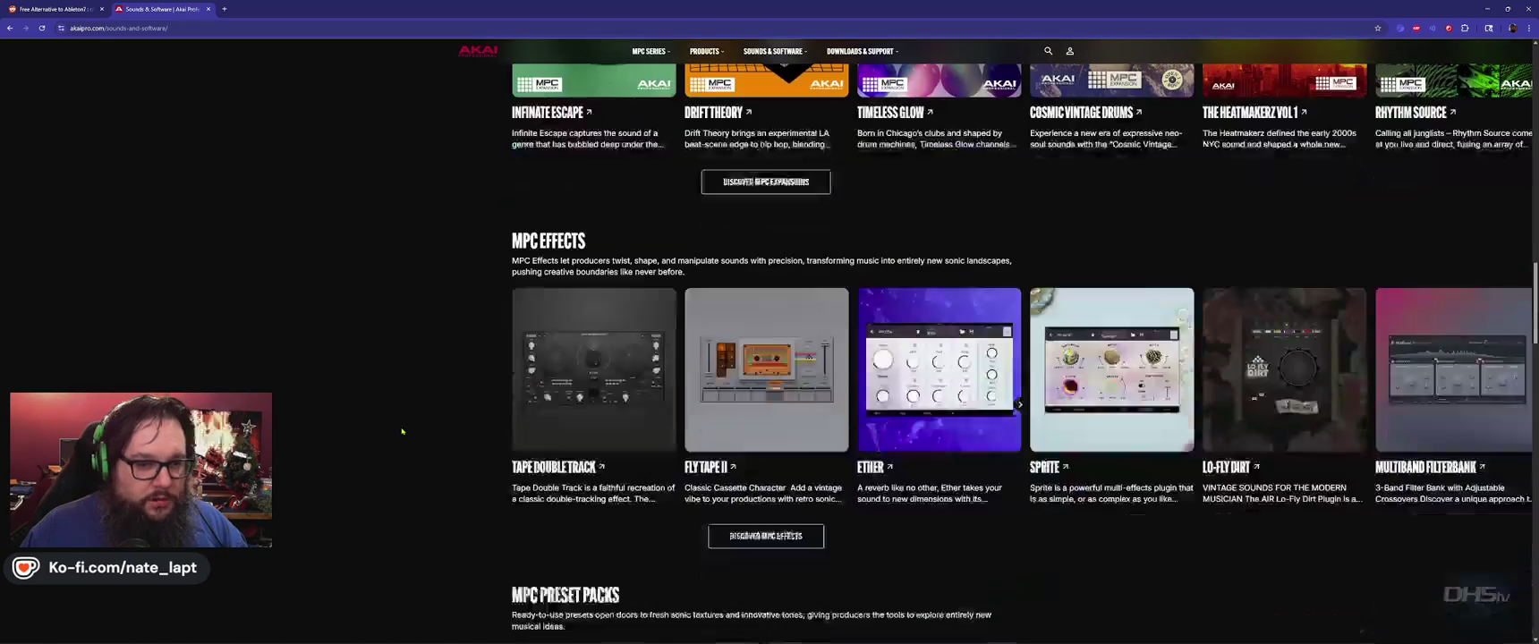
scroll(402, 432, "down", 2)
scroll(401, 432, "down", 3)
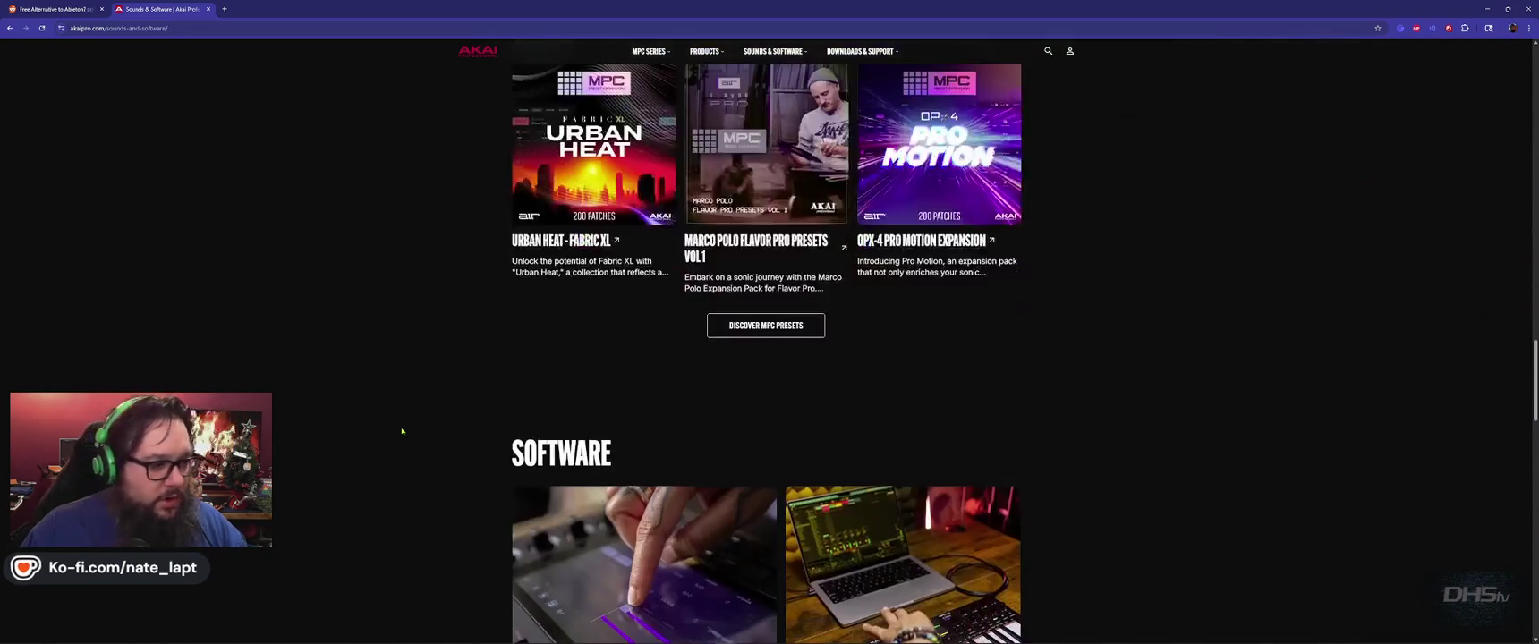
scroll(407, 457, "down", 3)
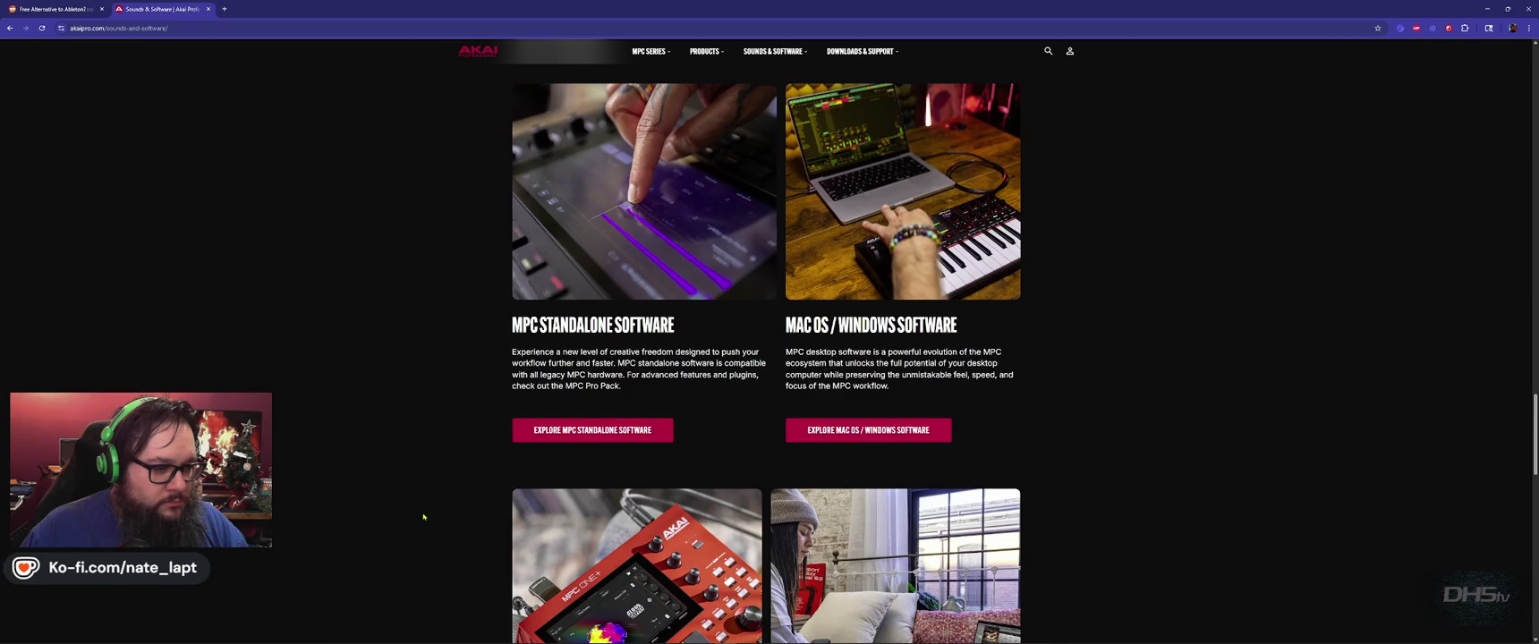
left_click(590, 431)
Step: Browse the MPC OS 3.6, Software Centre and MPC Pro Pack sections, then open the Software Centre download
scroll(406, 394, "down", 1)
scroll(406, 394, "down", 4)
scroll(406, 394, "down", 4)
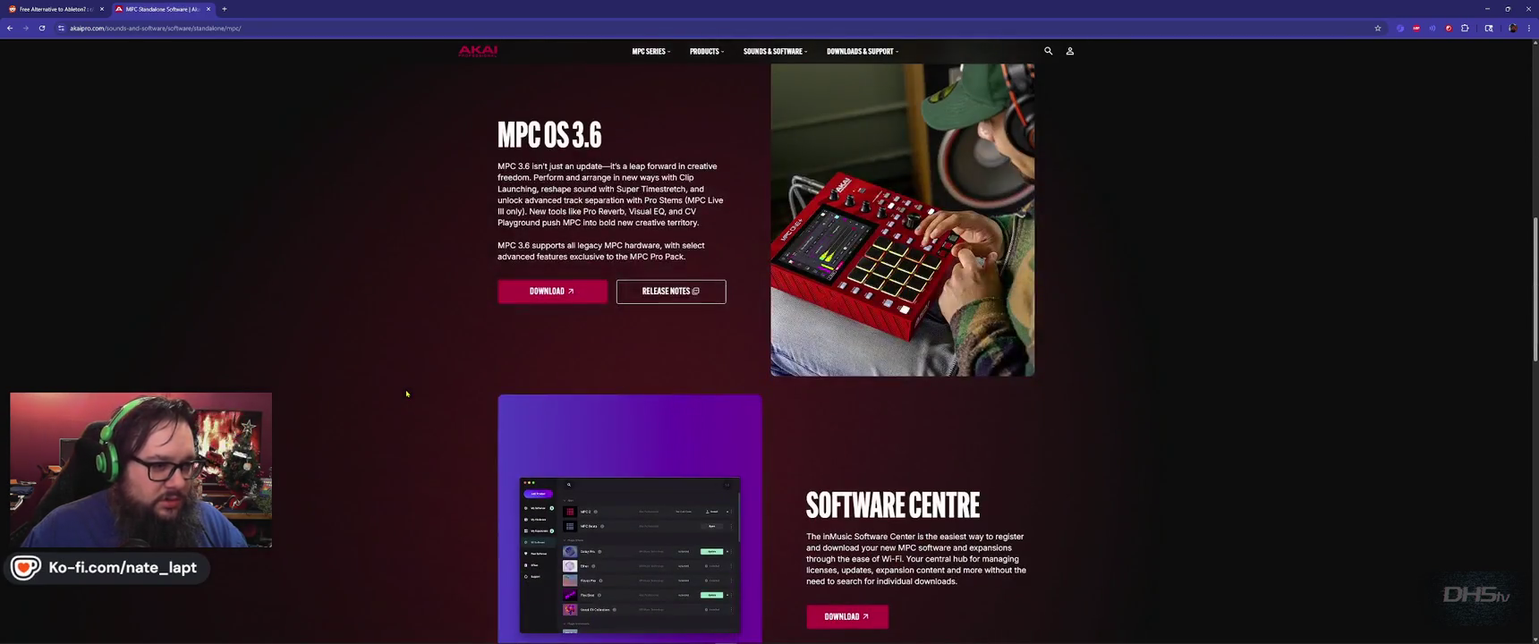
scroll(406, 394, "down", 3)
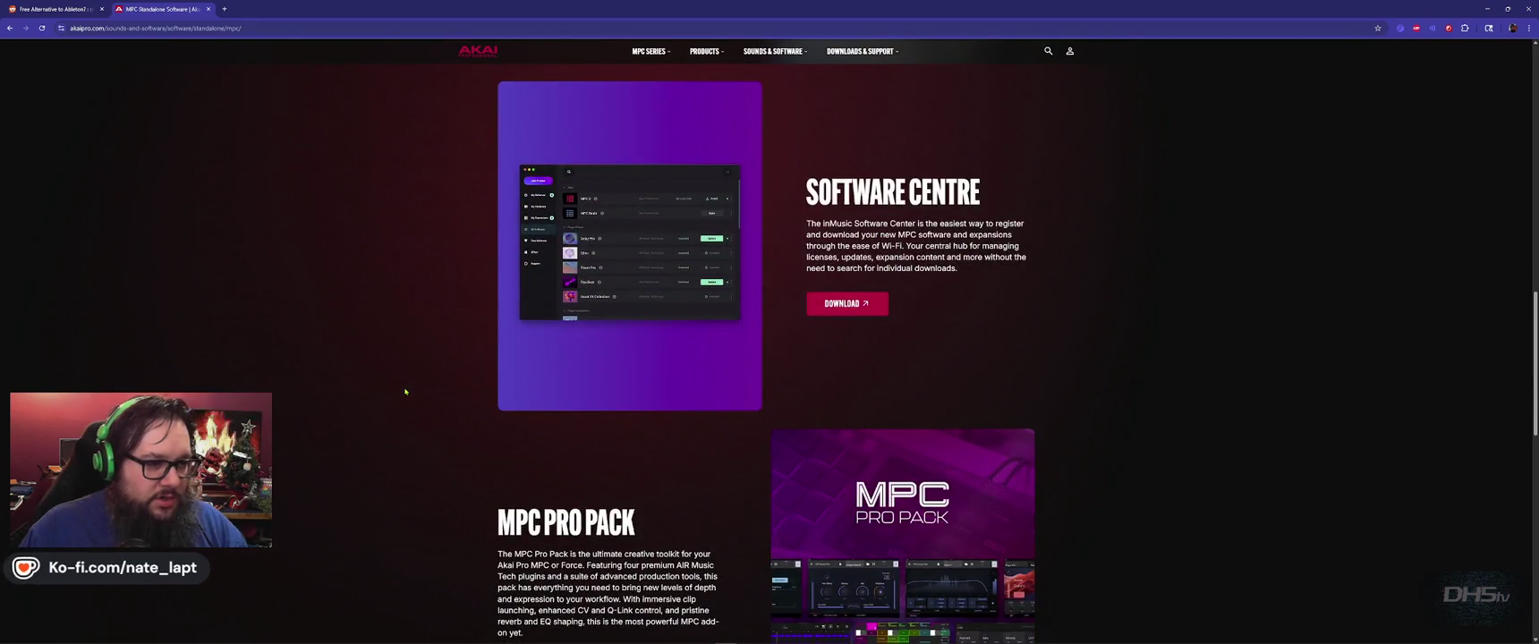
scroll(406, 393, "down", 5)
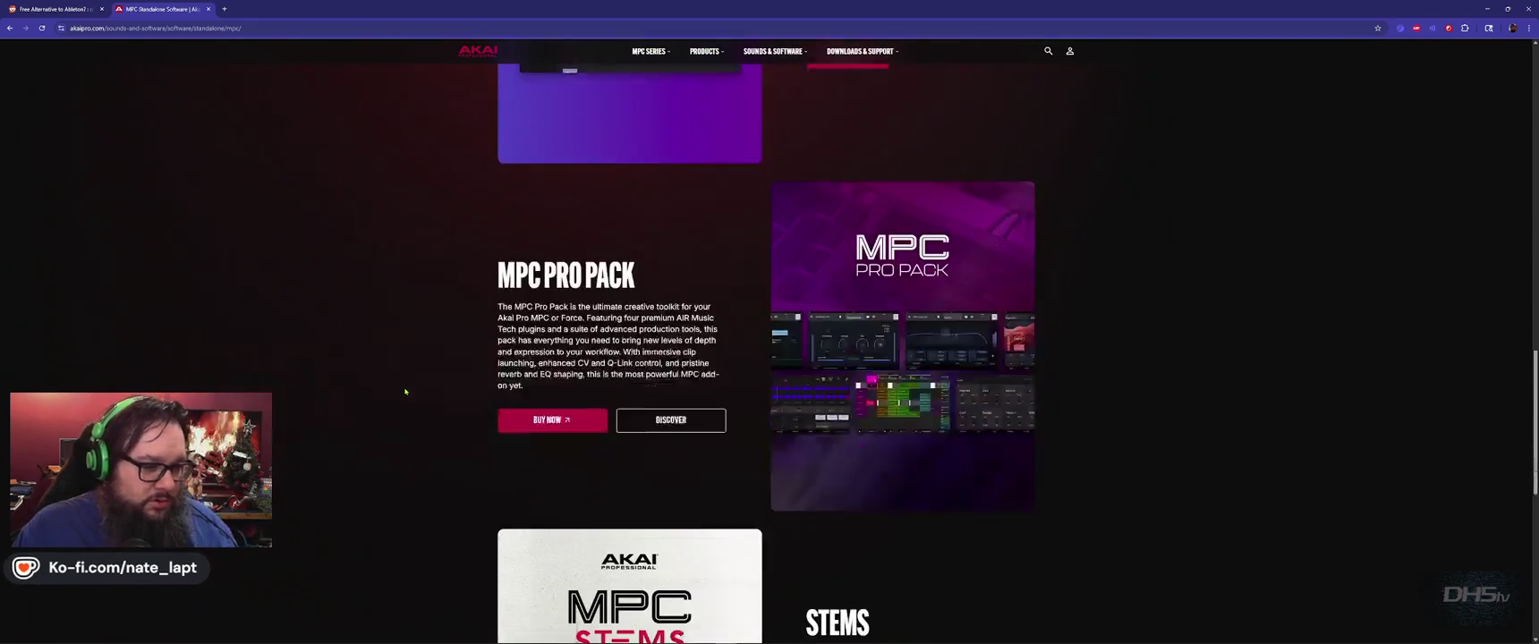
scroll(408, 394, "up", 6)
scroll(408, 394, "up", 10)
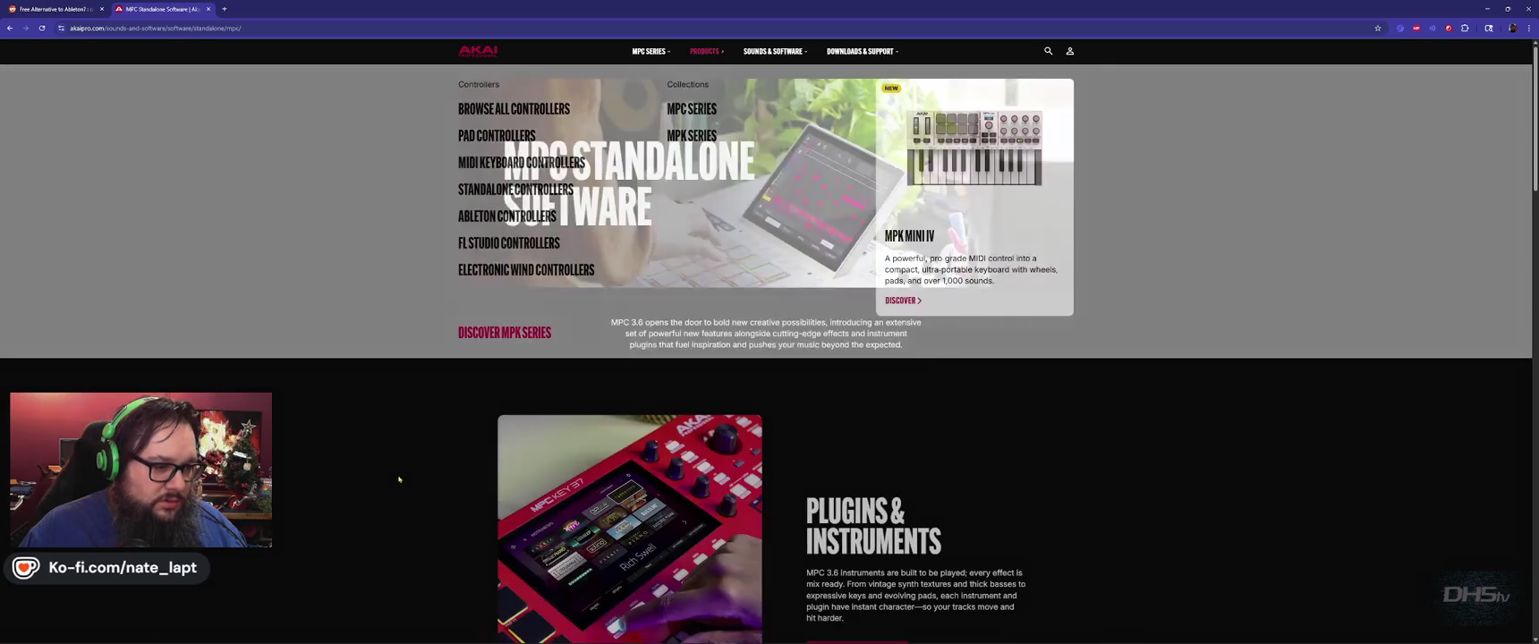
scroll(403, 472, "down", 3)
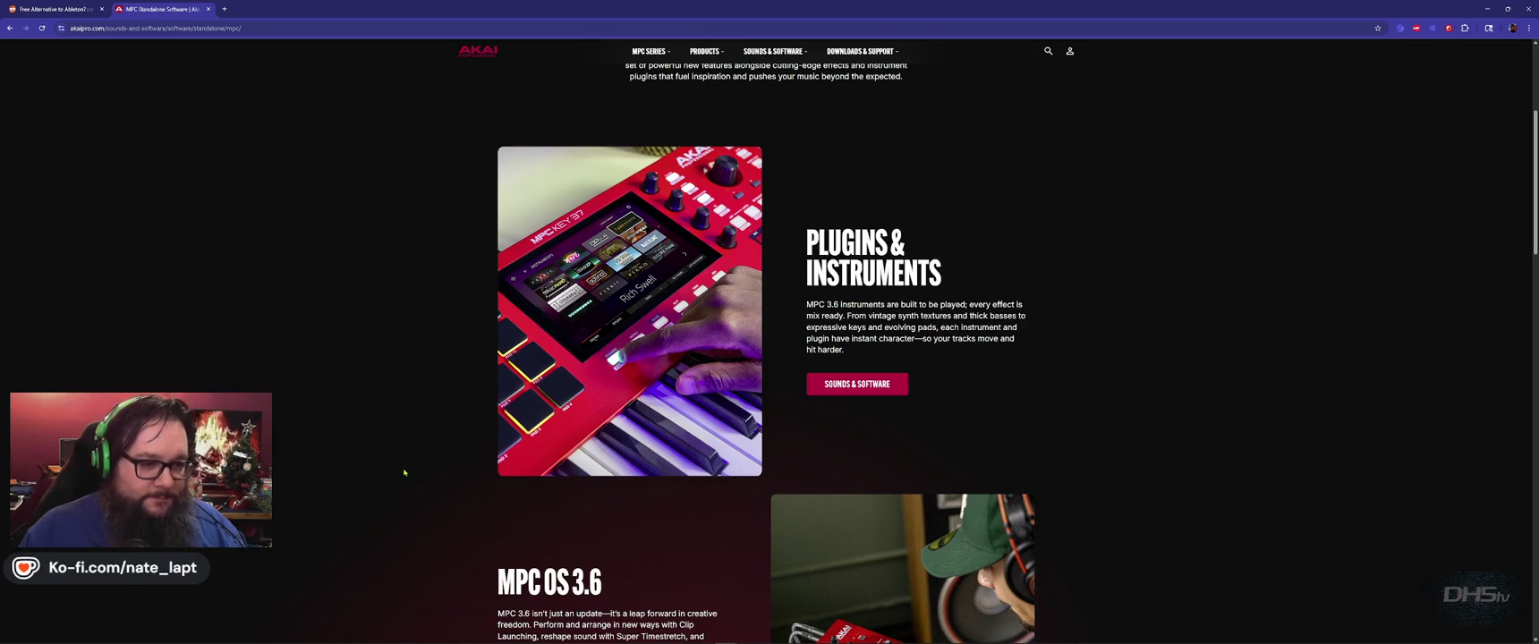
scroll(403, 472, "down", 3)
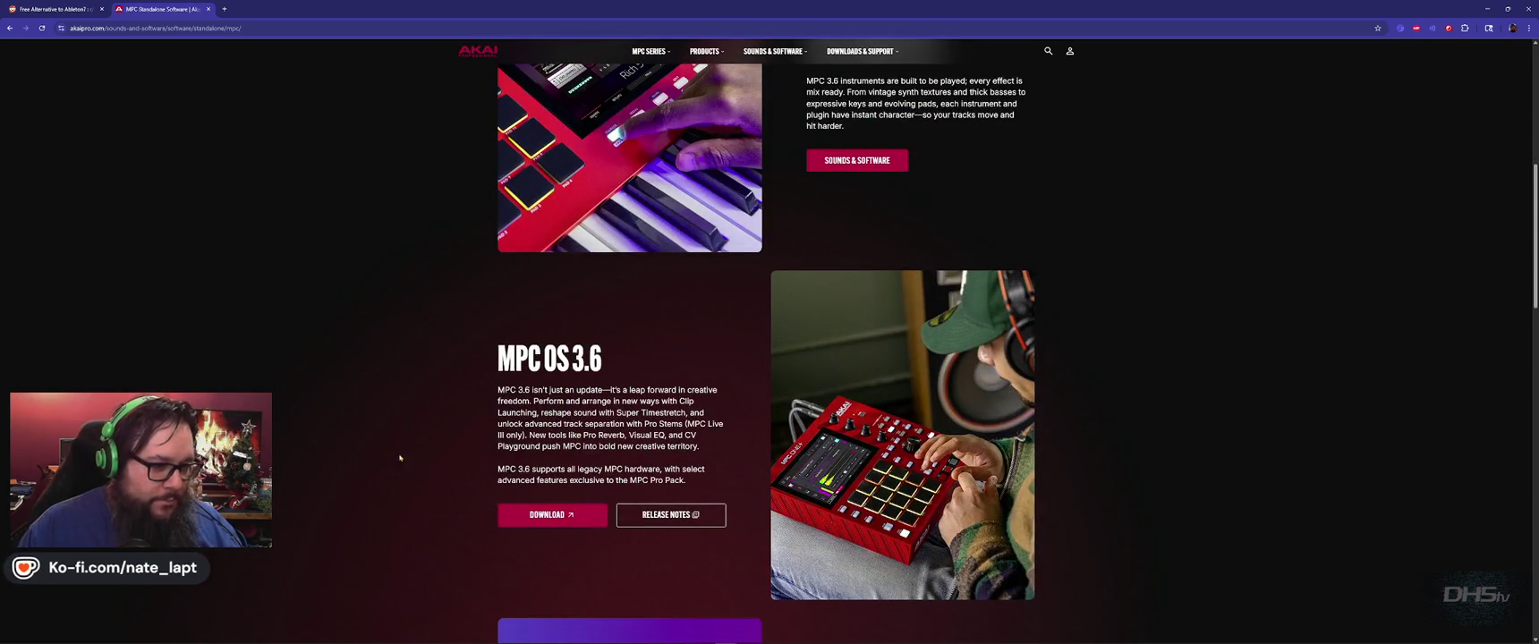
scroll(401, 461, "down", 1)
scroll(385, 430, "down", 4)
scroll(379, 416, "down", 1)
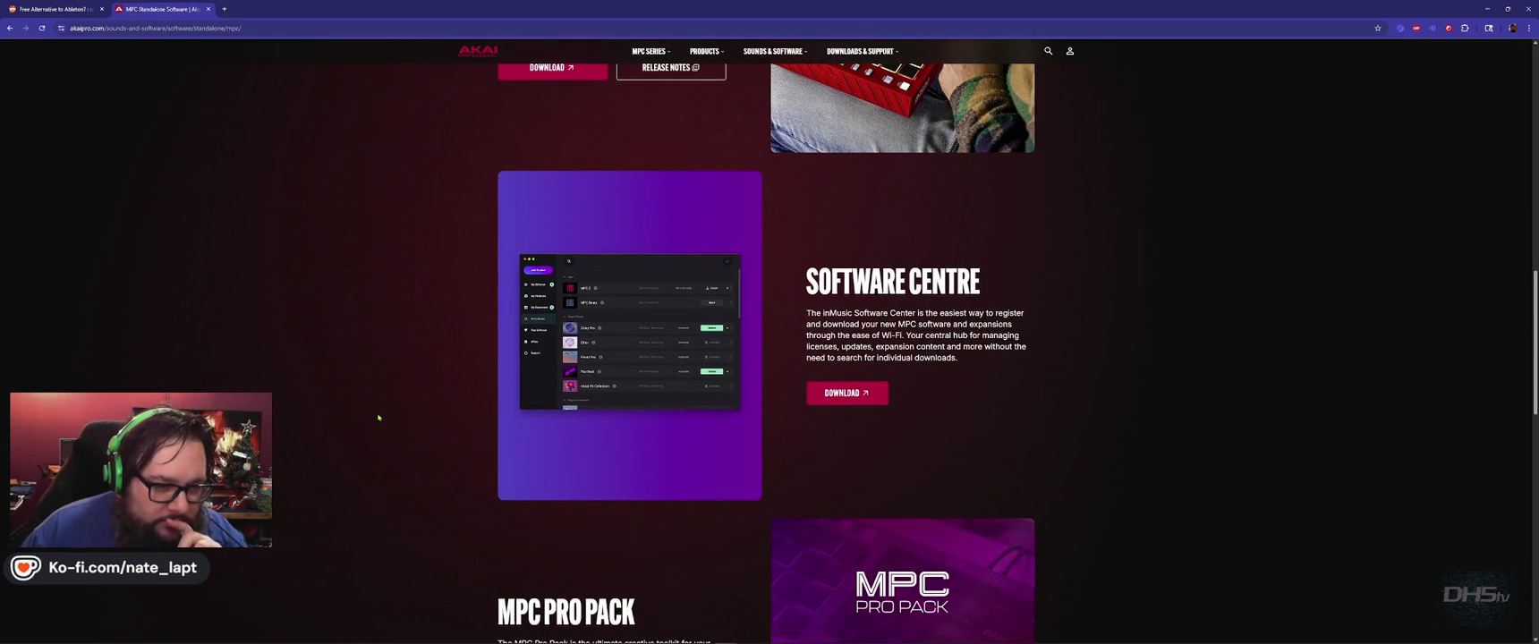
left_click(846, 393)
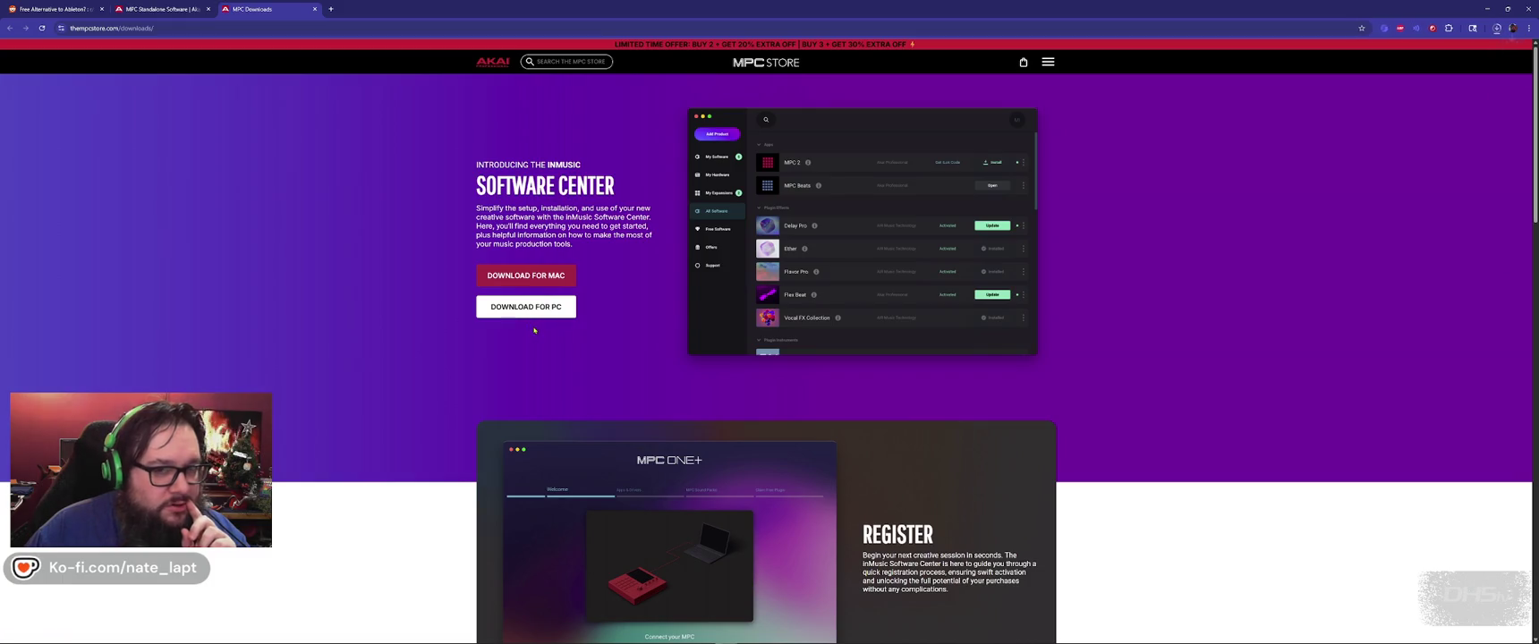
Step: Scroll through the MPC Store downloads page to the inMusic Software Center Mac and PC options
scroll(408, 442, "down", 3)
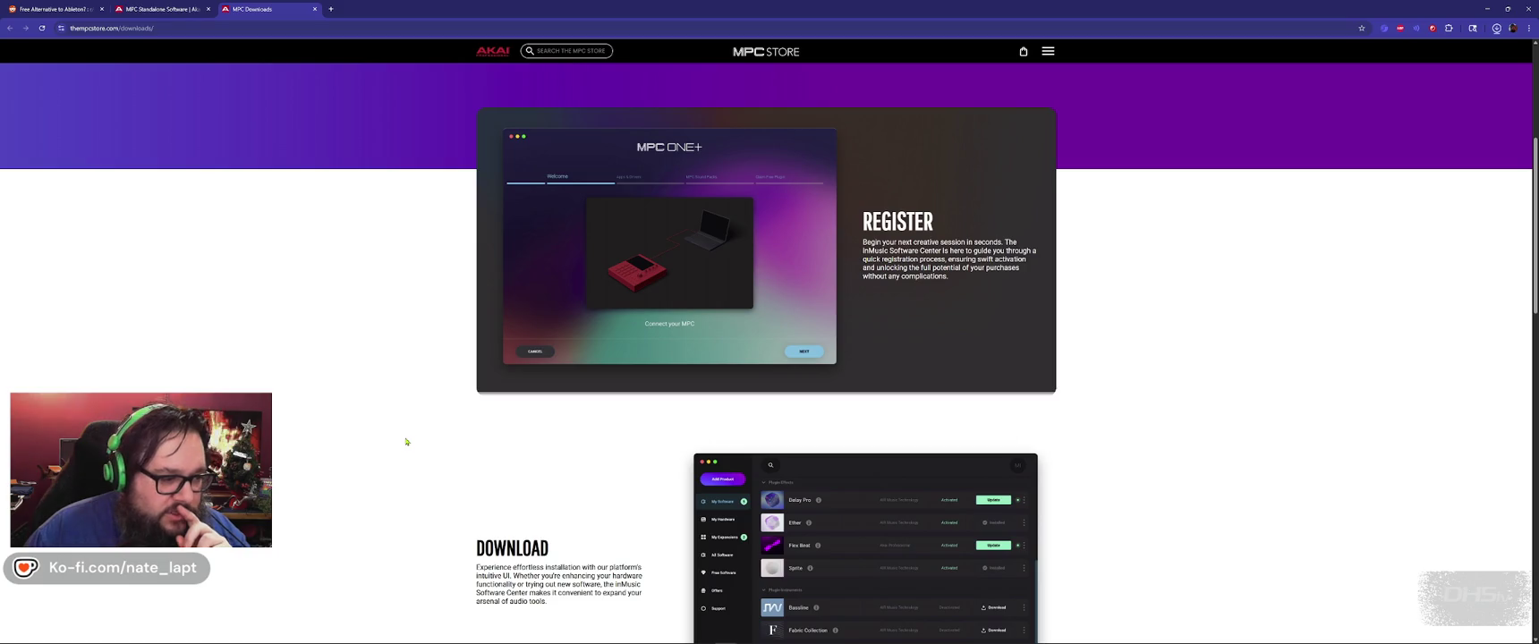
scroll(406, 442, "down", 3)
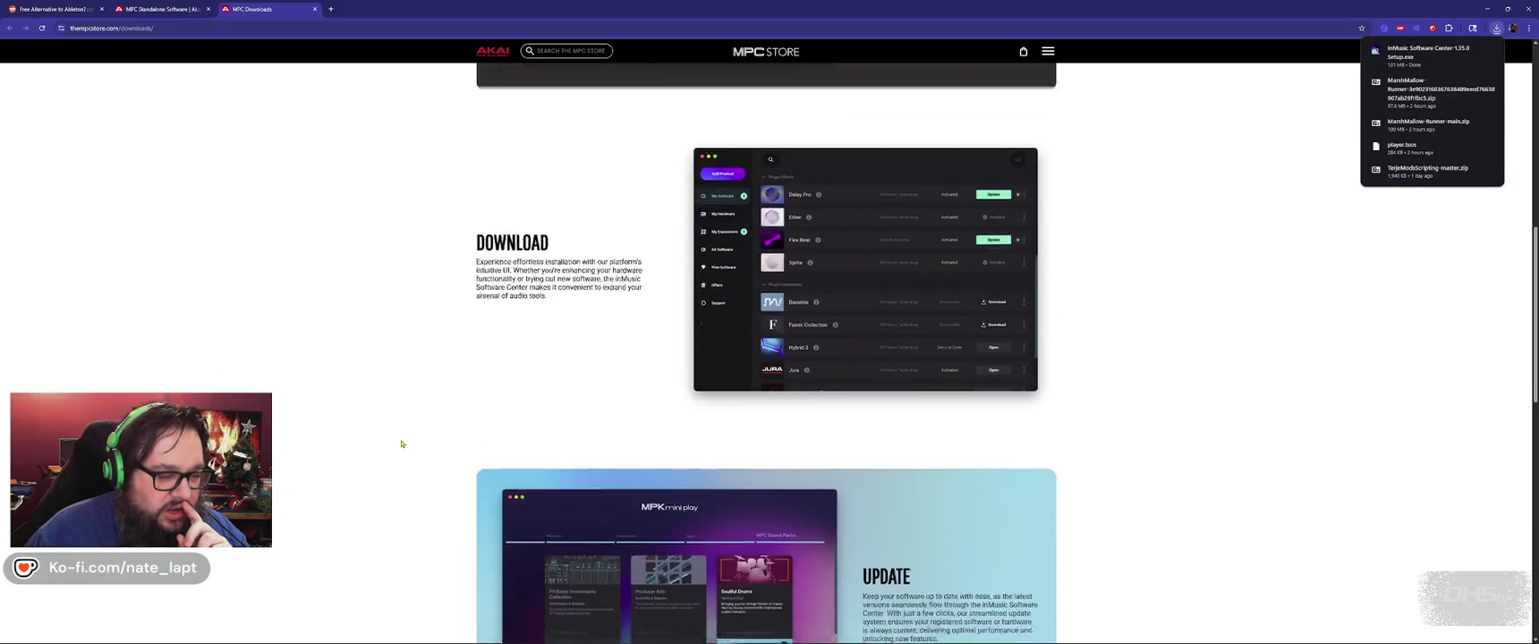
scroll(402, 444, "down", 3)
scroll(401, 443, "down", 2)
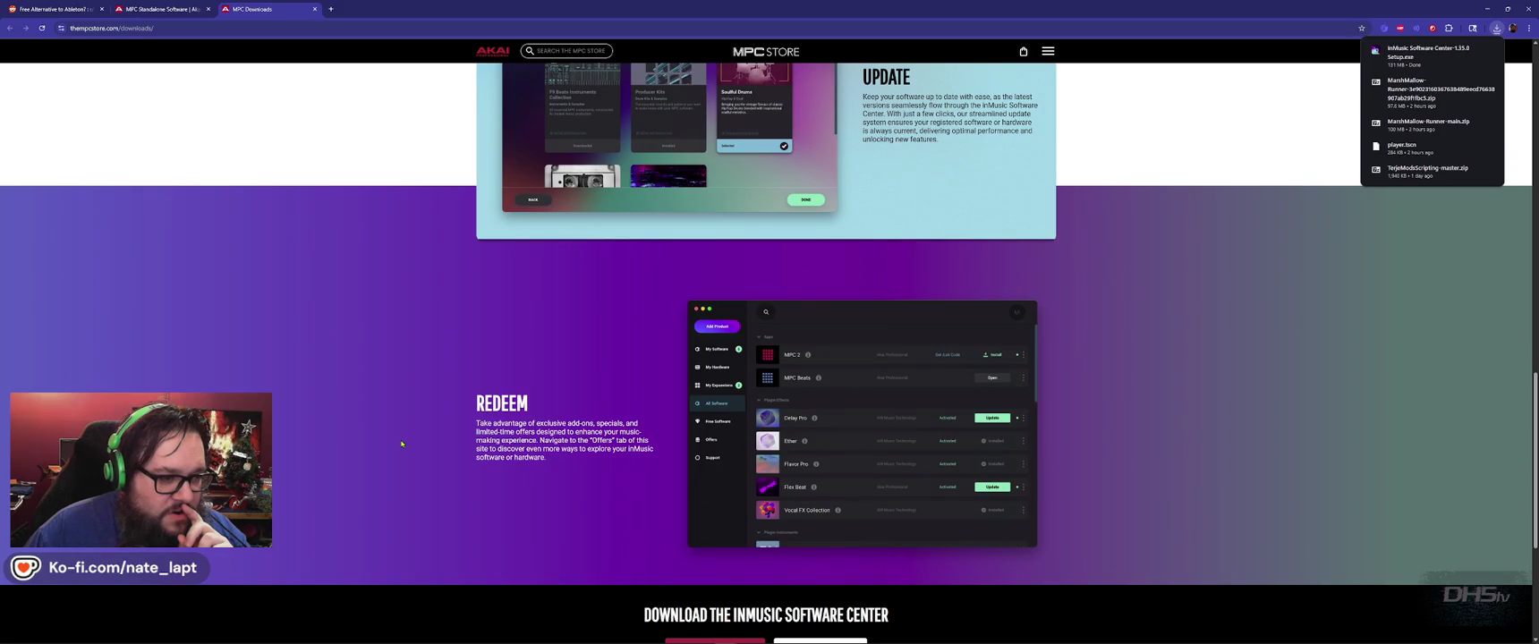
scroll(402, 444, "down", 2)
scroll(402, 444, "up", 5)
scroll(402, 444, "up", 5)
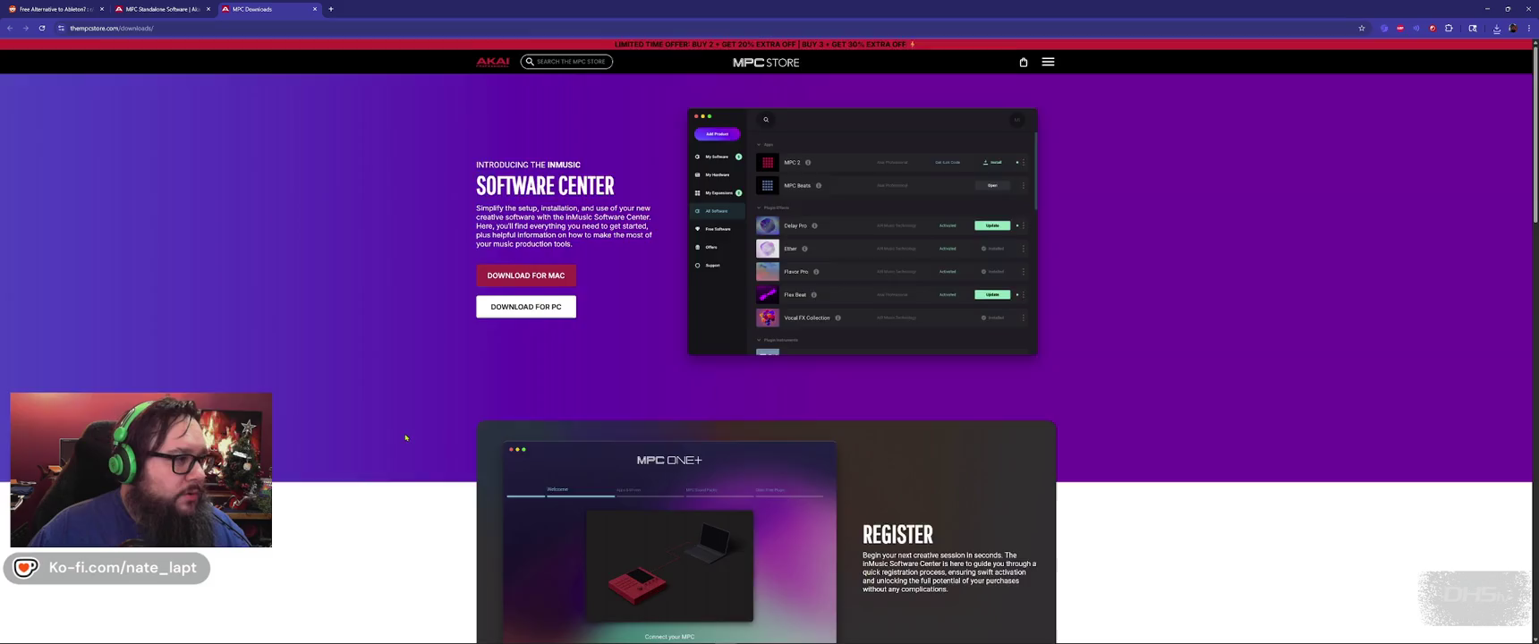
scroll(405, 437, "down", 3)
scroll(405, 438, "down", 2)
scroll(406, 438, "down", 2)
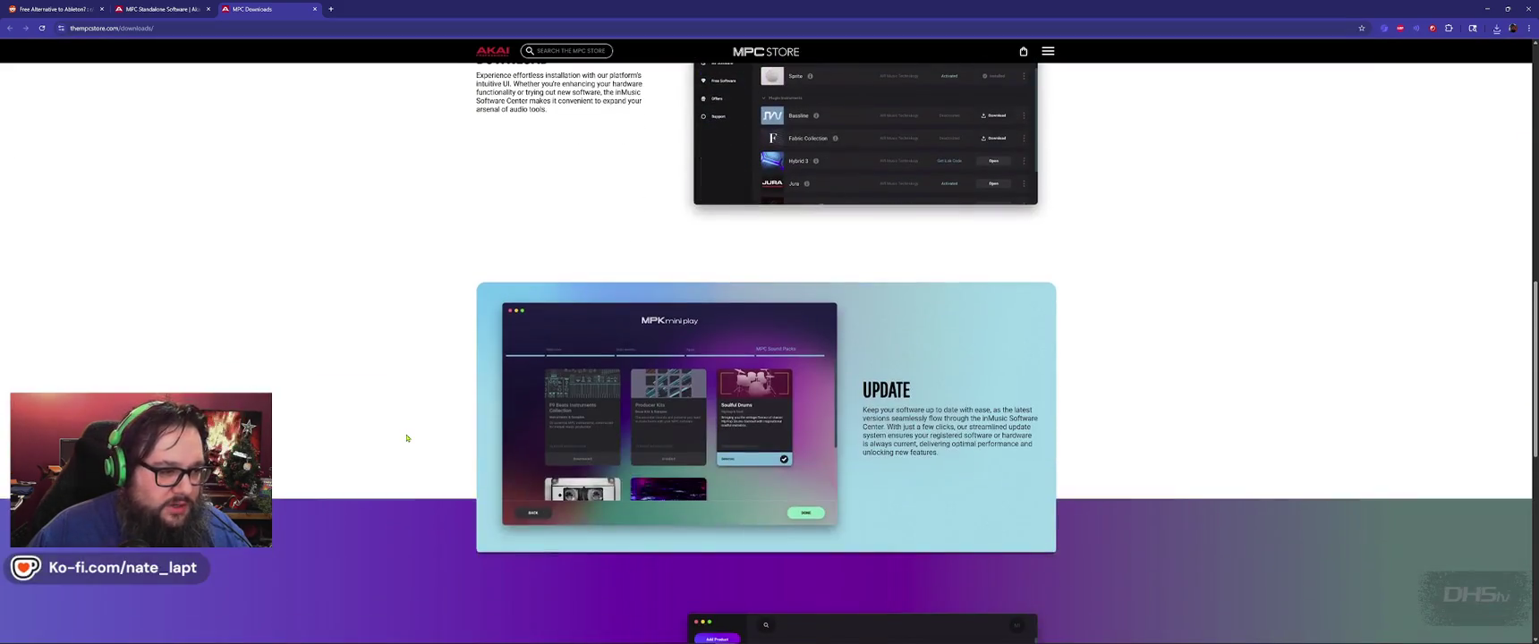
scroll(406, 437, "up", 4)
scroll(407, 437, "up", 3)
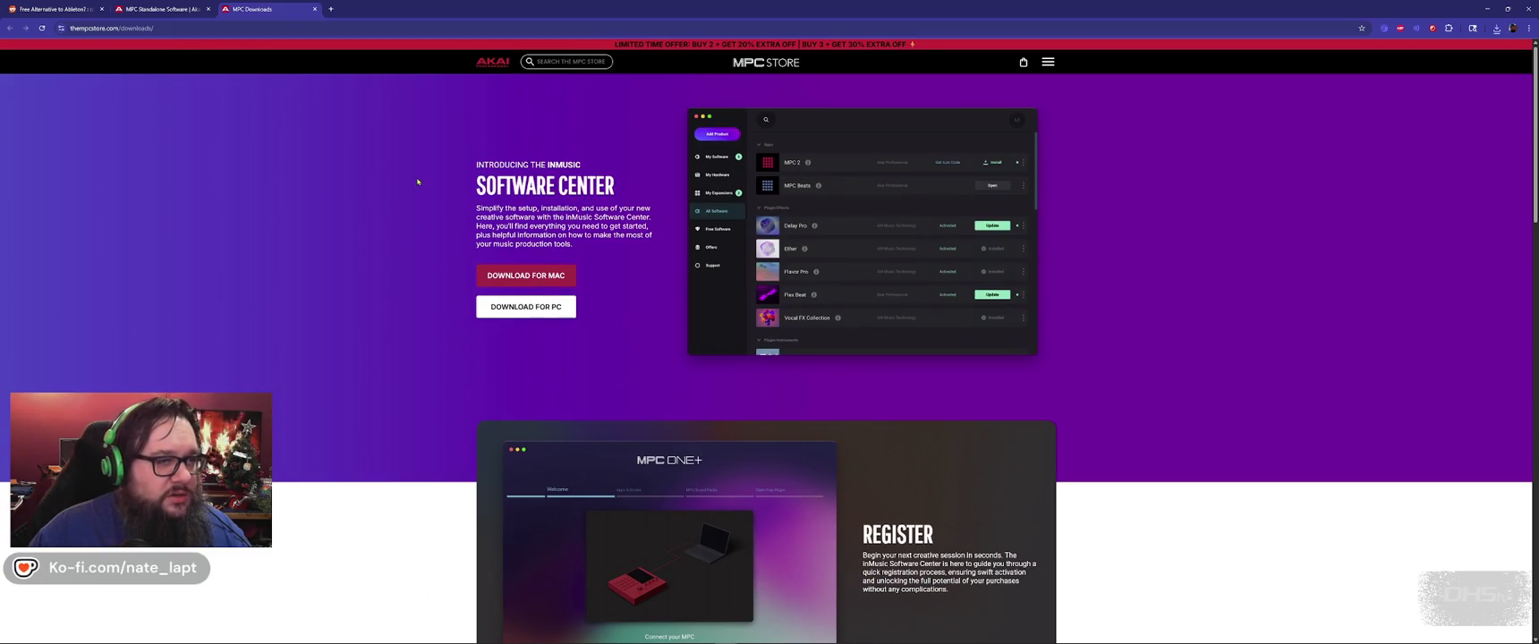
Step: Return to the Akai tab's Sounds & Software page, then switch to the Reddit r/ableton thread
left_click(167, 10)
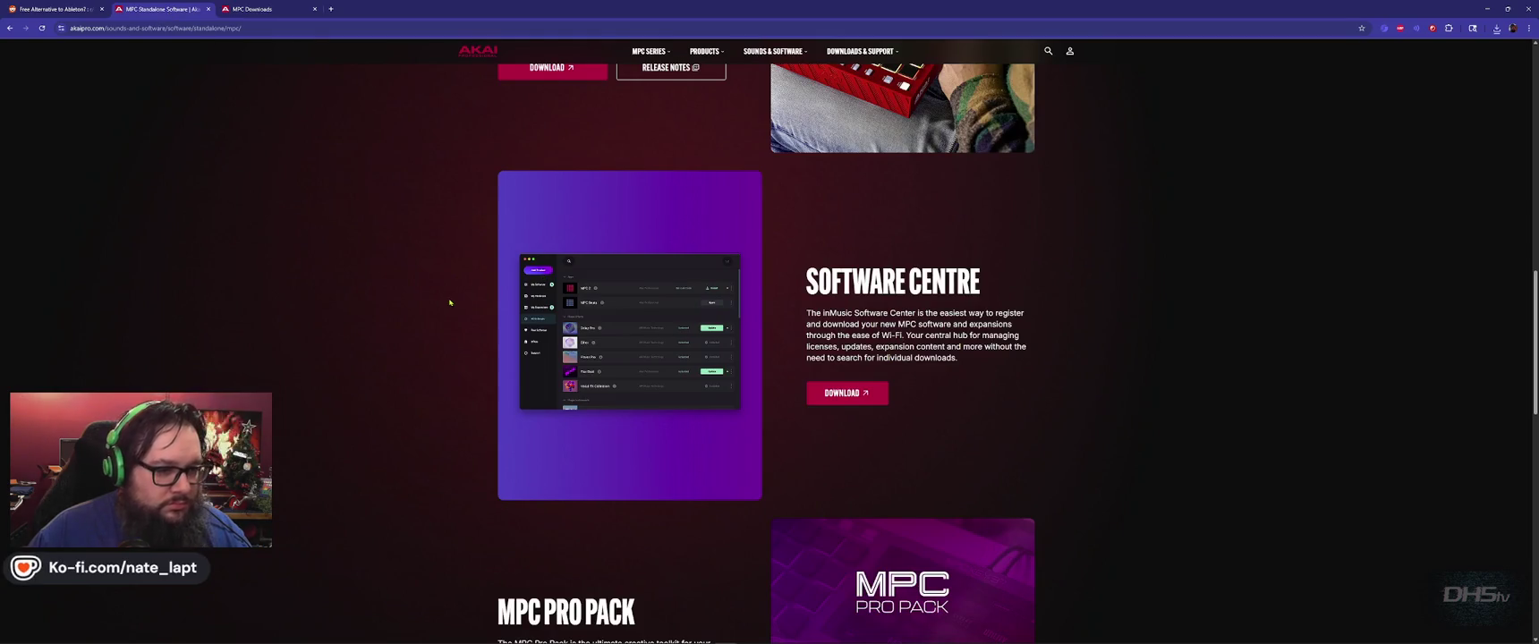
scroll(450, 302, "up", 5)
key("alt+Left")
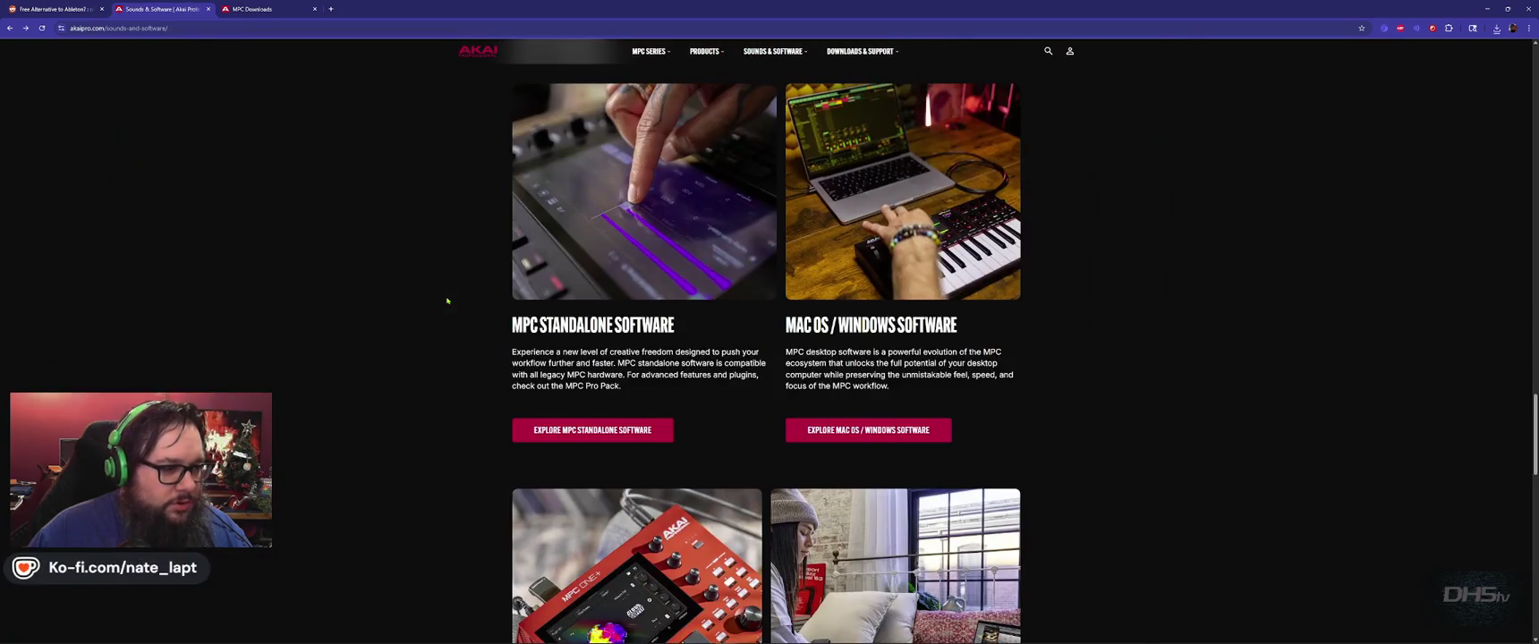
scroll(436, 300, "up", 5)
scroll(436, 301, "up", 2)
scroll(435, 301, "up", 10)
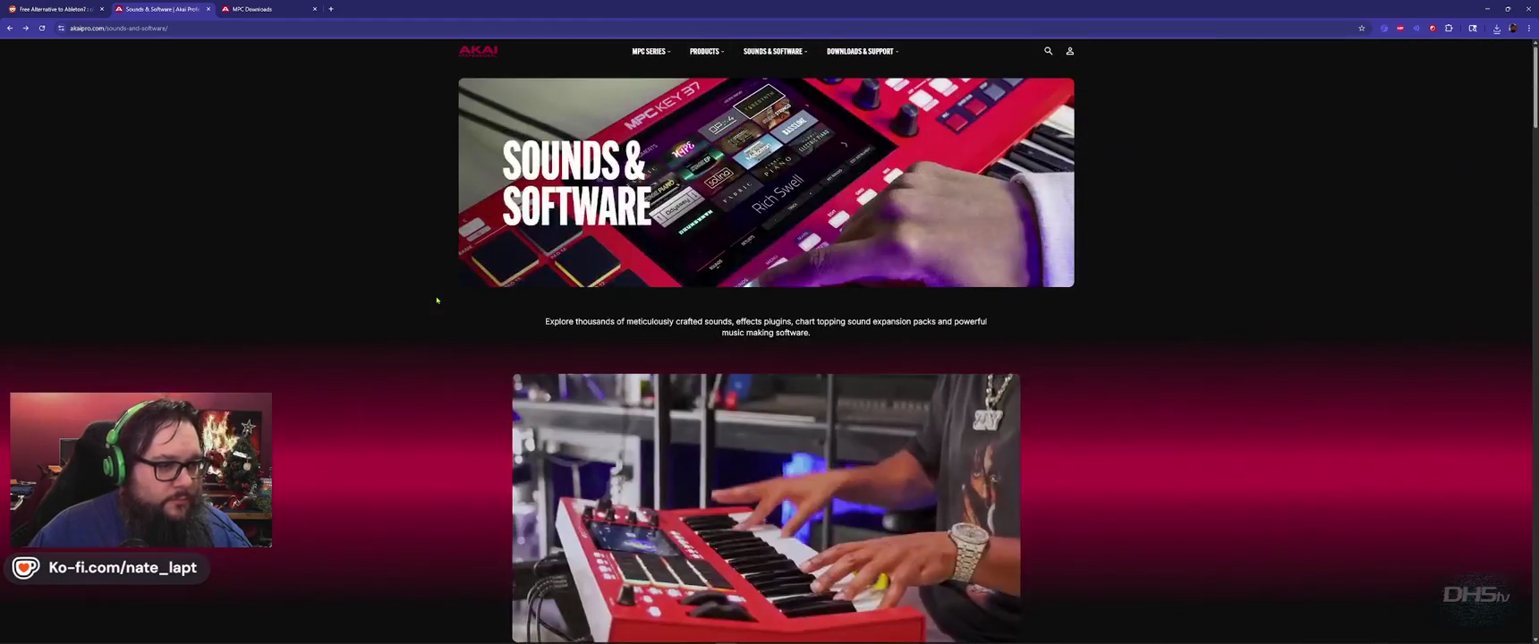
key("ctrl+shift+Tab")
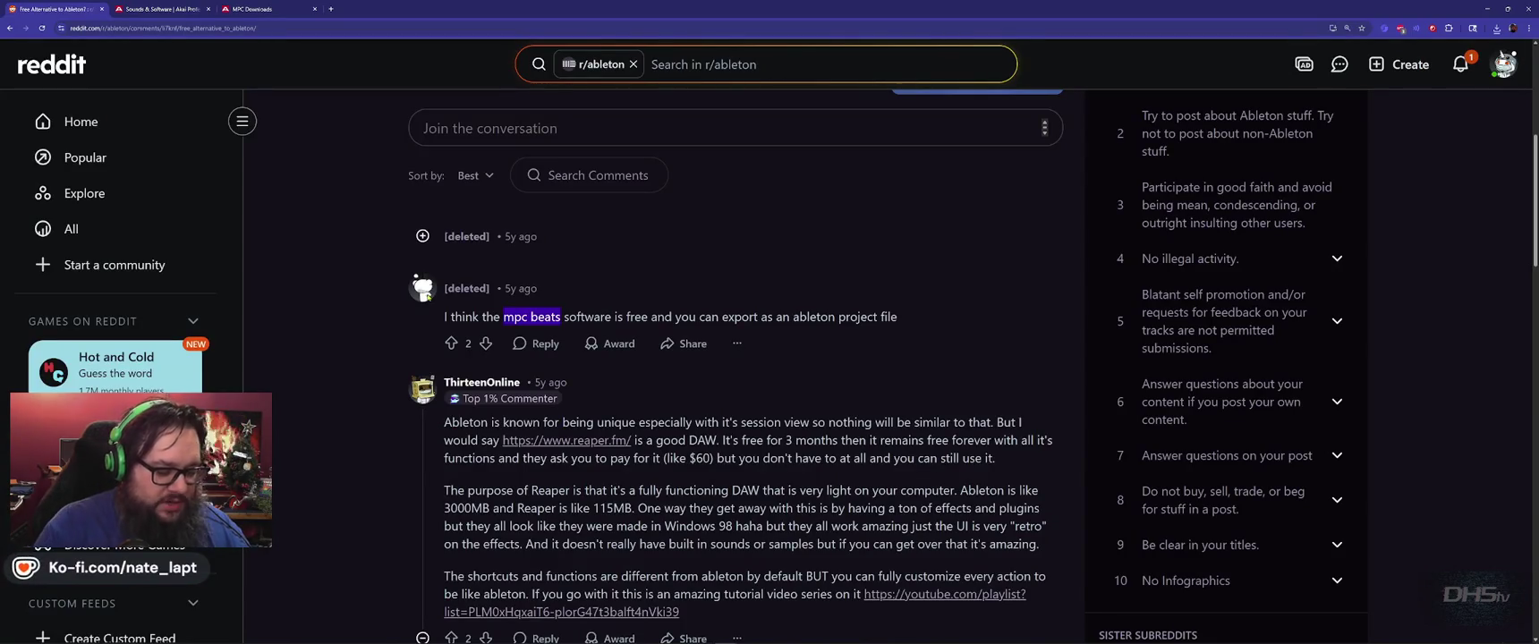
Step: Load the YouTube home page in a new Chrome tab
key("ctrl+t")
type("youtube.com")
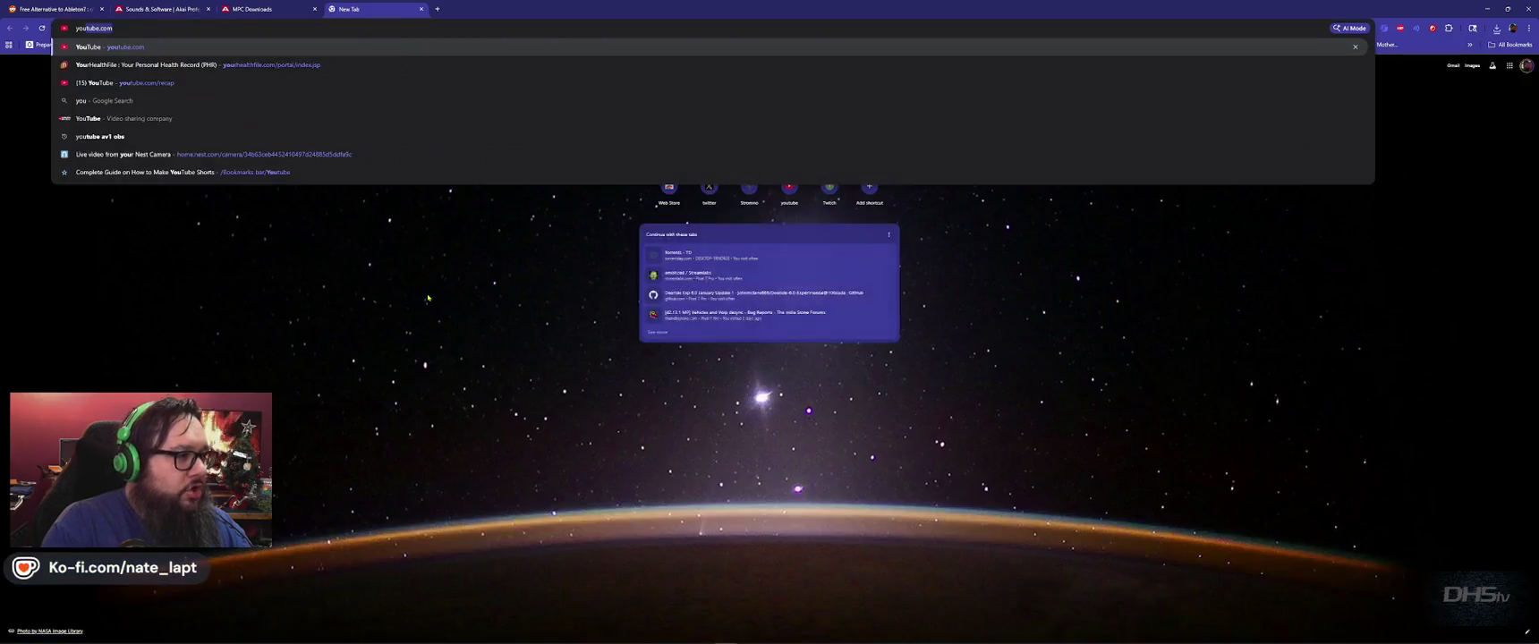
key("Return")
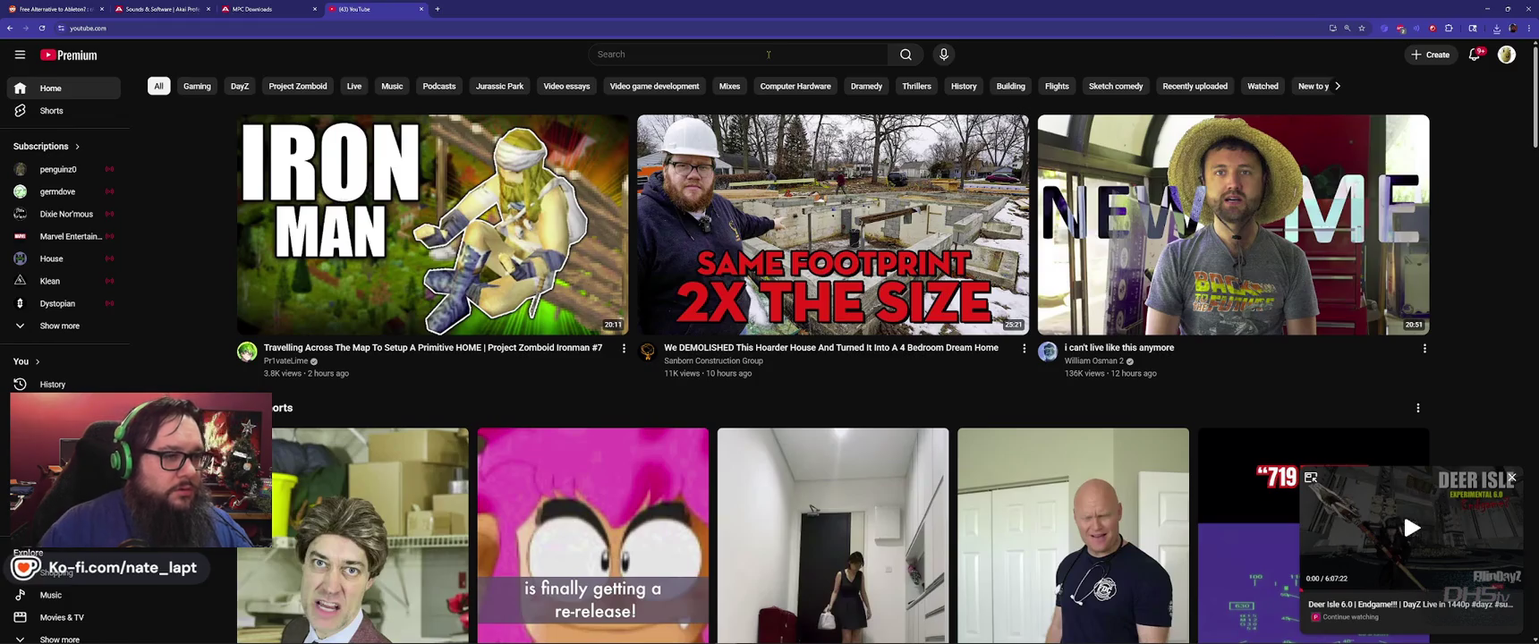
left_click(767, 53)
Step: Search YouTube for 'mpc beats' and play 'MPC Beats | Making A Beat Inside MPC' full screen, slightly quieter
type("mpc beats")
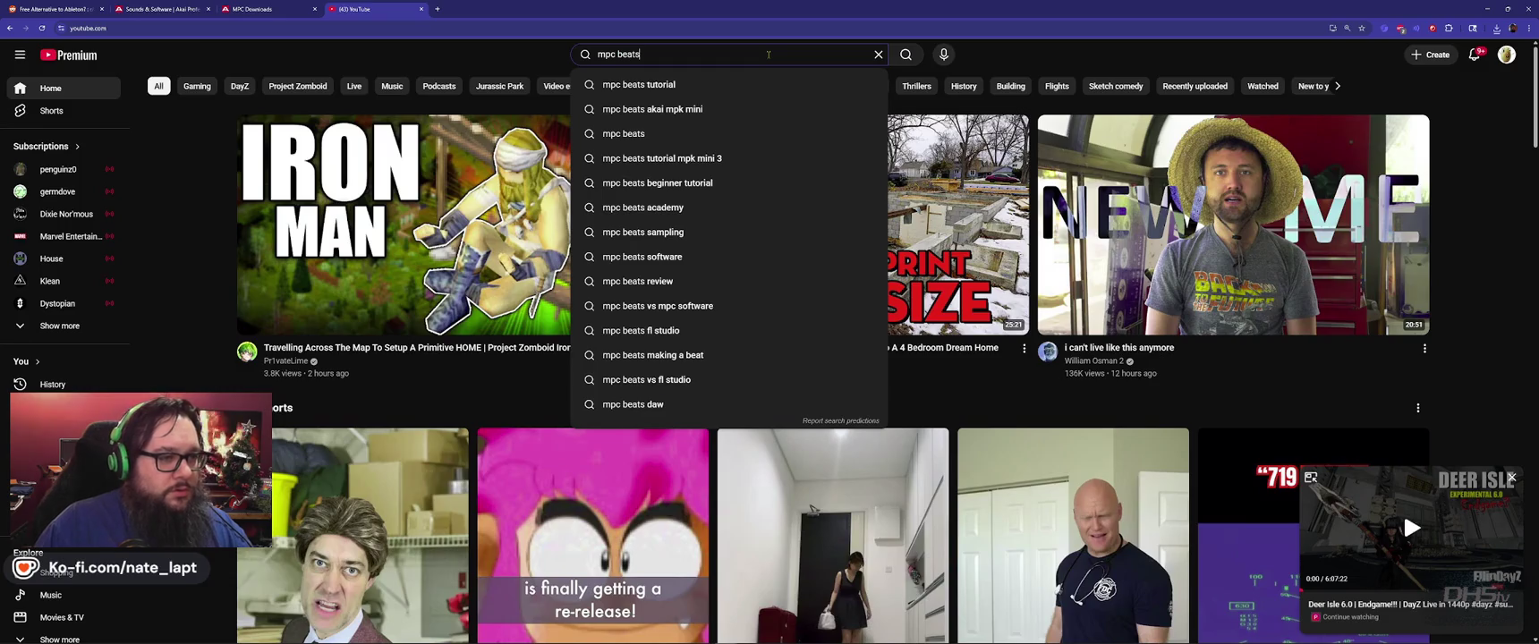
key("Return")
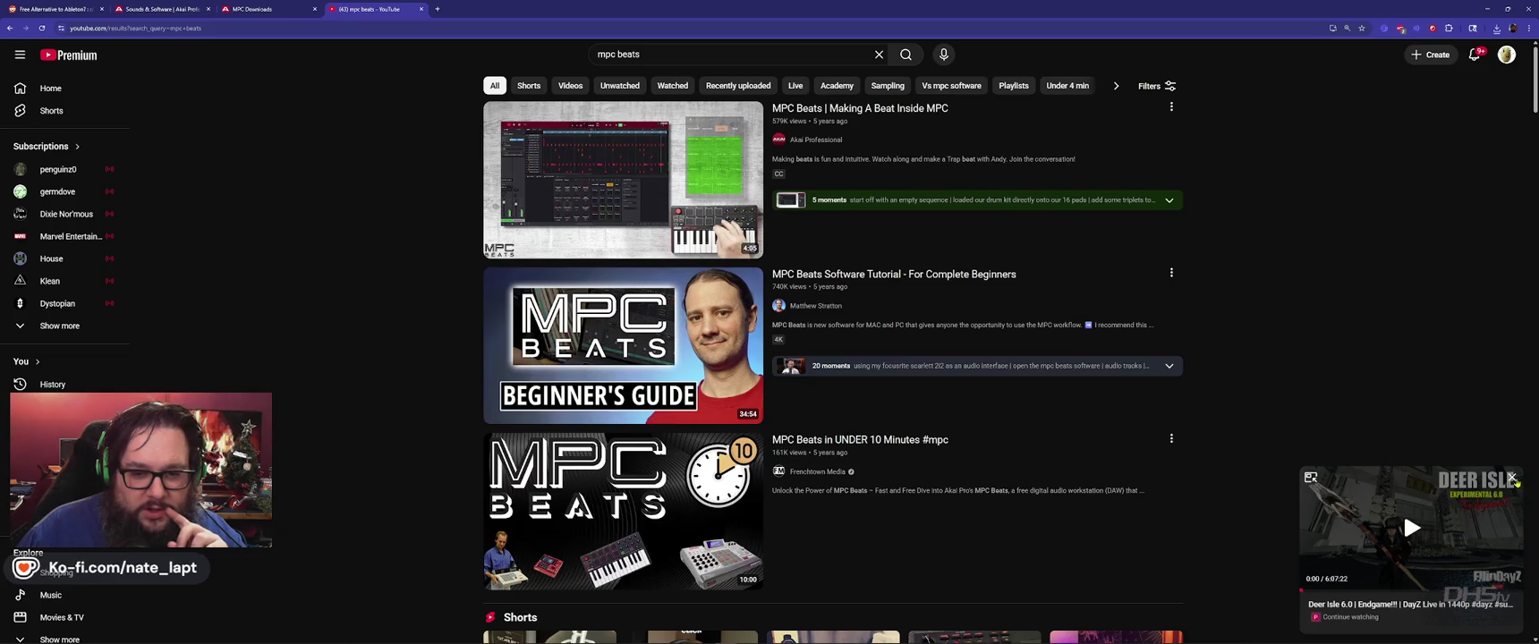
left_click(1512, 477)
mouse_move(860, 108)
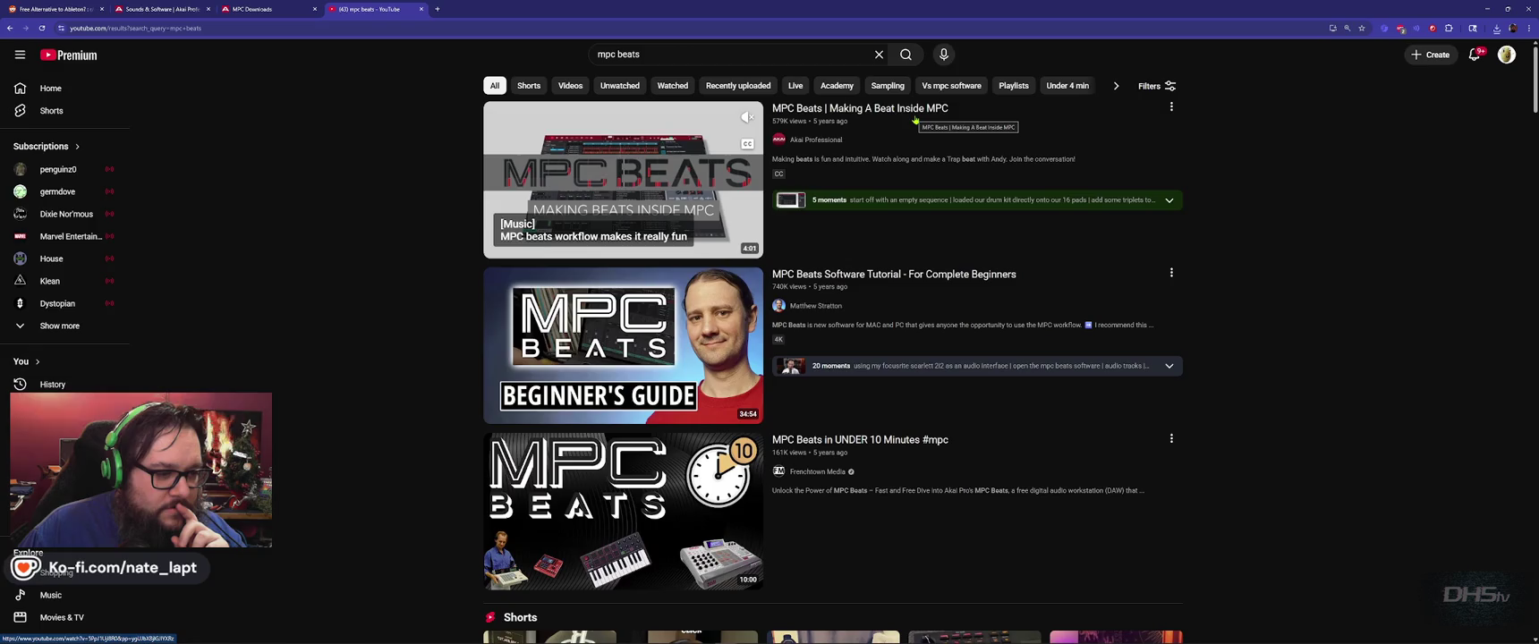
left_click(915, 116)
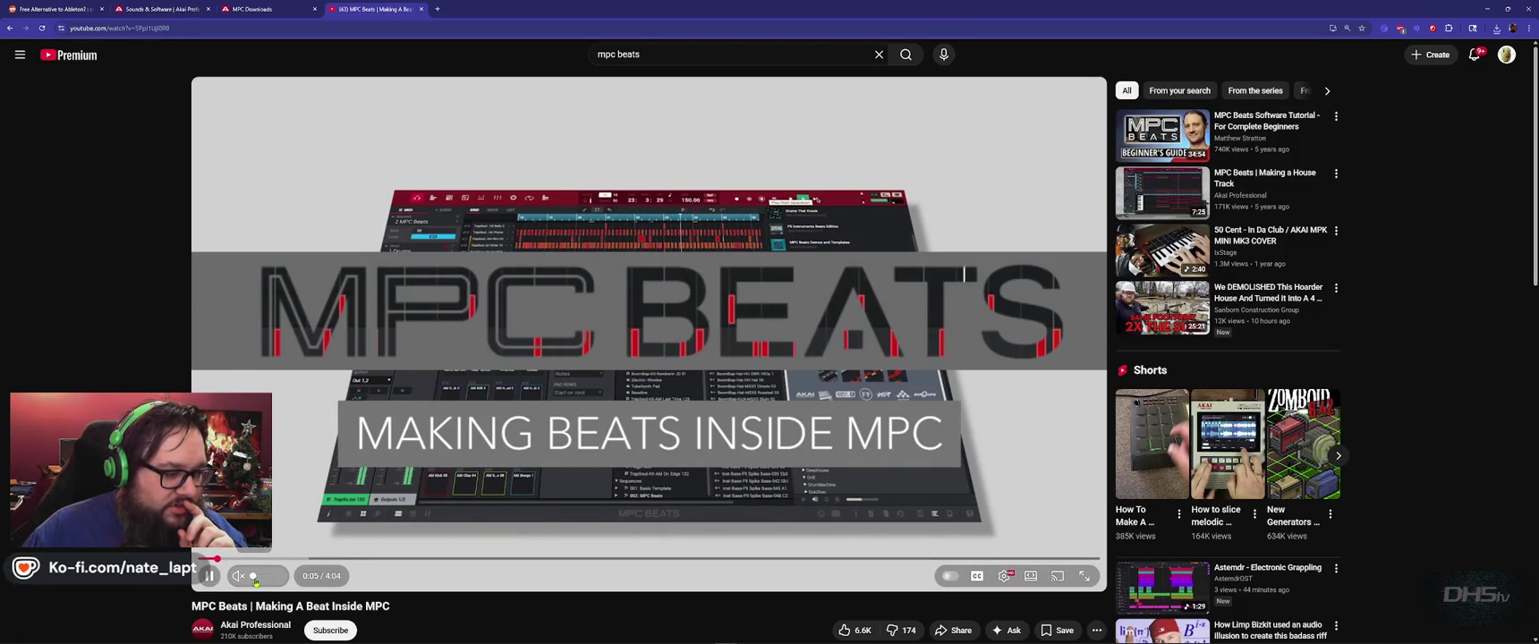
left_click_drag(265, 579, 260, 580)
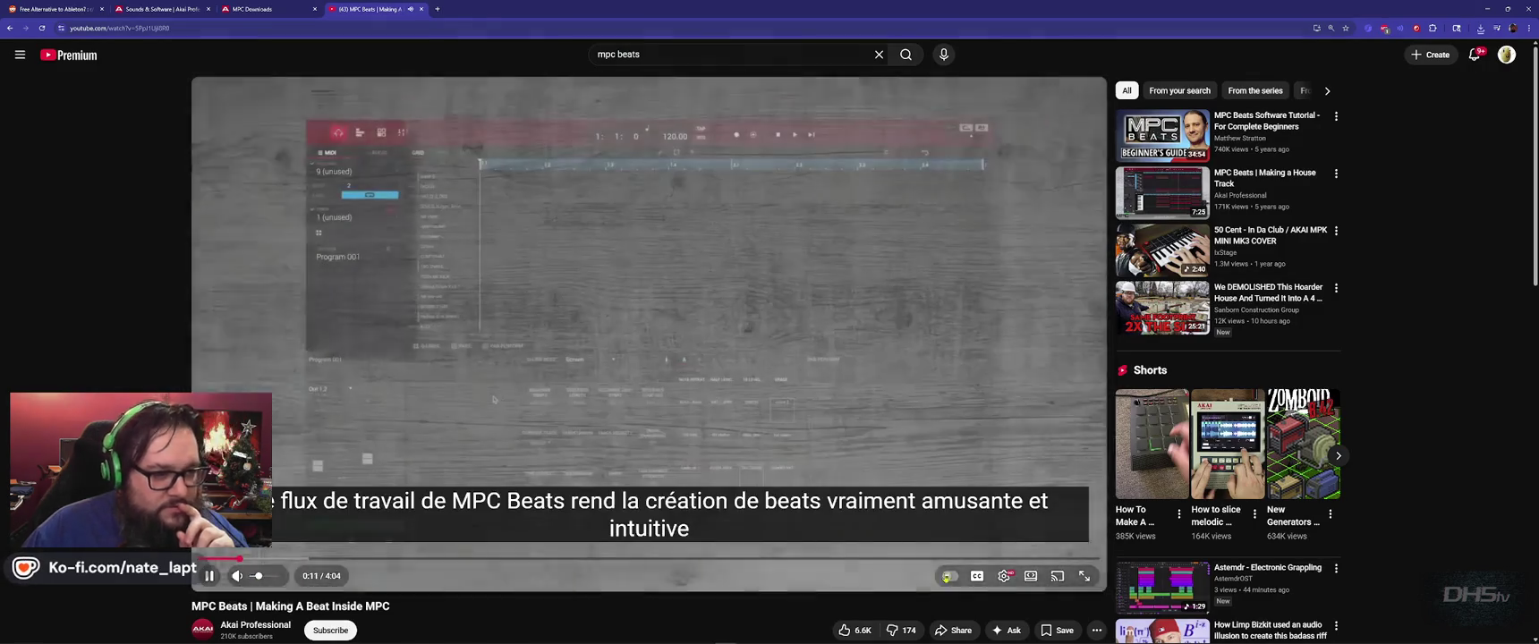
key("f")
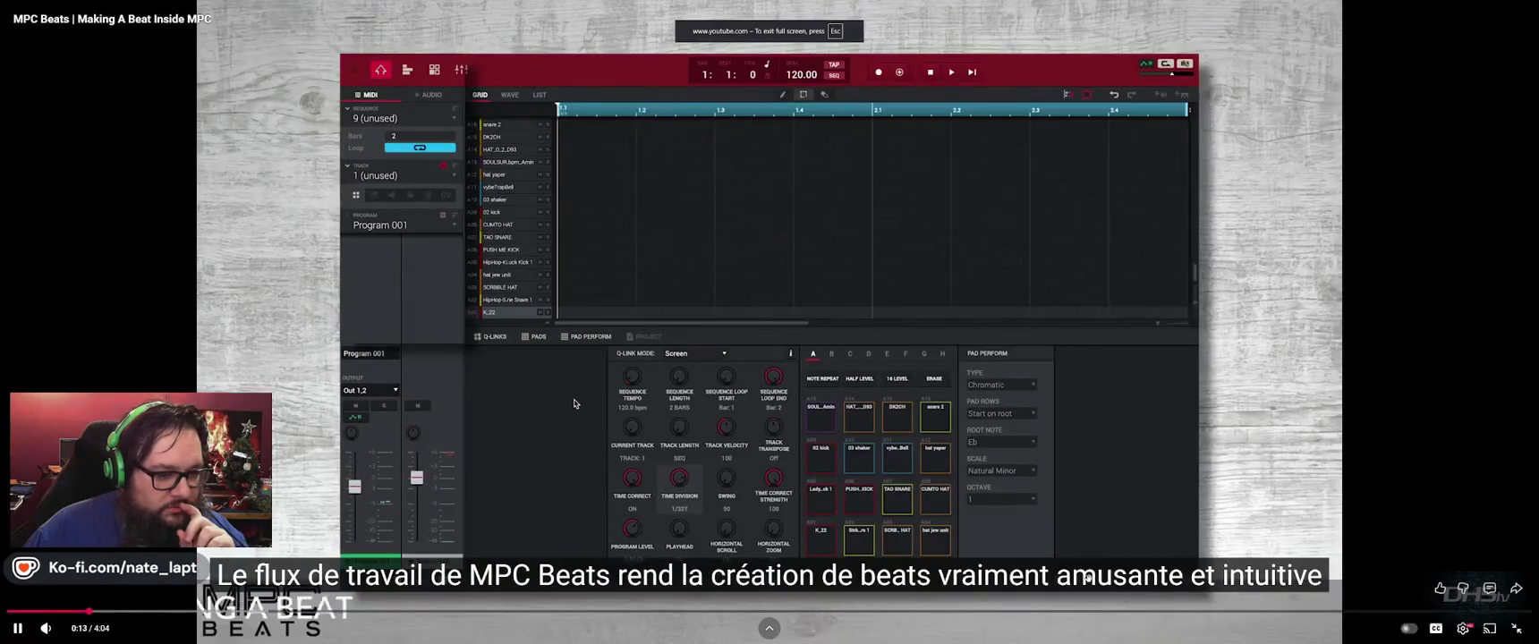
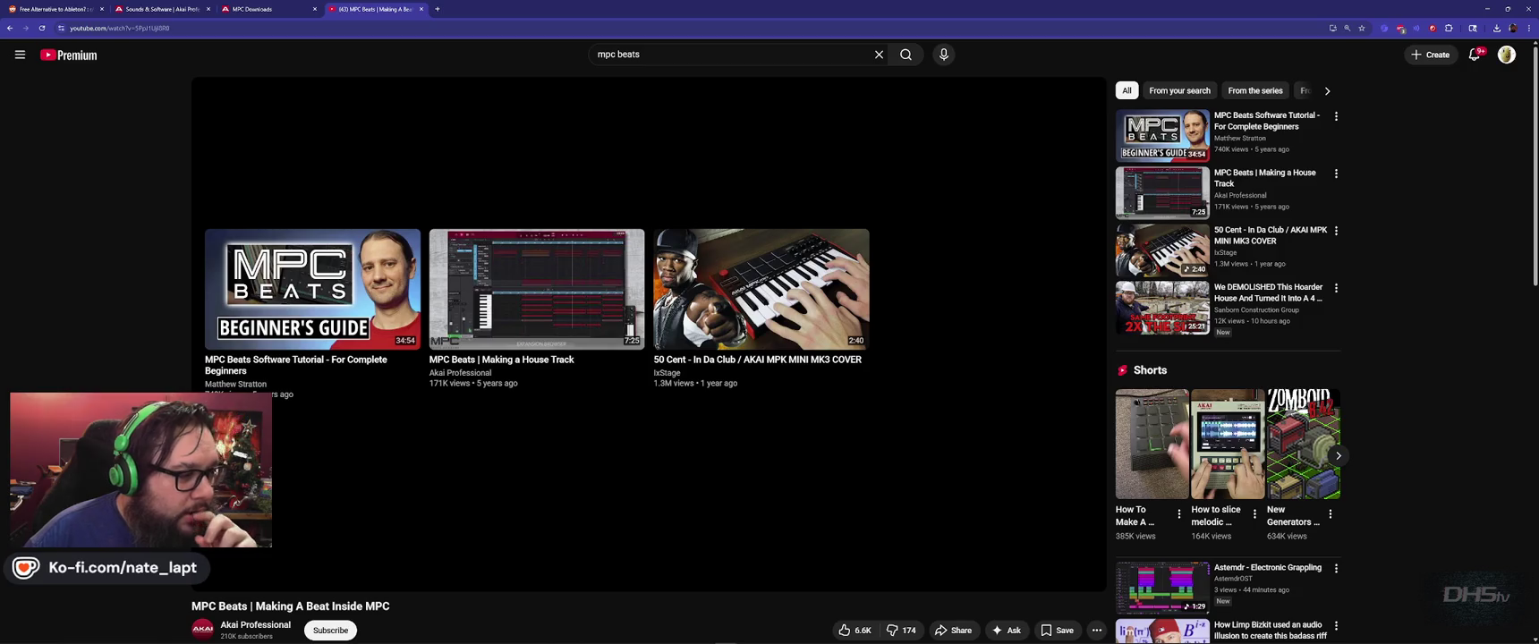
Step: Switch to the Godot editor, run the project with F5 and start the level from the main menu
key("alt+Tab")
key("Down")
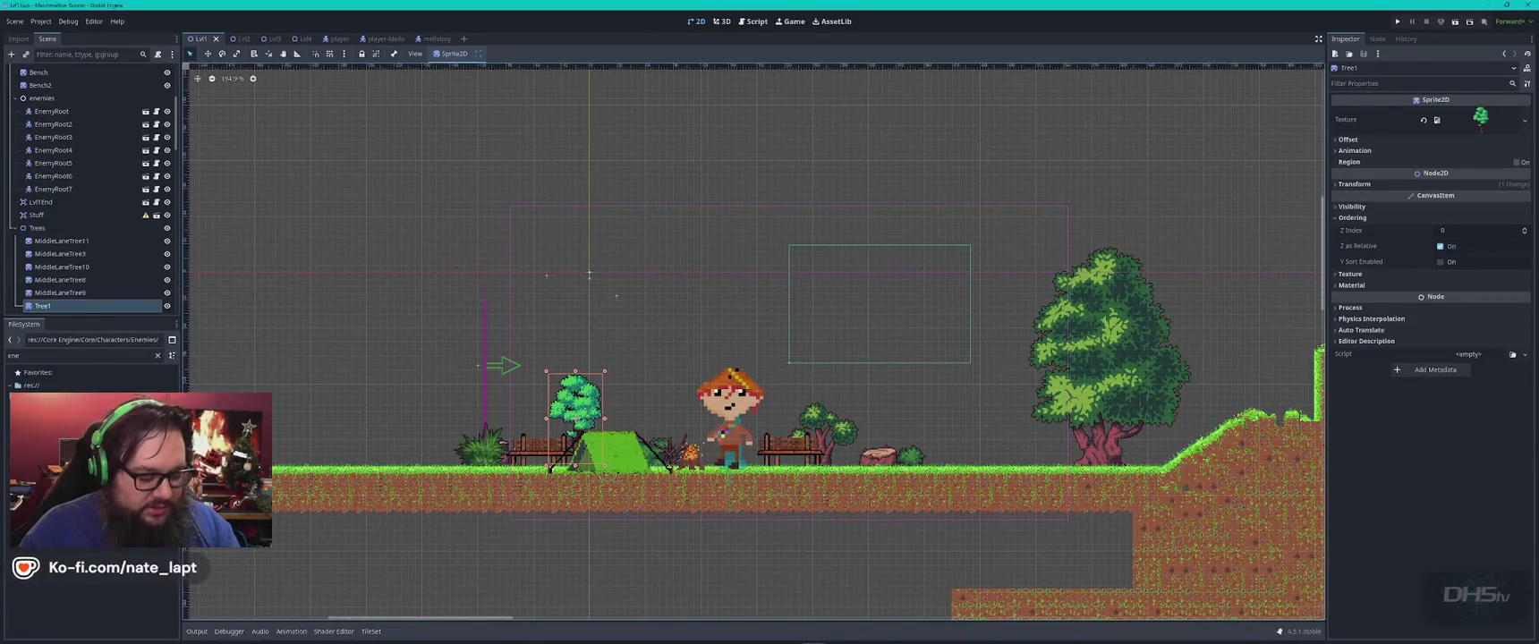
key("F5")
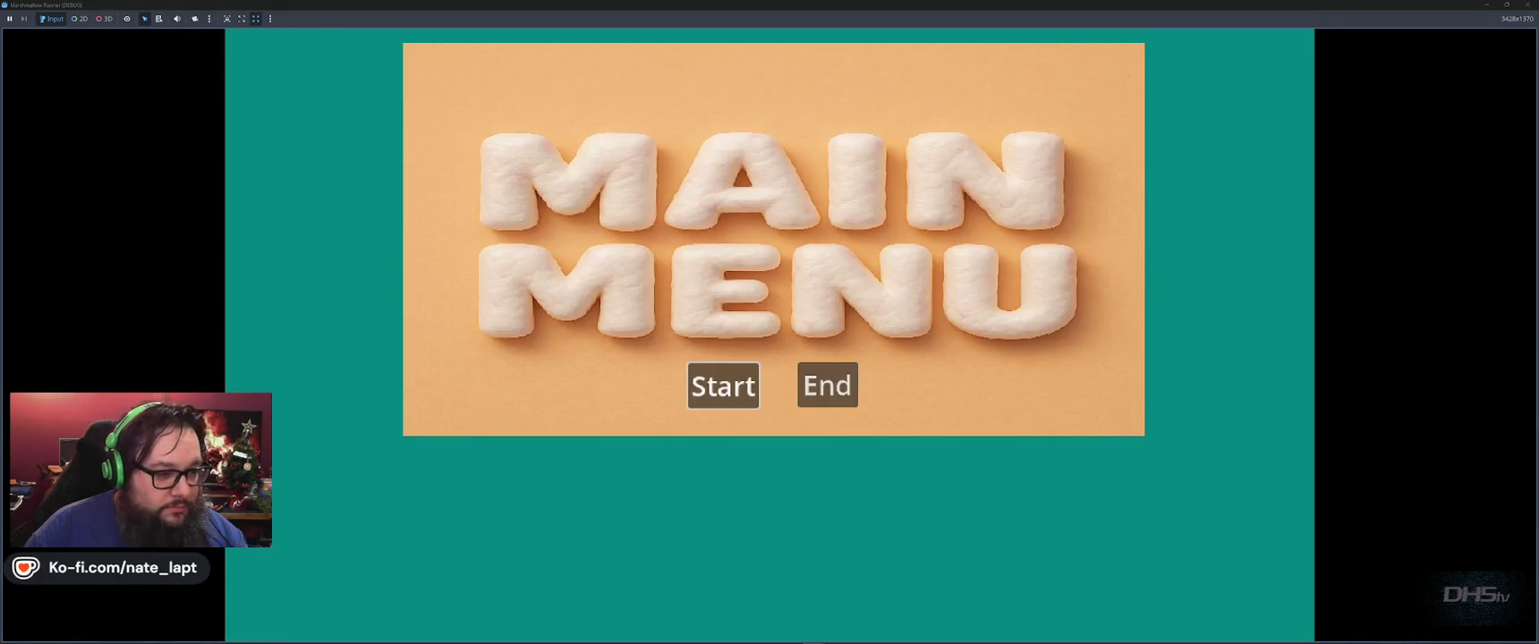
key("Return")
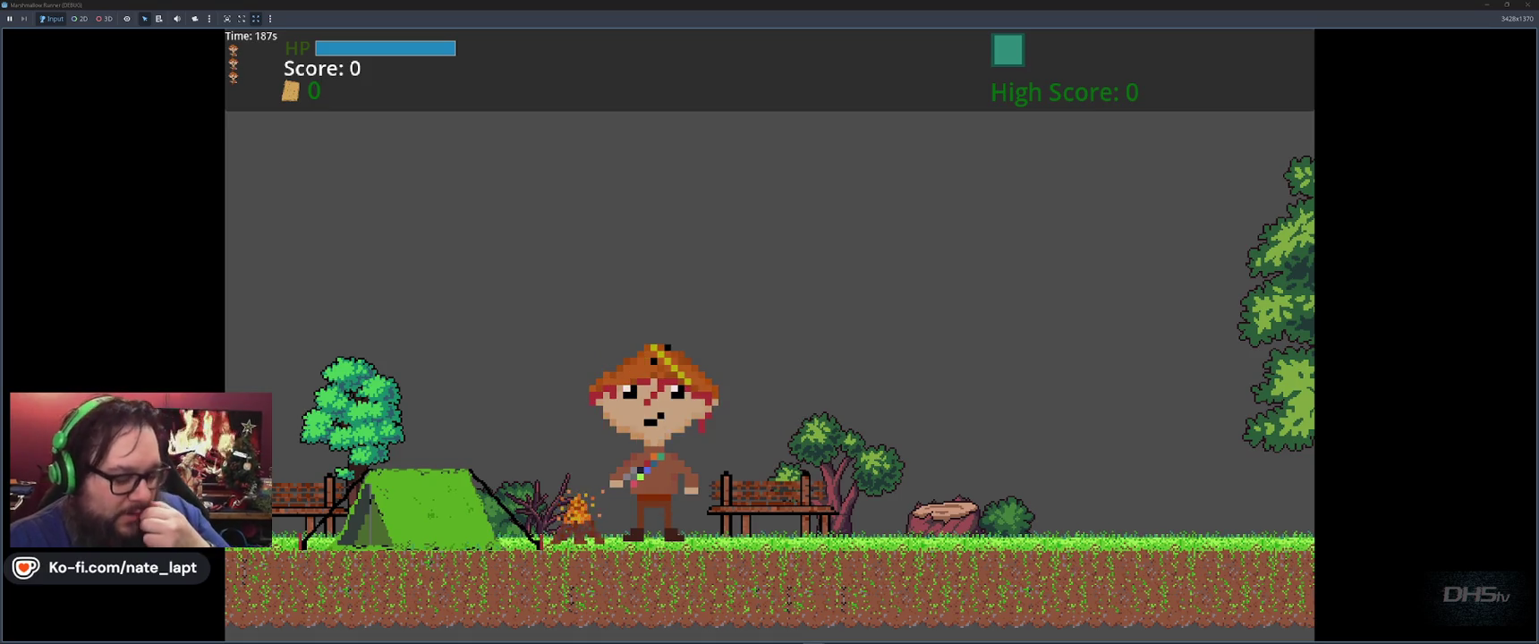
Step: Stop the running game with F8 to return to the Godot editor
key("F8")
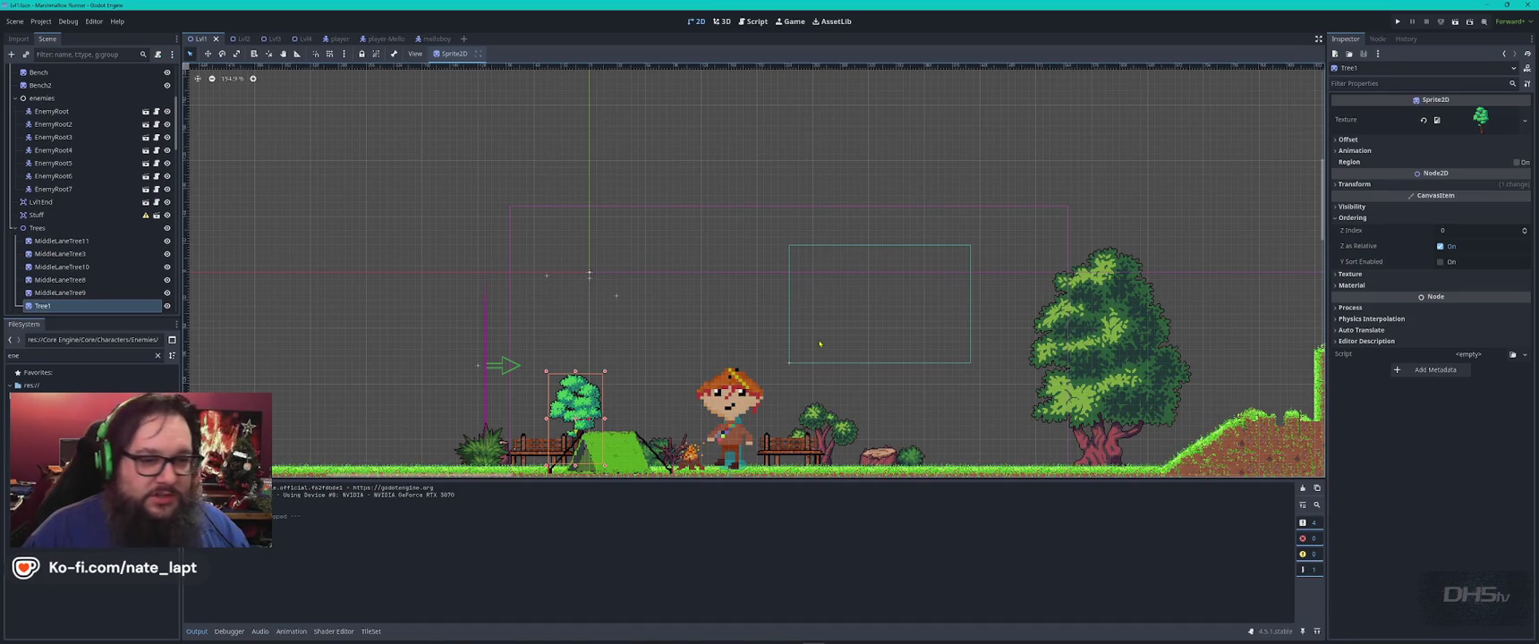
Step: Bring the browser with the Akai MPK Mini Plus Amazon page to the front
key("alt+Tab")
key("alt+Tab")
key("Escape")
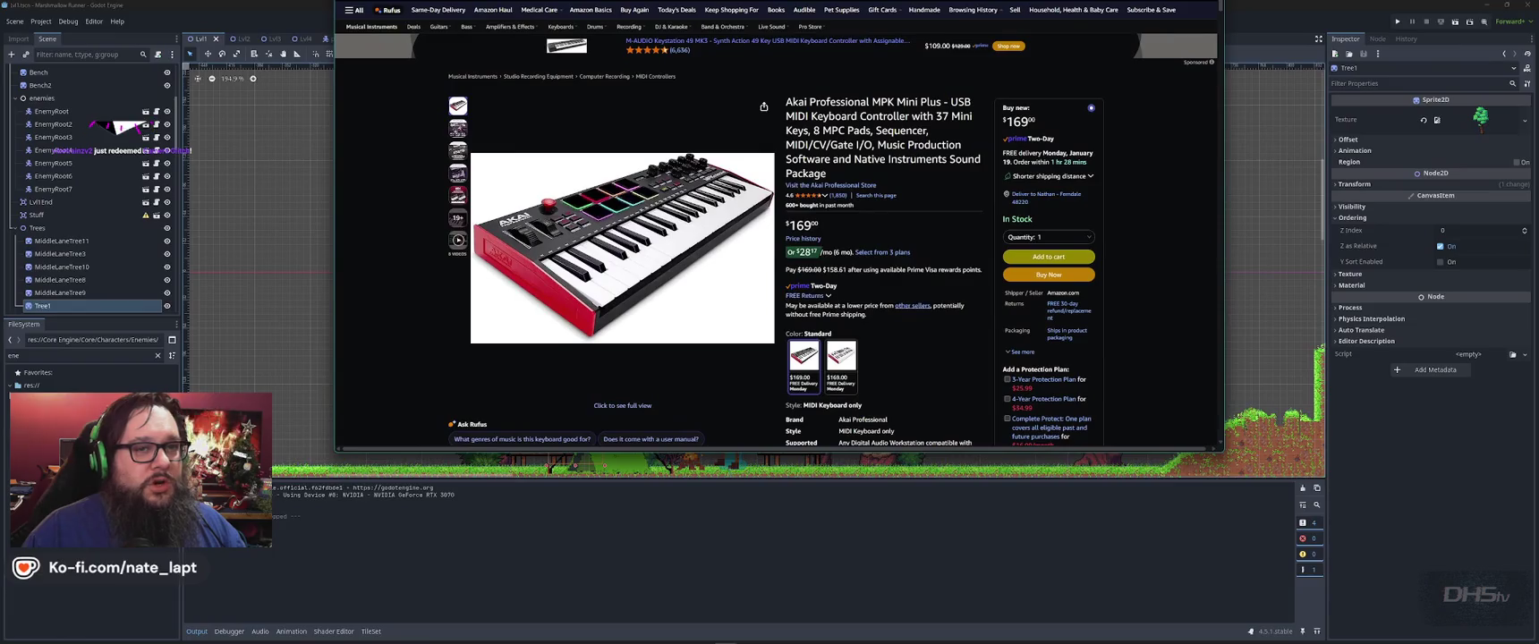
Step: Drag the browser's right edge outward to widen the Amazon window
mouse_move(1226, 462)
left_mouse_down()
mouse_move(1347, 452)
mouse_move(1391, 577)
left_mouse_up()
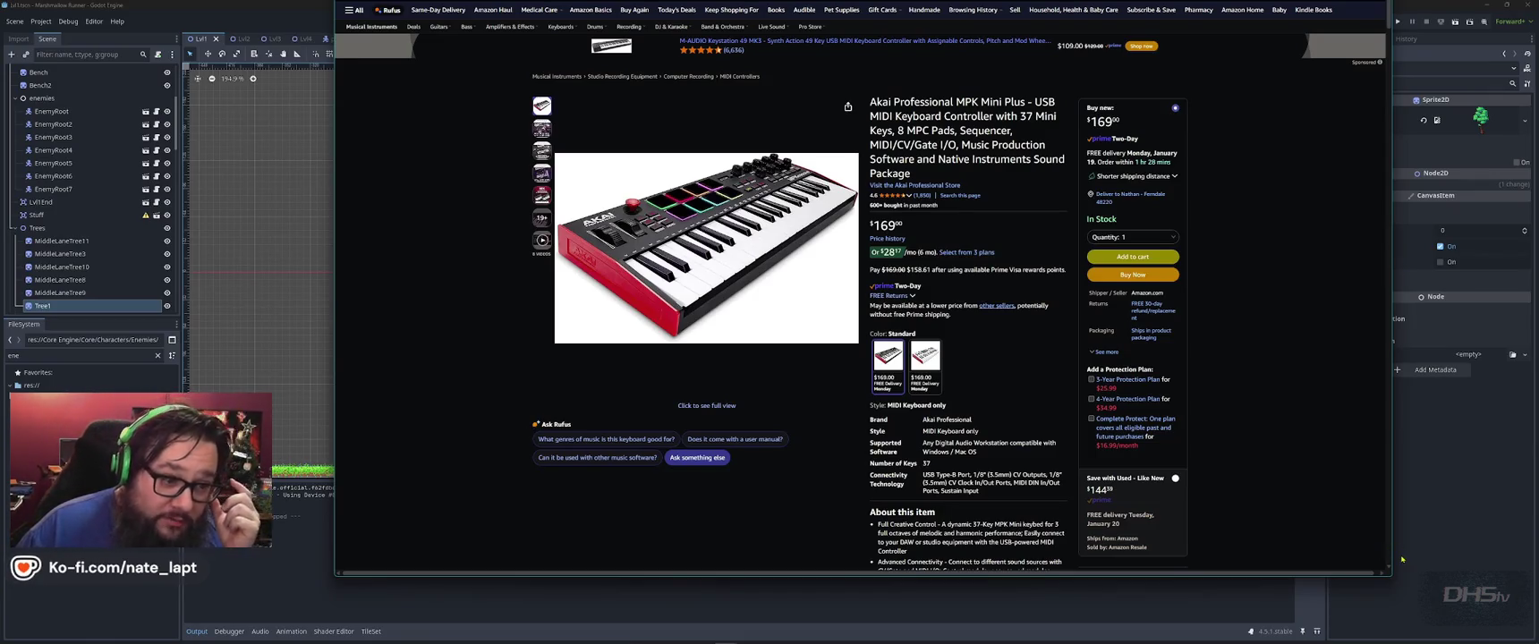
mouse_move(541, 127)
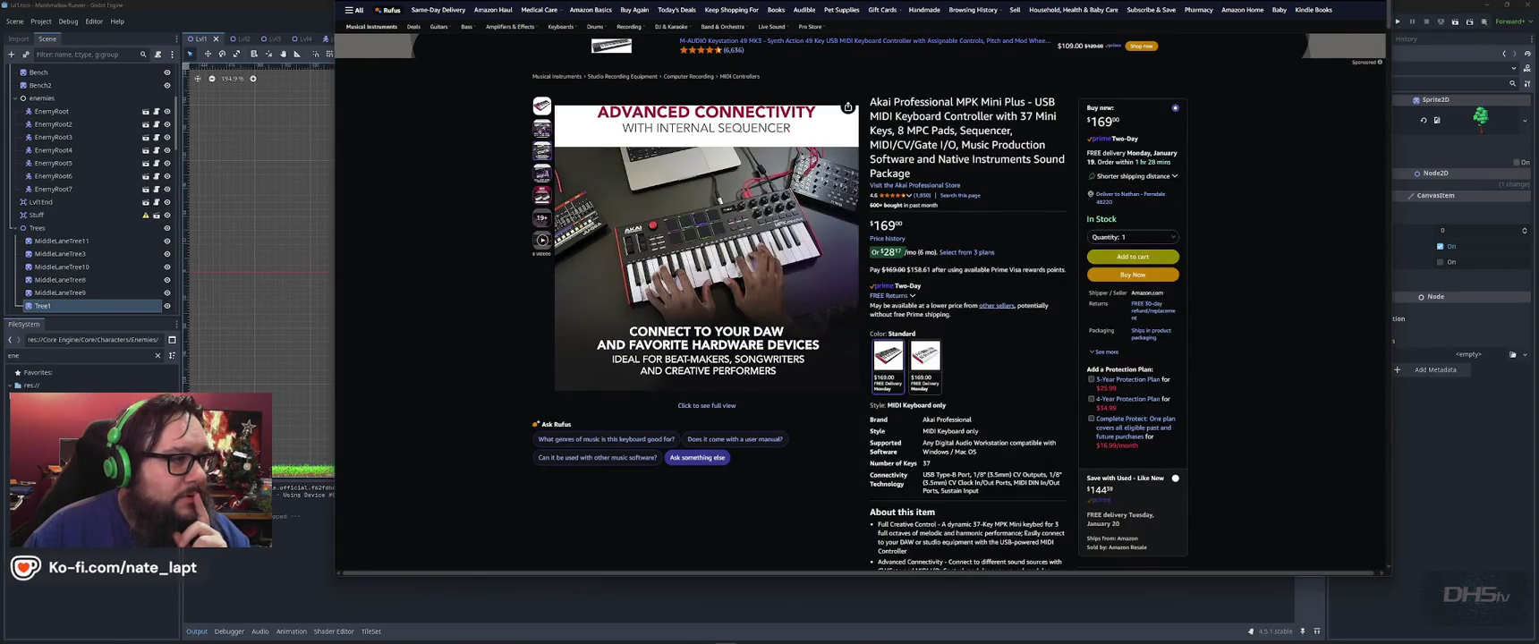
mouse_move(542, 175)
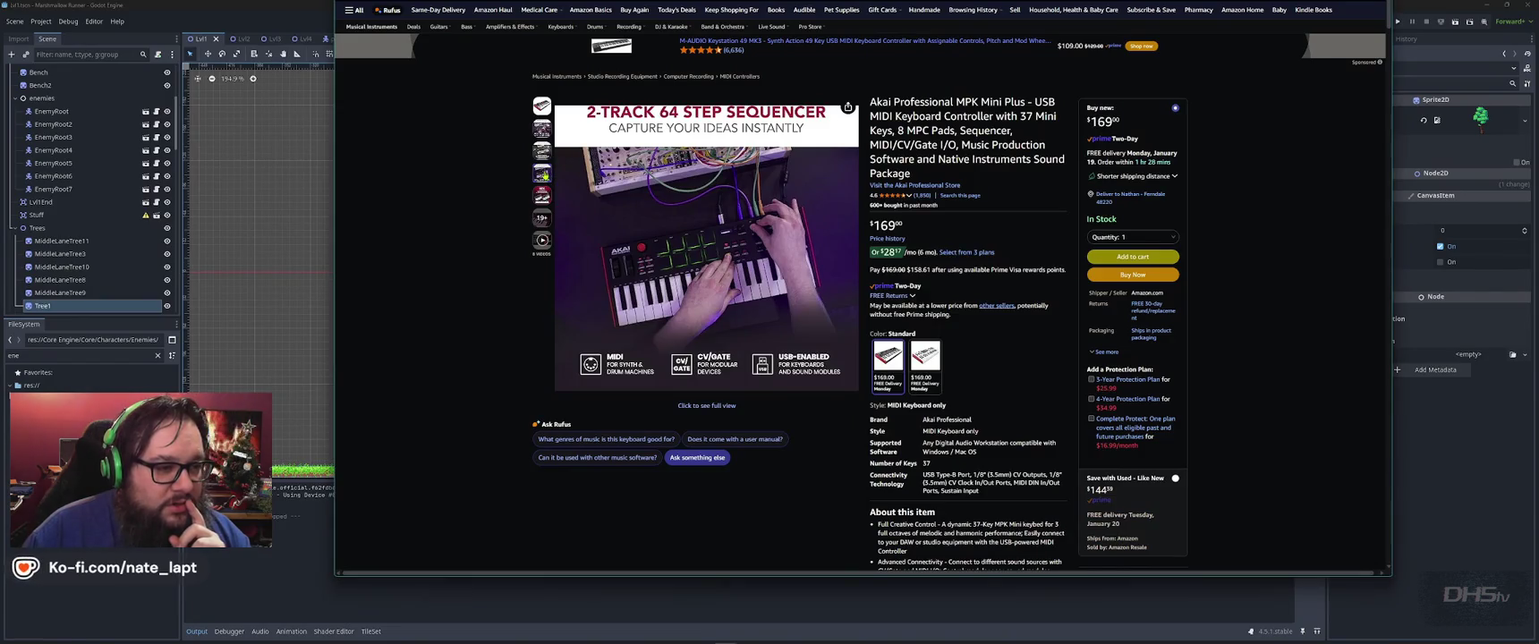
mouse_move(541, 197)
mouse_move(458, 218)
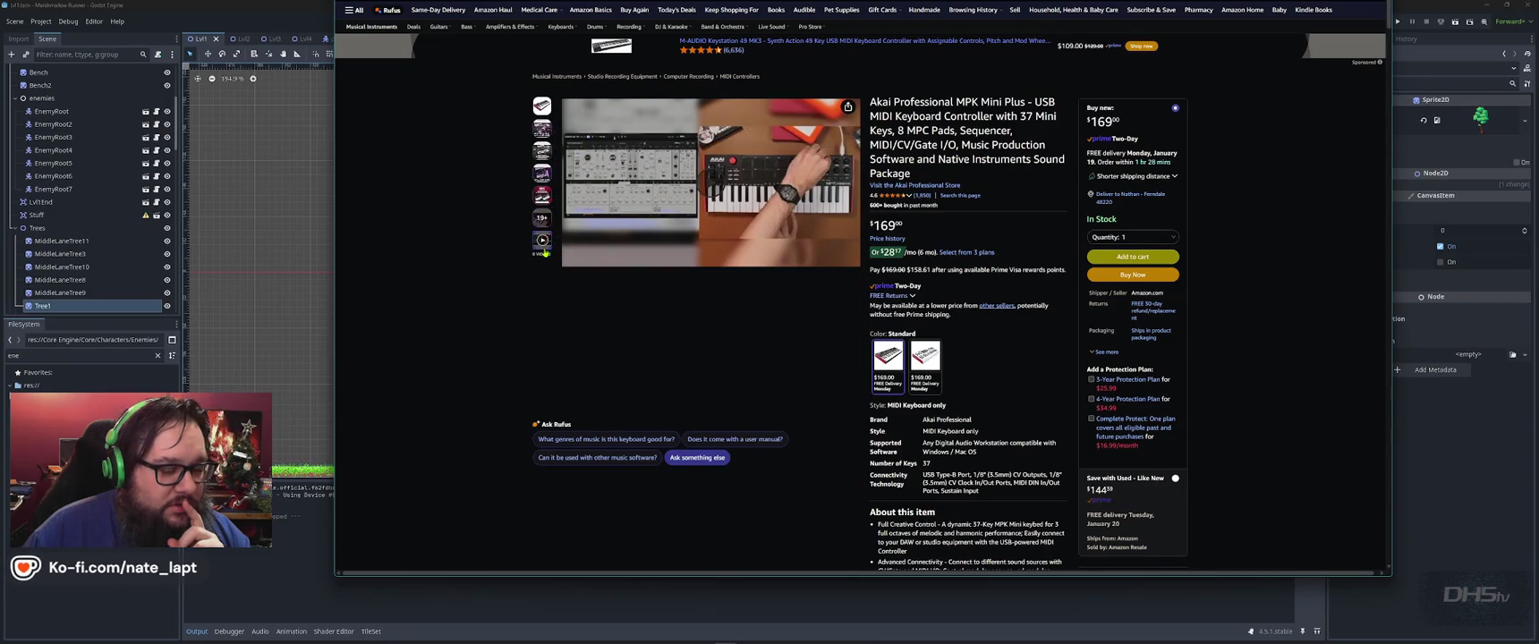
Step: Scroll down to the manufacturer sections 'Connect and Create' and 'Piano Performance With 37 Mini Keys'
scroll(519, 403, "down", 5)
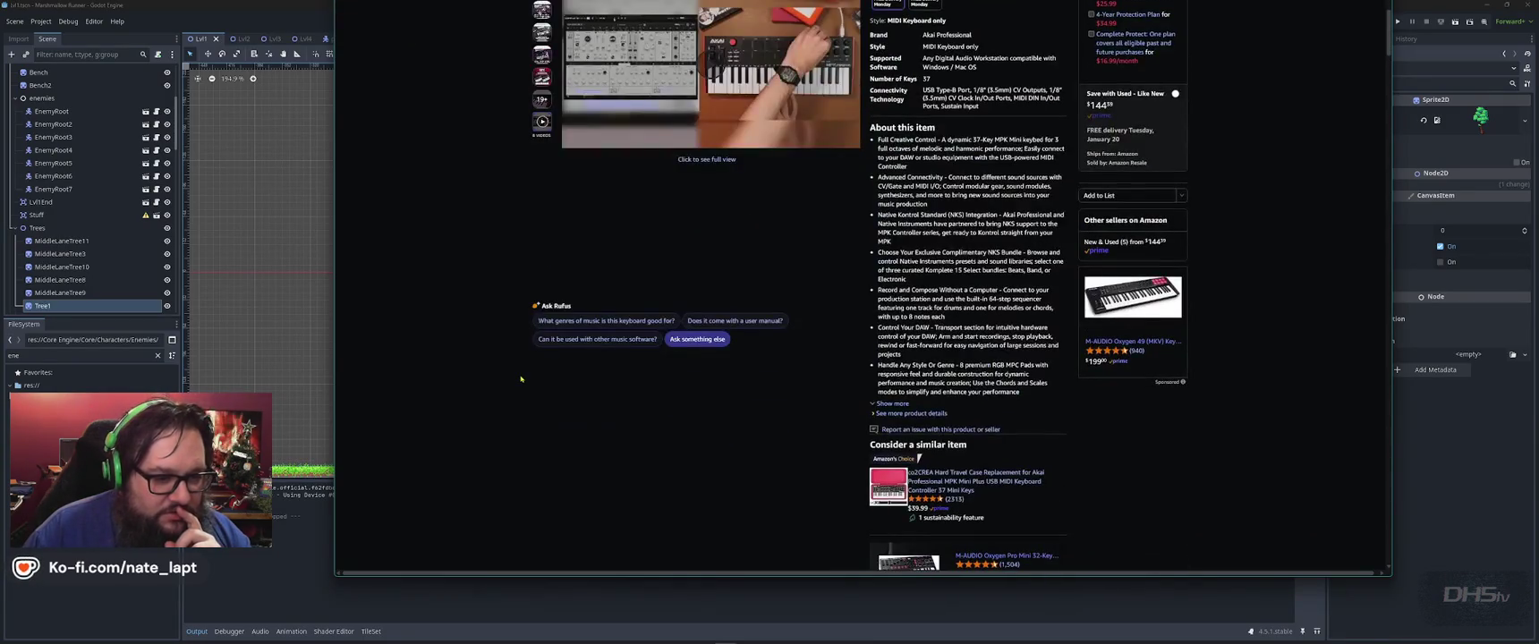
scroll(521, 379, "down", 3)
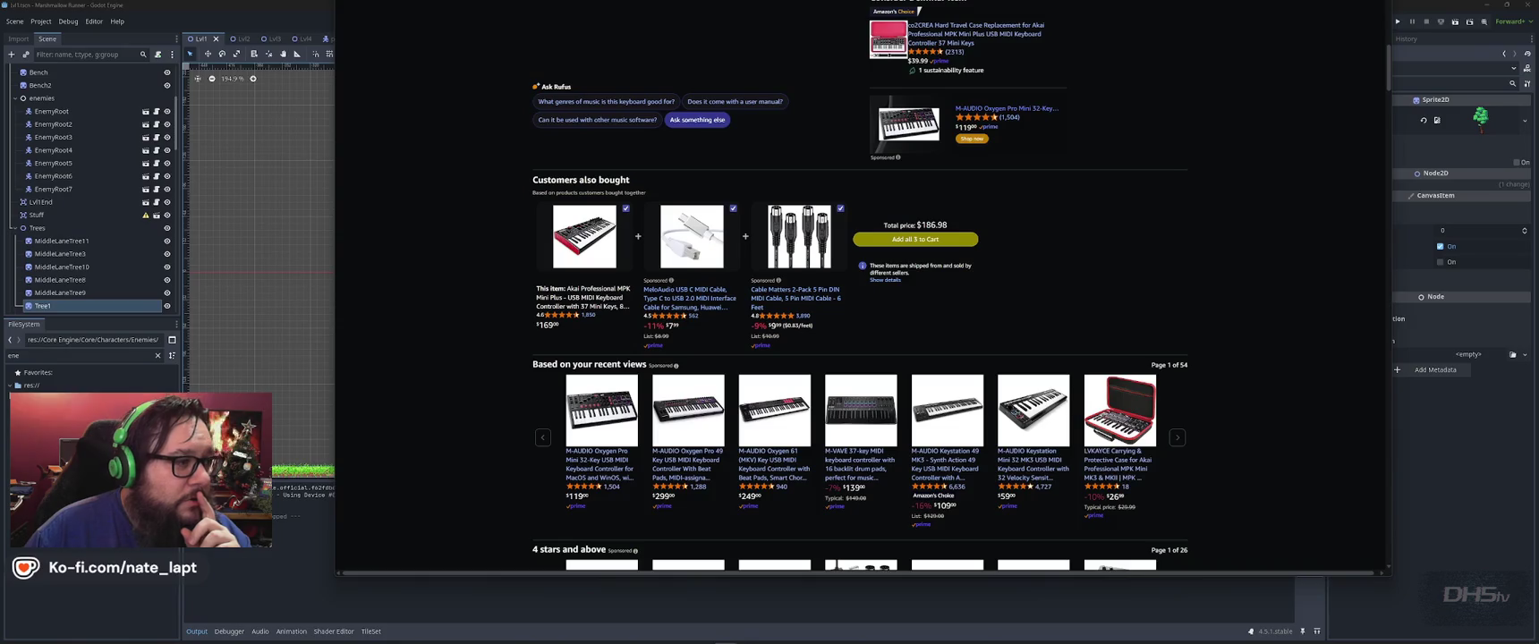
scroll(439, 241, "down", 1)
scroll(439, 241, "down", 3)
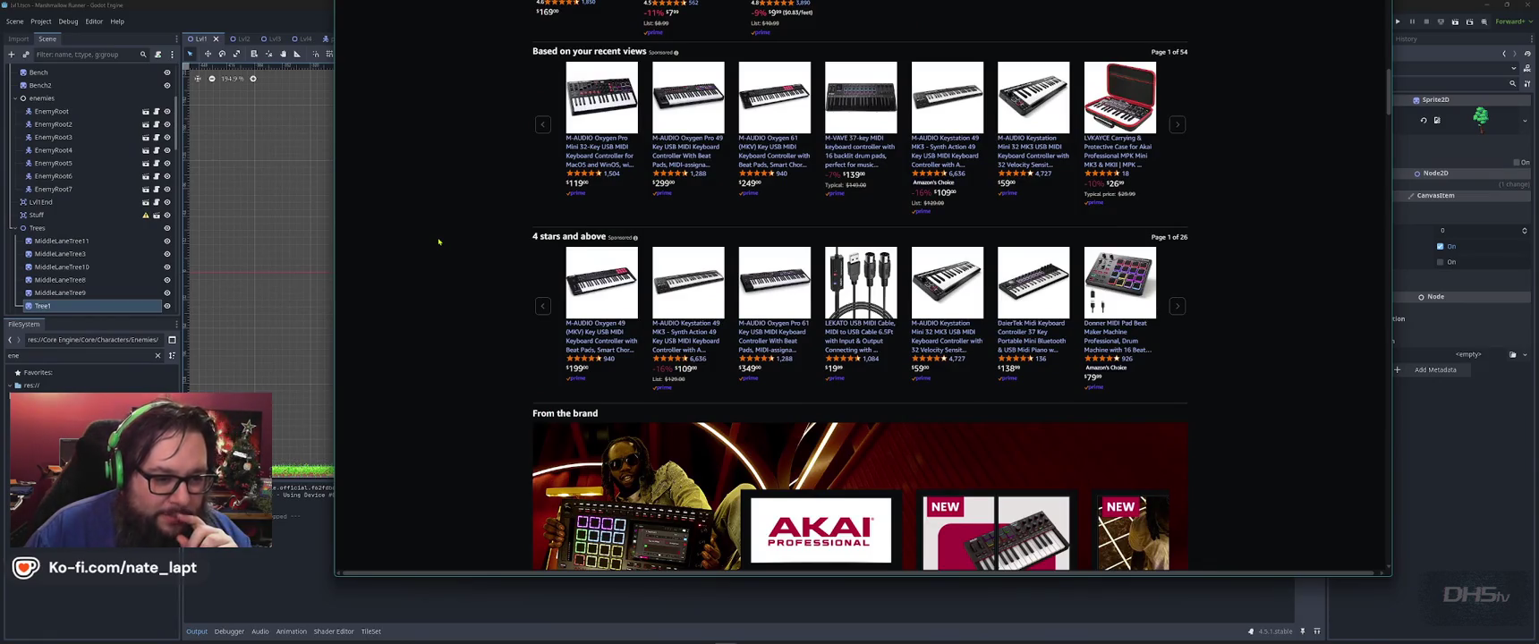
scroll(439, 242, "down", 3)
scroll(440, 242, "down", 2)
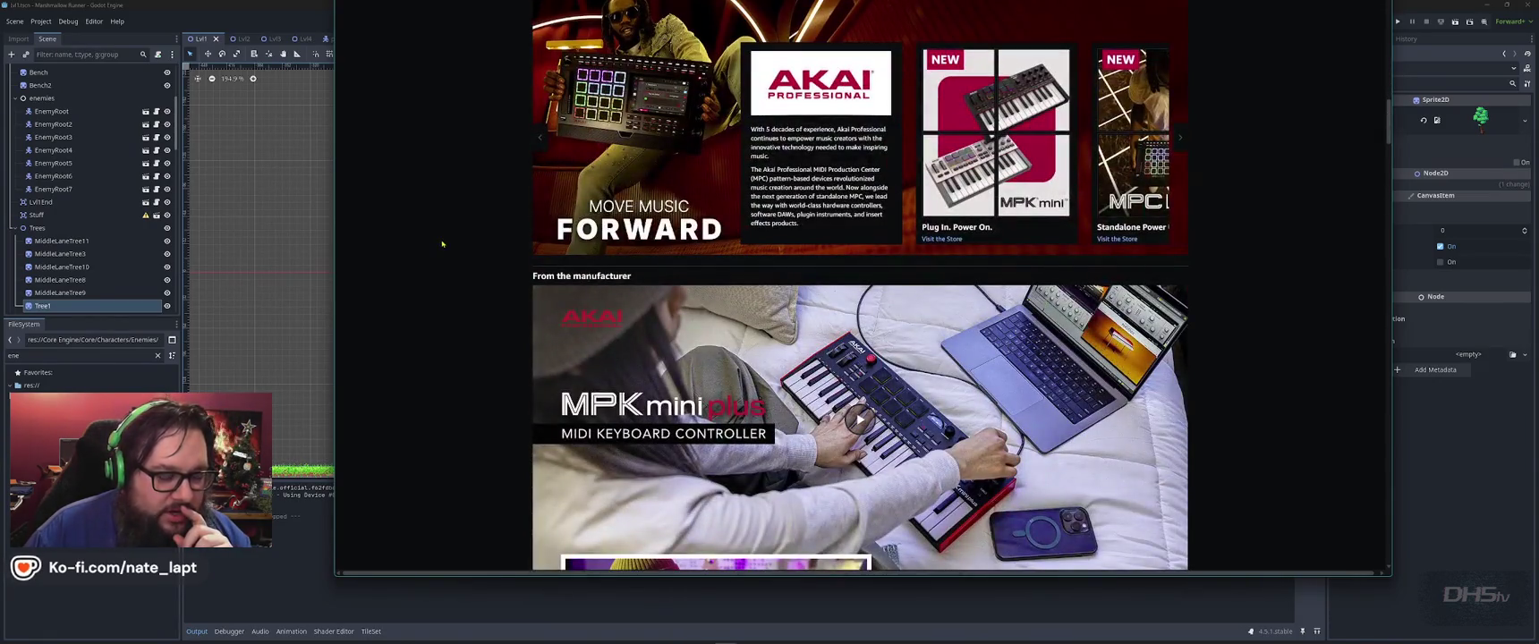
scroll(442, 243, "down", 1)
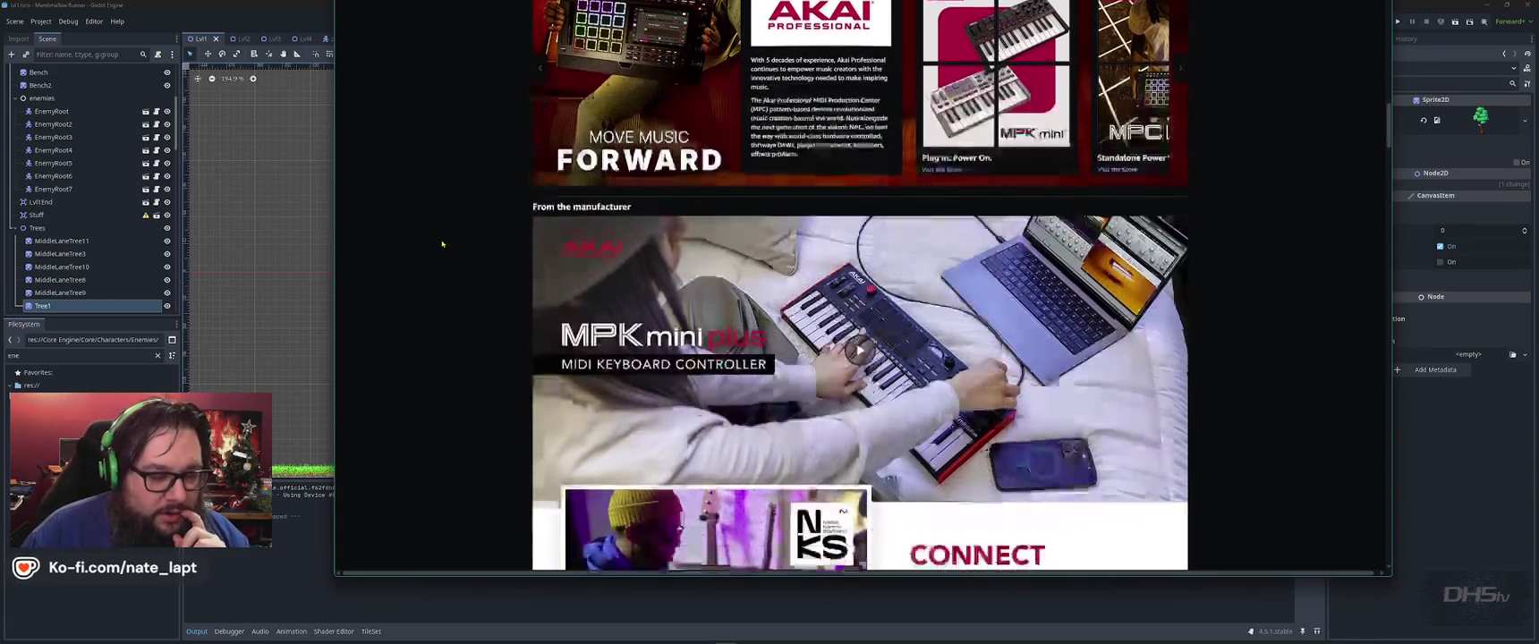
scroll(442, 244, "down", 3)
scroll(442, 243, "down", 2)
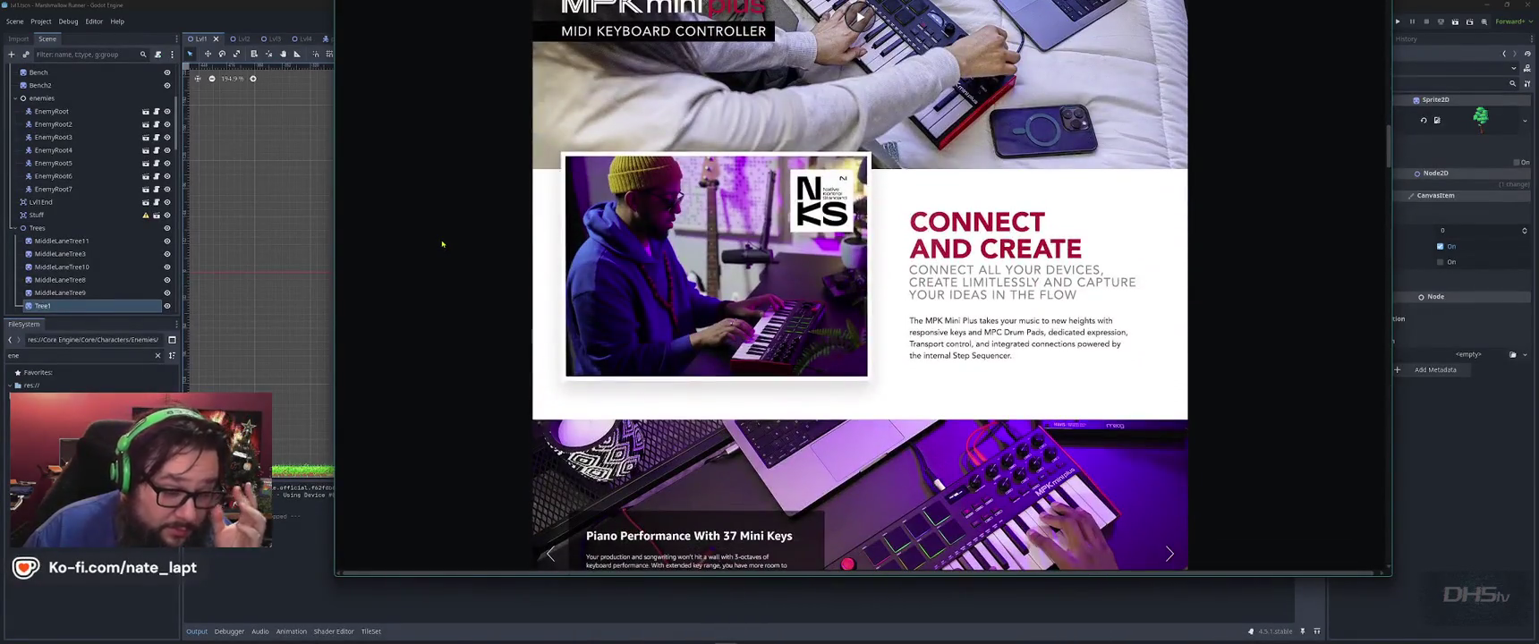
scroll(442, 243, "down", 2)
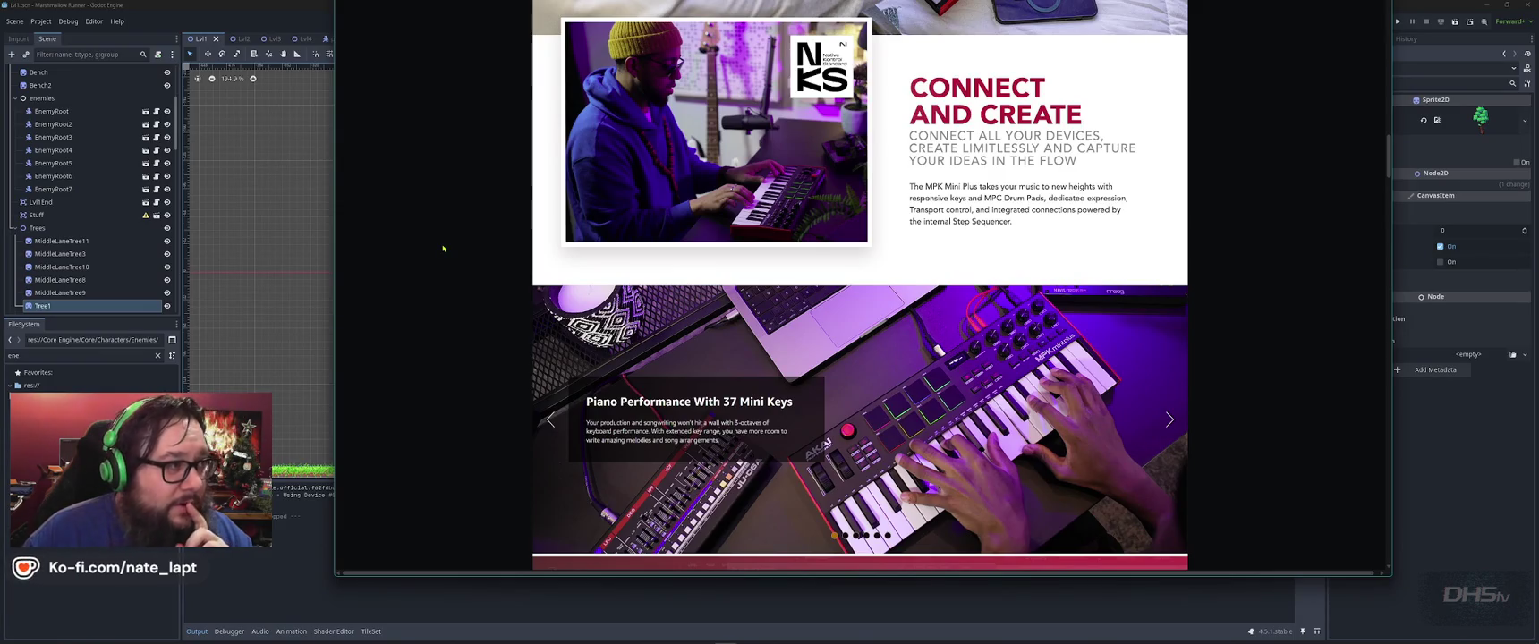
scroll(442, 248, "down", 4)
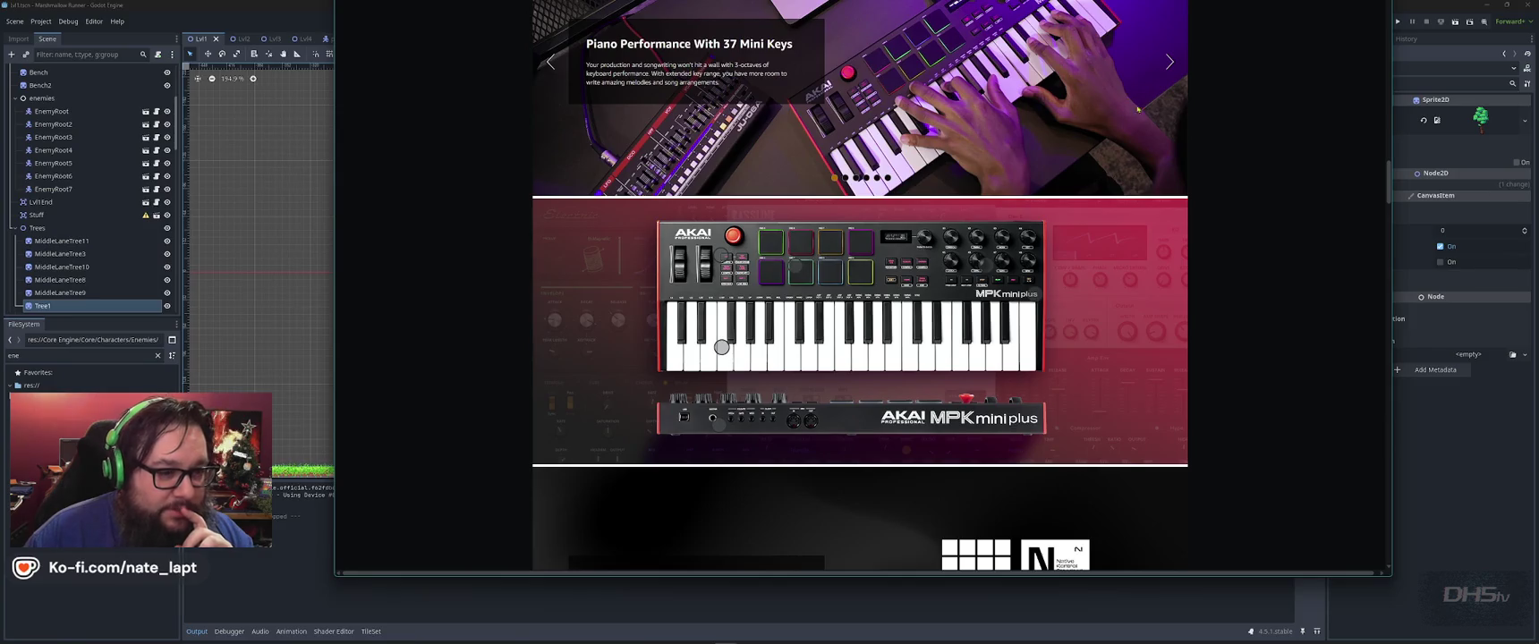
Step: Scroll further down to the customer reviews showing 4.6 out of 5 from 1,850 ratings
scroll(568, 276, "down", 3)
scroll(555, 279, "down", 1)
scroll(537, 284, "down", 2)
scroll(520, 290, "down", 3)
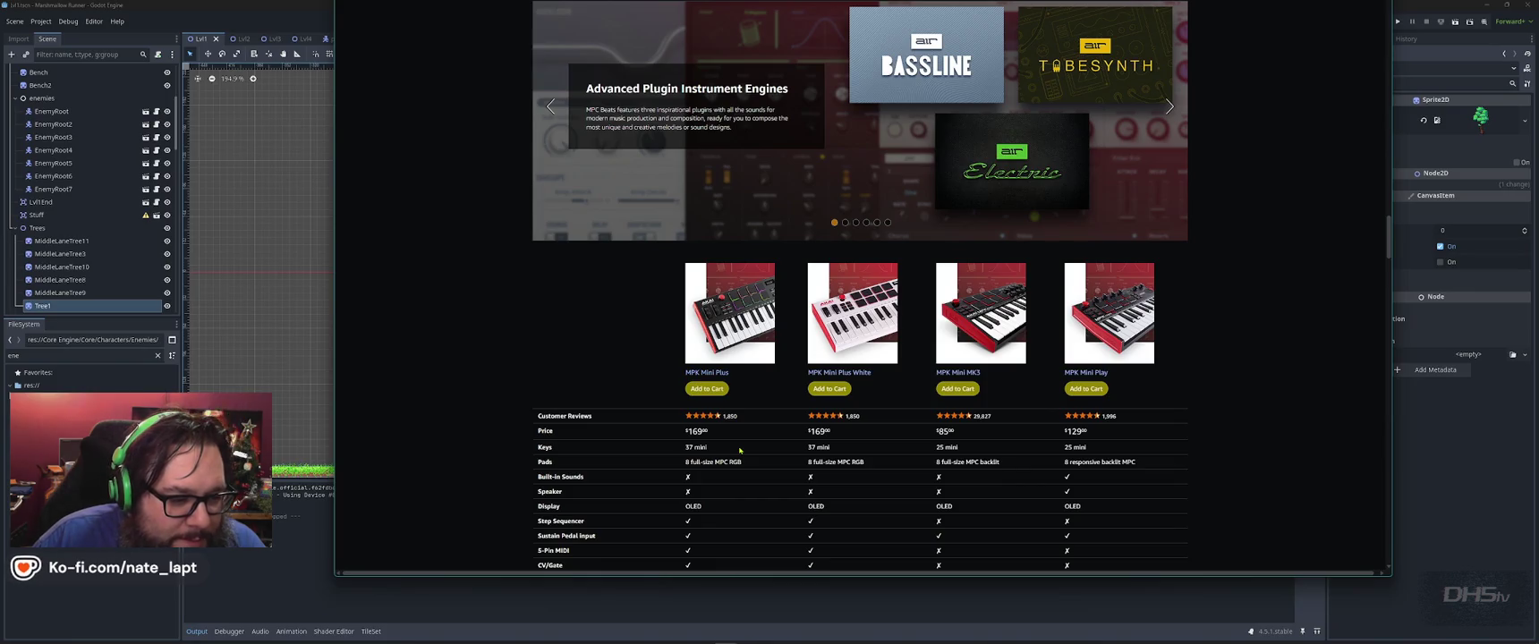
scroll(739, 450, "down", 5)
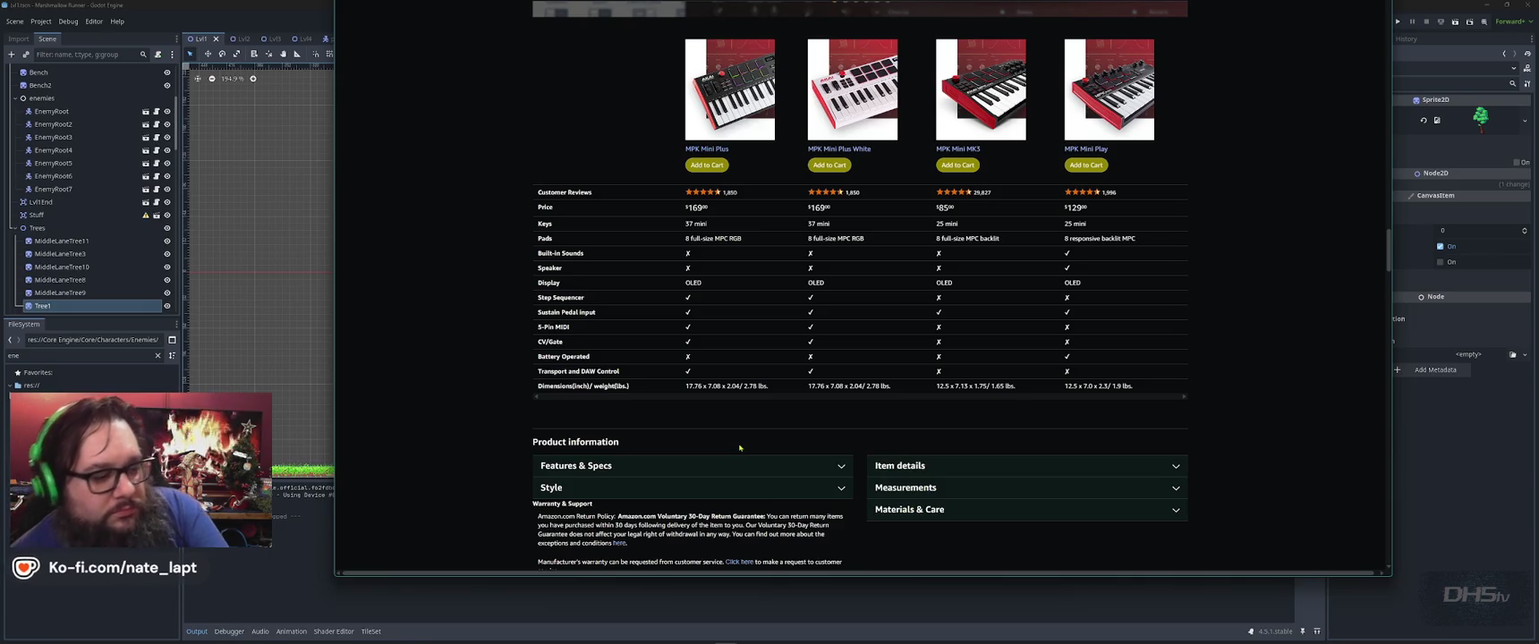
scroll(739, 448, "down", 2)
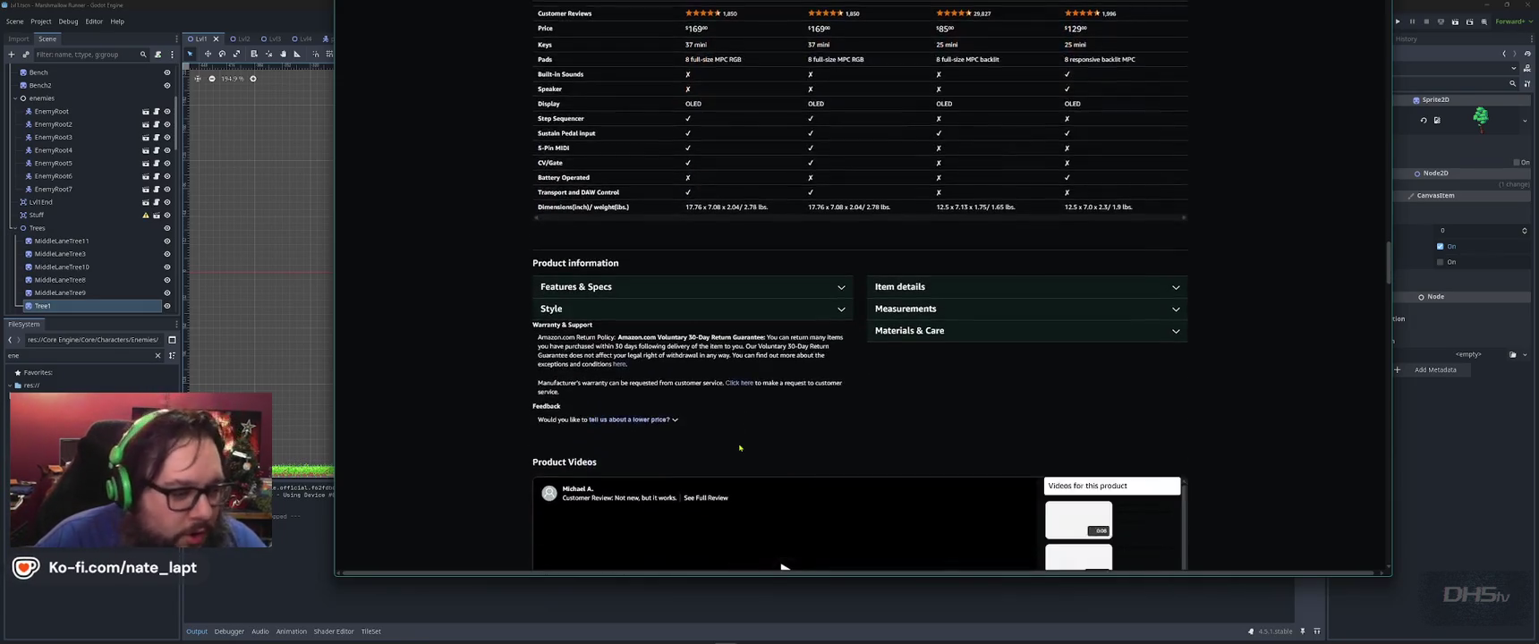
scroll(739, 448, "down", 3)
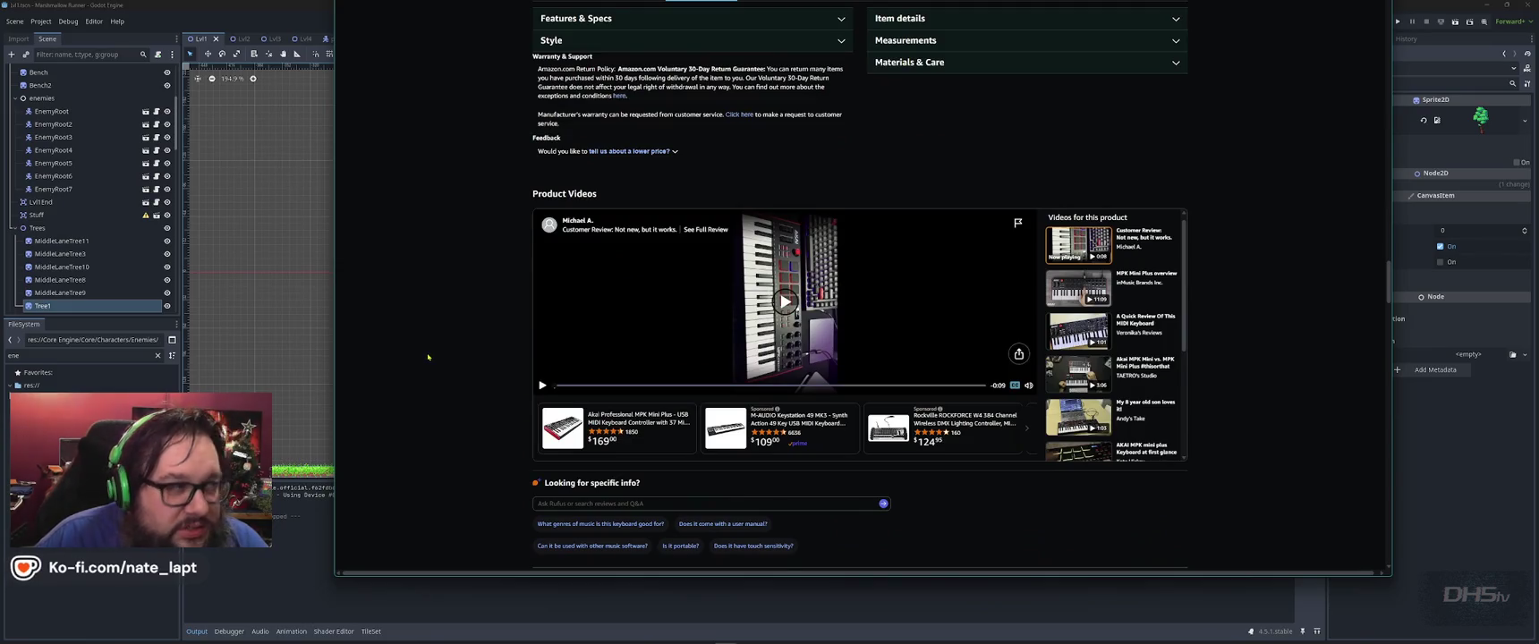
scroll(427, 356, "down", 3)
scroll(438, 360, "down", 2)
scroll(447, 363, "down", 2)
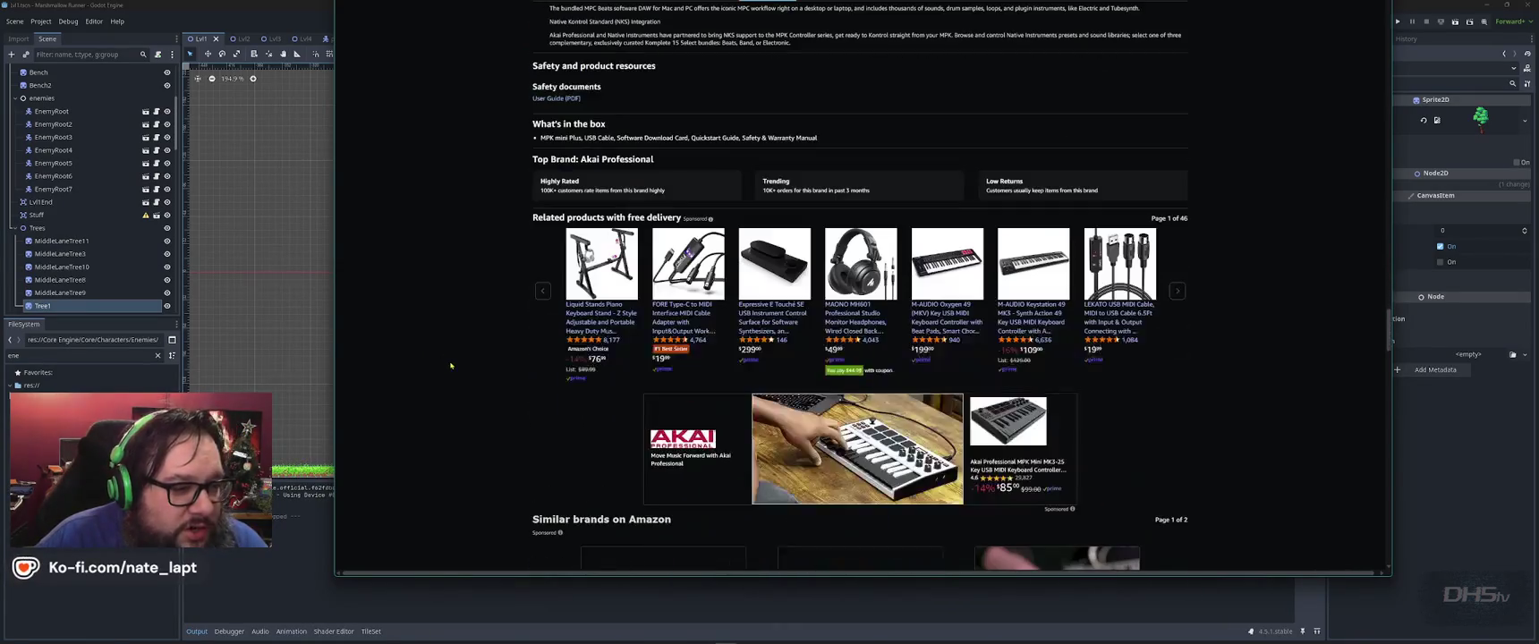
scroll(450, 365, "down", 2)
scroll(450, 365, "down", 2)
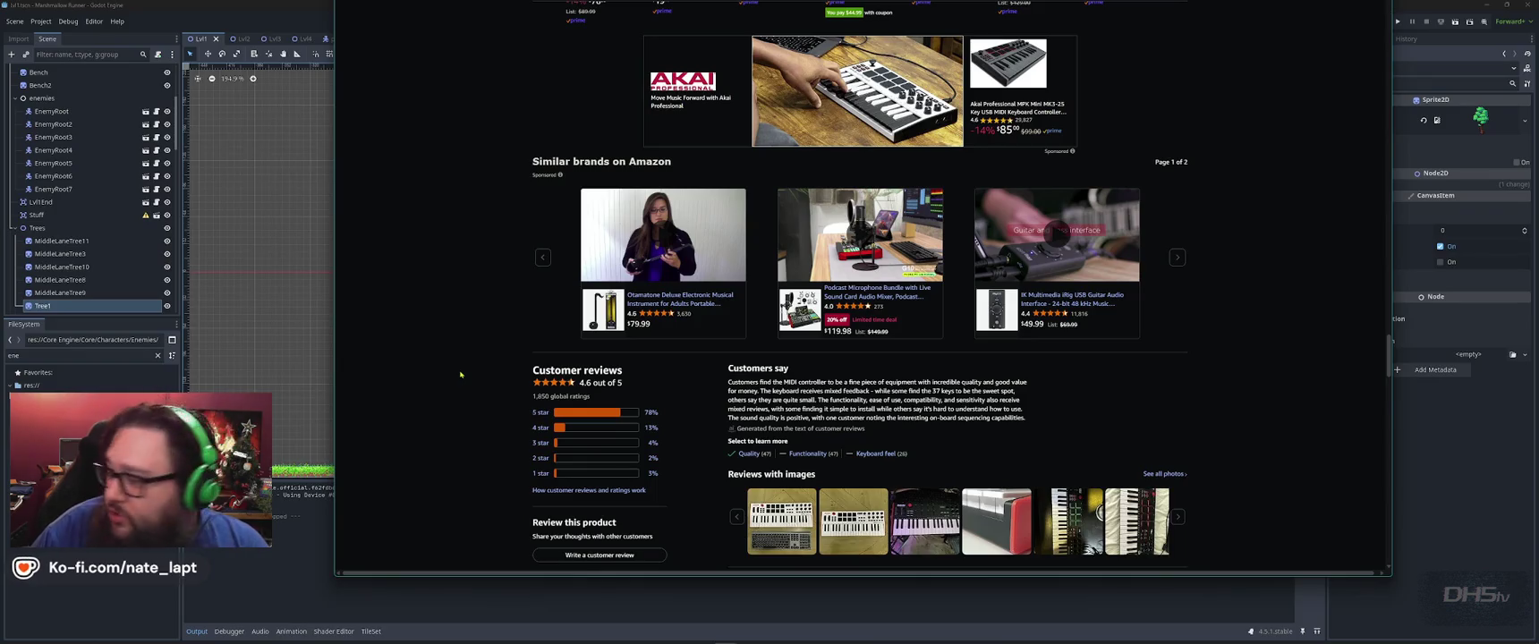
scroll(455, 370, "down", 2)
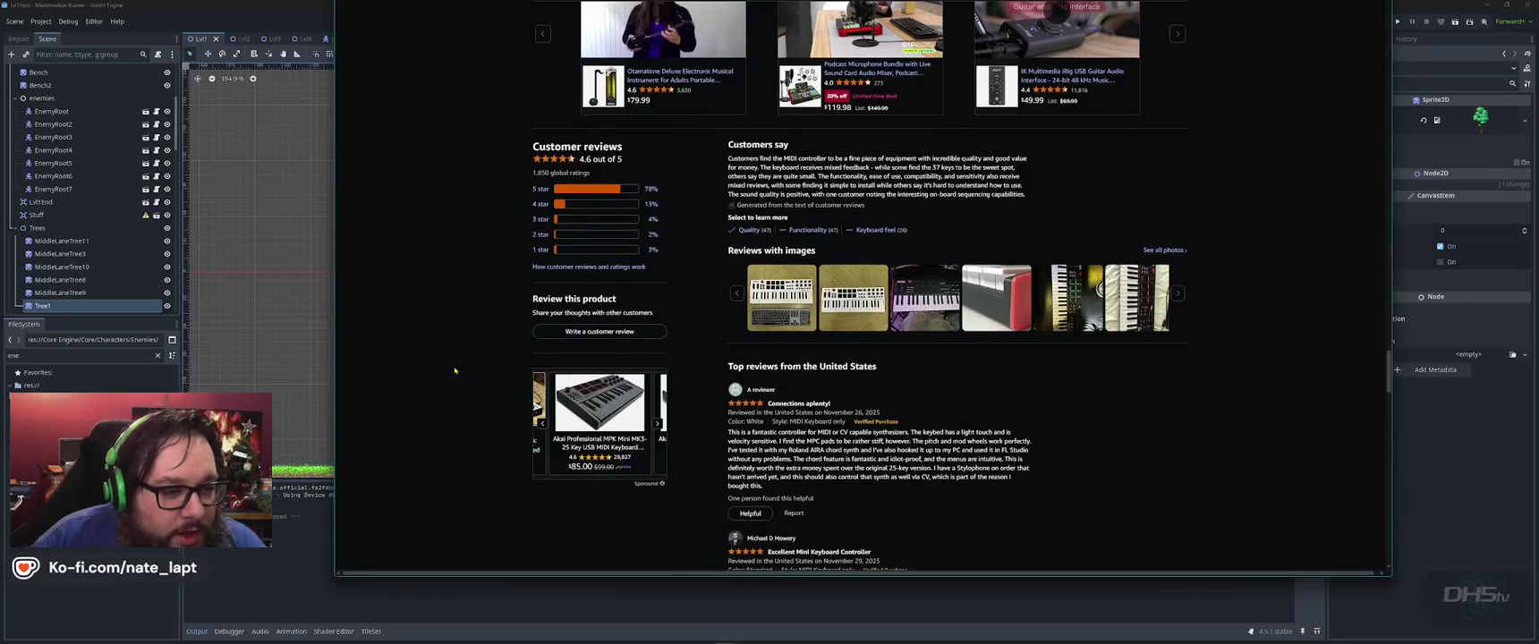
Step: Scroll the Amazon page back up, then return to the Godot editor
scroll(460, 372, "up", 20)
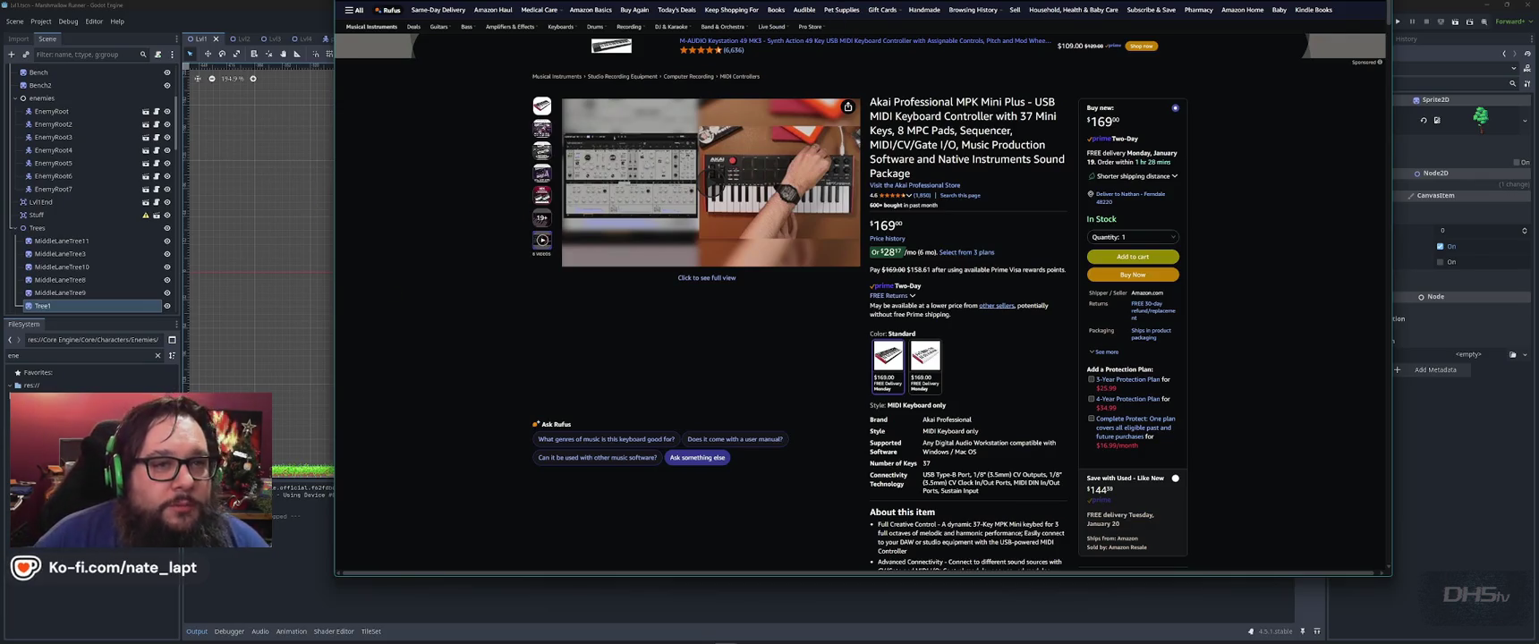
key("alt+Tab")
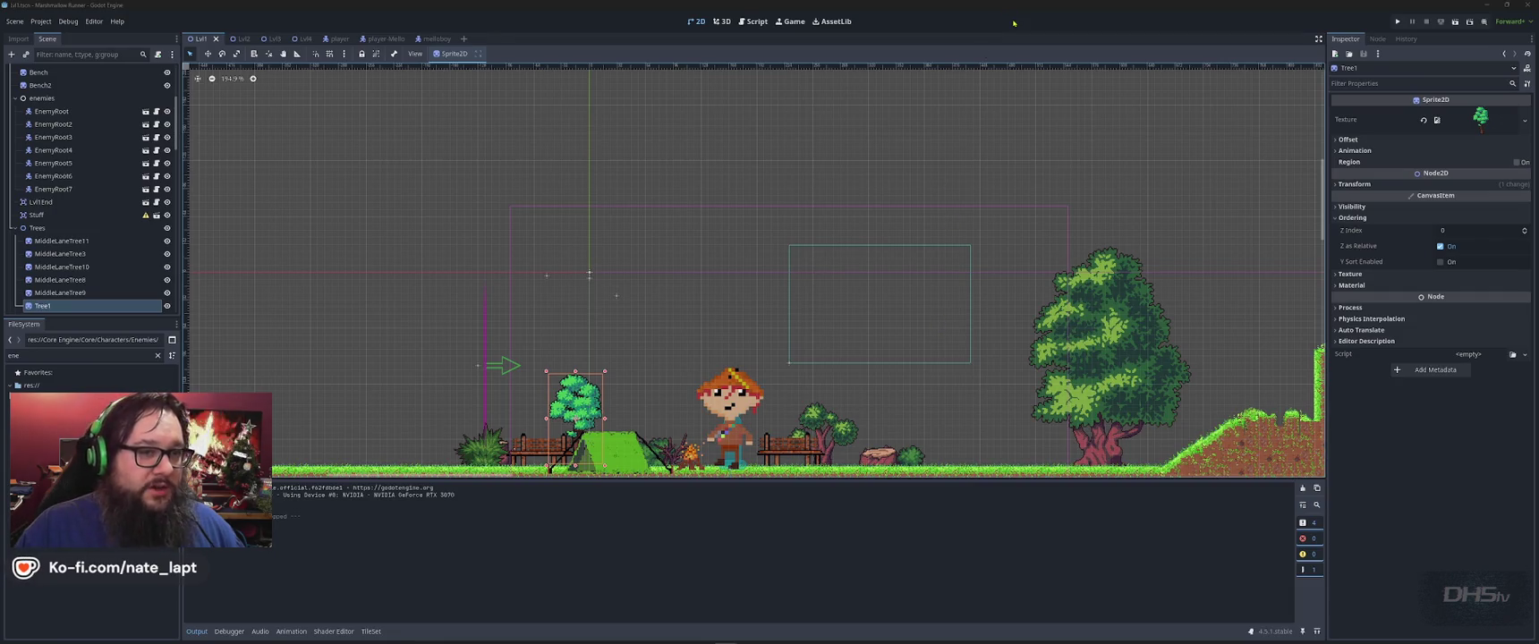
Step: Bring up the Windows window switcher over the Godot level scene
key("alt+Tab")
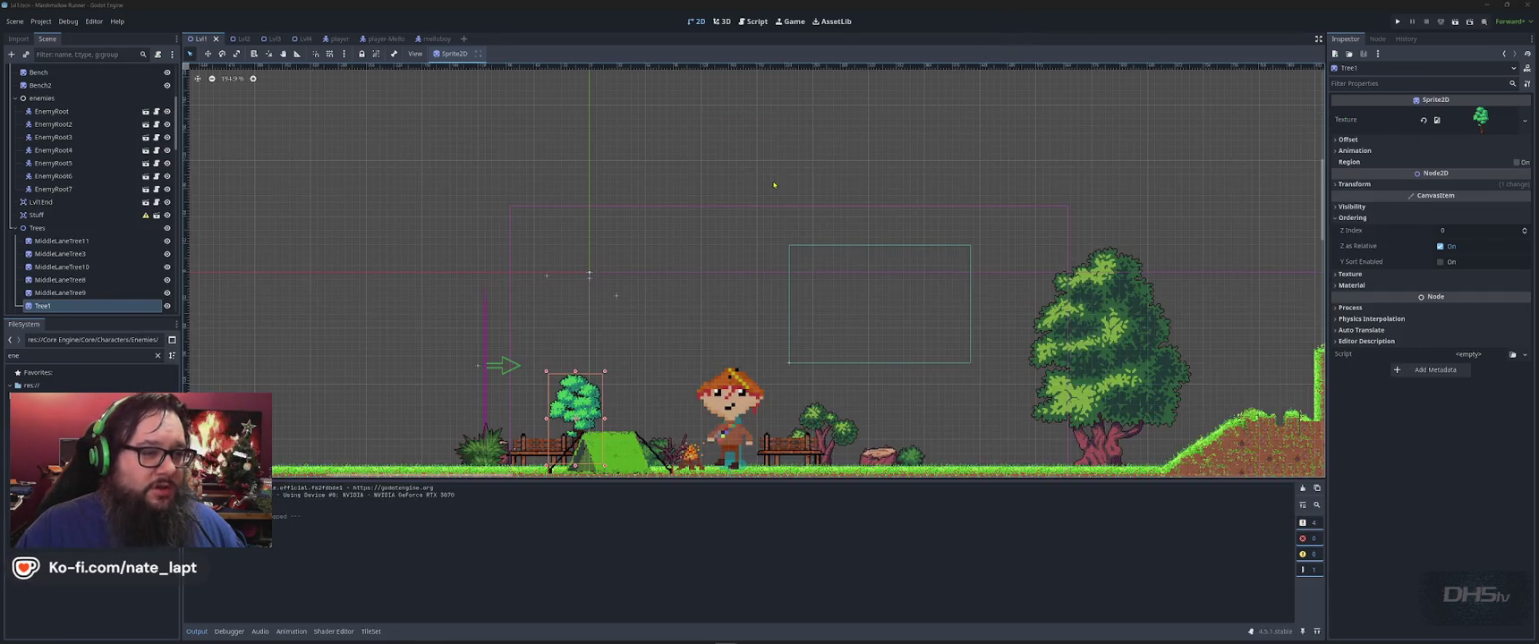
left_click(466, 179)
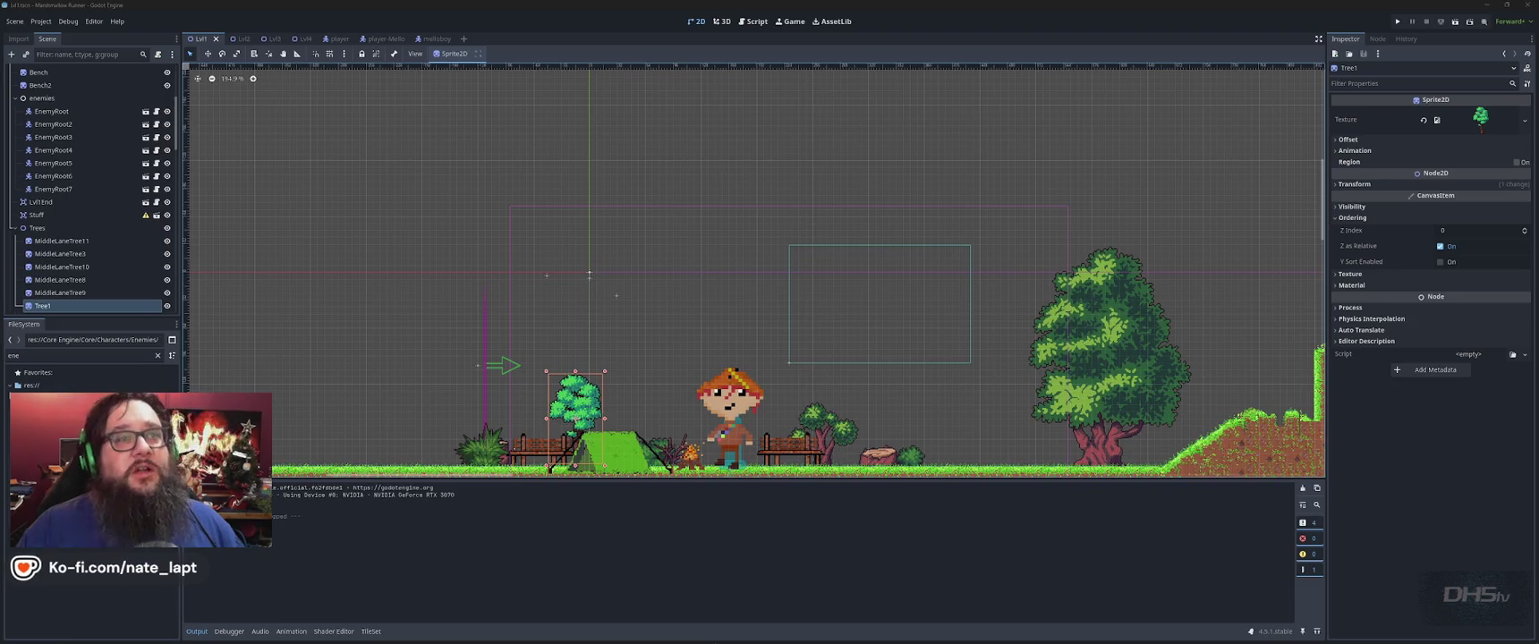
key("alt+Tab")
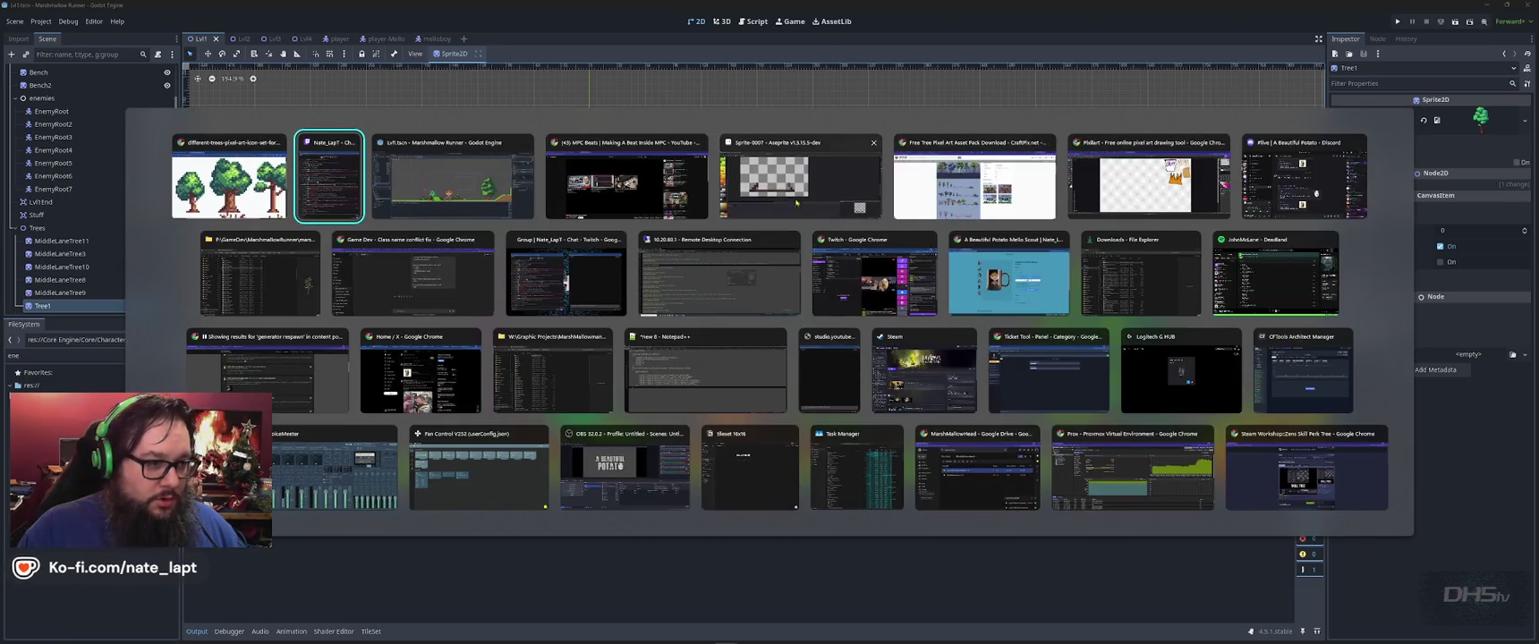
Step: Switch to Aseprite's Sprite-0007 and eyedrop the dark brown #5d4037 from the drawing
left_click(824, 211)
scroll(653, 349, "down", 1)
scroll(655, 347, "down", 3)
scroll(654, 347, "up", 2)
scroll(655, 345, "down", 2)
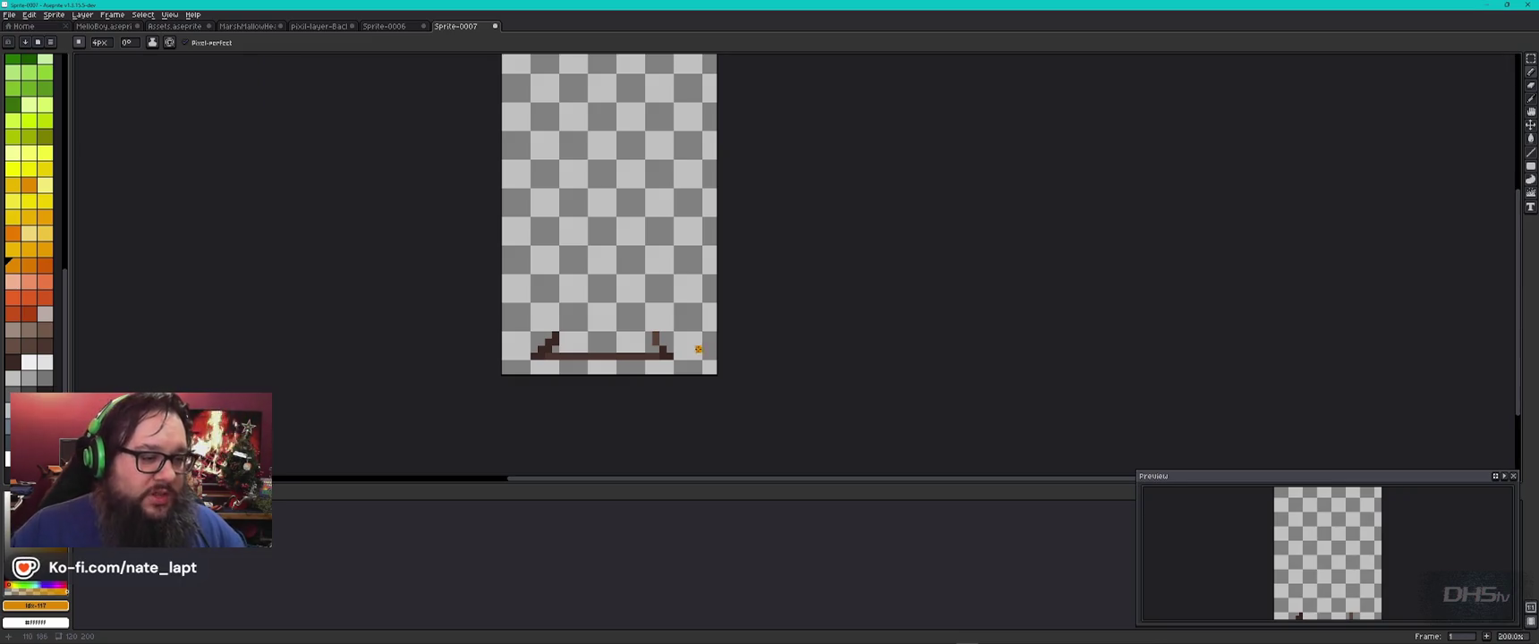
scroll(650, 336, "up", 1)
scroll(648, 335, "up", 2)
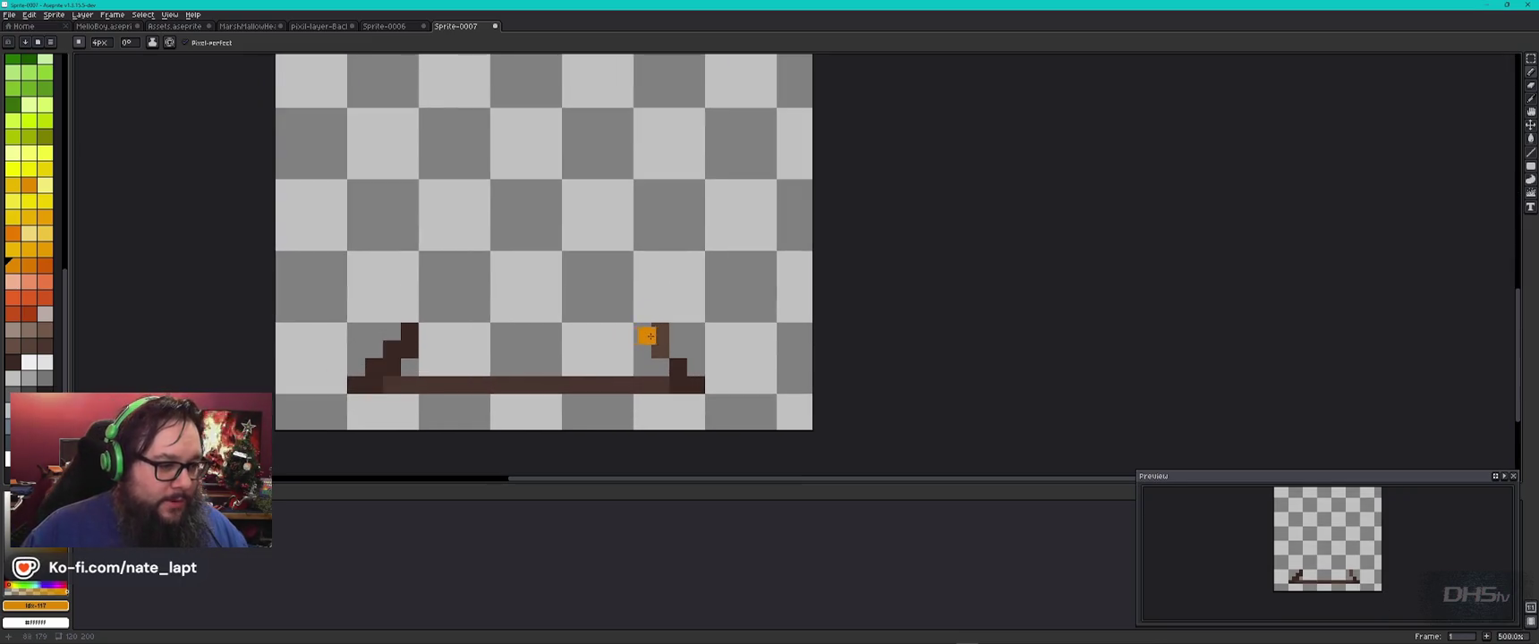
left_click(653, 331, "alt")
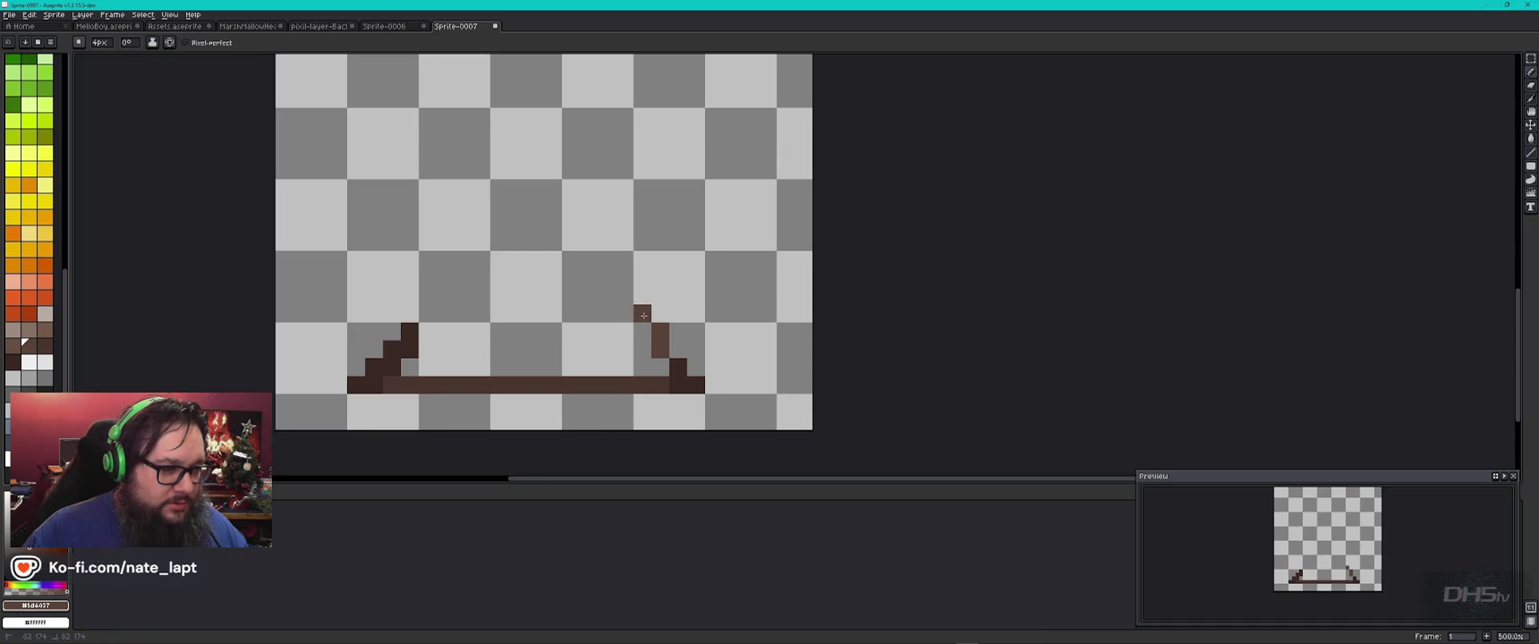
Step: With the Pencil, draw a tall straight brown line up from the base's right end
left_click(643, 295, "shift")
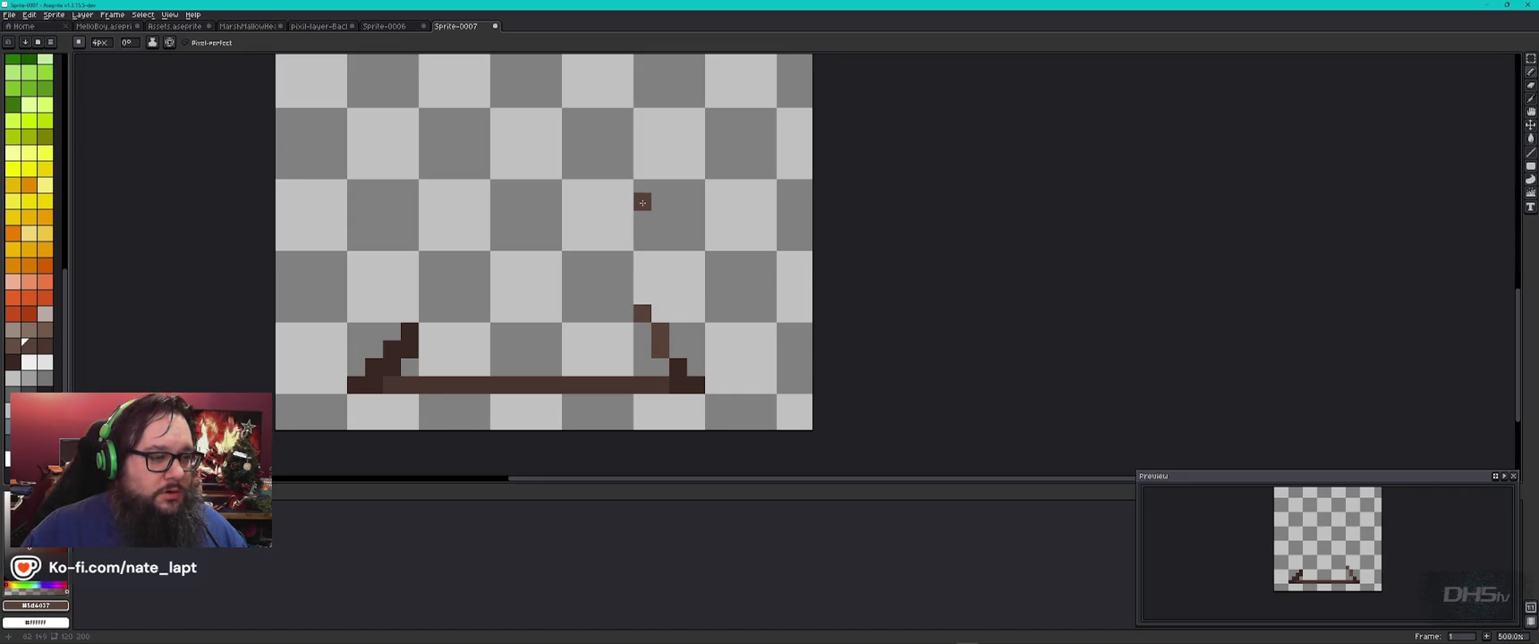
scroll(643, 202, "down", 2)
scroll(642, 202, "down", 2)
key("v")
key("b")
left_click(643, 110, "shift")
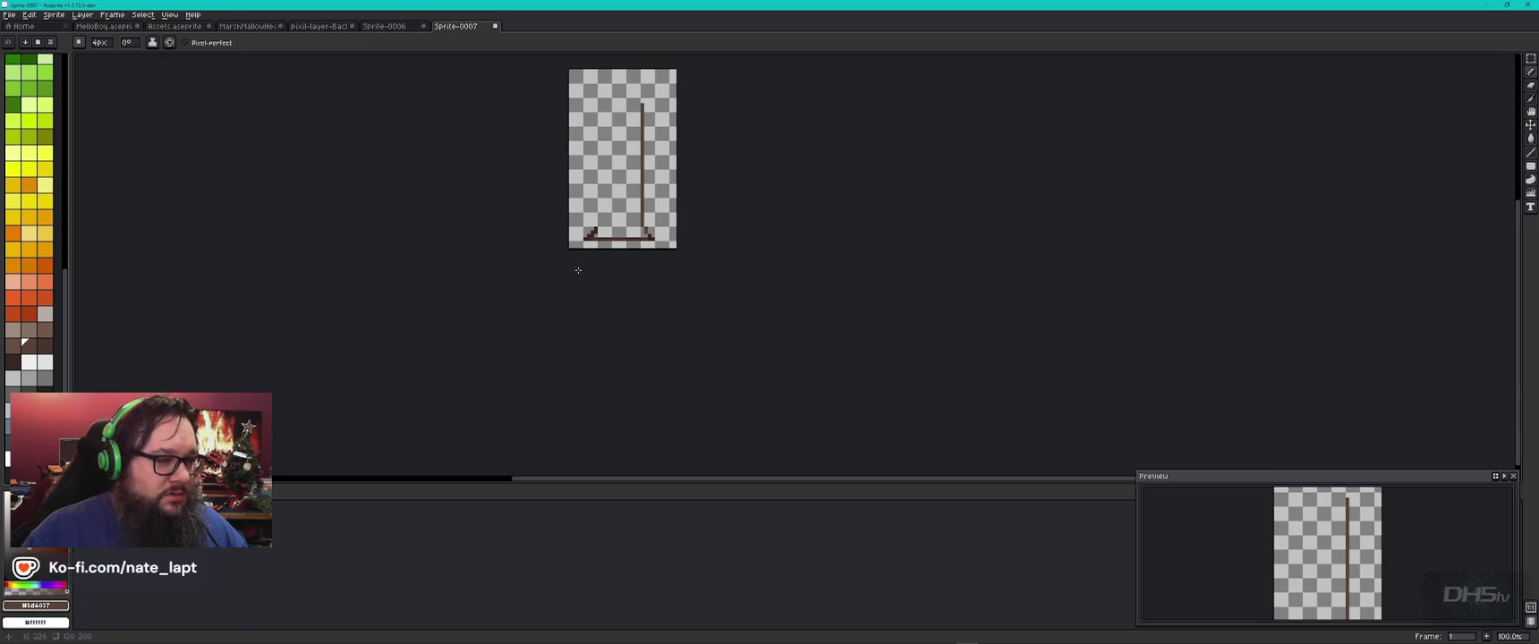
Step: Draw the left trunk edge up from the left foot, parallel to the right dark-brown line
scroll(578, 272, "up", 3)
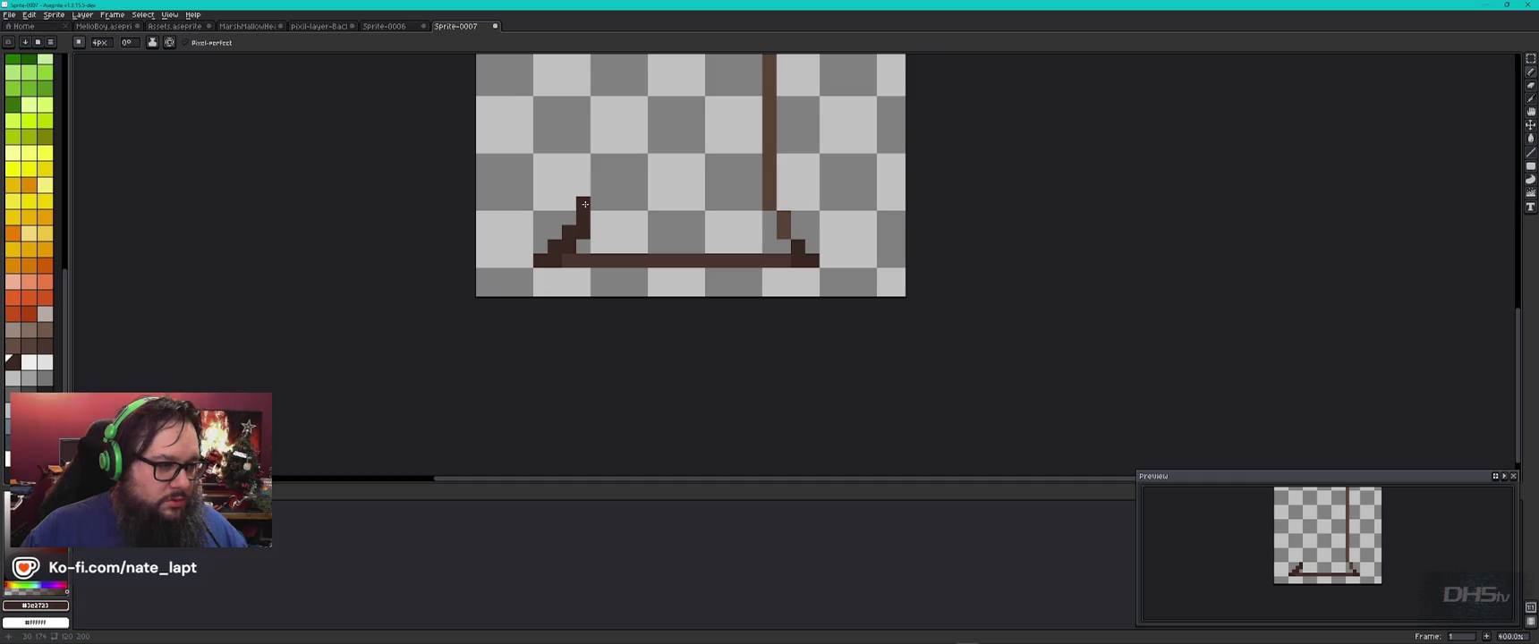
scroll(588, 154, "down", 4)
scroll(596, 133, "up", 4)
left_click(561, 125, "shift")
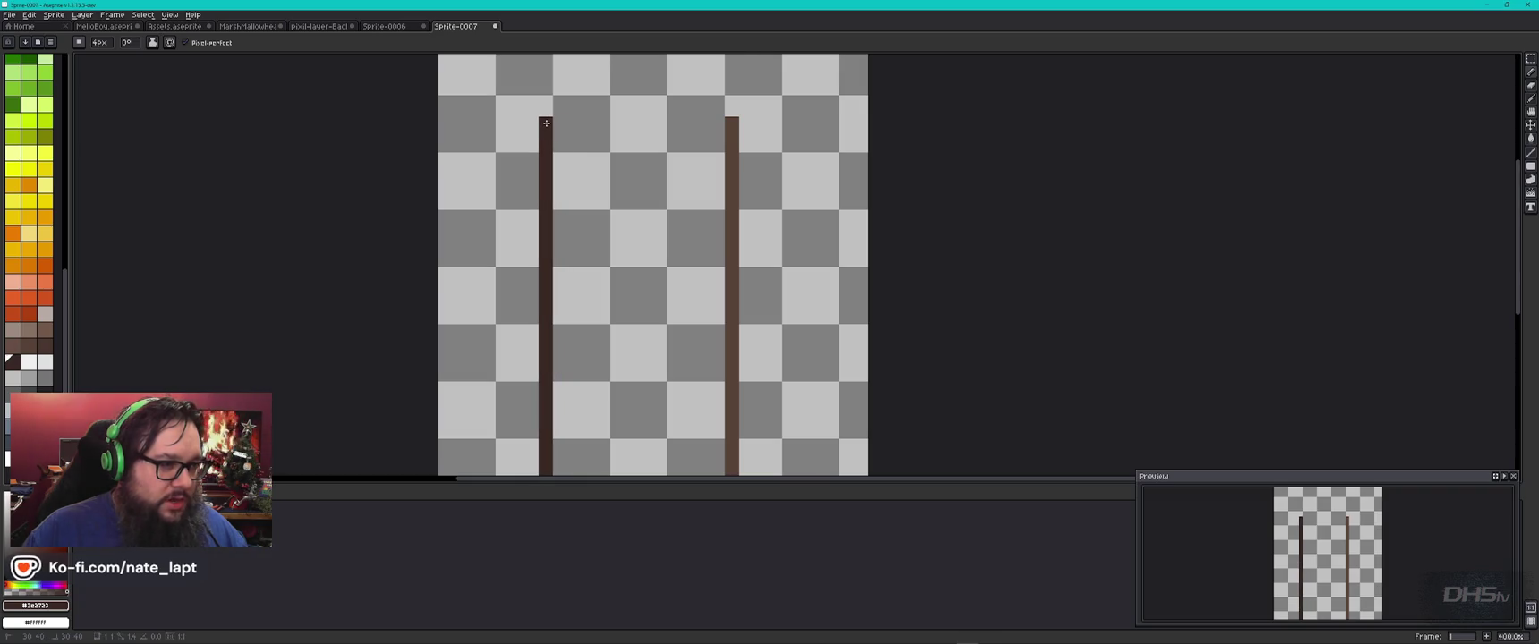
left_click(731, 124, "shift")
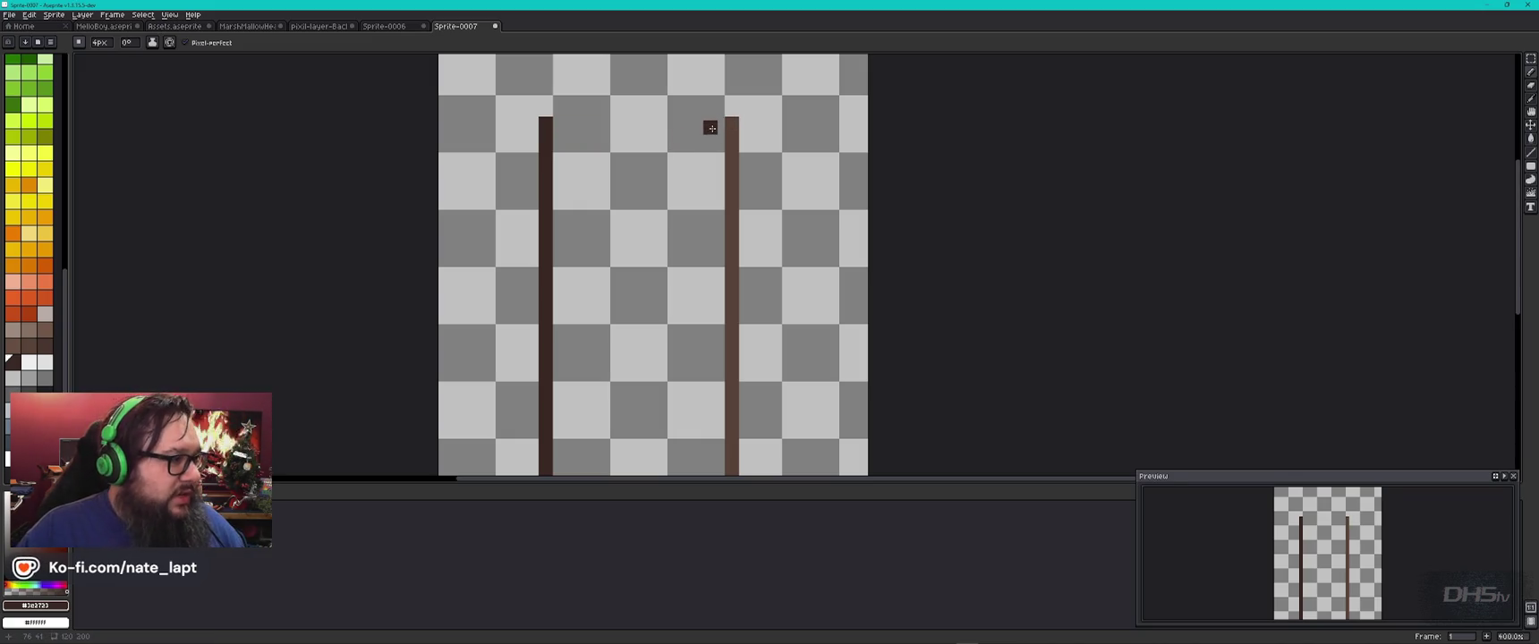
left_click(732, 120, "shift")
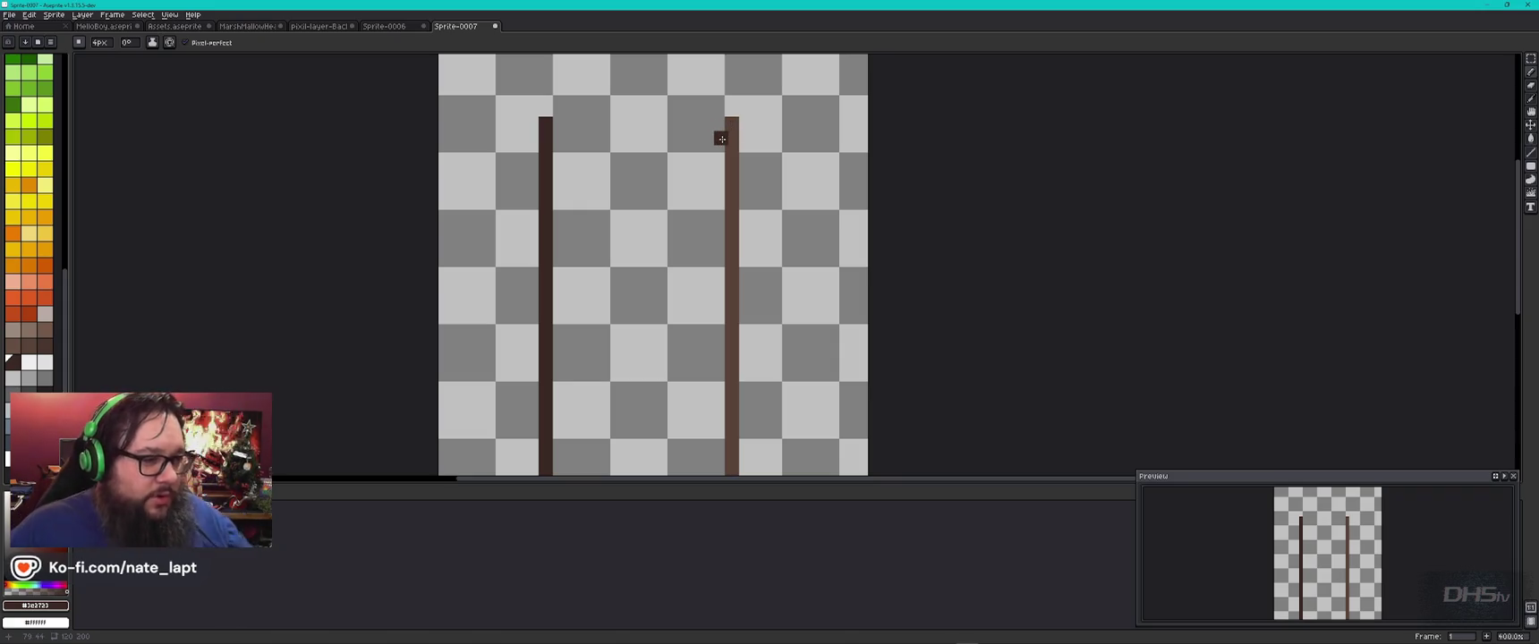
Step: Bring the whole sprite into view and enlarge the timeline so Layer 1 shows
left_click_drag(642, 221, 787, 152)
scroll(789, 212, "down", 2)
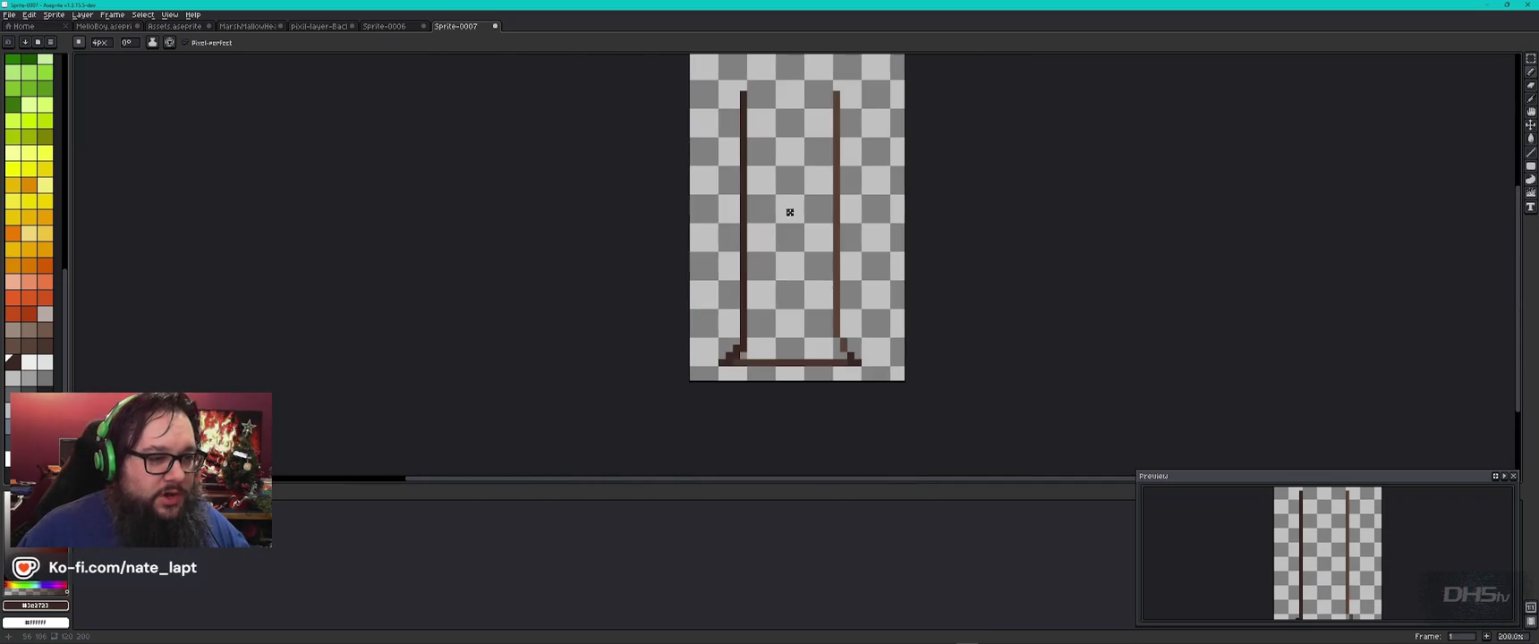
scroll(779, 317, "up", 1)
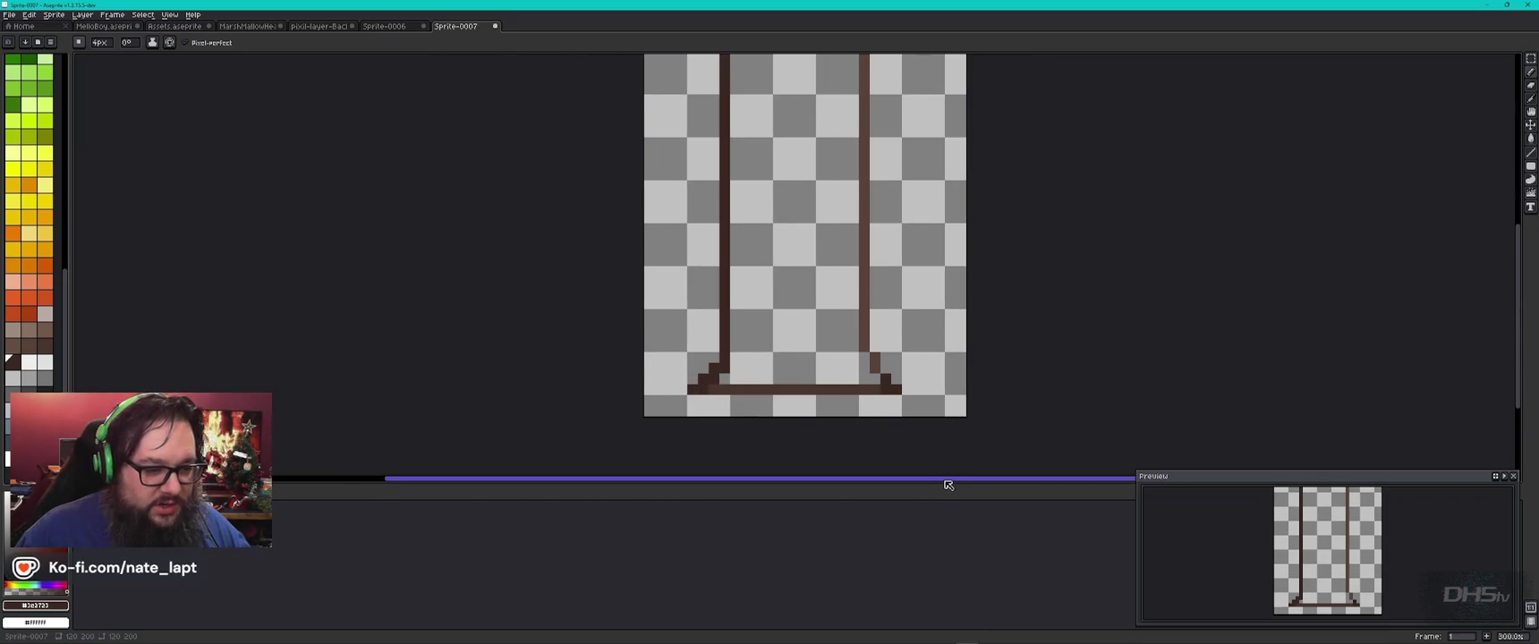
left_click_drag(948, 484, 953, 573)
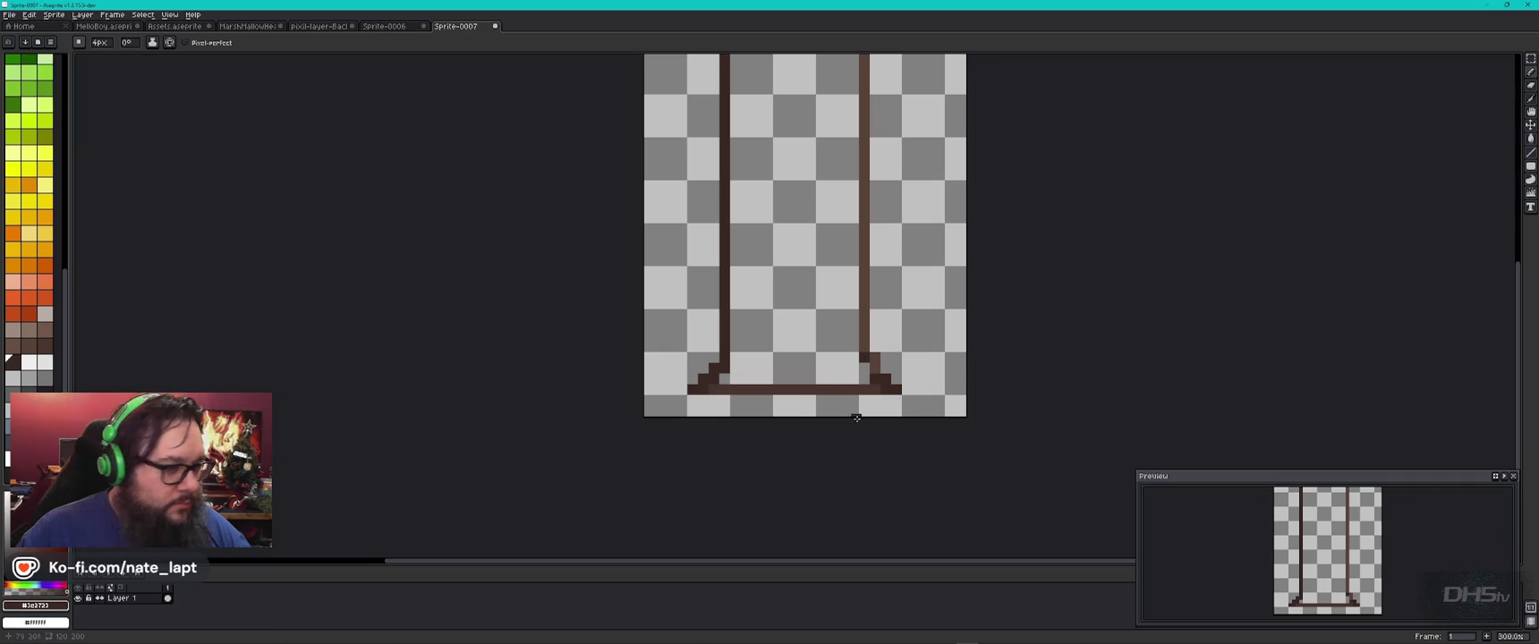
Step: Choose a lighter brown highlight shade from the palette and the sprite, then return to the pencil
left_click(864, 366, "alt")
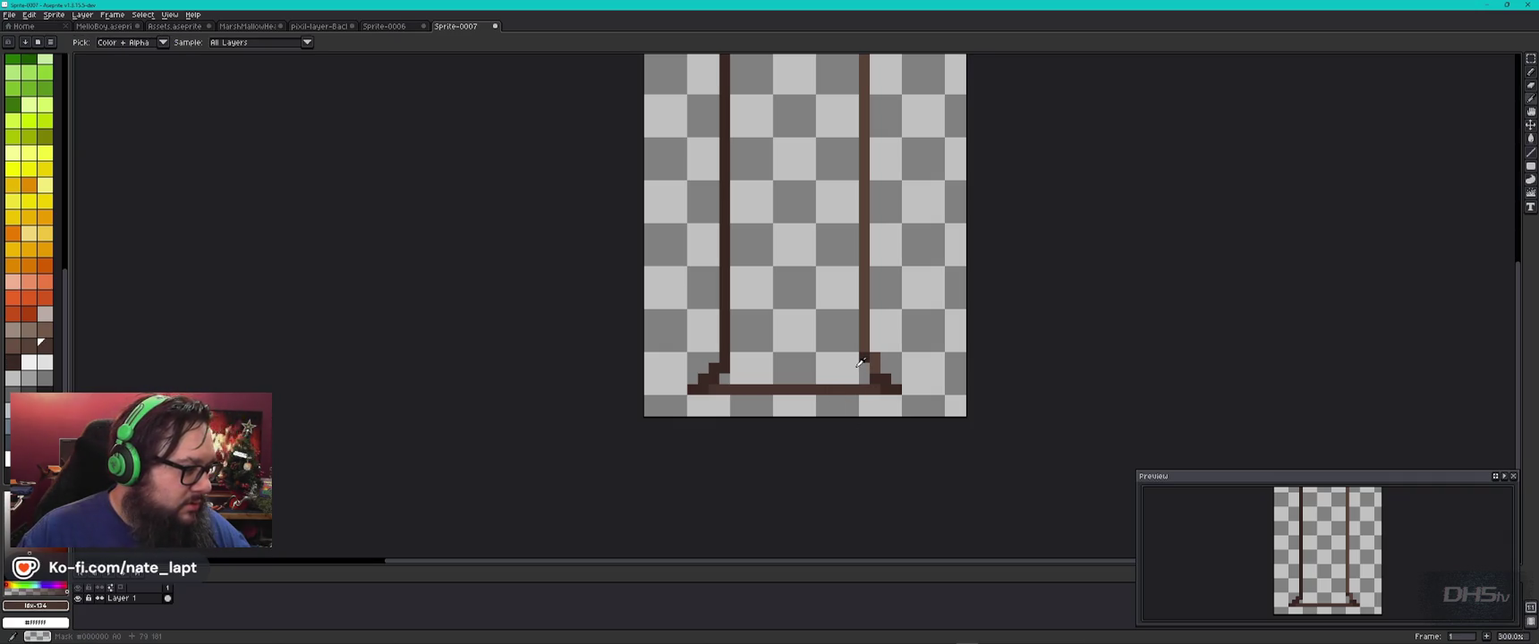
left_click(864, 370, "alt")
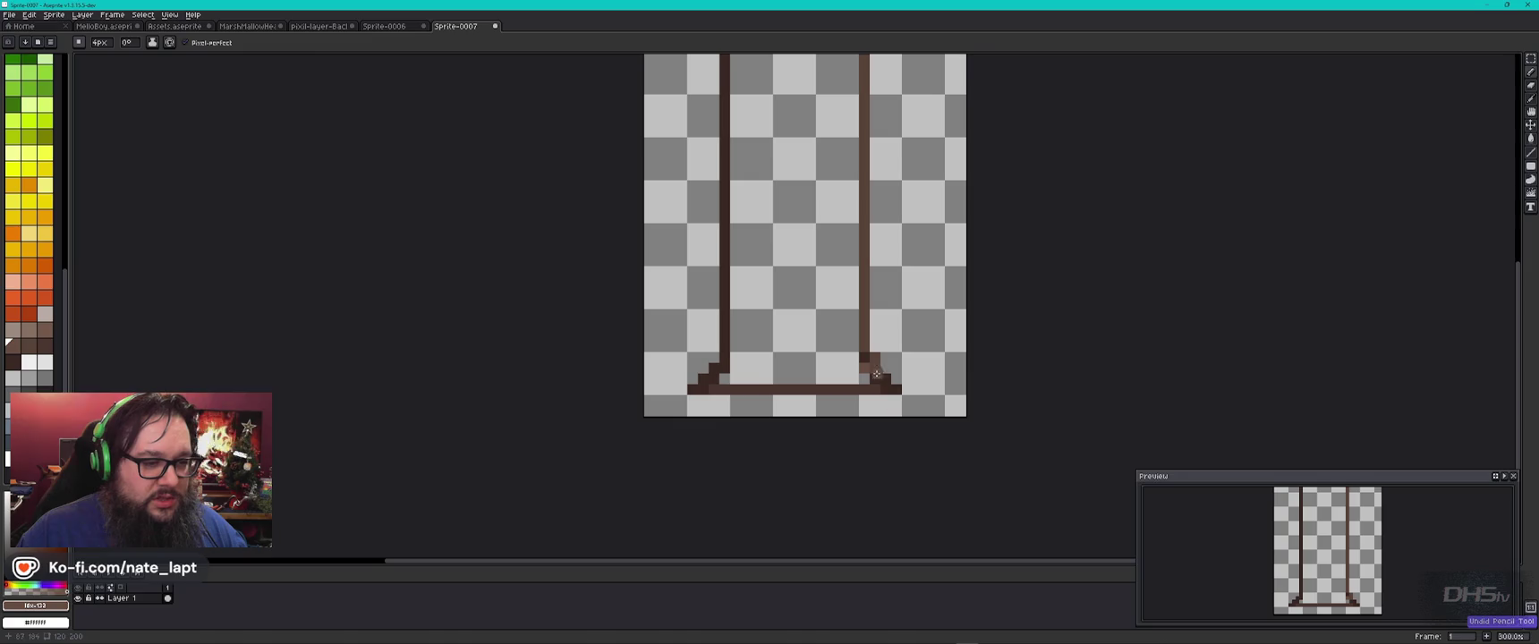
left_click(866, 380, "alt")
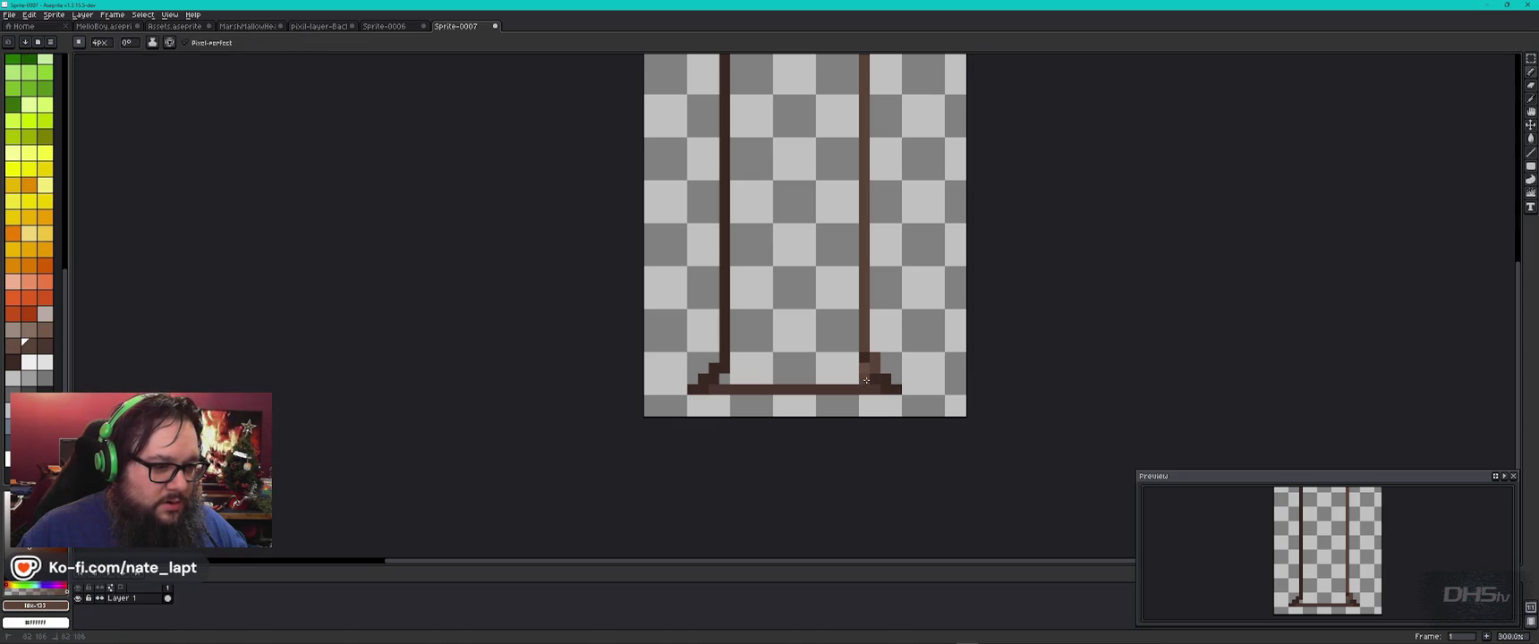
scroll(866, 380, "up", 1)
scroll(866, 380, "up", 2)
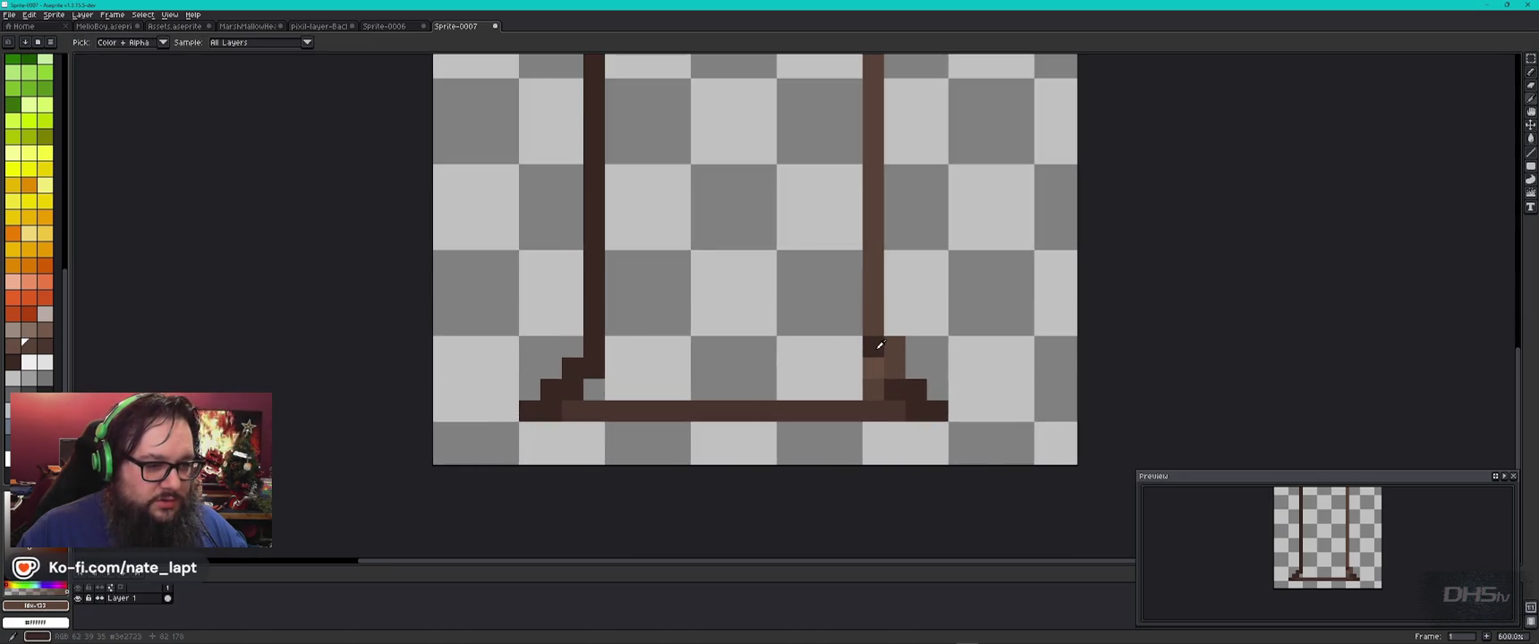
left_click(874, 349, "alt")
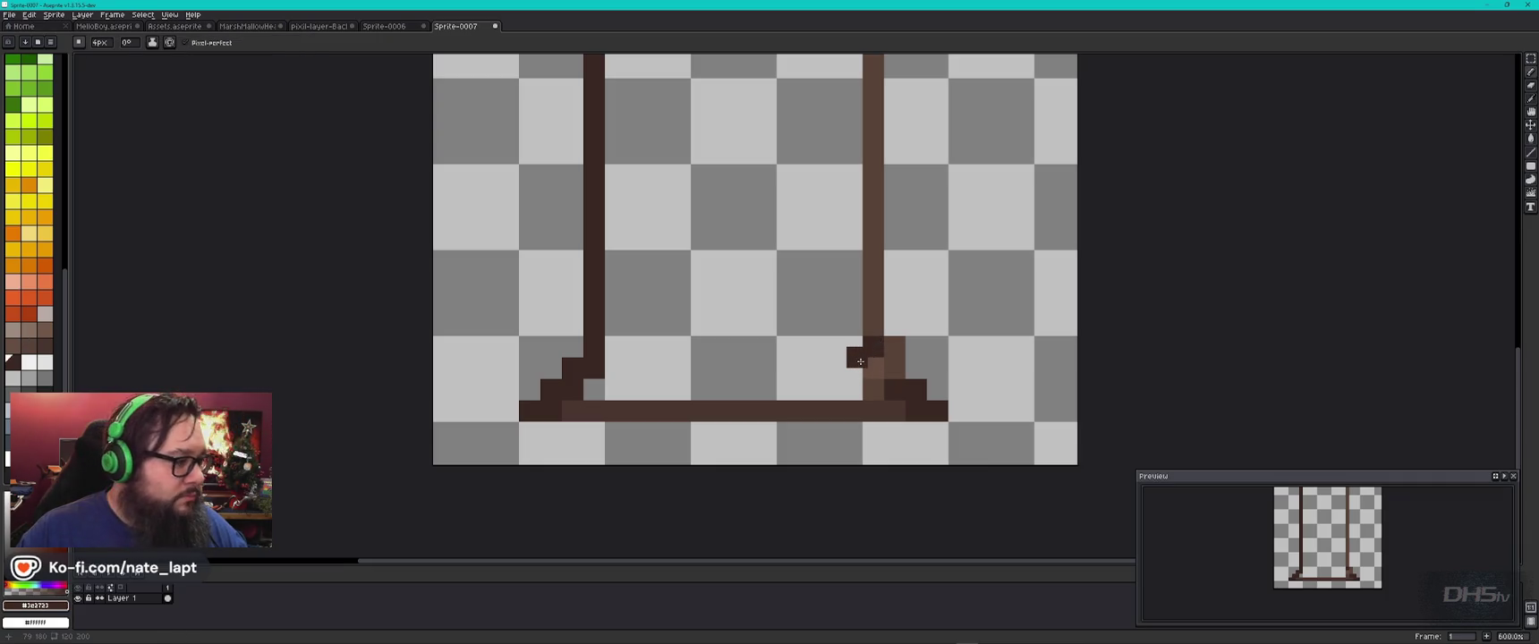
left_click(821, 362, "alt")
key("bracketleft")
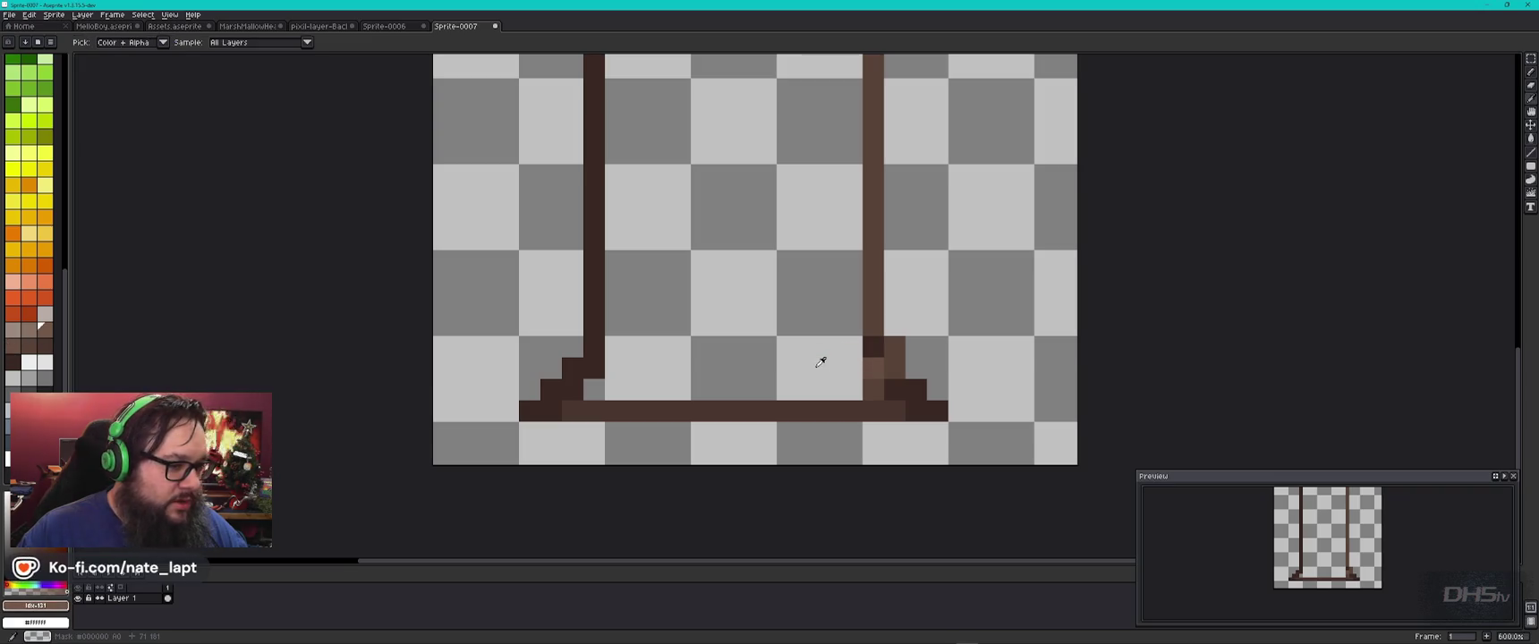
key("b")
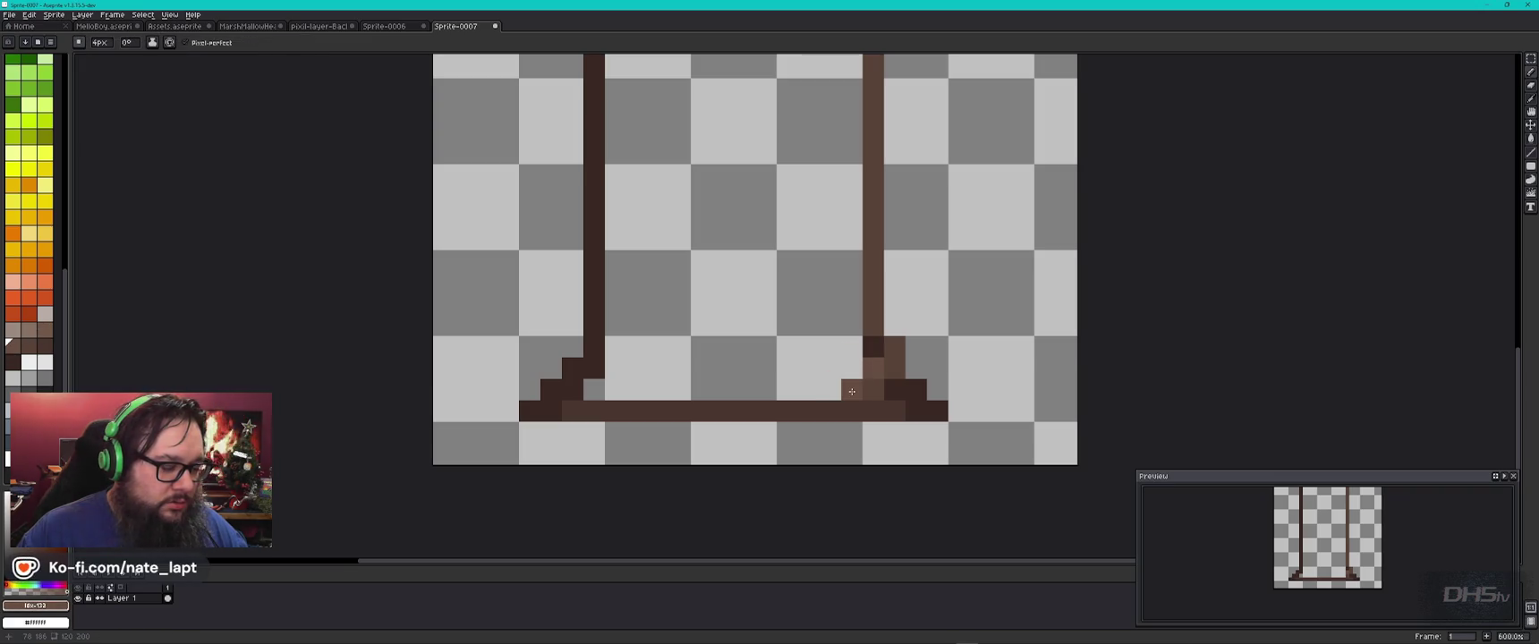
key("bracketright")
Step: Pencil lighter-brown highlight pixels beside the right trunk foot and on the base bar
left_click_drag(852, 391, 852, 365)
left_click(852, 346)
left_click(831, 390)
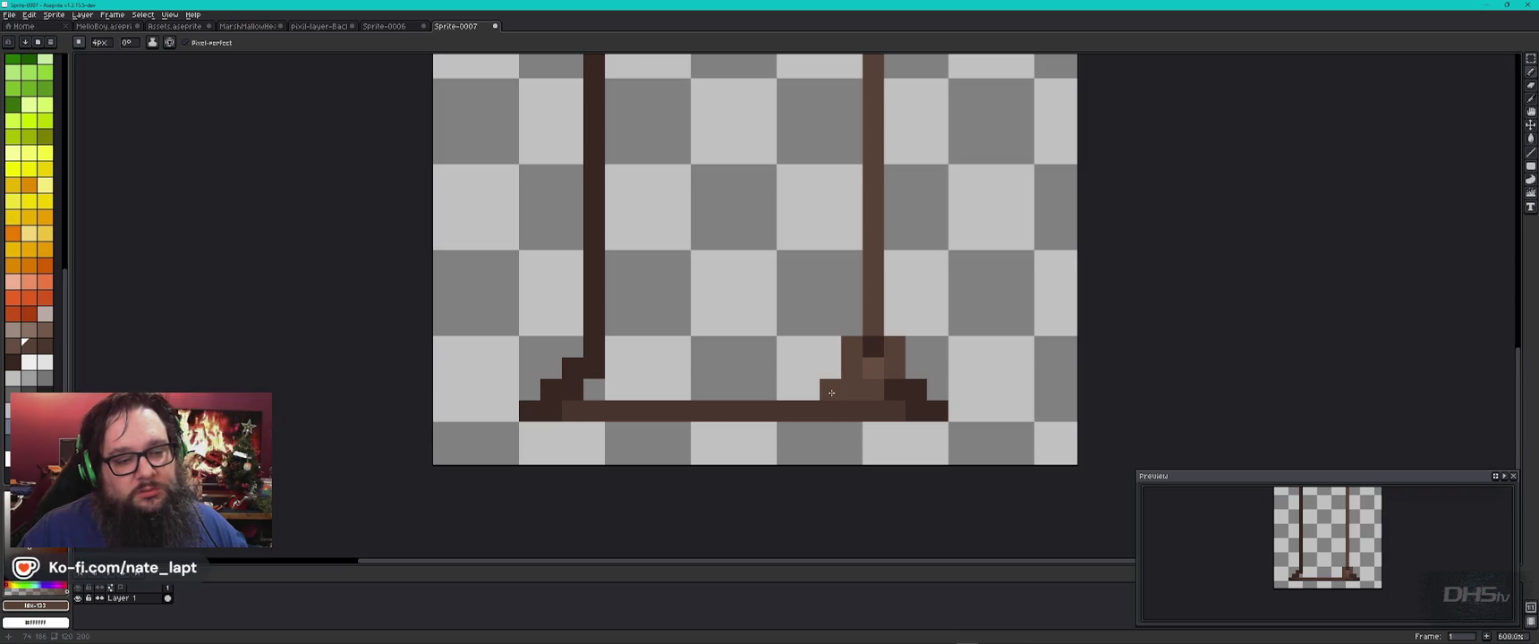
key("ctrl+z")
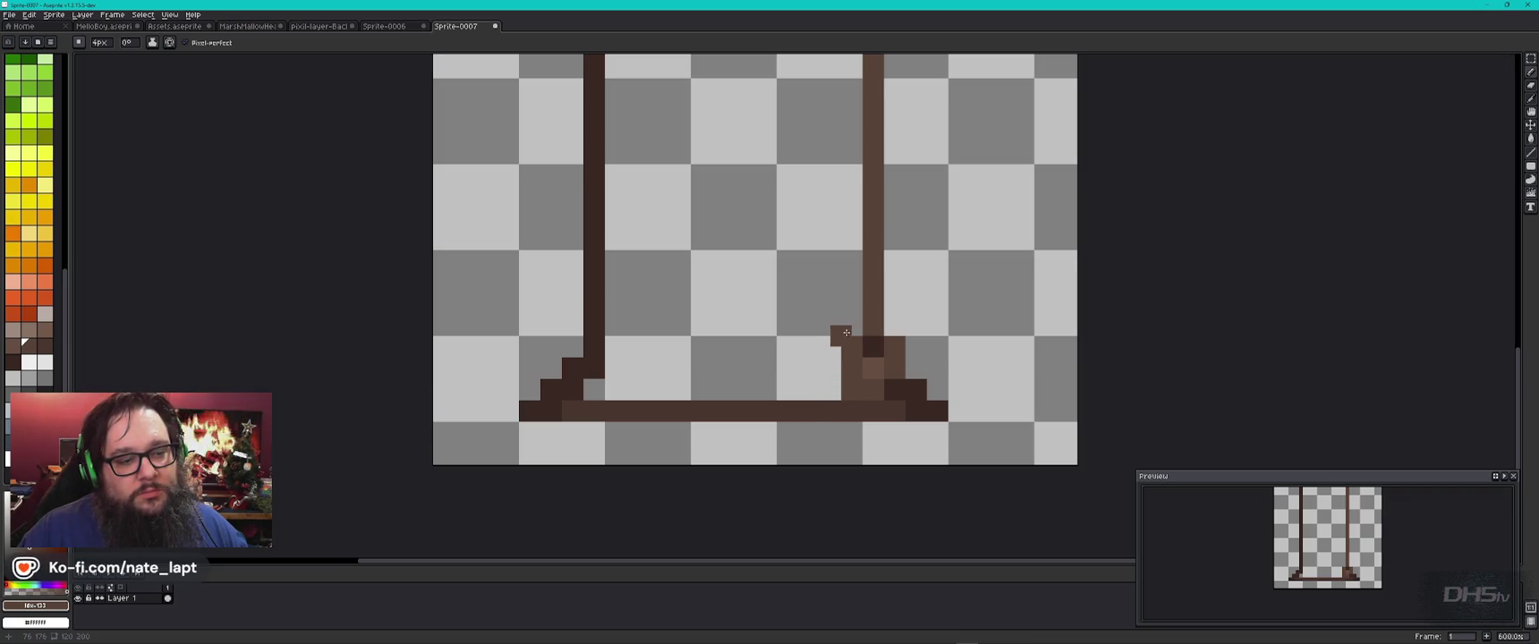
left_click(834, 369)
key("ctrl+z")
left_click(799, 394)
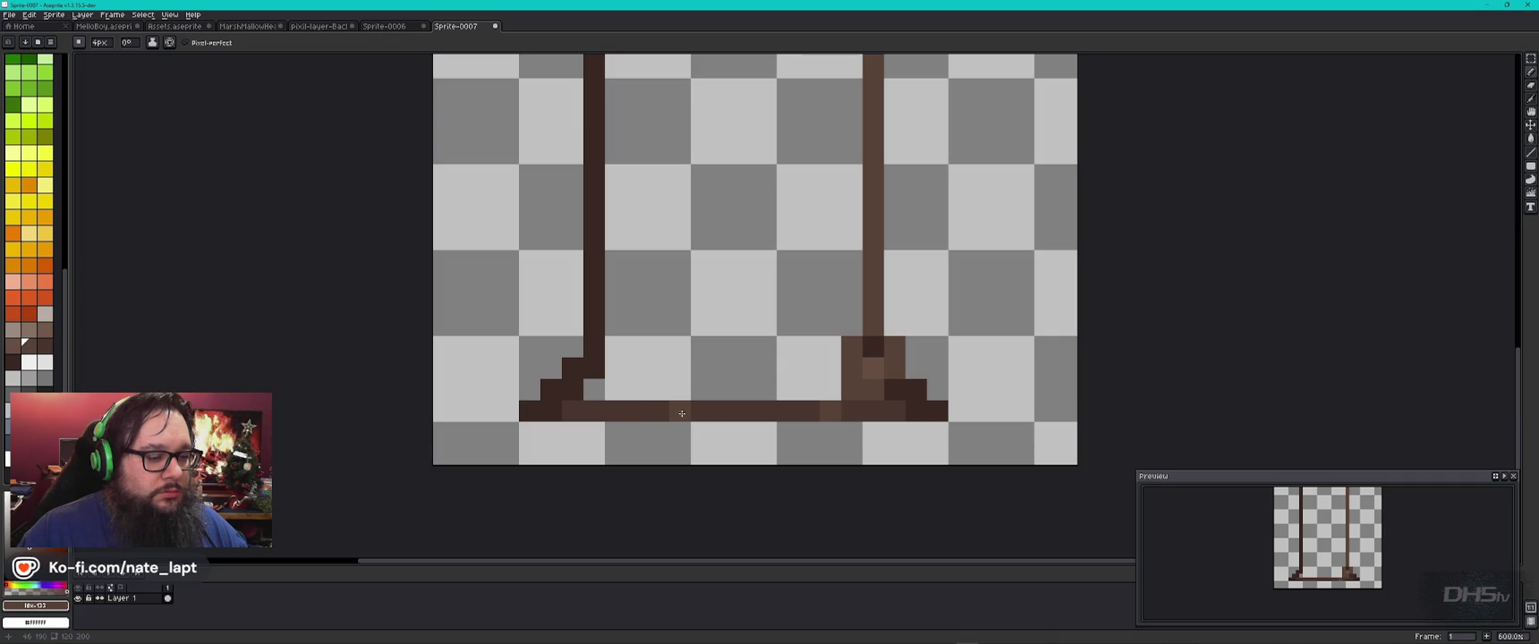
Step: Sample the base bar's brown and add a lighter highlight pixel on the left foot
key("alt")
left_click(686, 409, "alt")
left_click(595, 389)
left_click(615, 391, "alt")
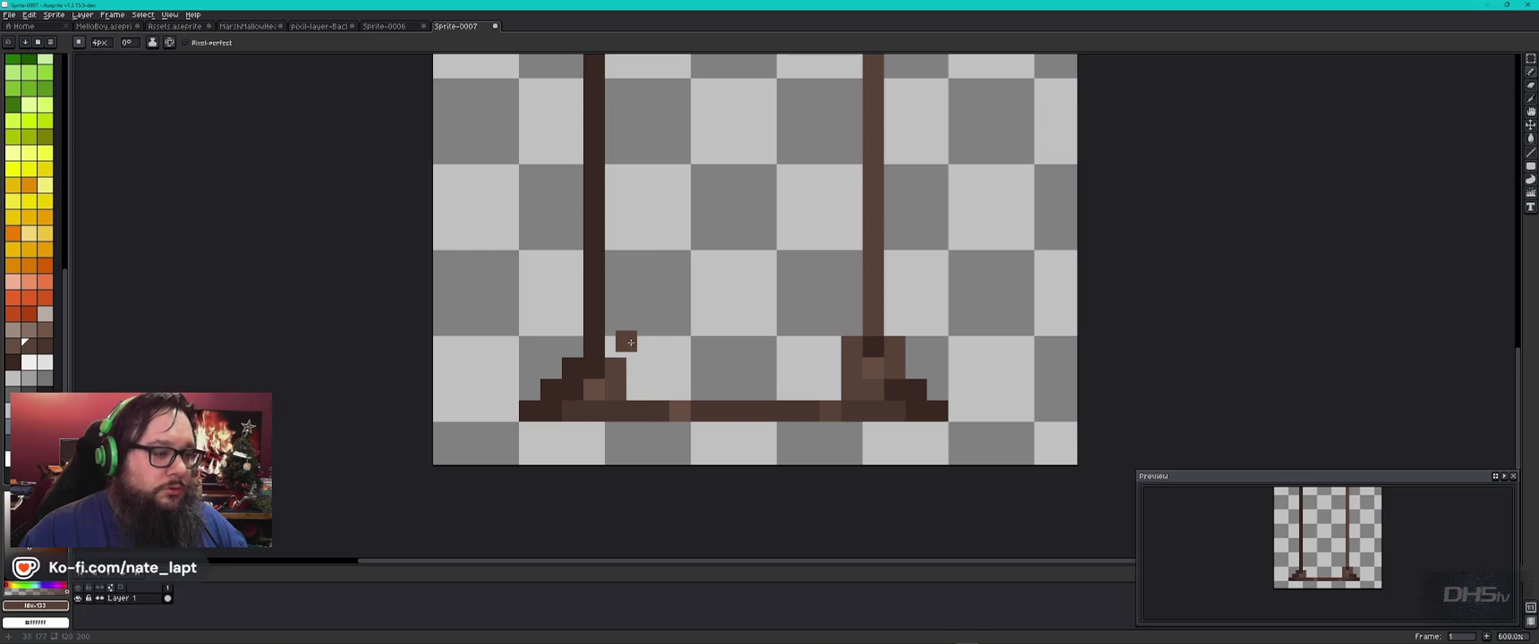
key("bracketright")
key("bracketright")
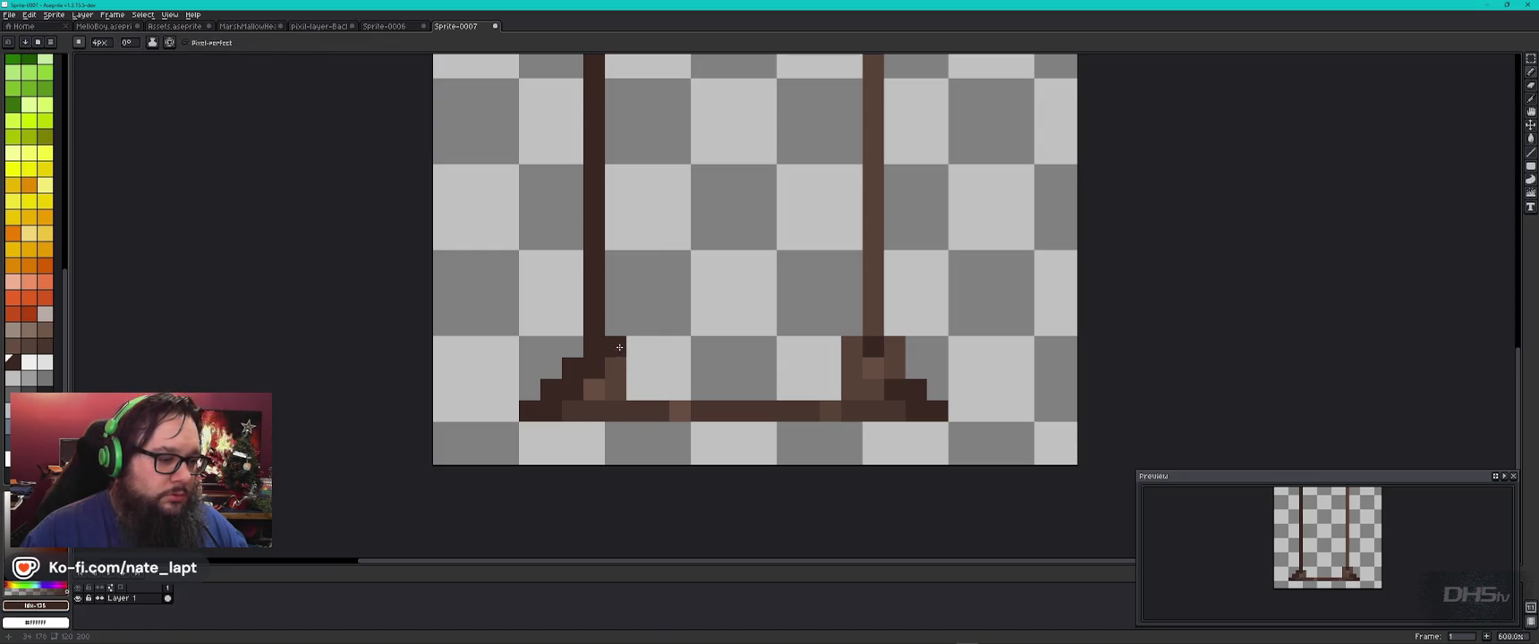
Step: Extend the dark row along the left foot and fill a dark-brown box beside the left trunk line
left_click_drag(640, 350, 681, 347)
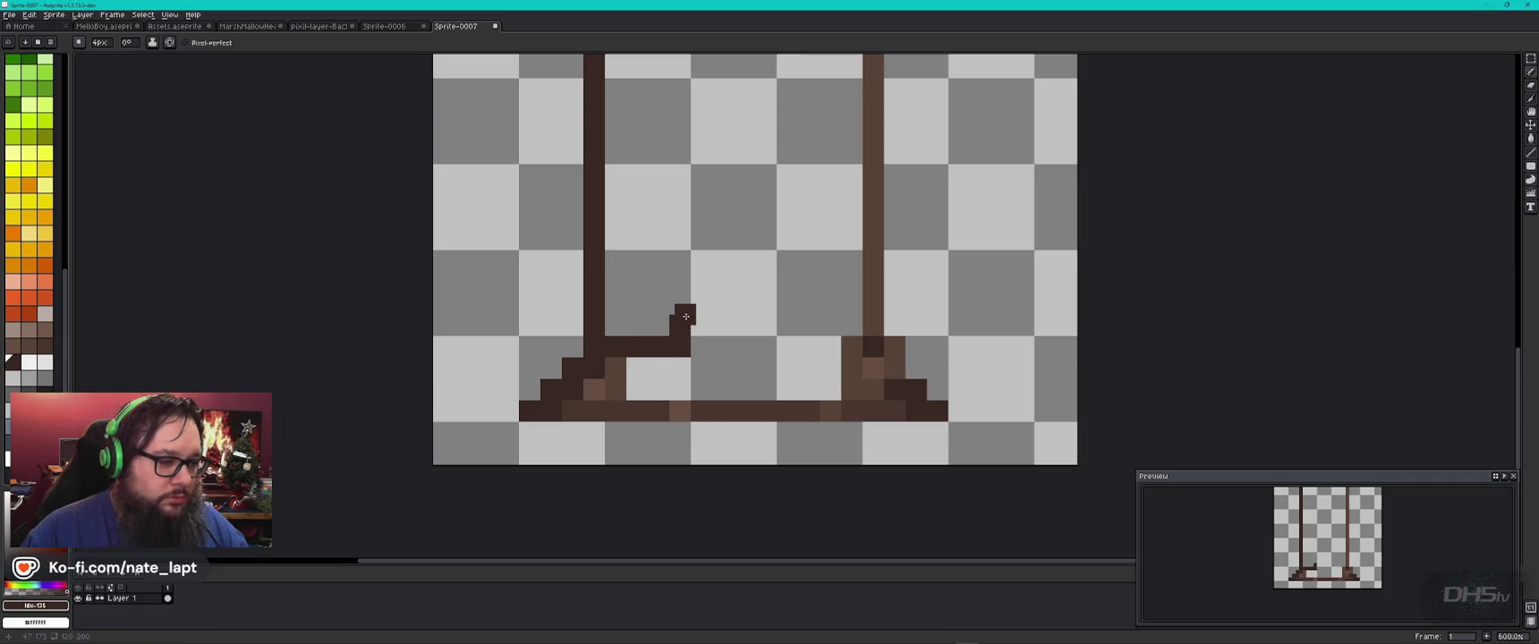
left_click(680, 259, "shift")
left_click_drag(680, 259, 612, 261)
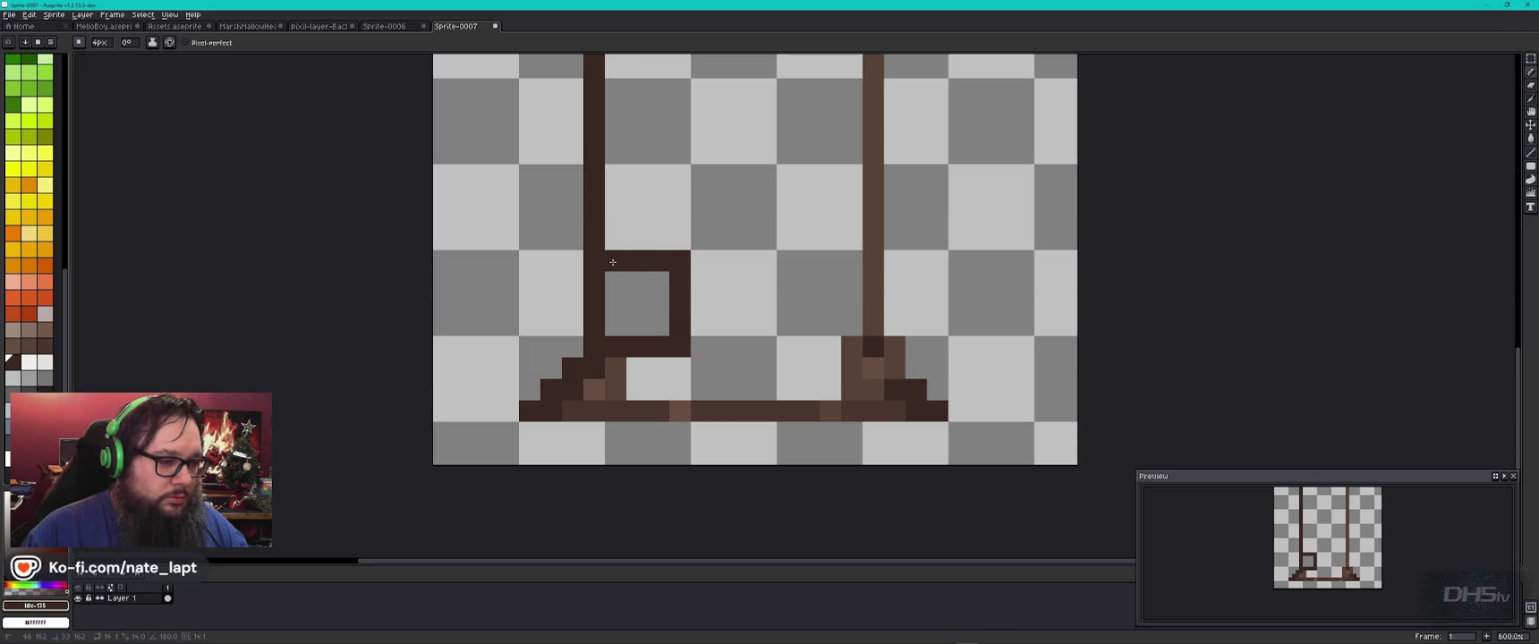
key("g")
left_click(640, 299)
key("b")
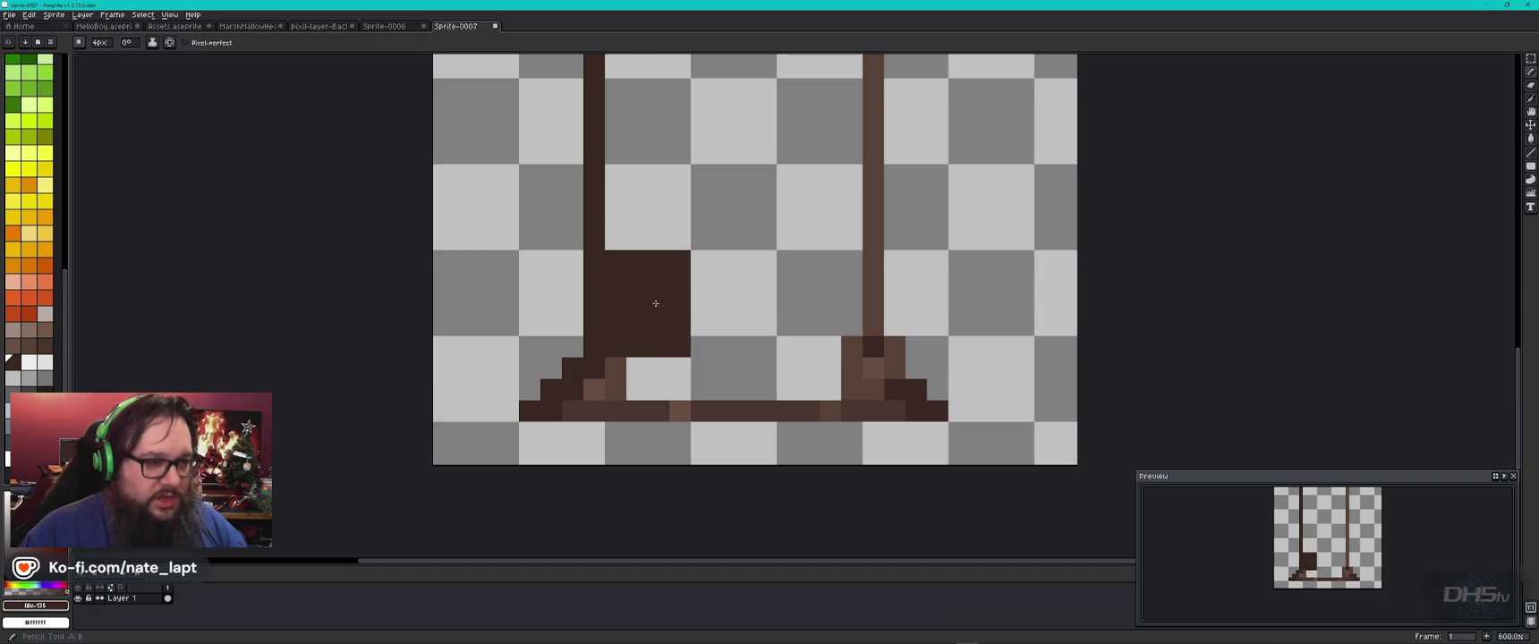
Step: Add one #6d4c41 light-brown pixel inside the dark block
left_click(680, 414, "alt")
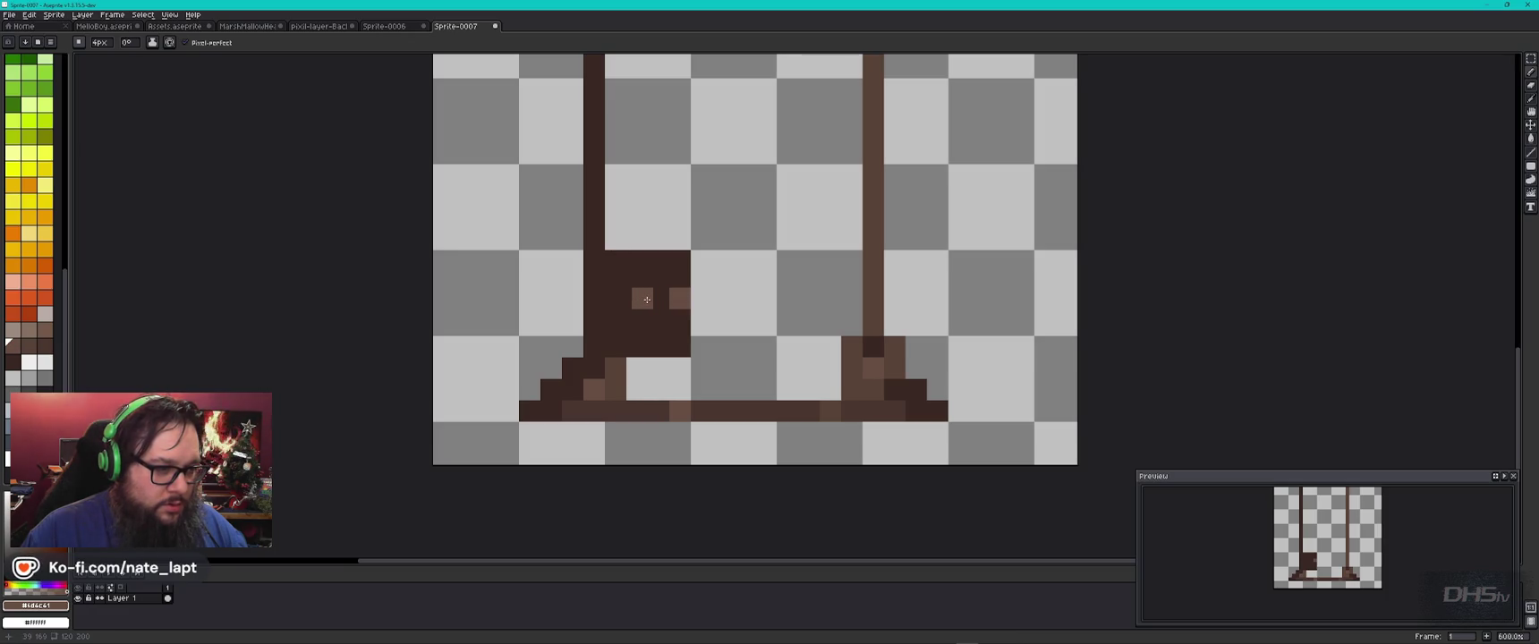
left_click(670, 299)
left_click(680, 299, "alt")
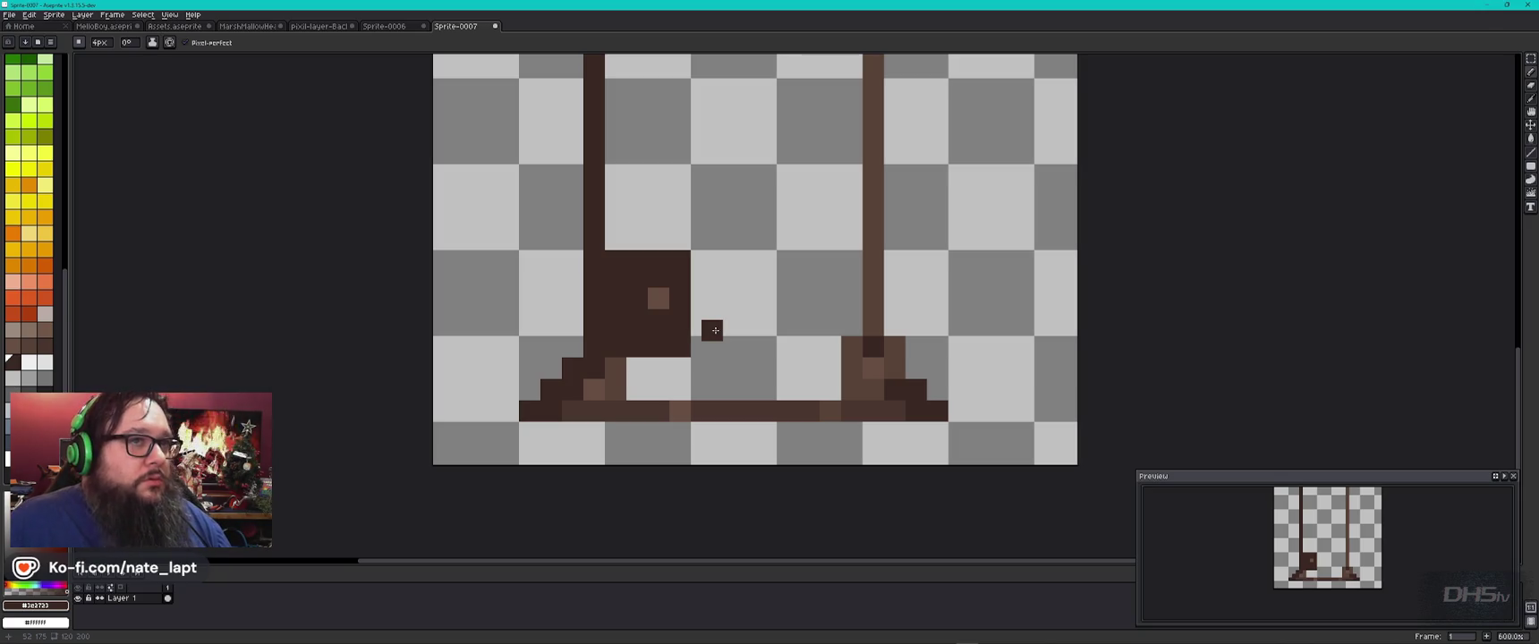
left_click(850, 347, "alt")
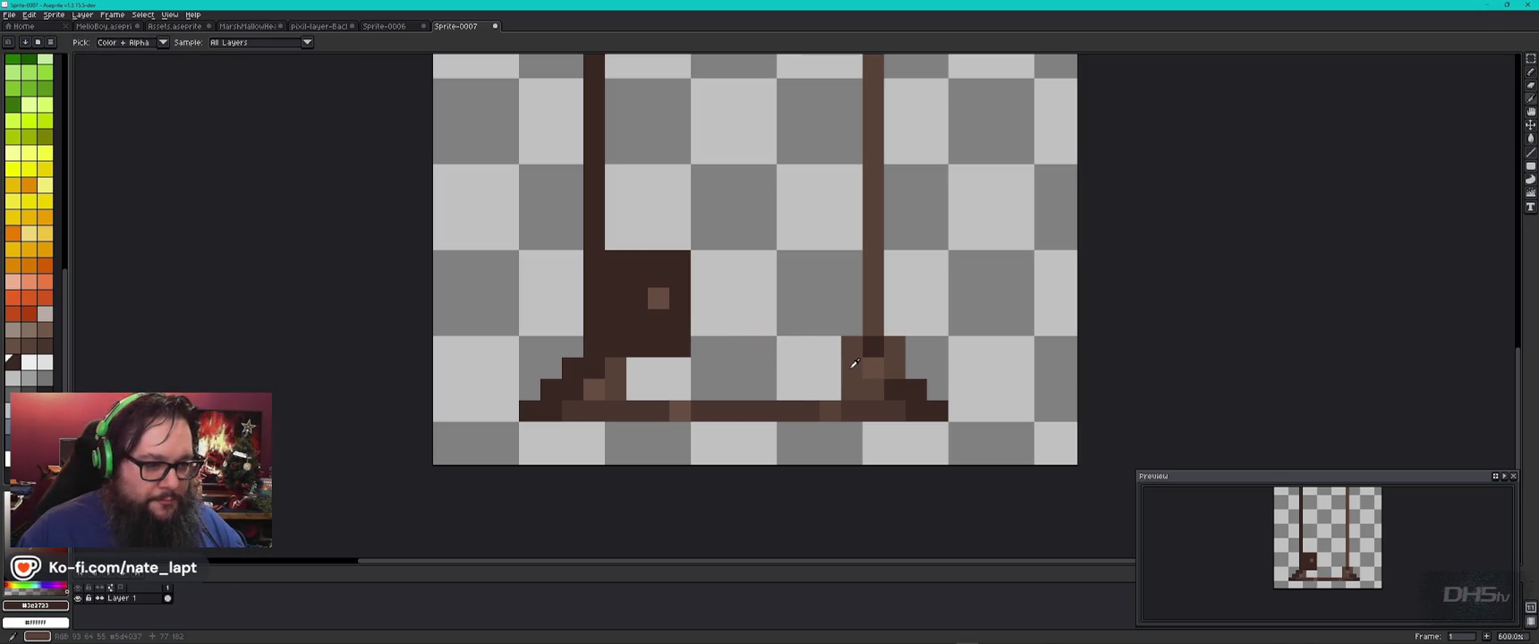
Step: Fill a #5d4037 block left of the right foot, dotted with #6d4c41 and #3e2723 pixels
mouse_move(832, 348)
left_mouse_down()
mouse_move(740, 349)
mouse_move(746, 392)
left_mouse_up()
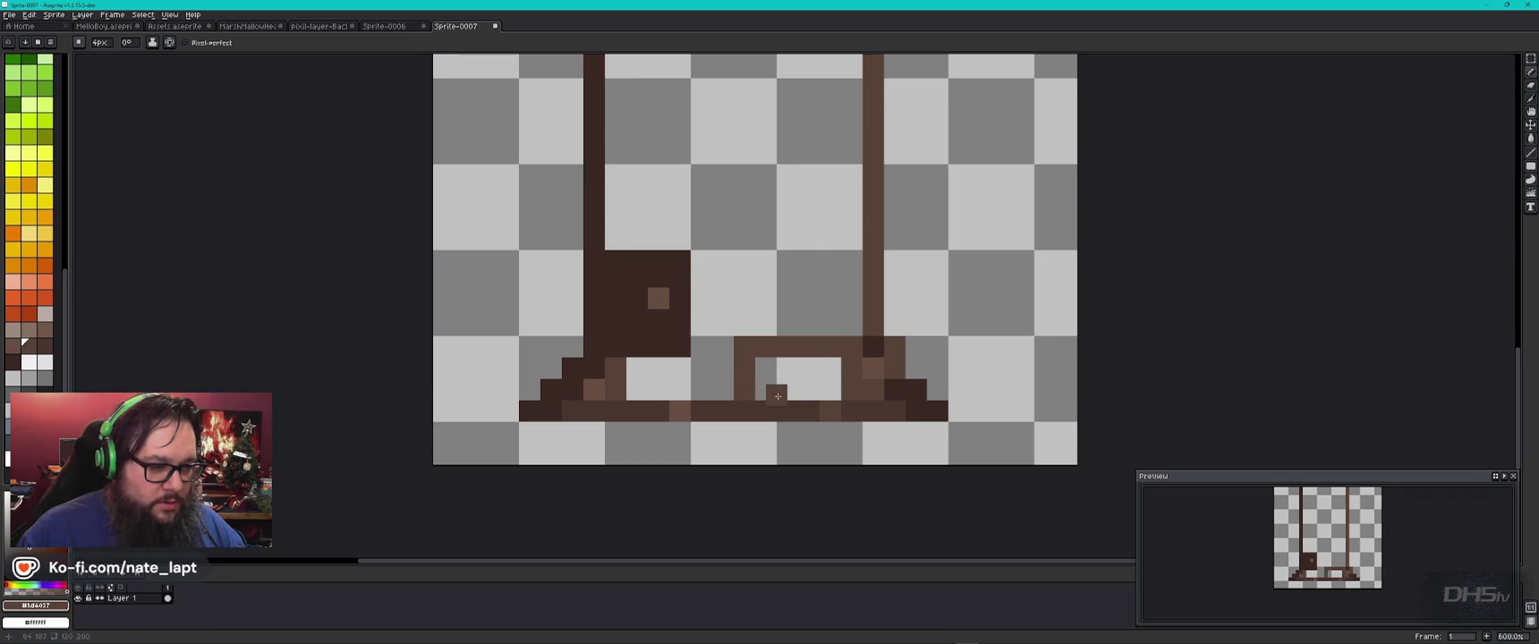
left_click(829, 393, "shift")
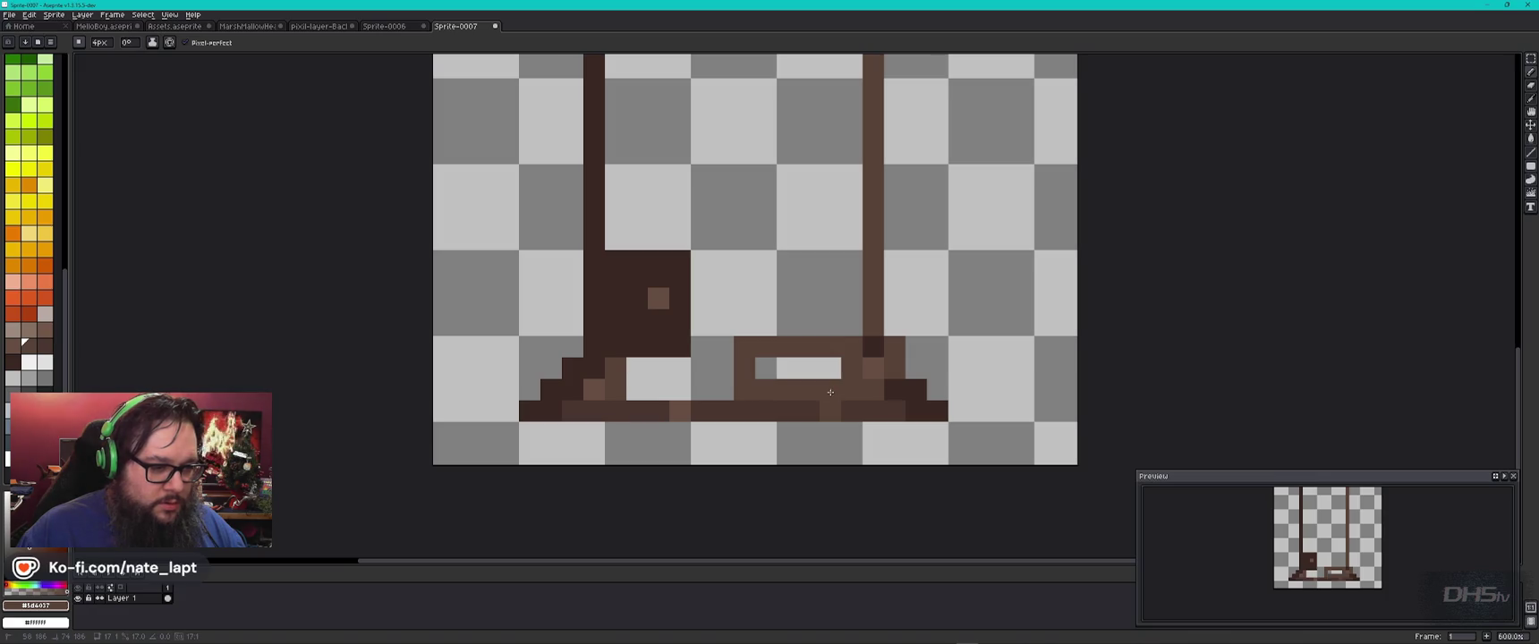
left_click(872, 365, "alt")
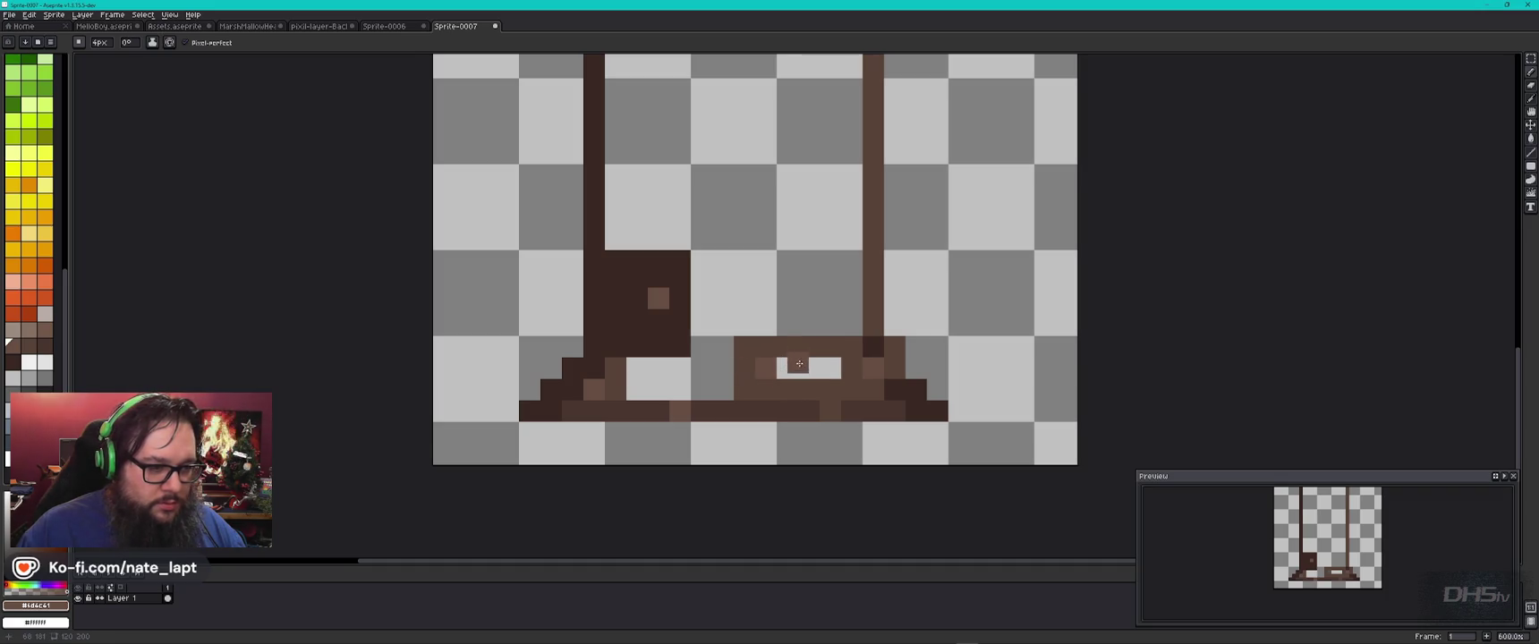
left_click(790, 366, "alt")
left_click(830, 371, "shift")
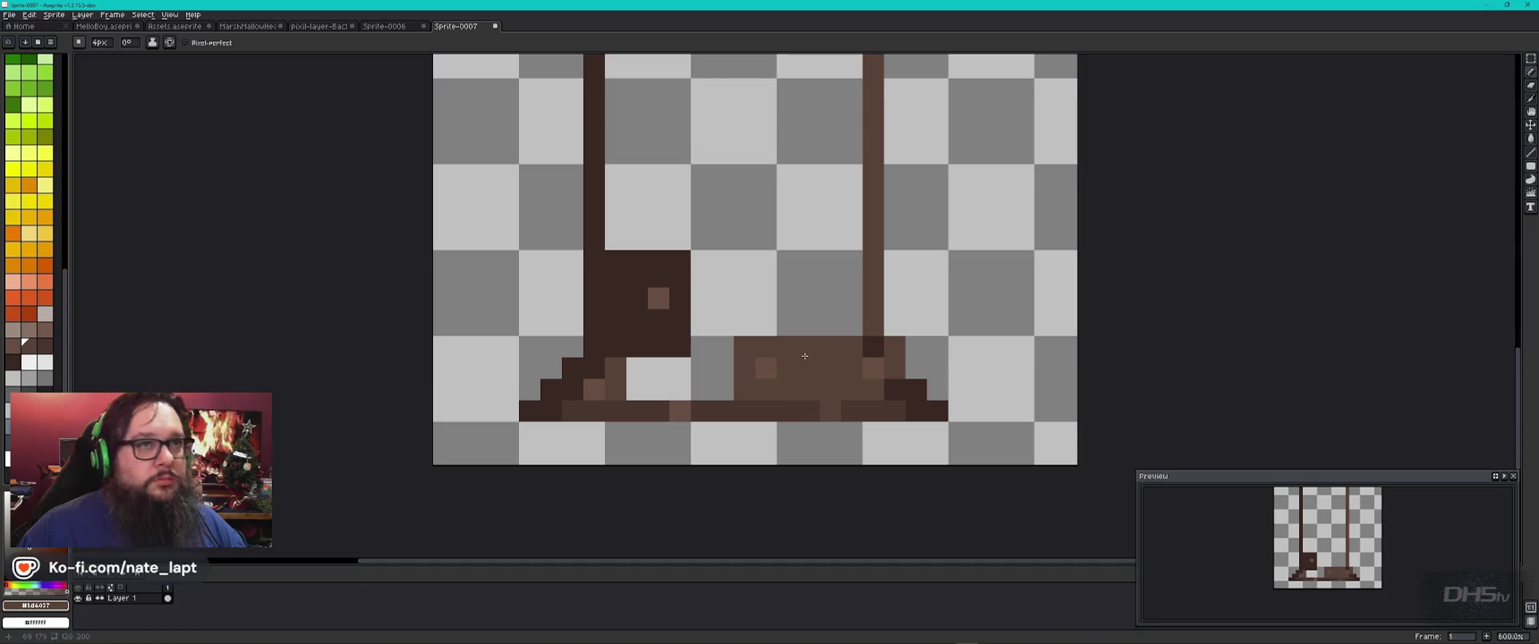
left_click(680, 345, "alt")
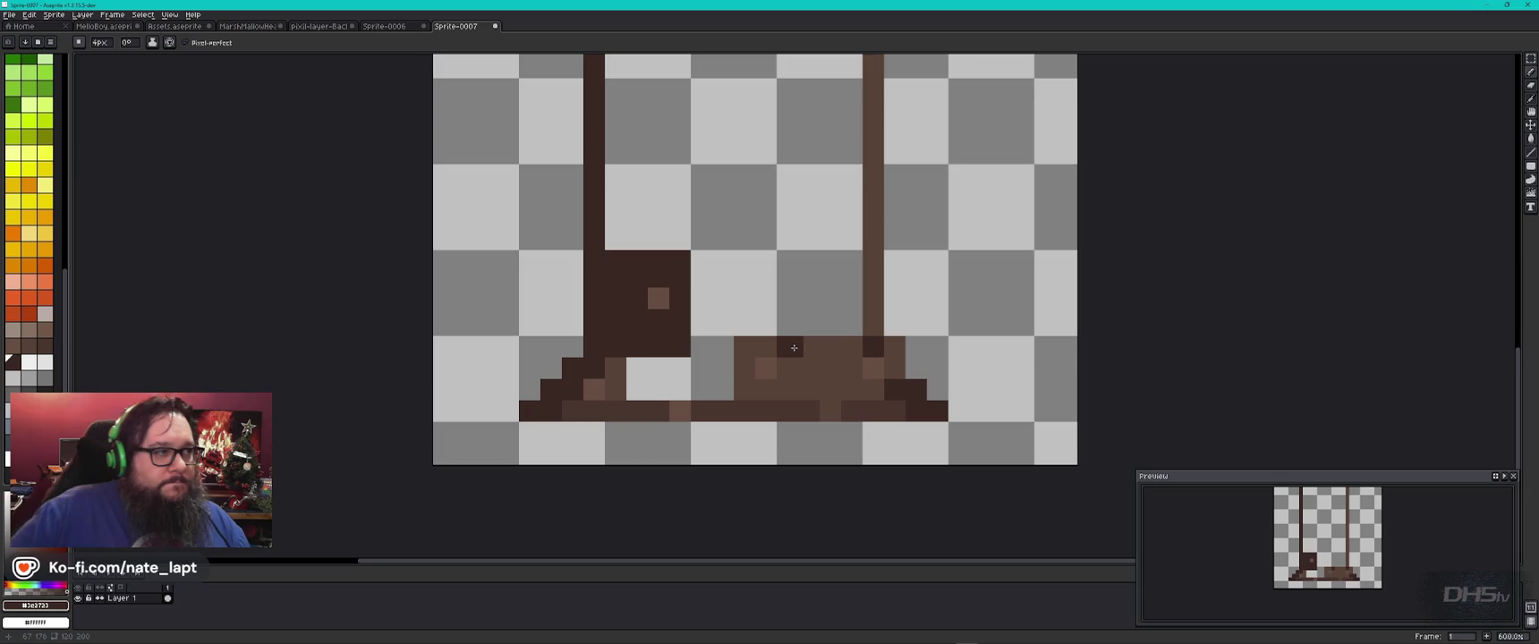
left_click(793, 347)
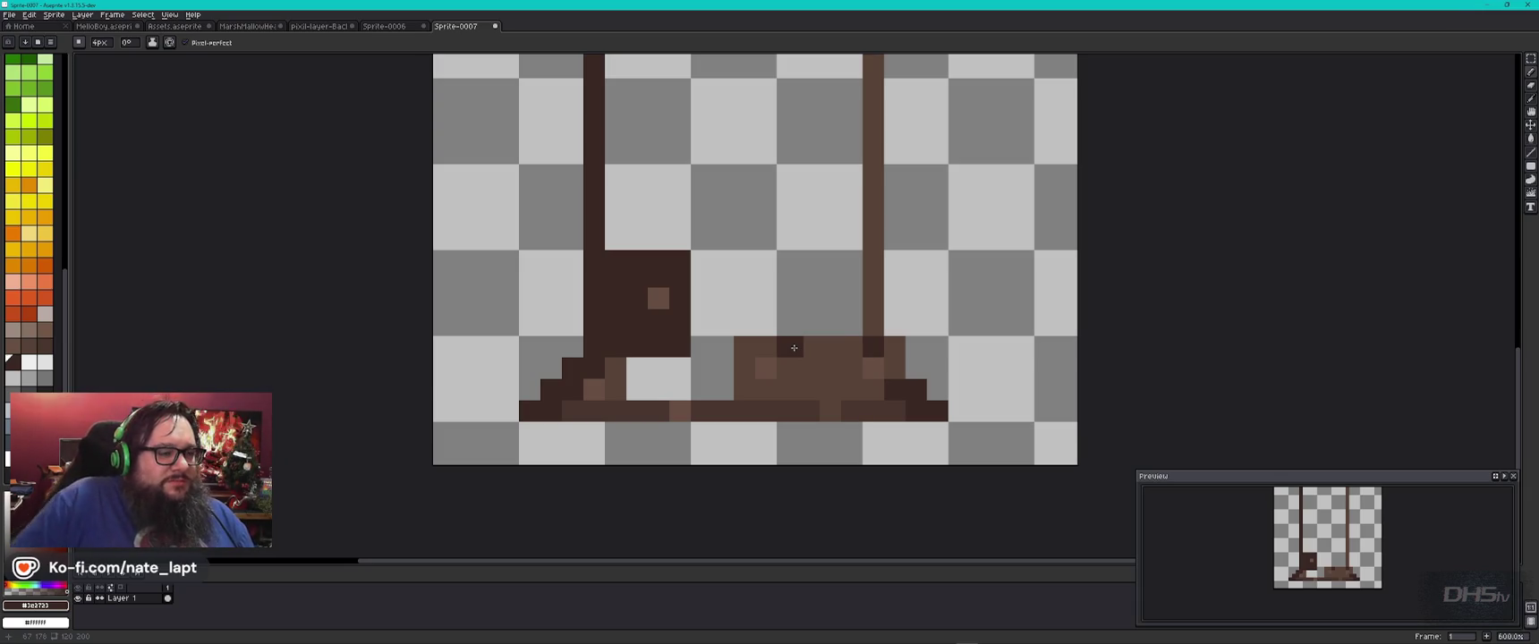
scroll(804, 272, "down", 2)
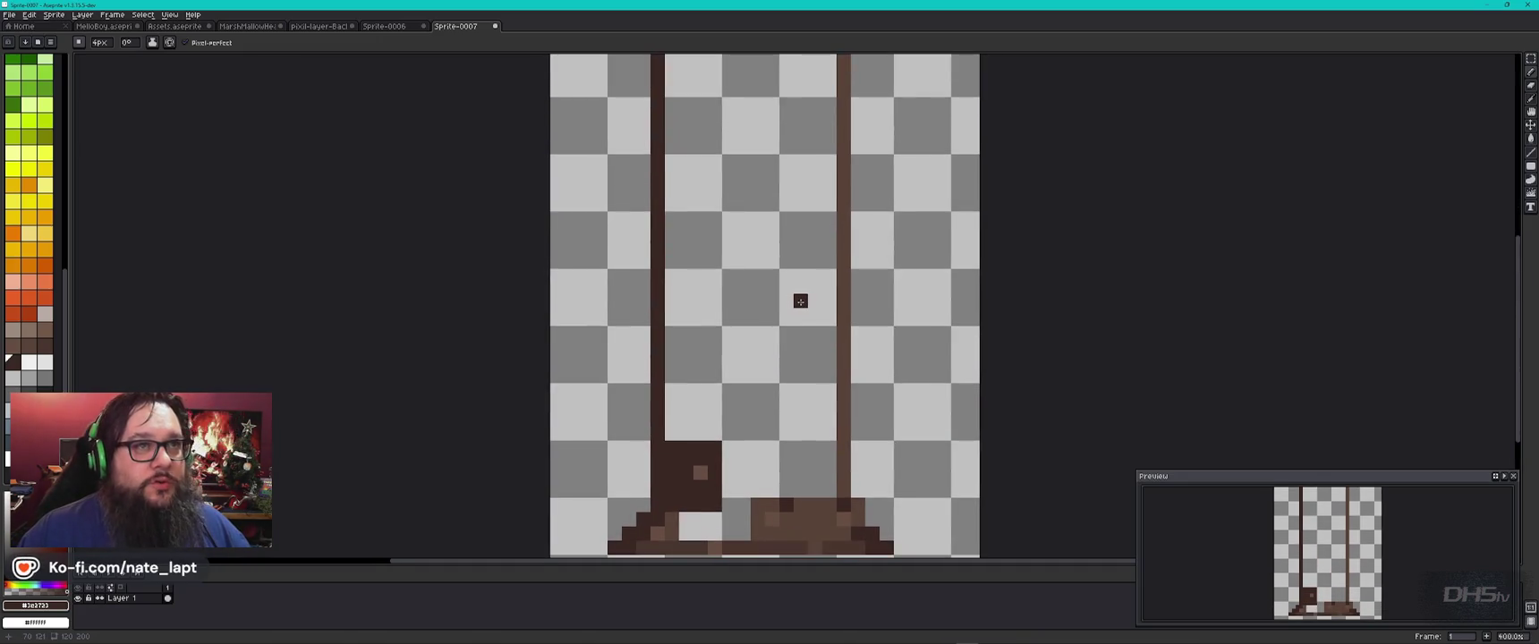
Step: Extend the base's right edge with a column of lighter trunk-brown pixels
scroll(801, 300, "down", 1)
scroll(821, 439, "up", 1)
scroll(825, 436, "down", 1)
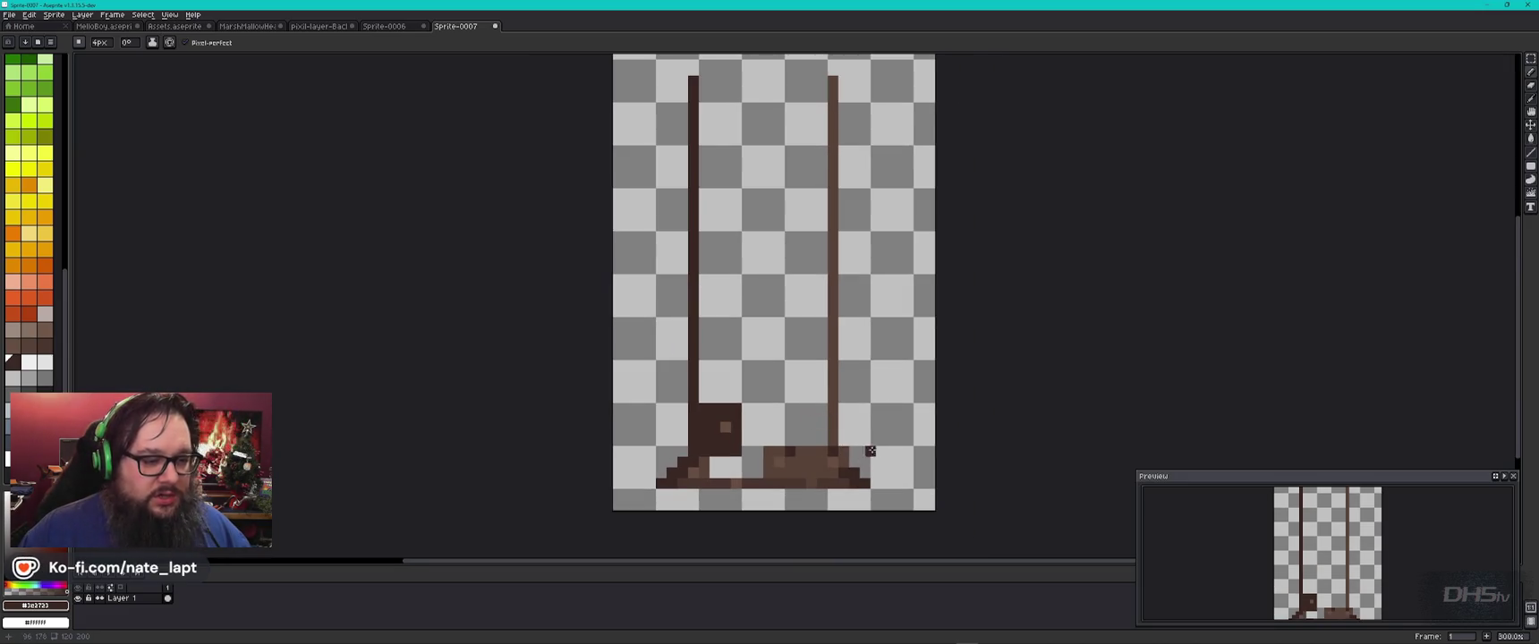
scroll(851, 449, "up", 3)
scroll(850, 448, "up", 3)
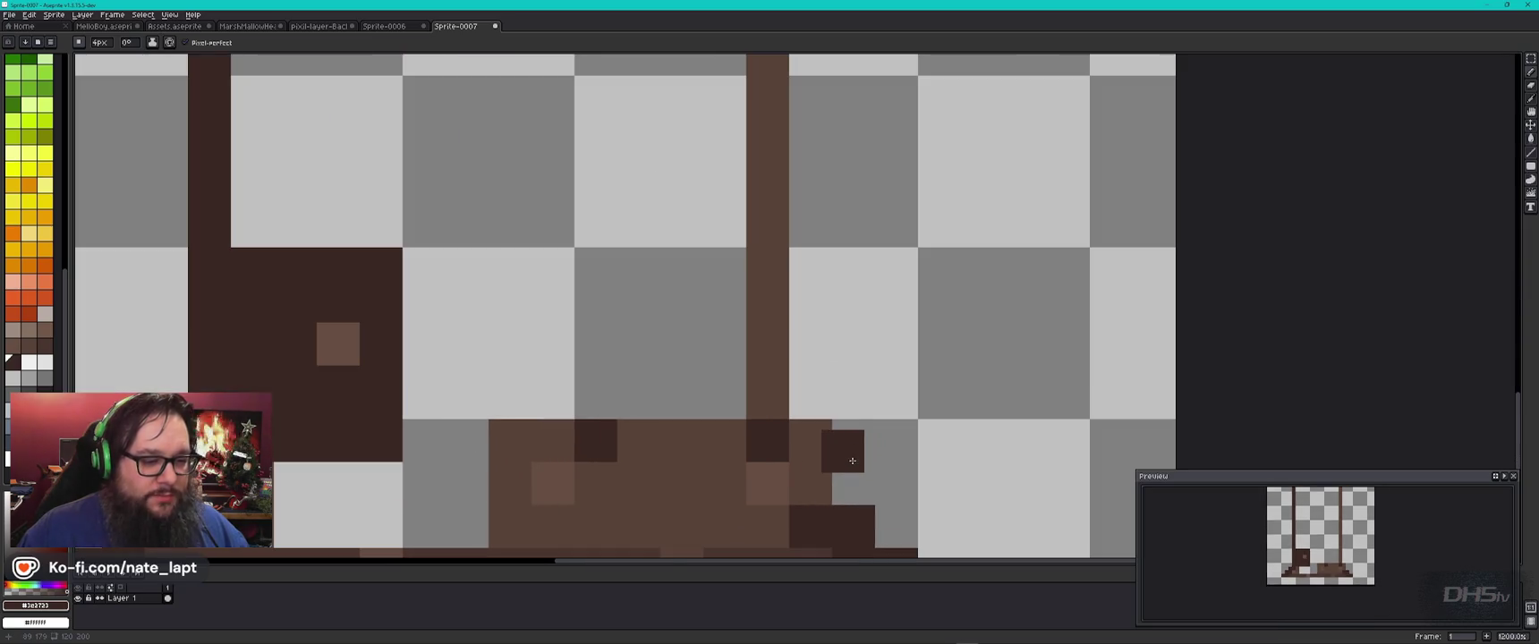
left_click(823, 440, "alt")
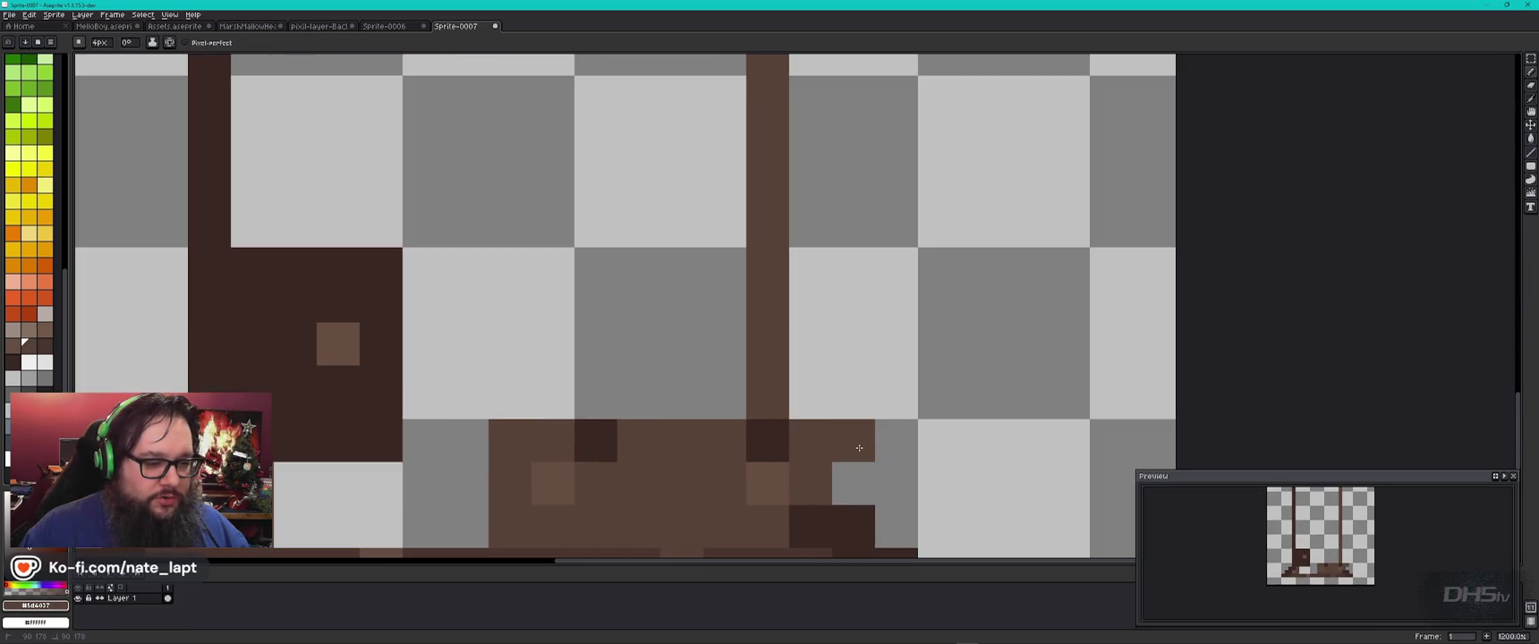
left_click_drag(853, 440, 854, 488)
Step: Add stepped dark-brown pixels flaring out the base's right end
left_click_drag(925, 516, 898, 352)
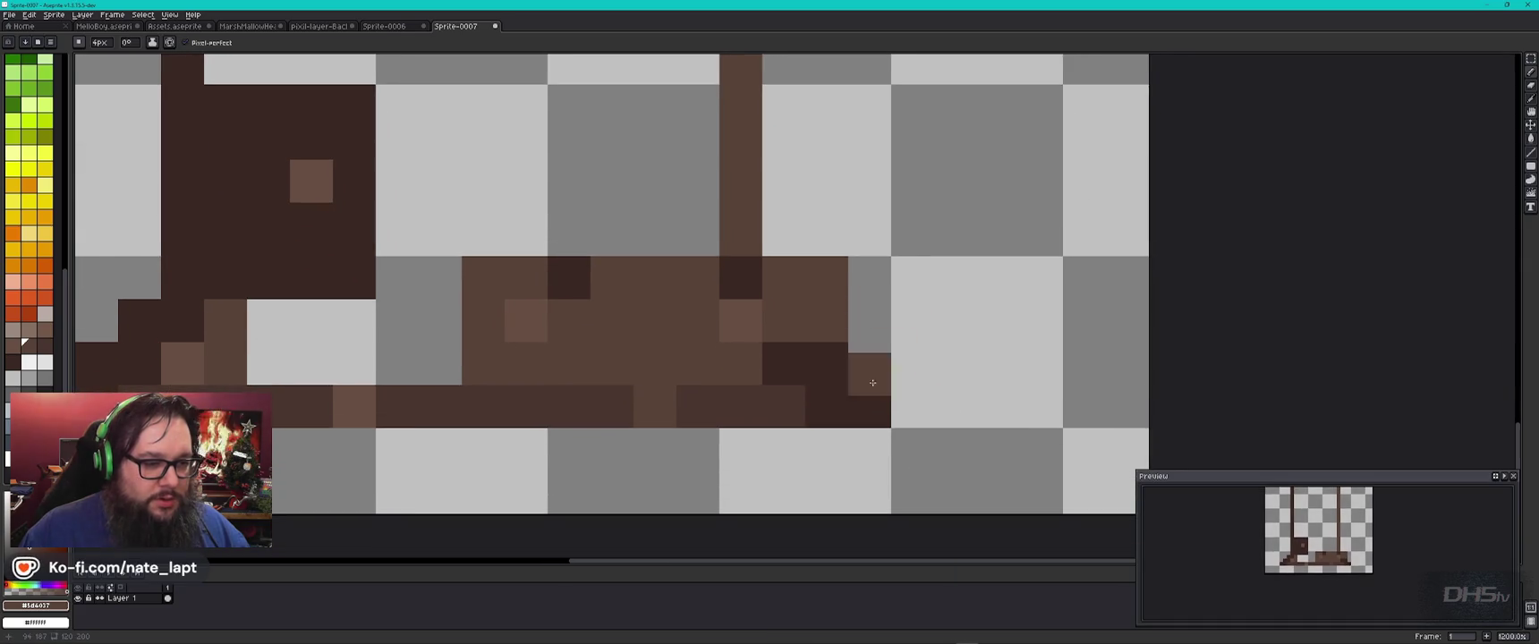
left_click(830, 364, "alt")
left_click(868, 364)
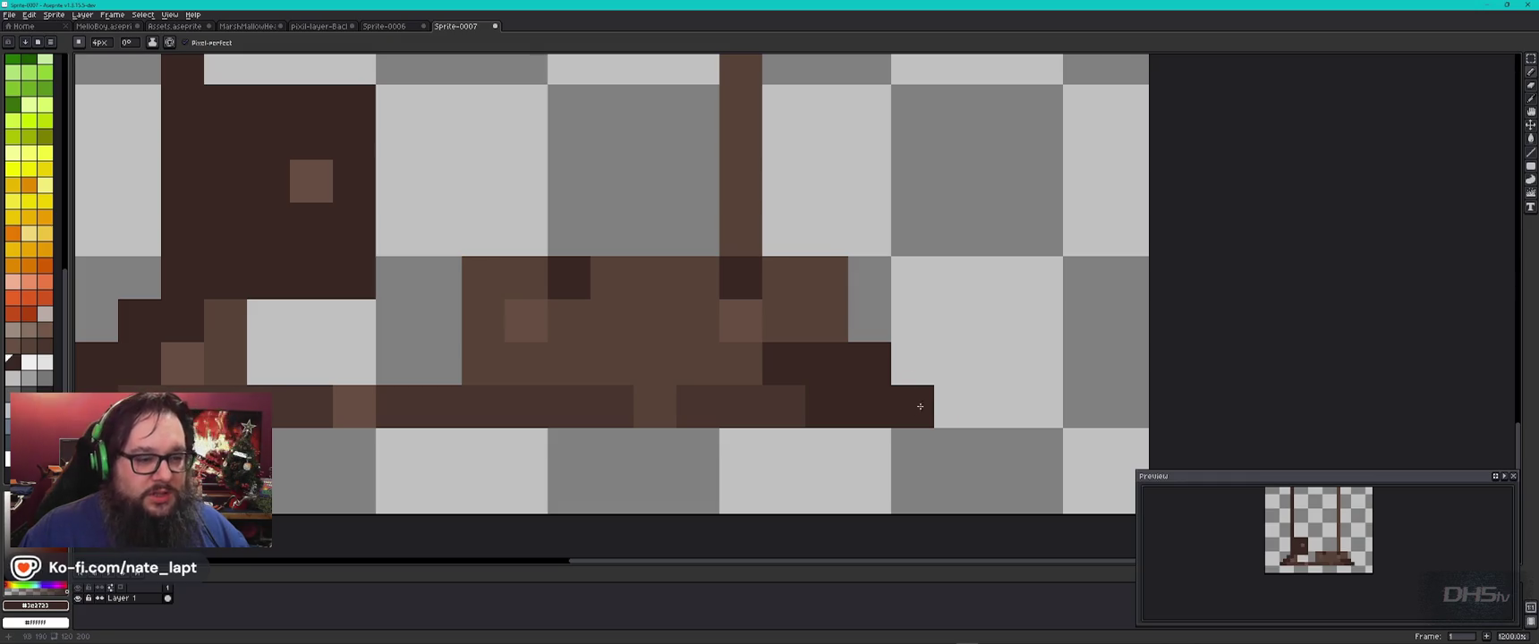
left_click(871, 322)
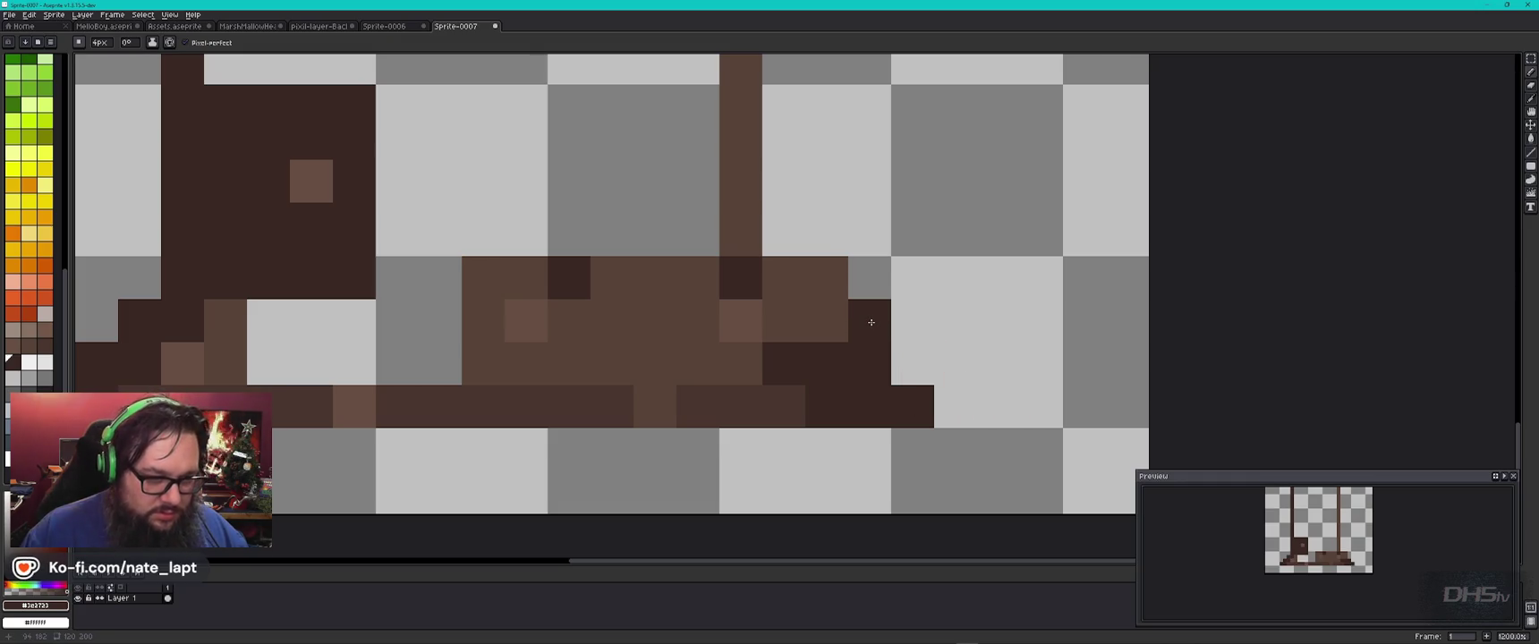
left_click(749, 233, "alt")
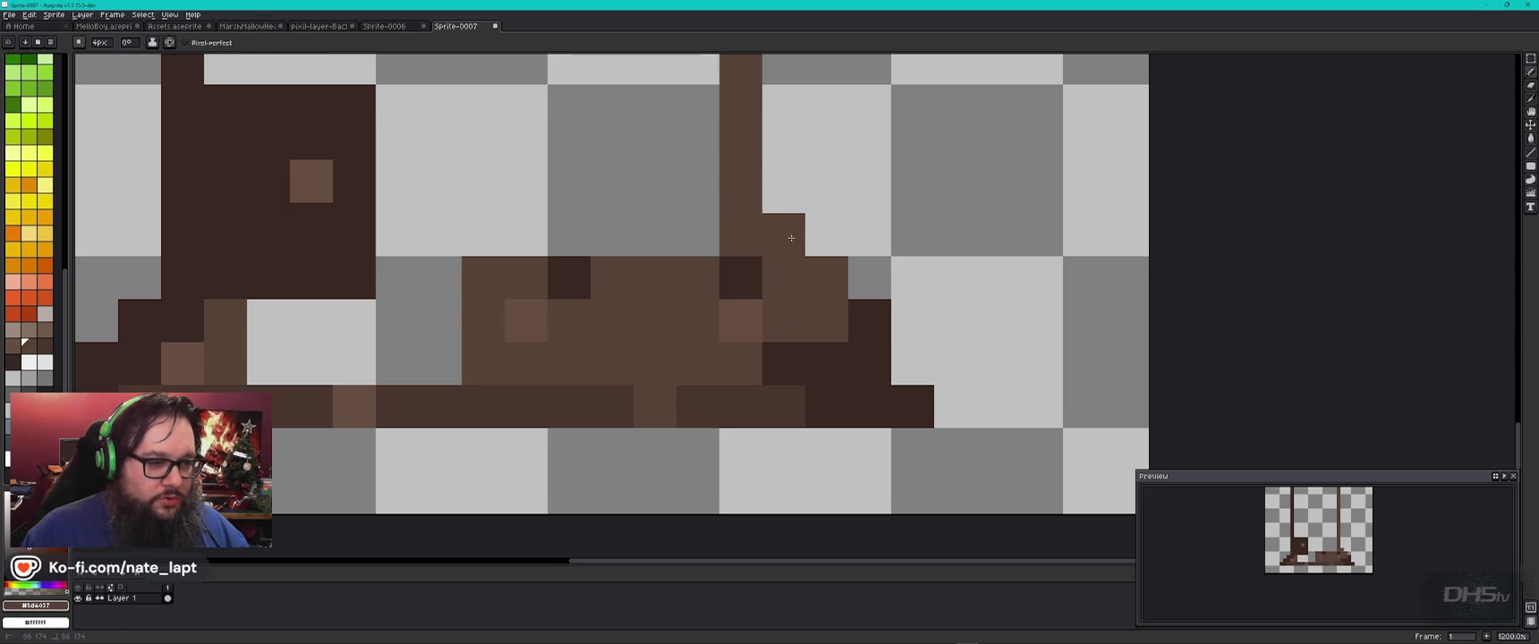
scroll(834, 280, "down", 1)
scroll(876, 445, "down", 2)
scroll(900, 199, "up", 5)
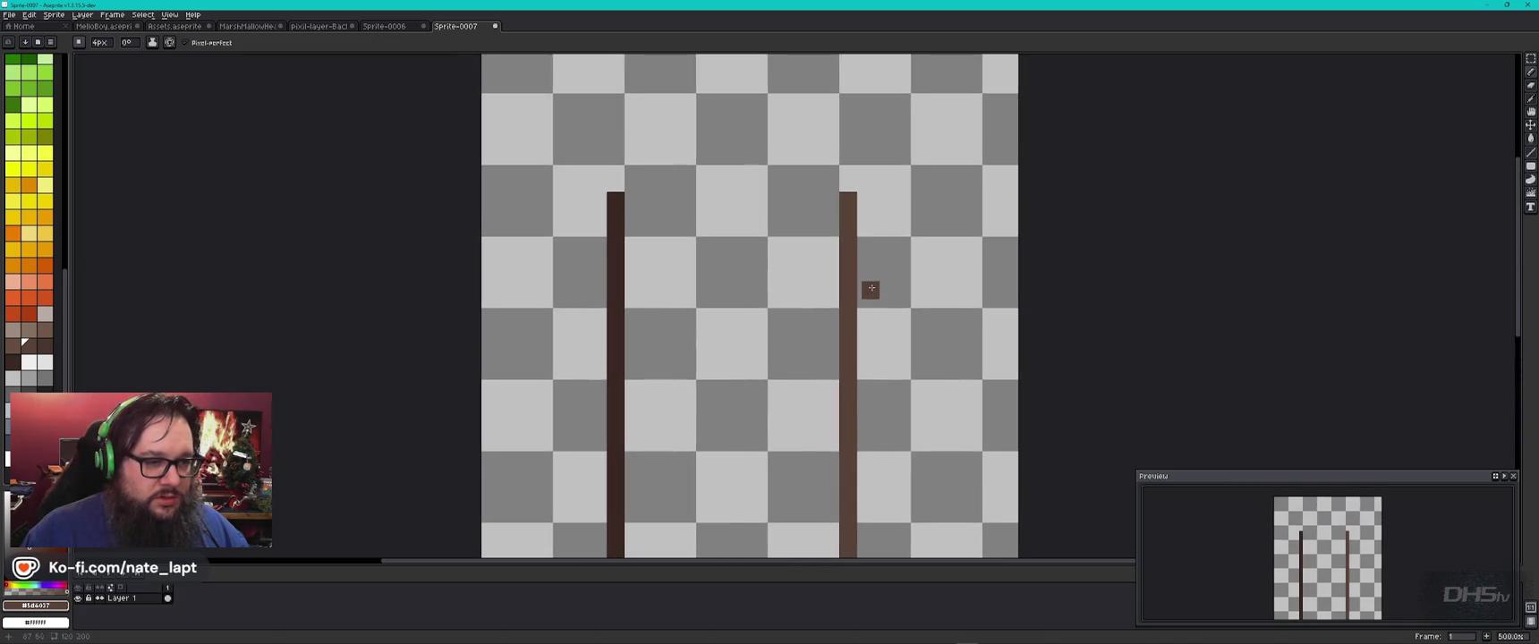
Step: Thicken the right and left trunk lines with extra dark-brown columns
scroll(869, 308, "up", 1)
left_click(865, 203, "shift")
key("alt")
left_click(567, 202, "alt")
left_click(586, 200)
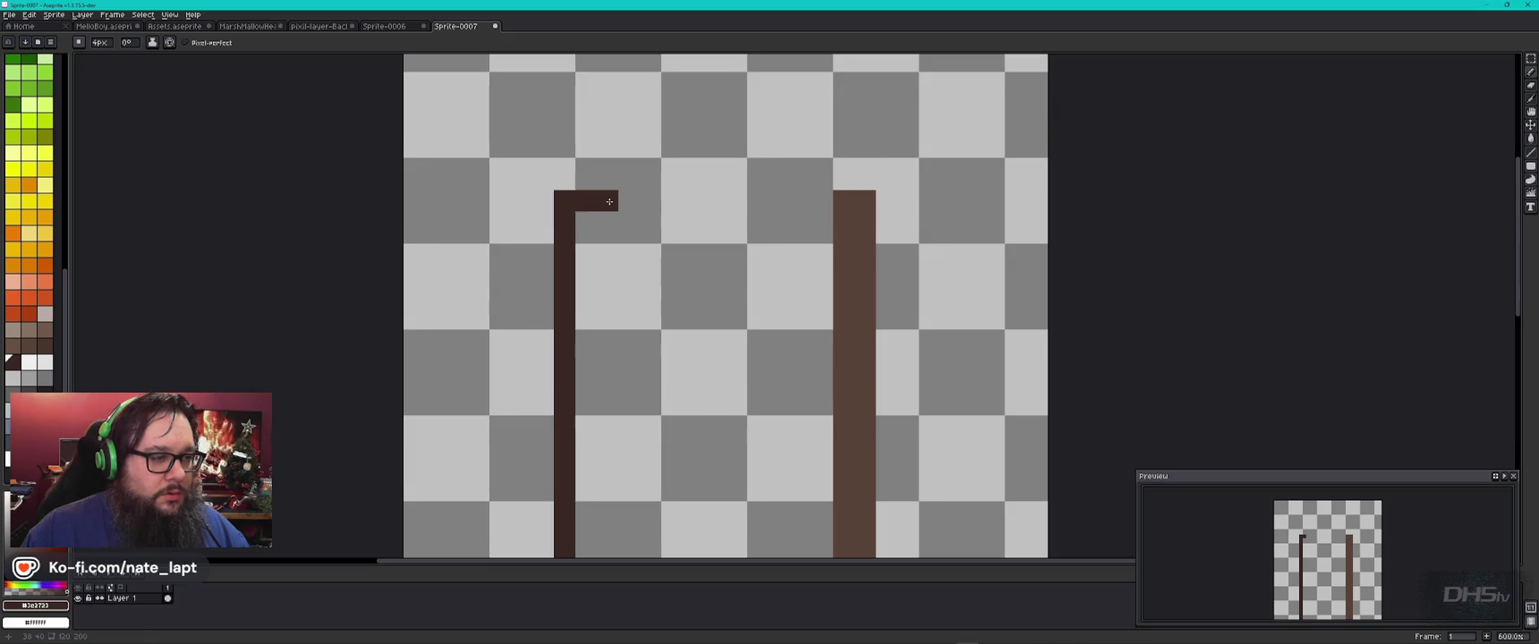
left_click_drag(639, 454, 671, 307)
left_click(637, 400, "shift")
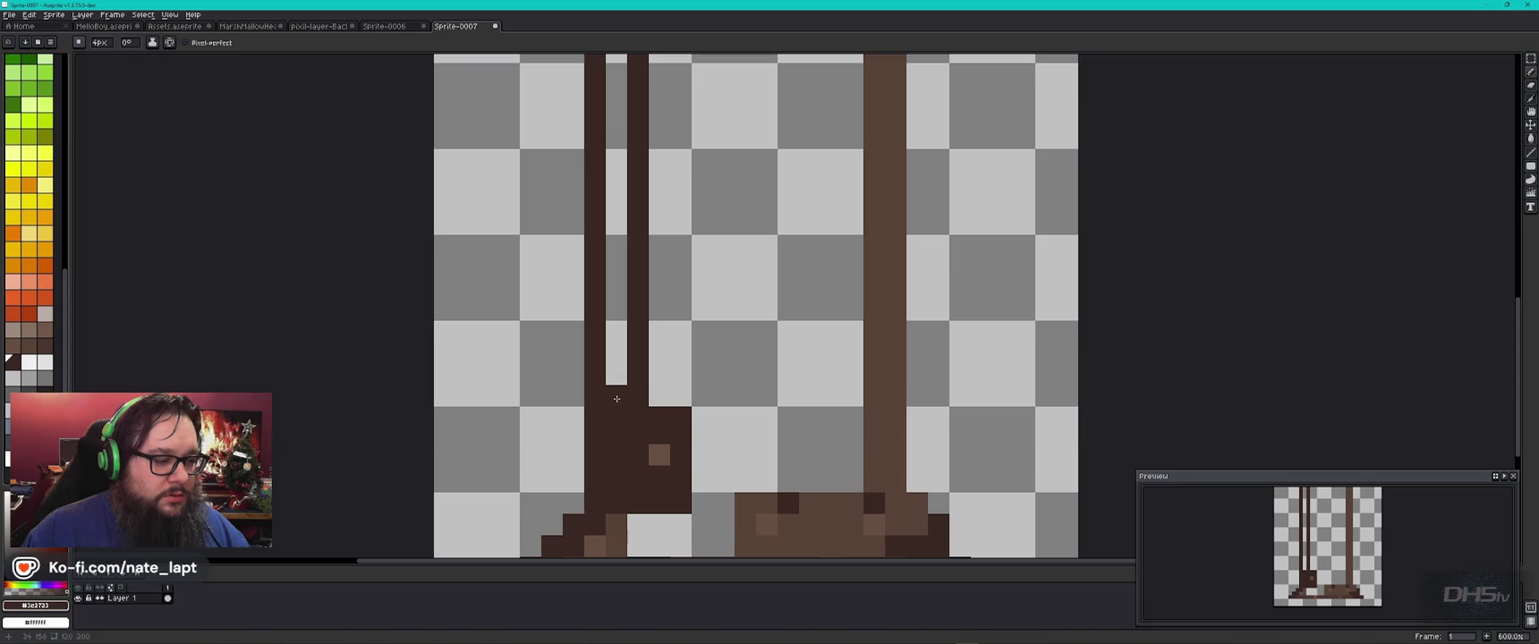
Step: Bucket-fill the gap inside the left line dark brown and add a light-brown speck
scroll(626, 358, "up", 5)
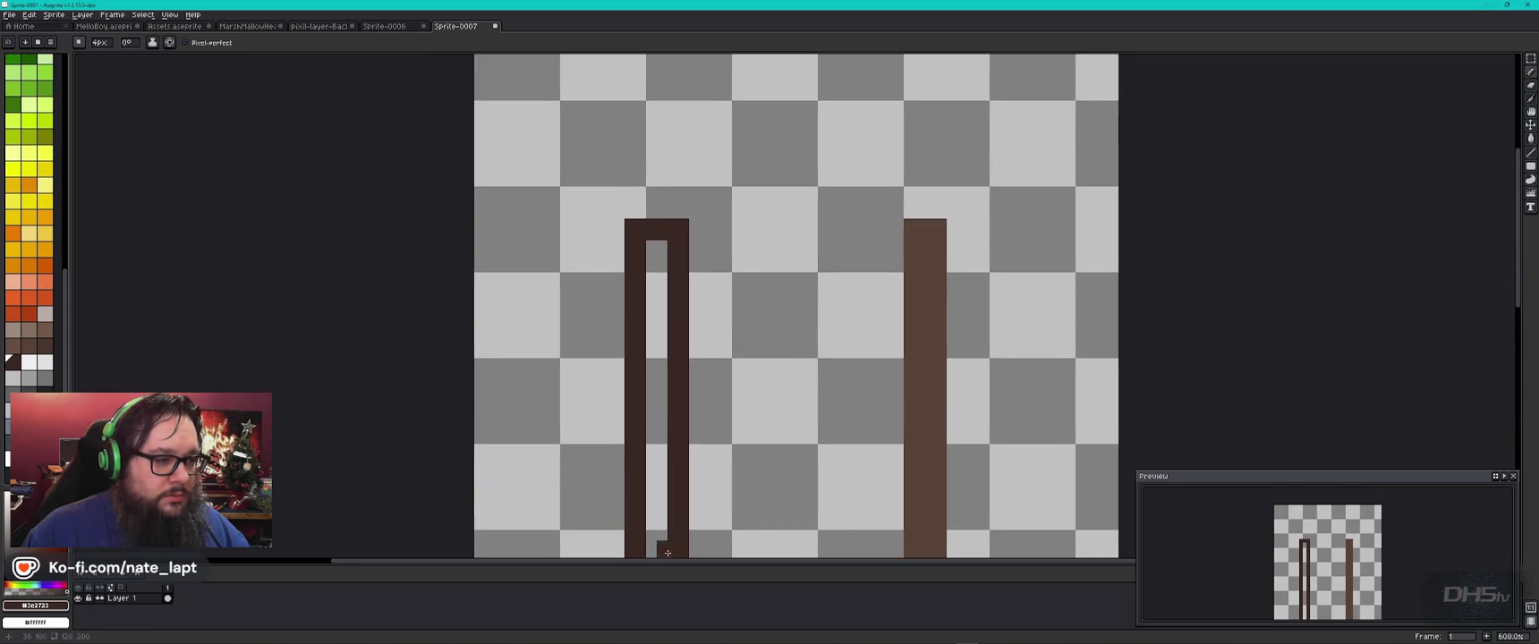
key("g")
left_click(657, 317)
key("b")
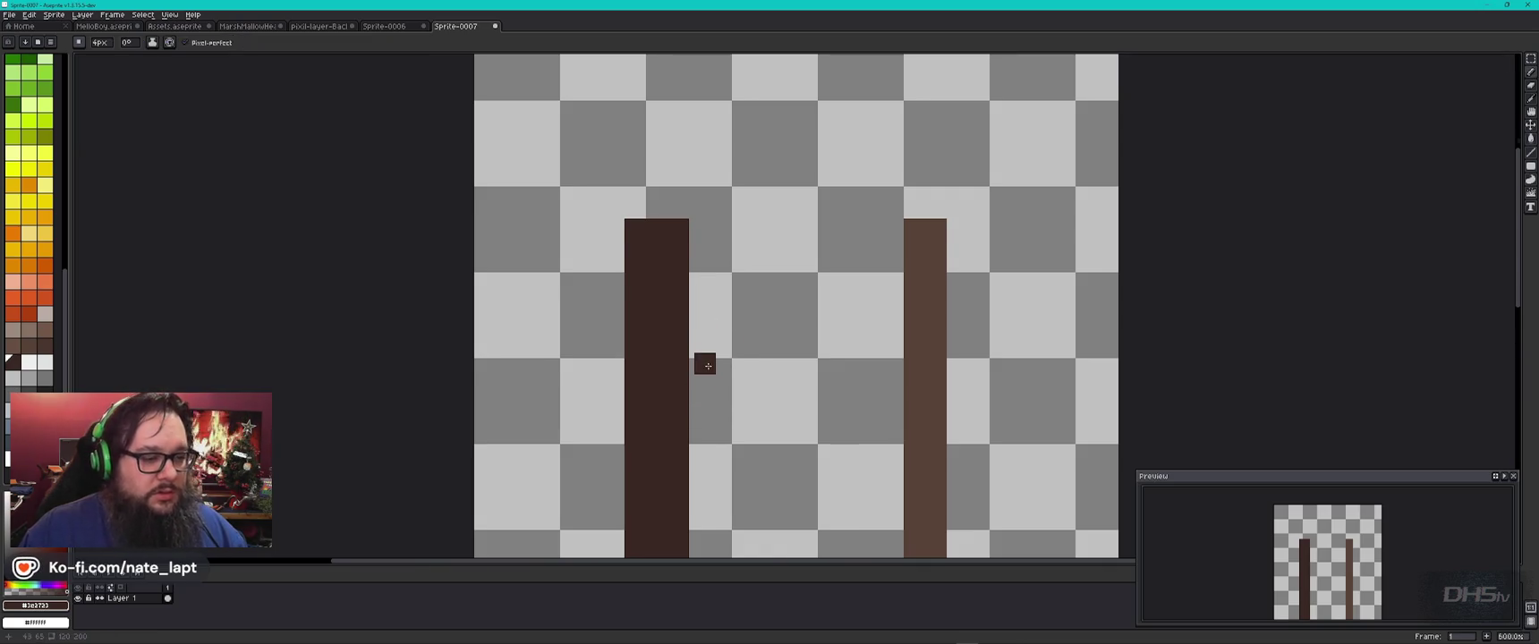
scroll(704, 364, "down", 3)
left_click_drag(745, 481, 741, 158)
left_click(701, 316, "alt")
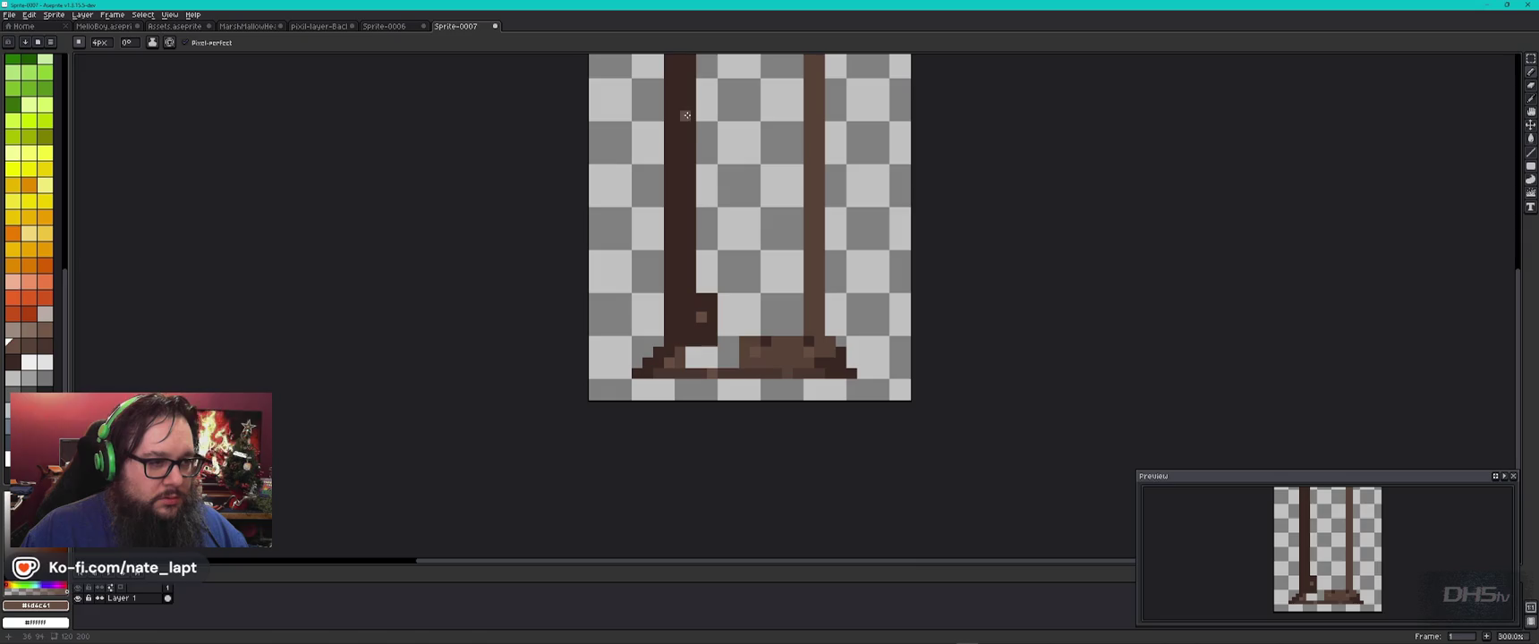
left_click(689, 139)
Step: Draw a brown line joining the tops of both trunk lines
left_click_drag(752, 133, 763, 331)
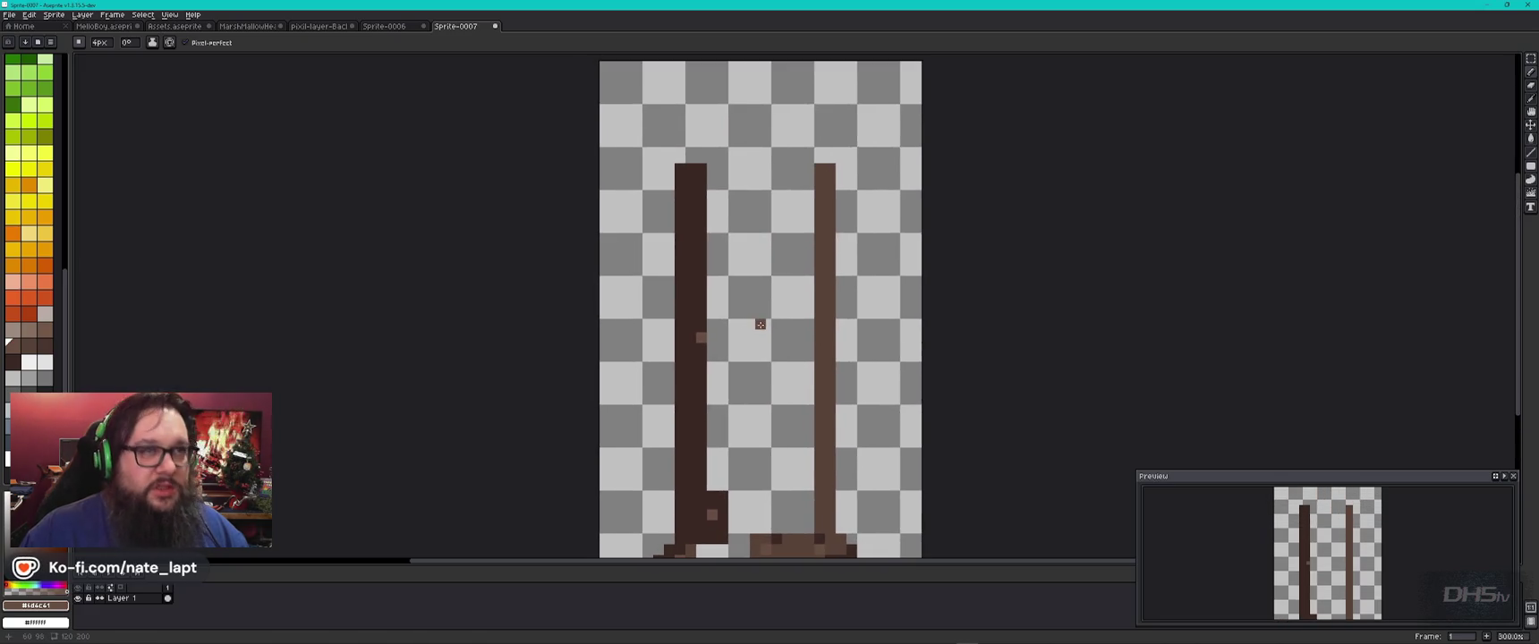
left_click(721, 167, "alt")
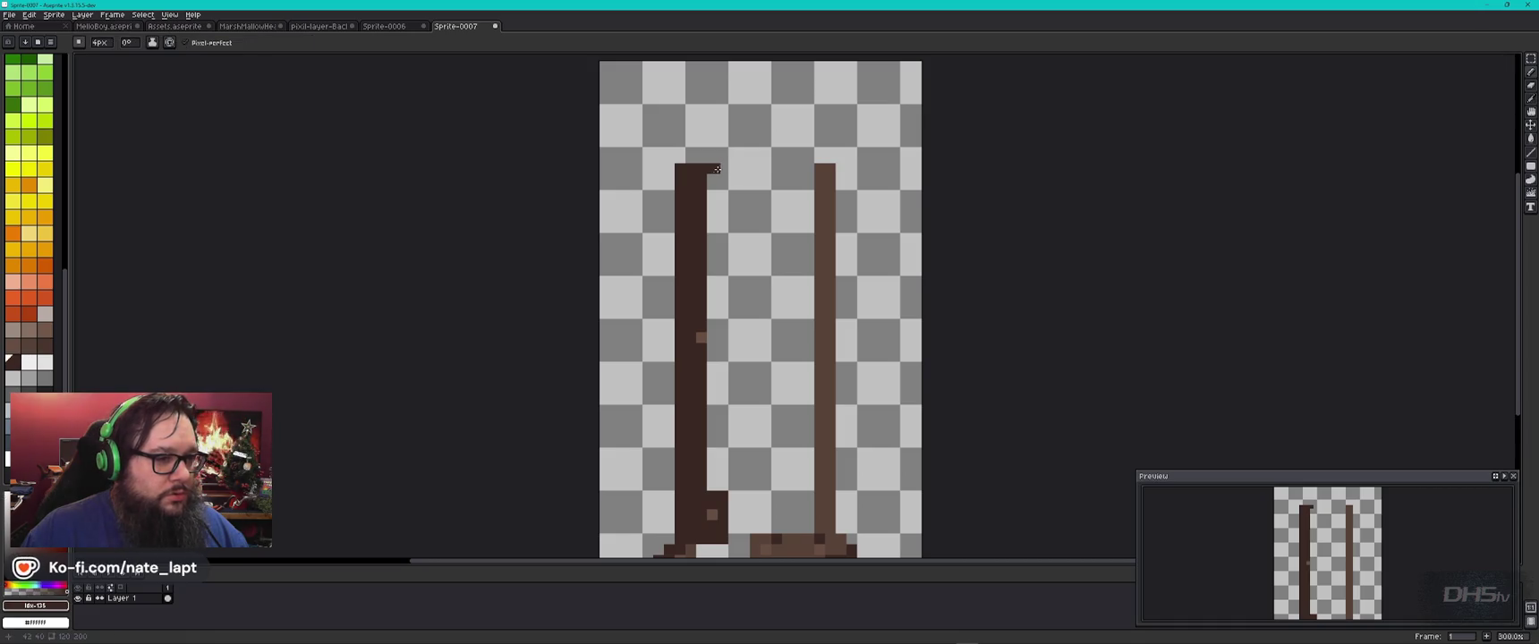
left_click(809, 169, "shift")
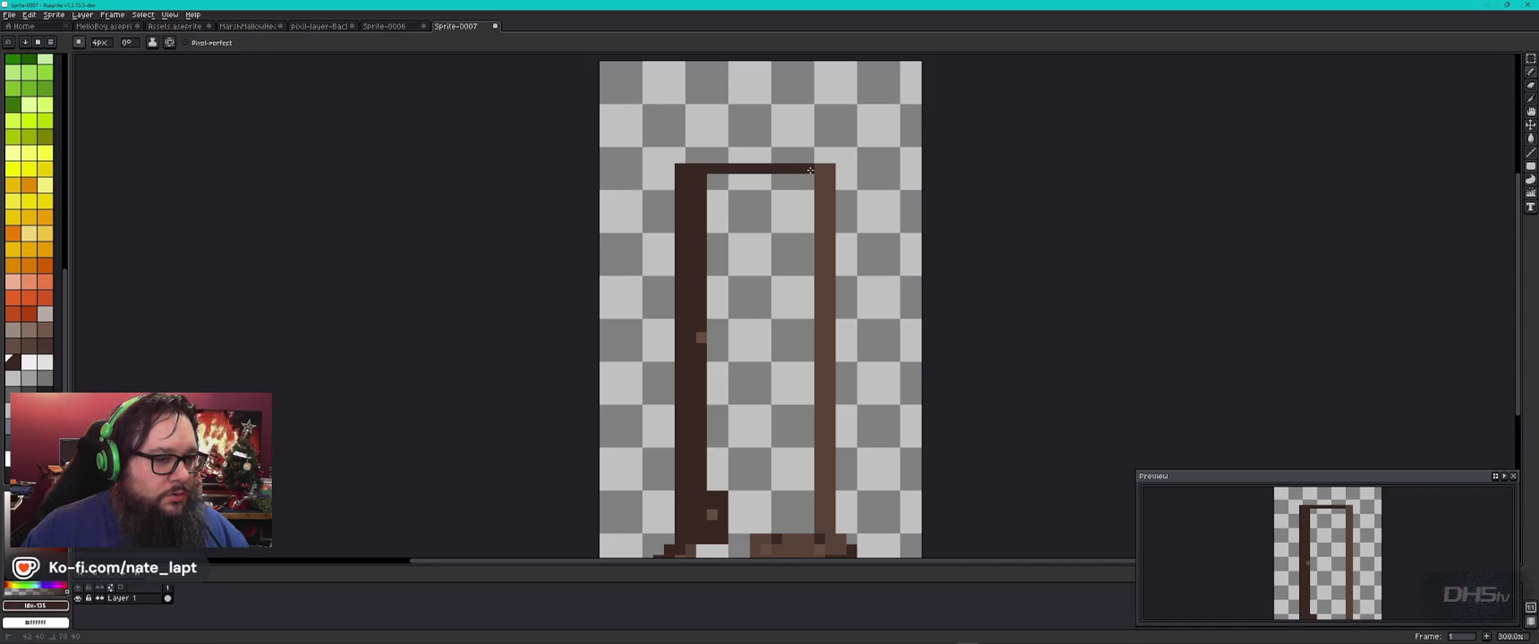
Step: Bucket-fill the trunk interior solid dark brown
key("g")
left_click(794, 216)
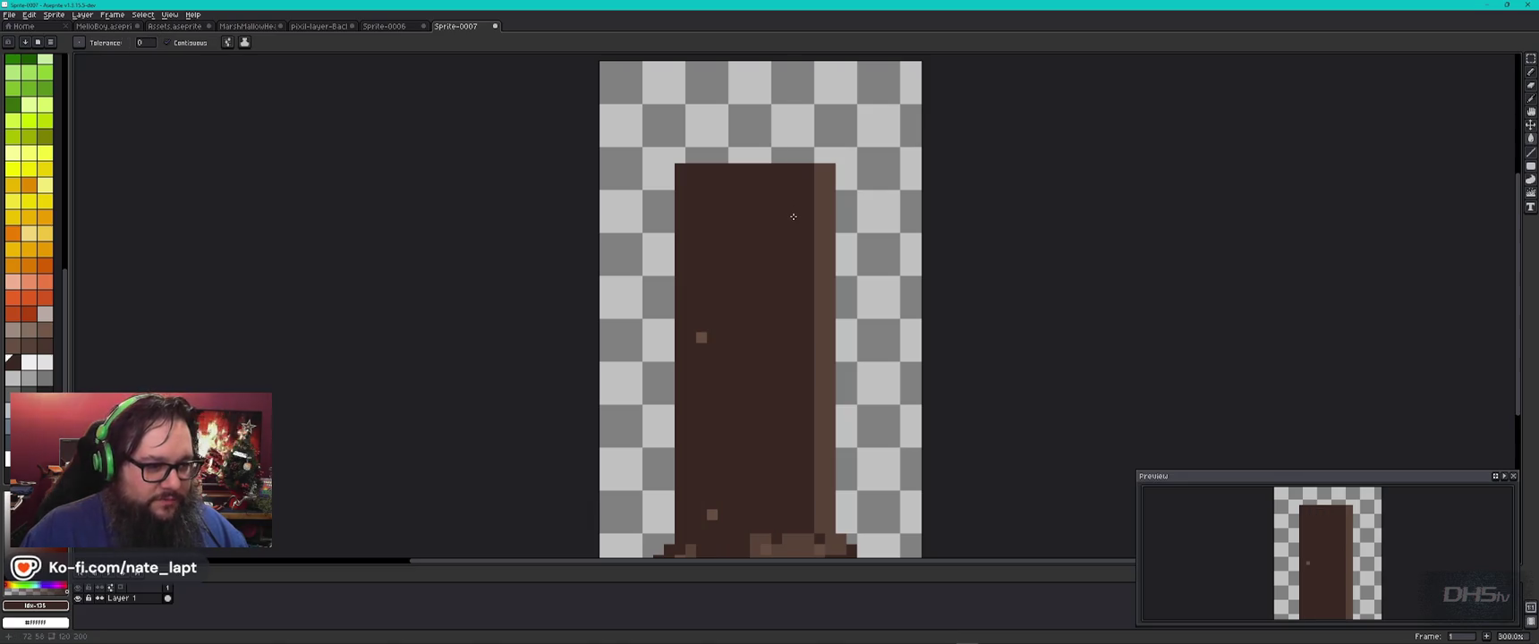
scroll(793, 216, "down", 2)
scroll(820, 288, "up", 1)
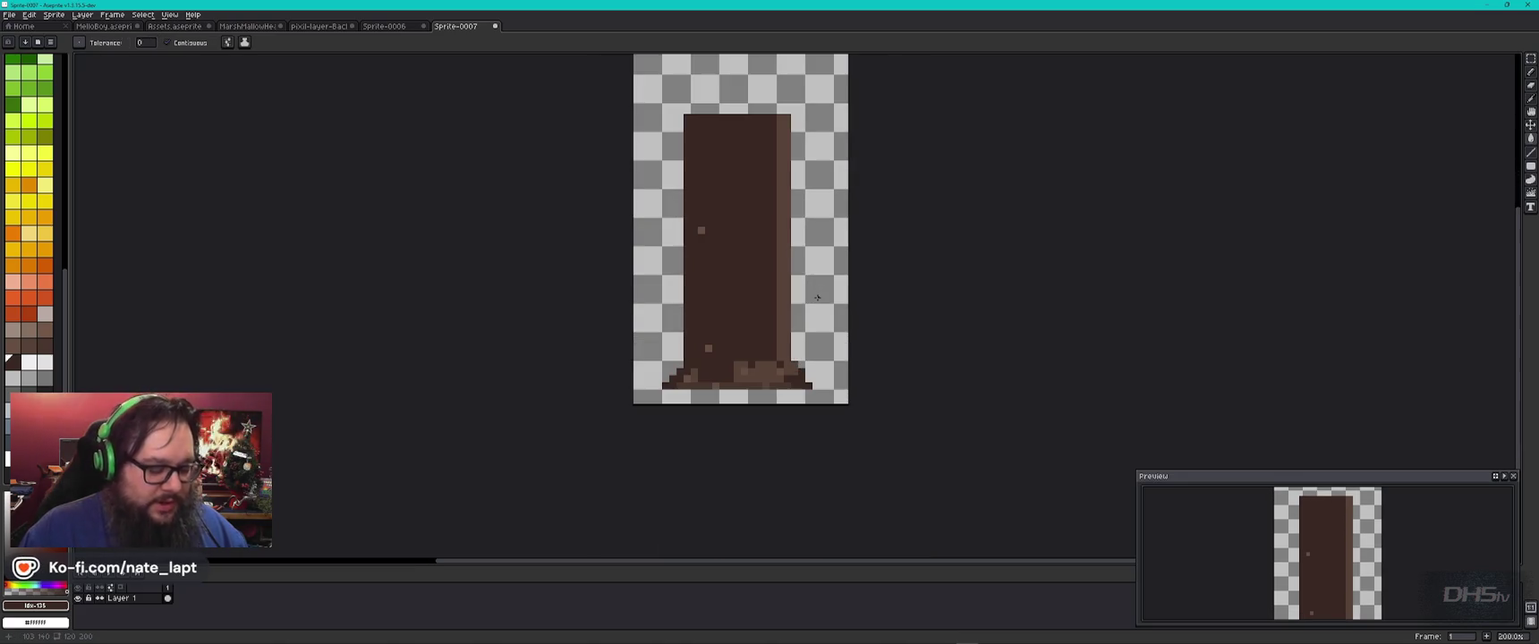
Step: With a larger brush, draw a wavy light-brown bark streak up the trunk with a hooked top
key("b")
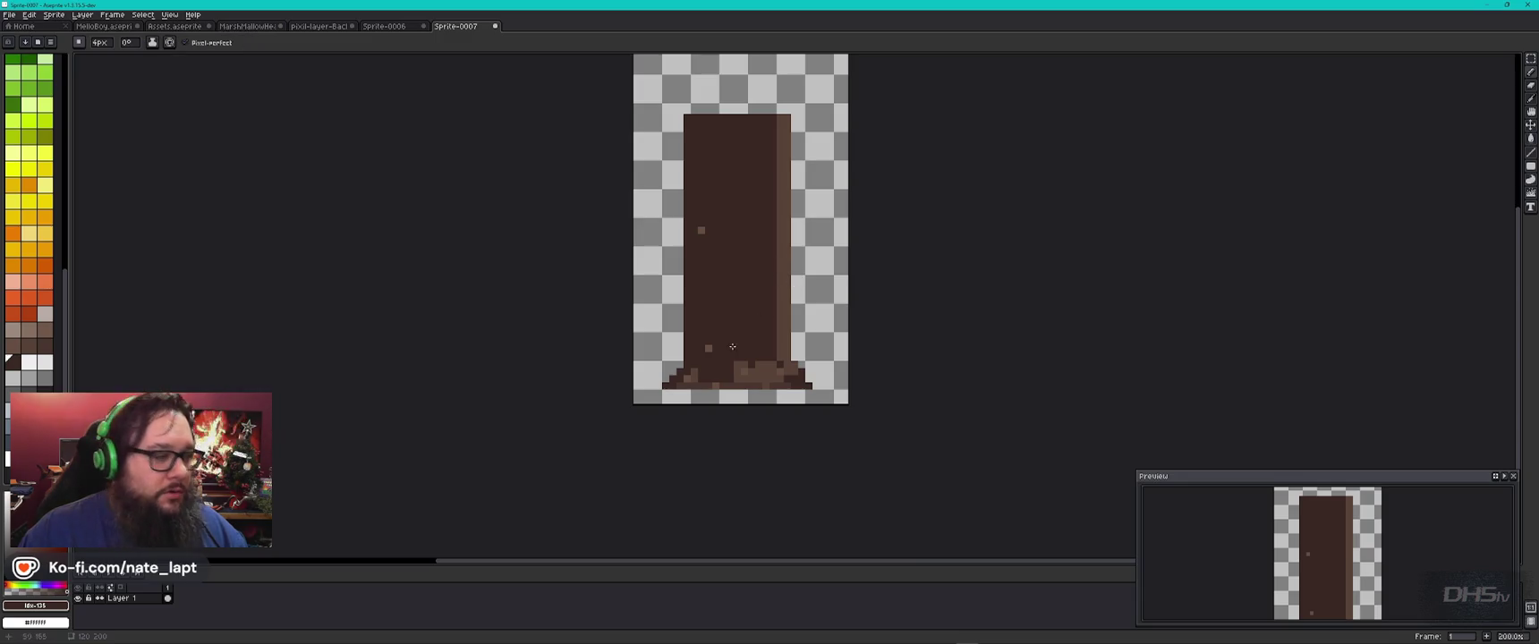
left_click(733, 327, "alt")
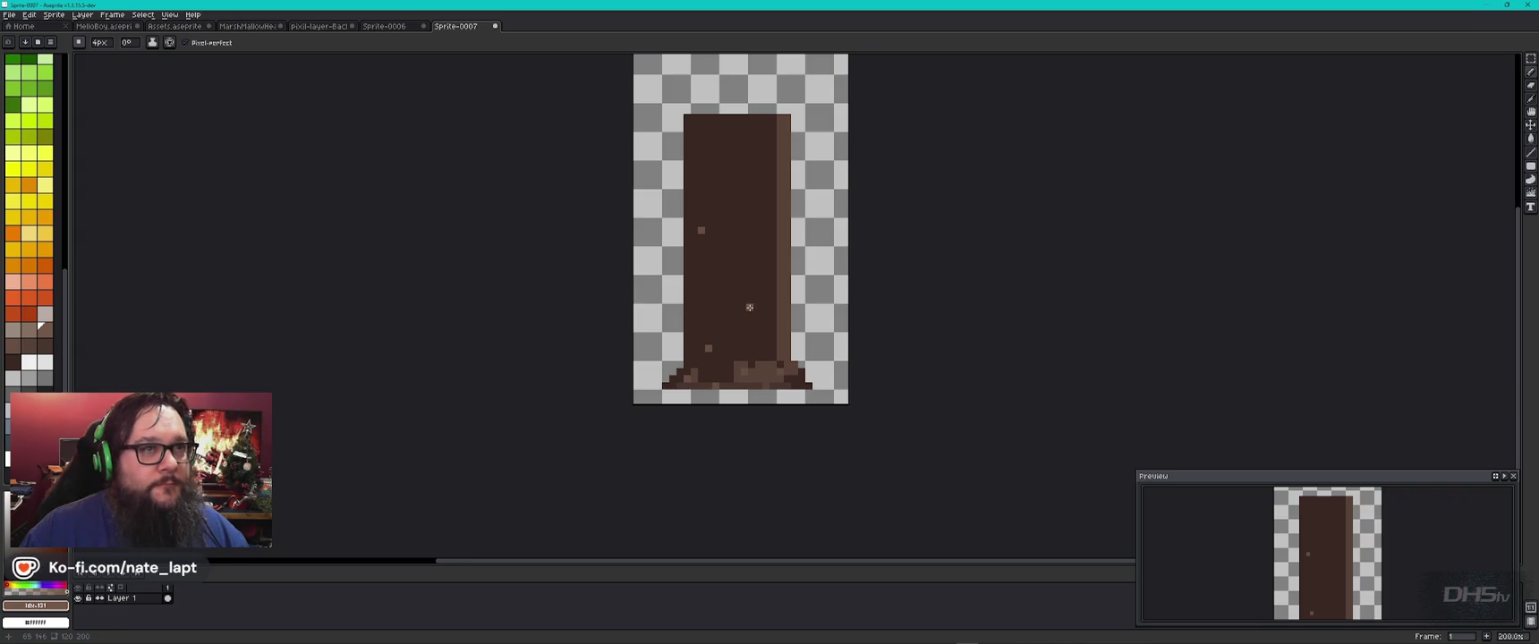
scroll(750, 307, "up", 1)
scroll(748, 308, "up", 2)
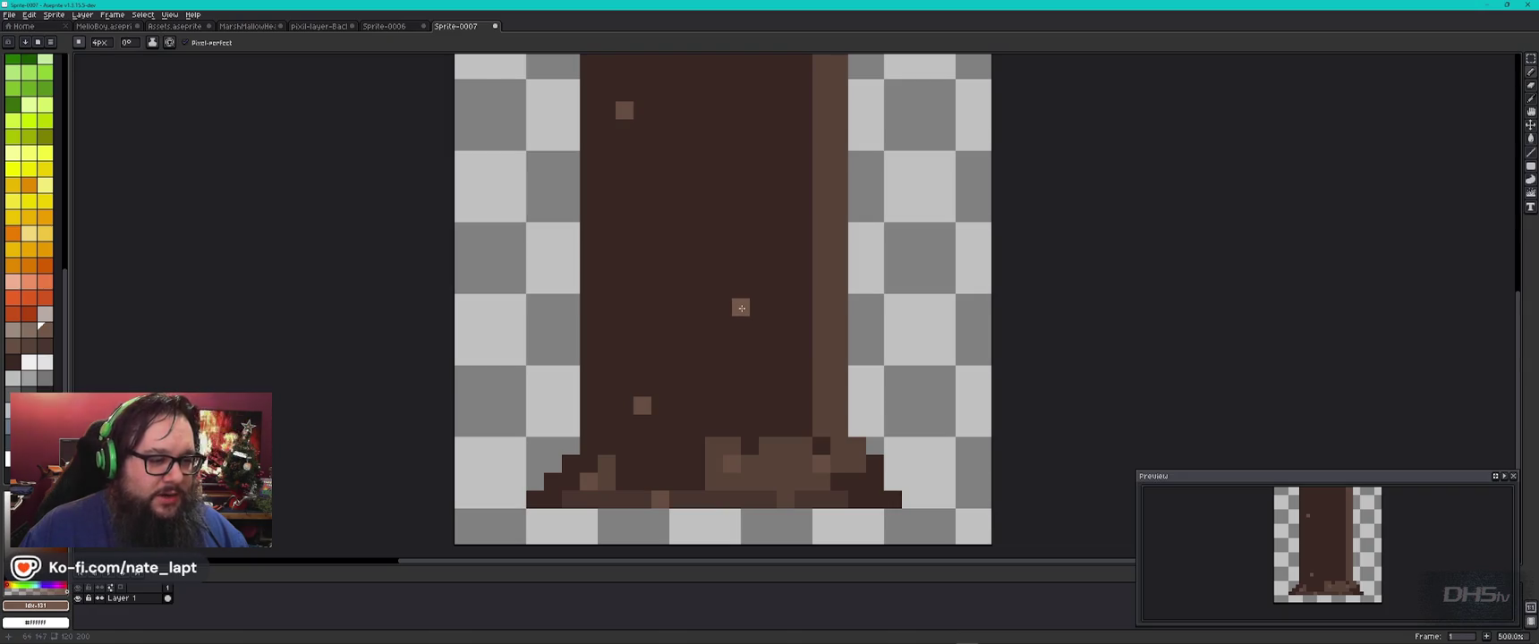
key("plus")
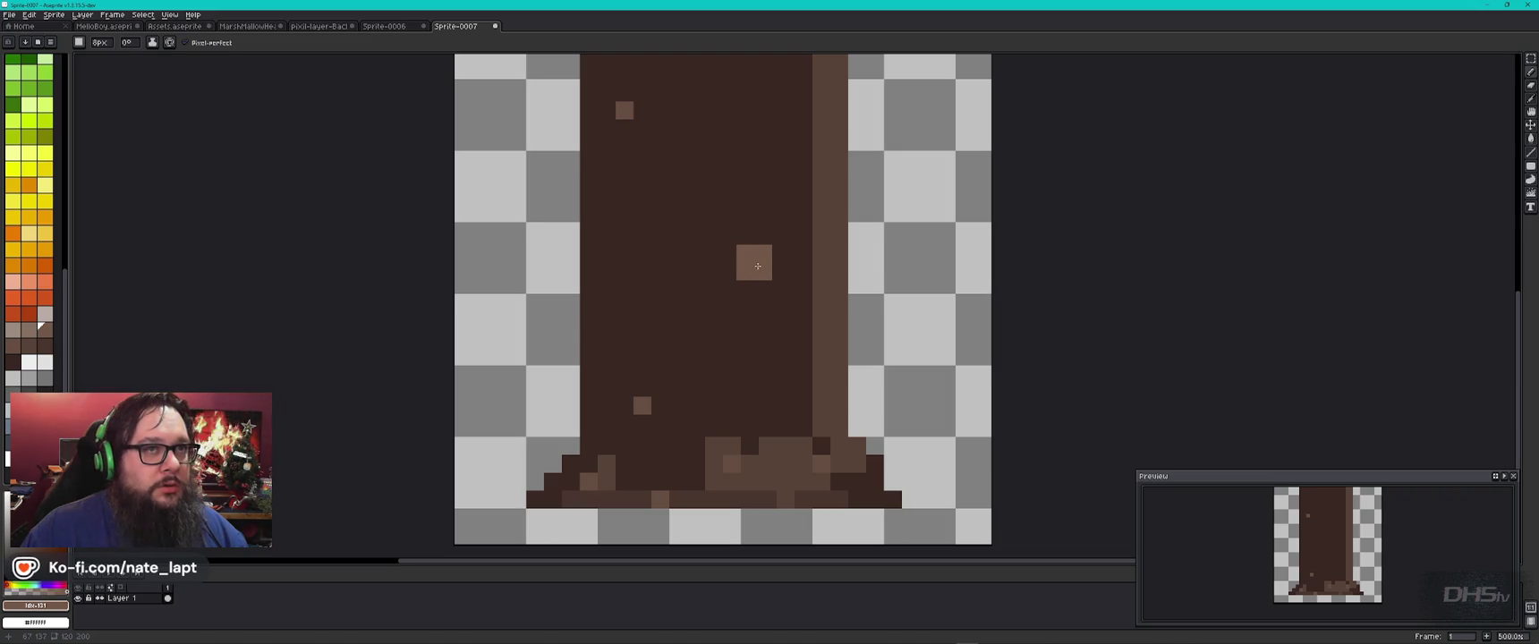
left_click(722, 354)
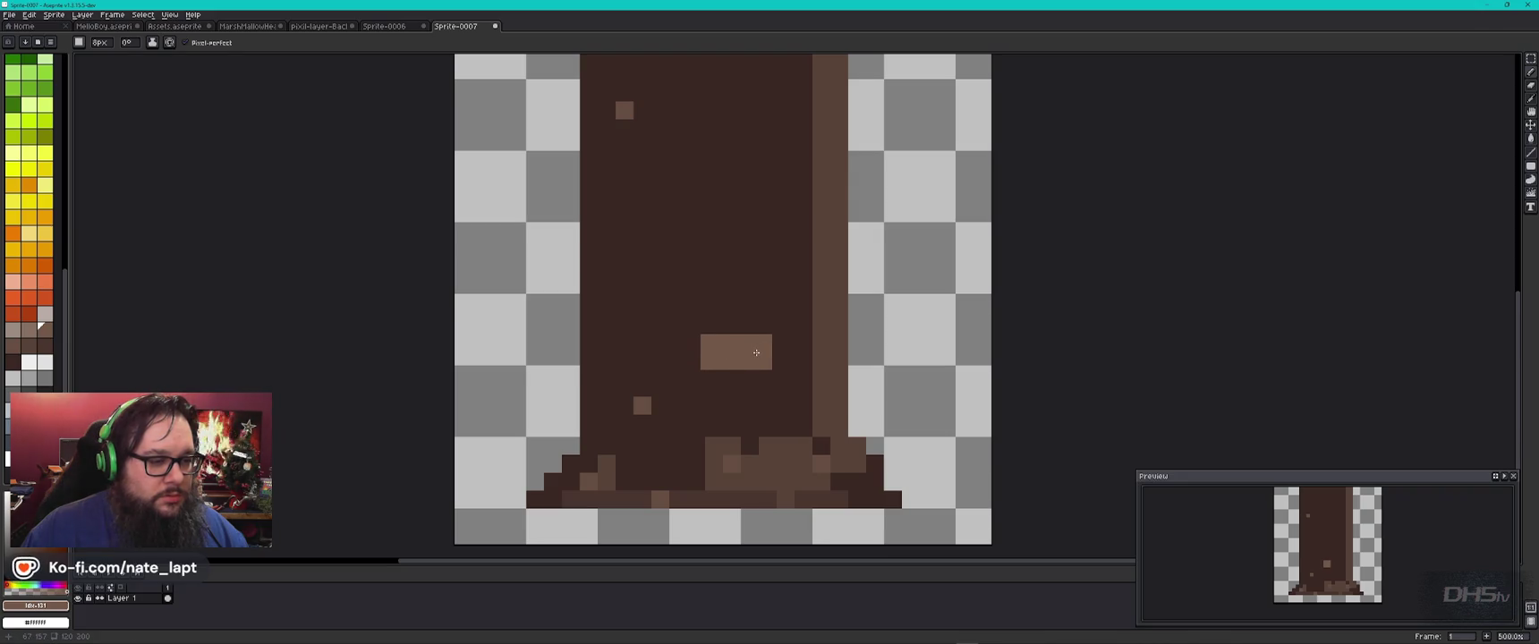
mouse_move(755, 338)
left_mouse_down()
mouse_move(755, 164)
mouse_move(768, 338)
left_mouse_up()
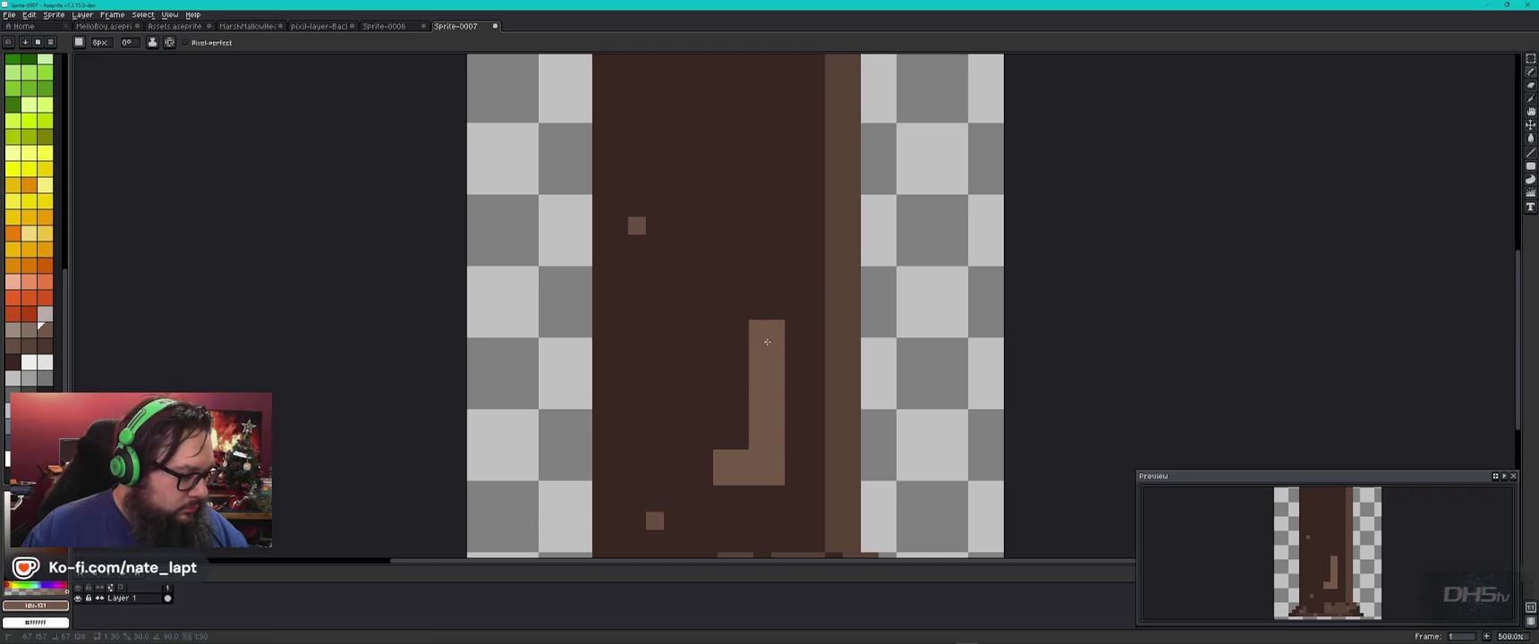
left_click_drag(767, 348, 713, 350)
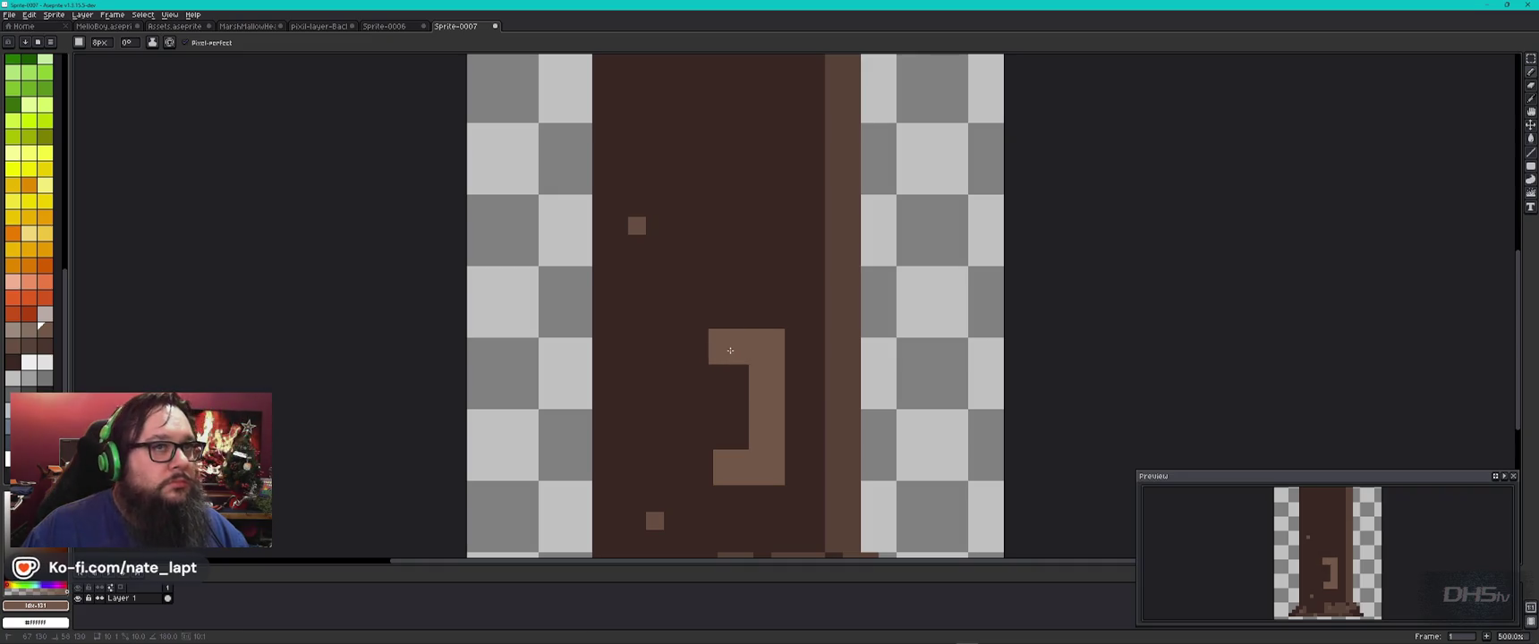
left_click_drag(730, 350, 731, 314)
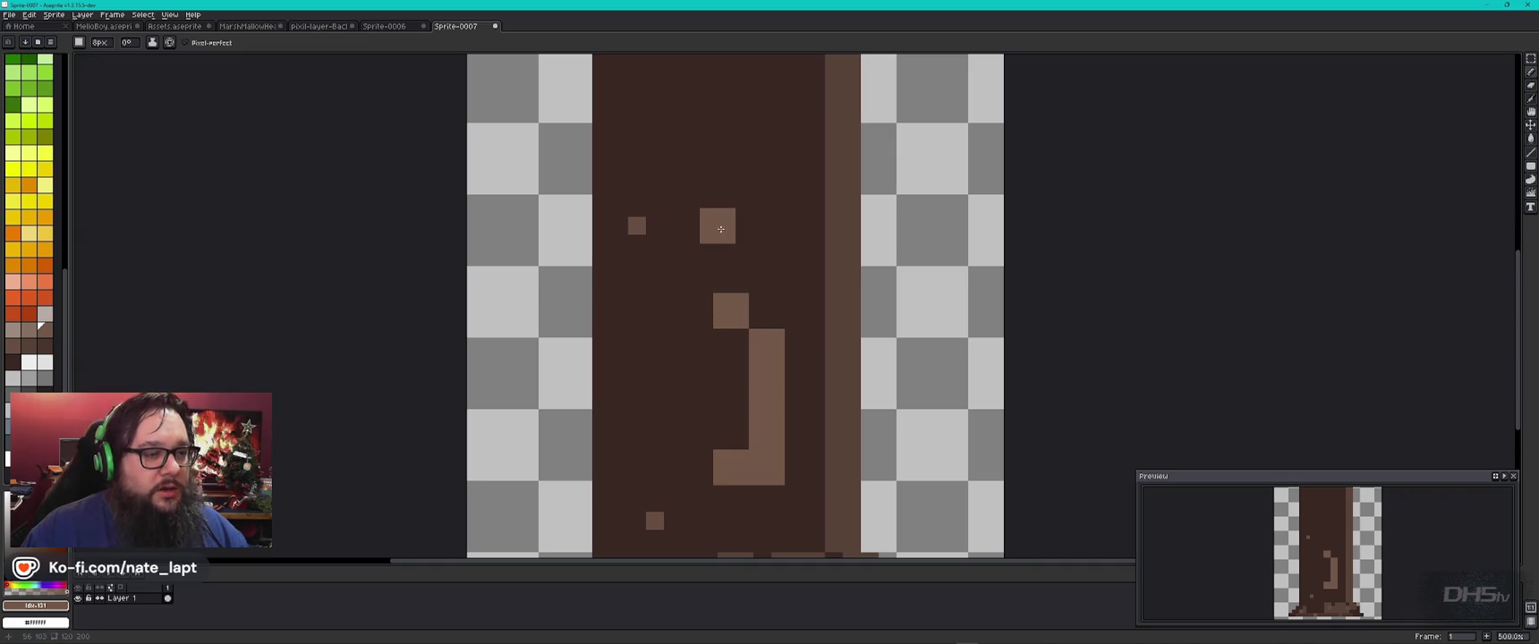
Step: Add small light-brown highlight specks above the bark streak
left_click(732, 238, "shift")
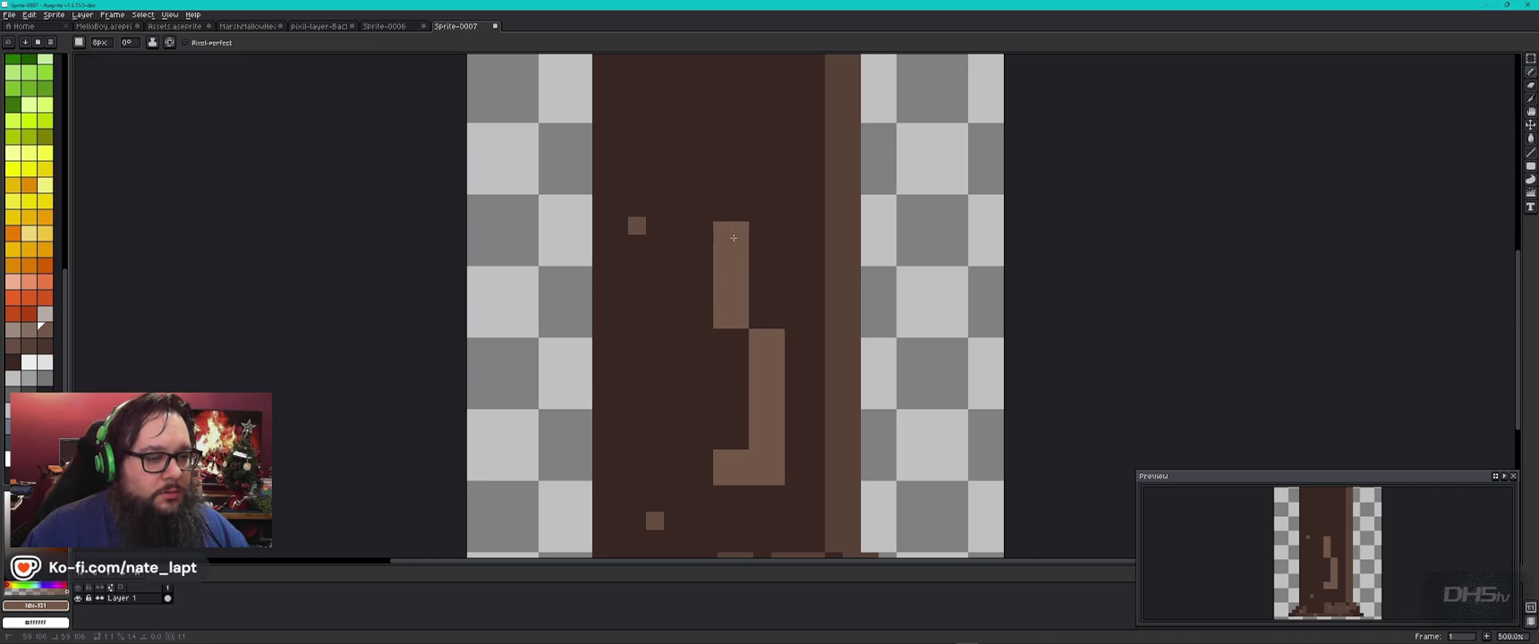
left_click(767, 203)
scroll(767, 203, "up", 2)
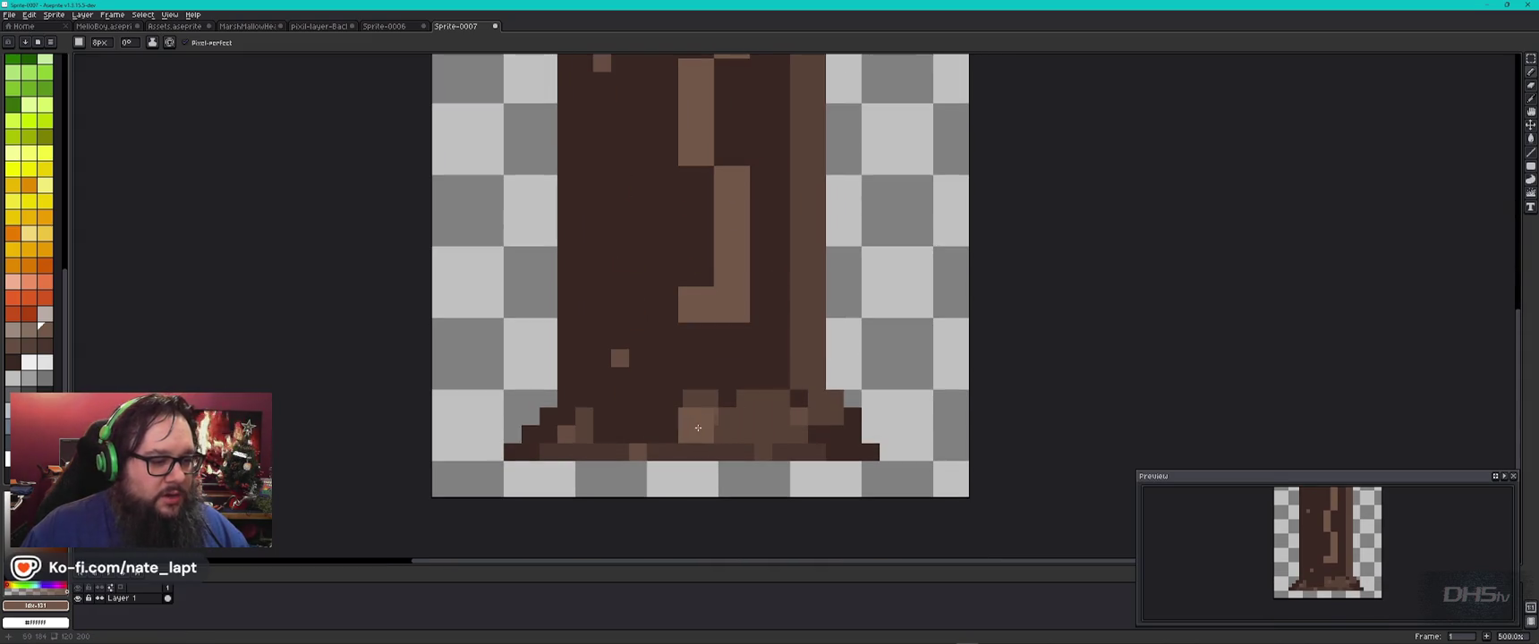
scroll(758, 418, "down", 2)
scroll(922, 513, "down", 1)
scroll(923, 513, "down", 1)
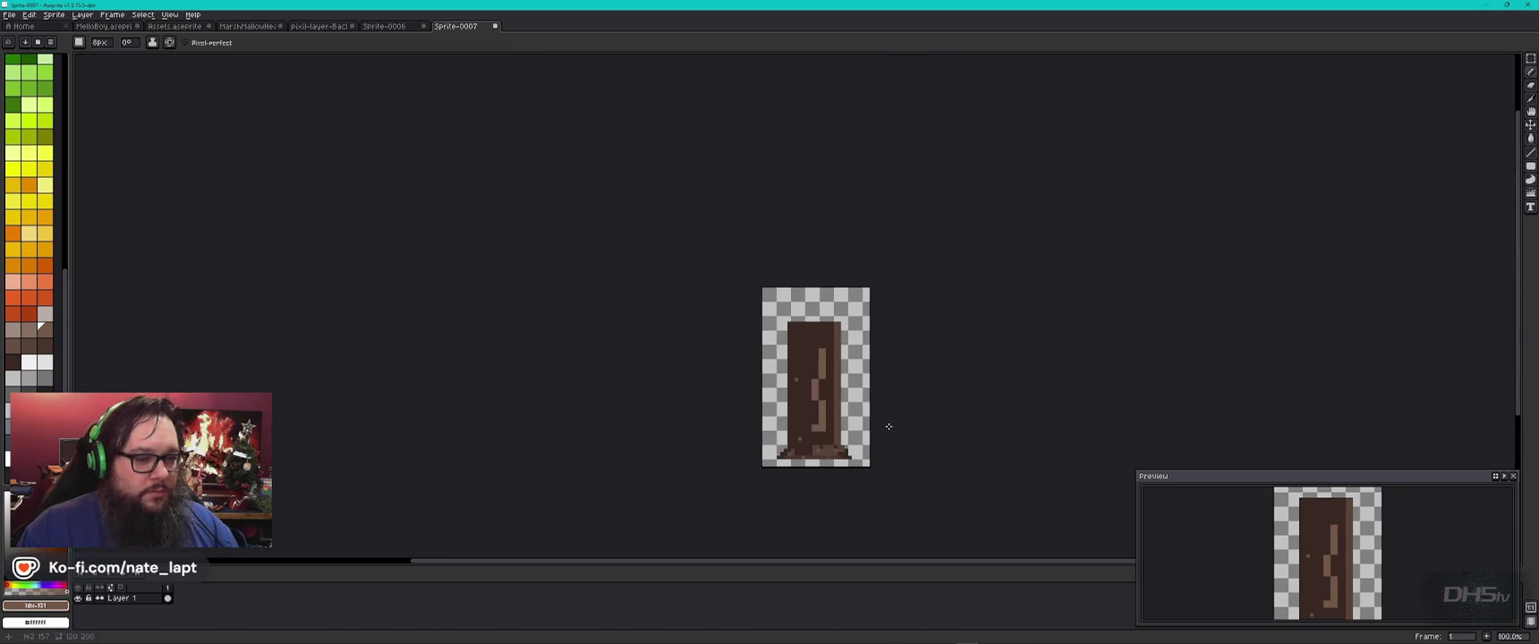
Step: Draw short dark-brown branches off the trunk's right and left sides
scroll(882, 431, "up", 1)
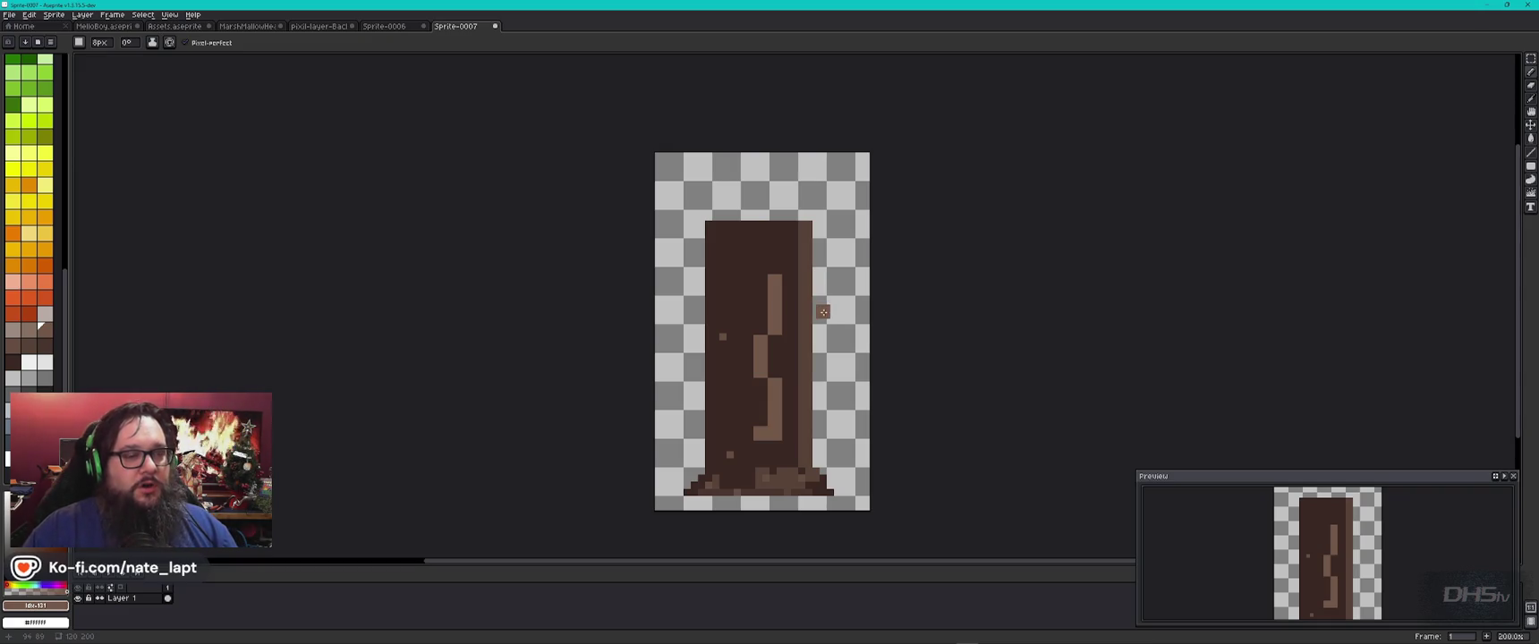
key("bracketright")
key("bracketright")
key("bracketright")
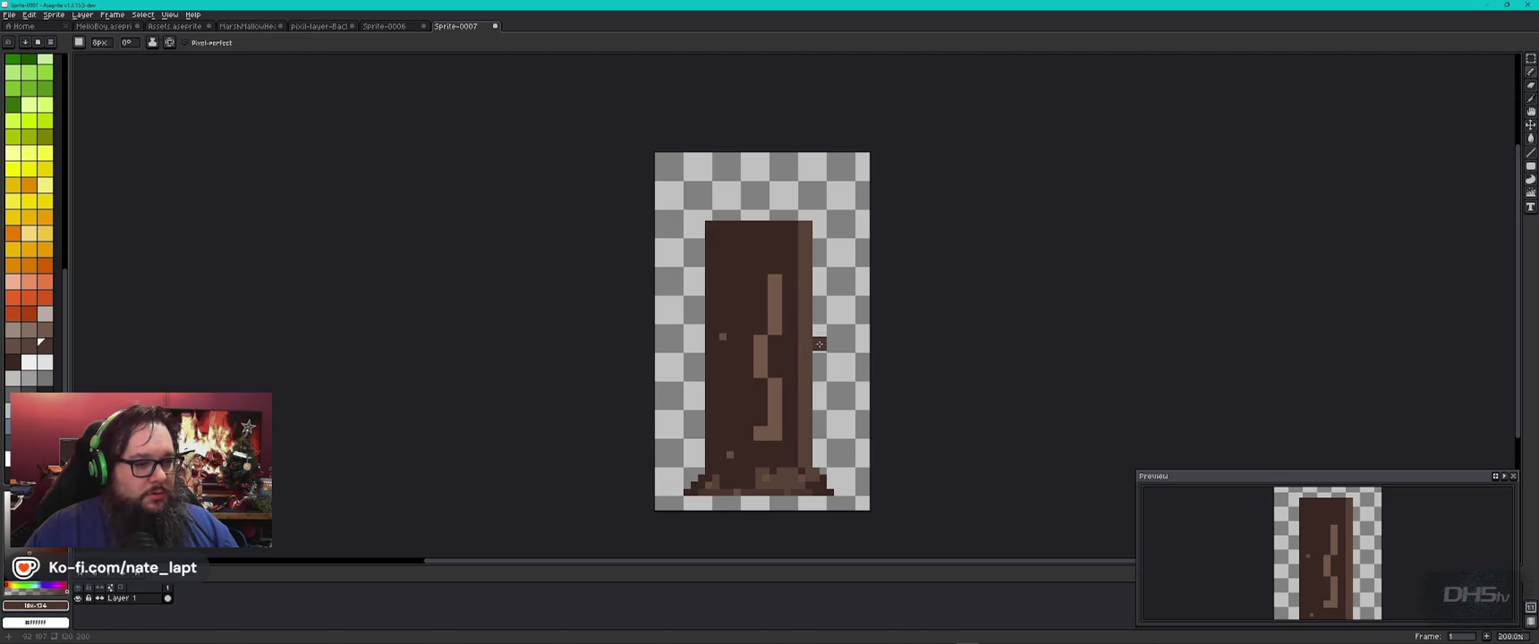
left_click_drag(818, 346, 826, 339)
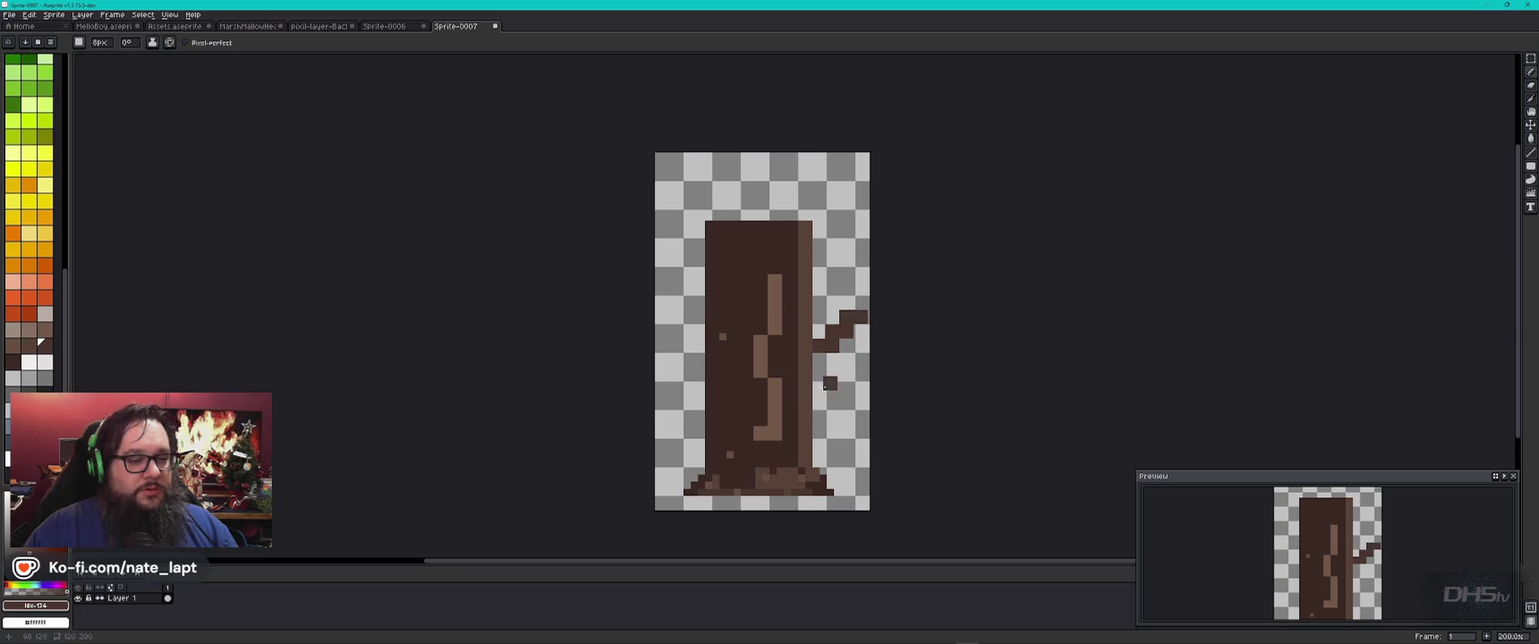
key("9")
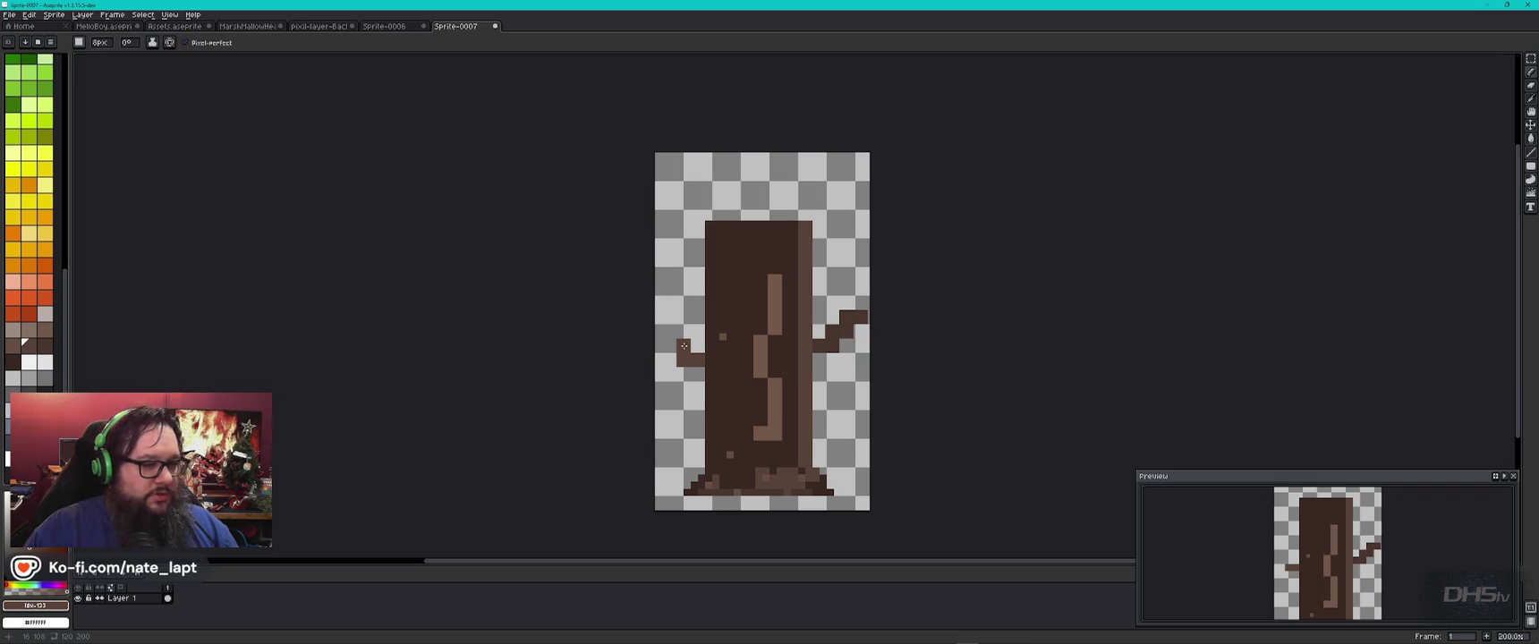
left_click(686, 337)
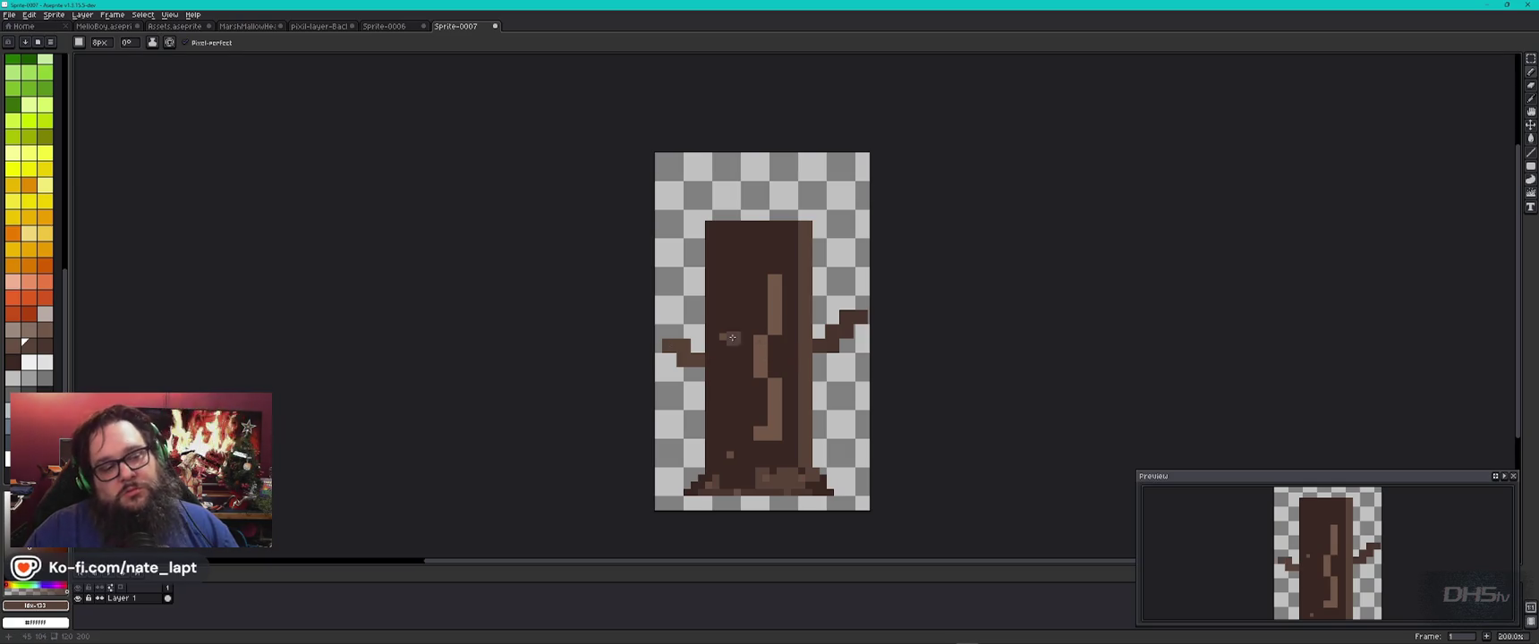
key("bracketright")
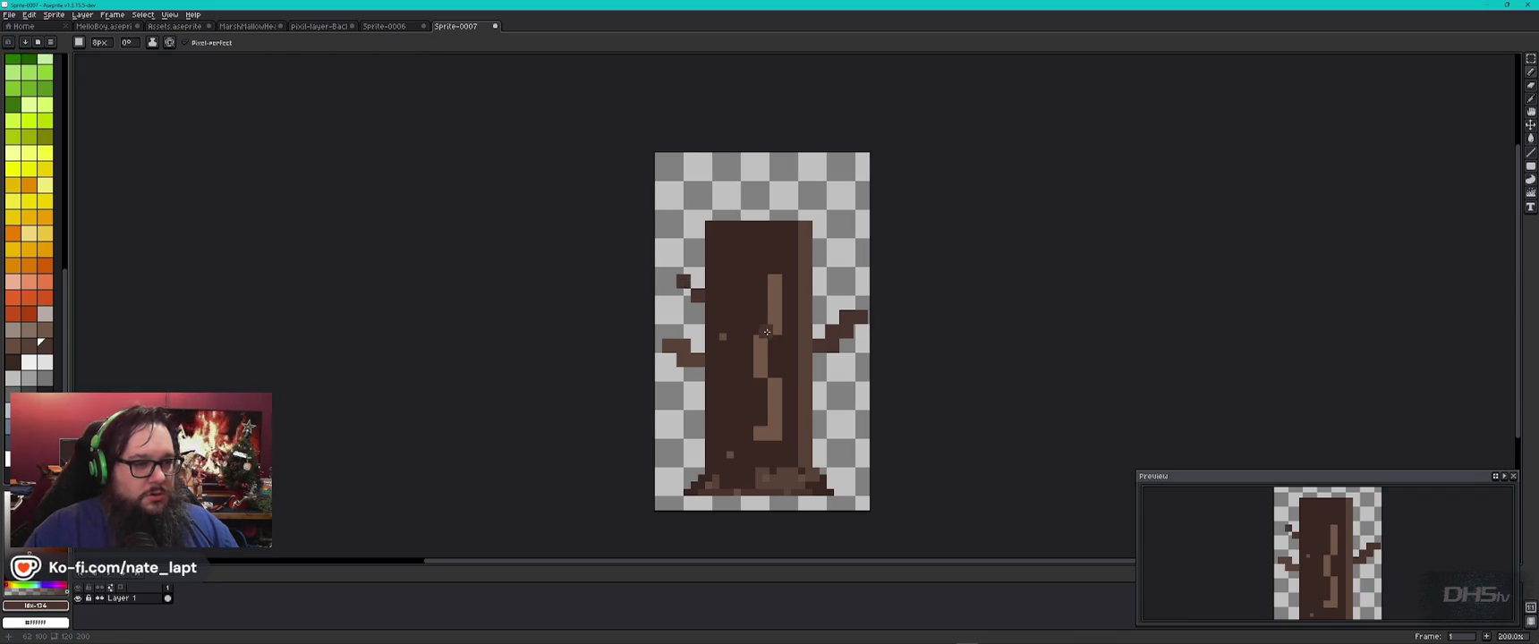
left_click(30, 86)
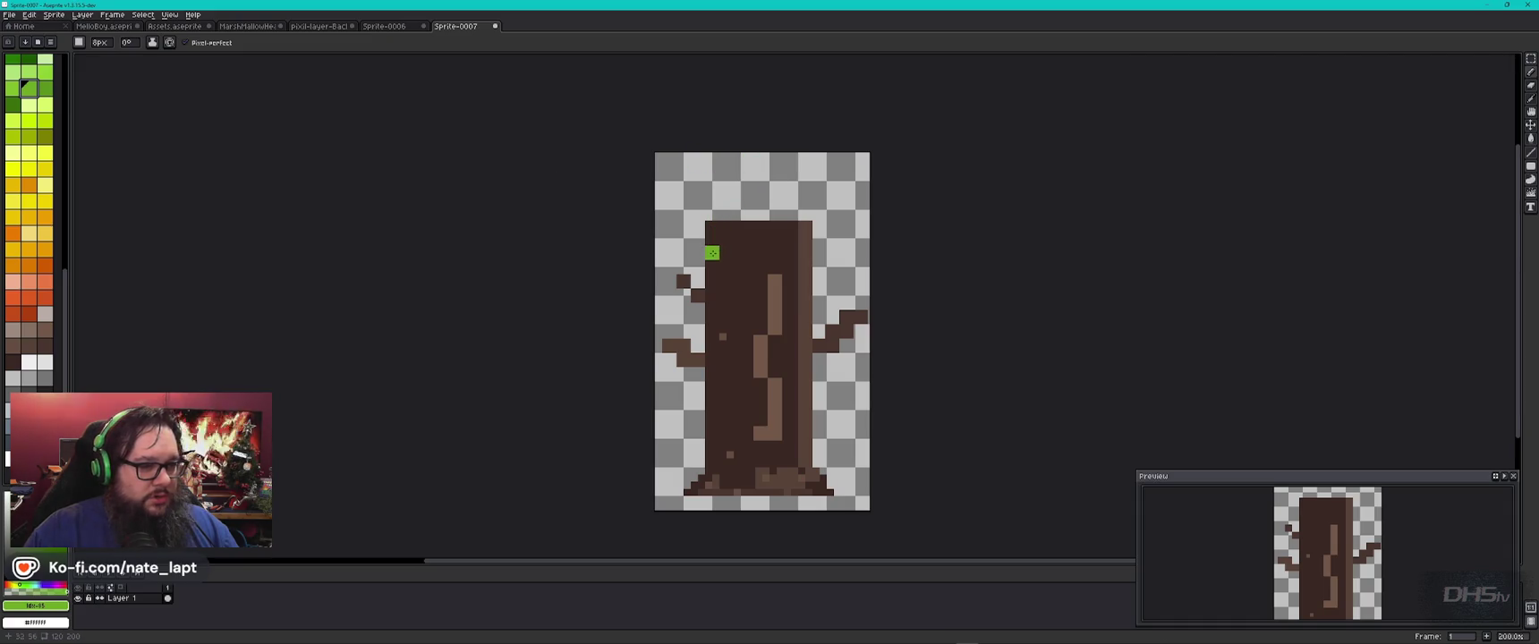
Step: Paint a green band across the upper trunk, then open Canvas Size with Ctrl+Alt+C
left_click(13, 105)
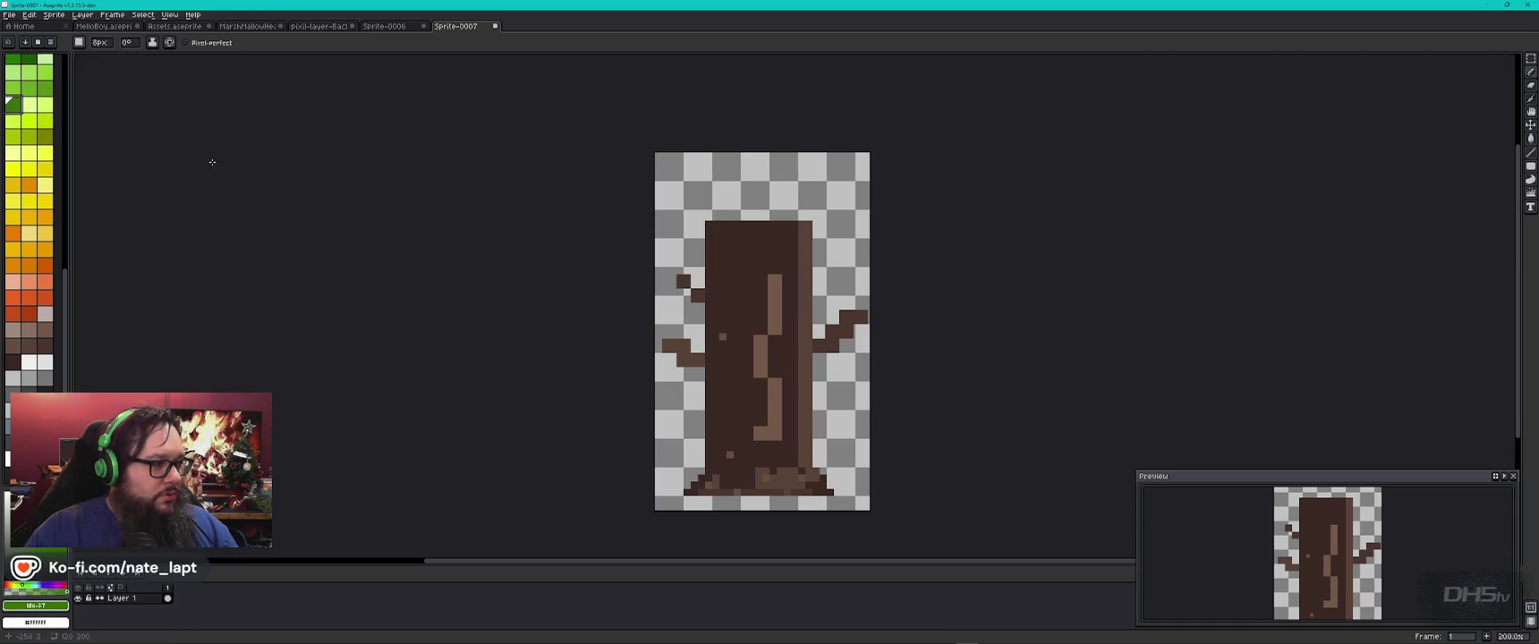
left_click(45, 119)
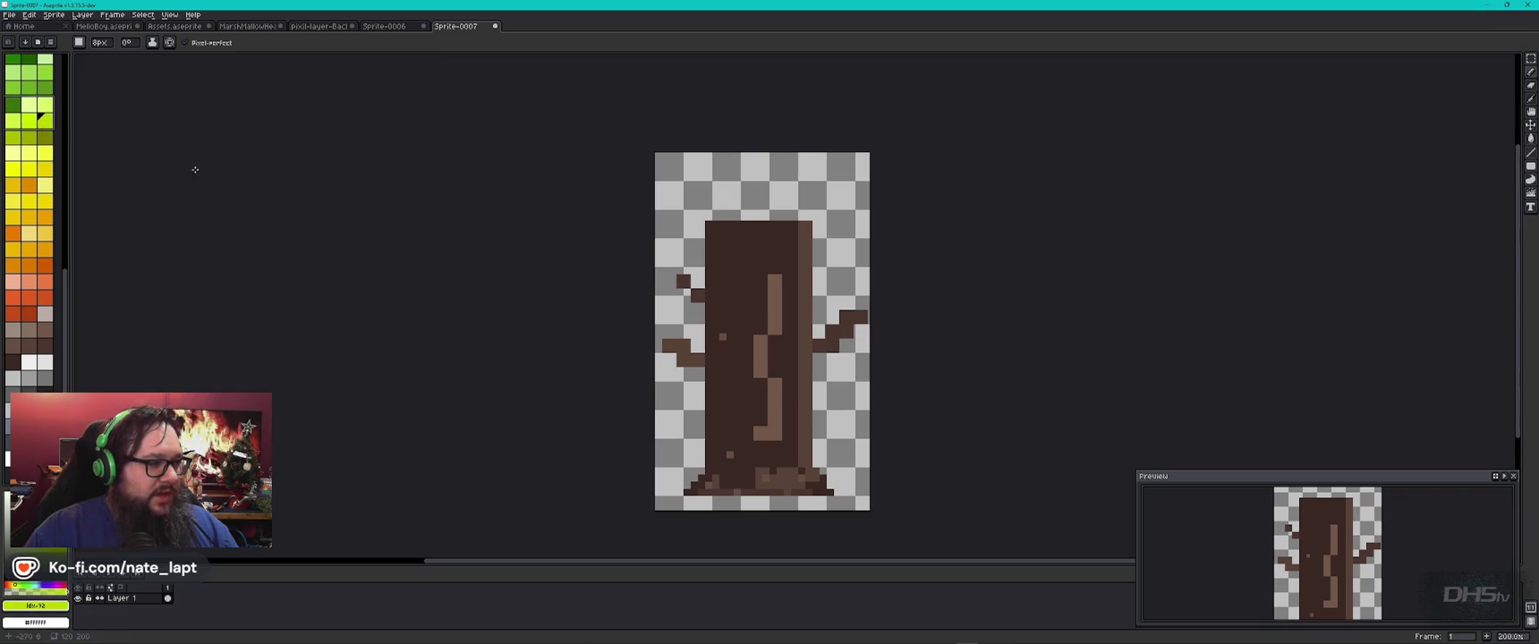
left_click(14, 103)
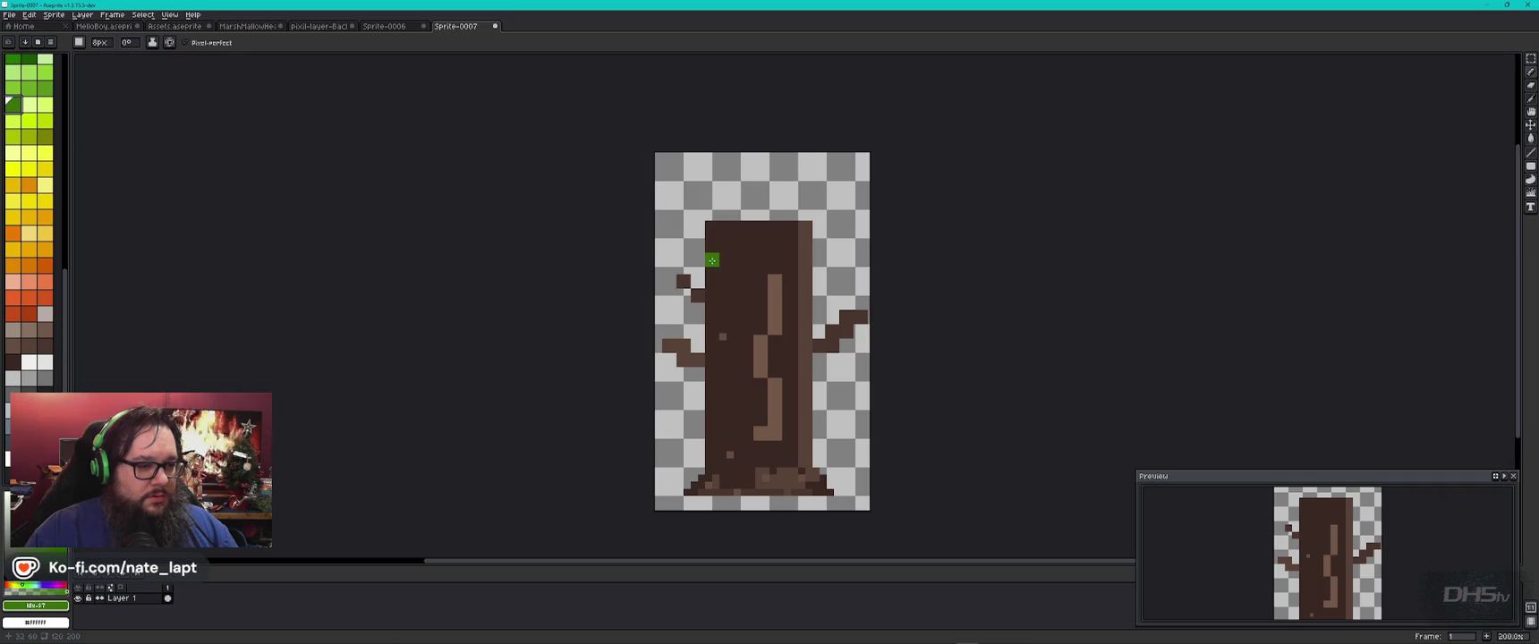
left_click_drag(712, 261, 807, 260)
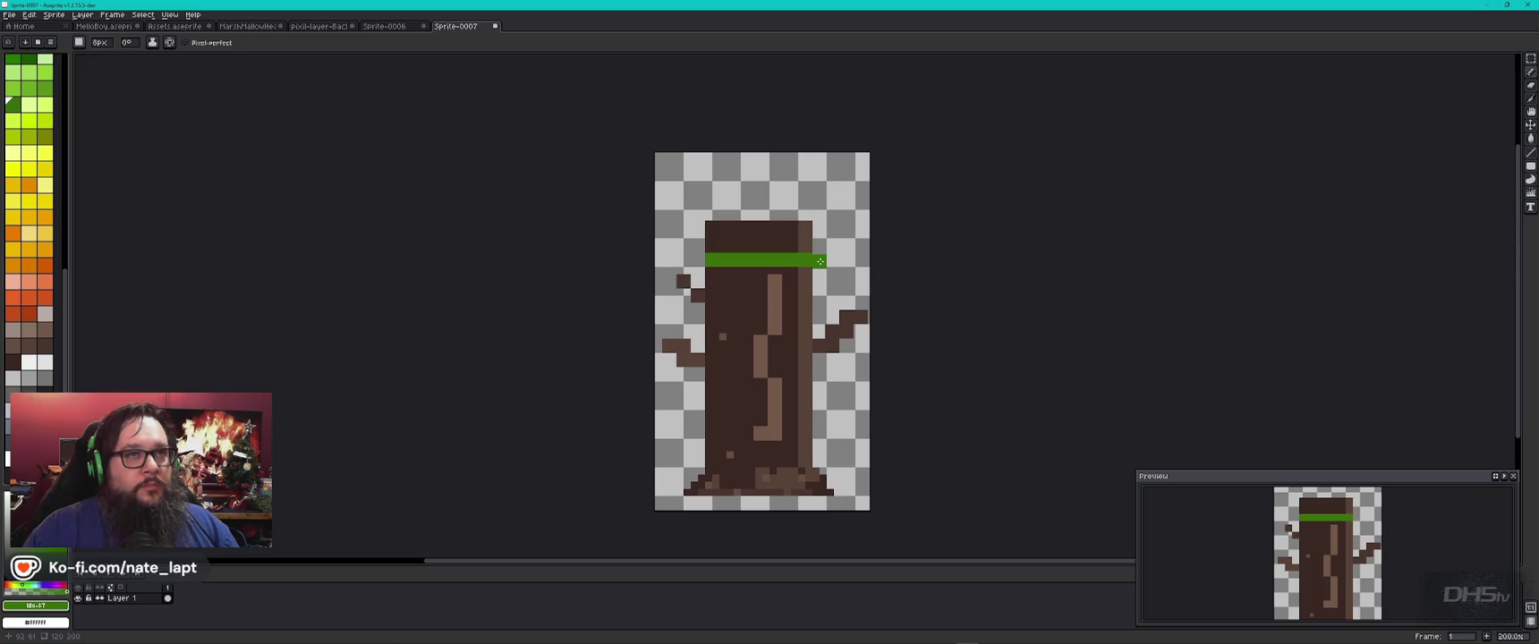
left_click(757, 315, "alt")
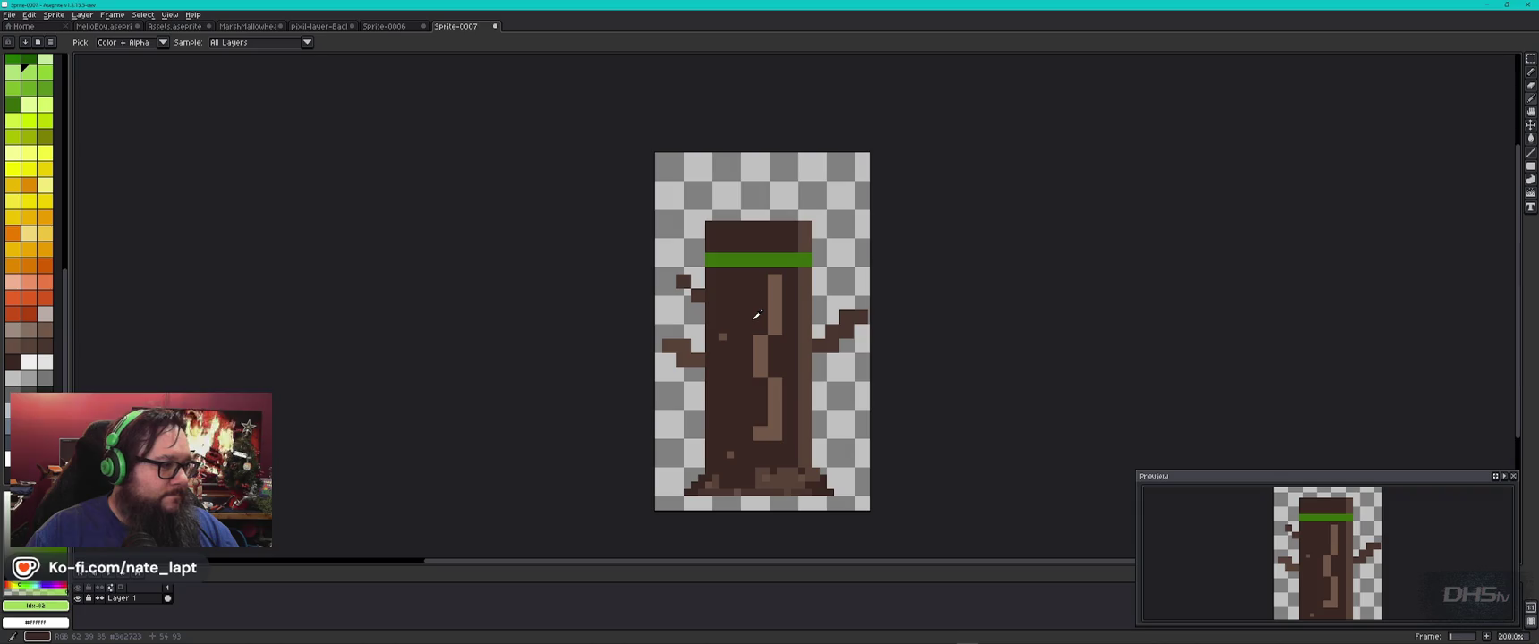
scroll(757, 315, "up", 2)
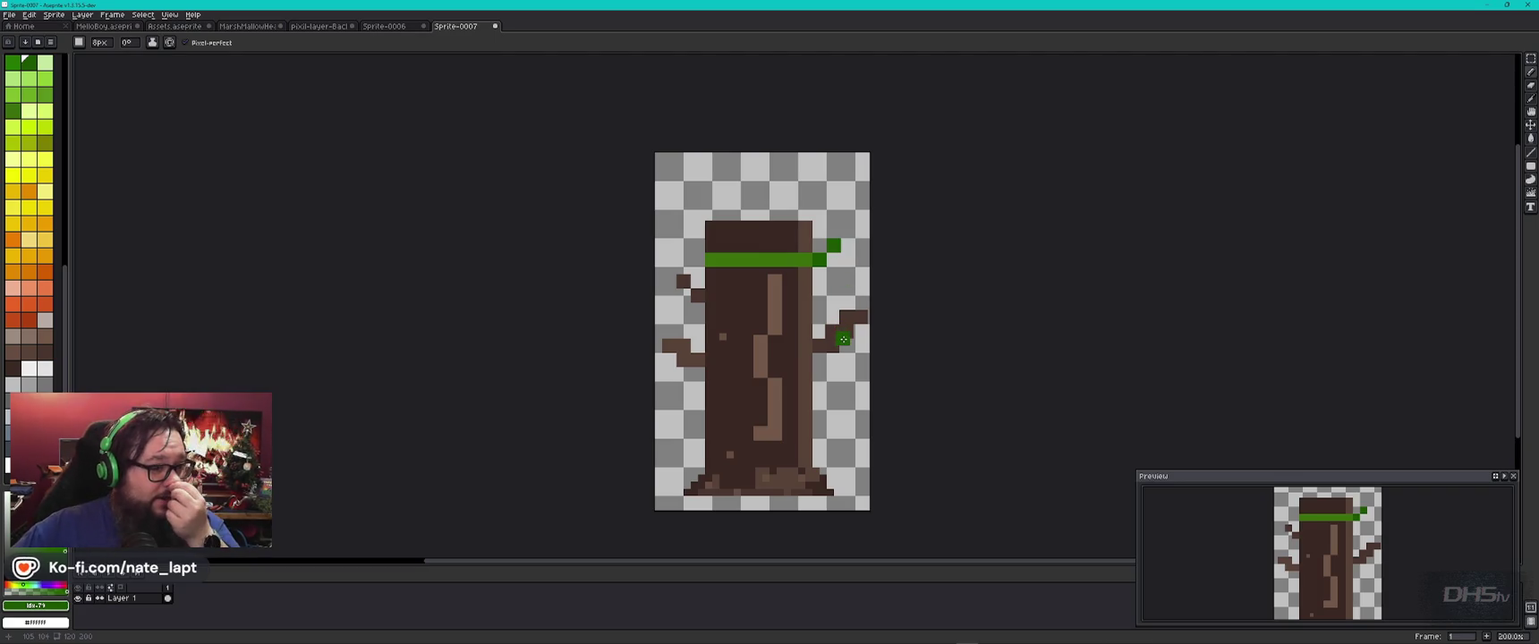
key("ctrl+alt+c")
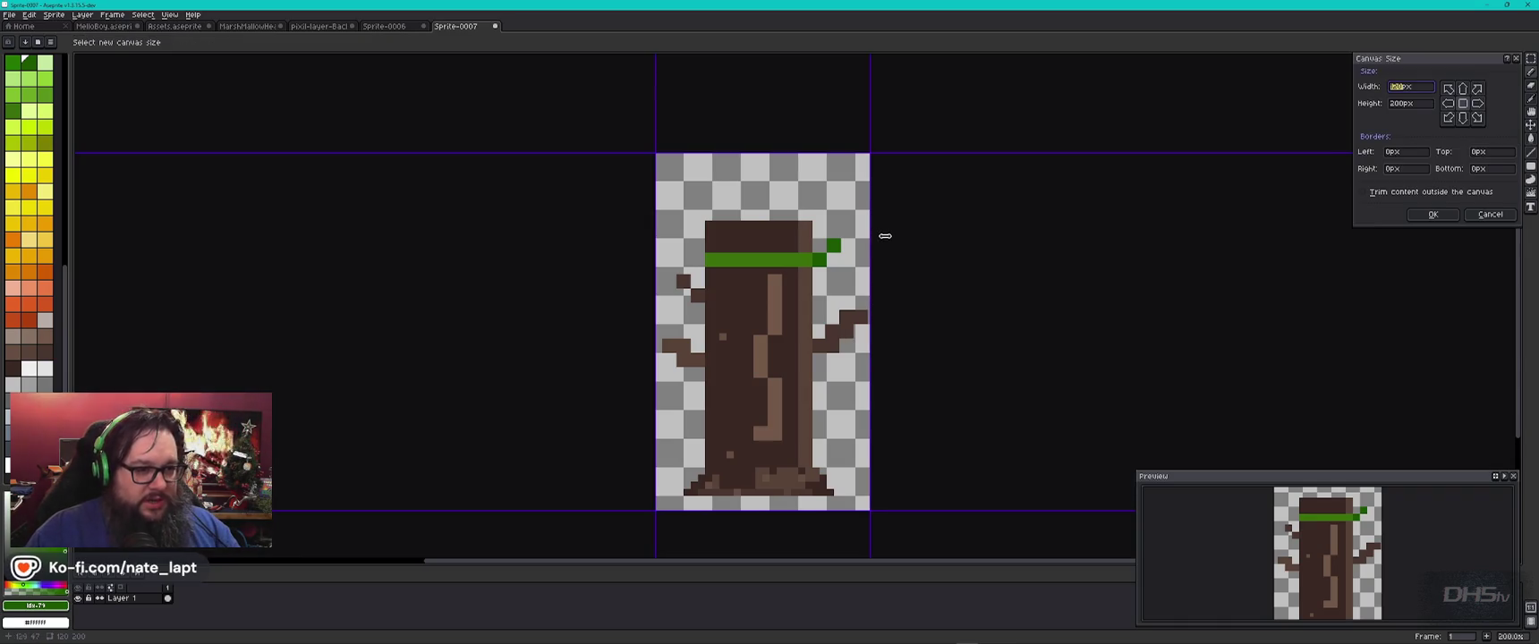
Step: Enlarge the canvas to 192×251 by extending its right, left and top edges
left_click_drag(870, 238, 938, 237)
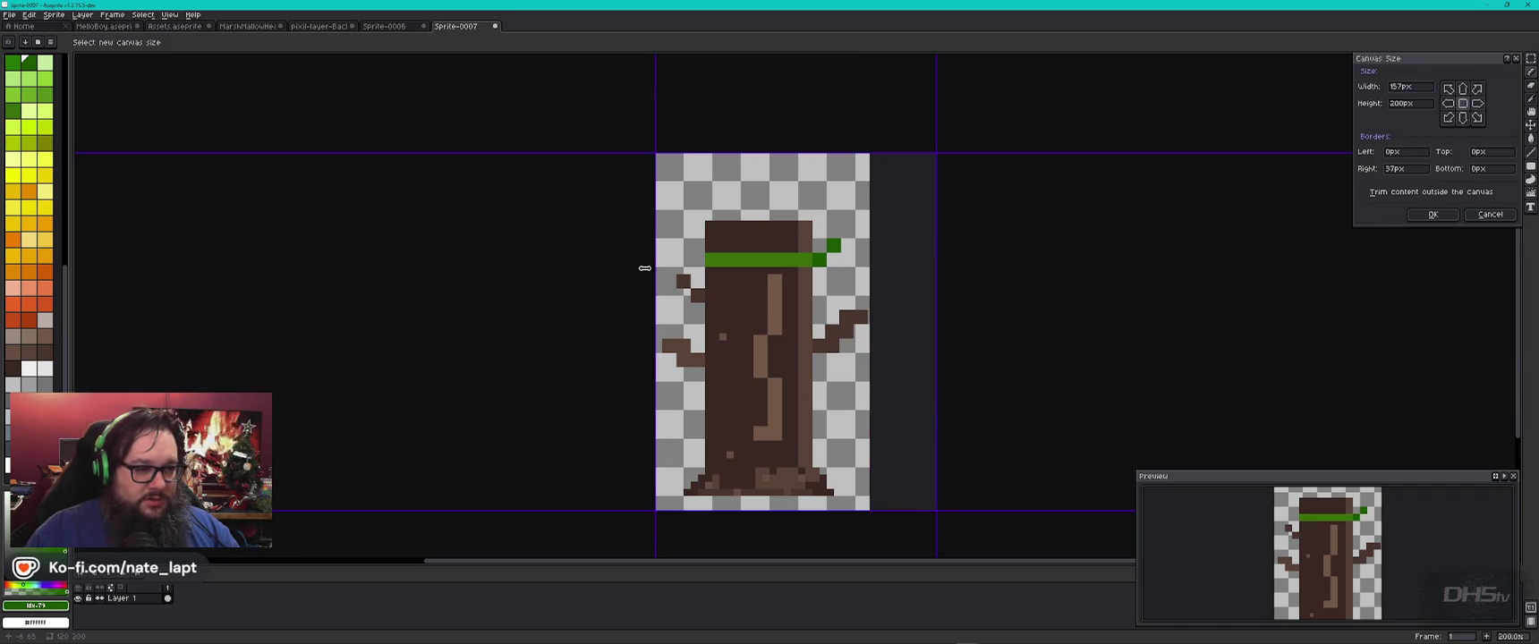
left_click_drag(644, 268, 586, 269)
left_click_drag(775, 150, 777, 60)
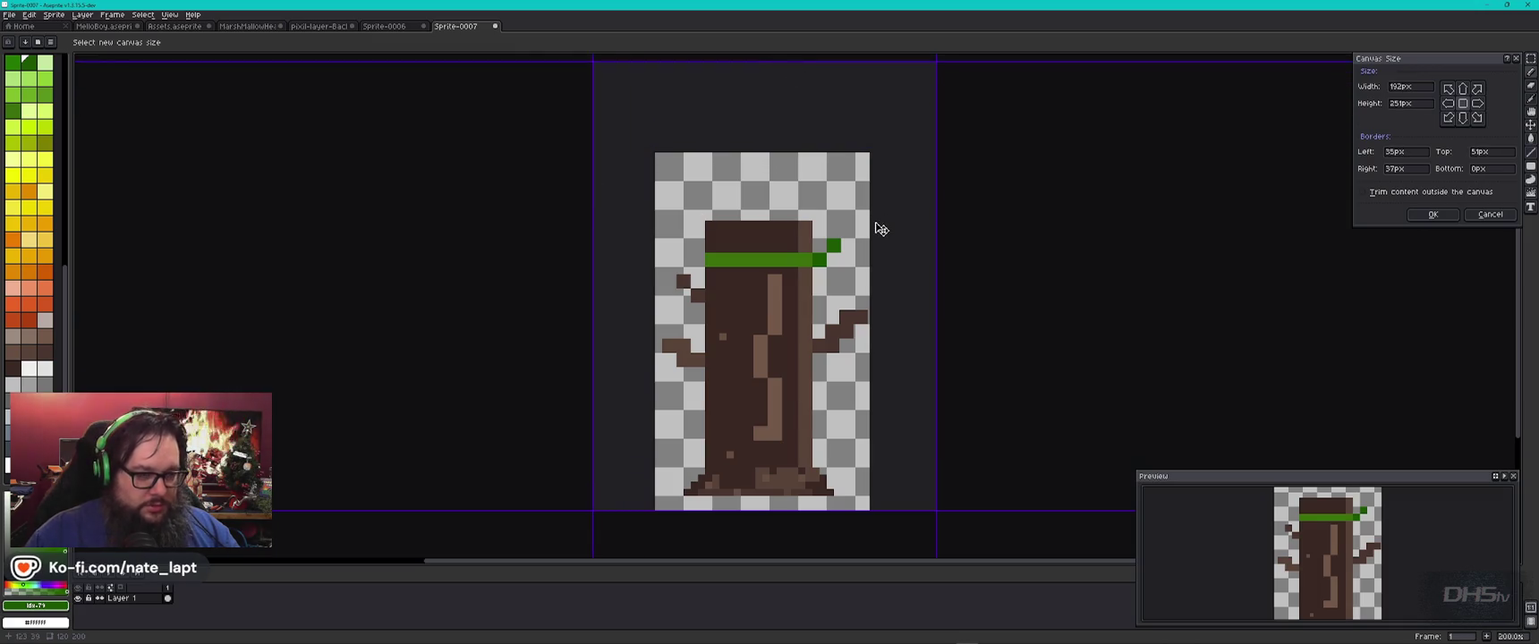
key("Return")
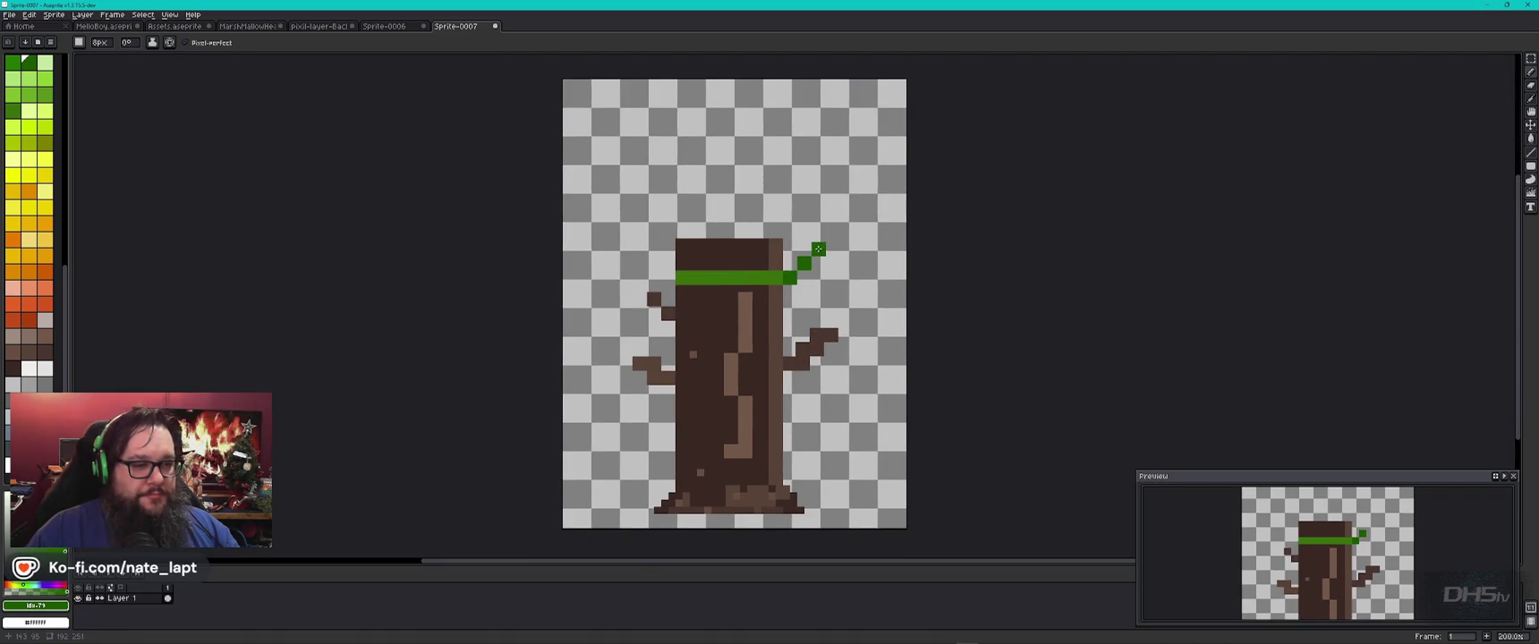
Step: Pencil dark-green stair-step vine pixels climbing up and right from the band
scroll(818, 248, "up", 4)
left_click(872, 246)
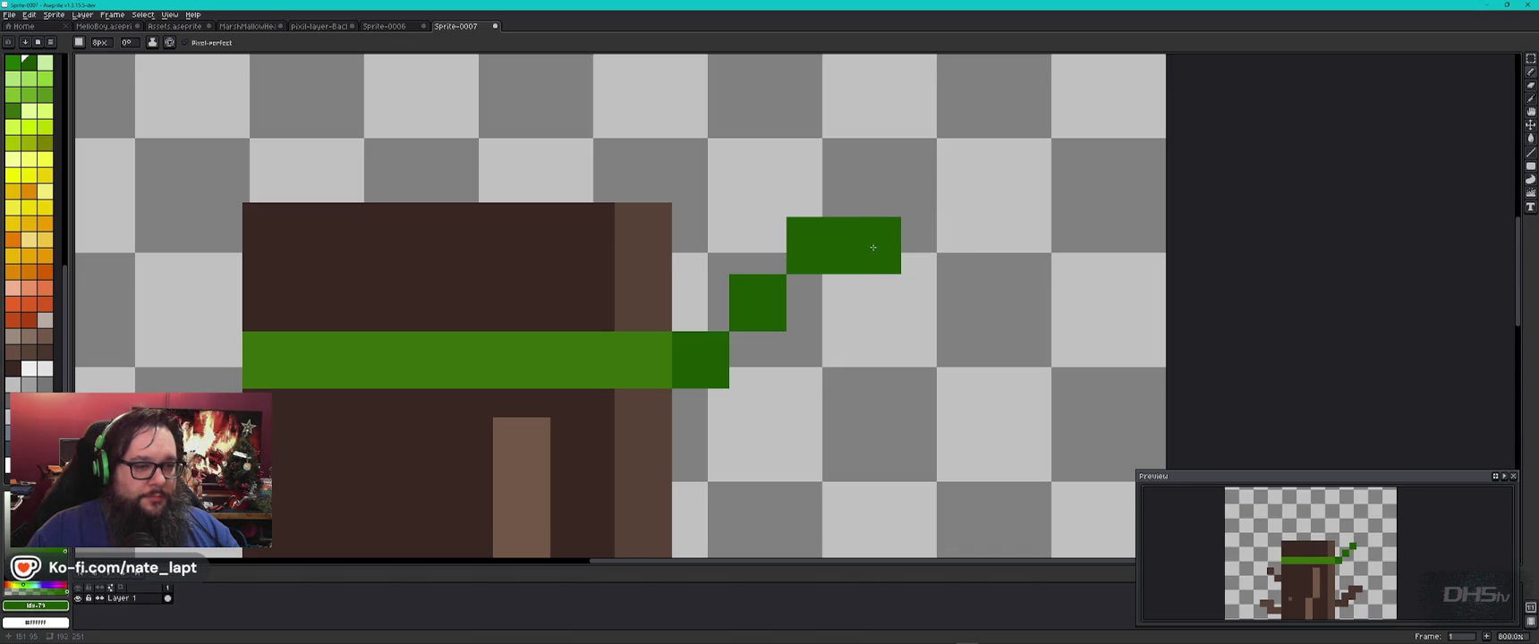
left_click(933, 244)
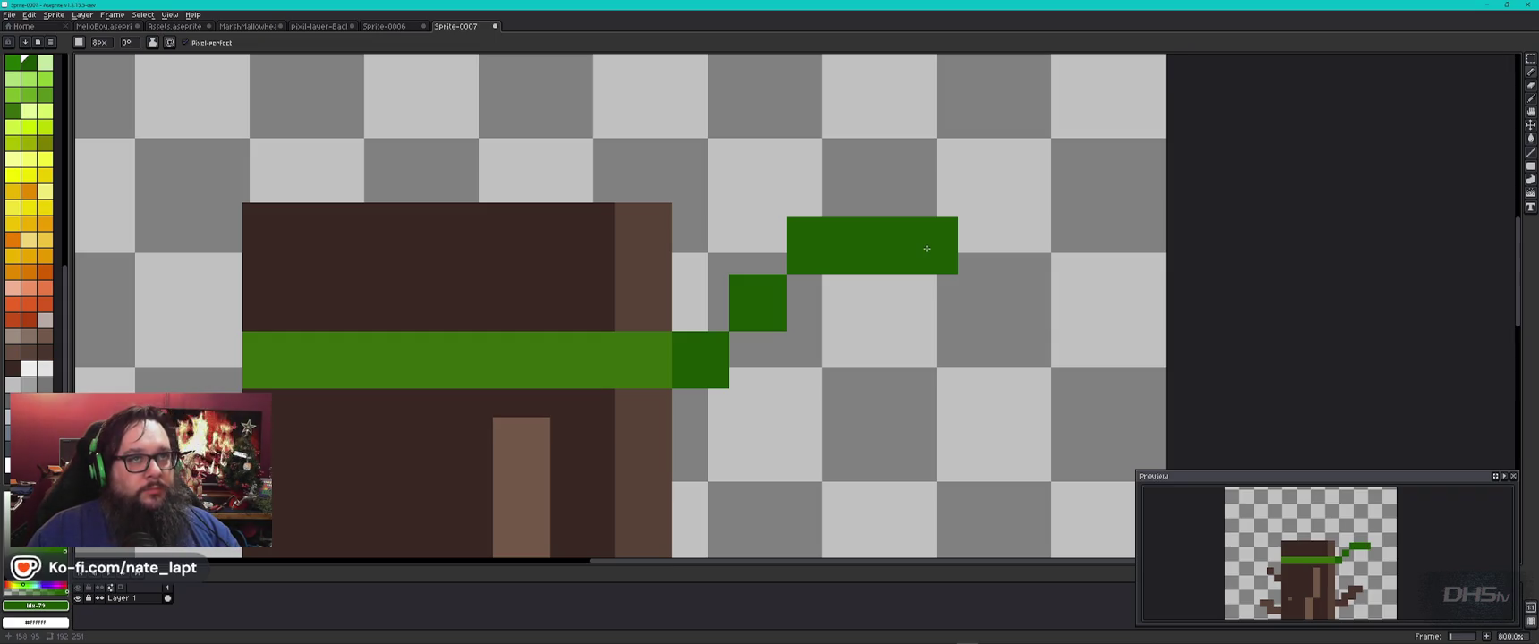
left_click(928, 188)
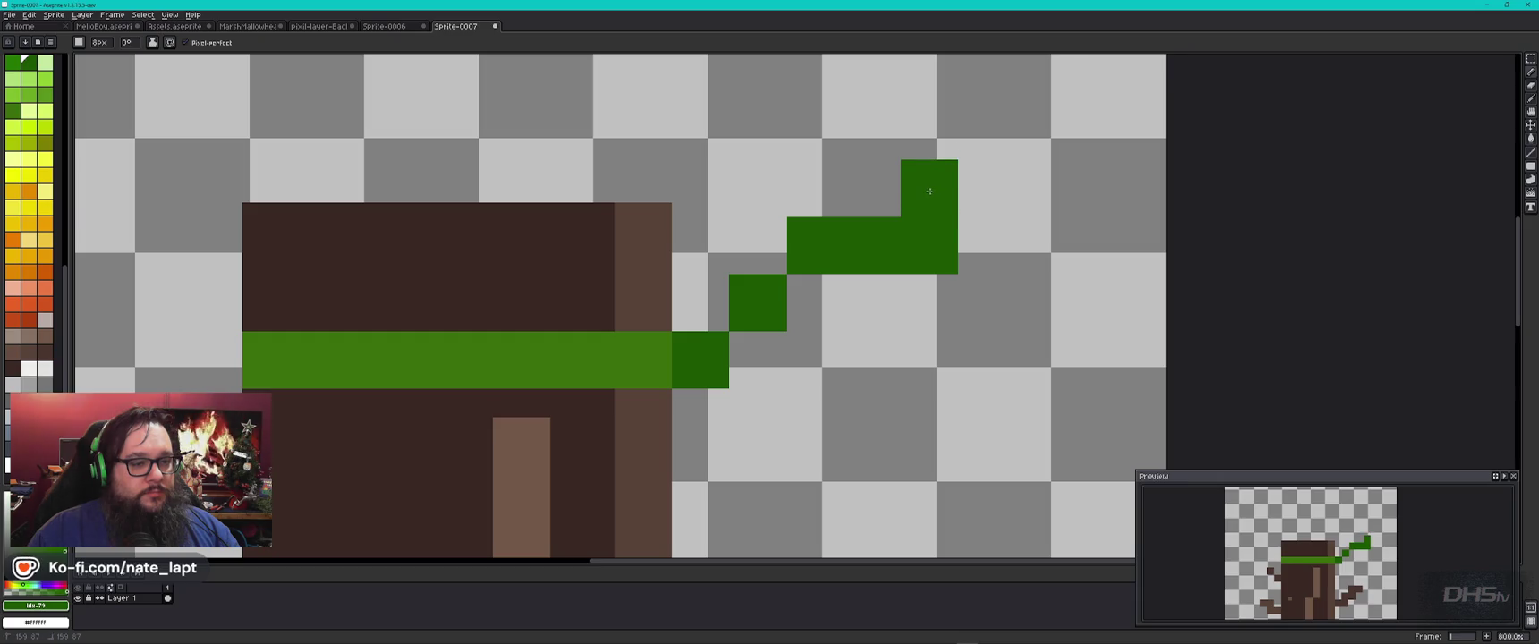
left_click(811, 304)
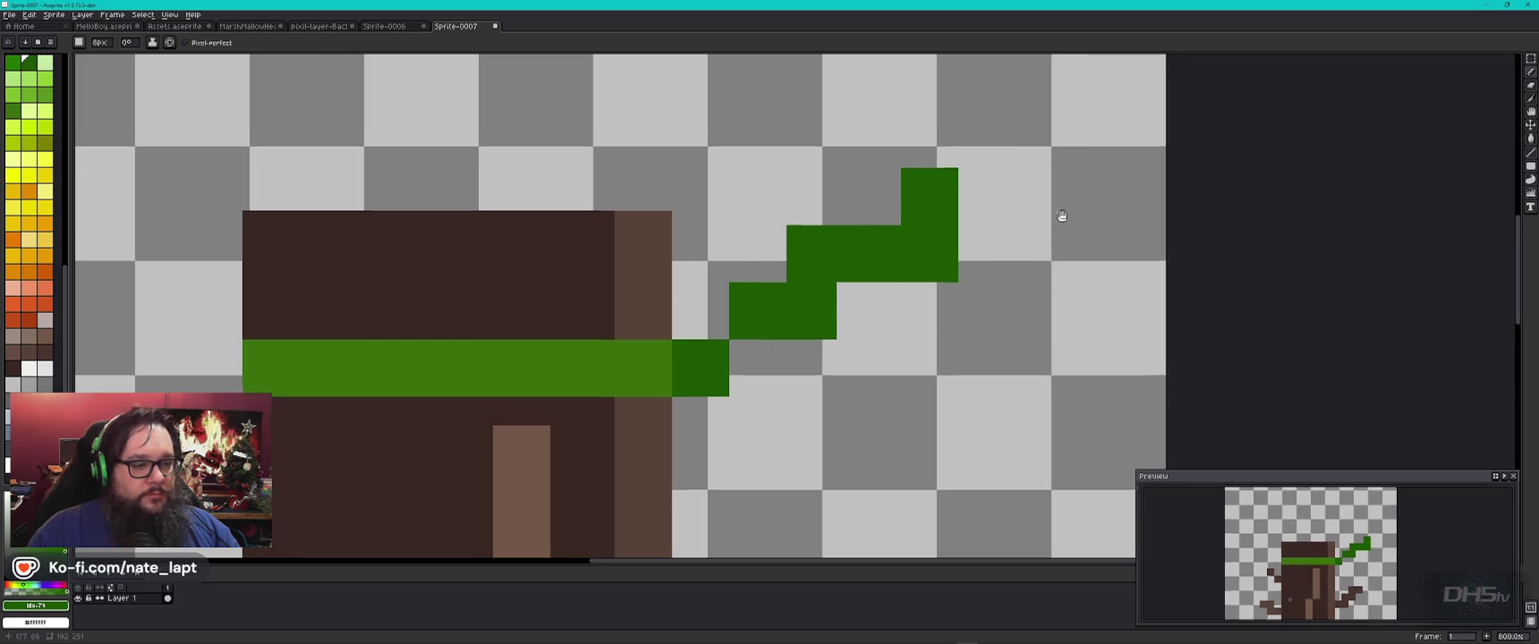
scroll(987, 318, "up", 3)
left_click(973, 303)
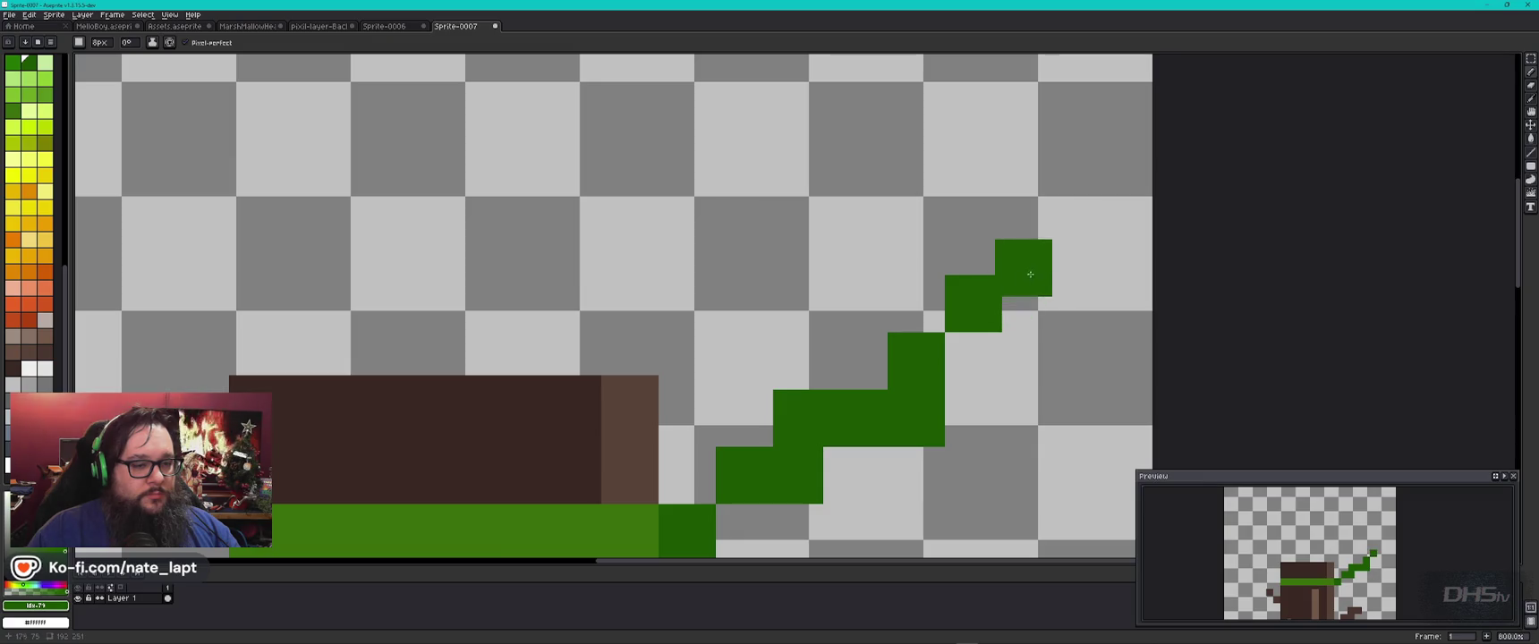
left_click(1033, 303)
left_click(976, 363)
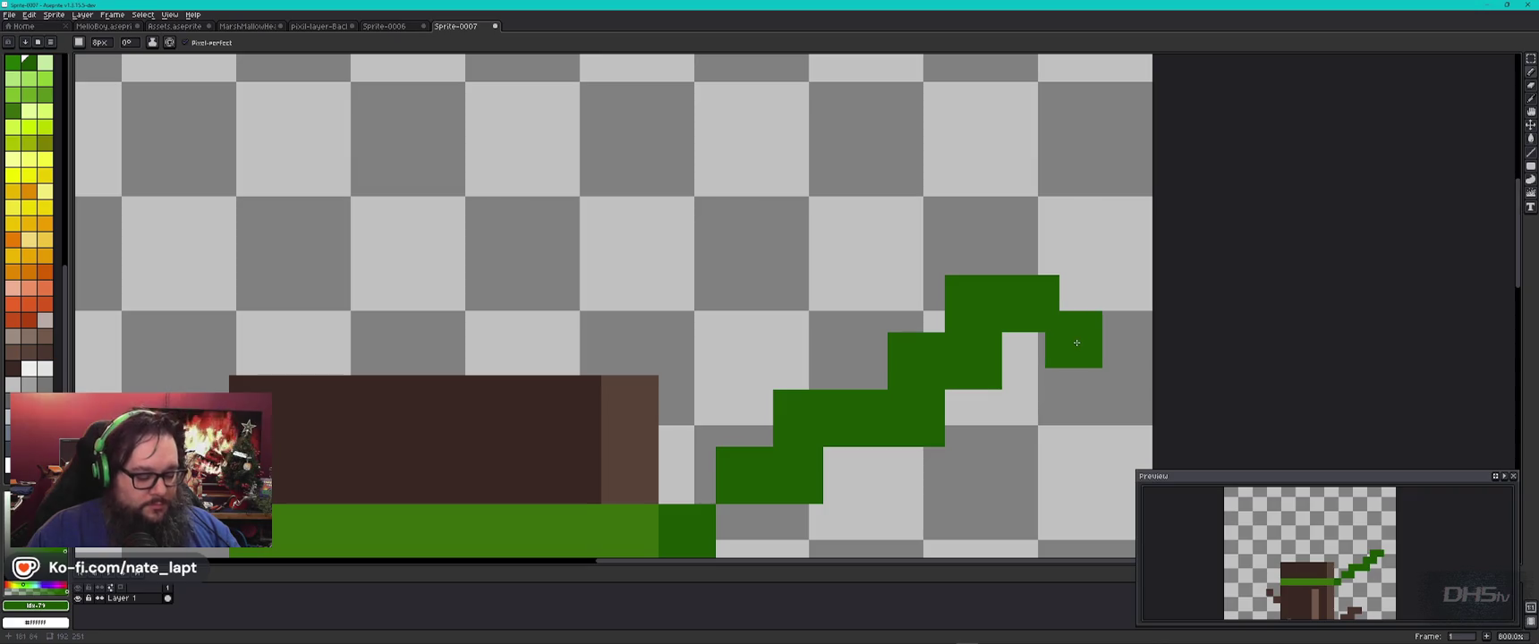
Step: Marquee-select the upper vine section and Ctrl-drag a copy up and to the right
key("m")
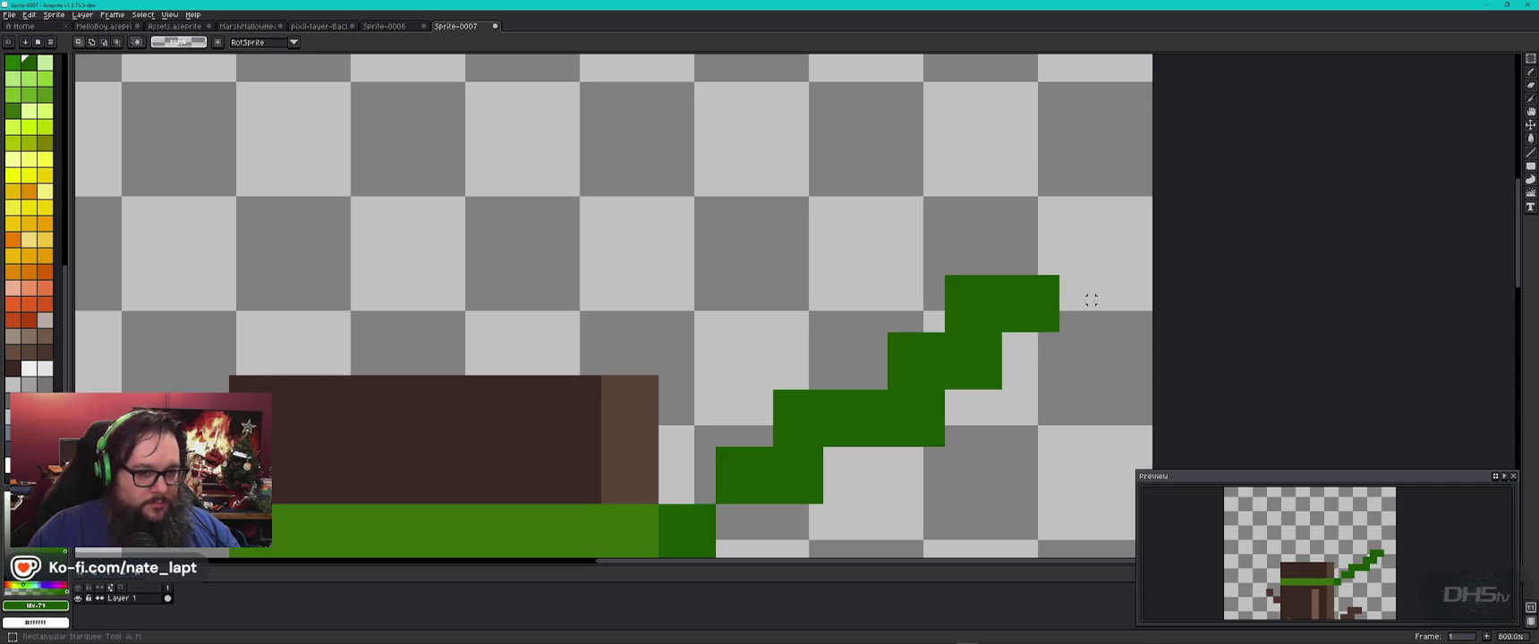
left_click_drag(1053, 280, 775, 441)
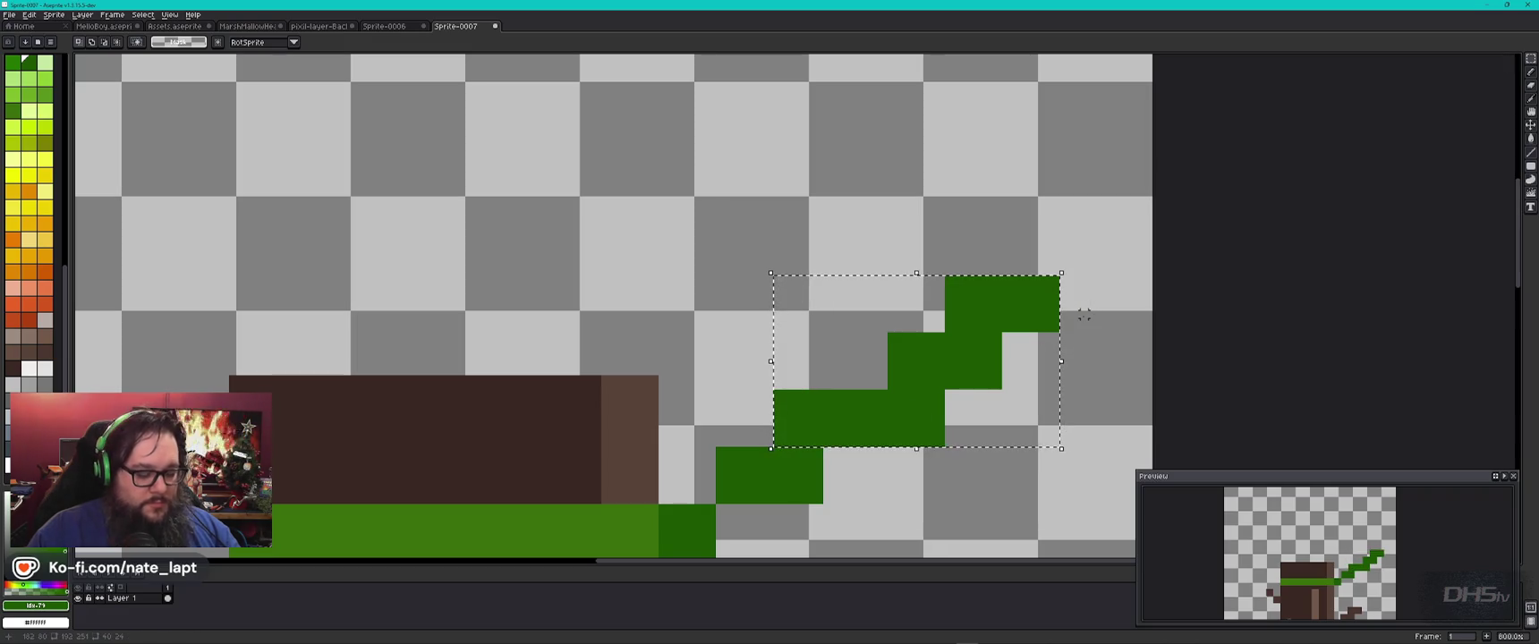
left_click_drag(862, 431, 955, 244)
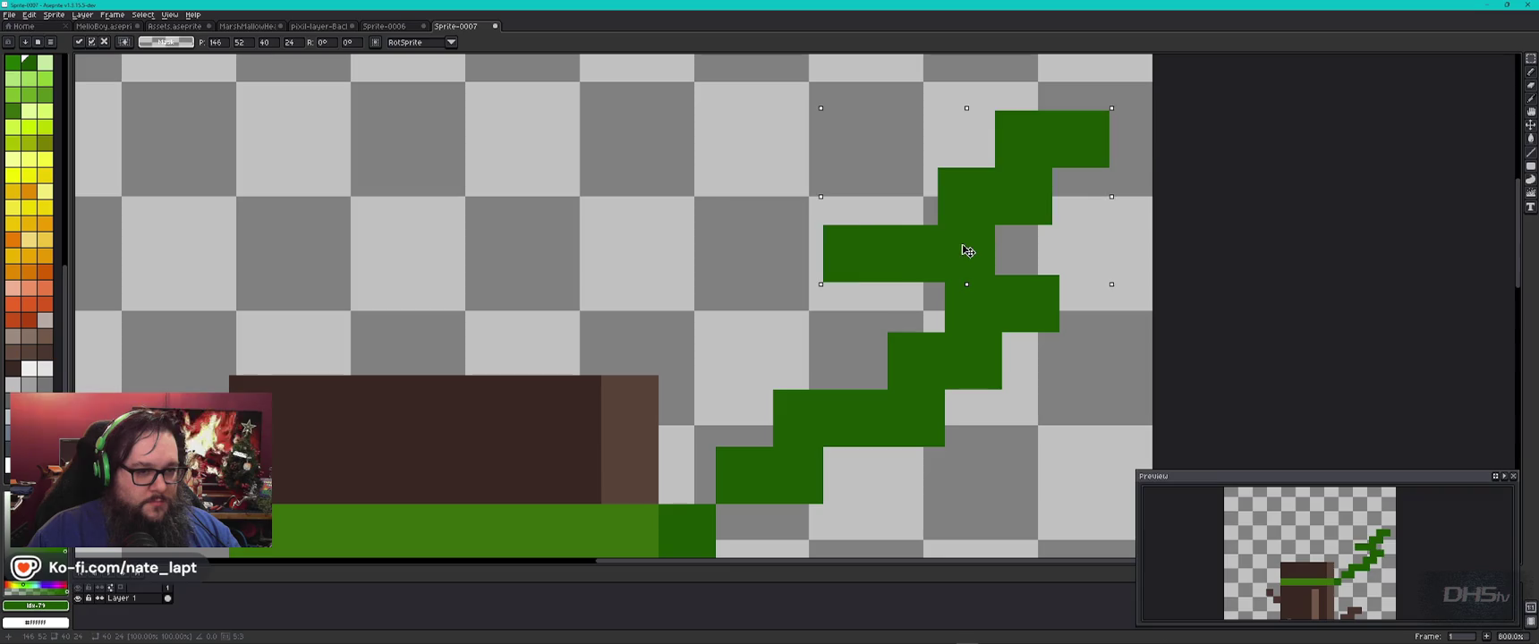
Step: Move the copied vine piece to the trunk's left side, commit it and deselect
scroll(954, 244, "down", 4)
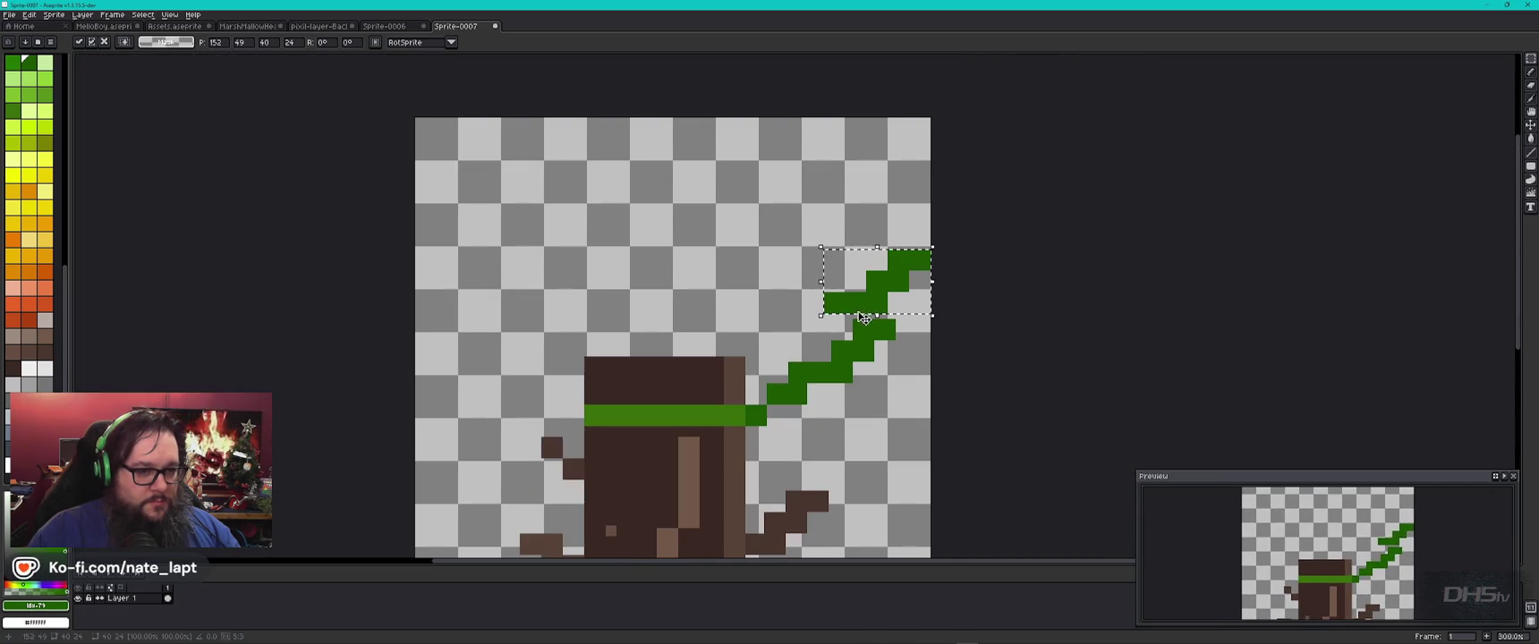
left_click_drag(906, 296, 556, 439)
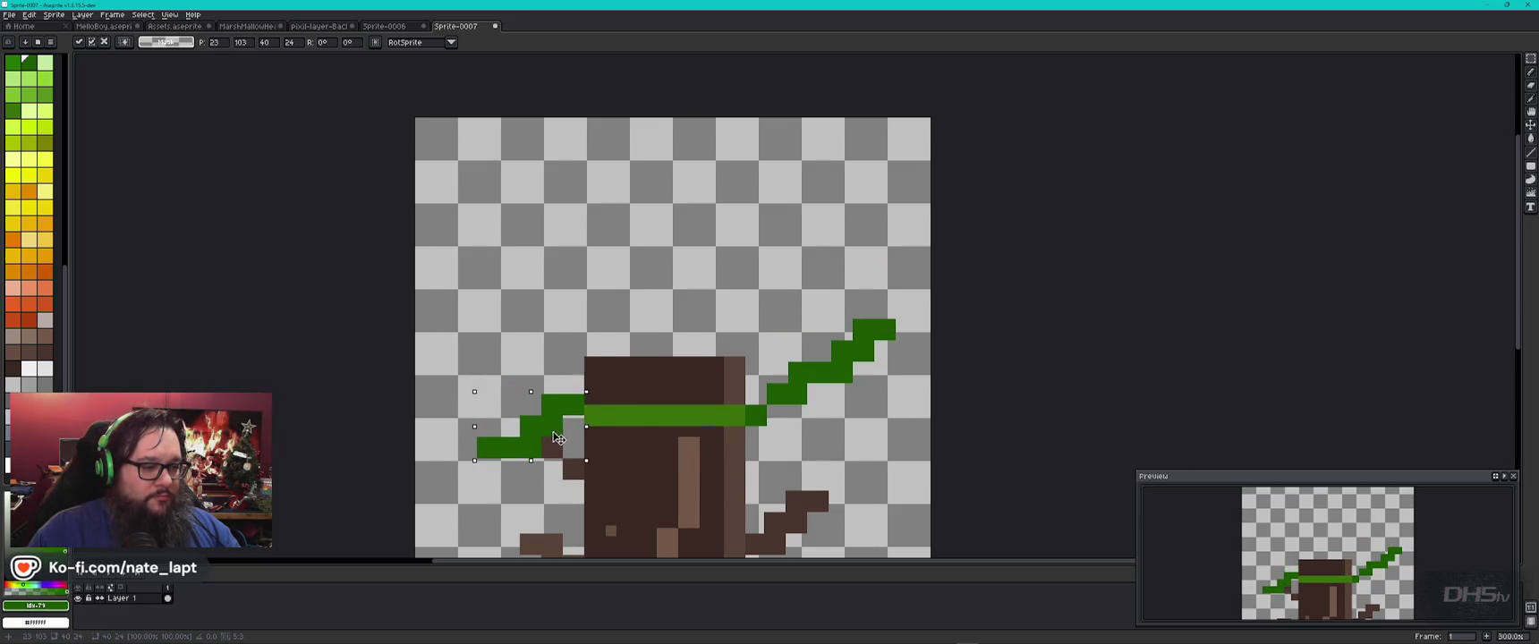
key("Return")
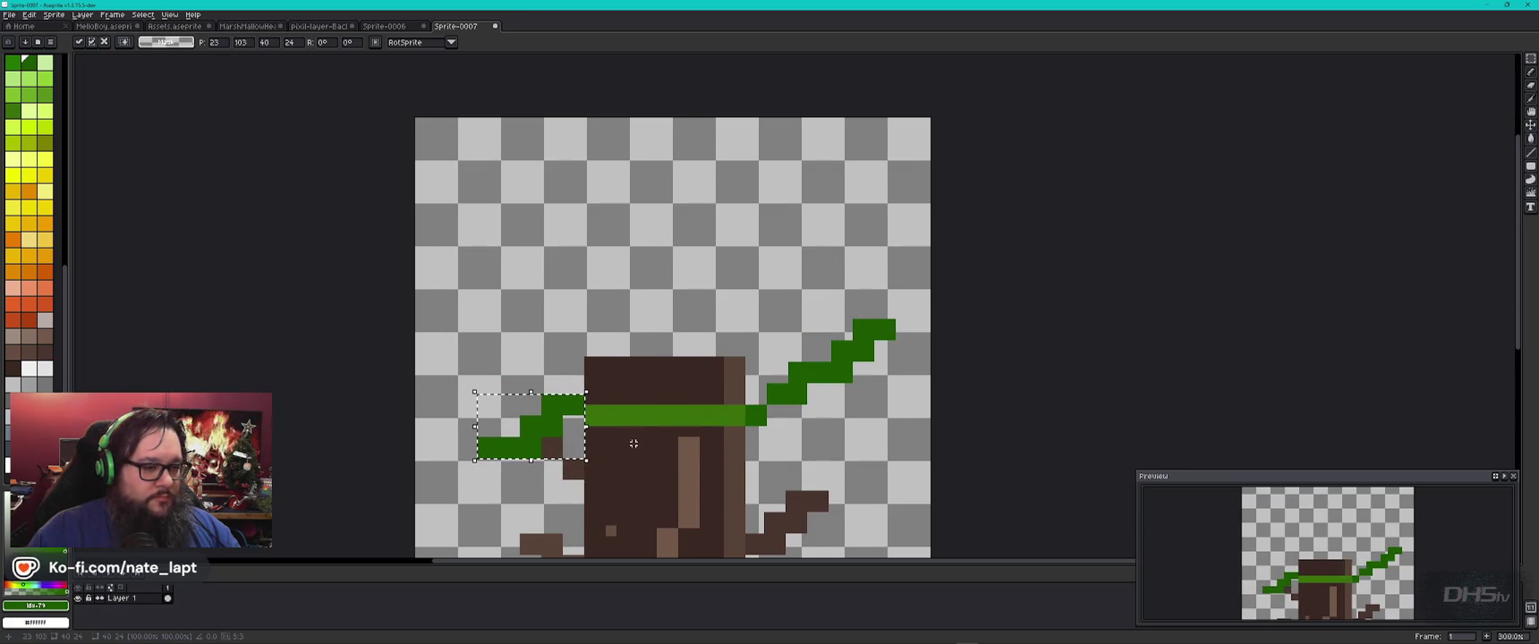
left_click(570, 424, "alt")
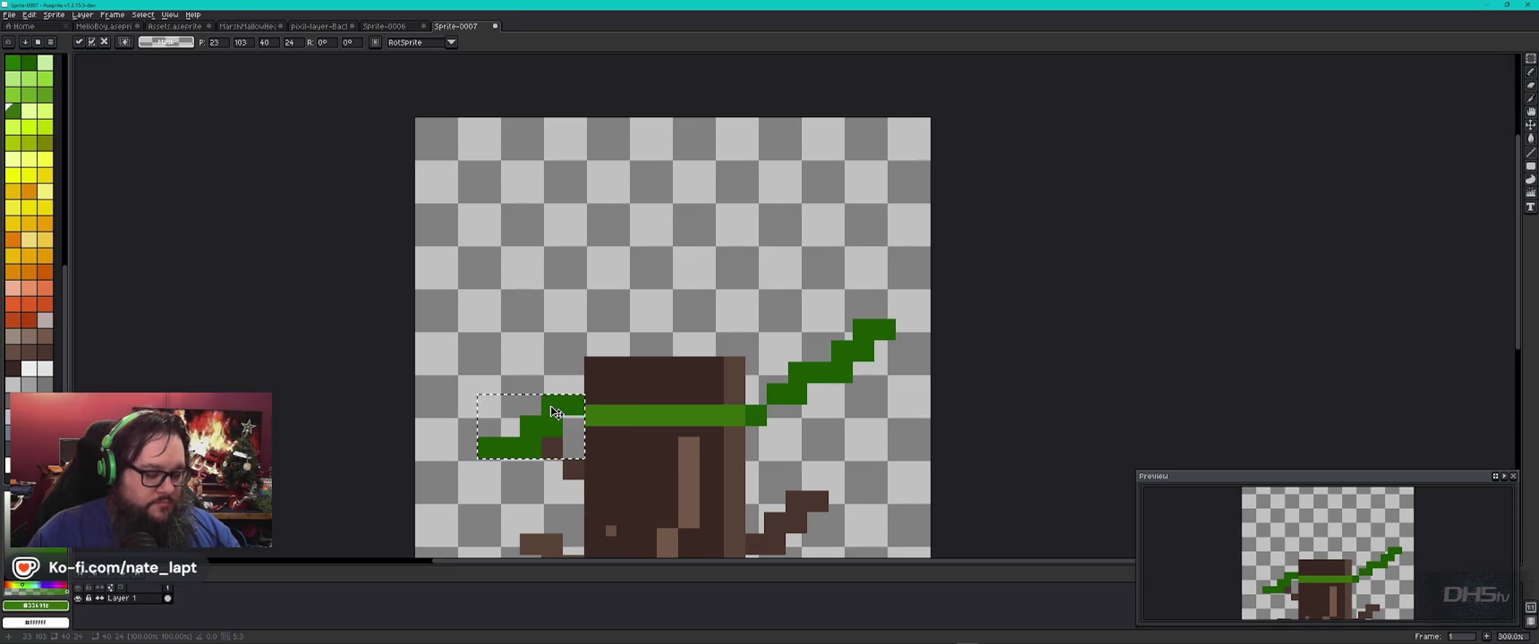
key("ctrl+d")
Step: Paste another vine piece and place it above the trunk top as a new sprig
key("ctrl+v")
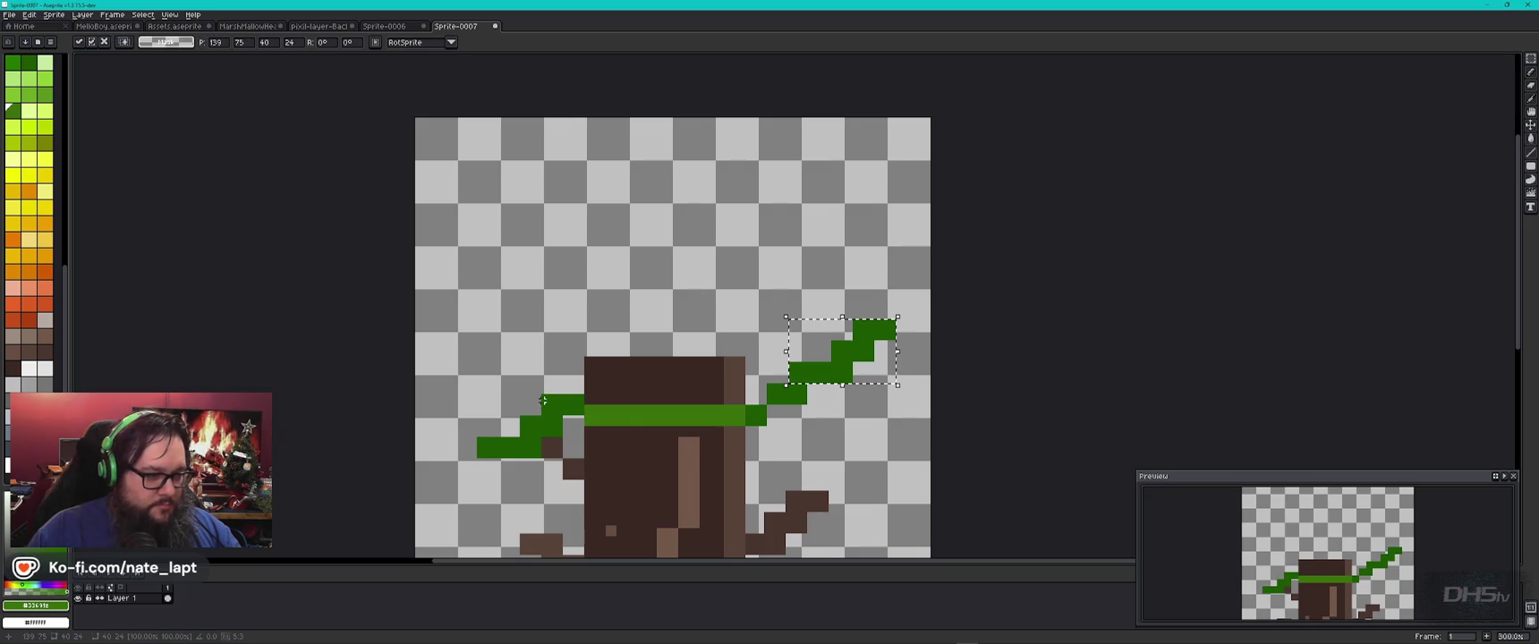
left_click_drag(857, 354, 751, 327)
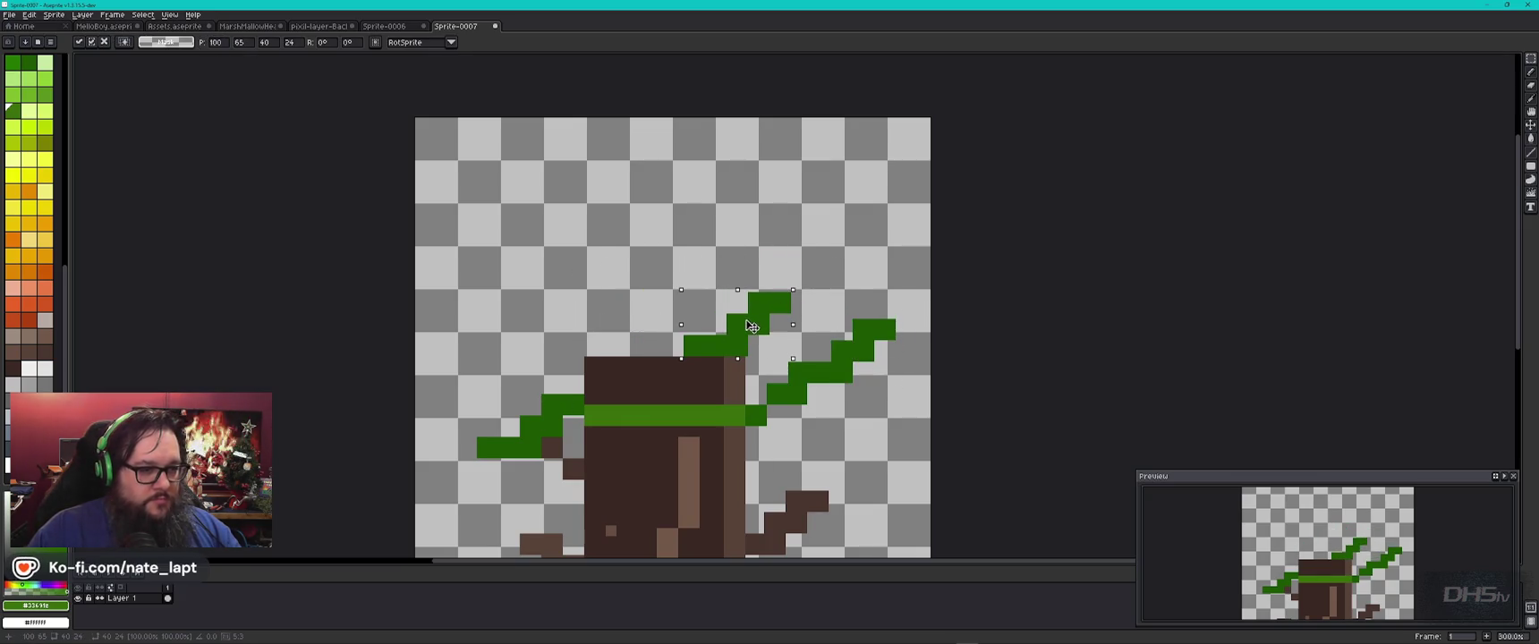
scroll(715, 345, "up", 4)
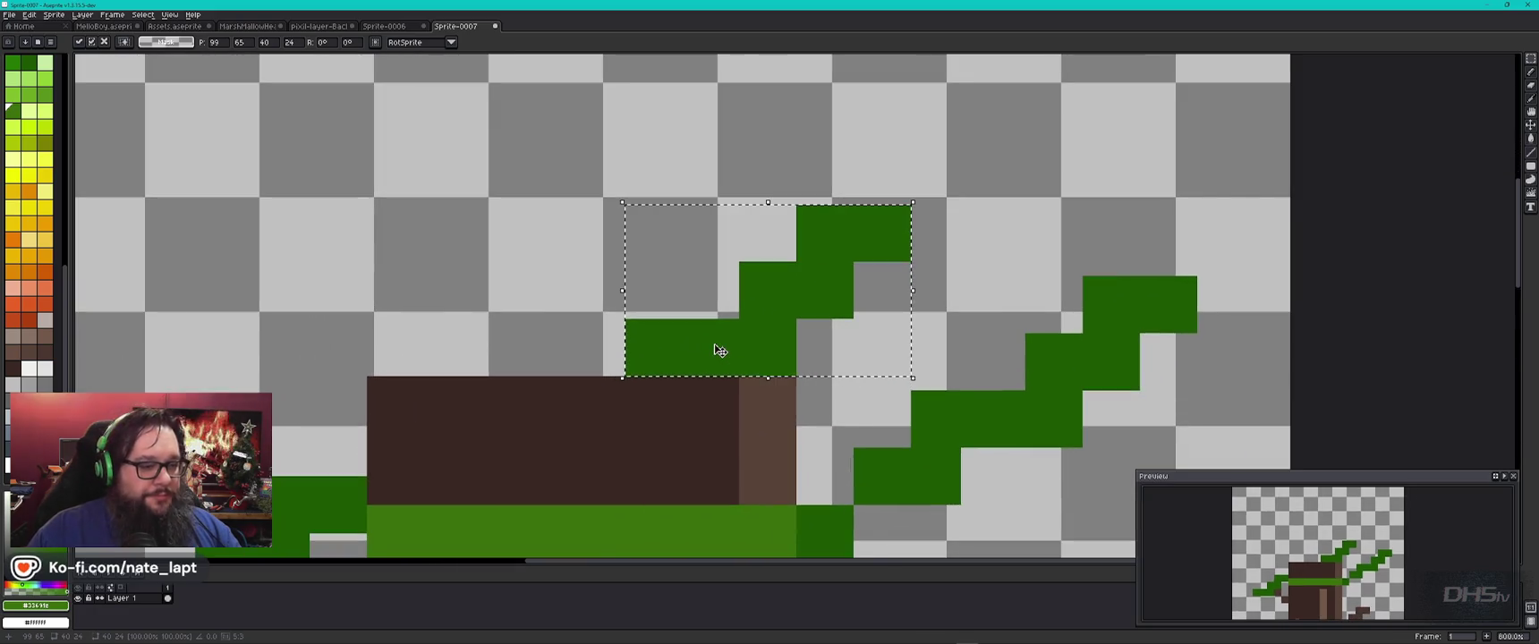
mouse_move(721, 349)
left_mouse_down()
mouse_move(948, 376)
mouse_move(990, 398)
mouse_move(391, 356)
mouse_move(522, 326)
mouse_move(928, 366)
mouse_move(721, 295)
mouse_move(670, 161)
mouse_move(624, 162)
left_mouse_up()
scroll(765, 147, "down", 4)
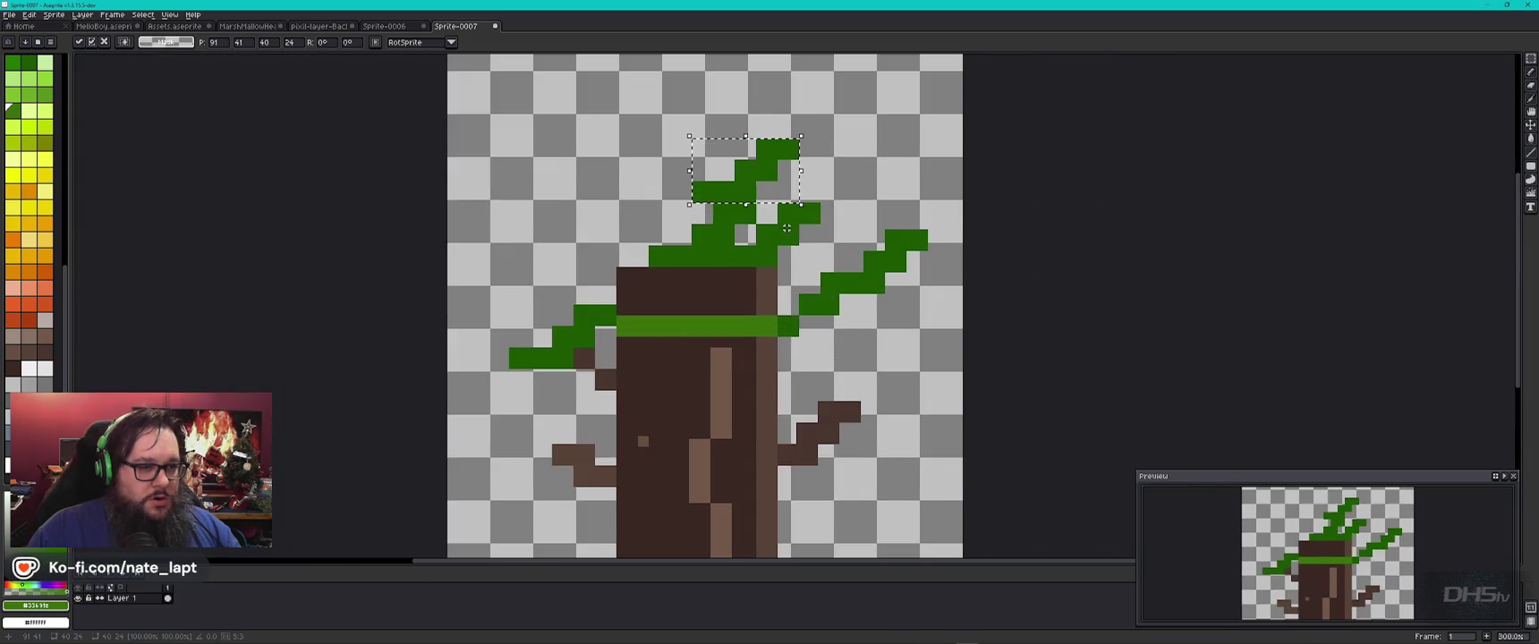
Step: Duplicate the top branch and drop the copy up the crown's right side toward the canvas top
mouse_move(831, 115)
left_mouse_down()
mouse_move(738, 247)
mouse_move(651, 264)
left_mouse_up()
key("ctrl+c")
key("ctrl+v")
mouse_move(745, 227)
left_mouse_down()
mouse_move(589, 219)
mouse_move(615, 227)
left_mouse_up()
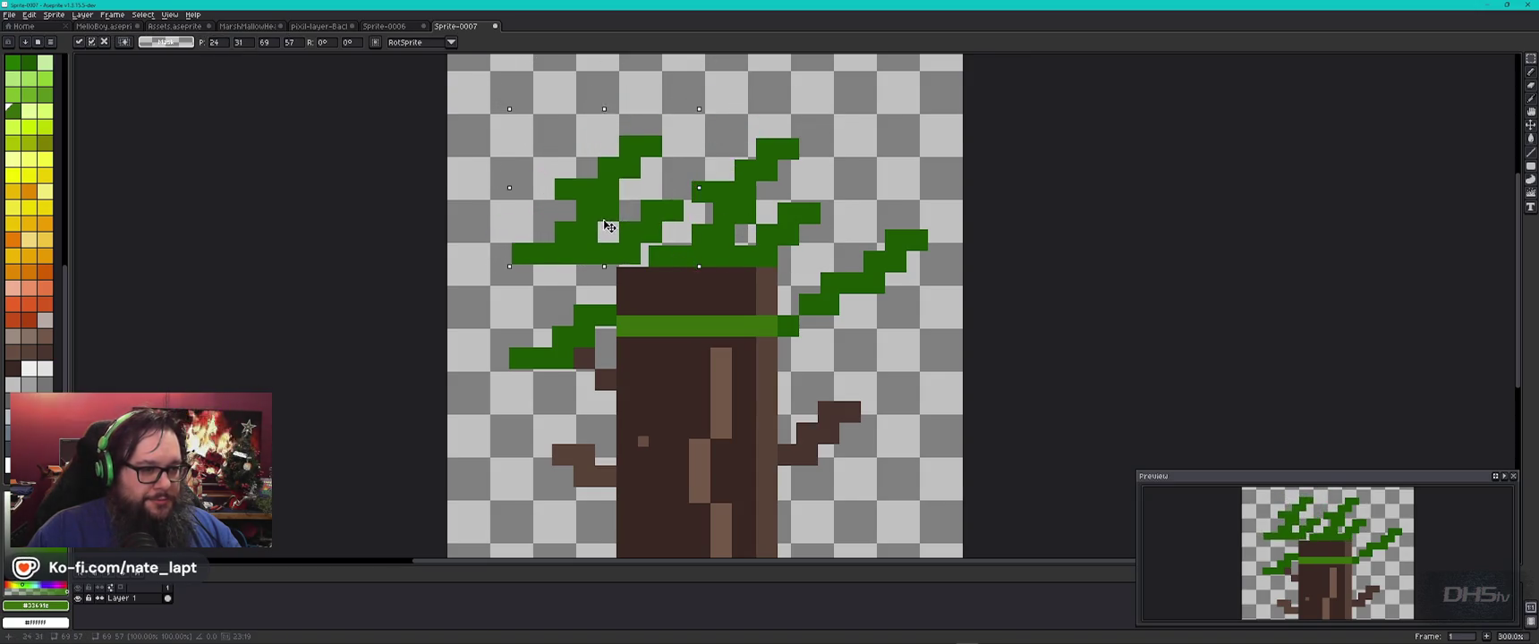
scroll(749, 205, "up", 2)
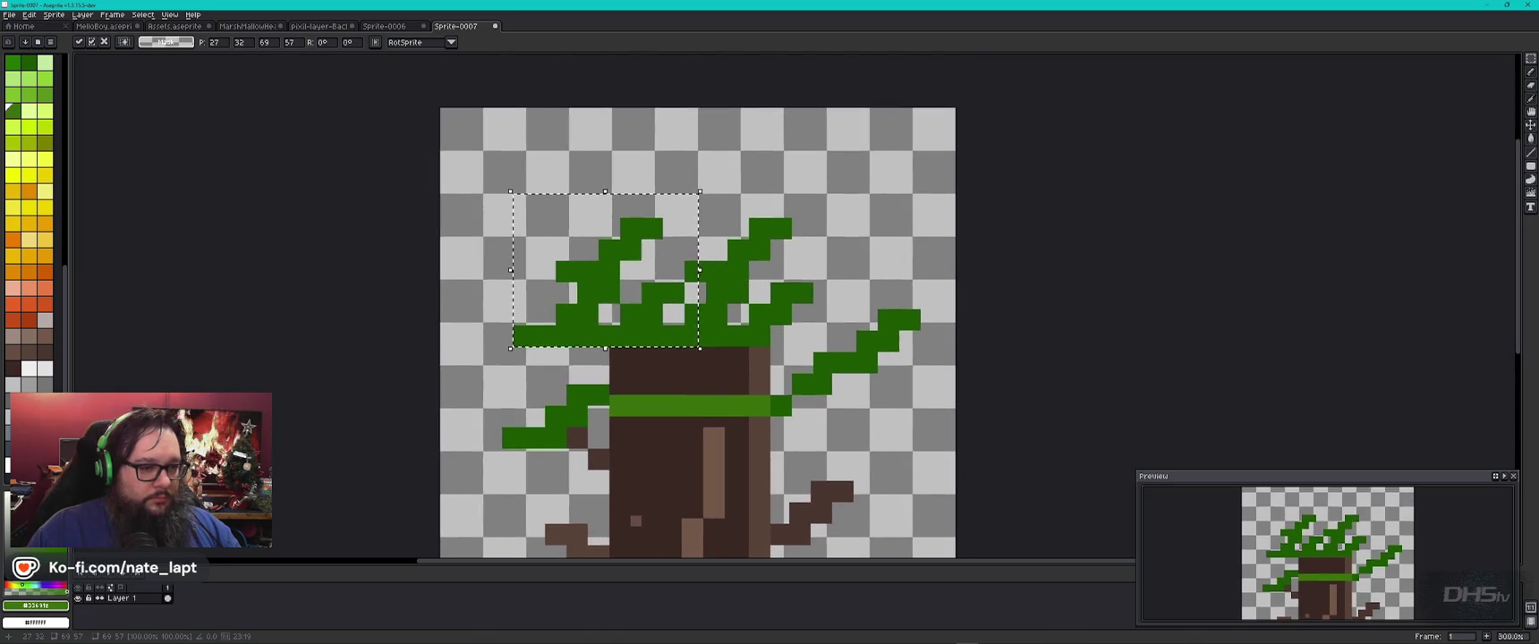
mouse_move(581, 300)
left_mouse_down()
mouse_move(825, 241)
mouse_move(758, 271)
mouse_move(803, 240)
mouse_move(664, 197)
mouse_move(763, 169)
left_mouse_up()
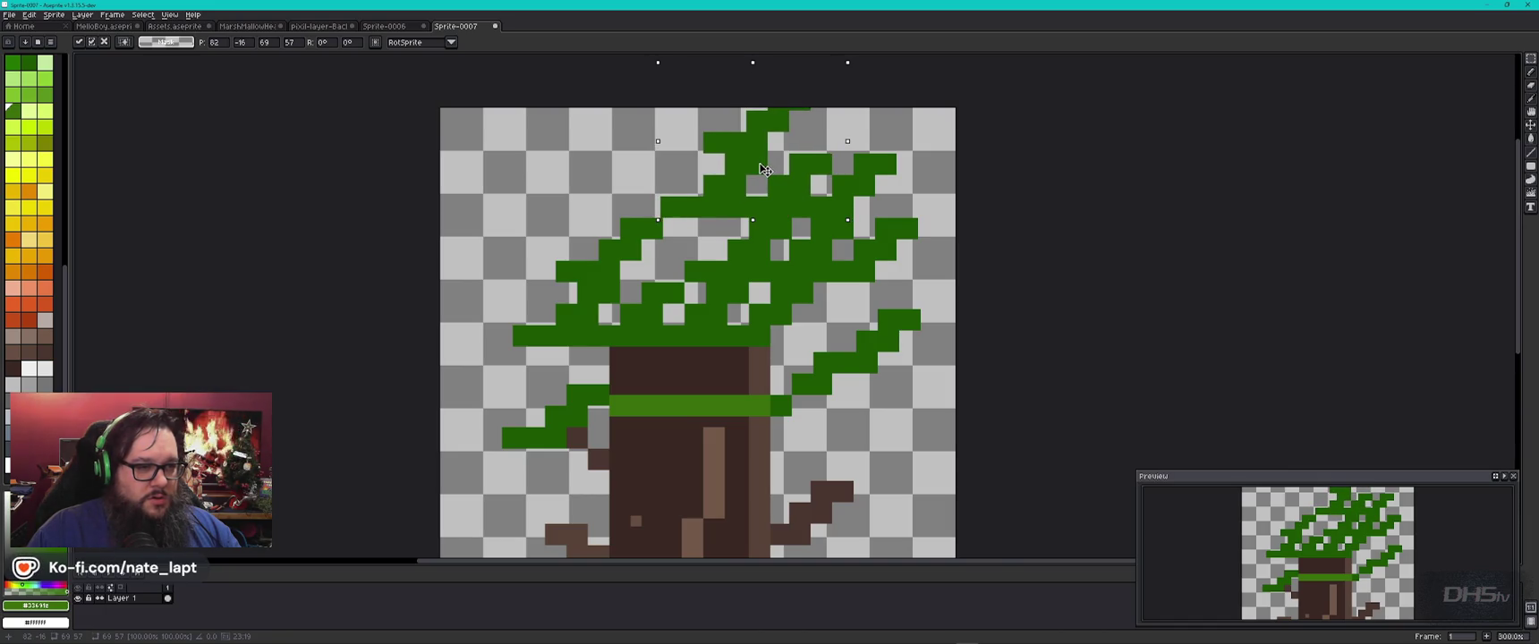
key("Return")
key("ctrl+alt+c")
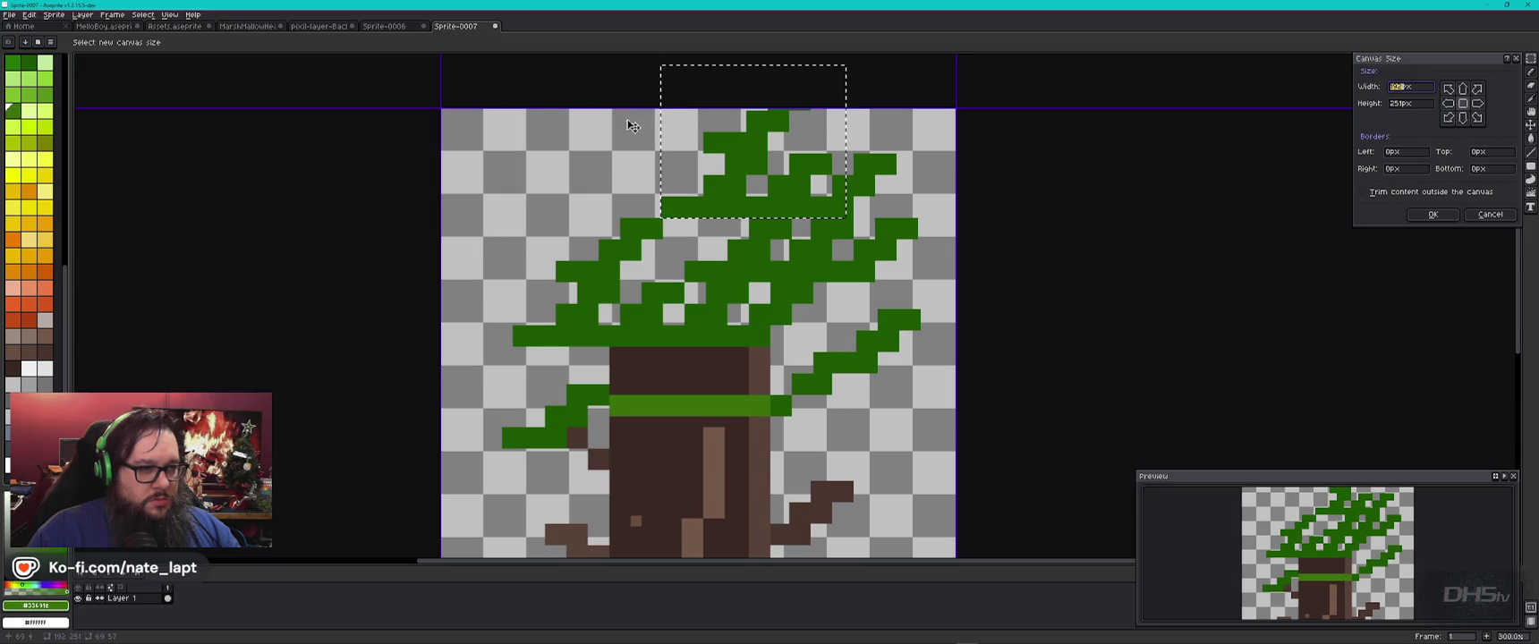
Step: Add 21px to the canvas top, making it 272px tall, and move the top branch up into it
left_click_drag(631, 127, 626, 70)
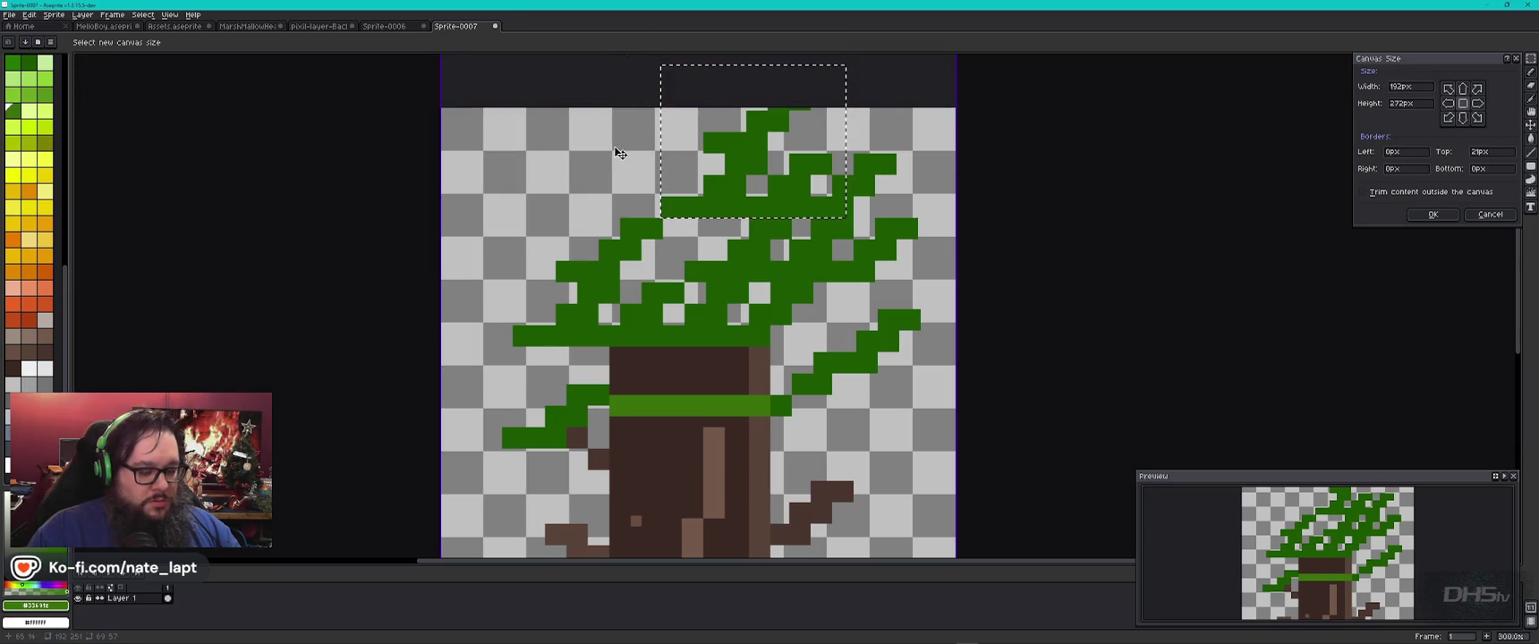
key("Return")
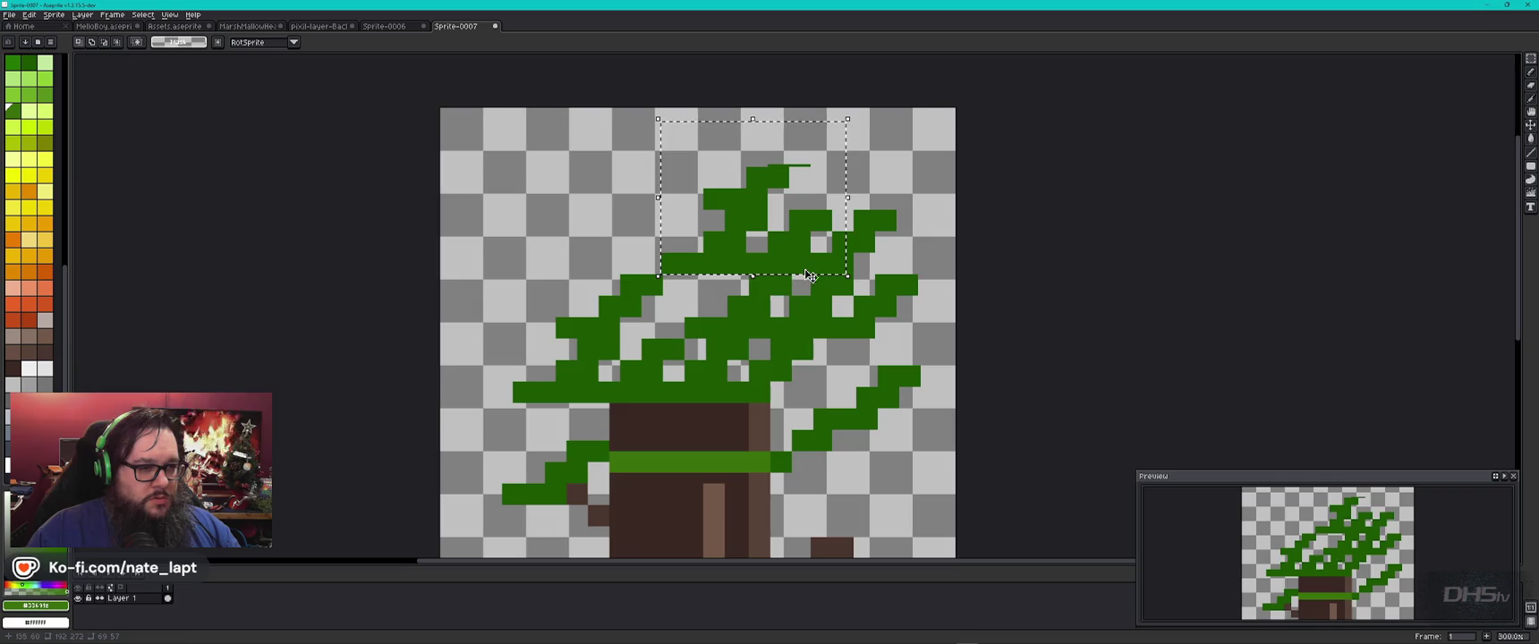
key("Delete")
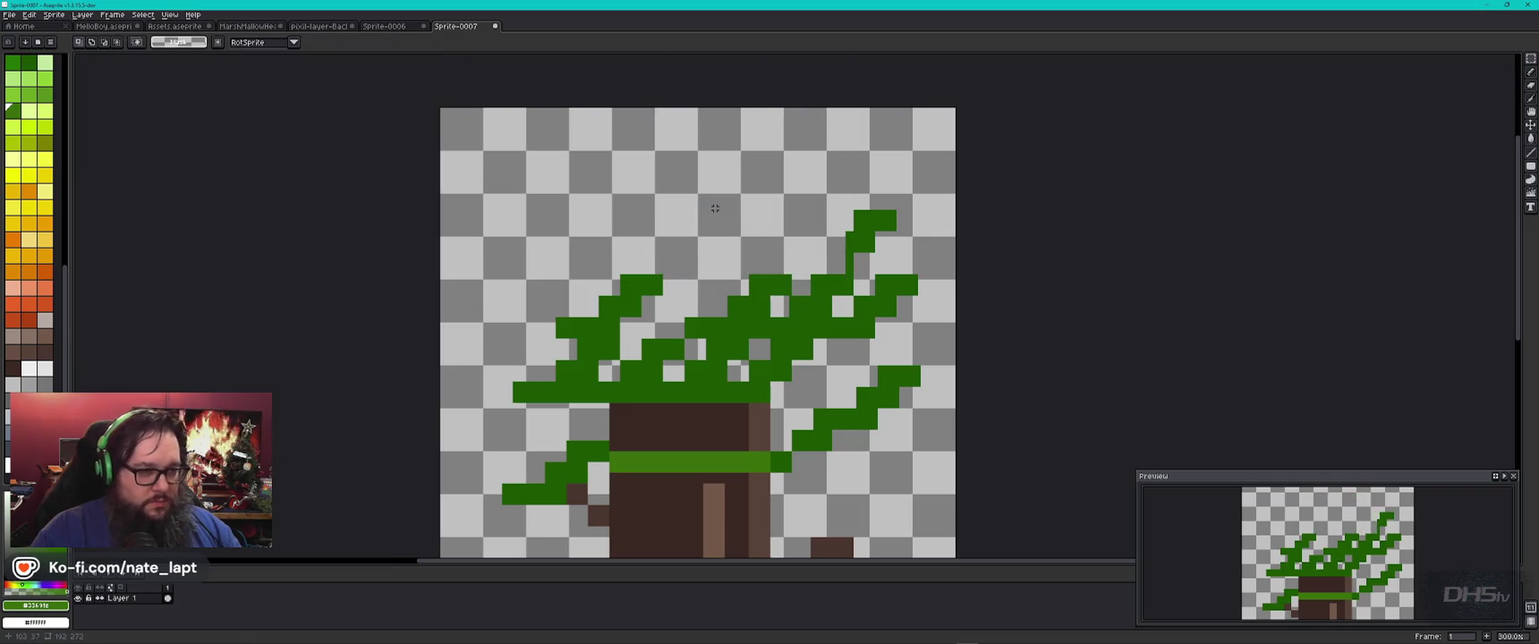
key("ctrl+v")
left_click_drag(715, 208, 809, 246)
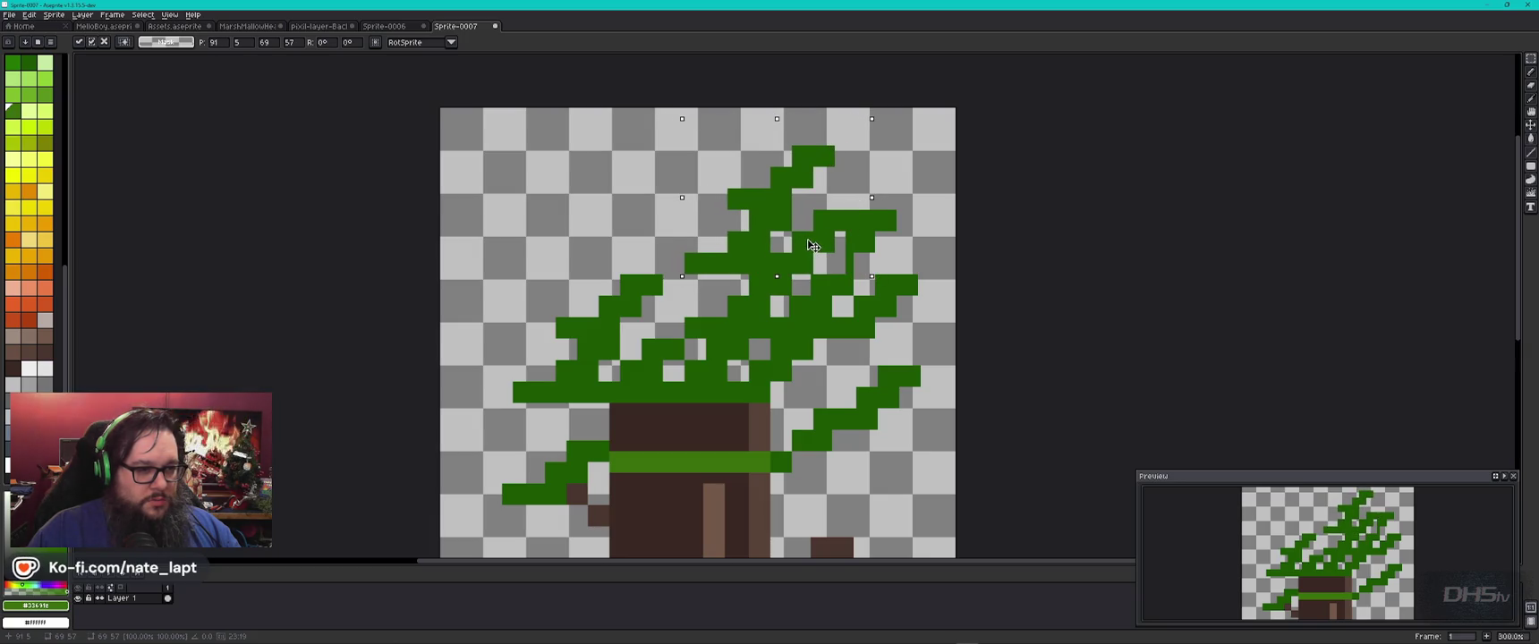
left_click(822, 334)
key("g")
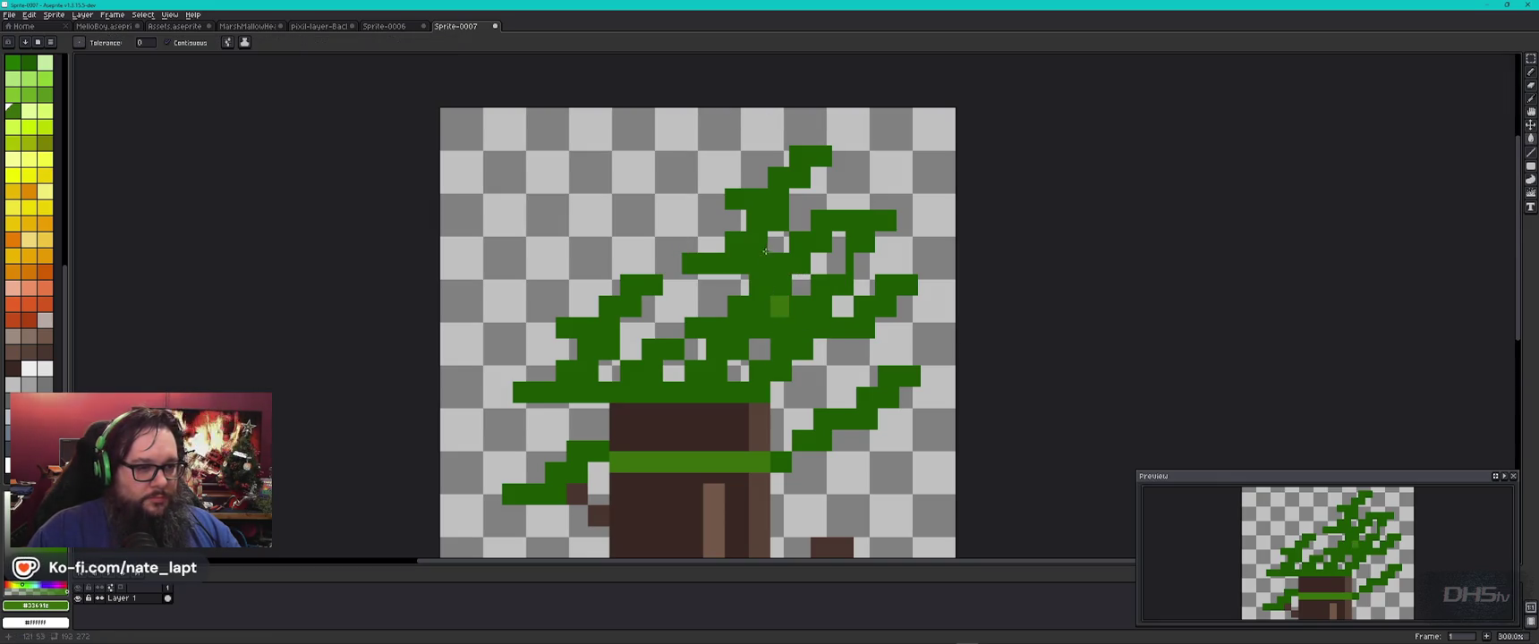
Step: Fill several leaf areas and gaps in the canopy with lighter green for two-tone shading
left_click(830, 266)
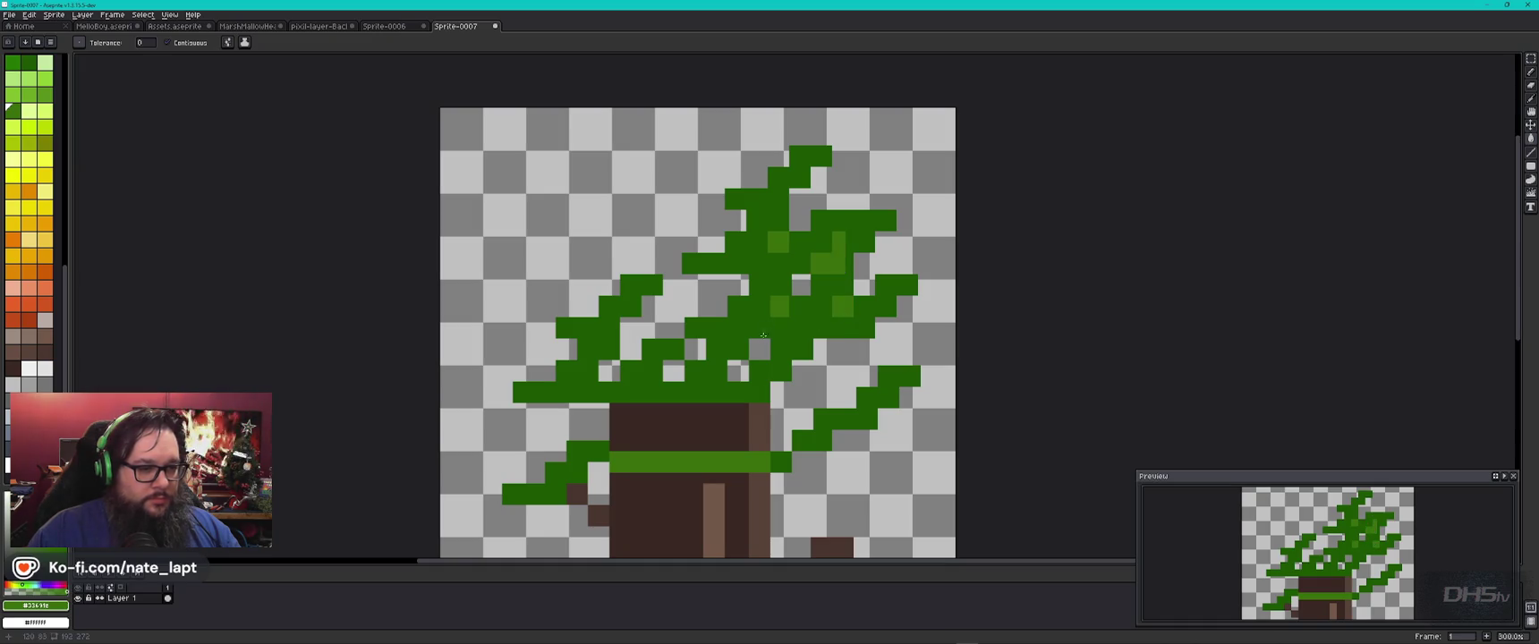
left_click(699, 354)
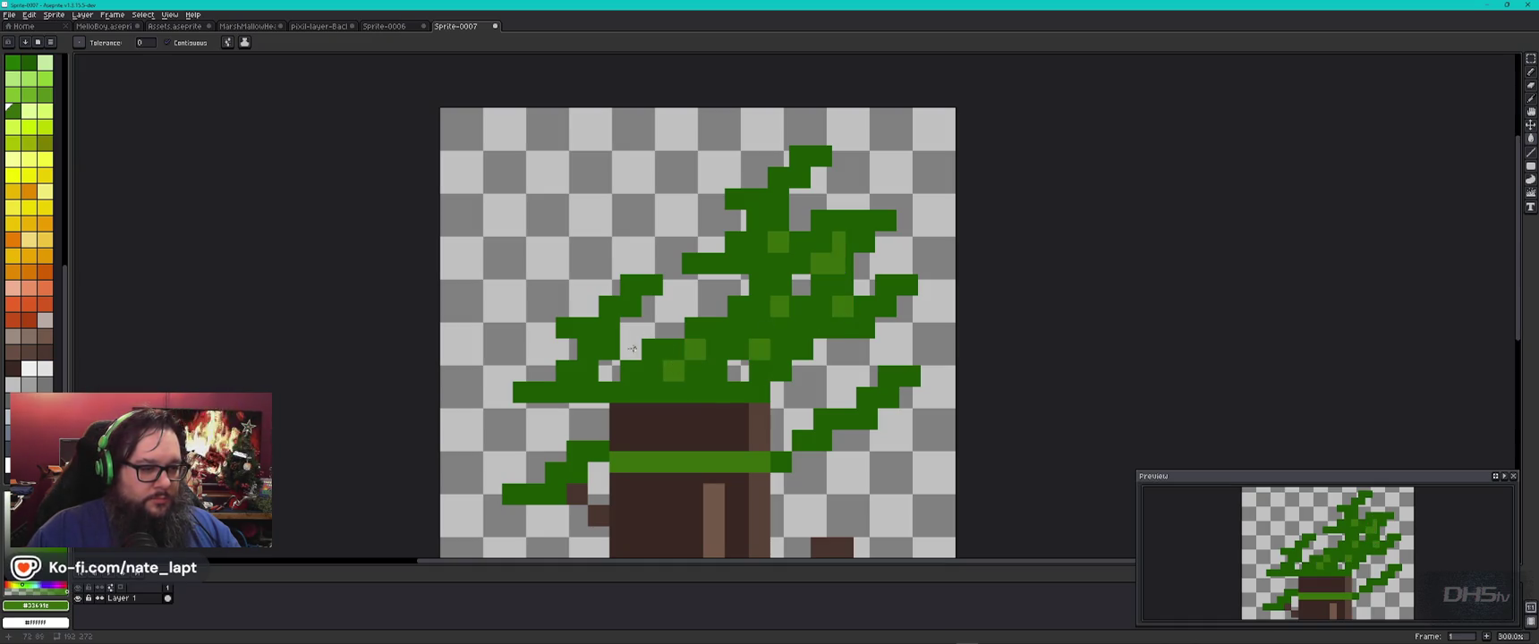
left_click(607, 372)
key("b")
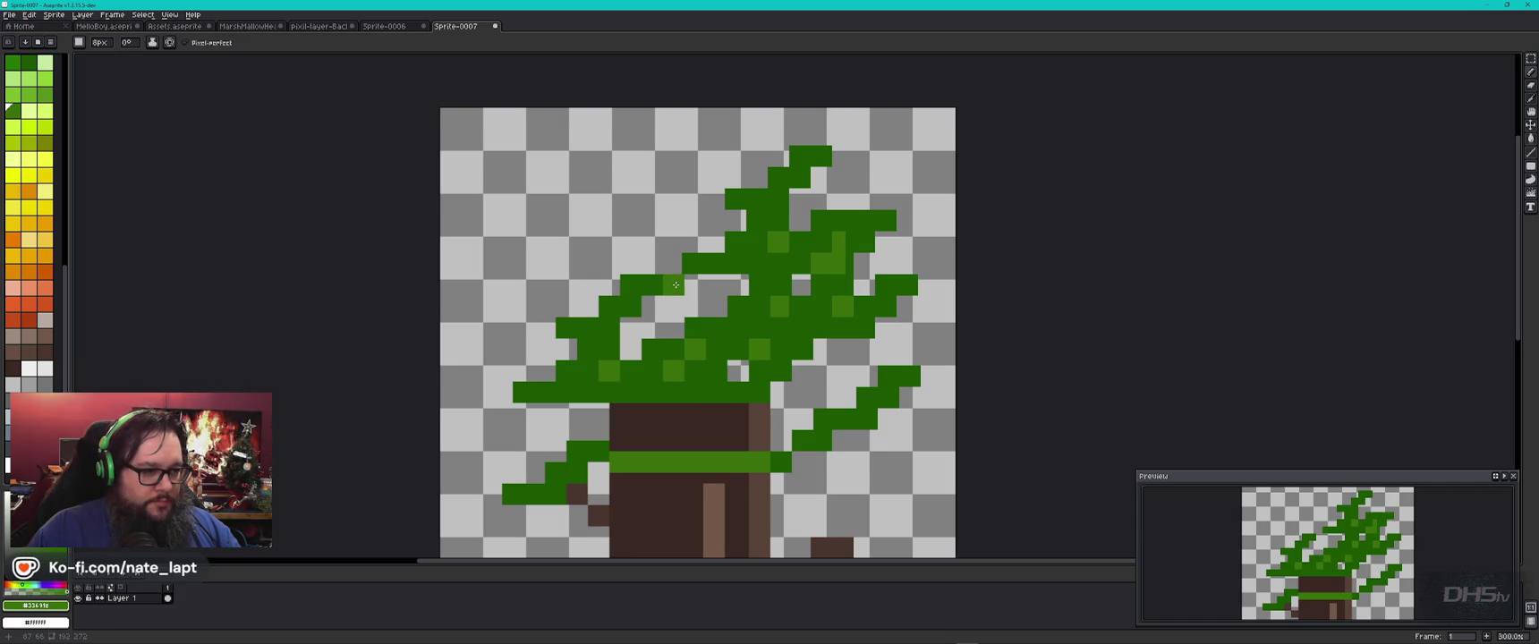
key("g")
left_click(728, 329)
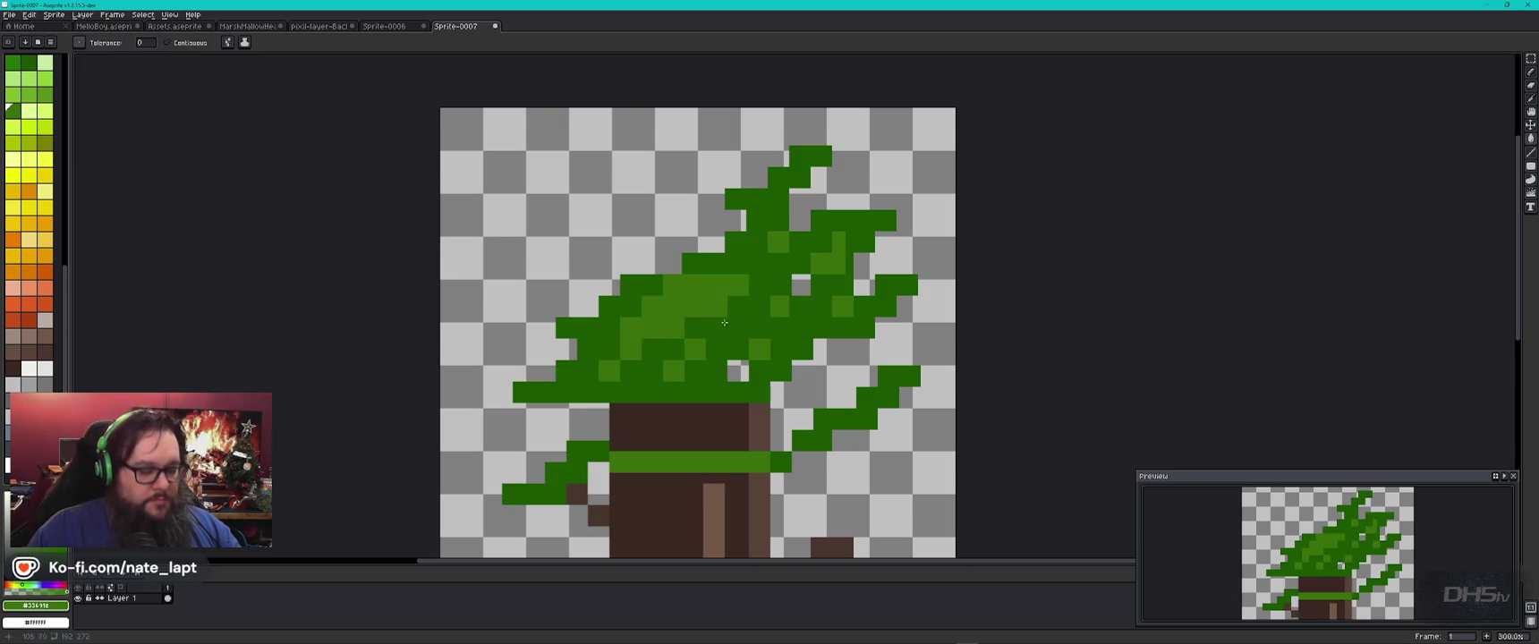
scroll(725, 324, "down", 3)
scroll(725, 324, "down", 3)
scroll(728, 367, "up", 3)
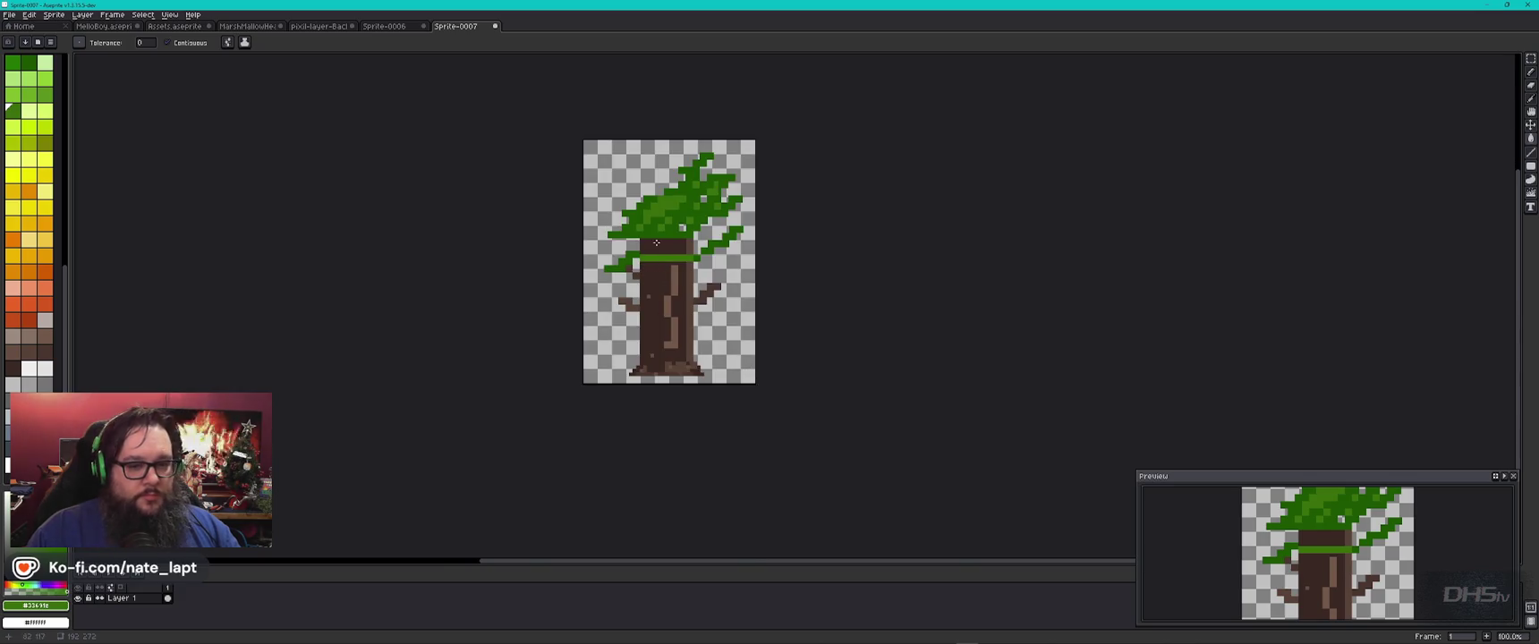
Step: Fit the whole tree in the Preview window, zoom the canvas to 200% and pick dark green for the Pencil
scroll(1377, 548, "down", 2)
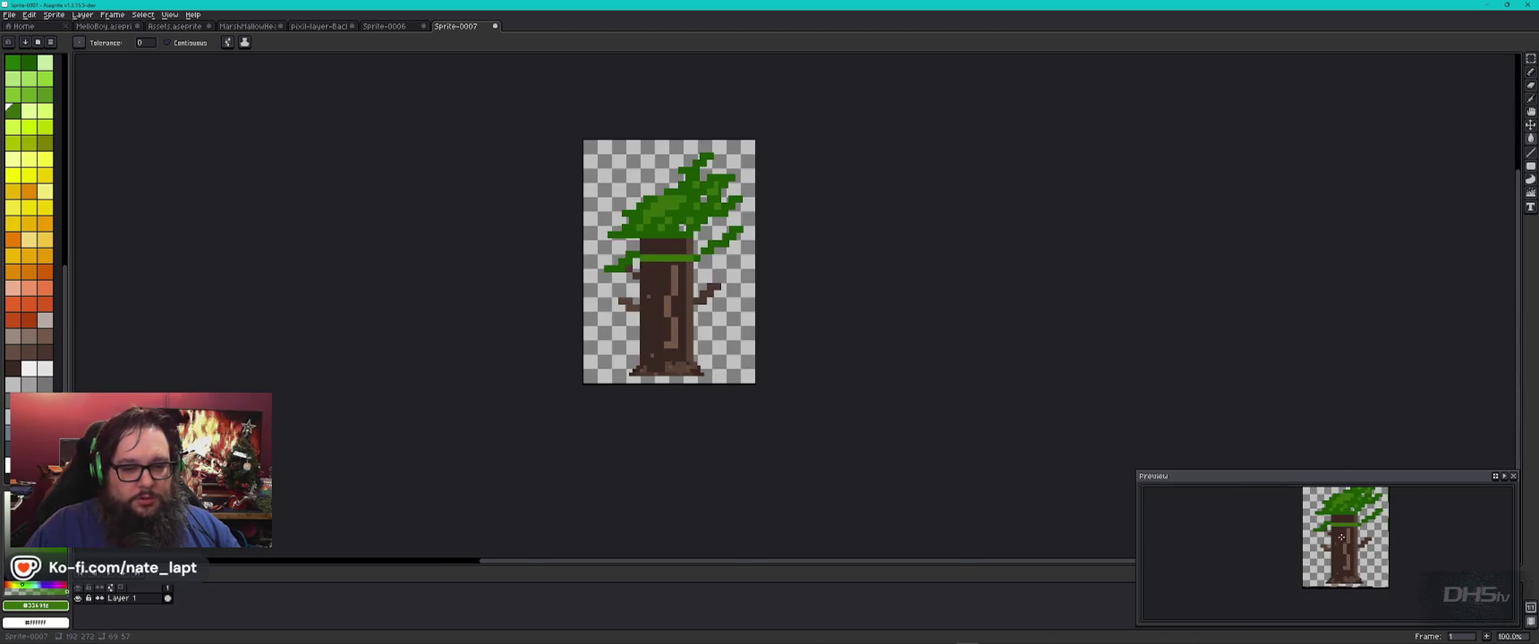
left_click_drag(1340, 537, 1321, 560)
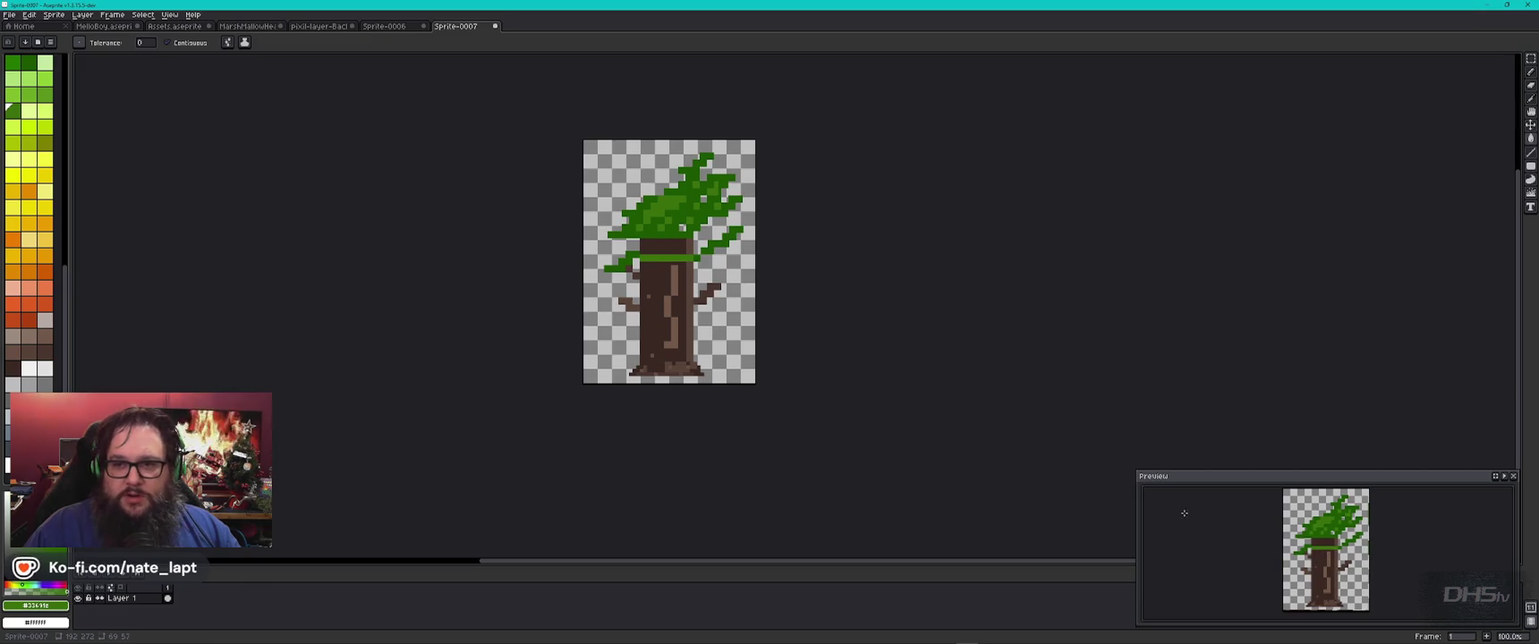
scroll(680, 214, "up", 1)
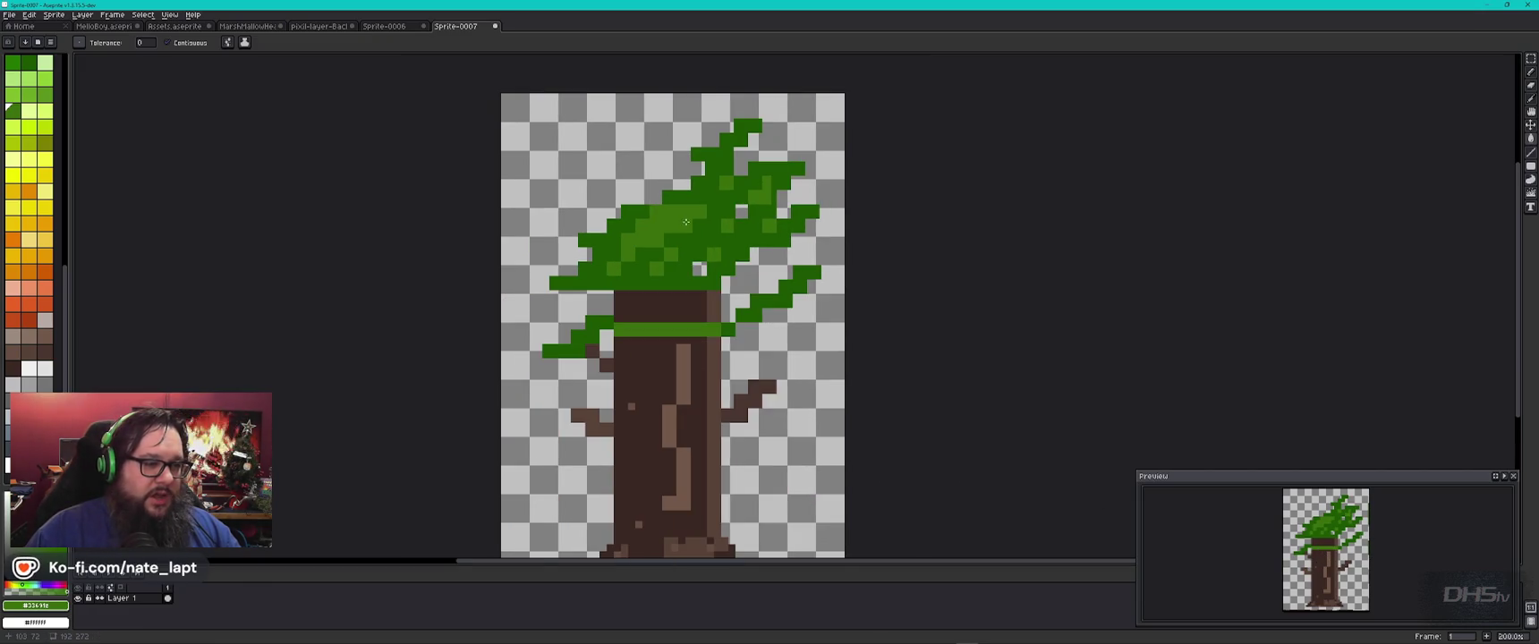
key("b")
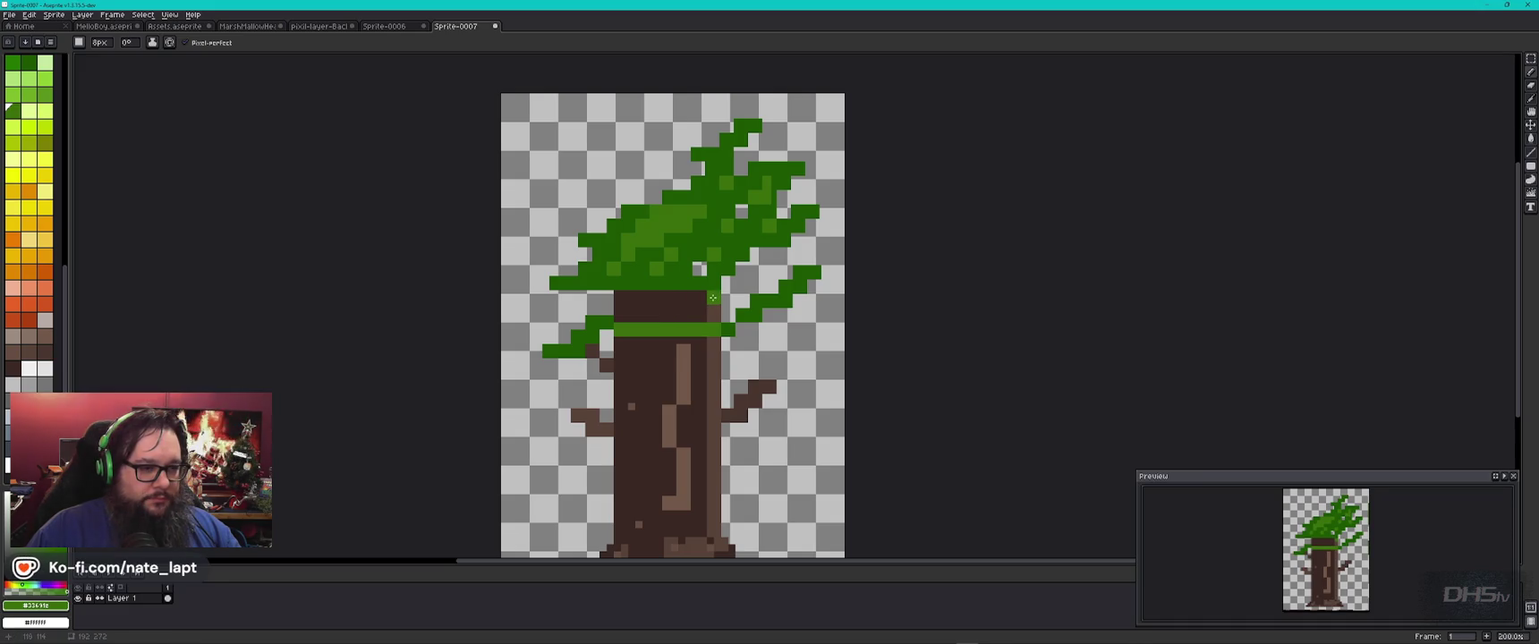
left_click(688, 286, "alt")
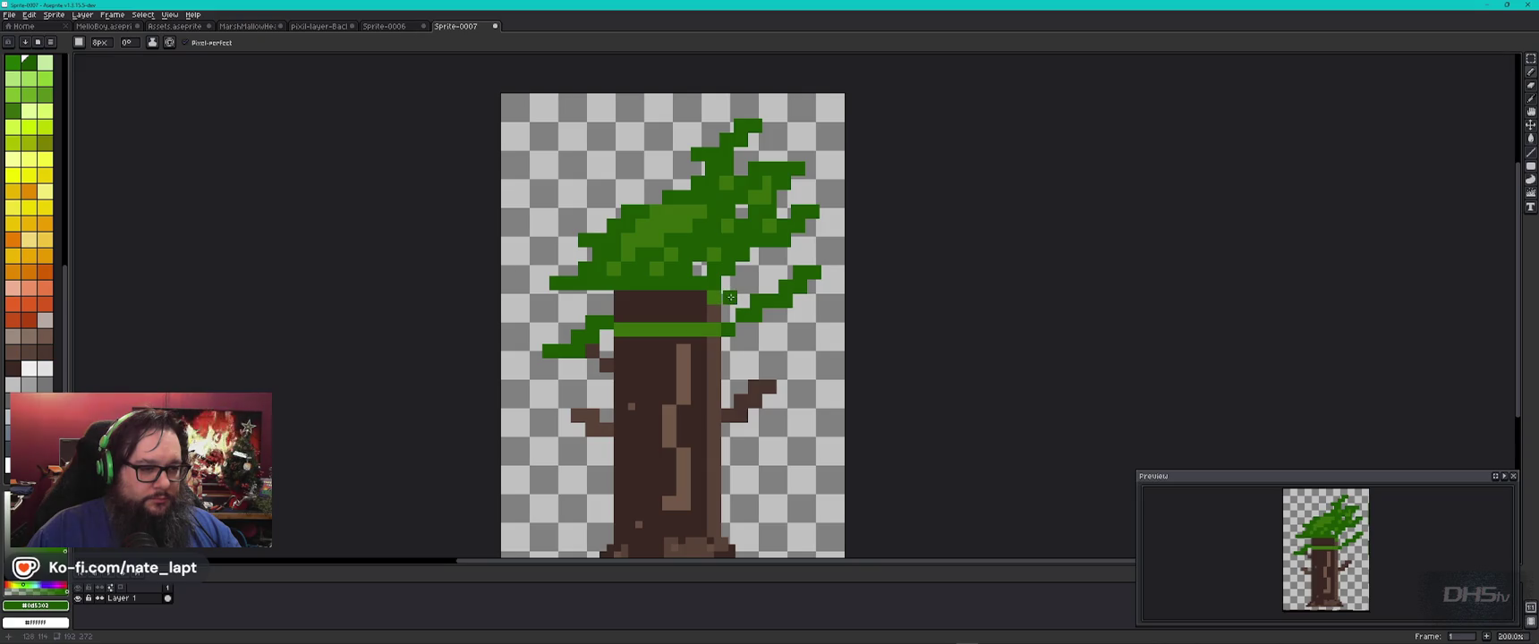
scroll(729, 297, "up", 1)
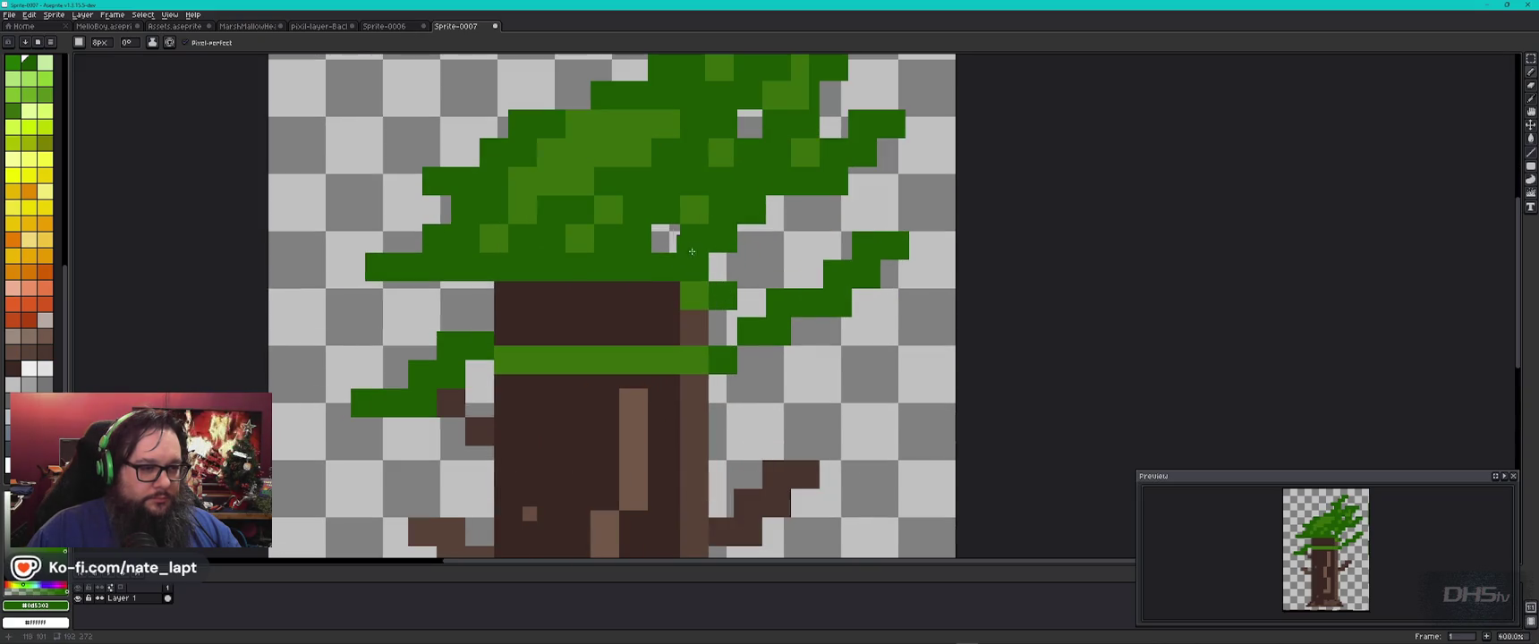
Step: Erase a stray dark-green leaf pixel and add dark-green pixels along the leaf edges
right_click(666, 238)
left_click(750, 266)
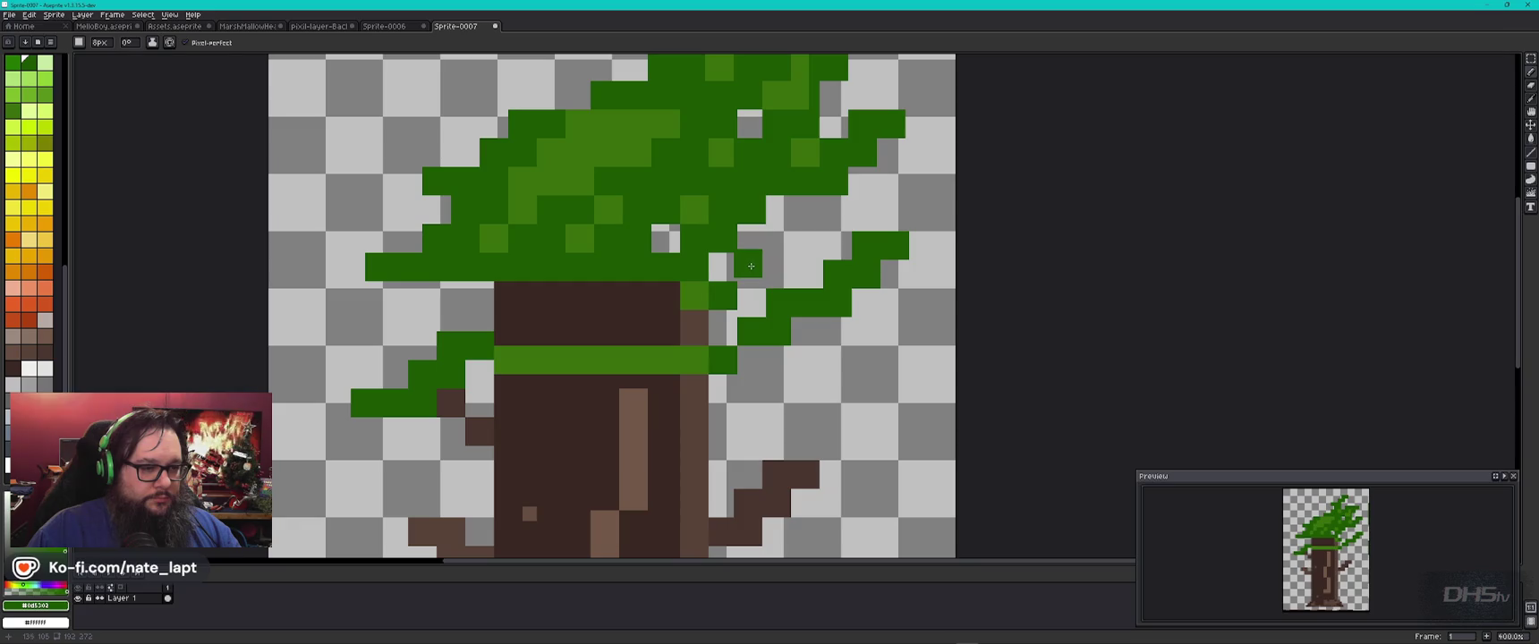
left_click(400, 295)
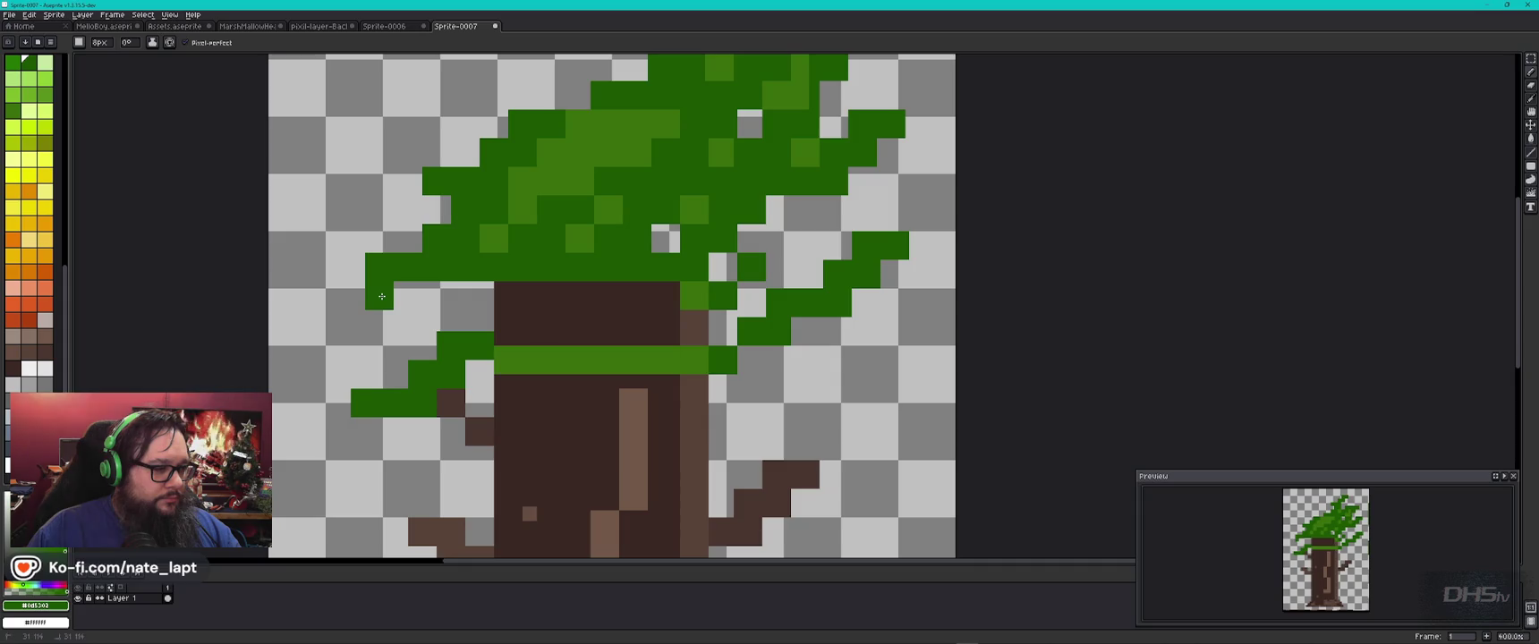
Step: Fill leaf gaps, including one near the canopy top, with lighter green
left_click(560, 357, "alt")
left_click(665, 238)
left_click(724, 267)
left_click(757, 126)
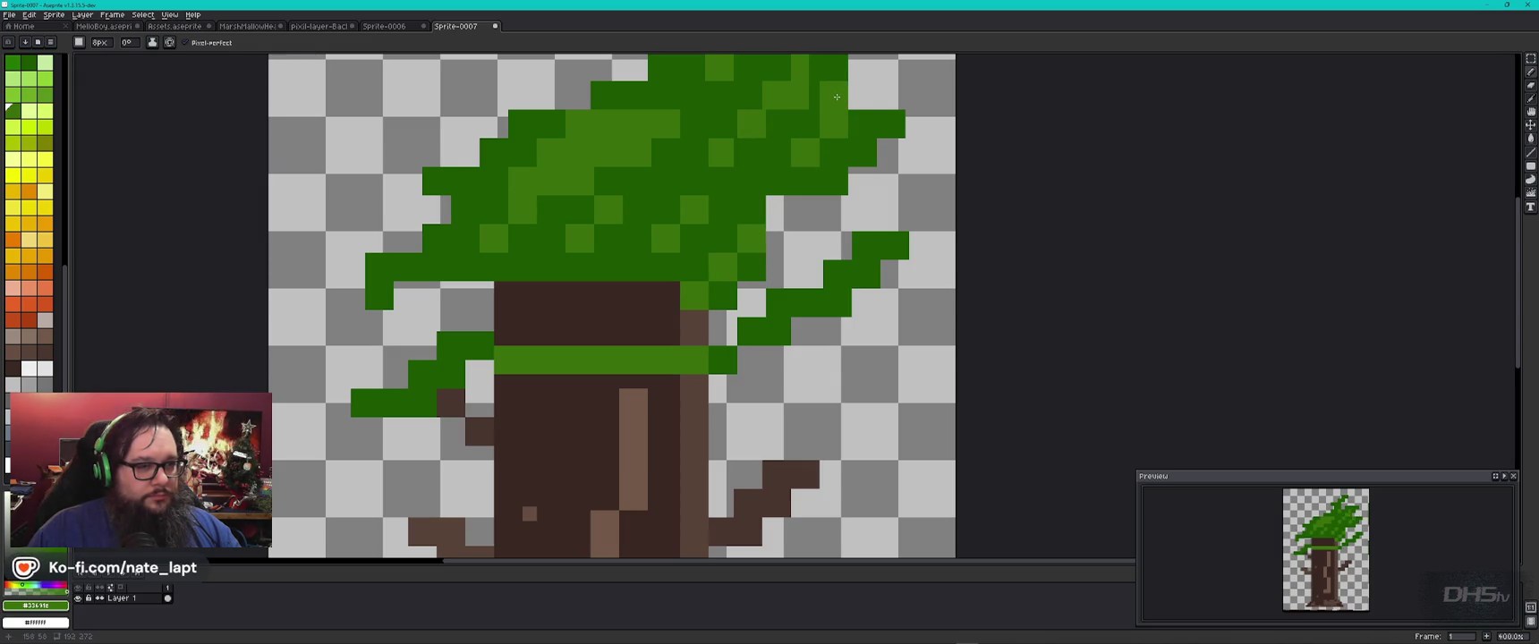
scroll(715, 157, "up", 5)
scroll(715, 158, "left", 3)
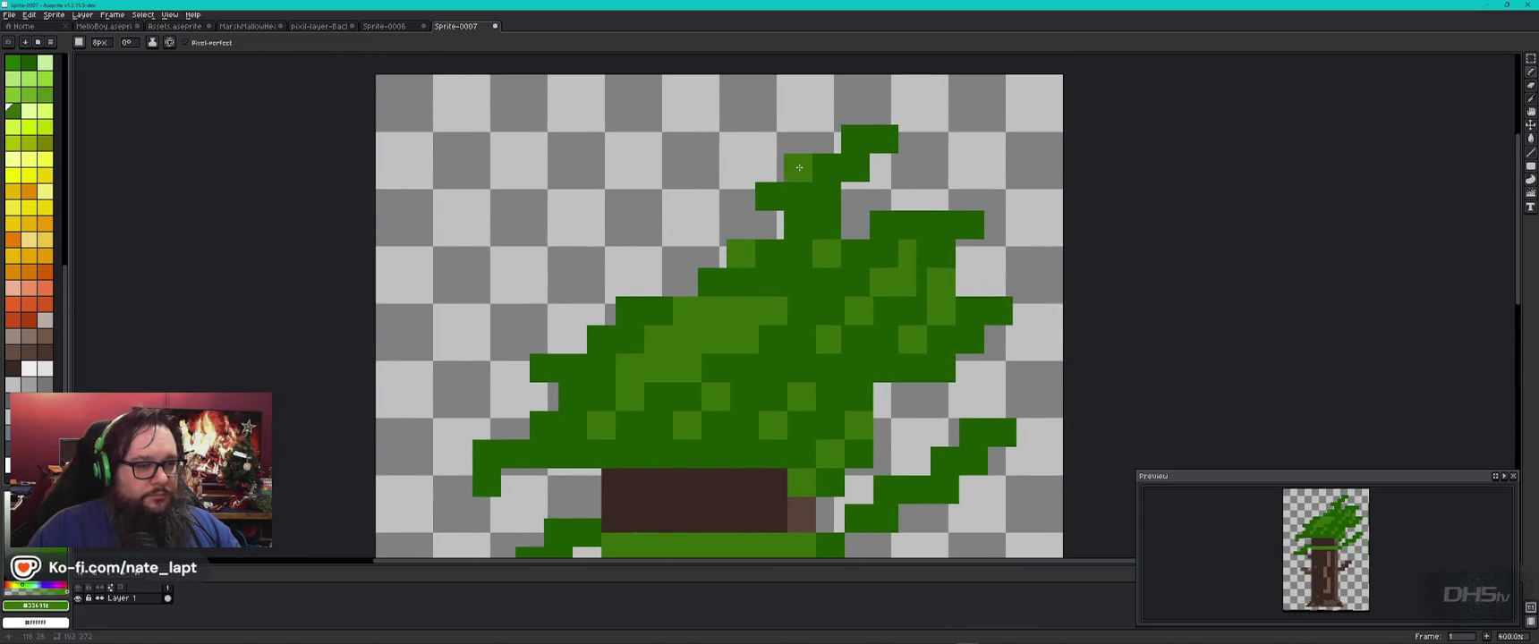
left_click(760, 282, "alt")
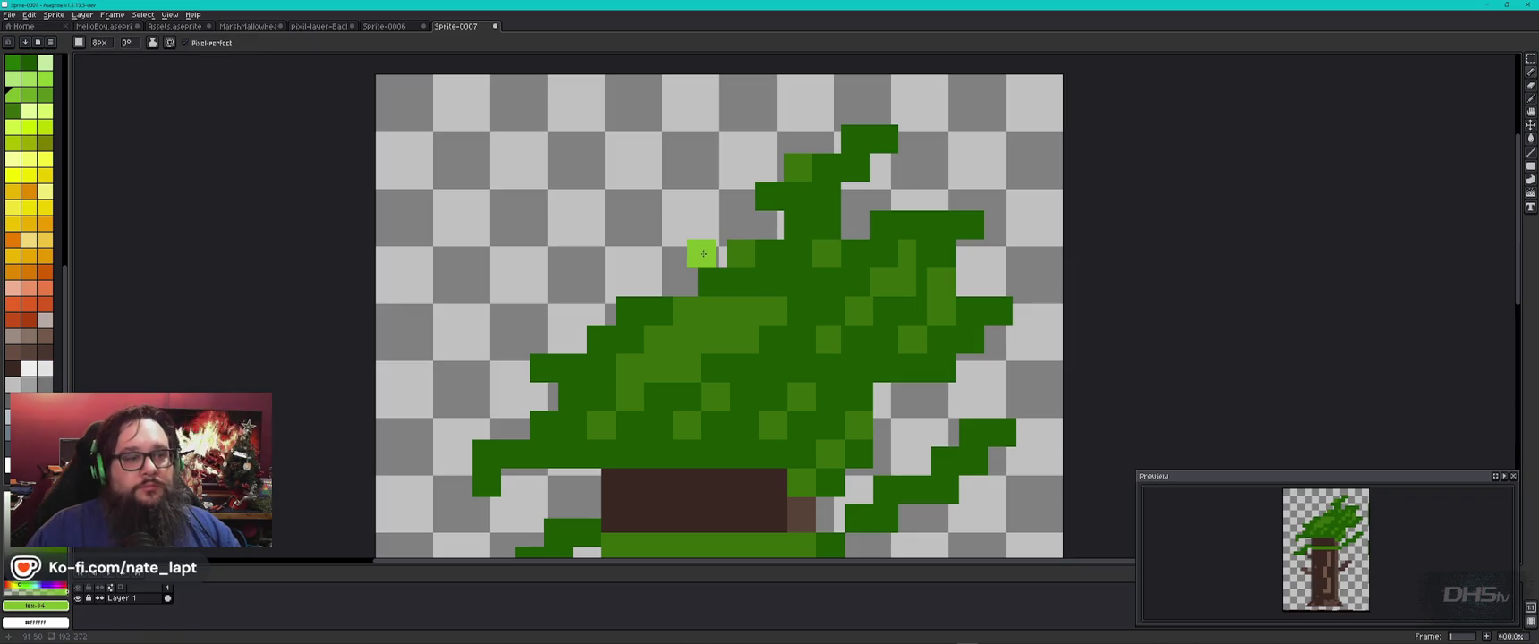
Step: Add bright green speckles at four spots around the canopy, including its left and right edges
left_click(770, 226)
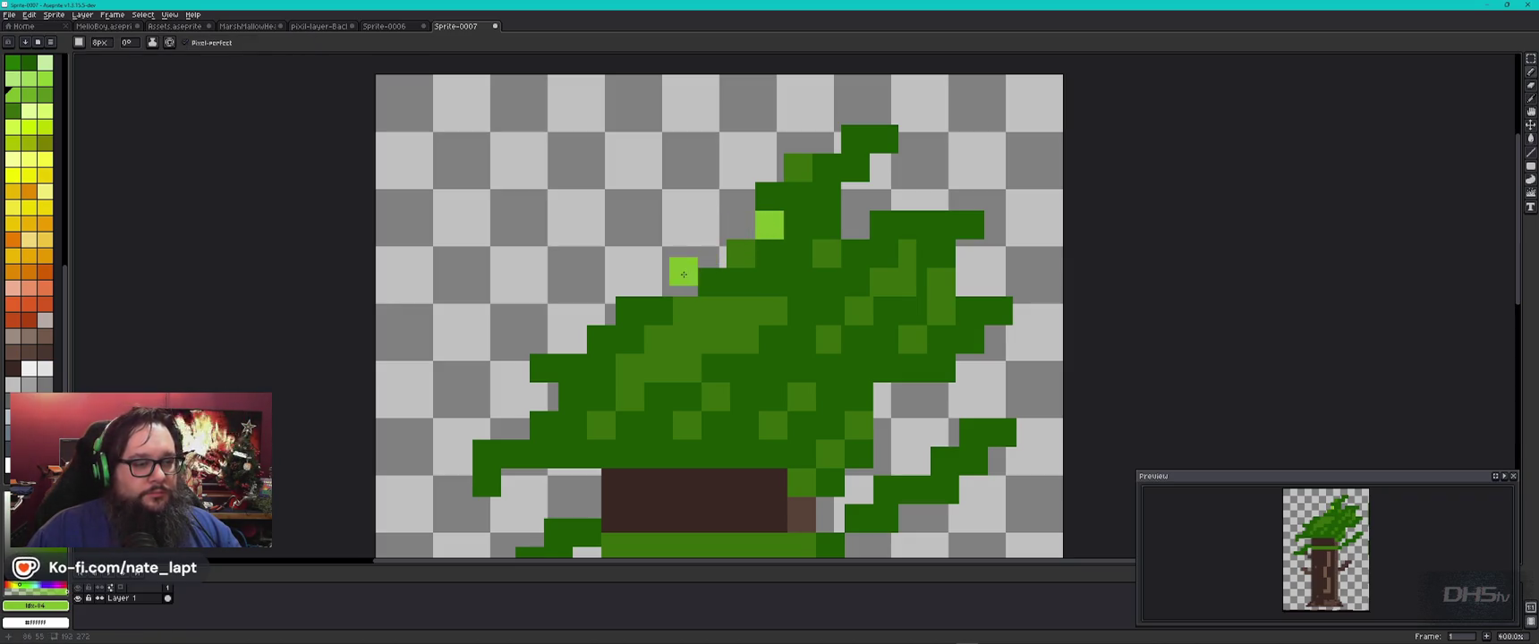
left_click(683, 285)
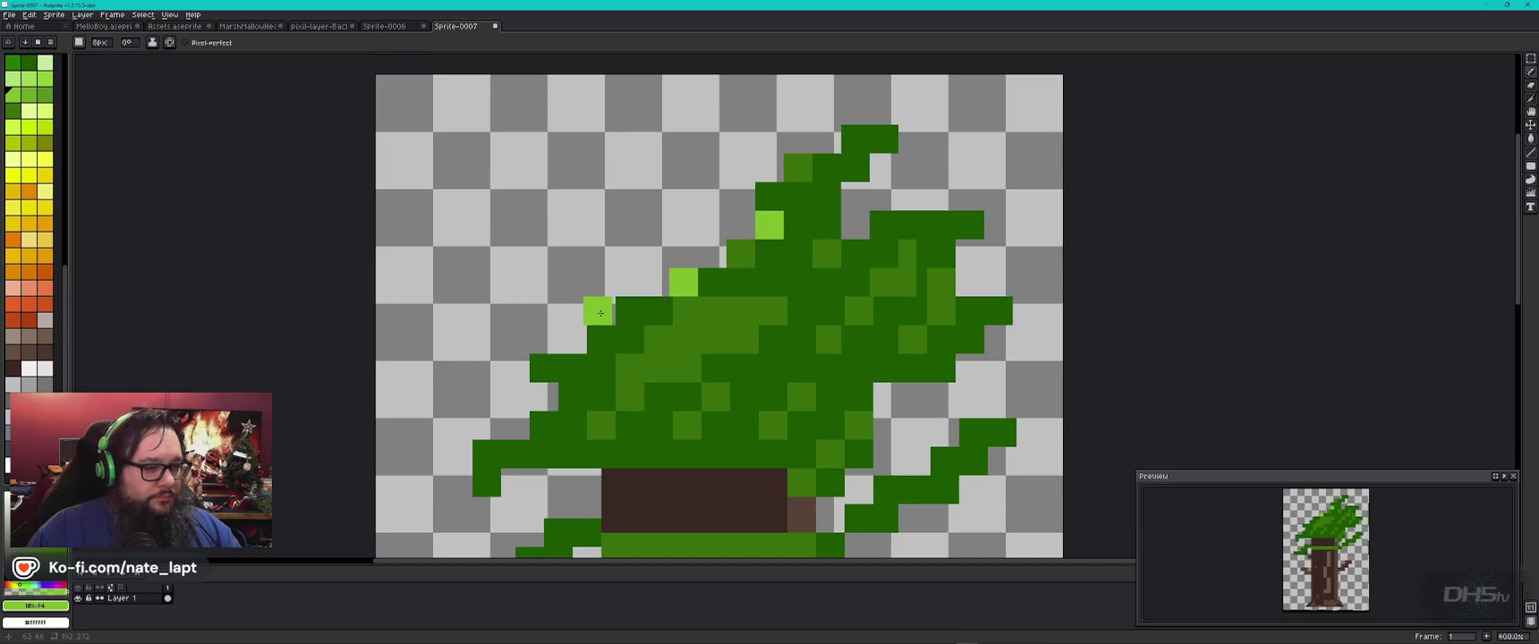
left_click(602, 311)
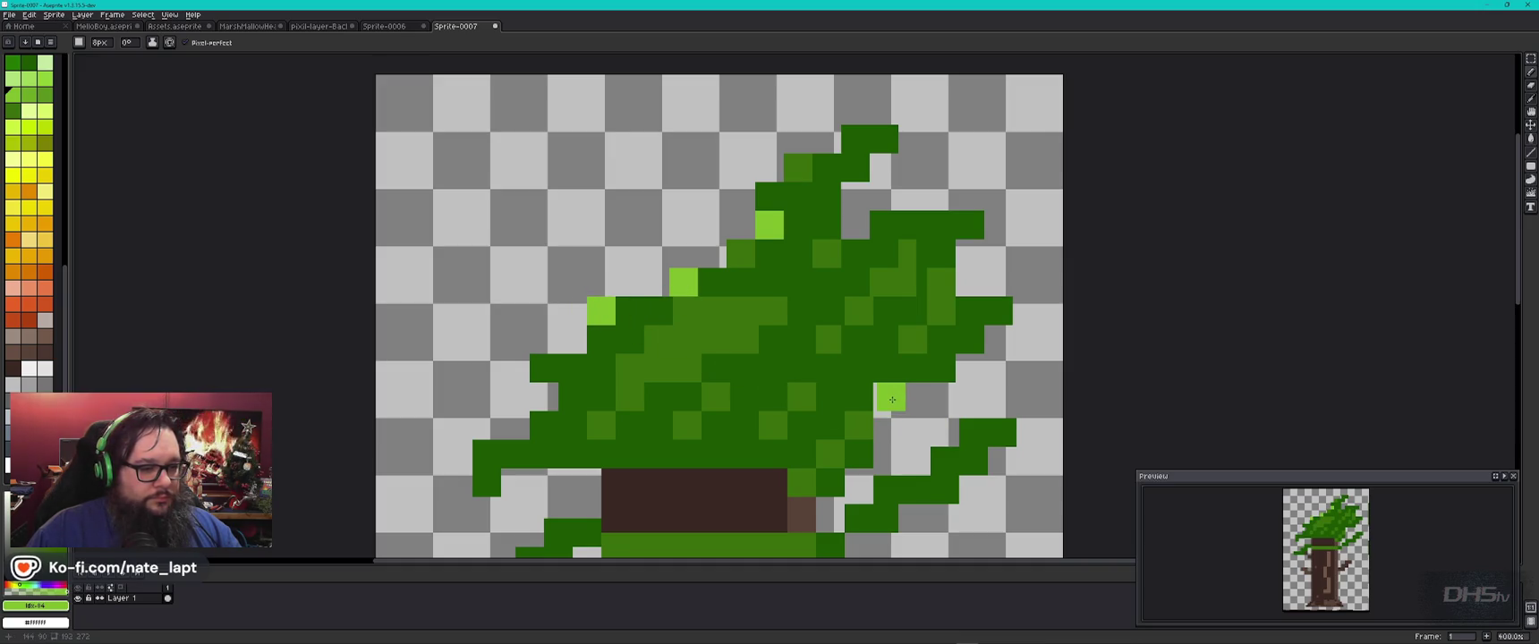
left_click(888, 398)
Step: Cycle through palette colours with the eyedropper and bracket keys to choose the yellow accent colour
key("i")
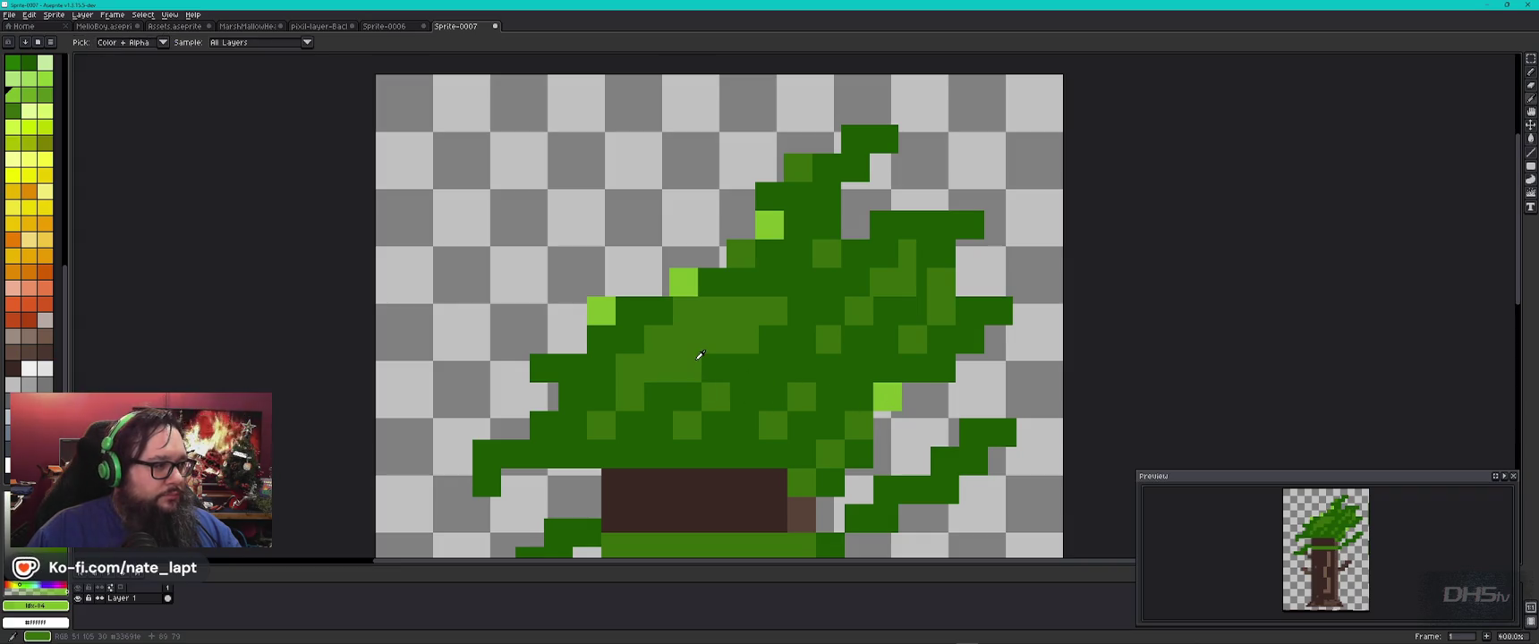
key("b")
key("bracketright")
key("i")
key("bracketright")
key("bracketright")
key("bracketleft")
key("b")
key("i")
key("b")
key("i")
key("bracketright")
key("bracketright")
key("b")
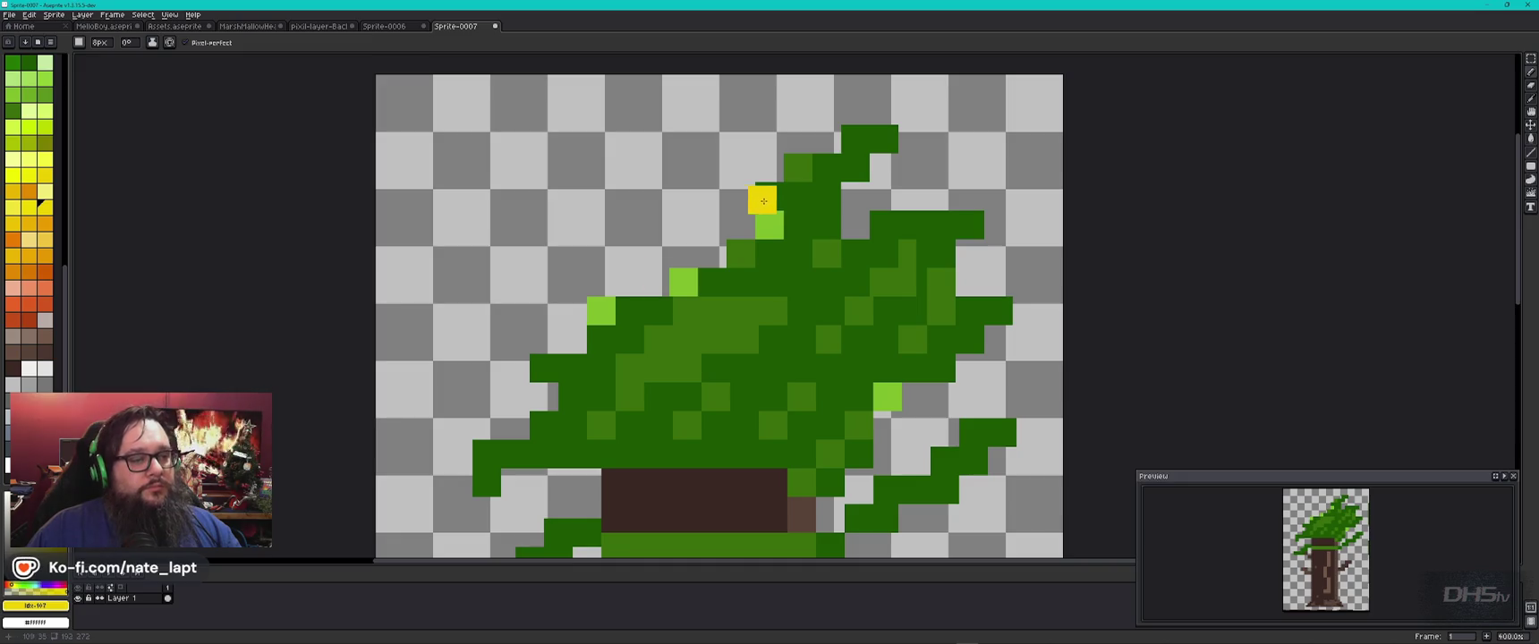
Step: Place a yellow pixel on the canopy's upper left and draw a dark-green hook arching across the canopy top
left_click(769, 167)
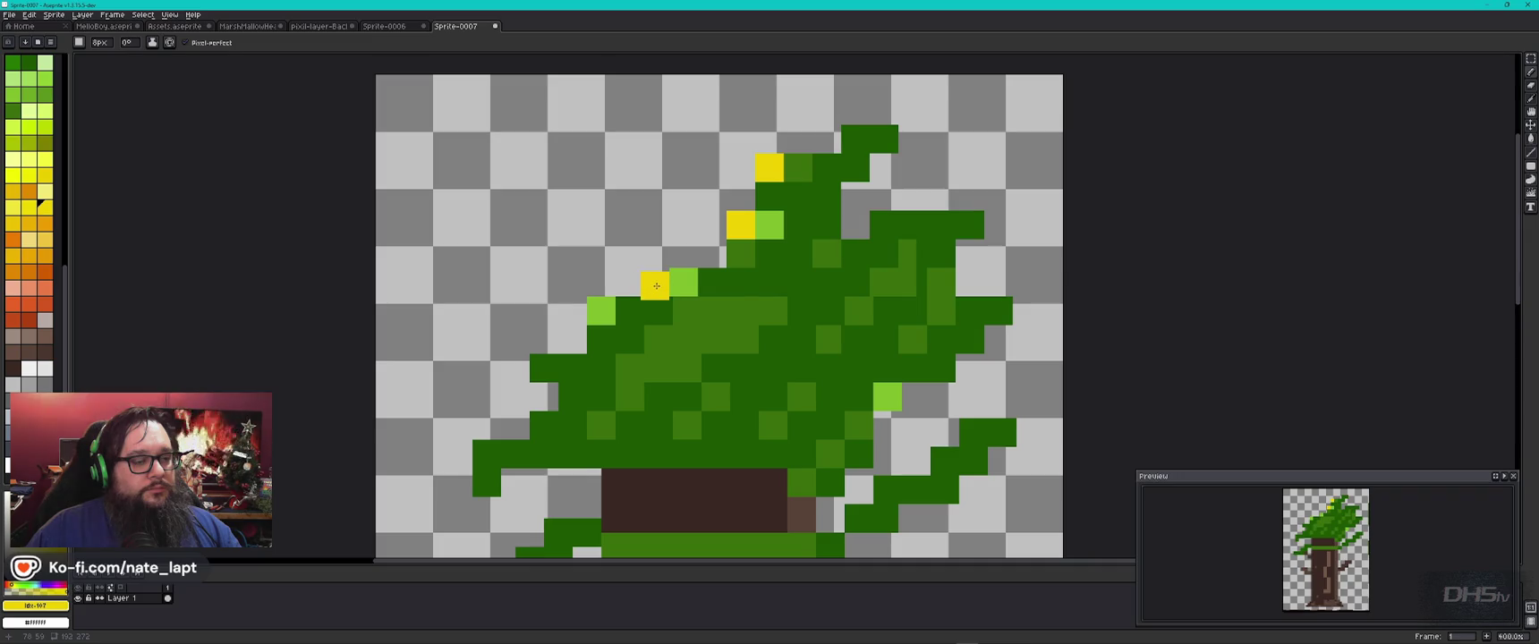
left_click(711, 278, "alt")
left_click(714, 257)
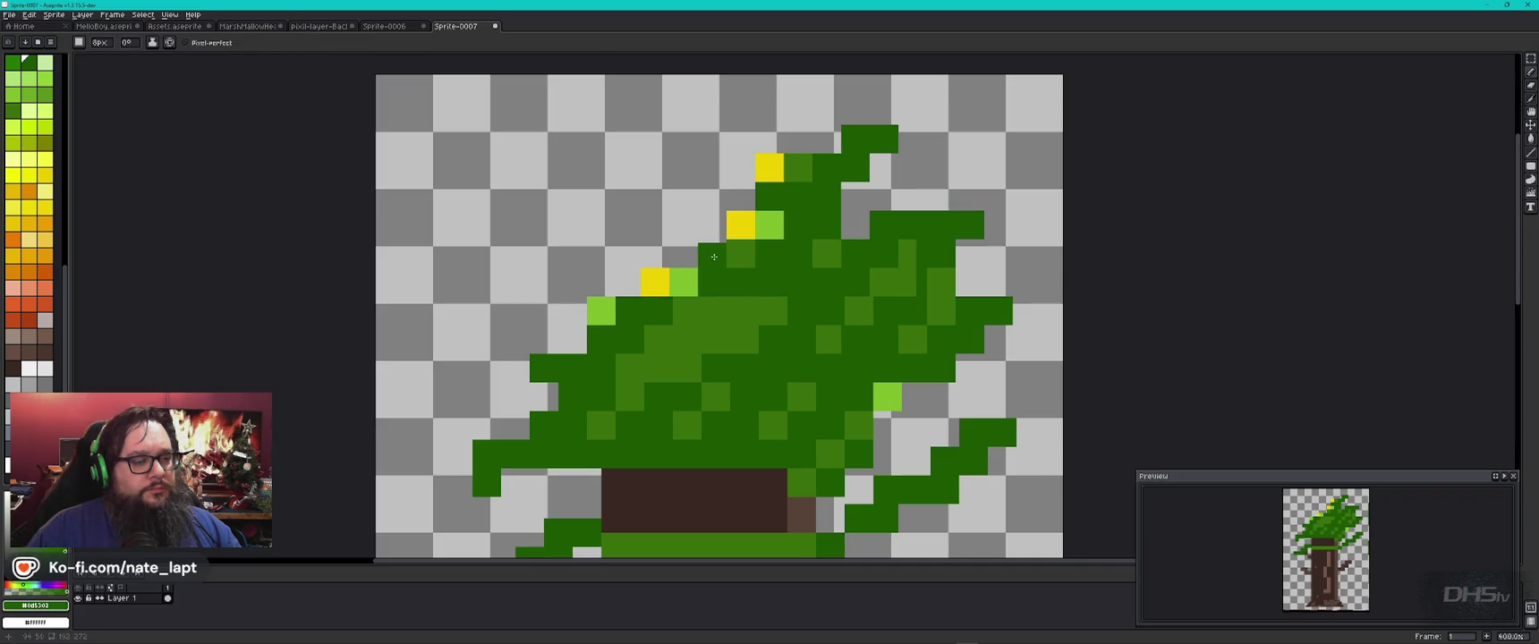
mouse_move(713, 255)
left_mouse_down()
mouse_move(662, 255)
mouse_move(659, 149)
left_mouse_up()
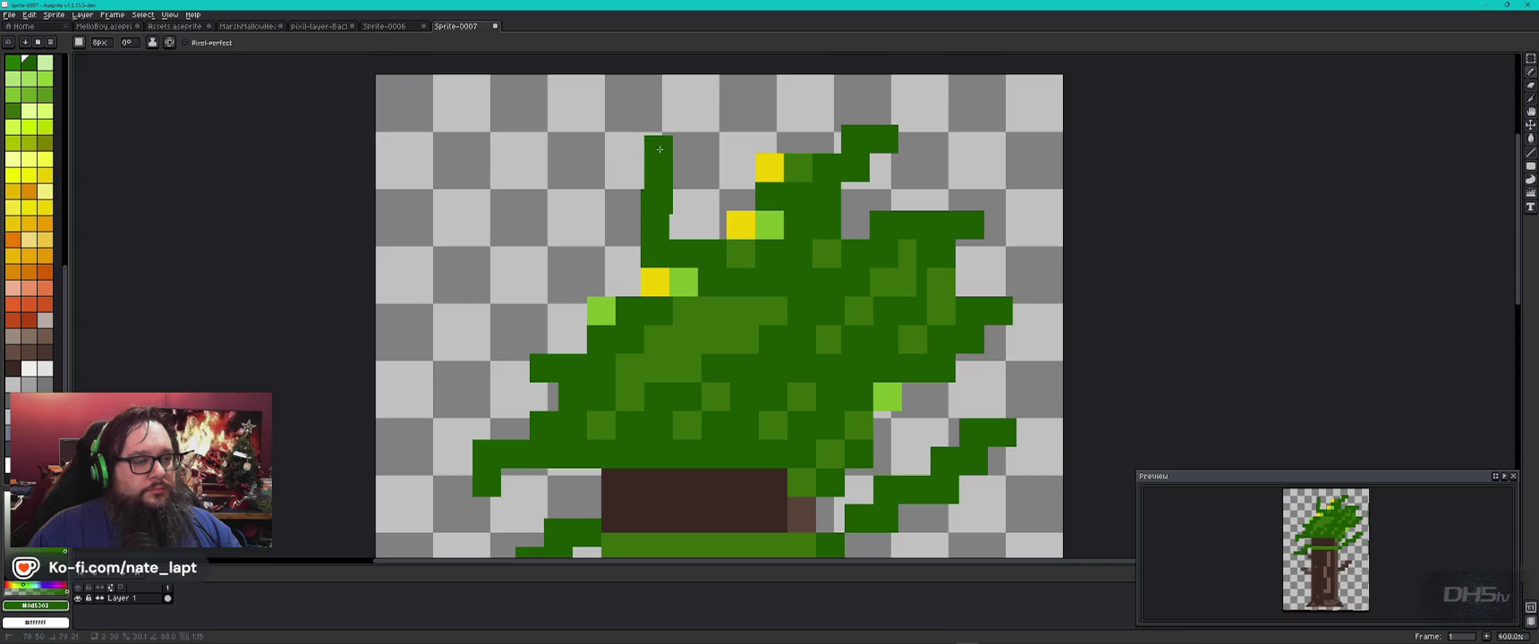
left_click(834, 139, "shift")
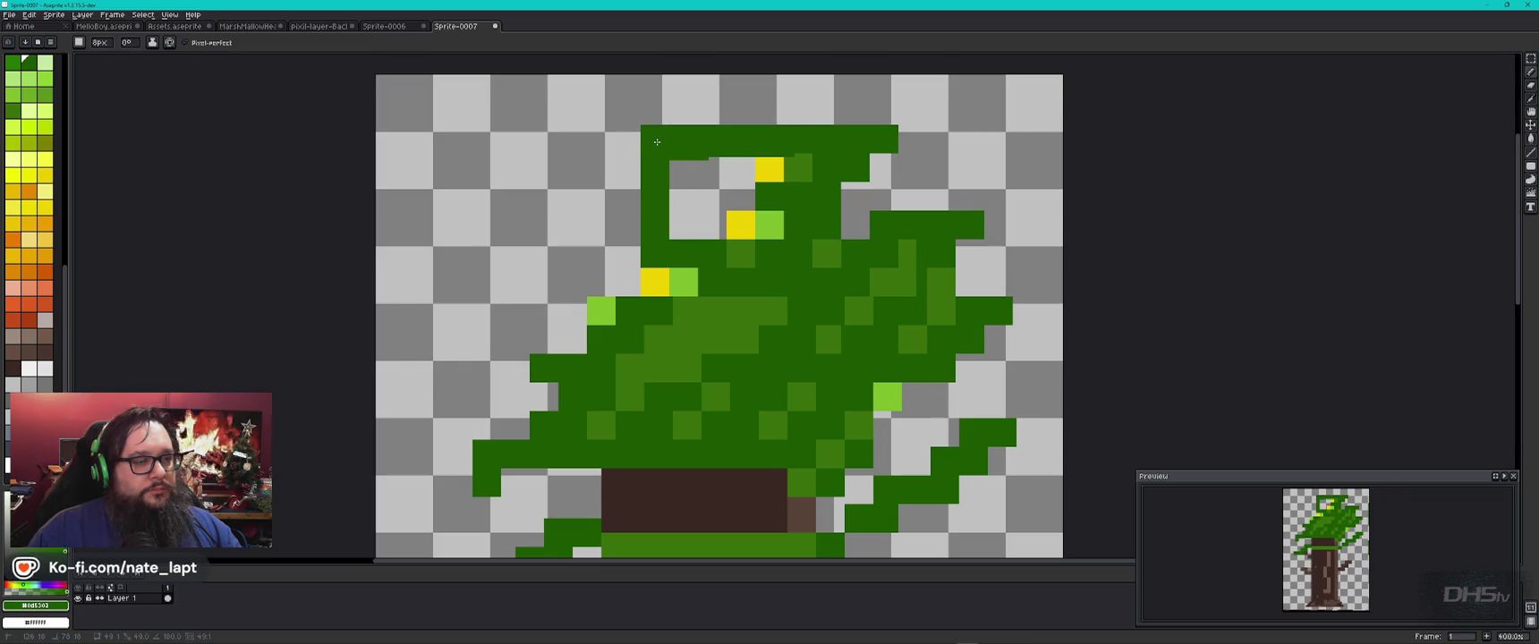
left_click(698, 193, "alt")
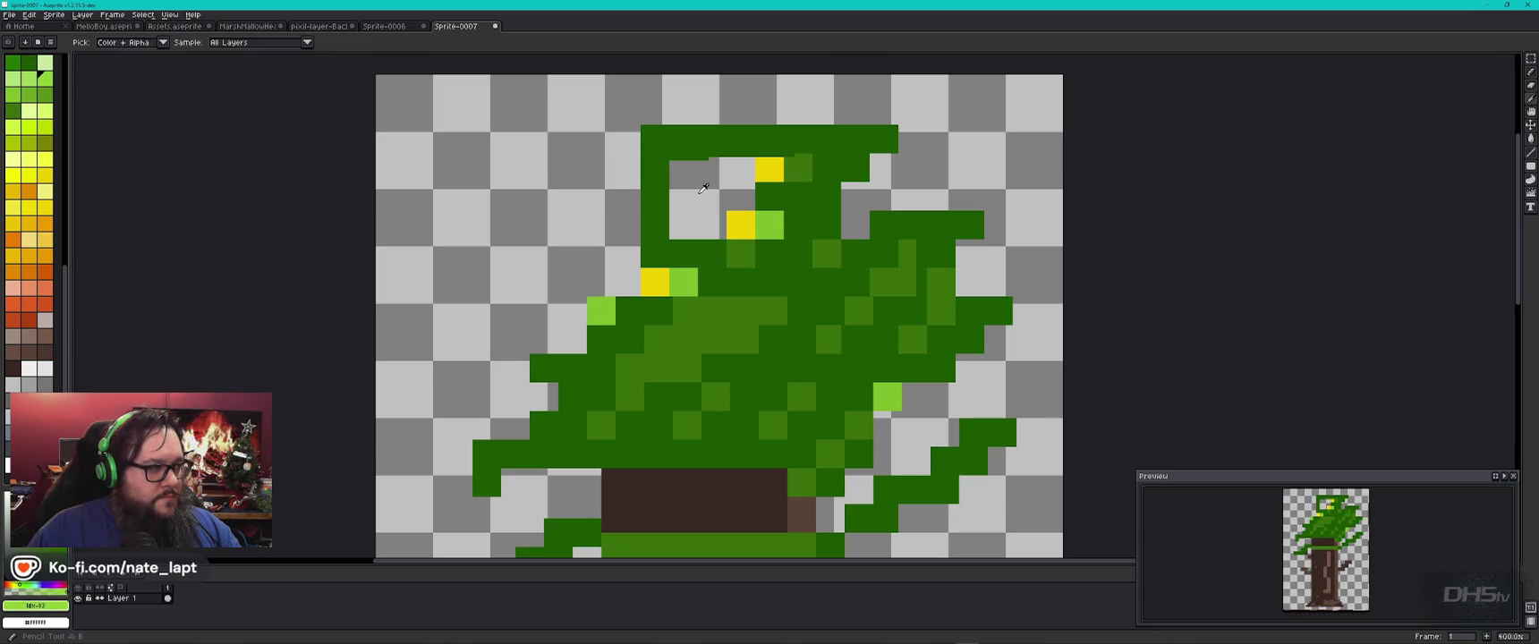
Step: Paint light-green and yellow pixels inside the canopy's top hook, redoing an erased yellow cell
left_click_drag(741, 197, 721, 175)
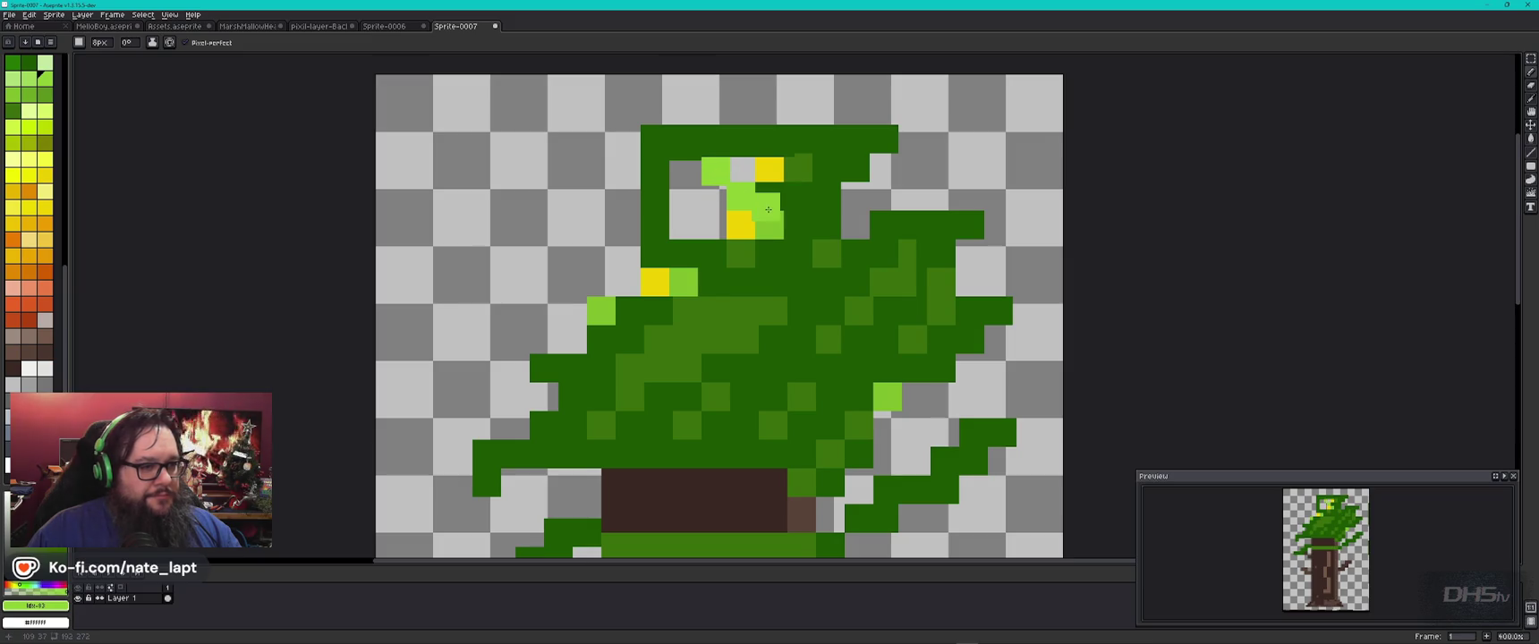
left_click(799, 167, "alt")
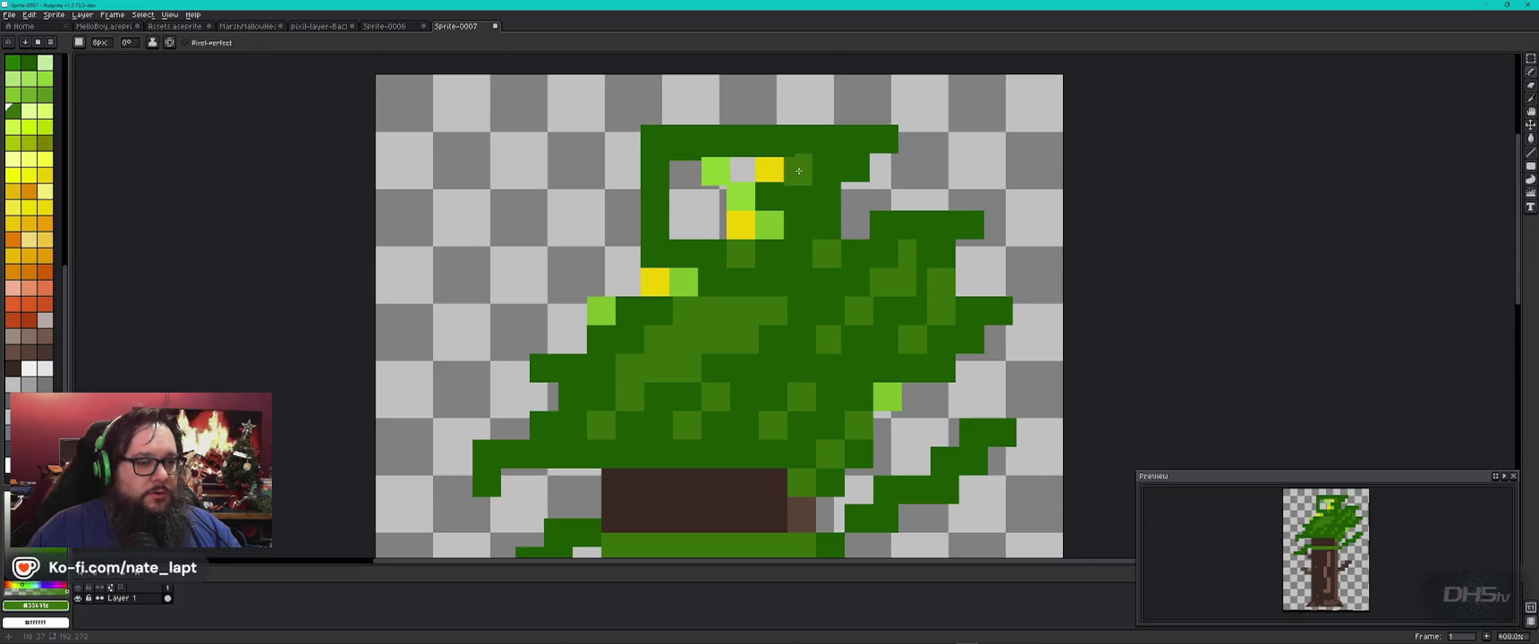
left_click(768, 168, "alt")
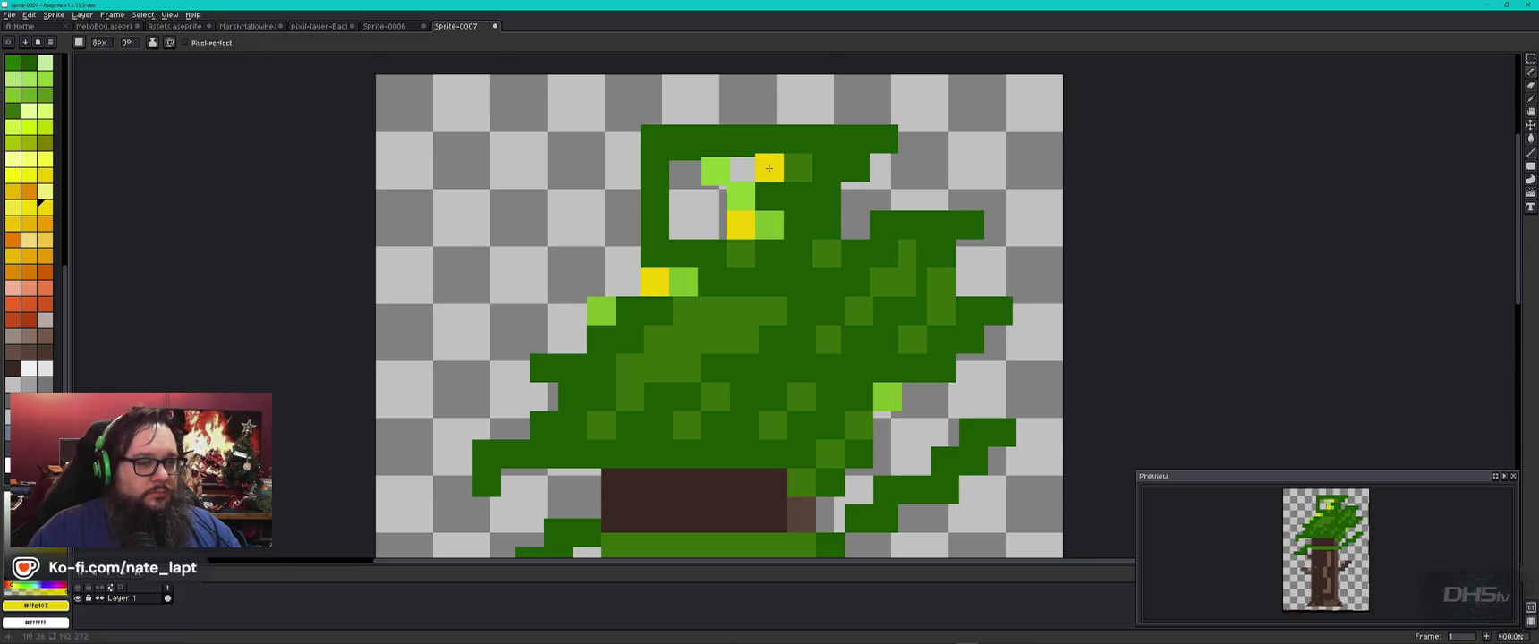
left_click(717, 170, "alt")
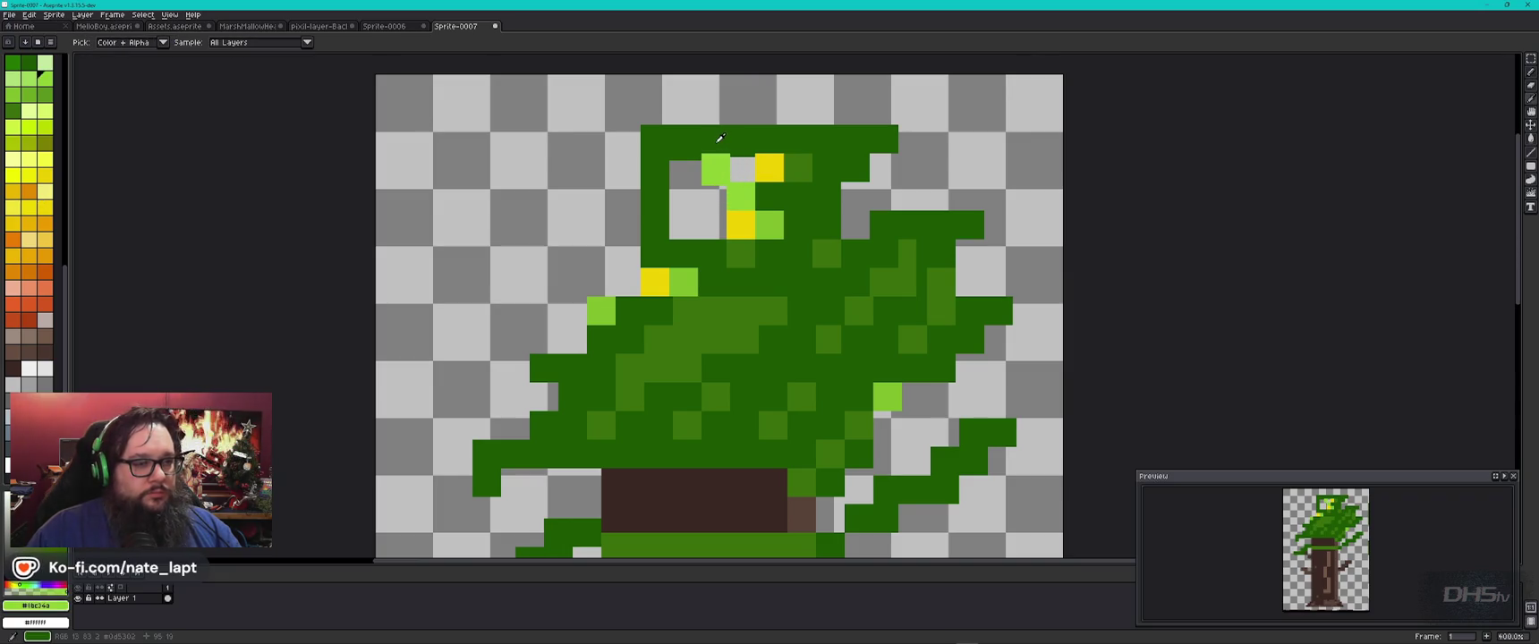
left_click(714, 142, "alt")
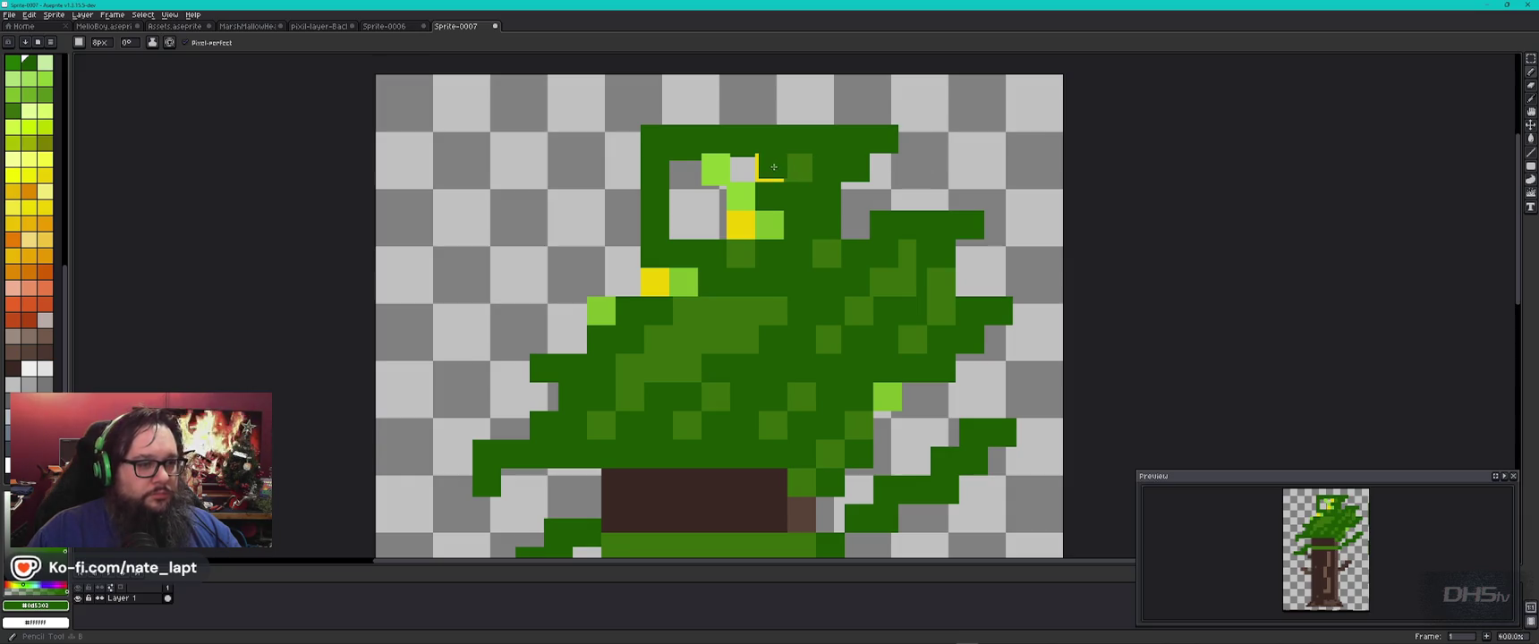
key("e")
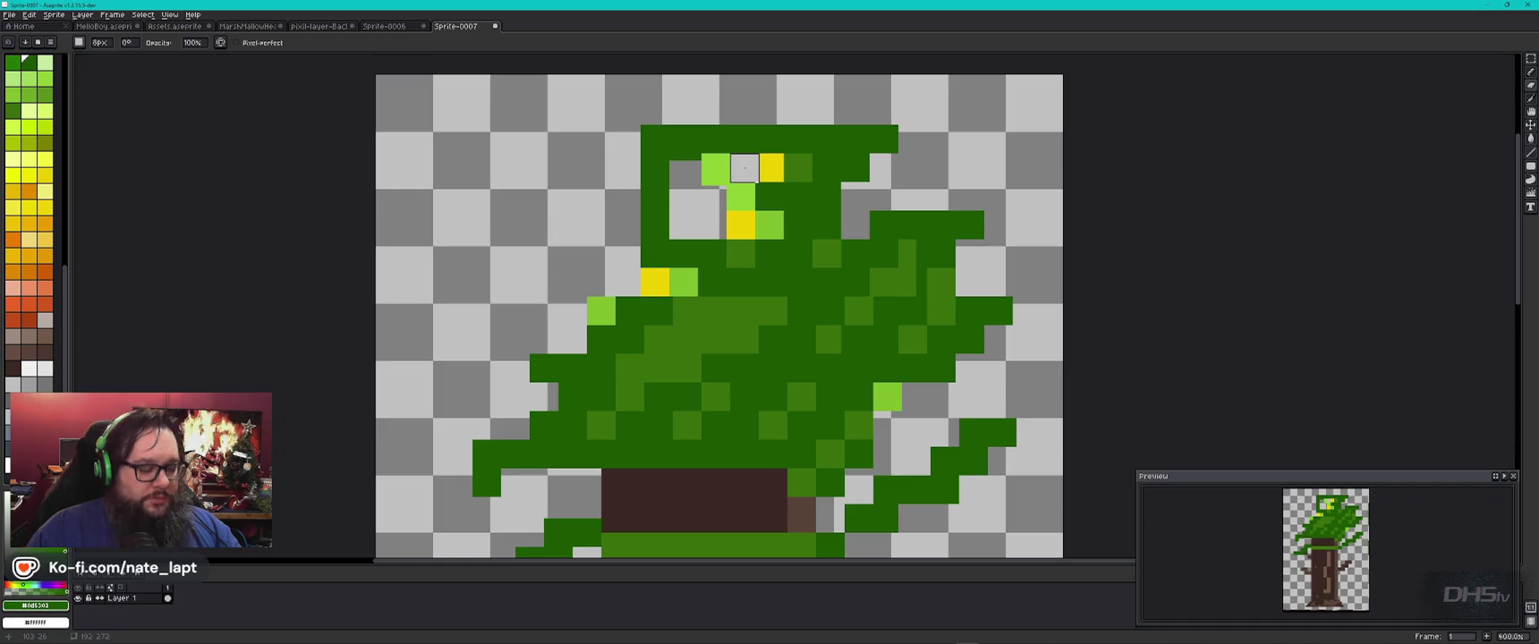
left_click(771, 168, "alt")
key("b")
left_click(742, 170)
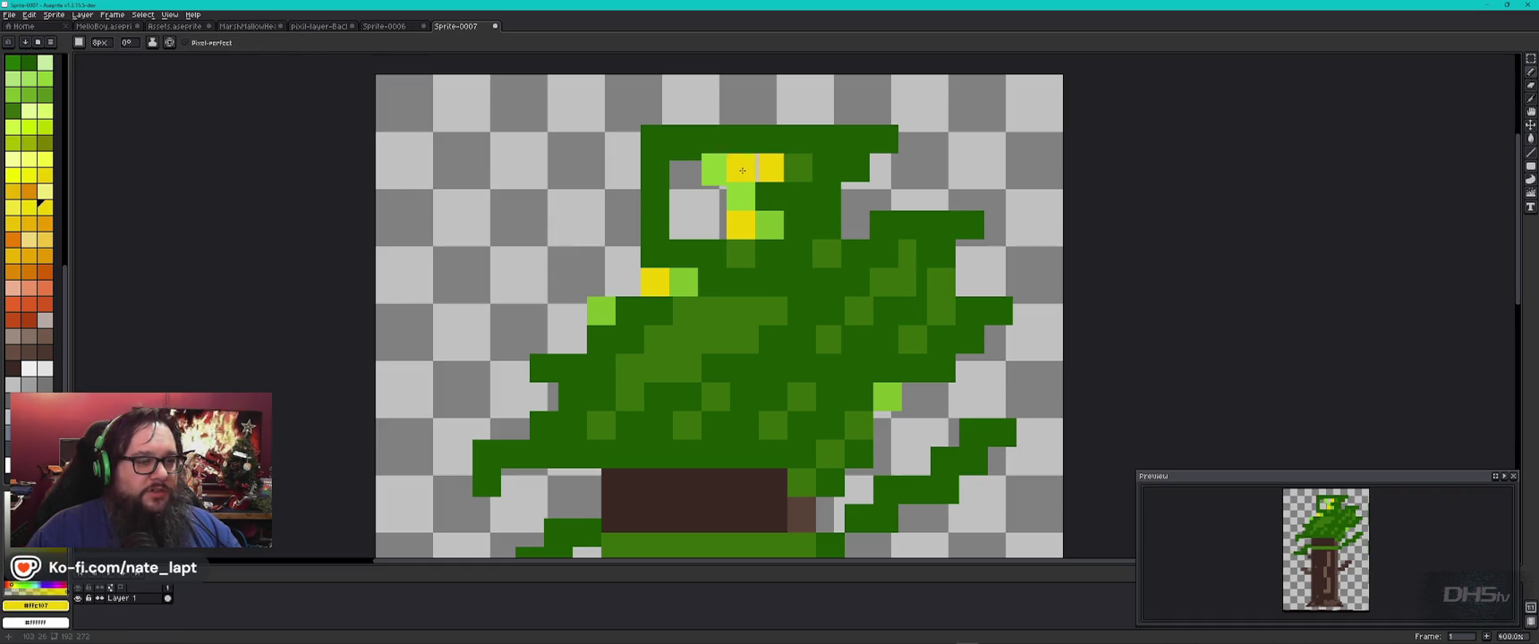
left_click(739, 170)
Step: Add dark-green and light-green leaf pixels to the remaining empty cells of the hook
left_click(710, 170, "alt")
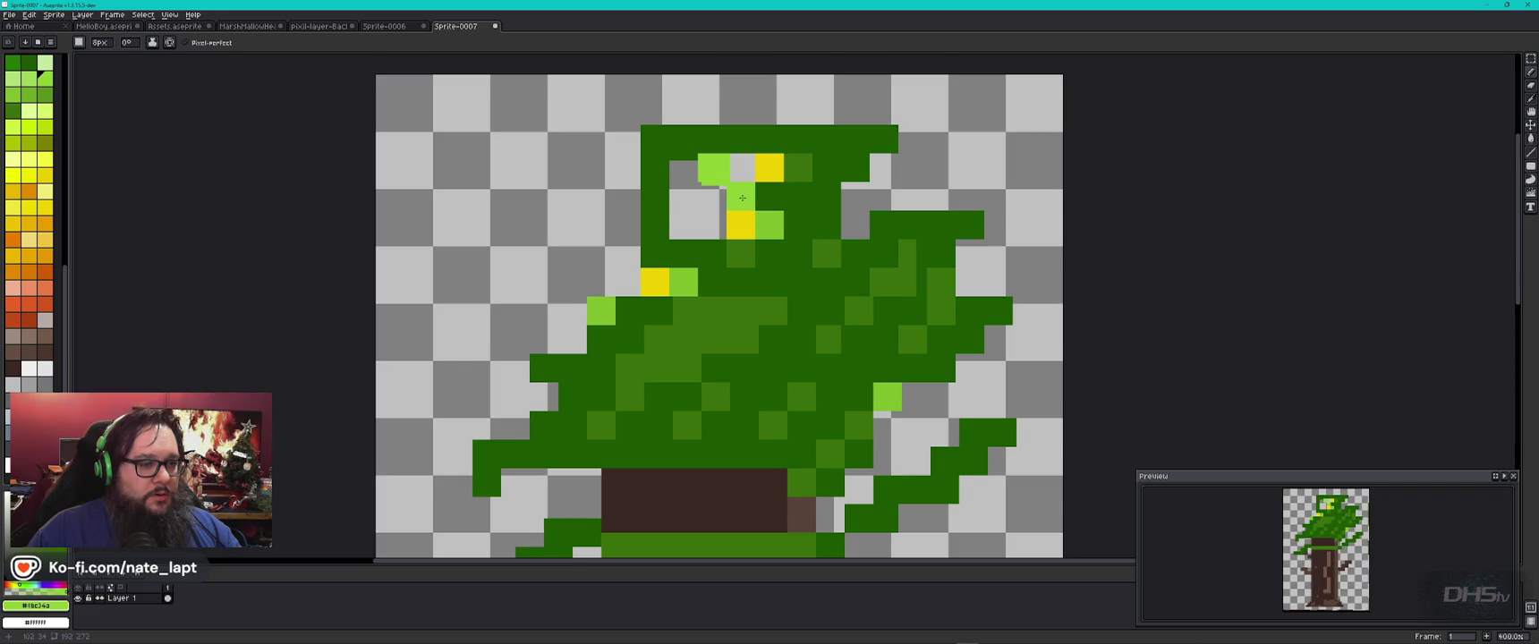
left_click(793, 169, "alt")
left_click(742, 168)
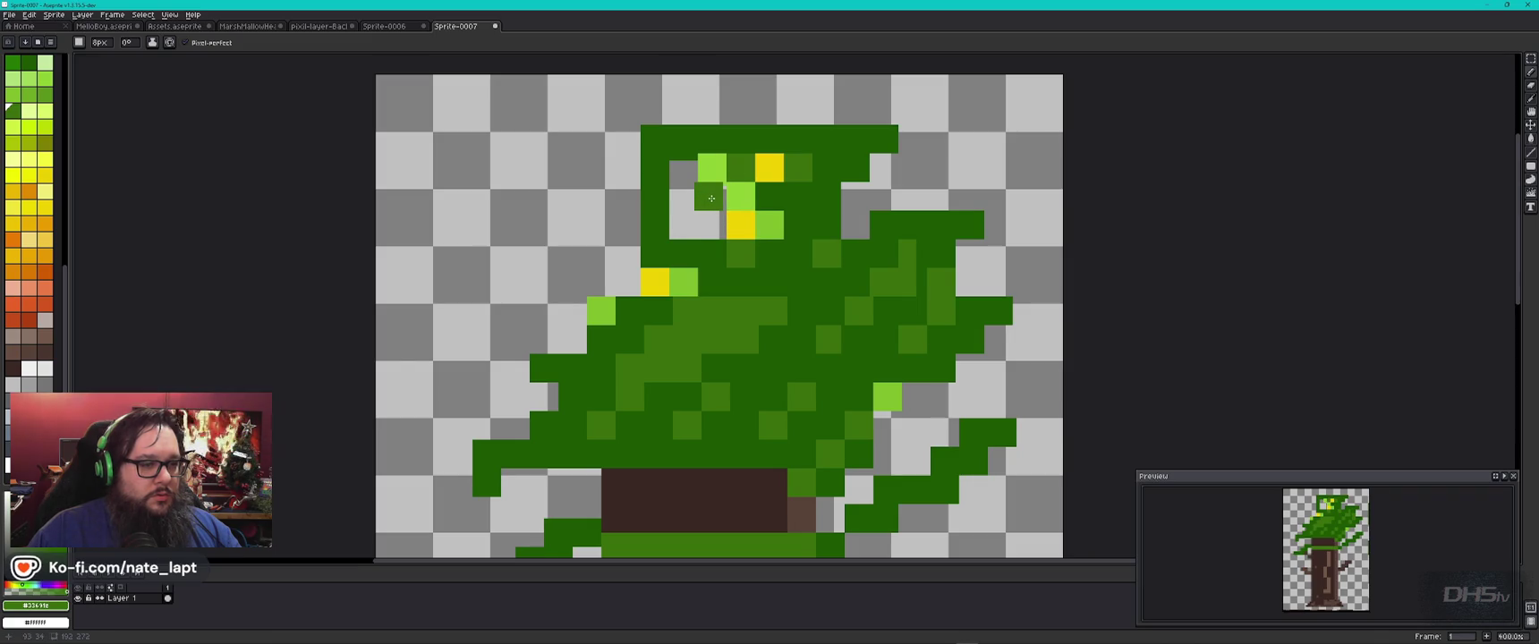
left_click(713, 197)
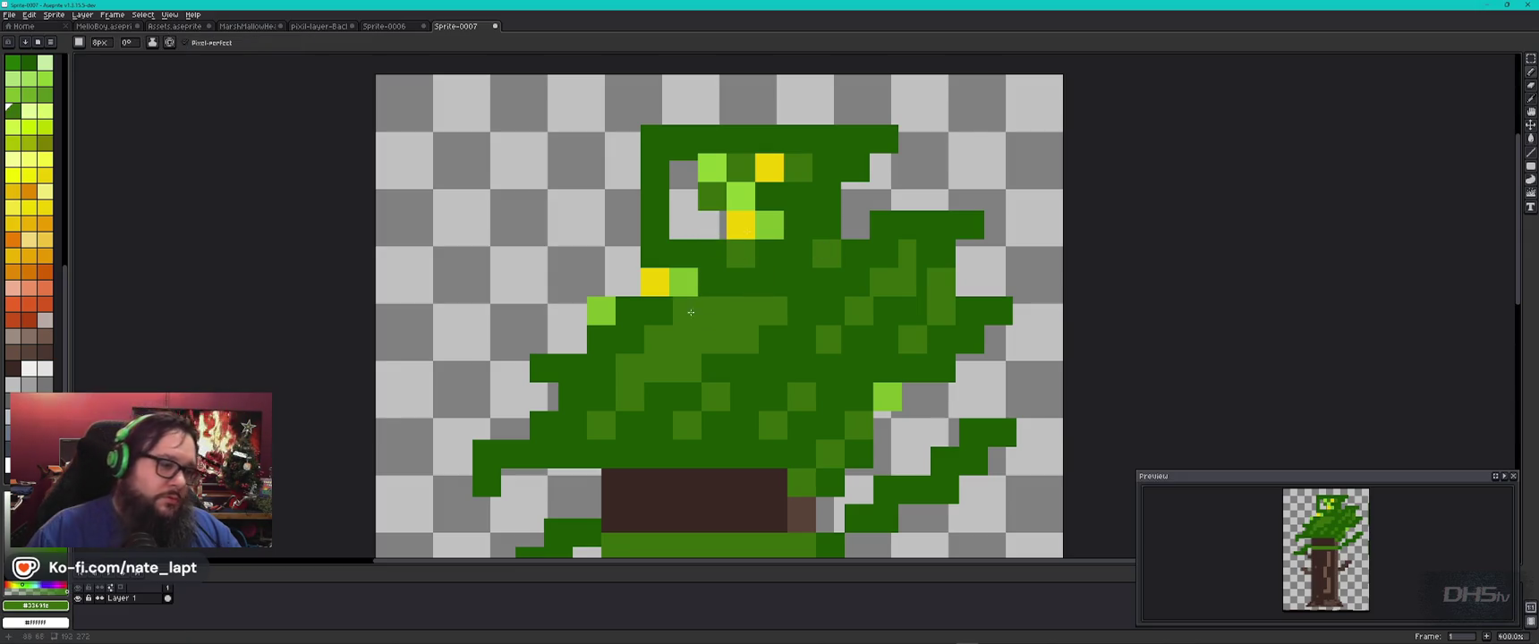
left_click(683, 283, "alt")
left_click(712, 226)
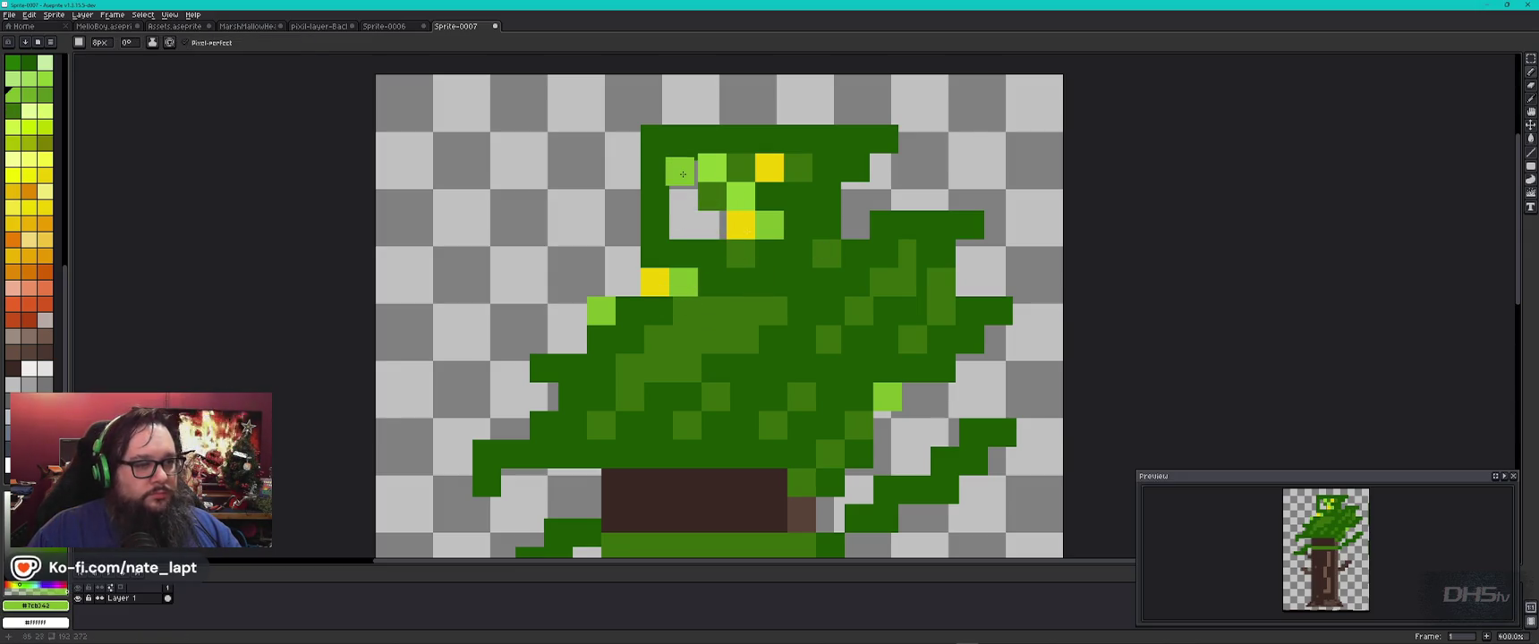
left_click(684, 168)
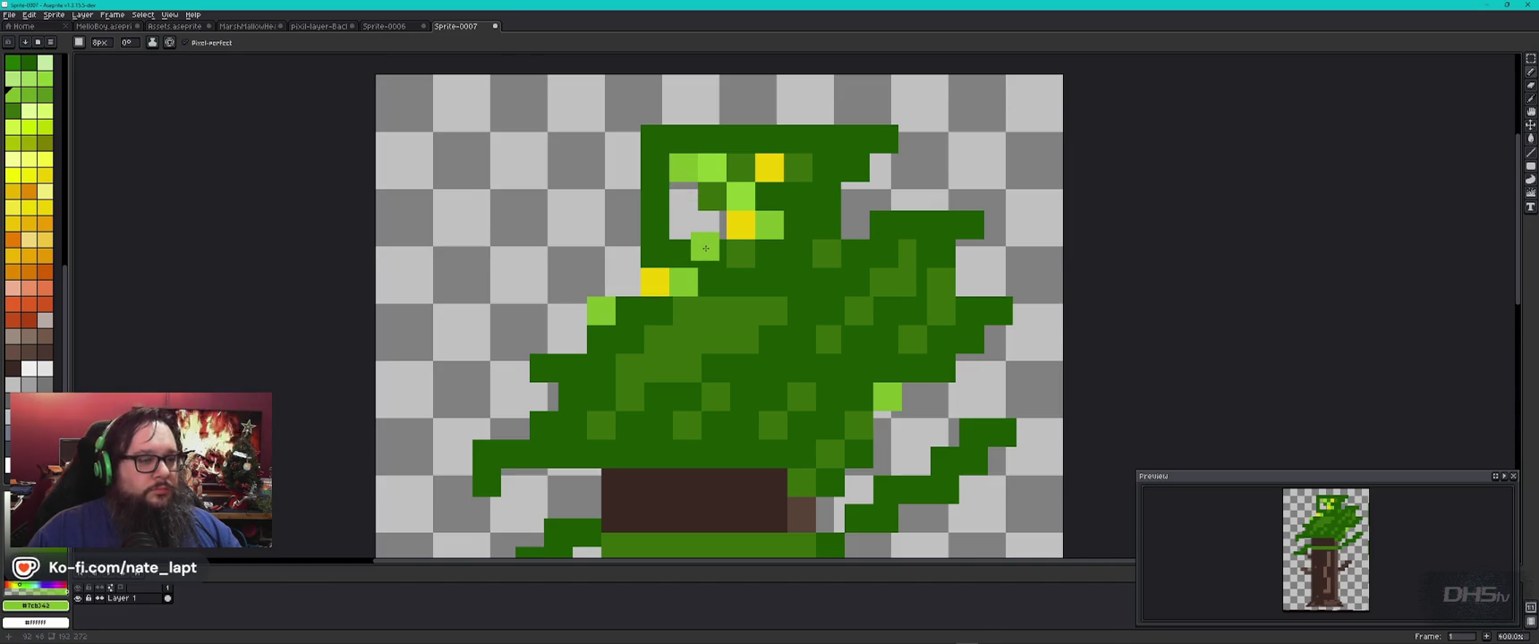
left_click(719, 191, "alt")
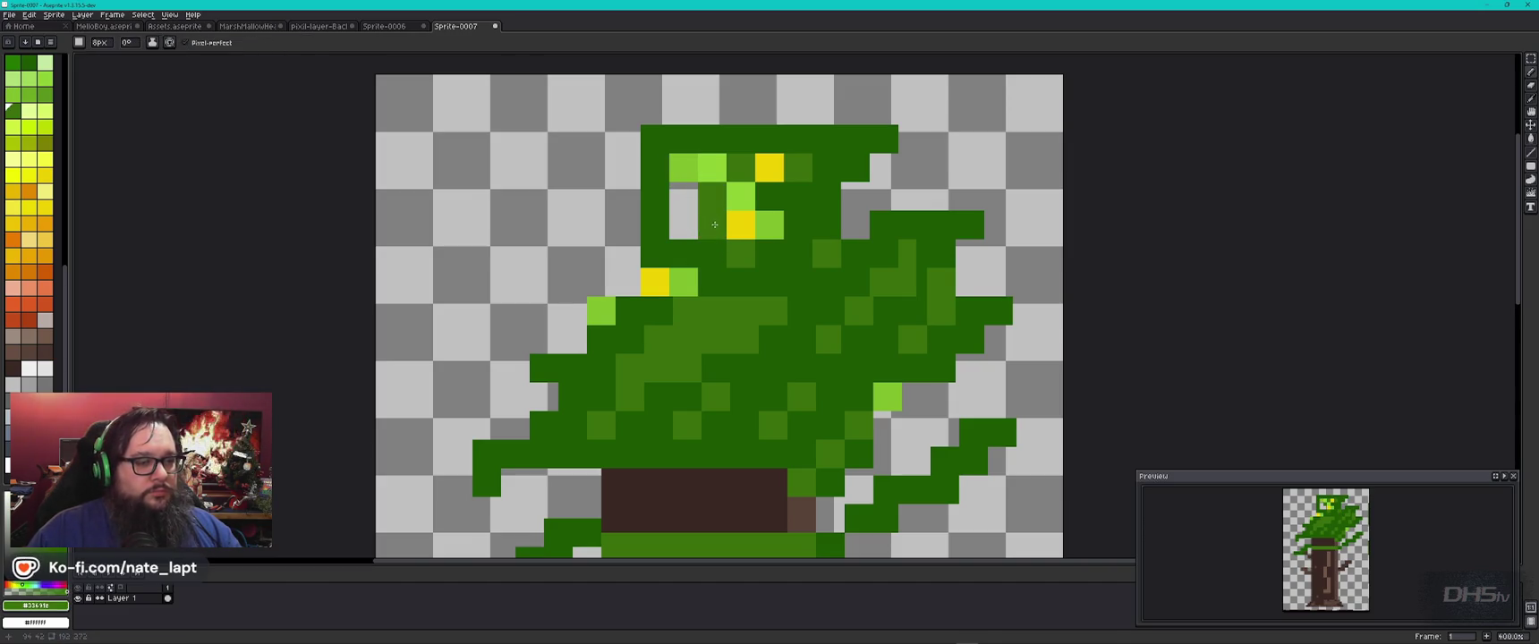
scroll(752, 296, "down", 3)
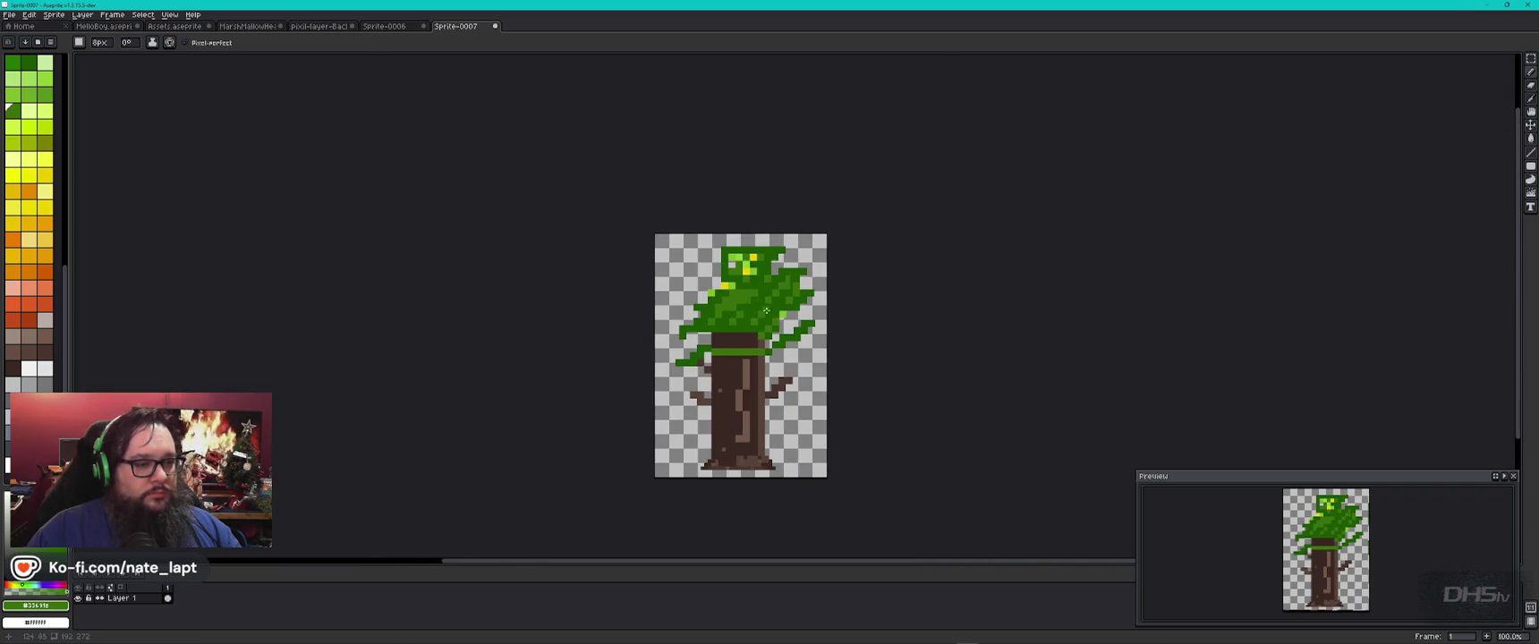
Step: Select the olive palette colour and dot olive speckles on the canopy's right side and foliage
scroll(762, 319, "up", 1)
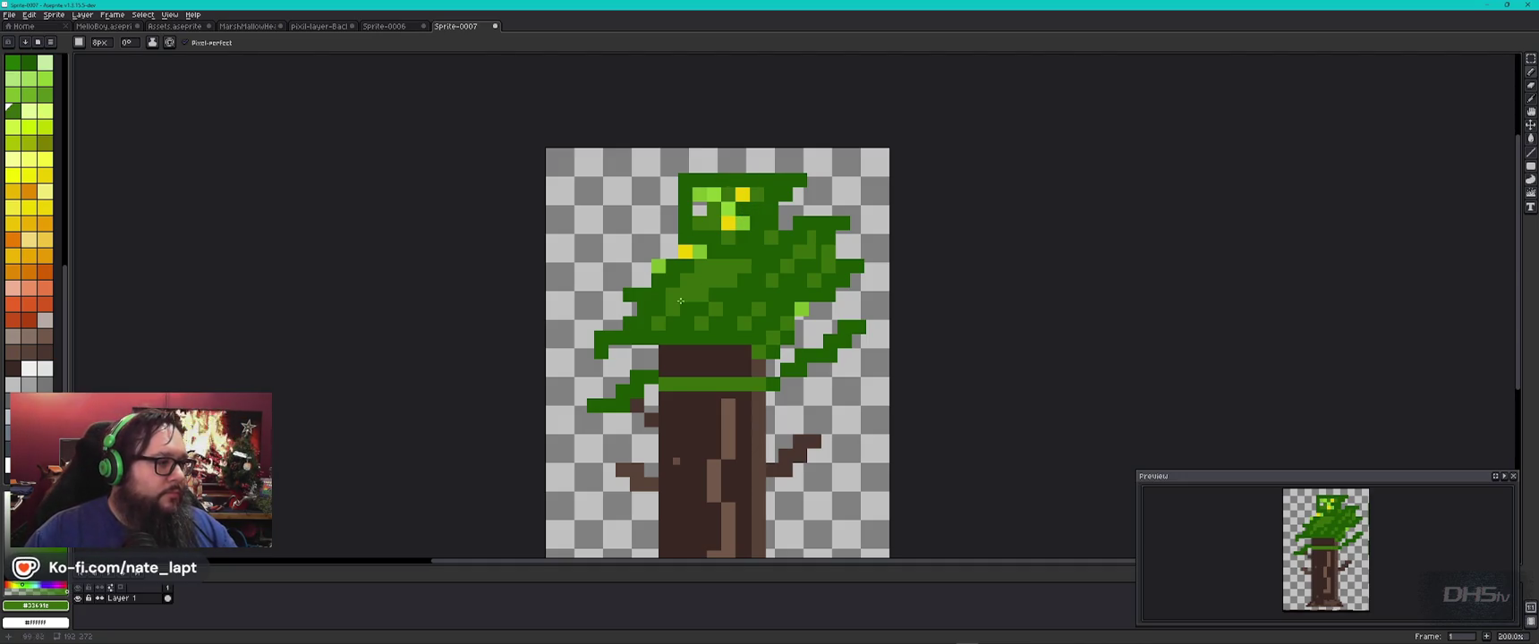
key("i")
key("bracketleft")
key("b")
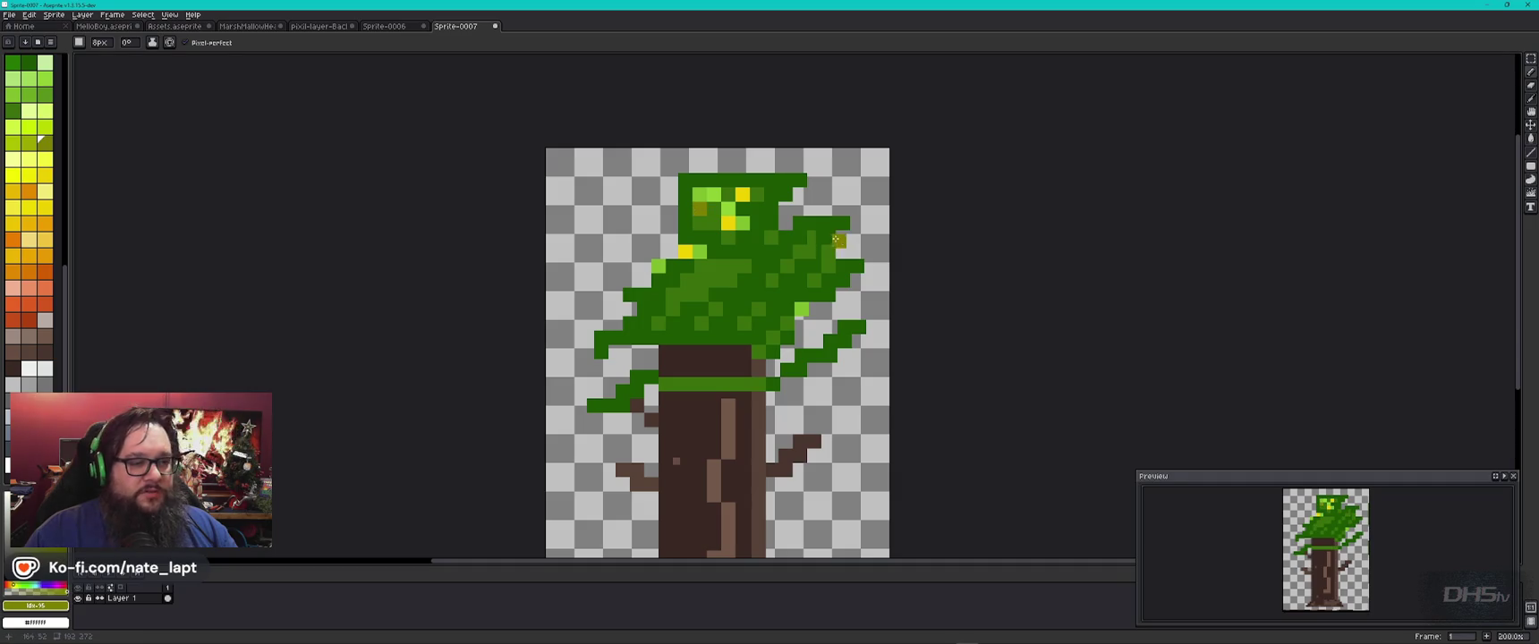
left_click(785, 223)
left_click(817, 309)
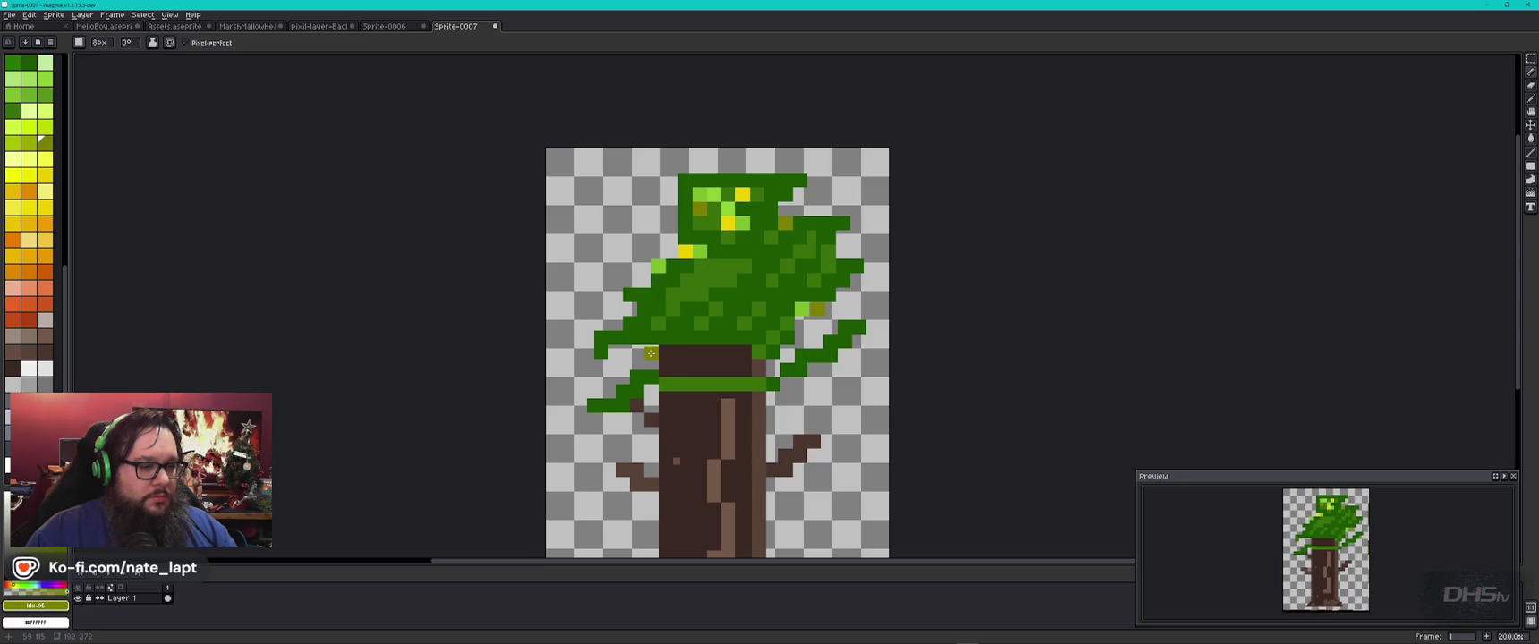
scroll(650, 352, "up", 5)
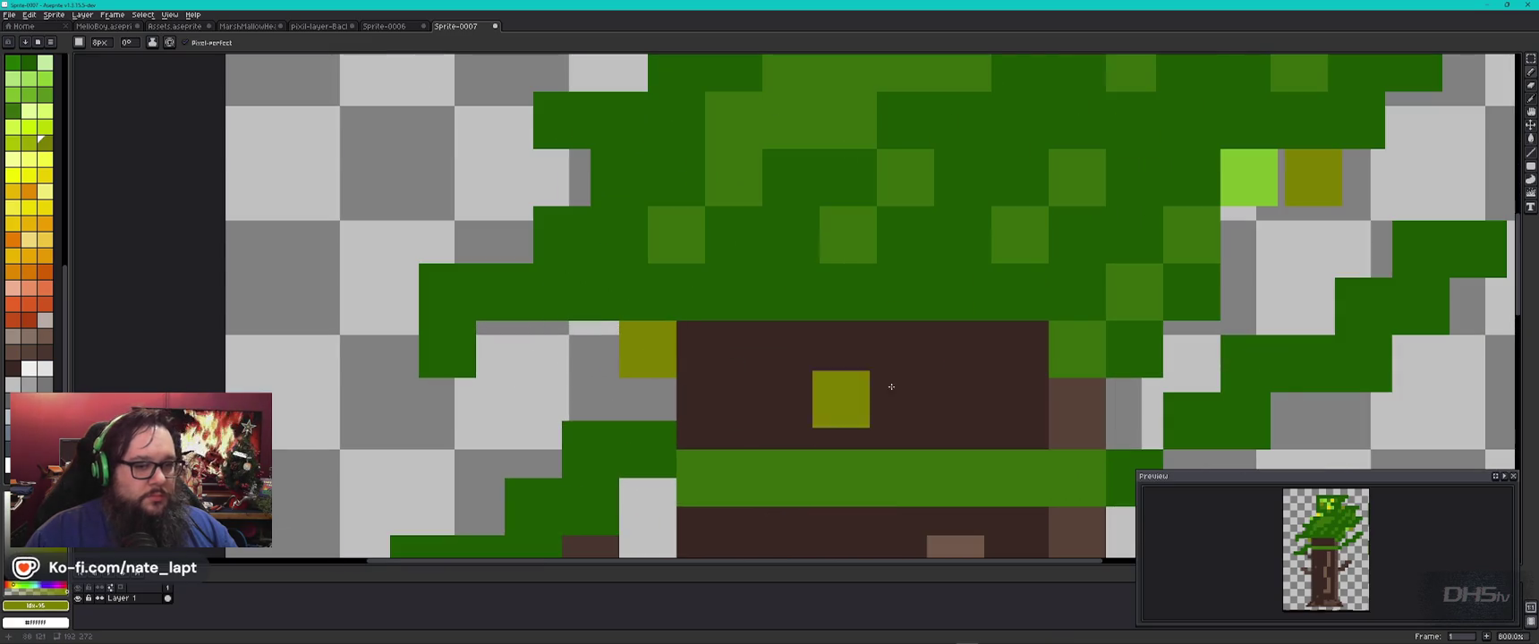
Step: Add olive pixels around the trunk top and fill the grey gap below with dark green
left_click(1190, 350)
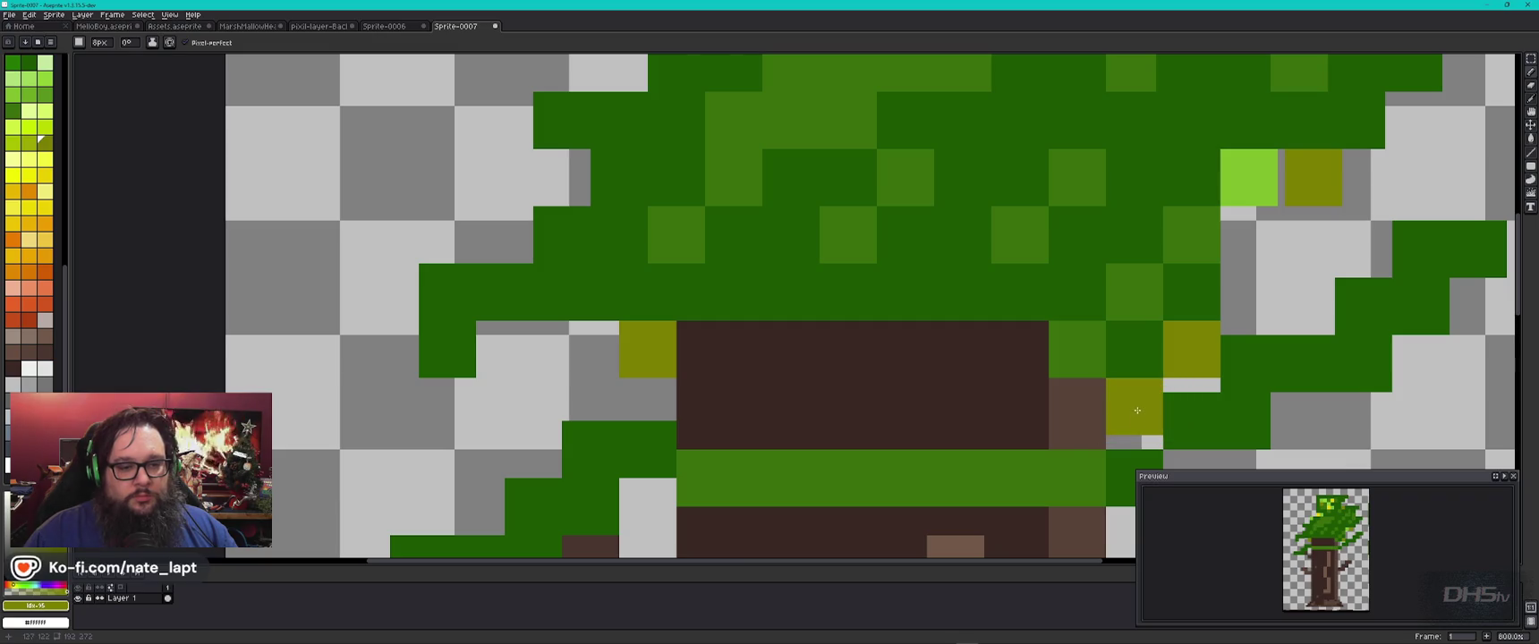
left_click(1237, 423)
left_click_drag(1236, 423, 857, 315)
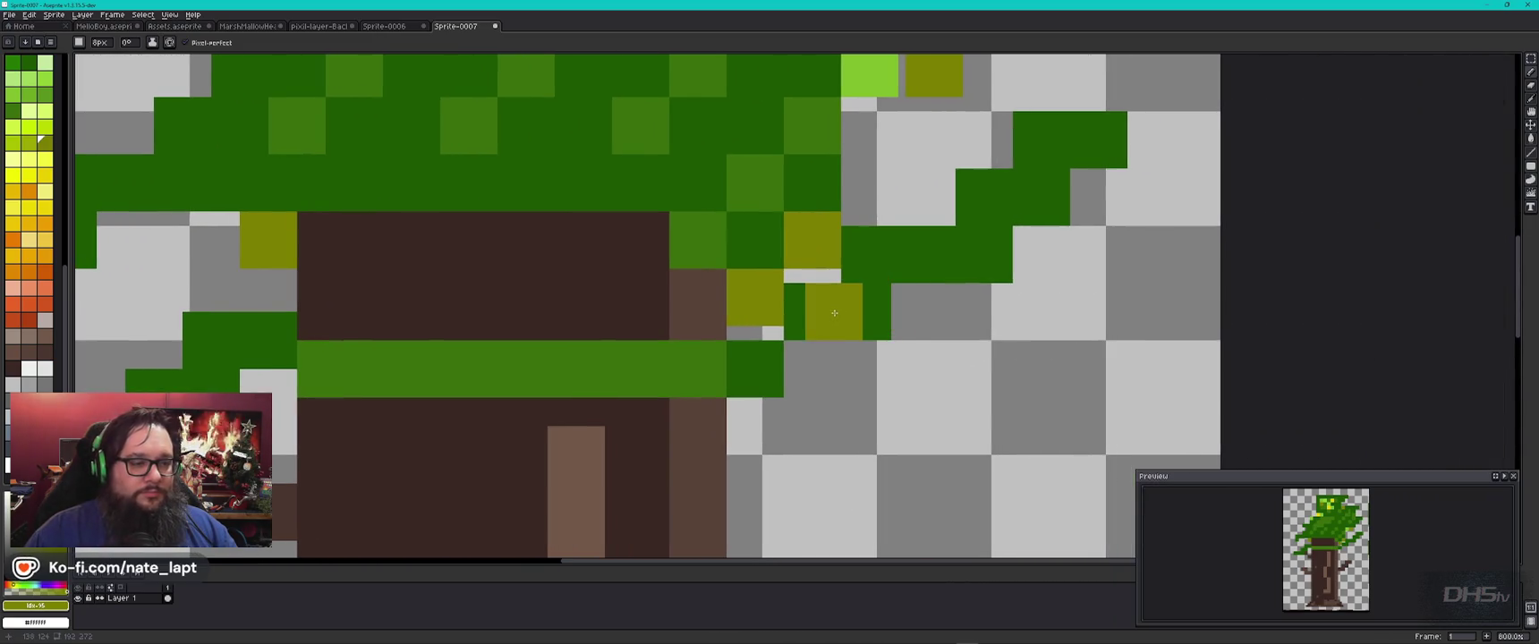
left_click(813, 300, "alt")
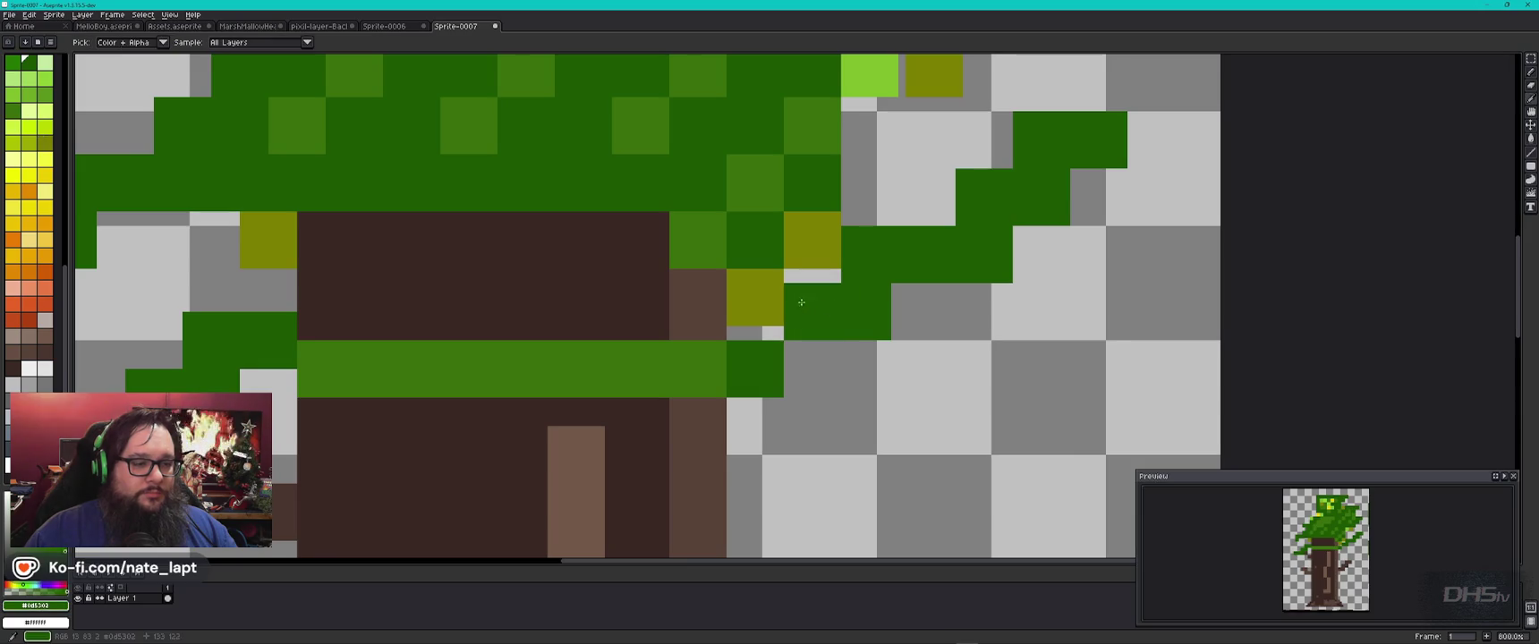
left_click(755, 343)
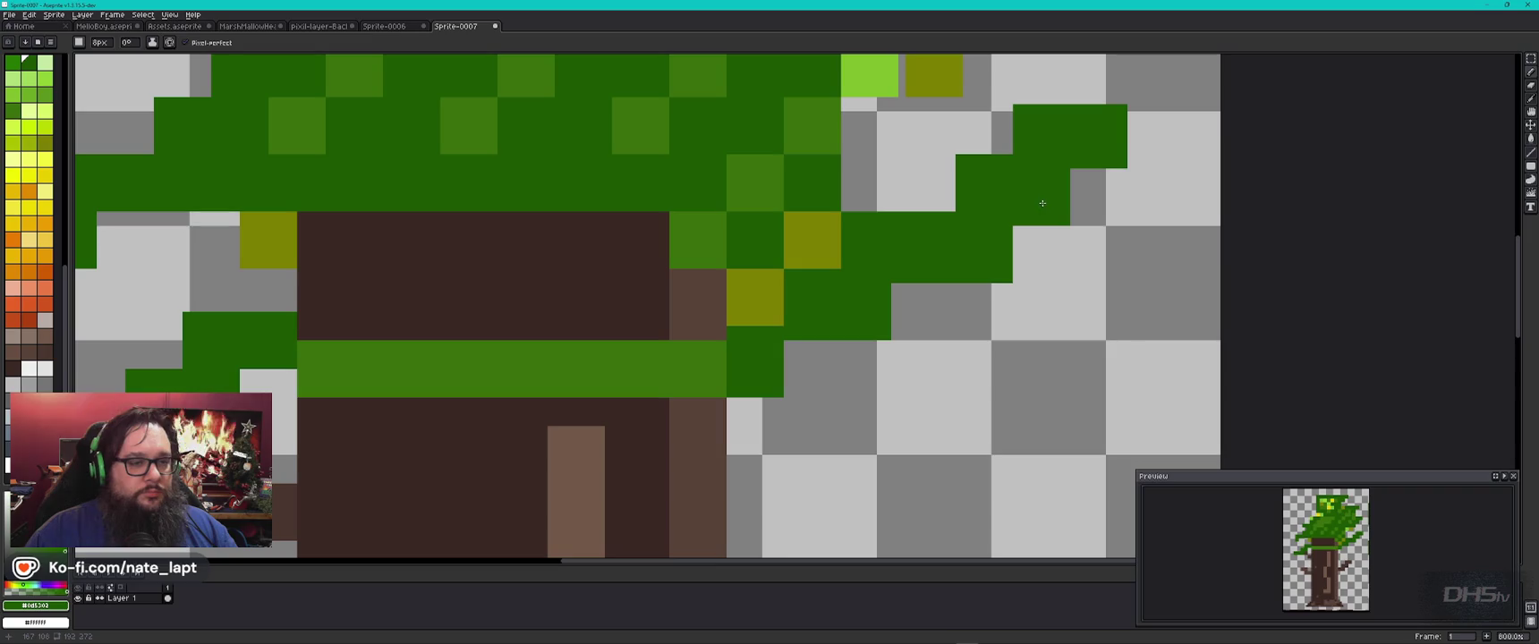
Step: Sample the olive and dab more olive speckles across the canopy's left and middle
left_click_drag(980, 158, 949, 352)
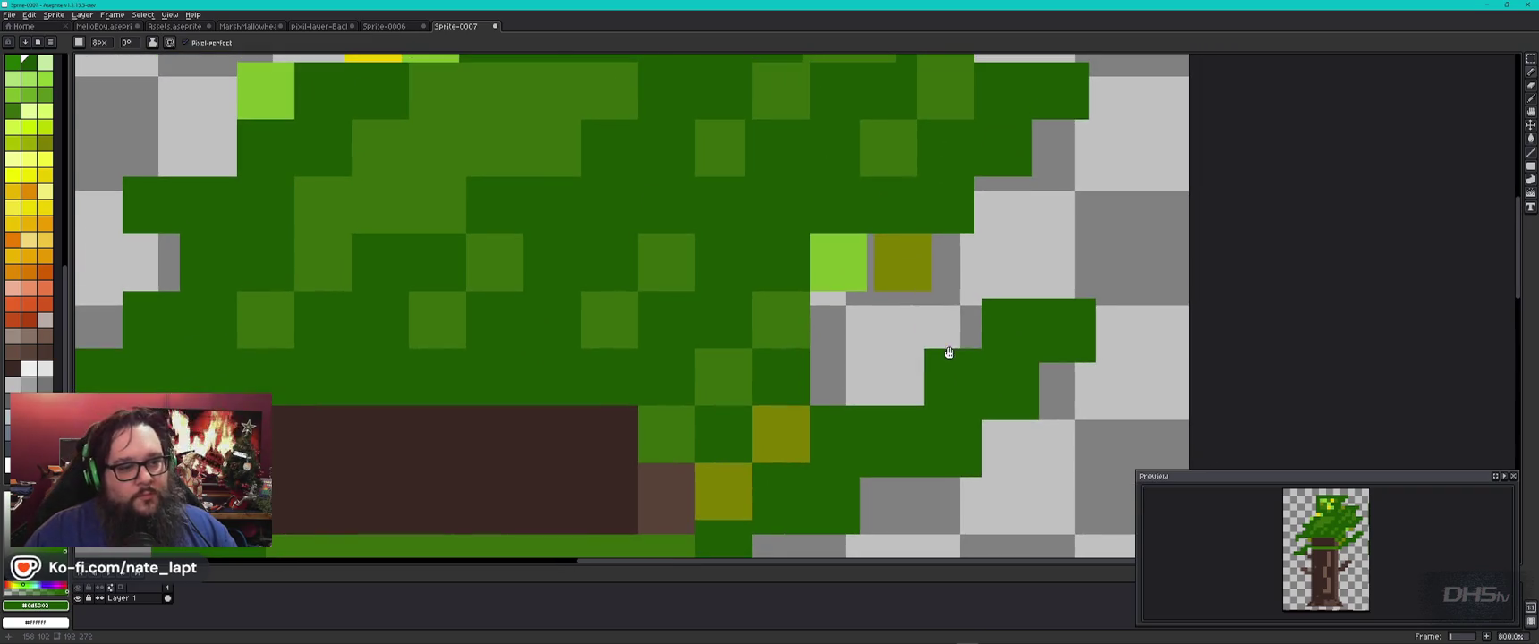
left_click(897, 265, "alt")
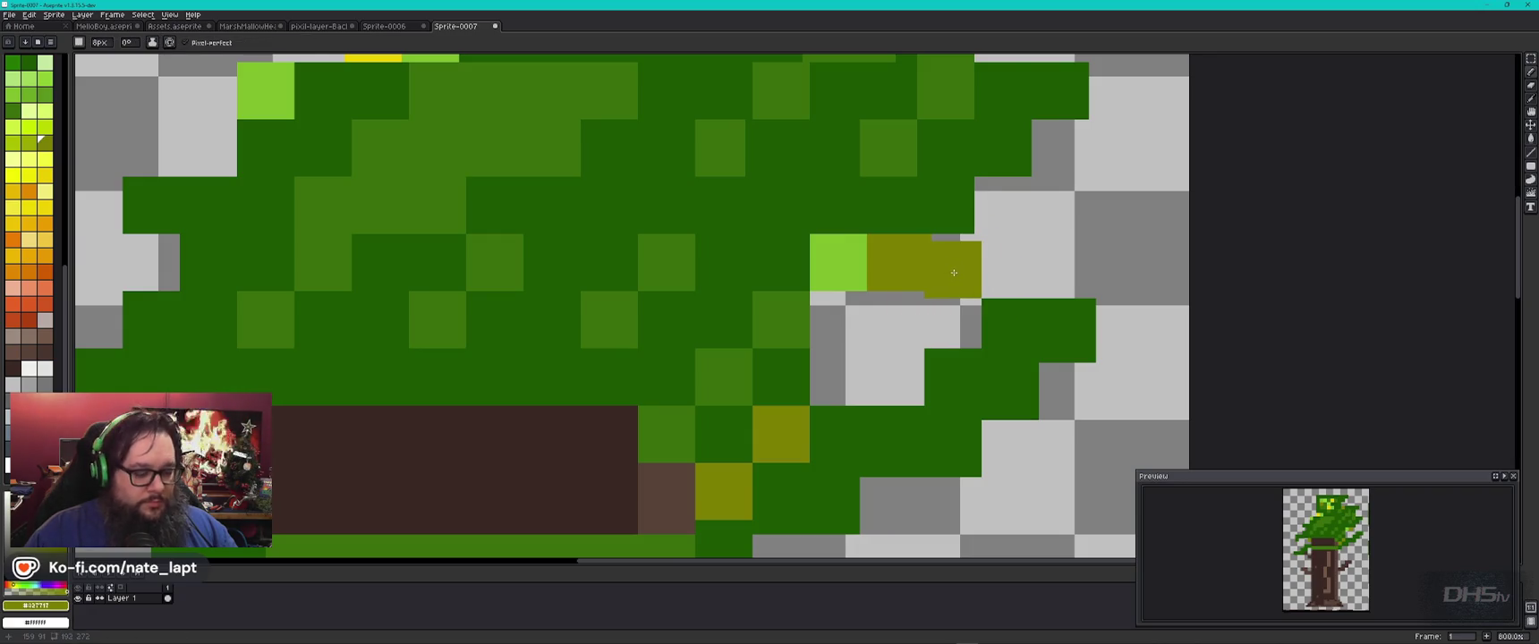
key("b")
key("b")
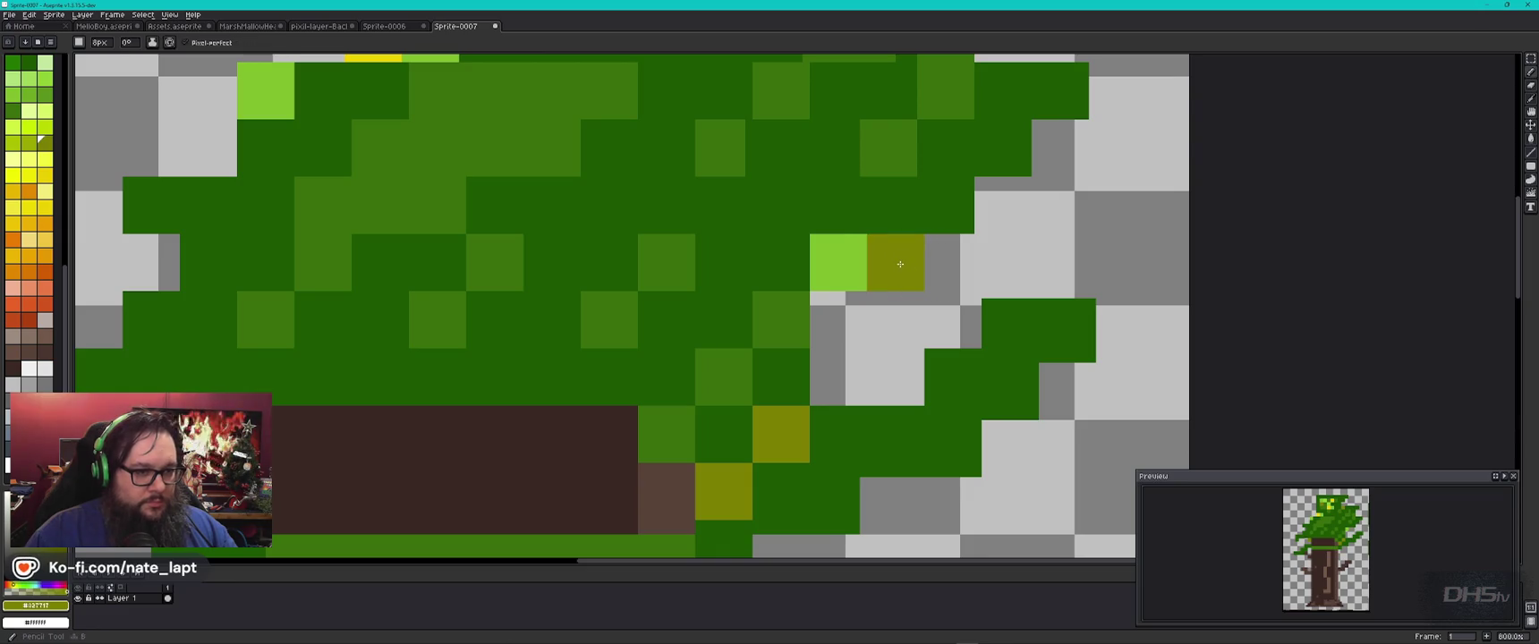
left_click_drag(306, 239, 613, 280)
left_click(458, 303)
left_click(788, 182)
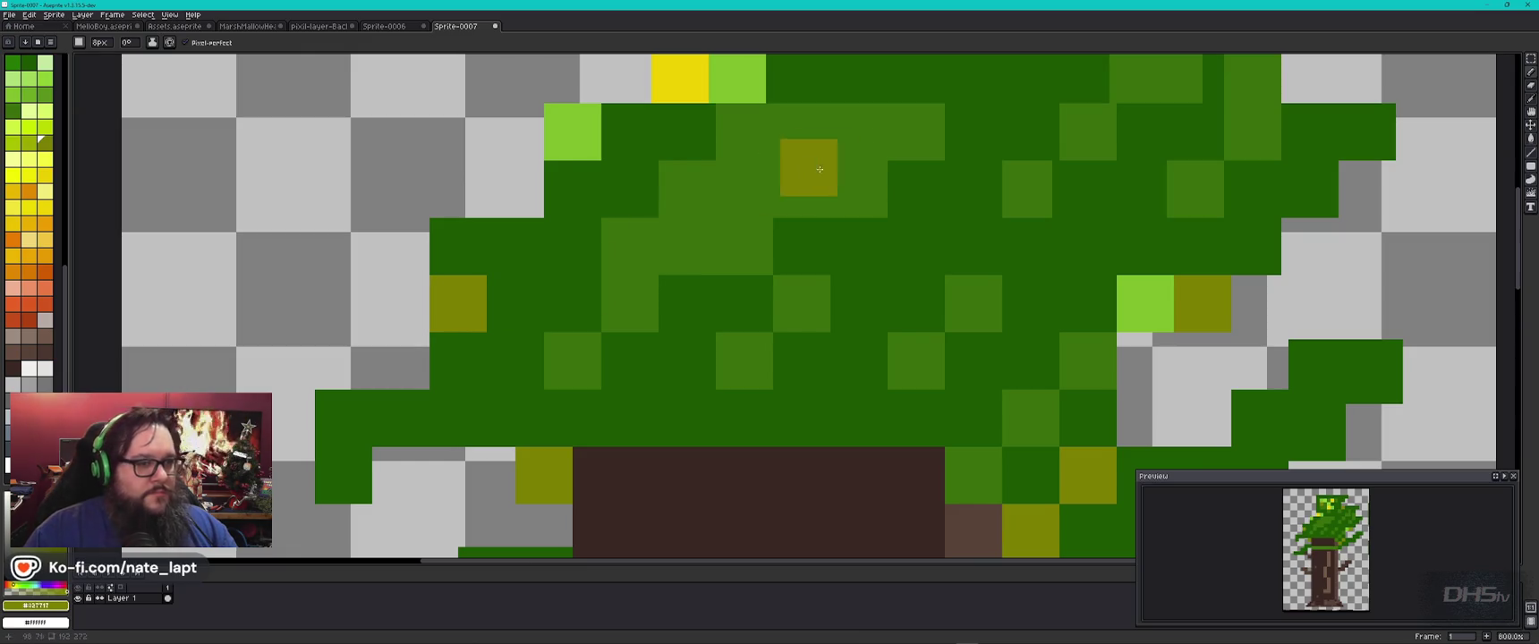
Step: Add two olive speckles along the canopy's upper-right edge
left_click_drag(859, 147, 688, 377)
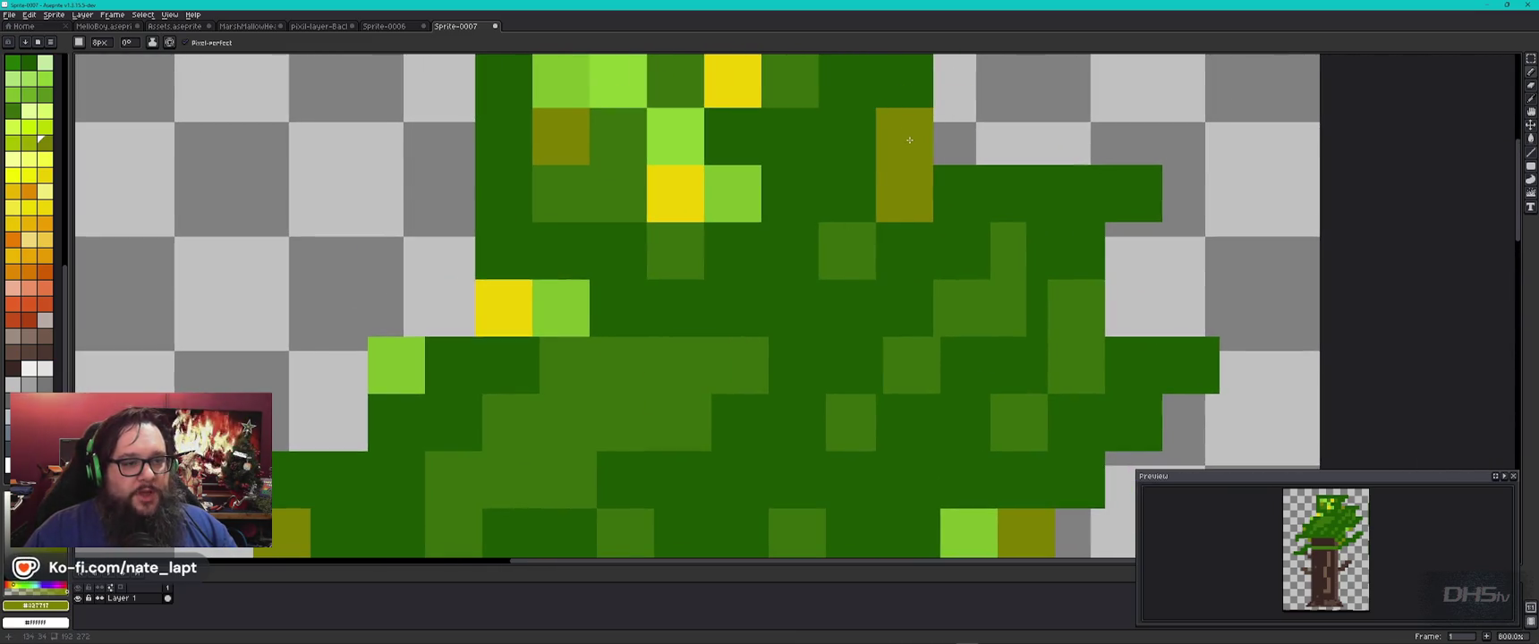
left_click(962, 140)
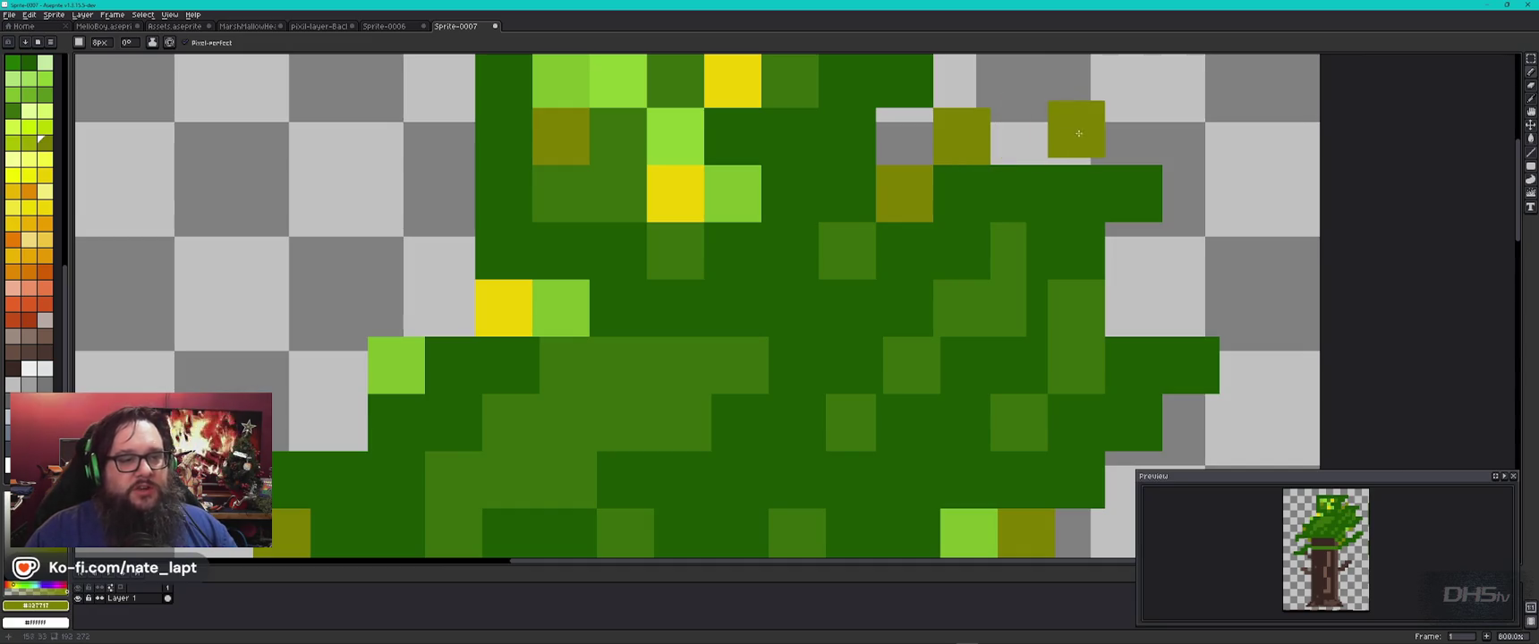
left_click(1133, 251)
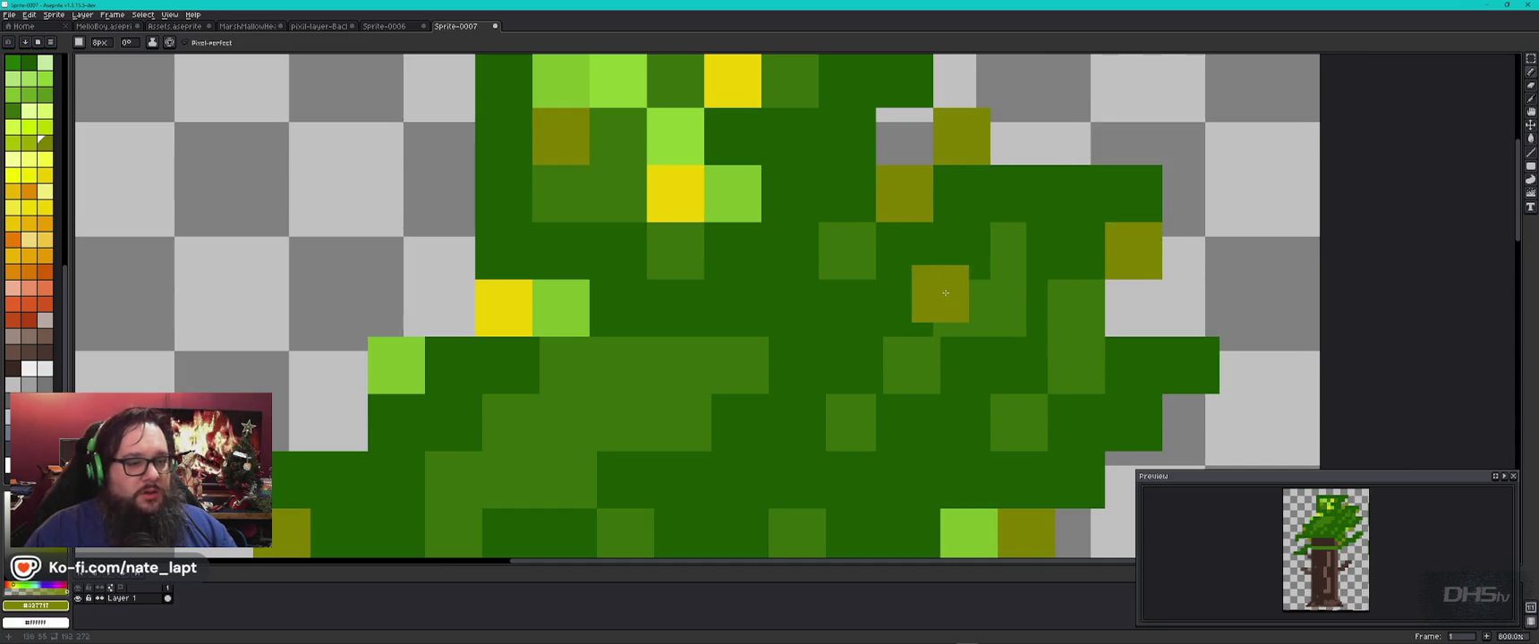
left_click(1011, 283, "alt")
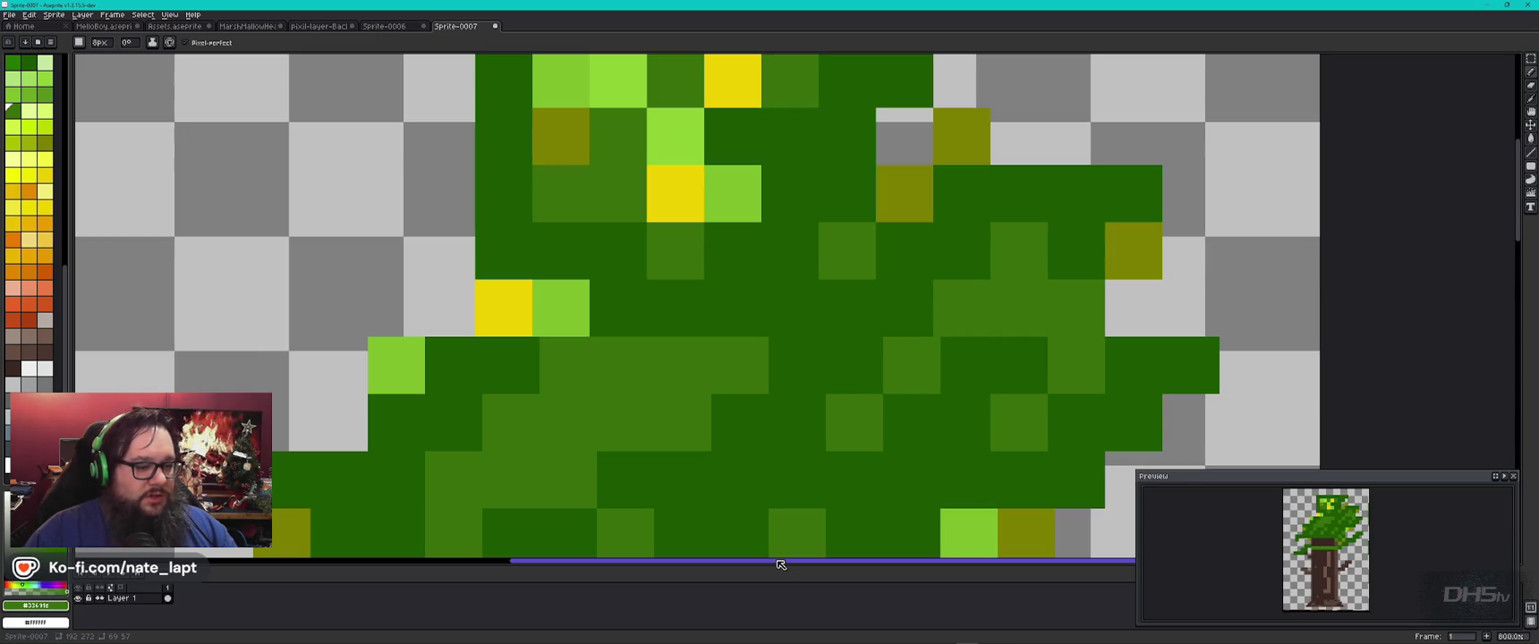
Step: Sample yellow and place a yellow highlight pixel near the canopy's centre
left_click_drag(721, 447, 629, 226)
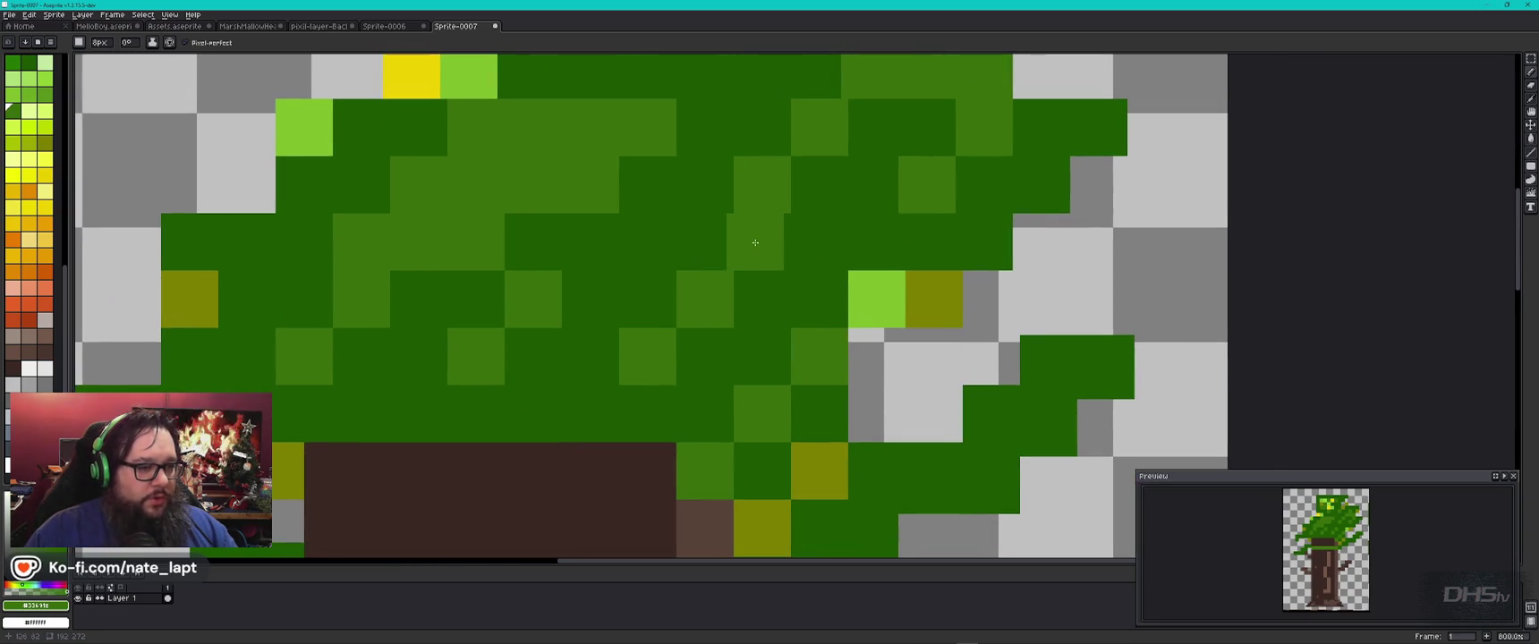
left_click_drag(525, 247, 901, 445)
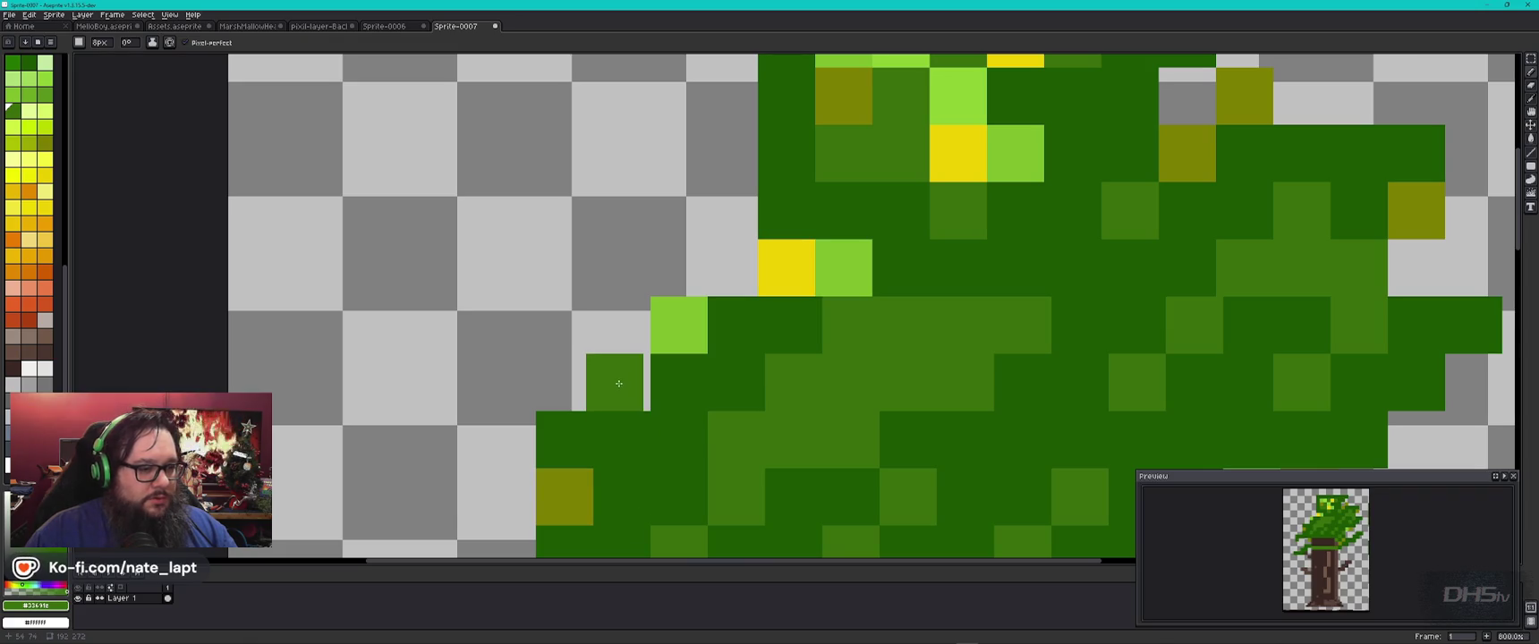
left_click(787, 268, "alt")
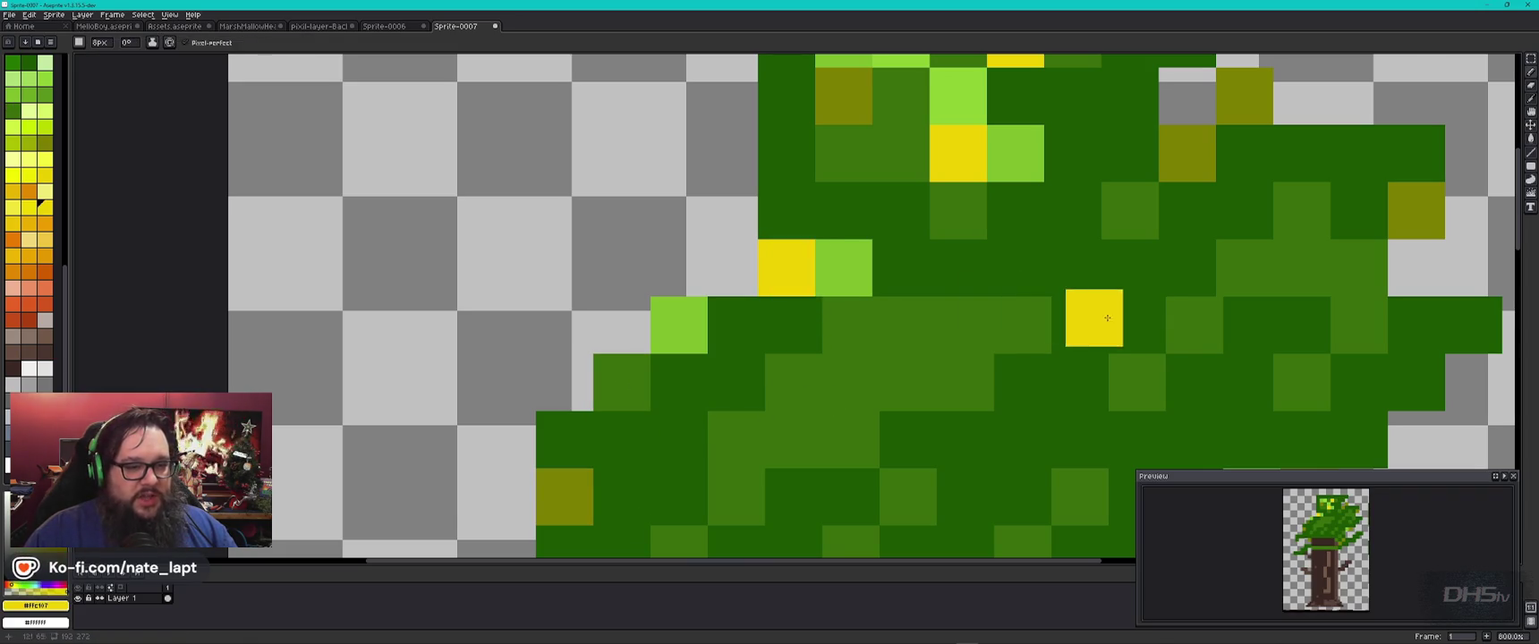
left_click_drag(1020, 402, 847, 232)
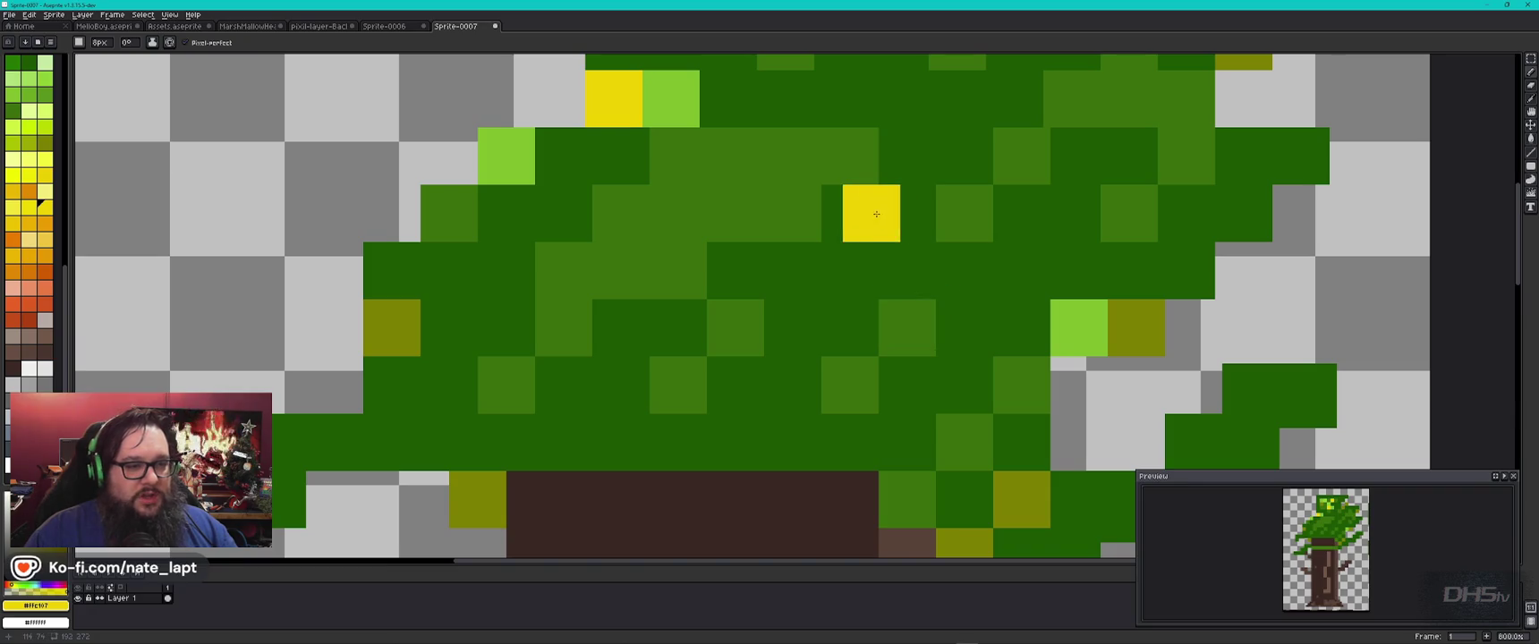
left_click(852, 219)
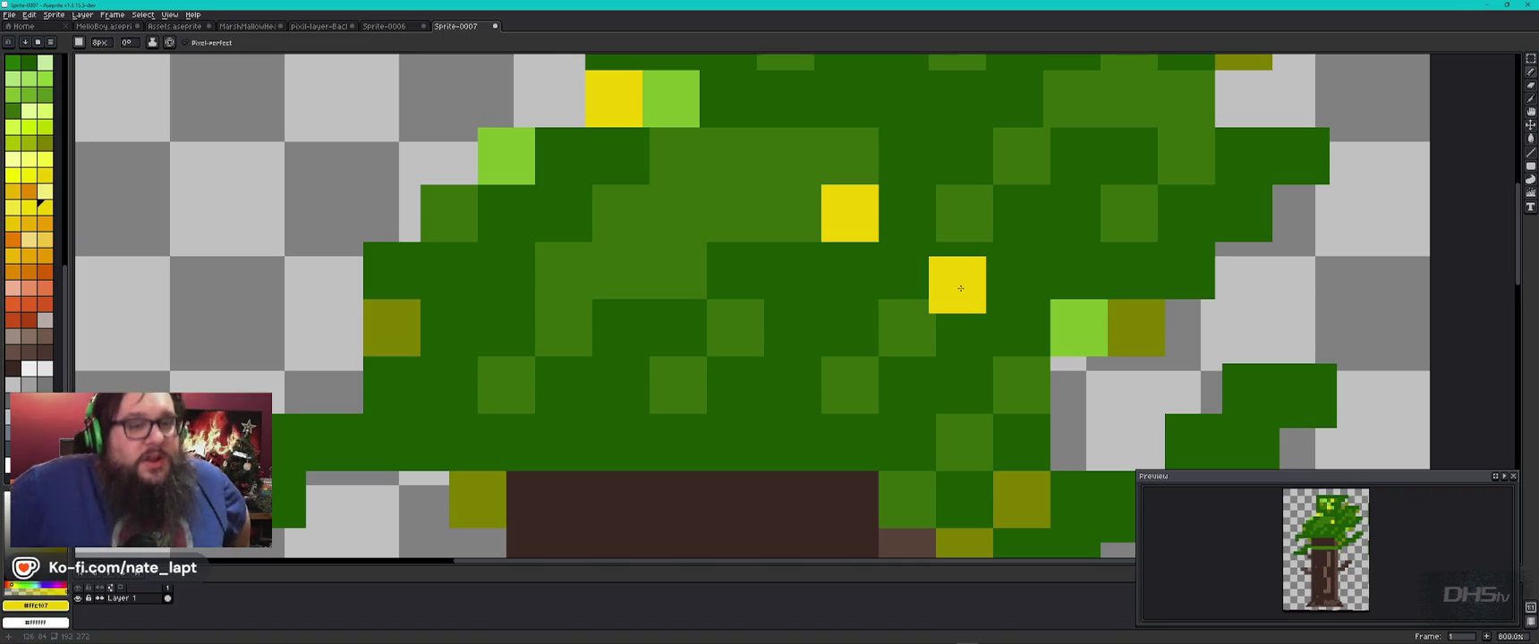
key("ctrl+z")
left_click(859, 219)
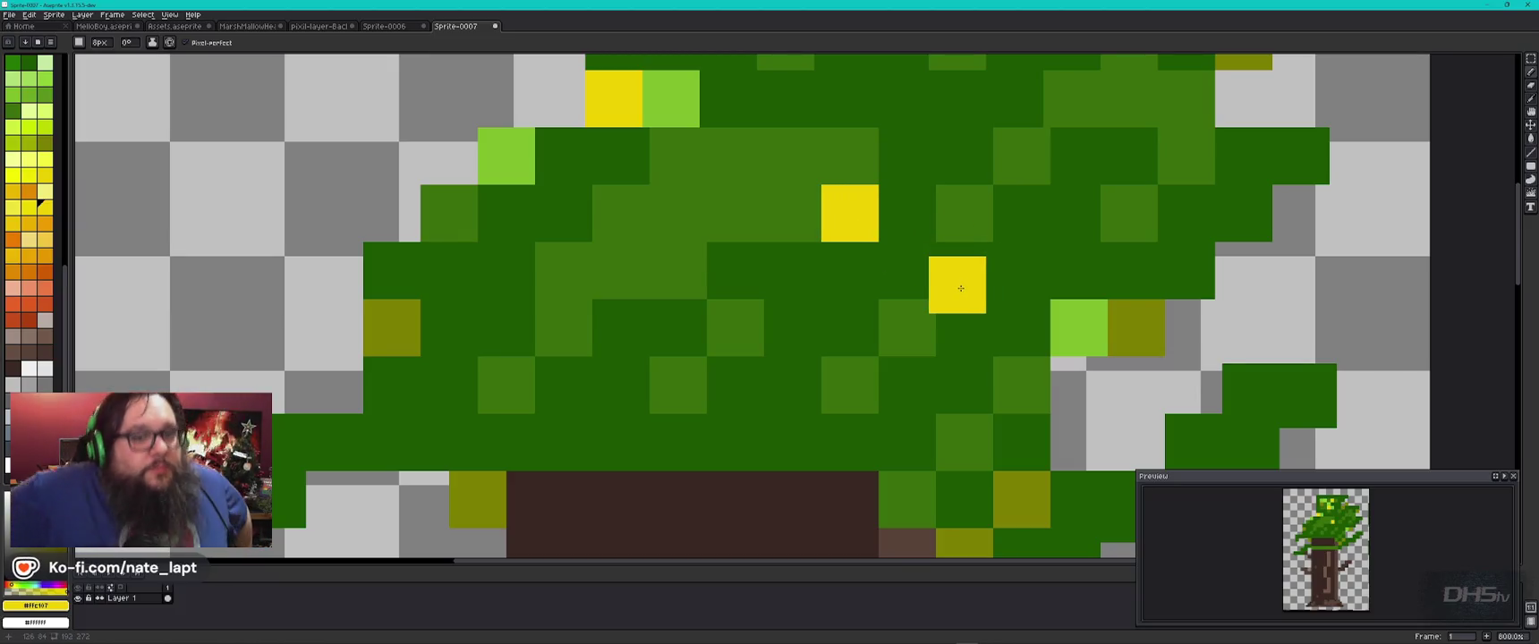
Step: Zoom out to the whole tree and sample the trunk's dark brown
scroll(960, 288, "down", 2)
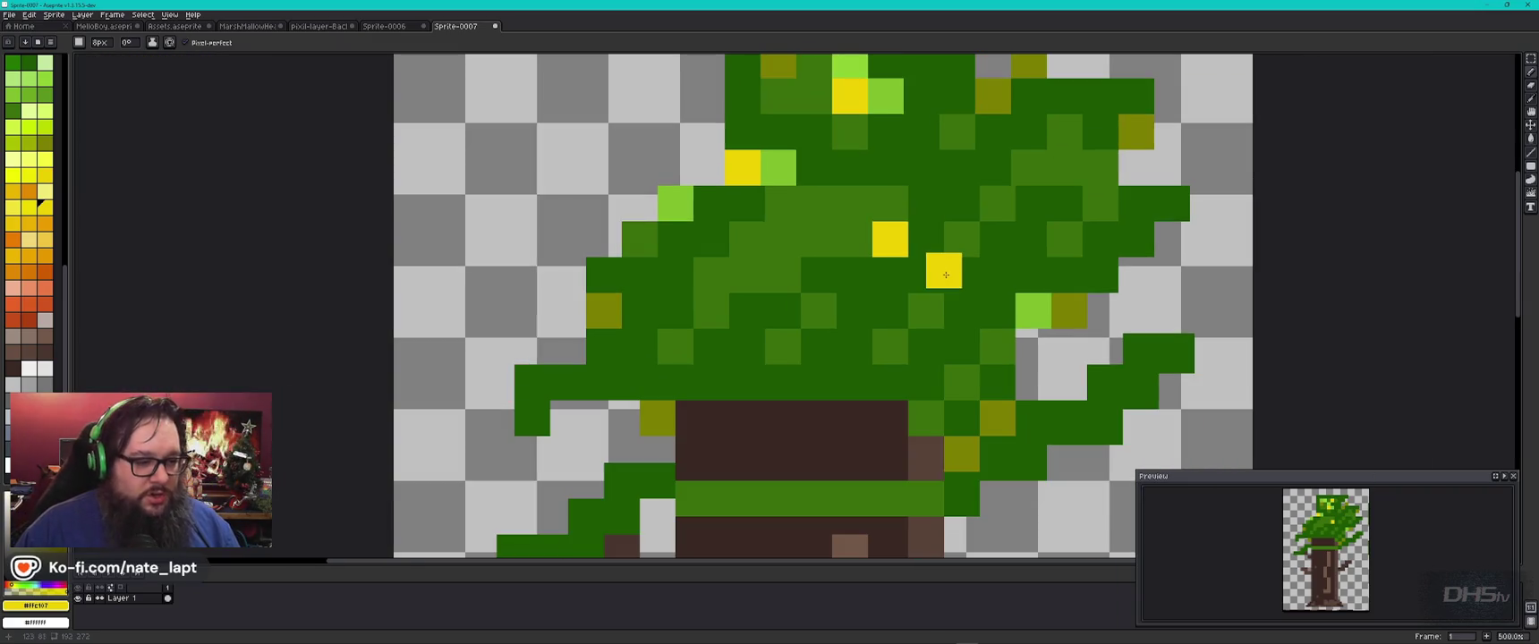
scroll(805, 295, "down", 1)
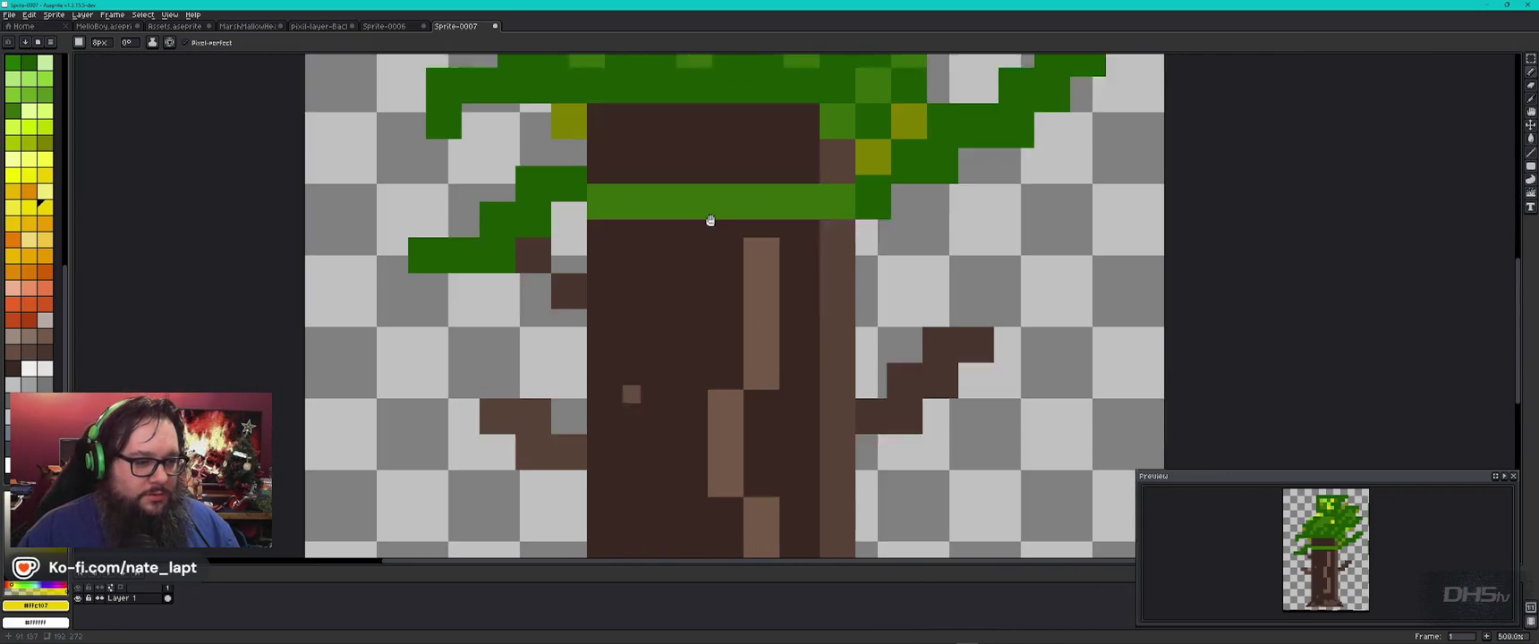
scroll(717, 356, "down", 2)
left_click_drag(712, 436, 723, 333)
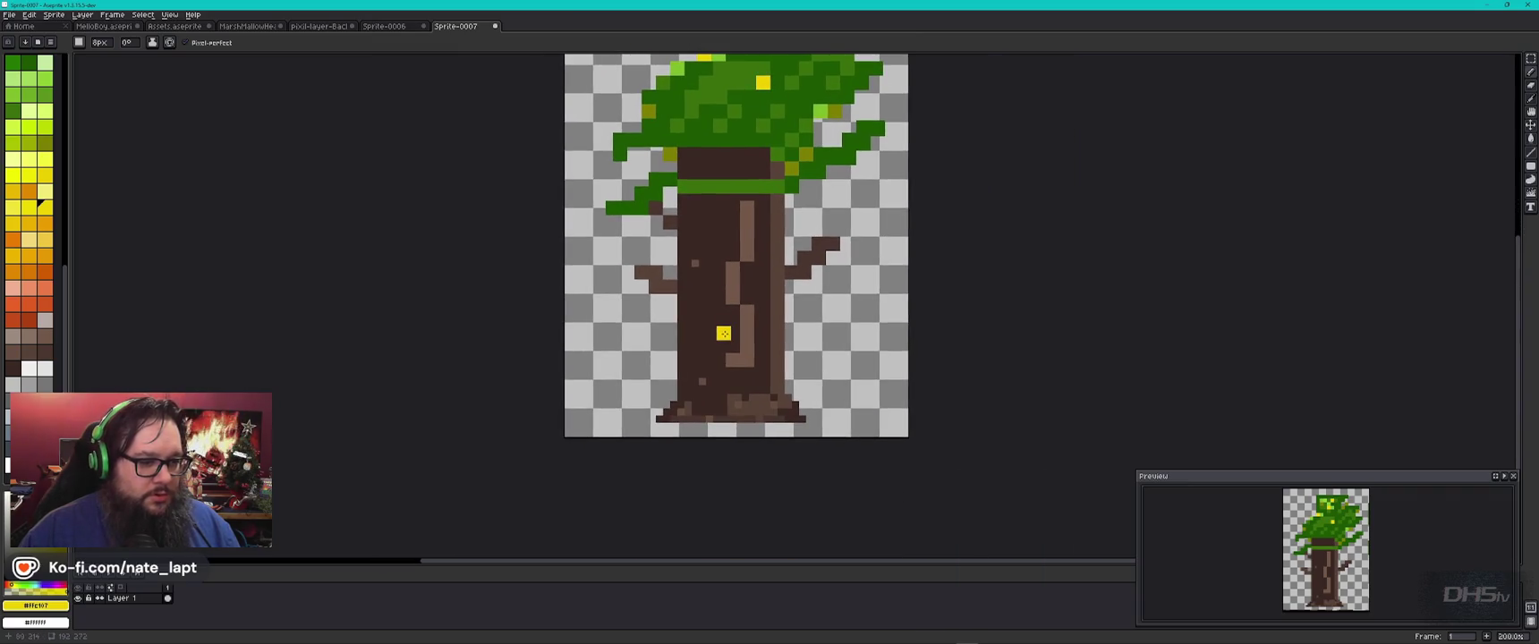
left_click(734, 416, "alt")
Step: Paint dark brown extending the trunk's right root and covering the light patches on the left base
scroll(734, 418, "up", 3)
scroll(735, 419, "up", 2)
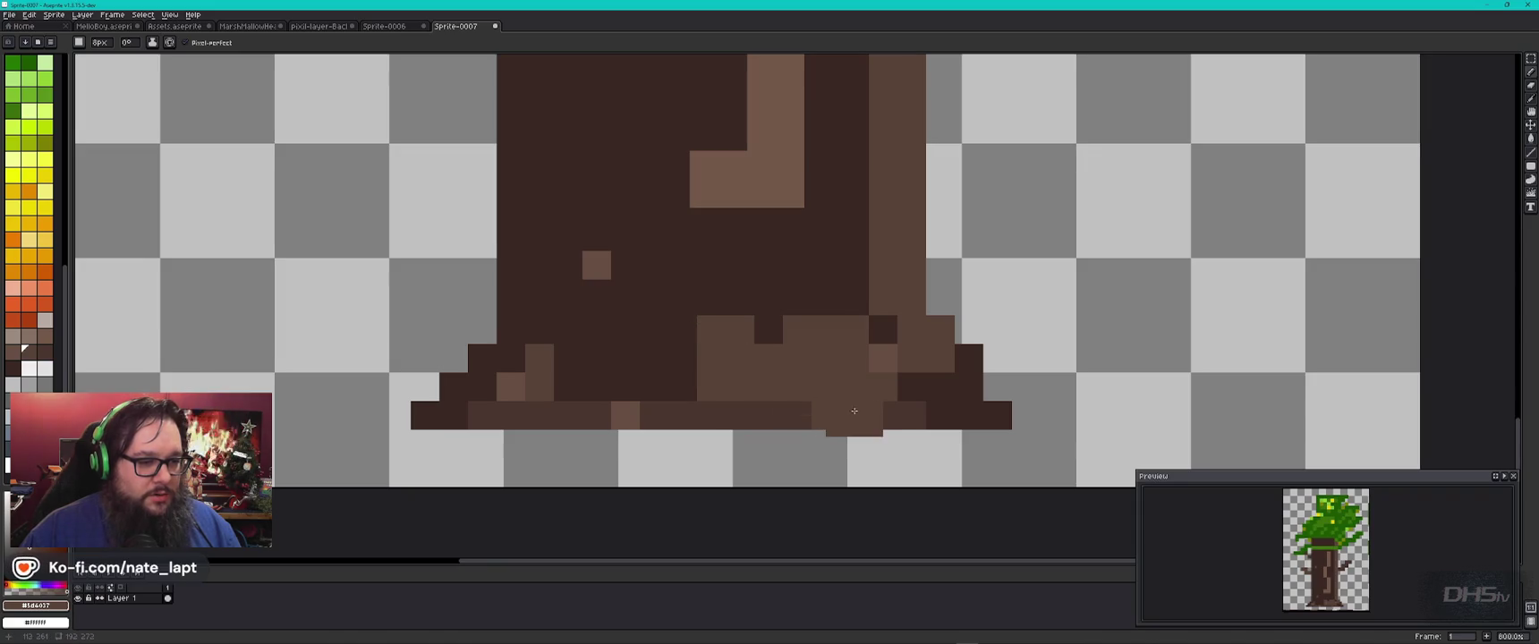
left_click(883, 356, "alt")
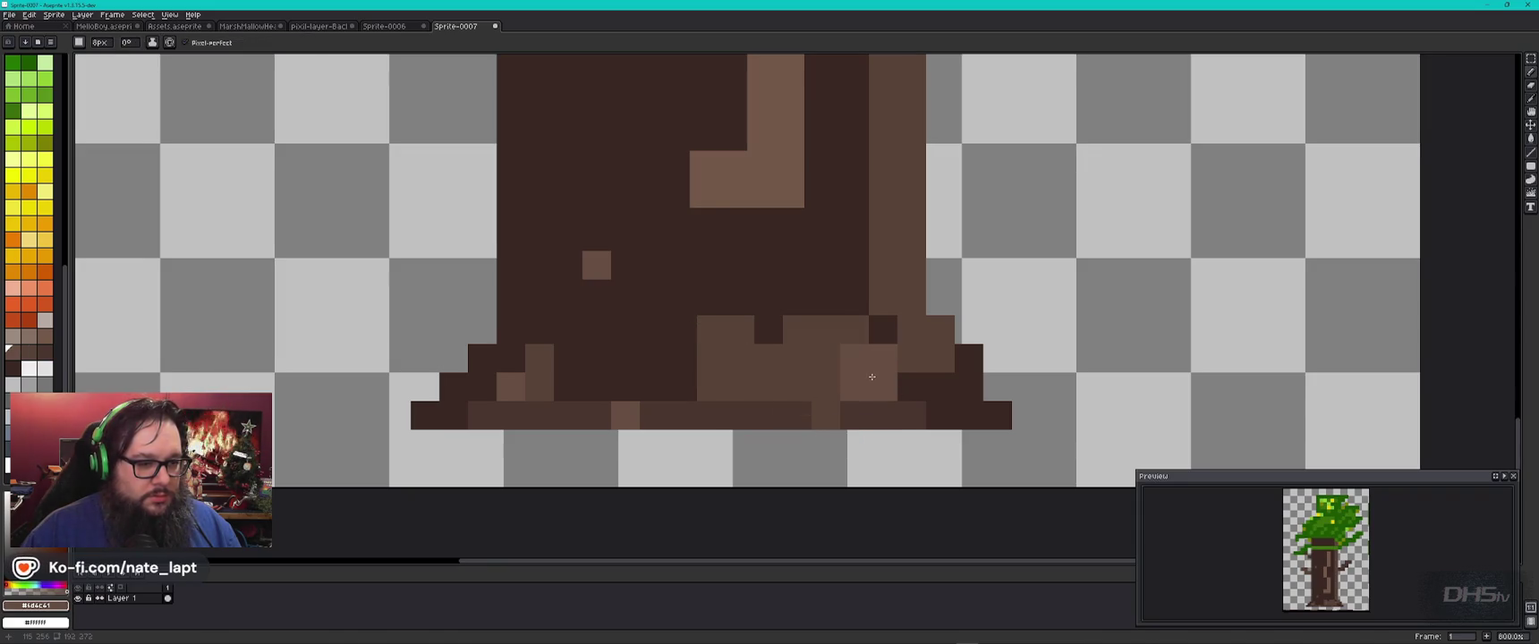
left_click(881, 328, "alt")
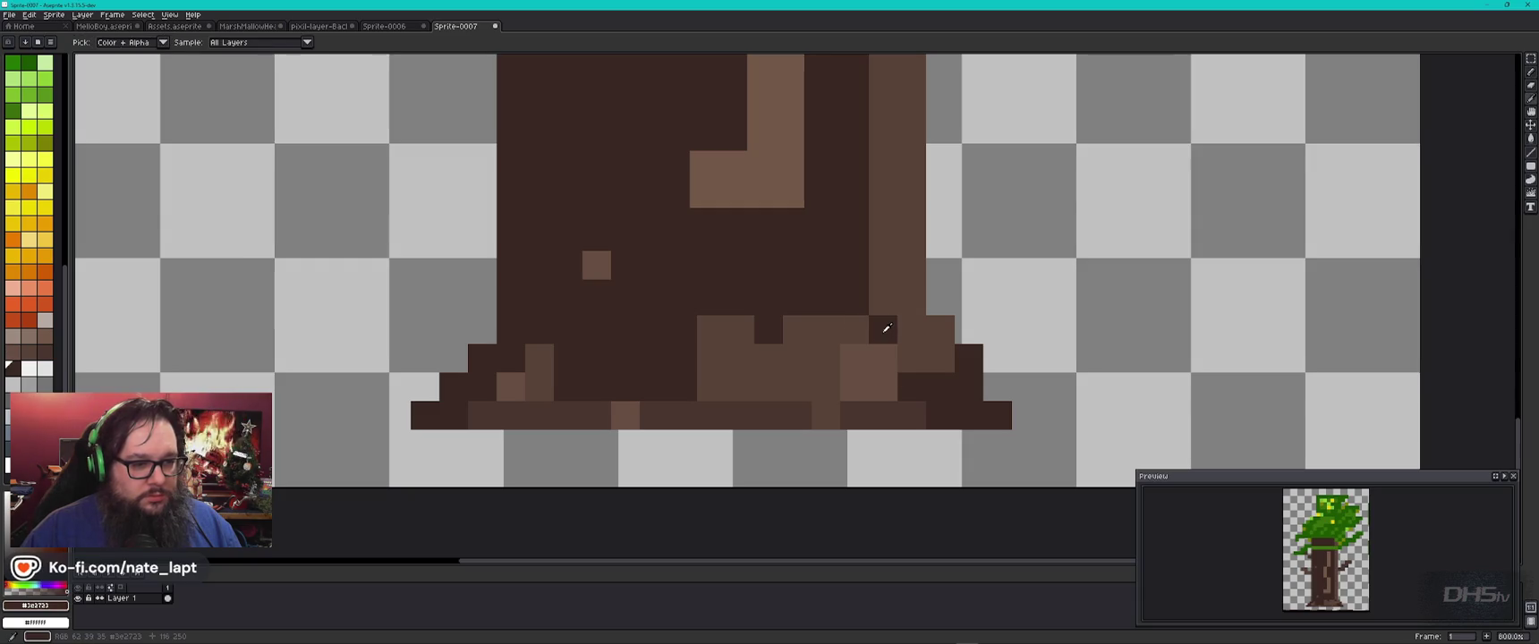
left_click(929, 340, "alt")
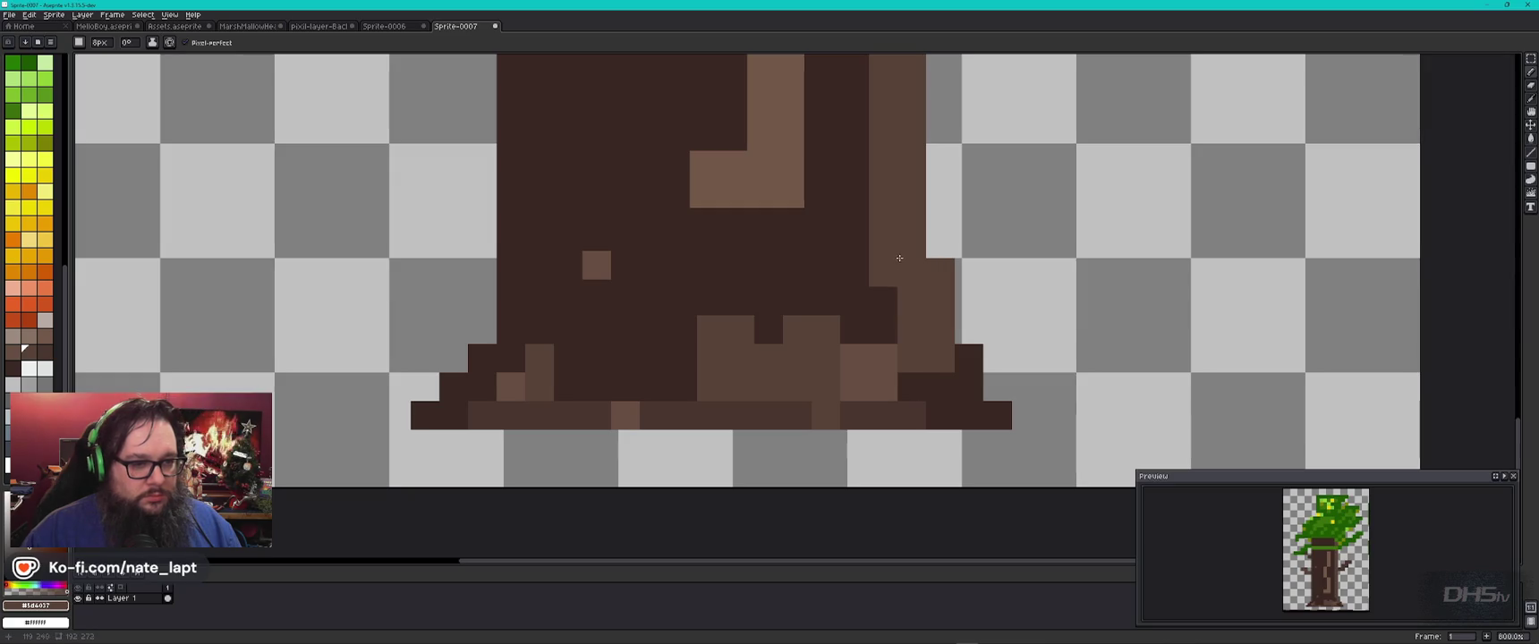
left_click(977, 350, "alt")
left_click(983, 344)
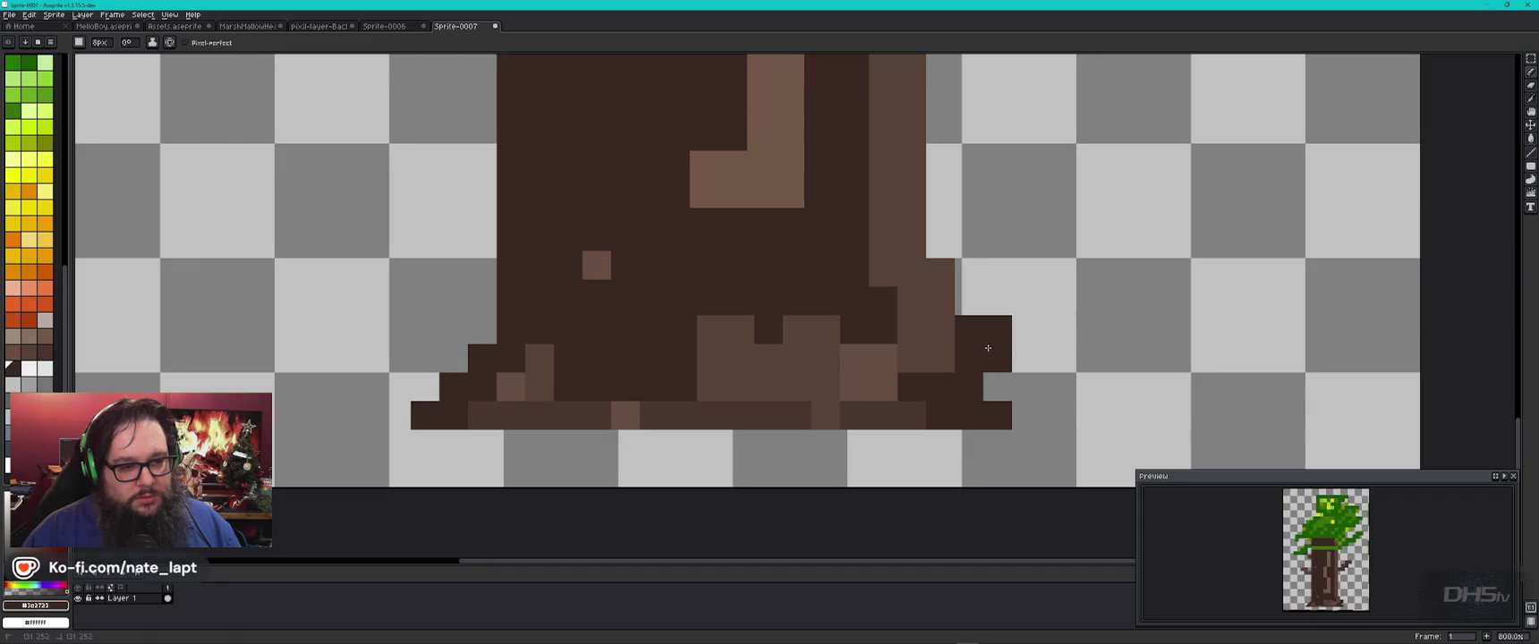
left_click_drag(983, 405, 1045, 405)
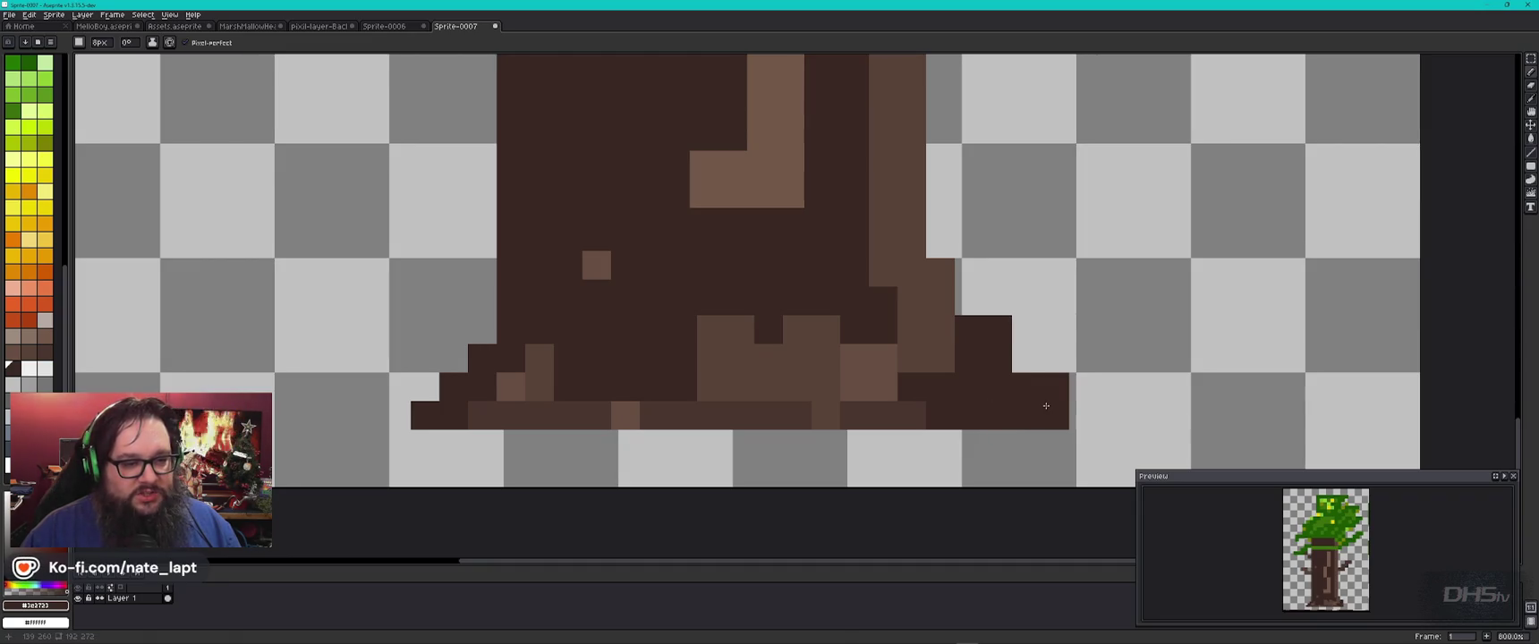
left_click_drag(535, 398, 540, 358)
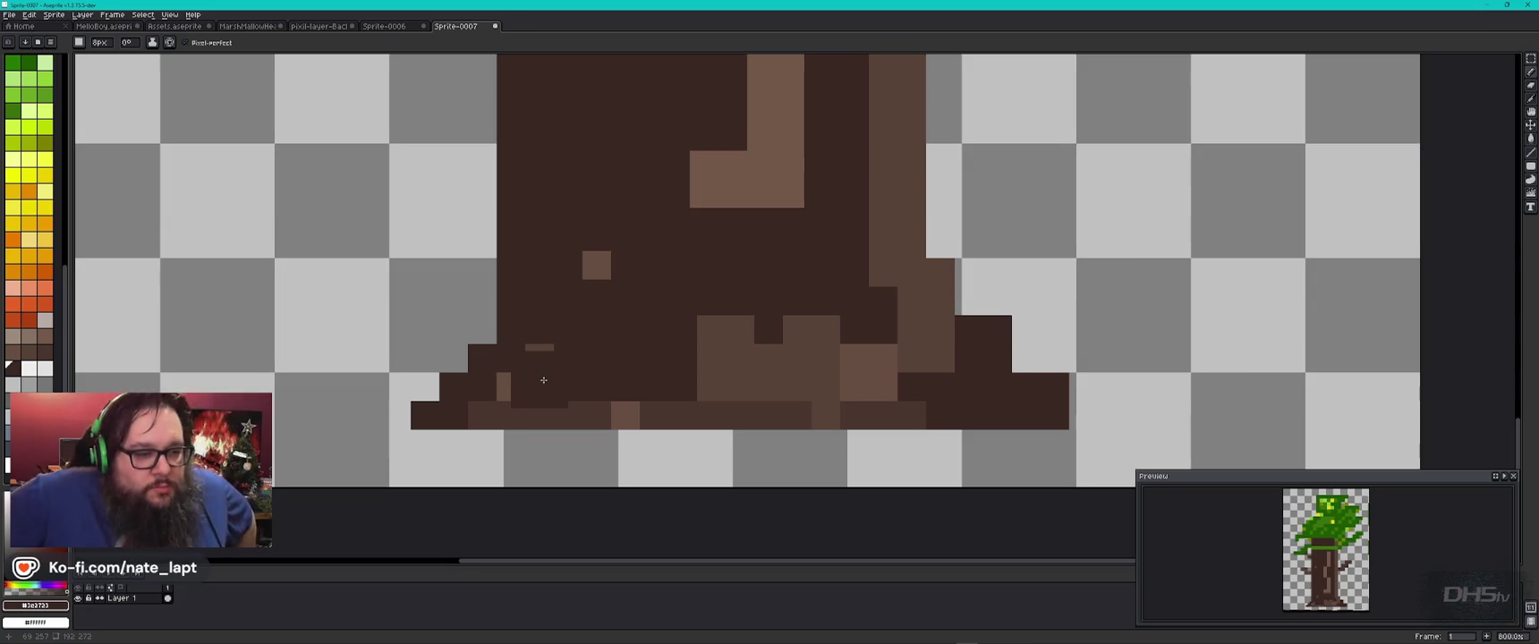
scroll(543, 380, "down", 3)
scroll(543, 380, "down", 3)
scroll(545, 380, "up", 2)
scroll(564, 340, "down", 1)
left_click_drag(525, 377, 580, 343)
key("ctrl+z")
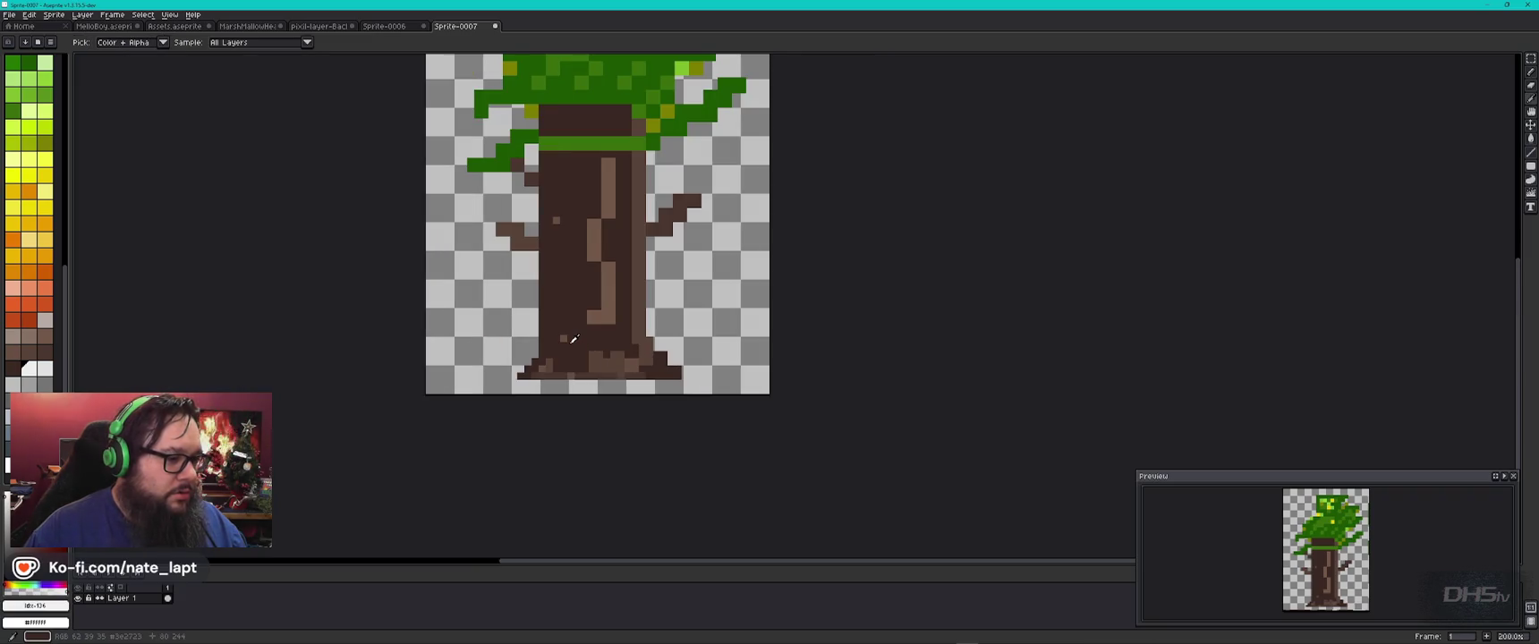
key("minus")
key("plus")
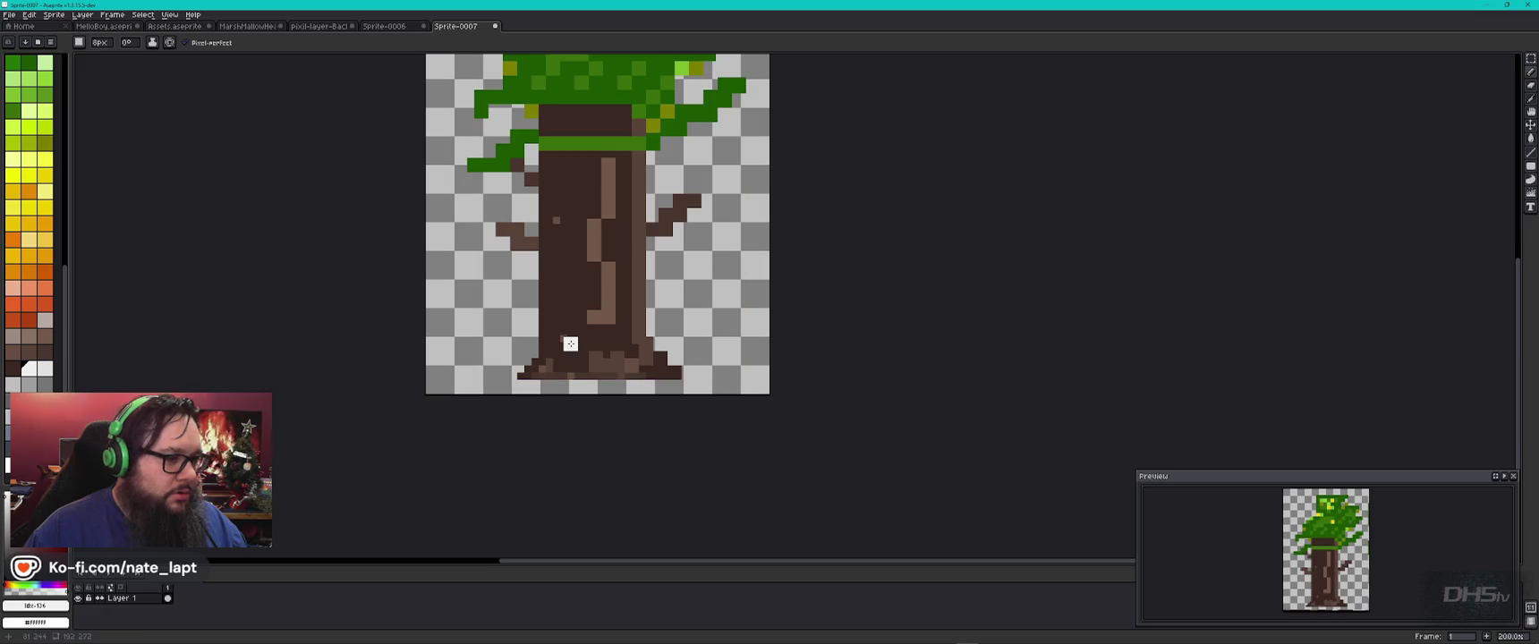
key("bracketleft")
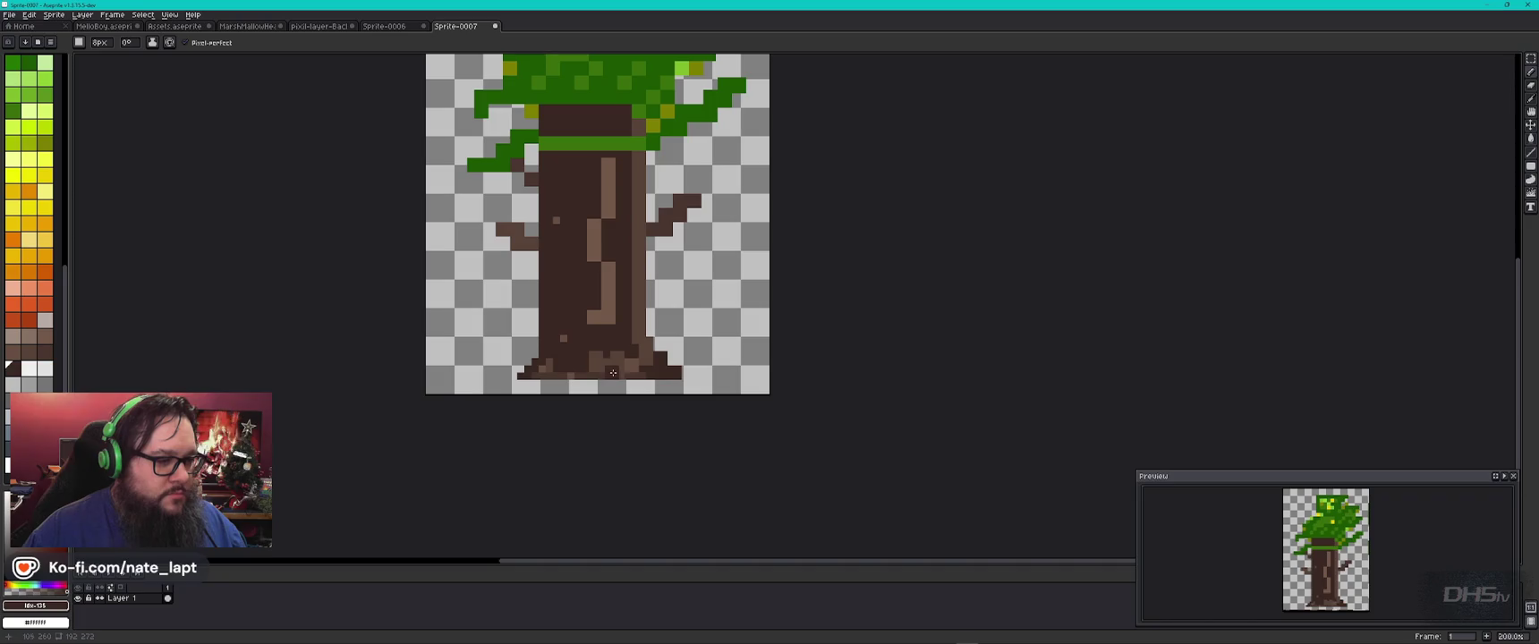
left_click(600, 324, "alt")
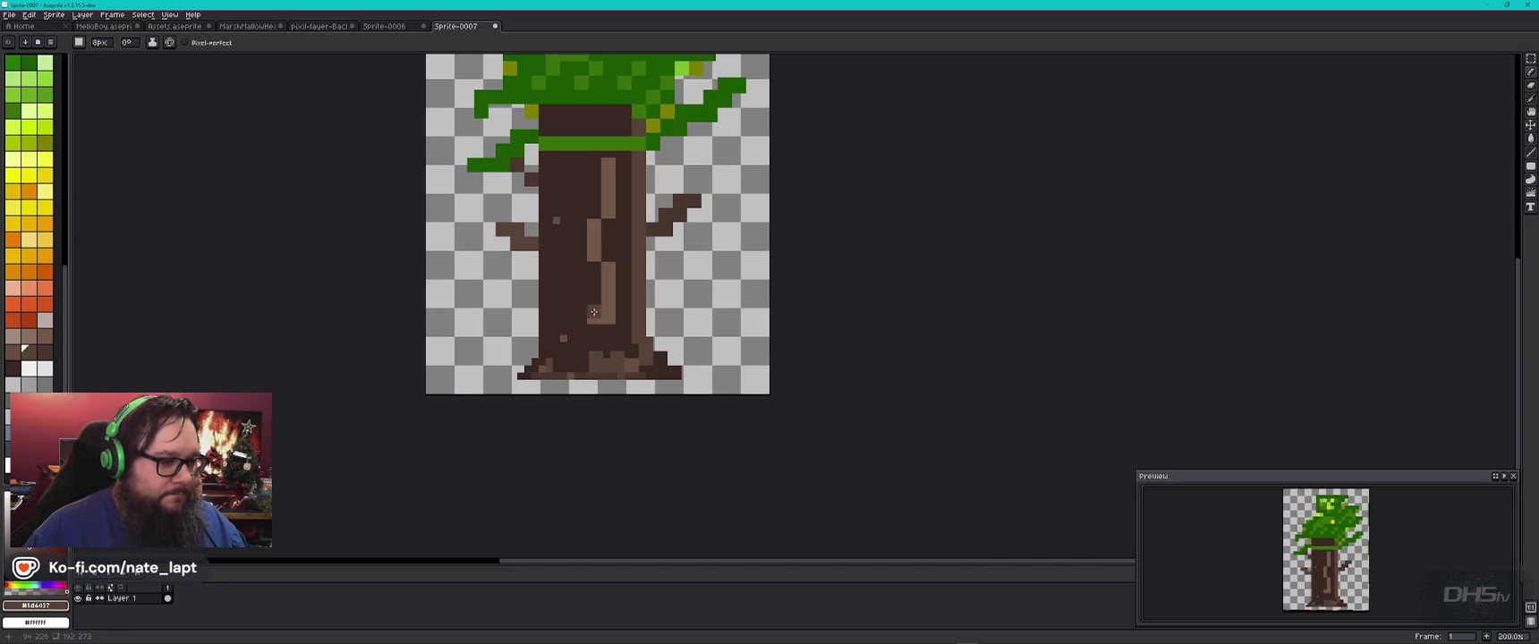
key("ctrl")
key("minus")
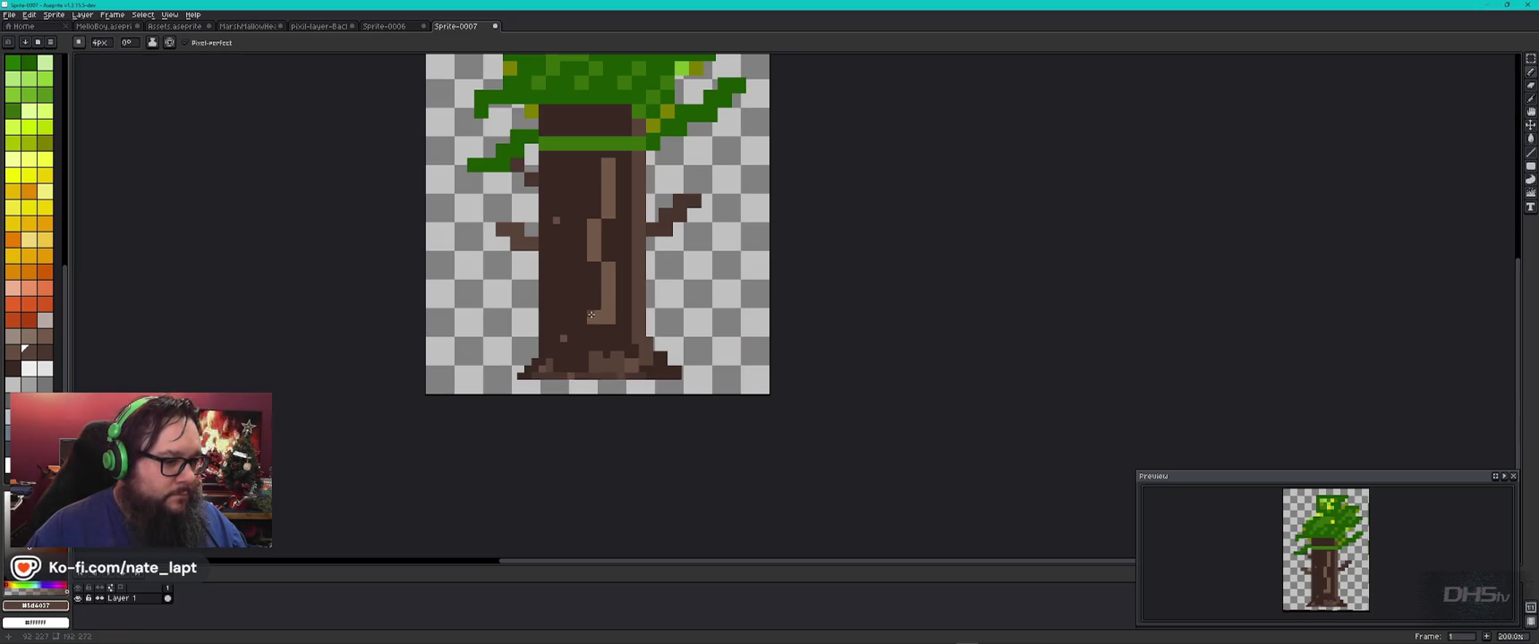
scroll(598, 145, "up", 2)
scroll(605, 305, "up", 2)
left_click(605, 282, "alt")
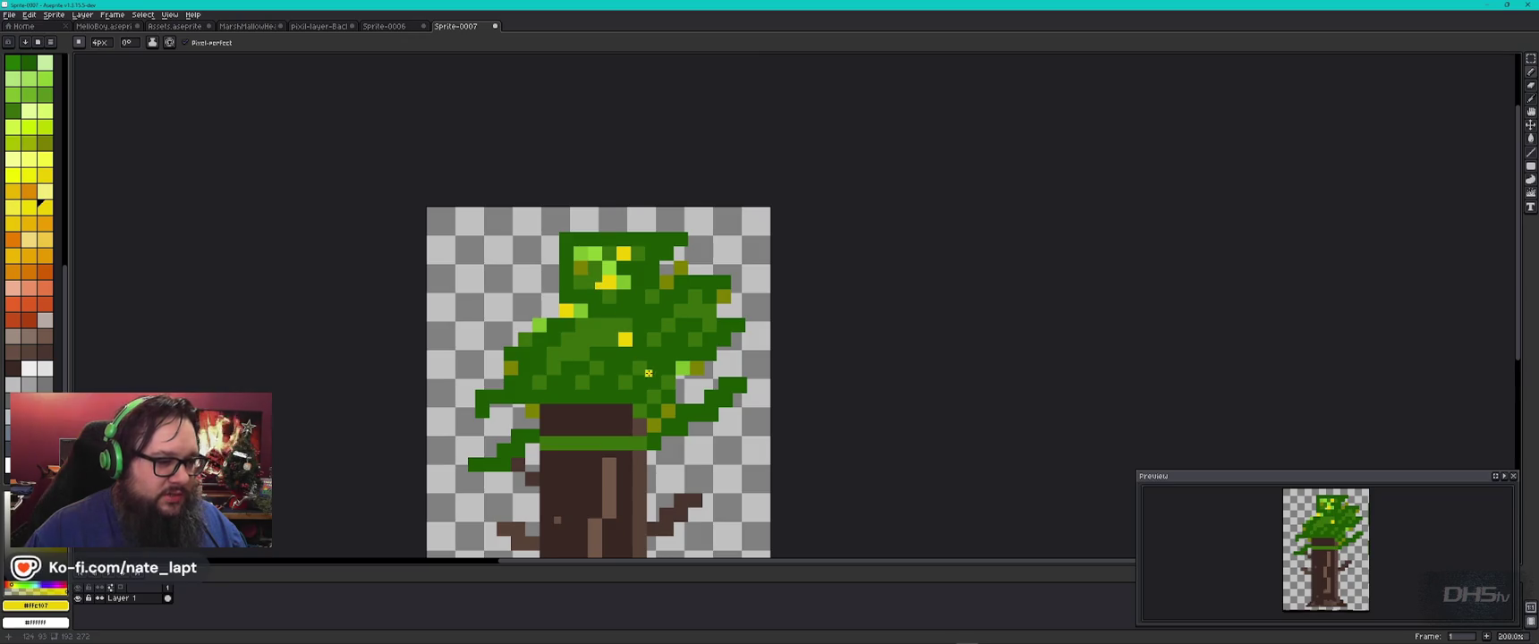
Step: Dab an olive pixel onto the canopy while trying the green swatches
scroll(652, 269, "up", 2)
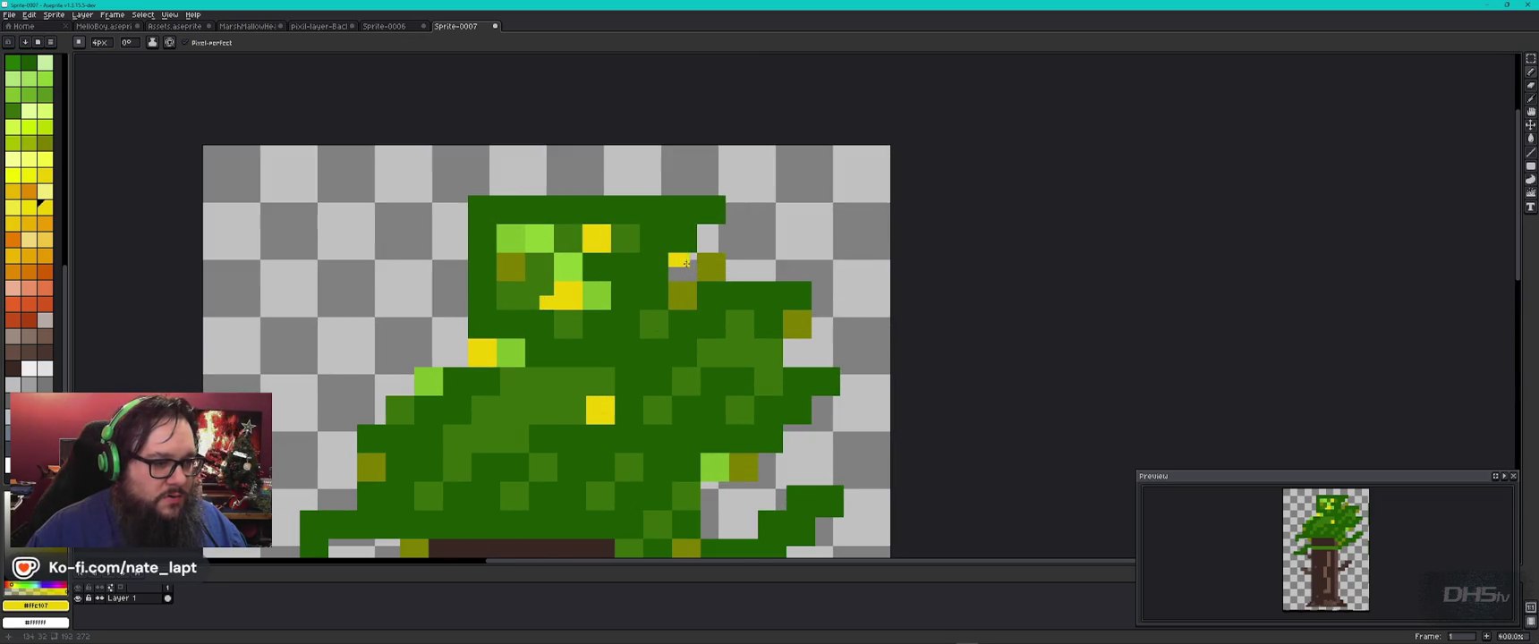
left_click(682, 290, "alt")
left_click(639, 288)
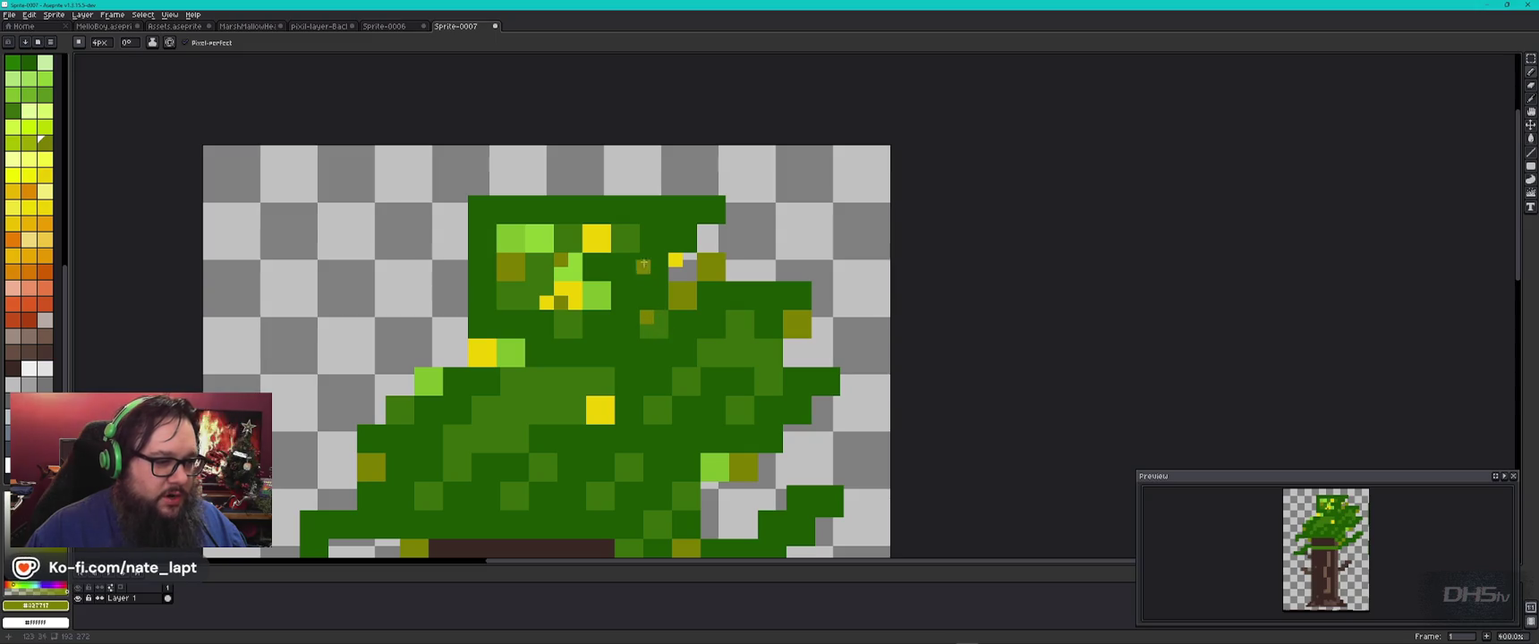
left_click(609, 290, "alt")
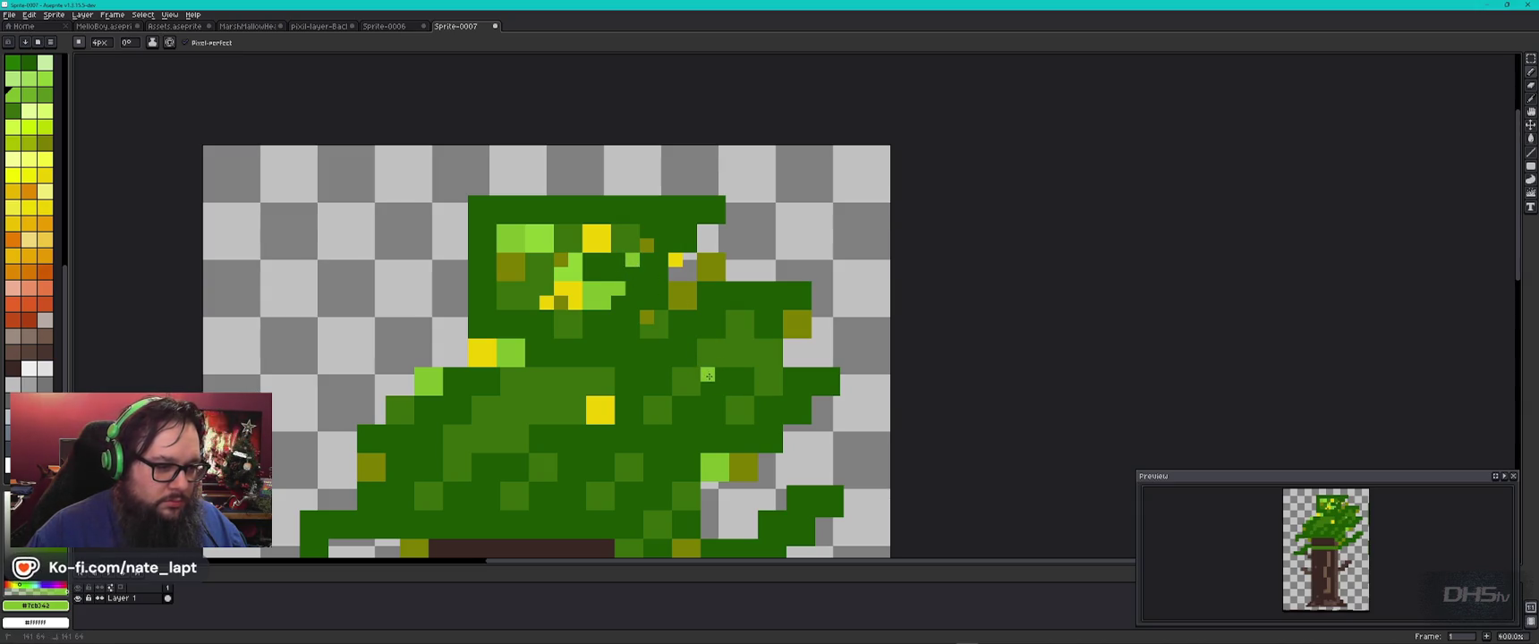
left_click(713, 364, "alt")
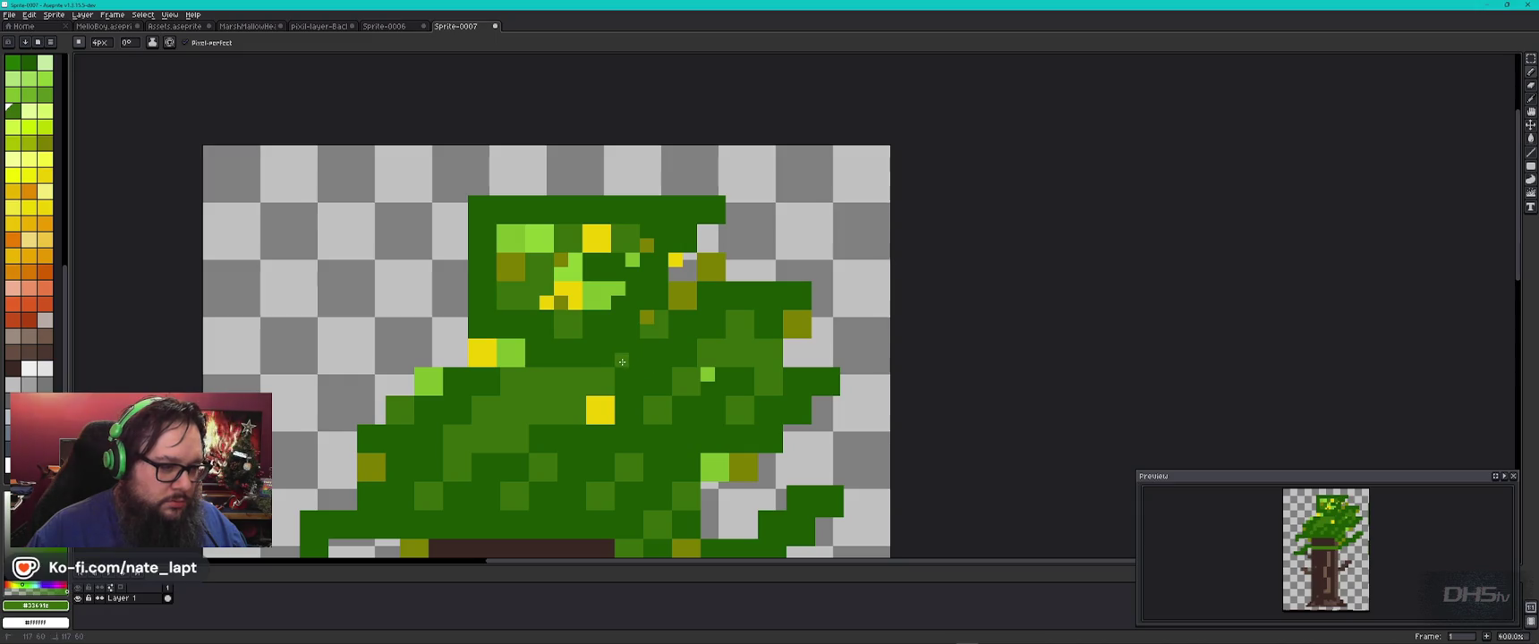
left_click(687, 295, "alt")
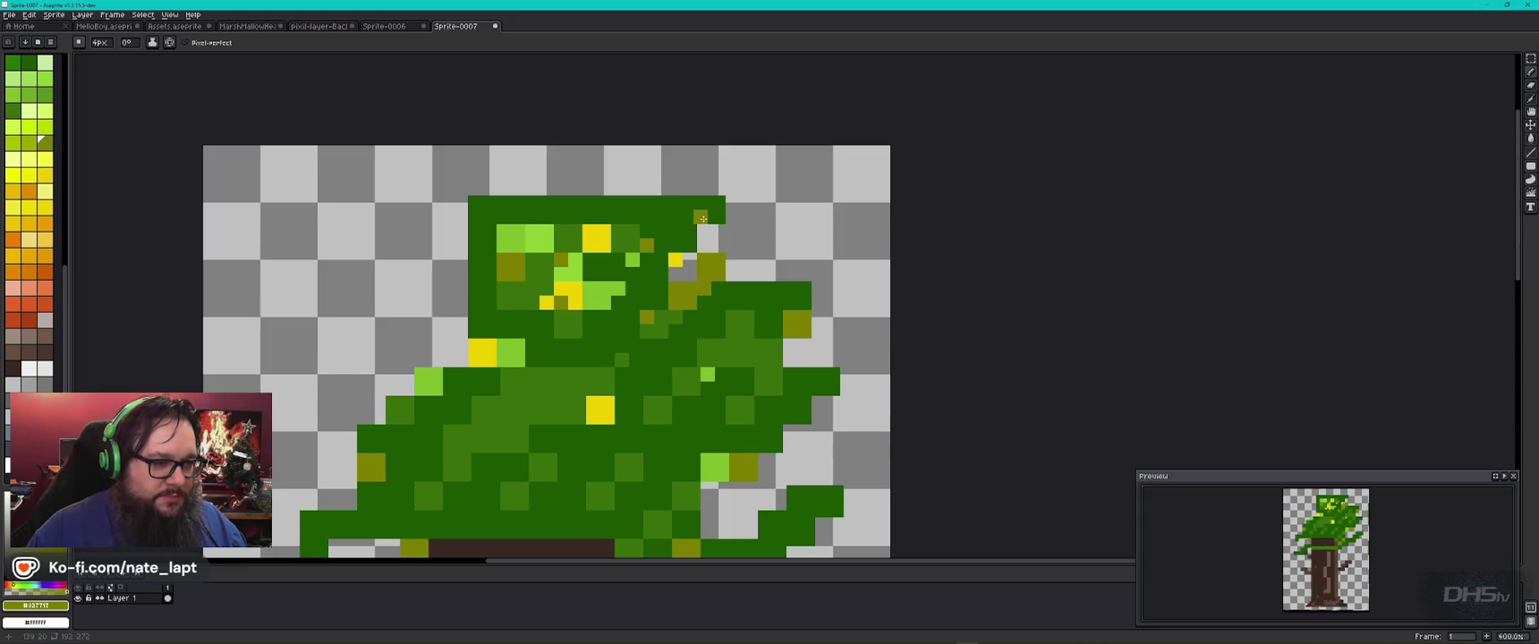
Step: Add dark-green pixels down the canopy's left edge and turn one light-green speck dark green
left_click(483, 317, "alt")
left_click(460, 333)
left_click(454, 335)
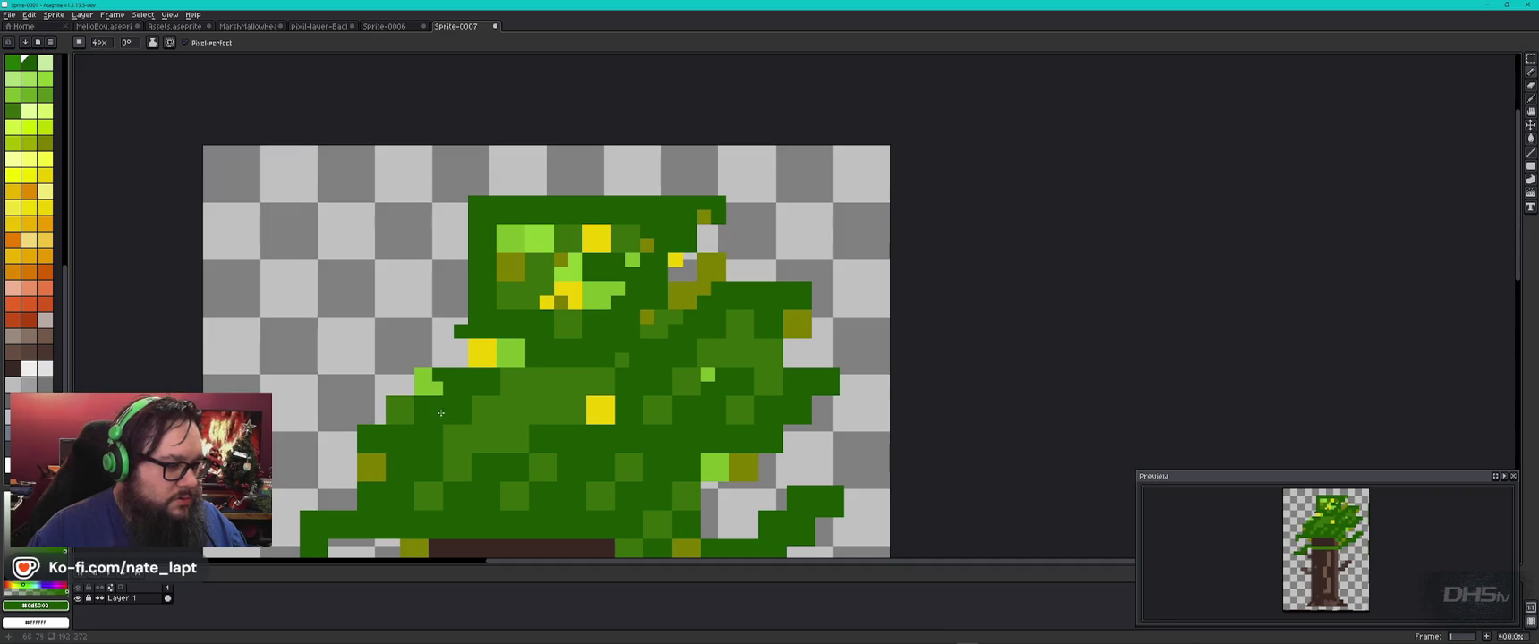
left_click(434, 376)
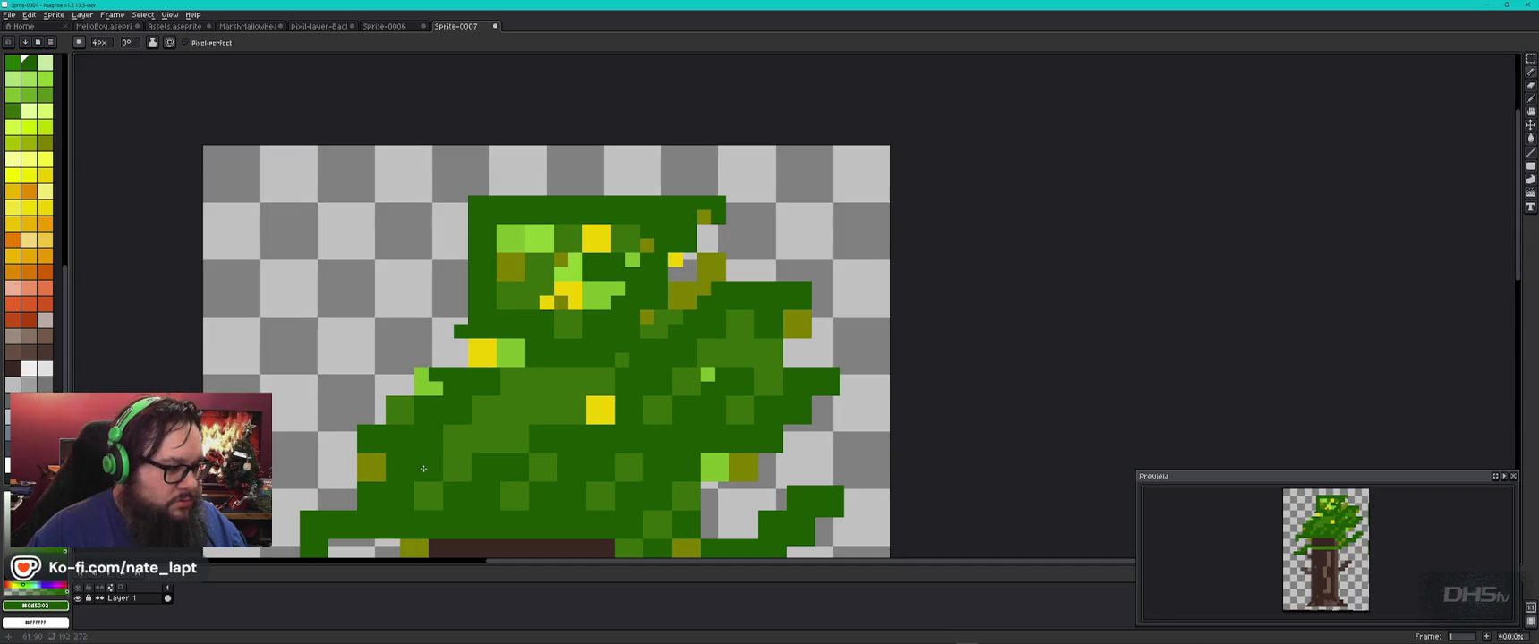
scroll(440, 473, "down", 5)
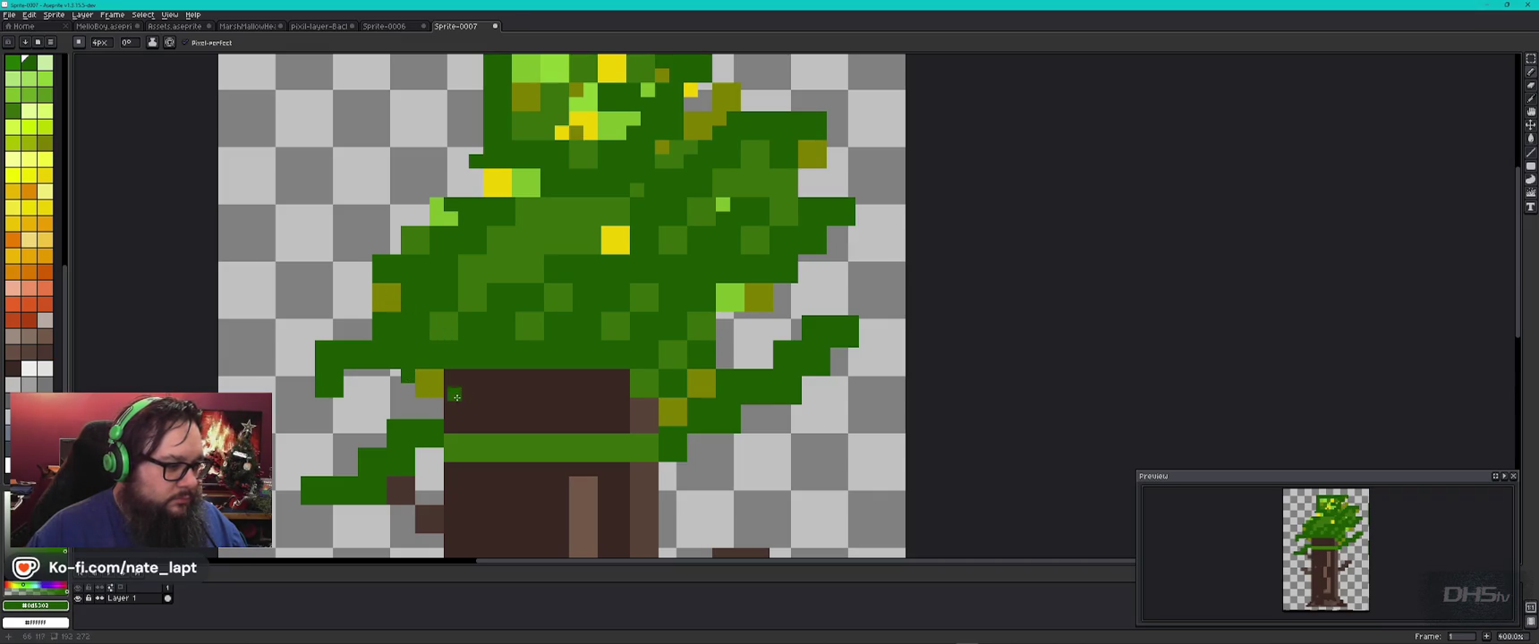
Step: Fill the gaps beside the trunk top with mid green and add an olive speck
left_click(532, 447, "alt")
left_click(422, 455)
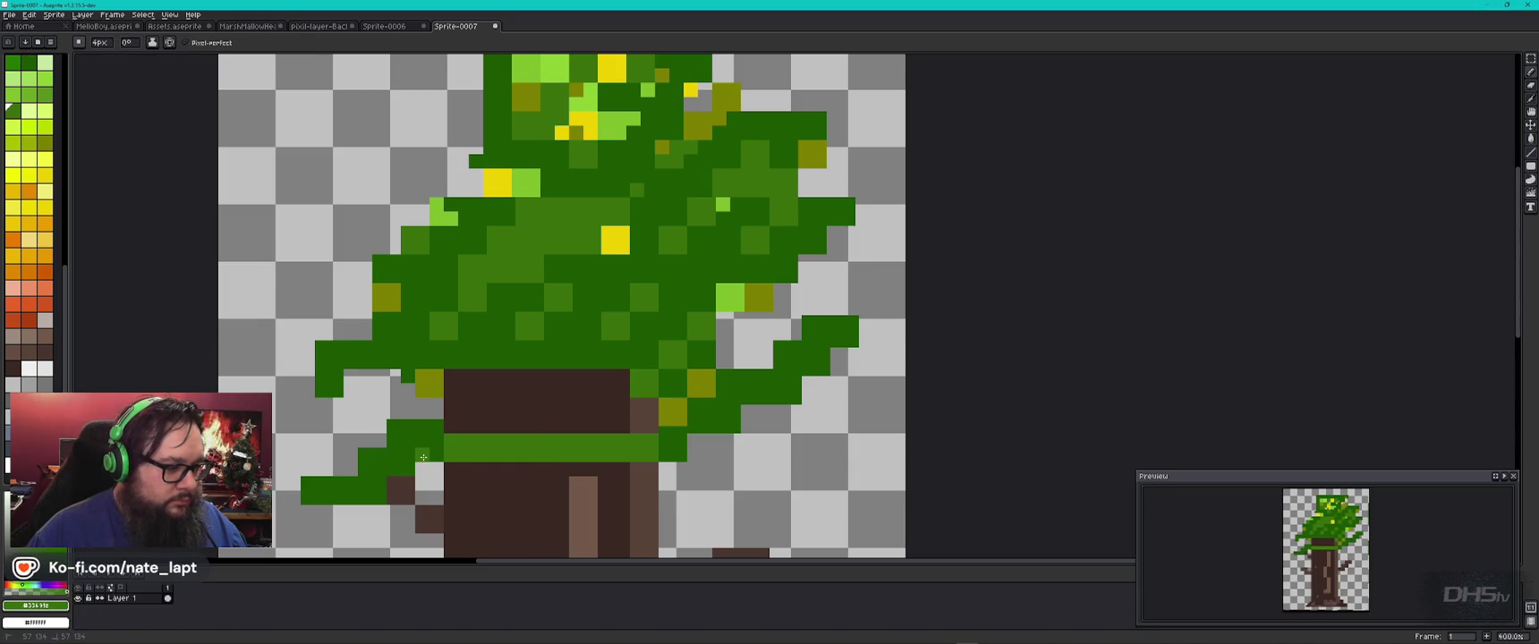
left_click(436, 412)
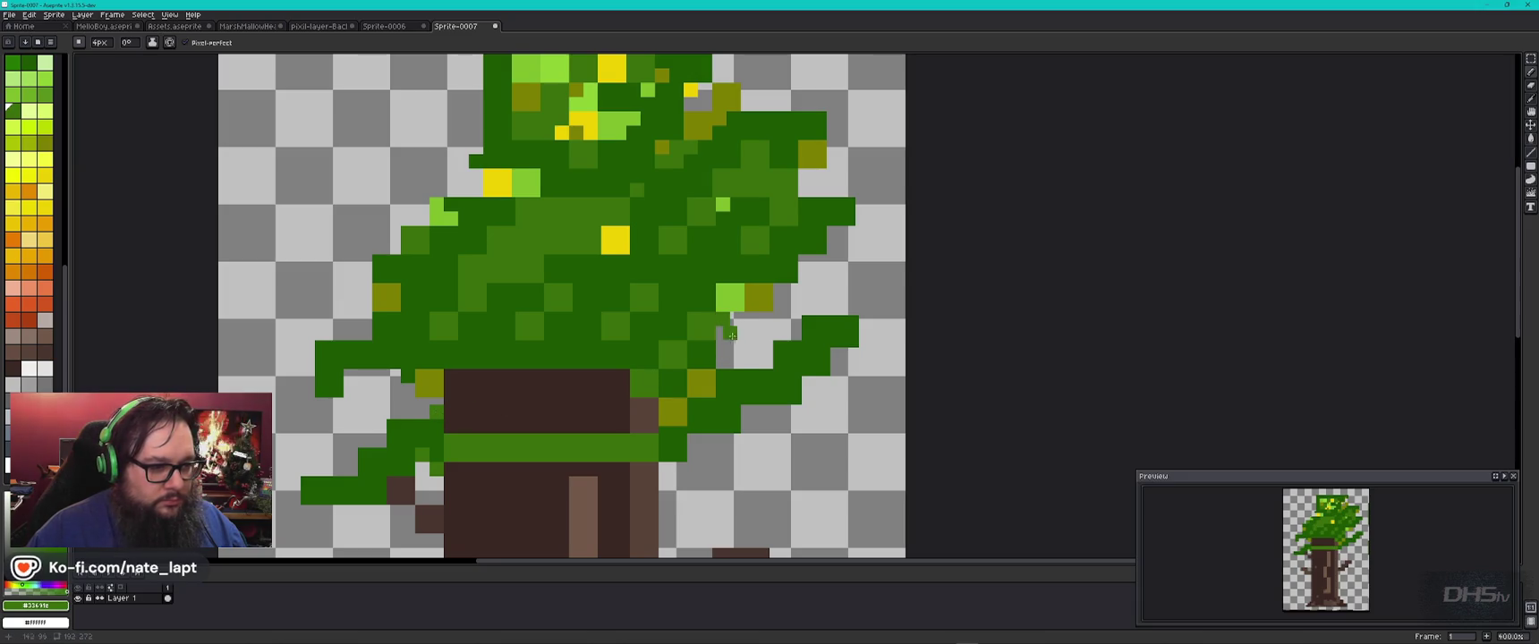
left_click(724, 334, "alt")
left_click(724, 334)
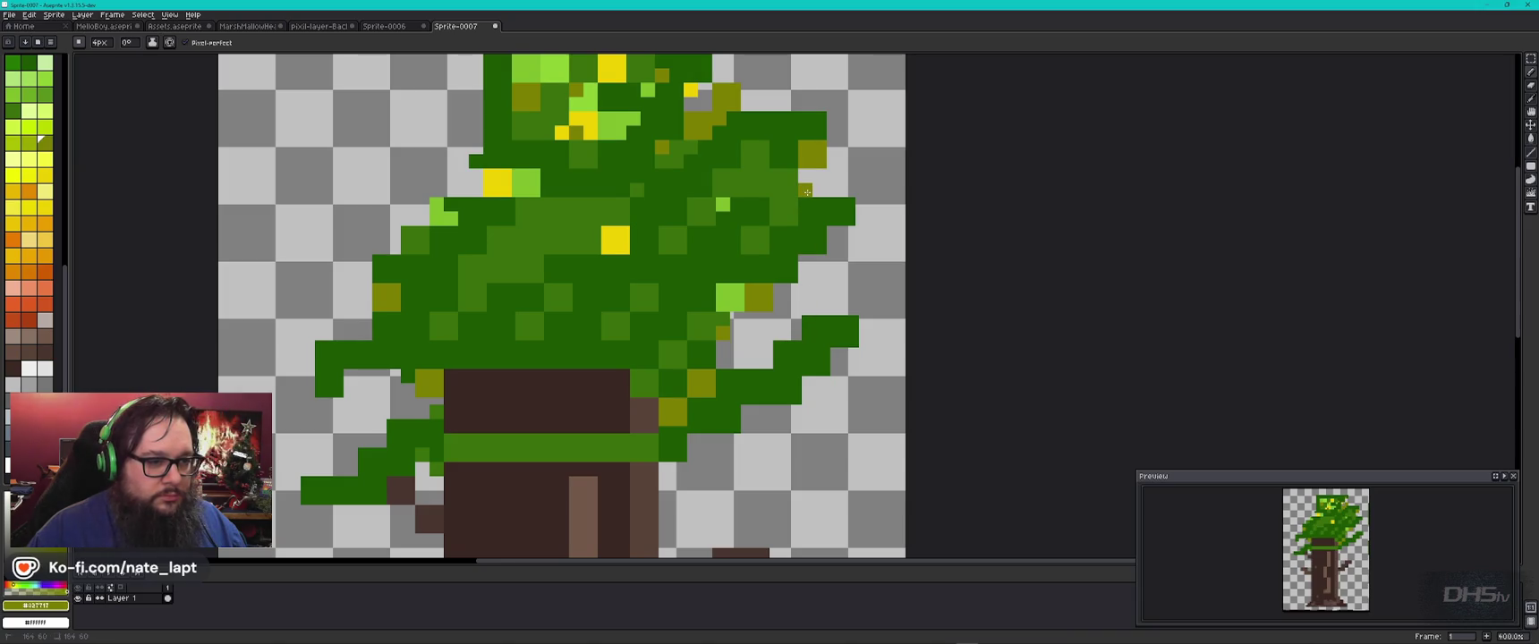
Step: Add a darker green pixel at the canopy's top-right edge and recolour two canopy blocks olive
left_click(806, 191, "alt")
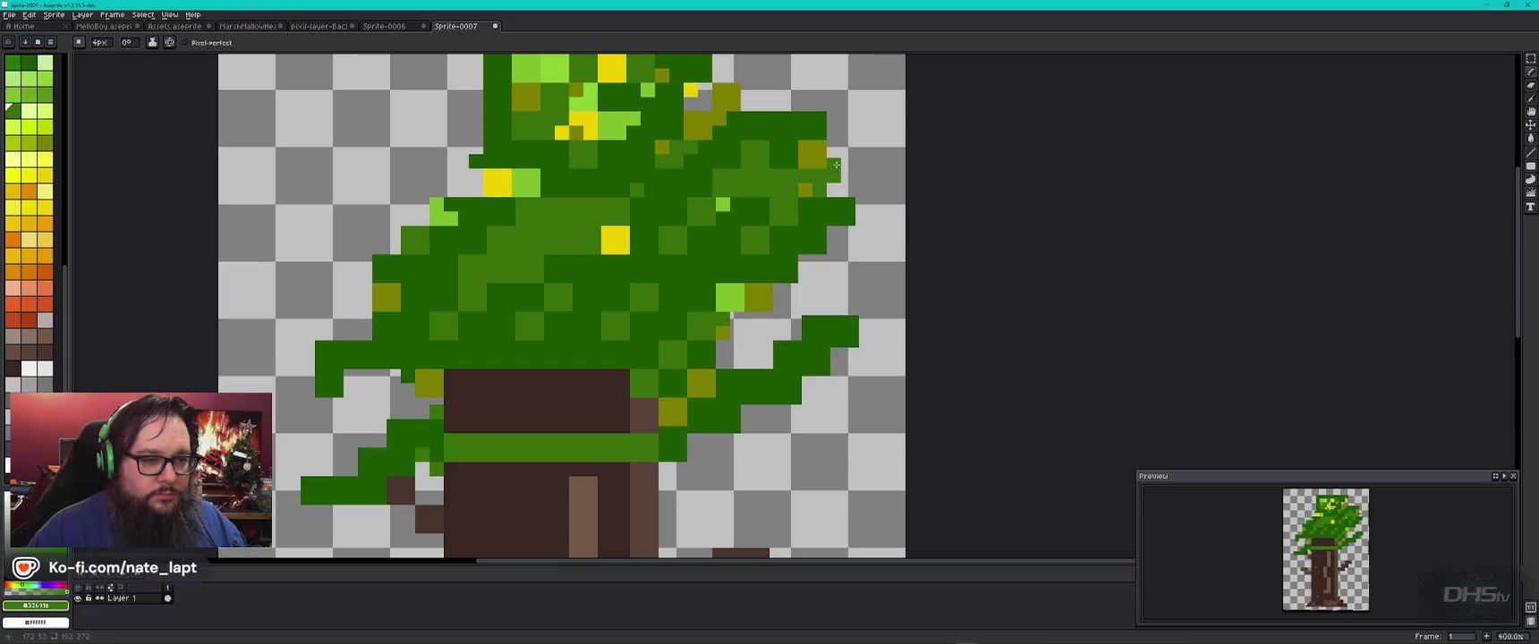
left_click(819, 104)
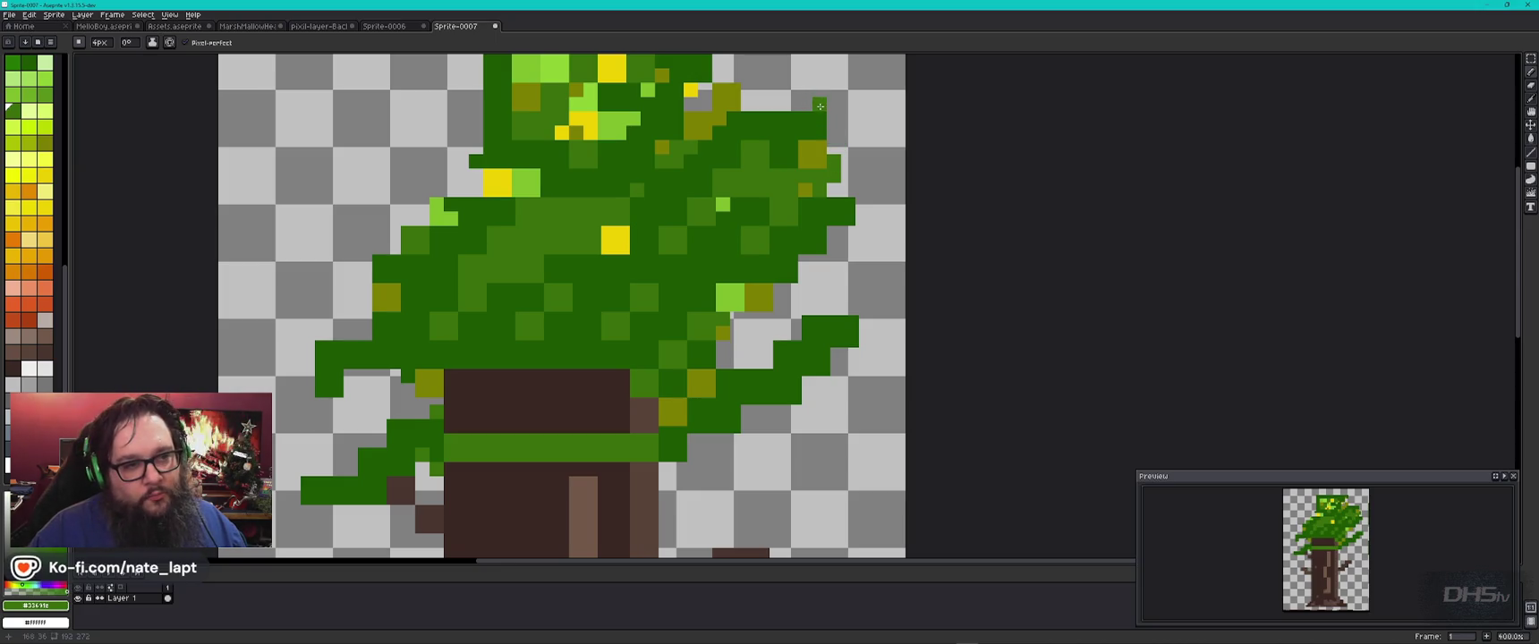
scroll(781, 158, "up", 2)
scroll(716, 232, "up", 2)
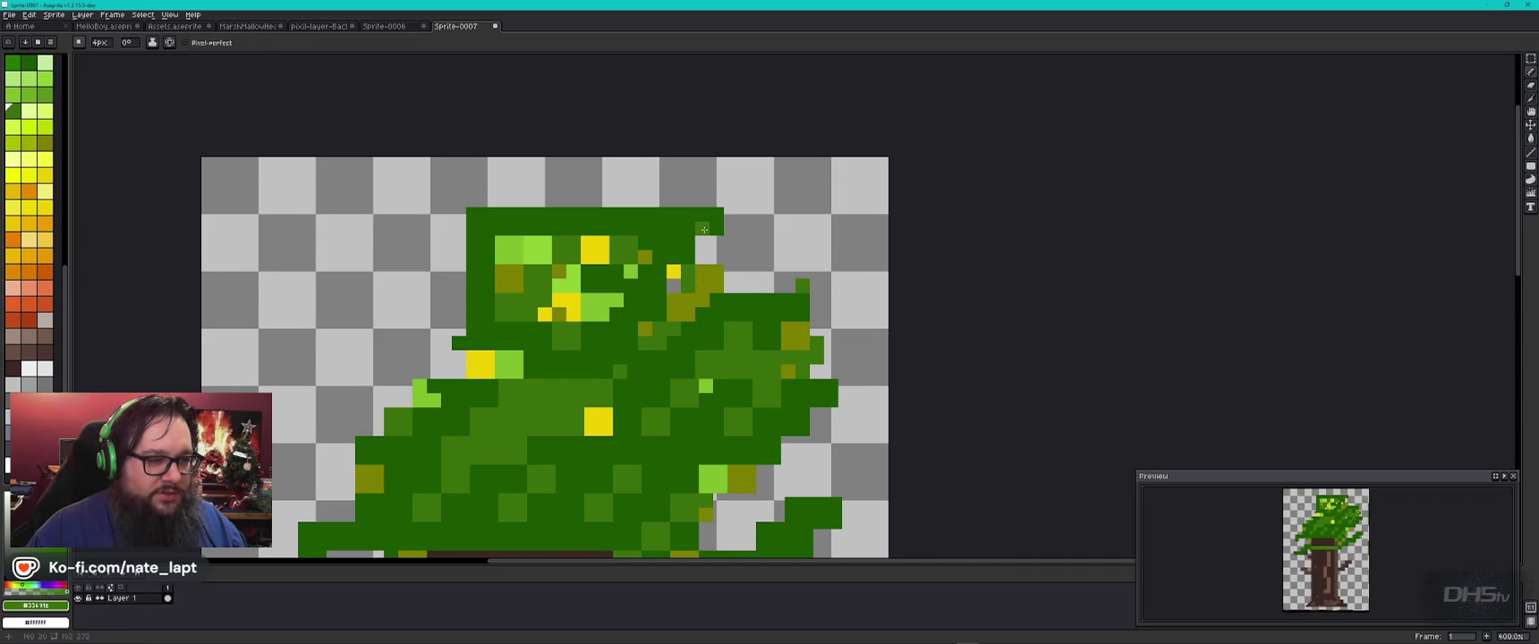
left_click(678, 287, "alt")
left_click(704, 230)
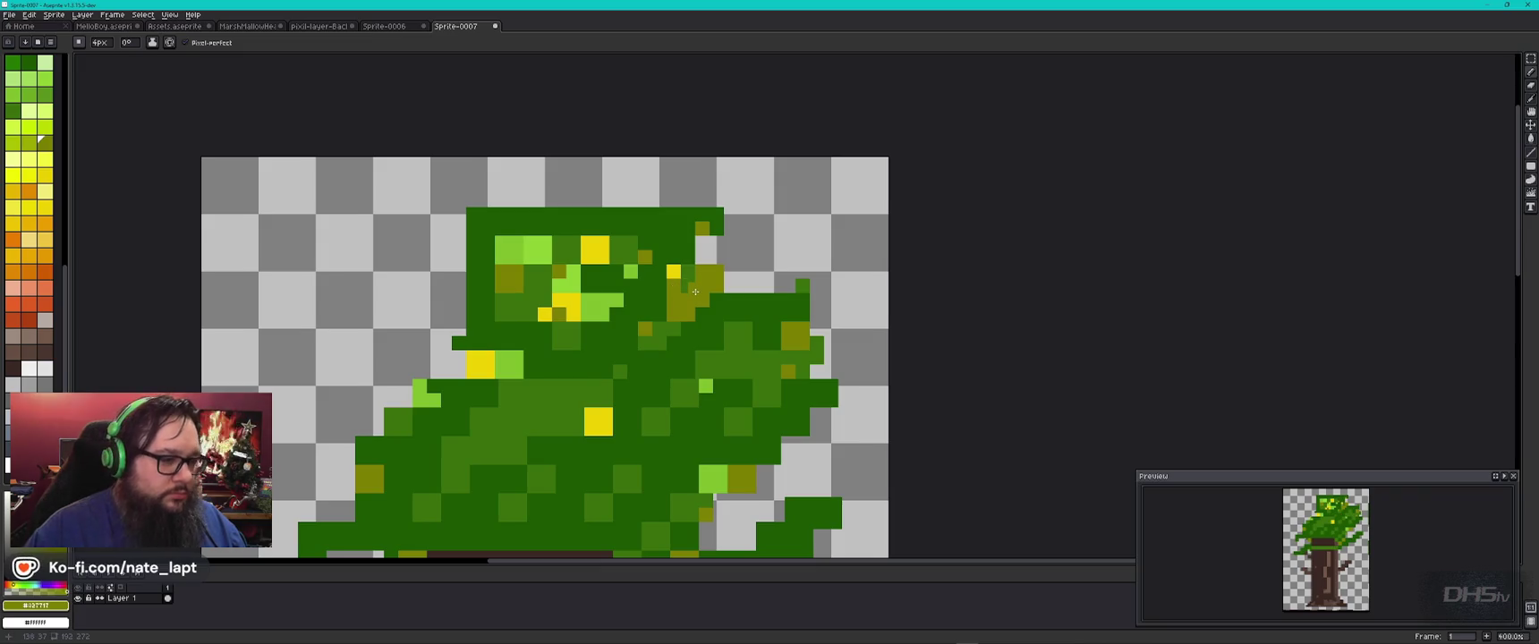
Step: Sample the trunk browns and add brown pixels along the canopy's lower edge
scroll(695, 290, "down", 3)
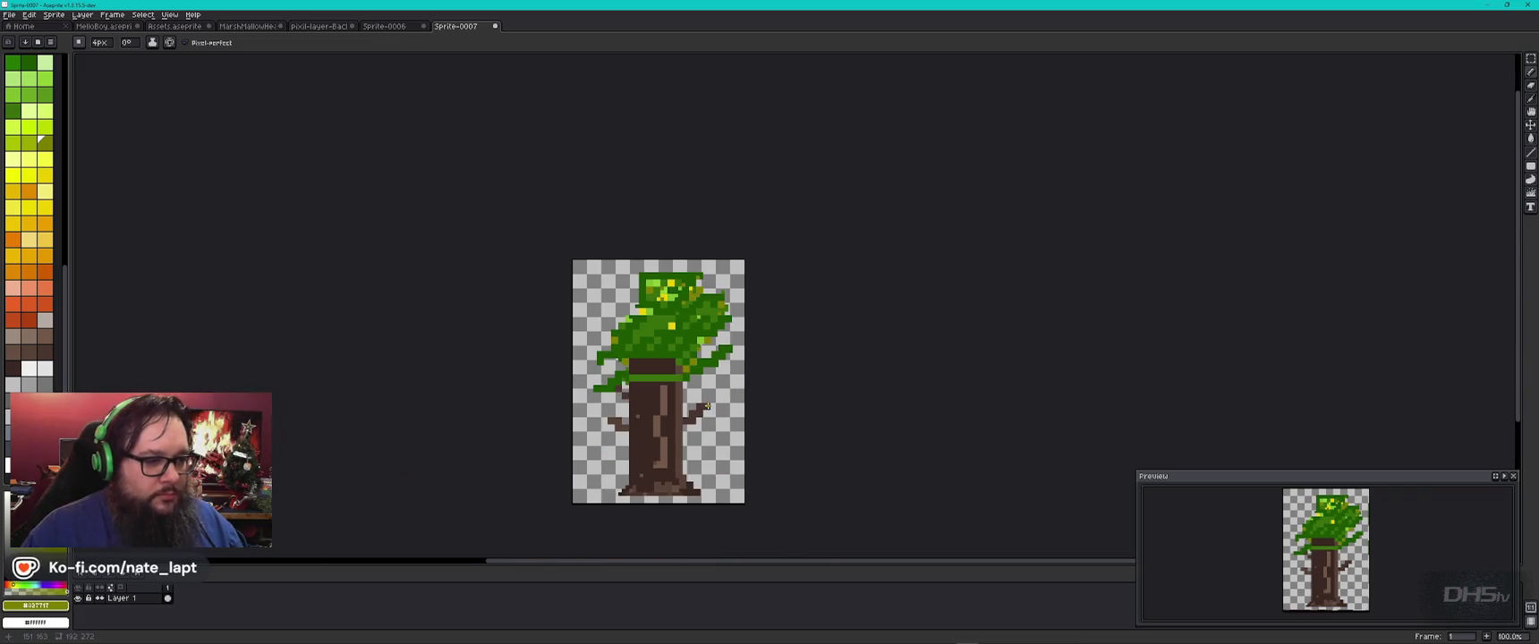
scroll(707, 407, "up", 1)
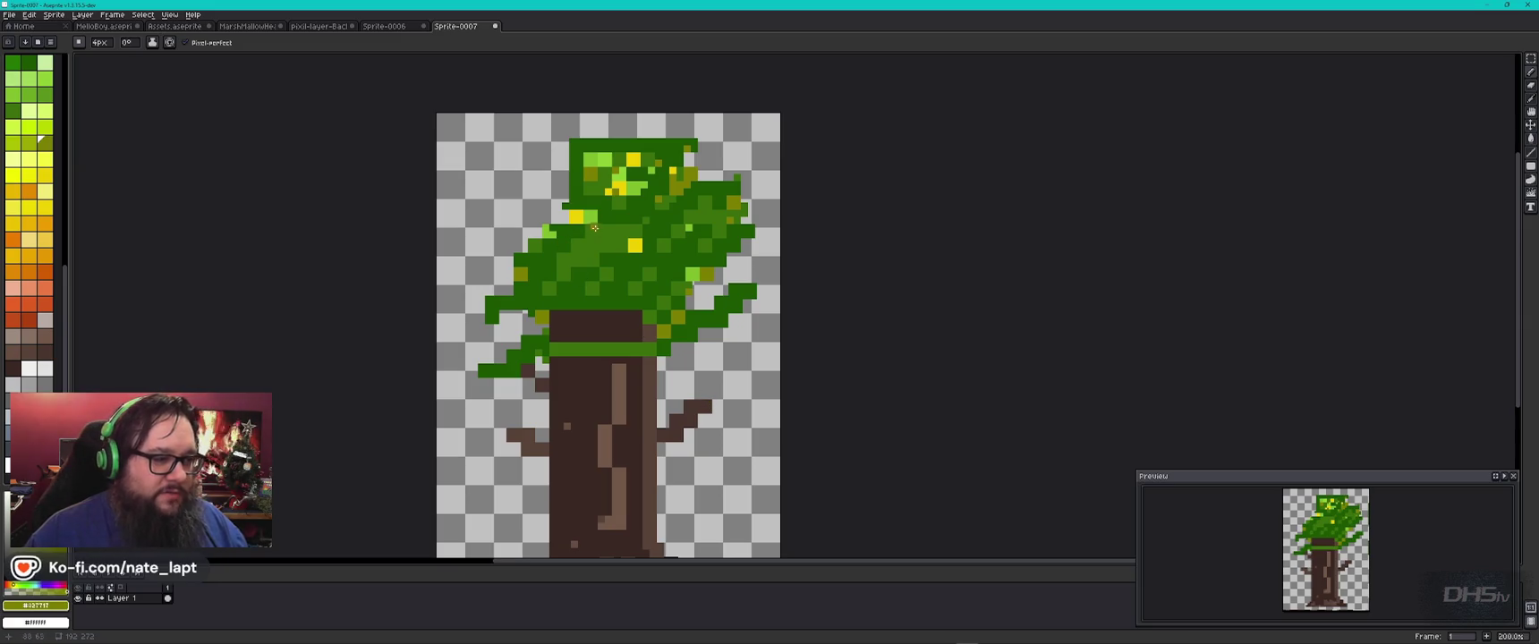
left_click(621, 340, "alt")
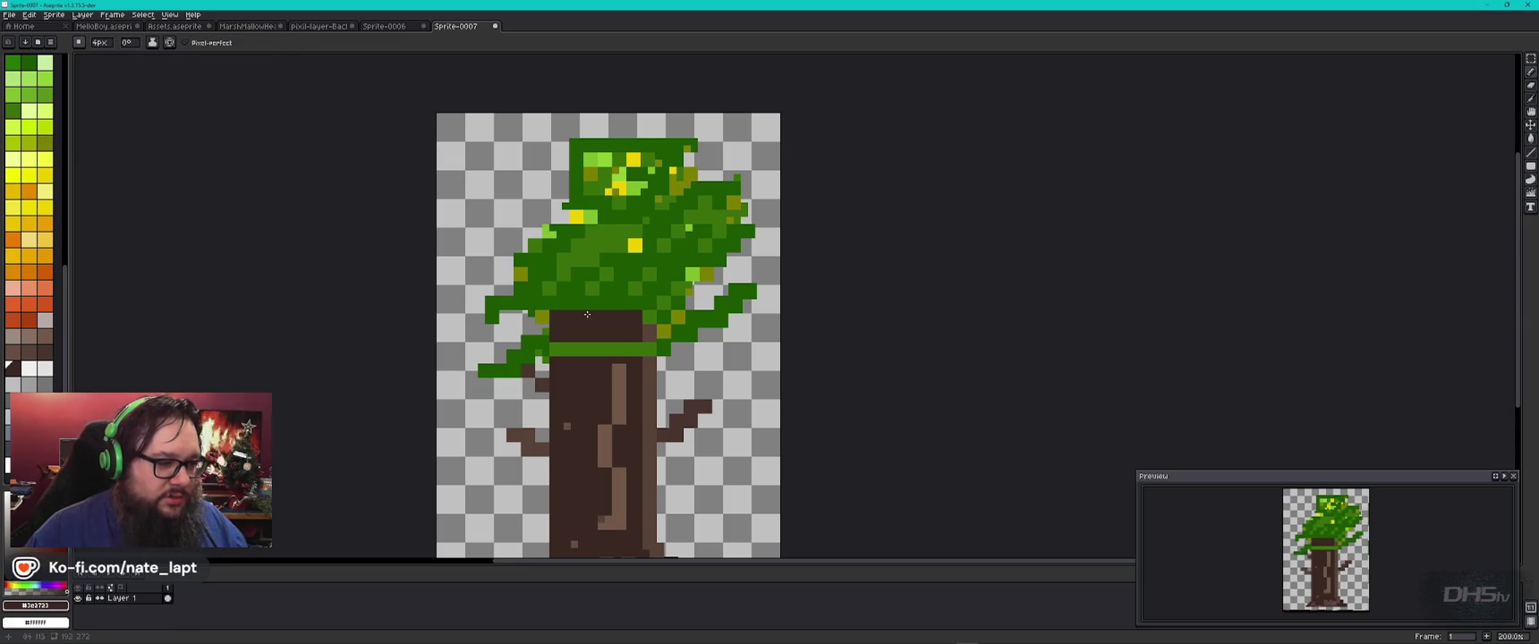
scroll(582, 307, "up", 1)
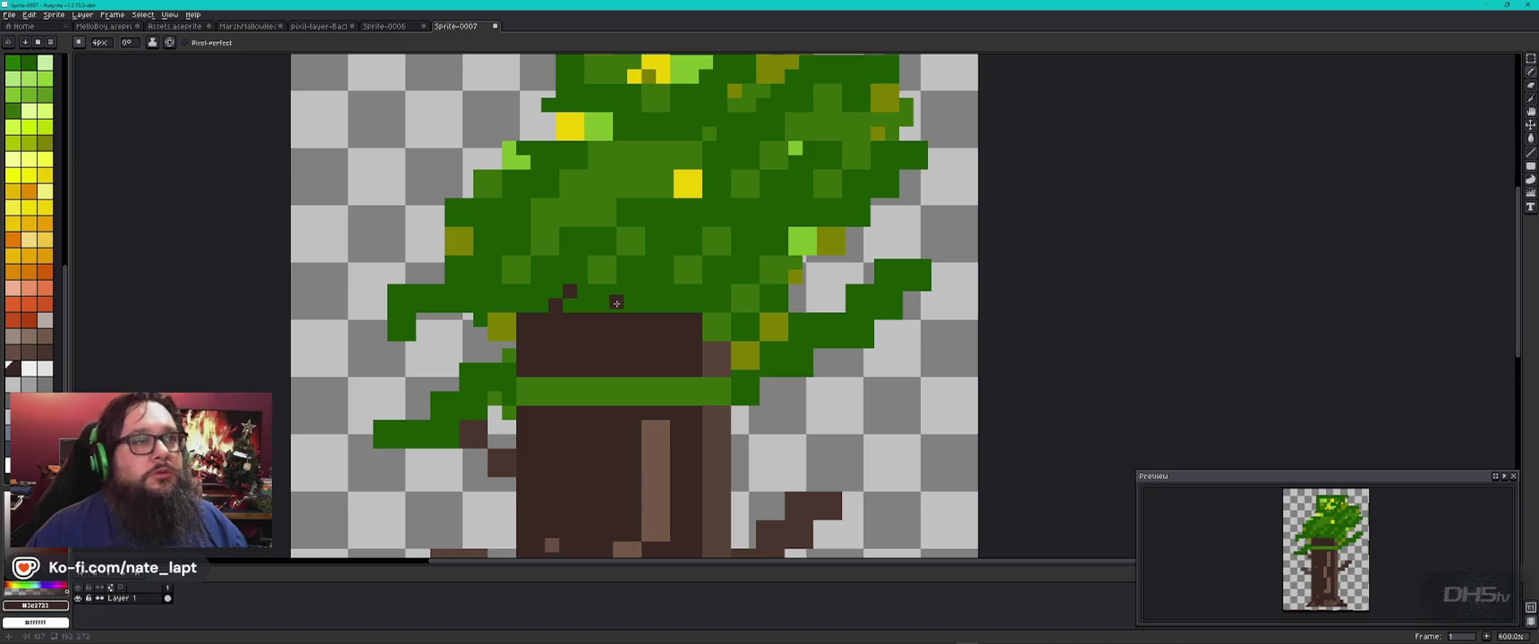
left_click(497, 293, "alt")
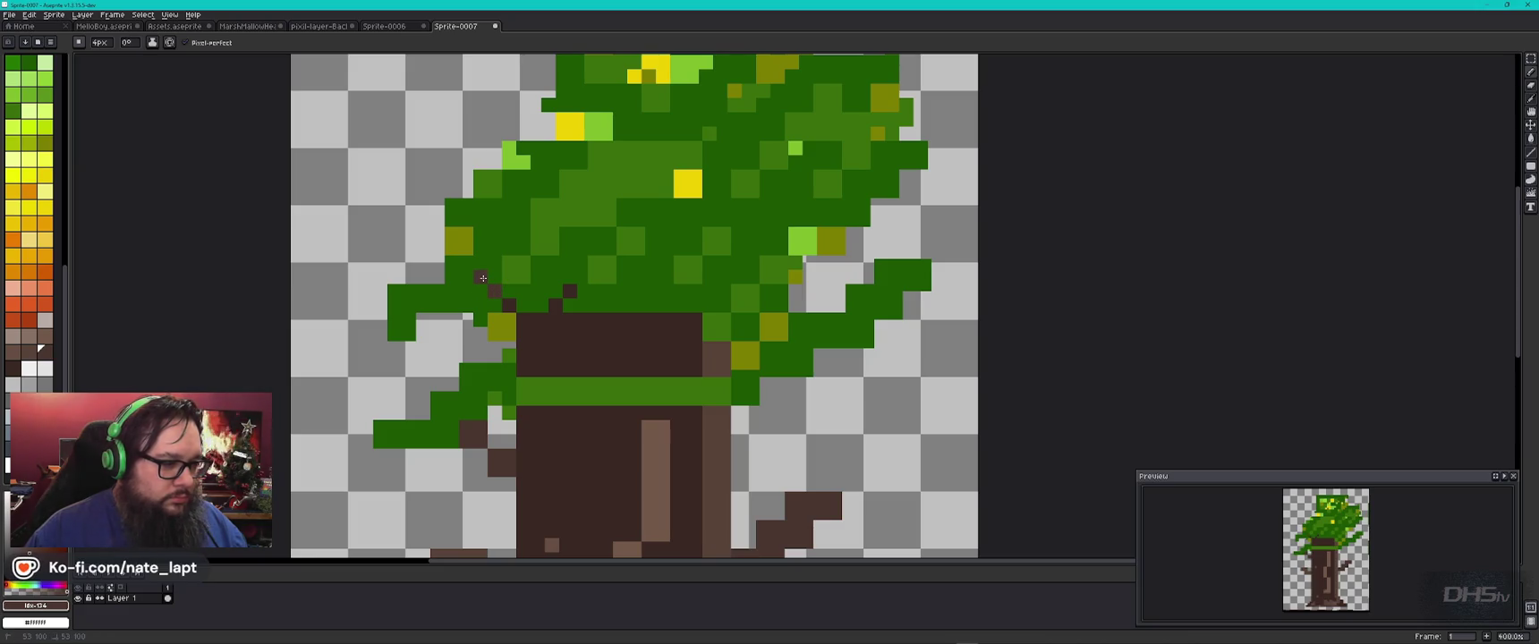
key("alt")
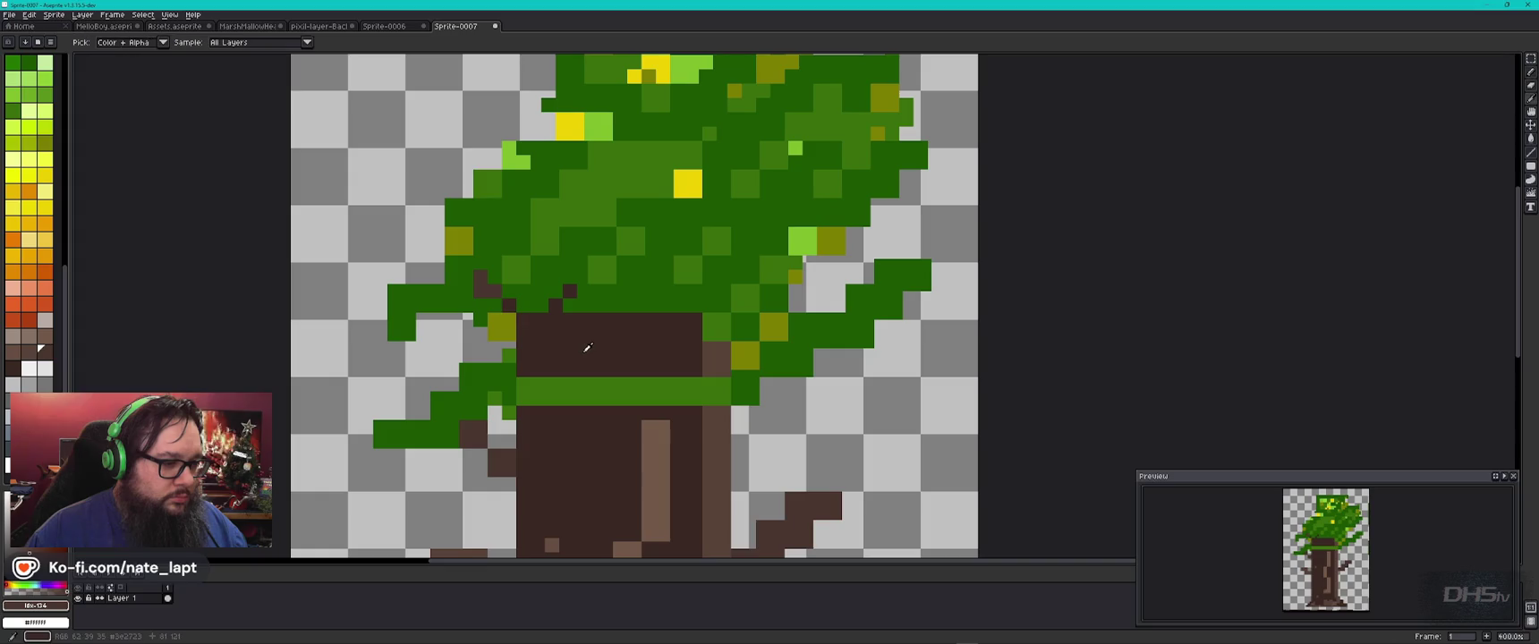
left_click(570, 304)
left_click(575, 286, "alt")
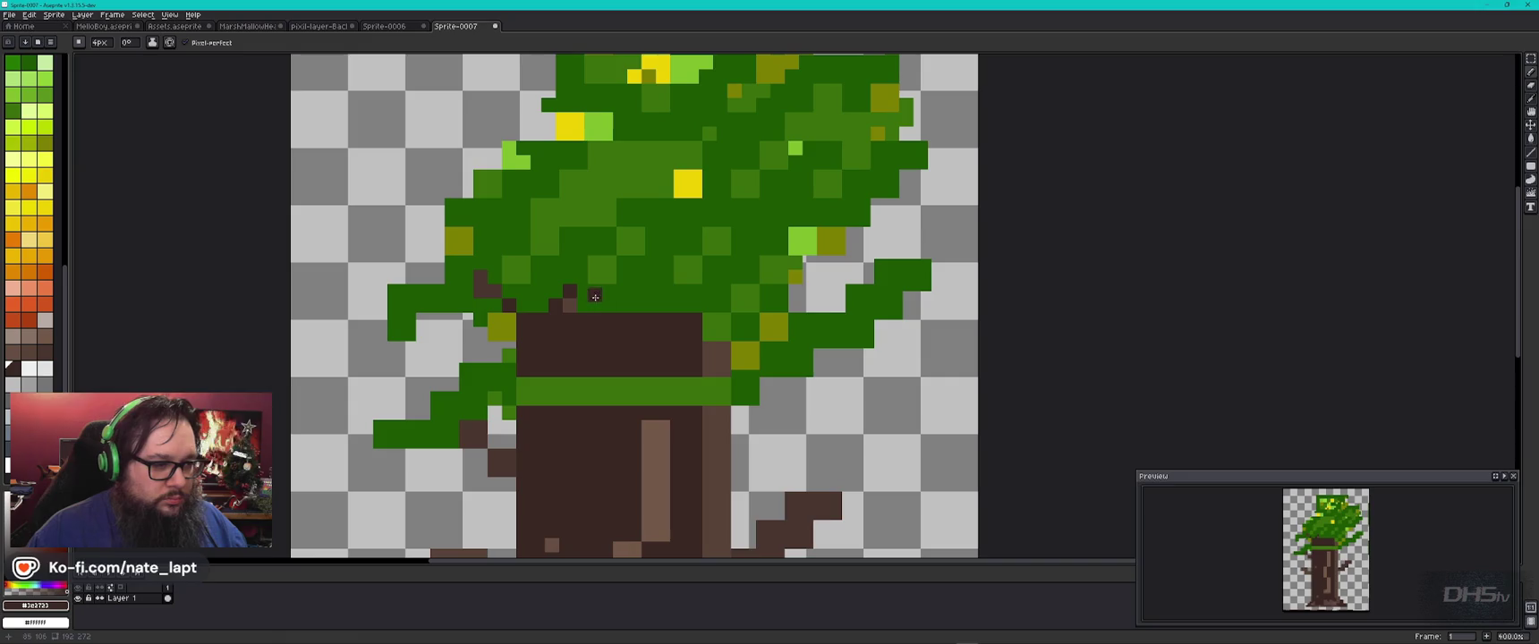
left_click(607, 307, "alt")
left_click(584, 304)
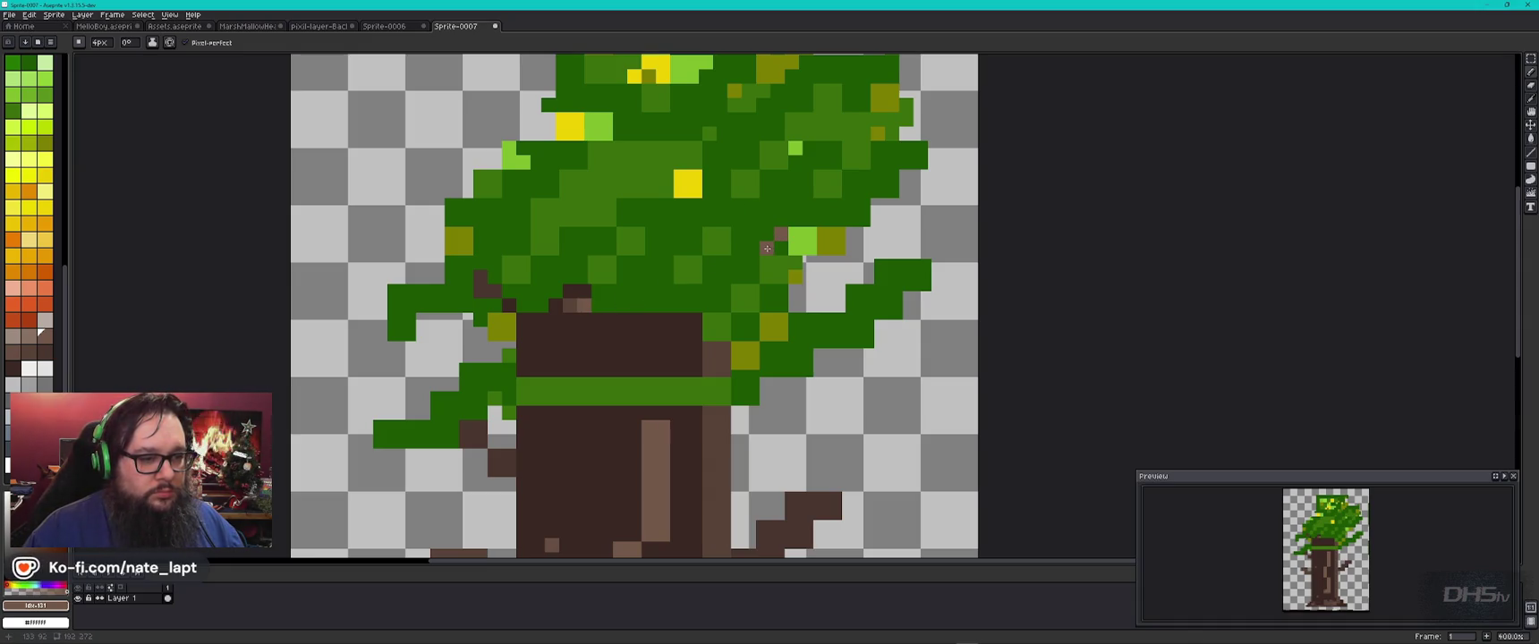
Step: Draw a thin dark-brown diagonal branch rising from the trunk into the right of the foliage
left_click(755, 265)
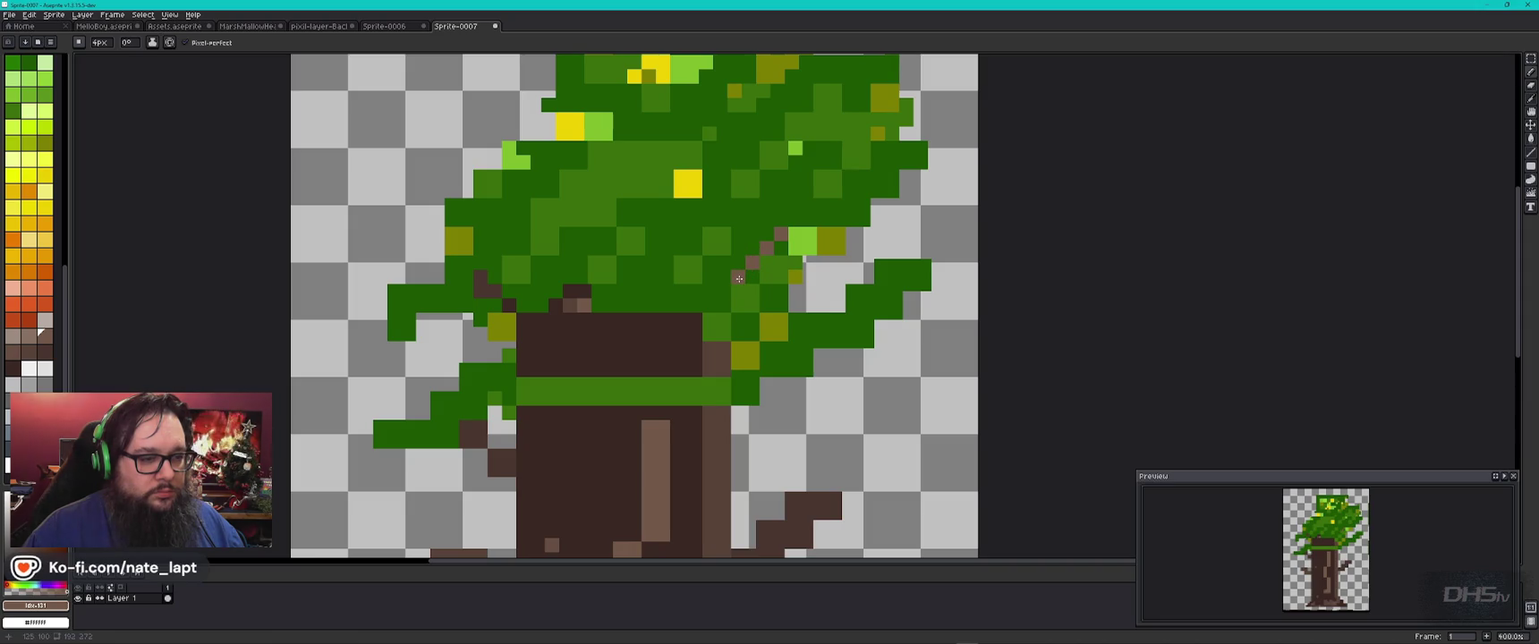
left_click(754, 249)
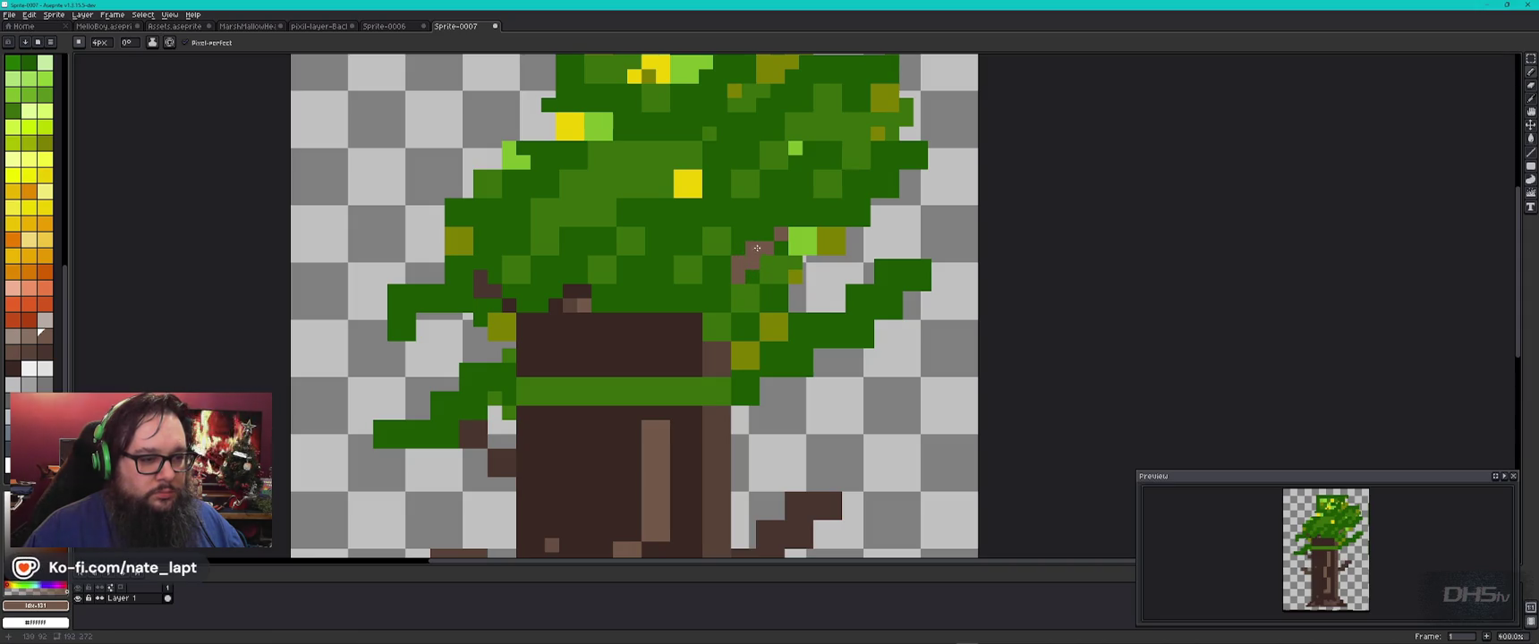
scroll(767, 236, "down", 1)
scroll(761, 295, "down", 1)
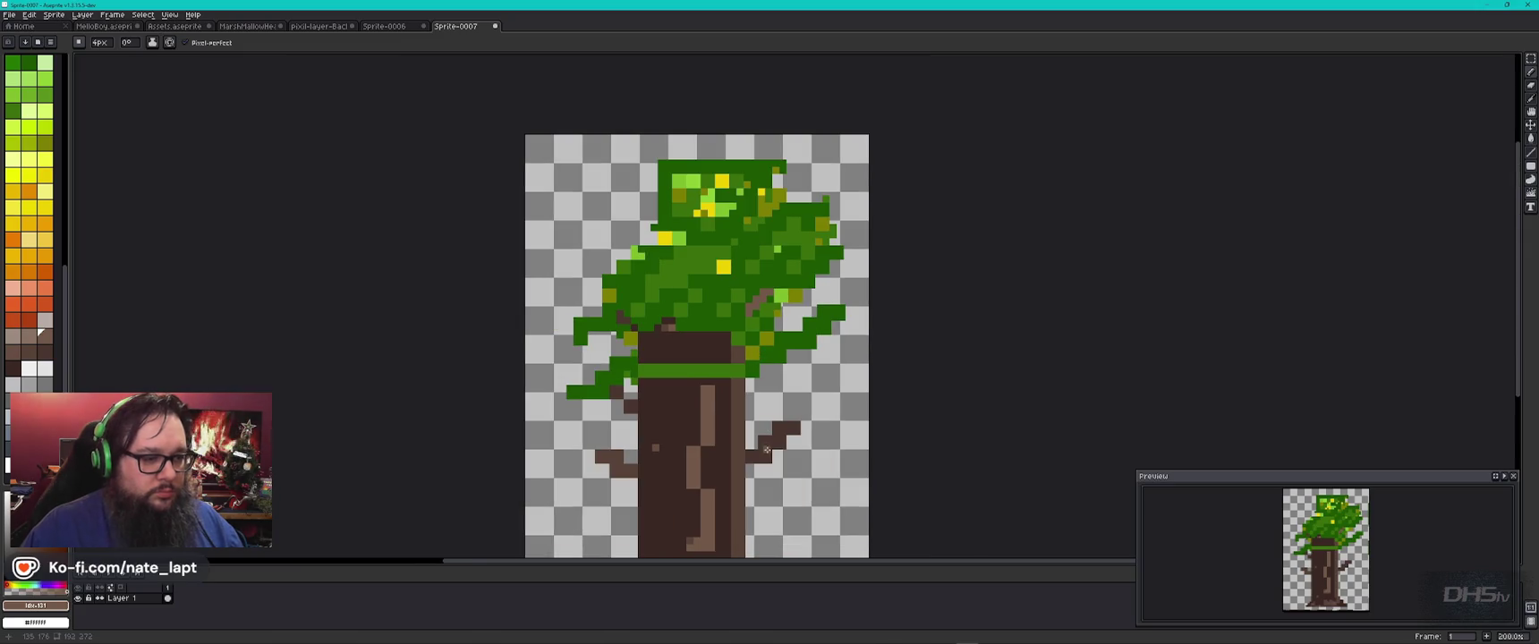
scroll(754, 360, "up", 1)
left_click(730, 311, "alt")
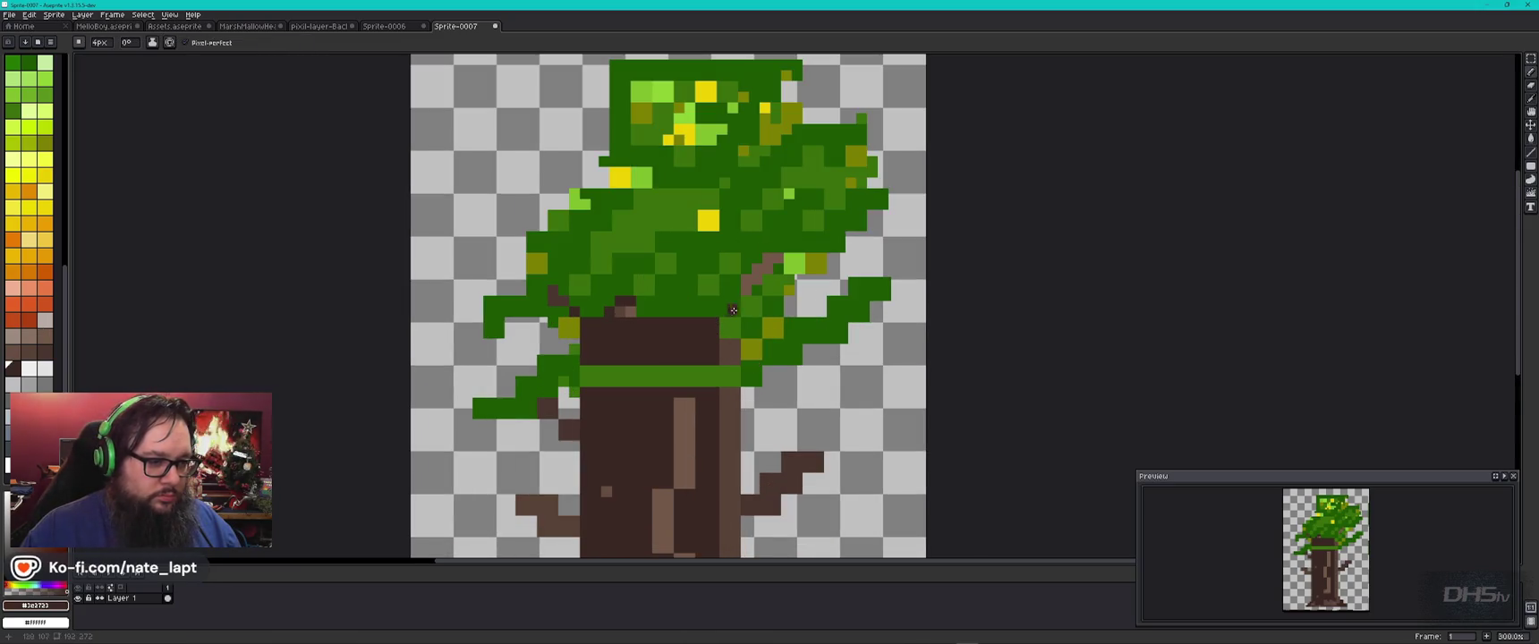
left_click_drag(734, 302, 736, 291)
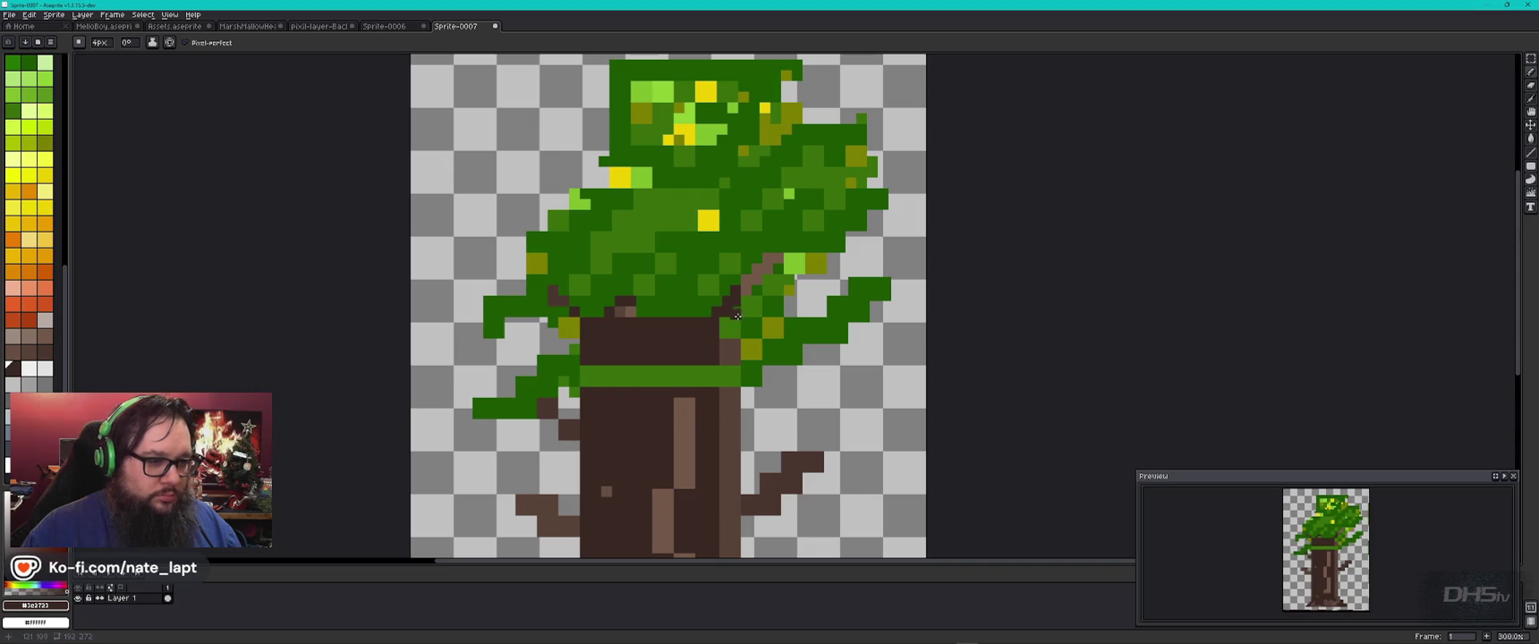
key("alt")
left_click(754, 352, "alt")
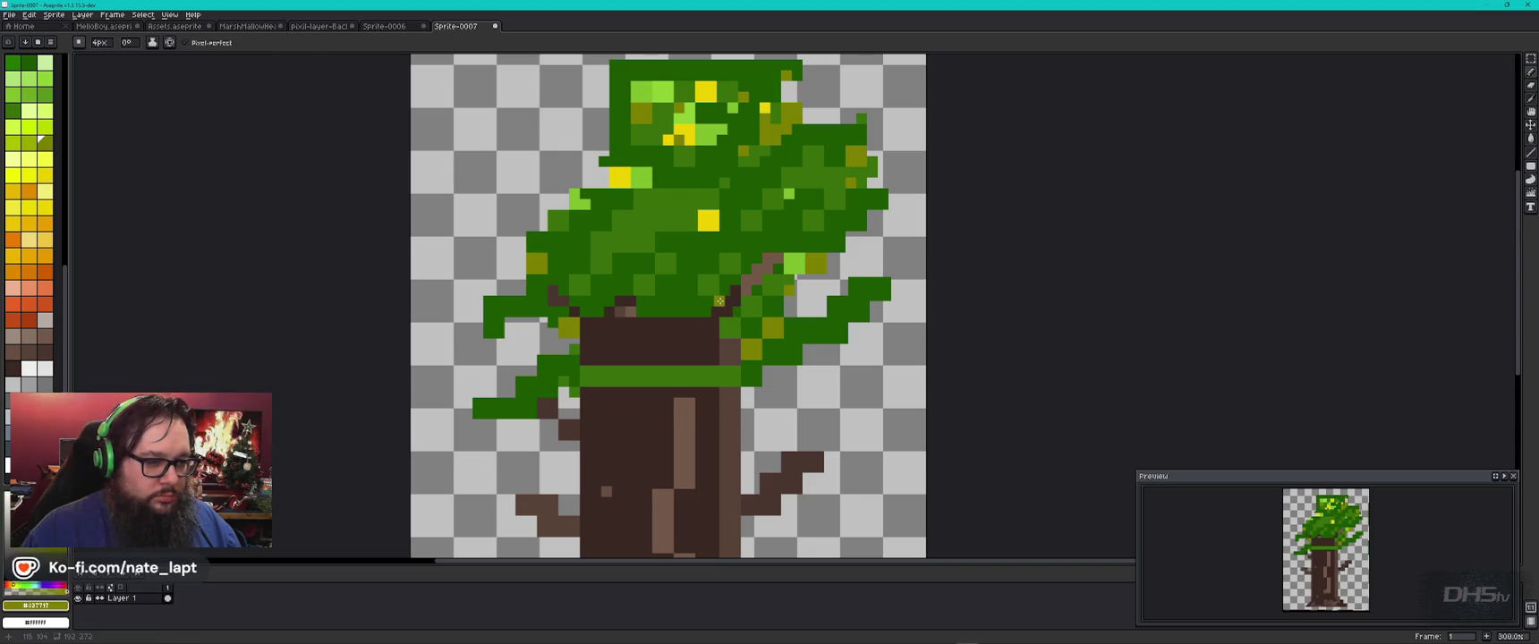
left_click(731, 304, "alt")
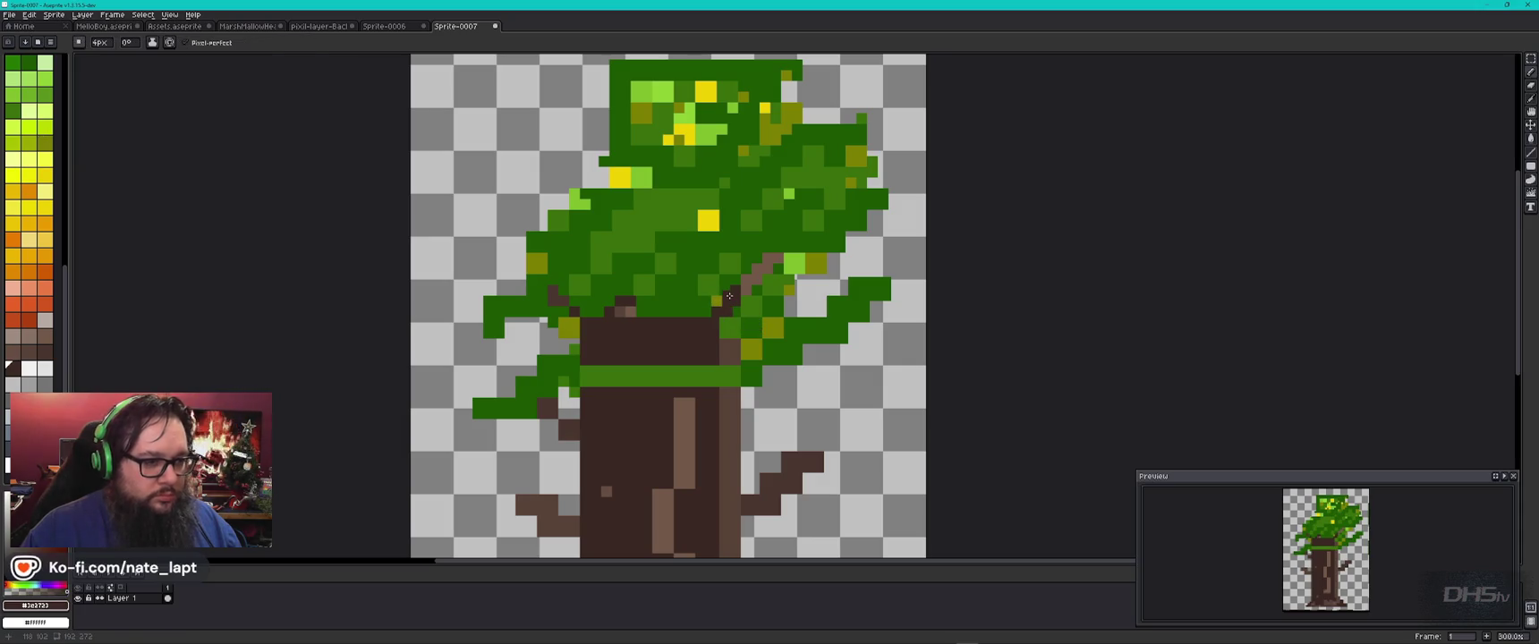
left_click(725, 288, "alt")
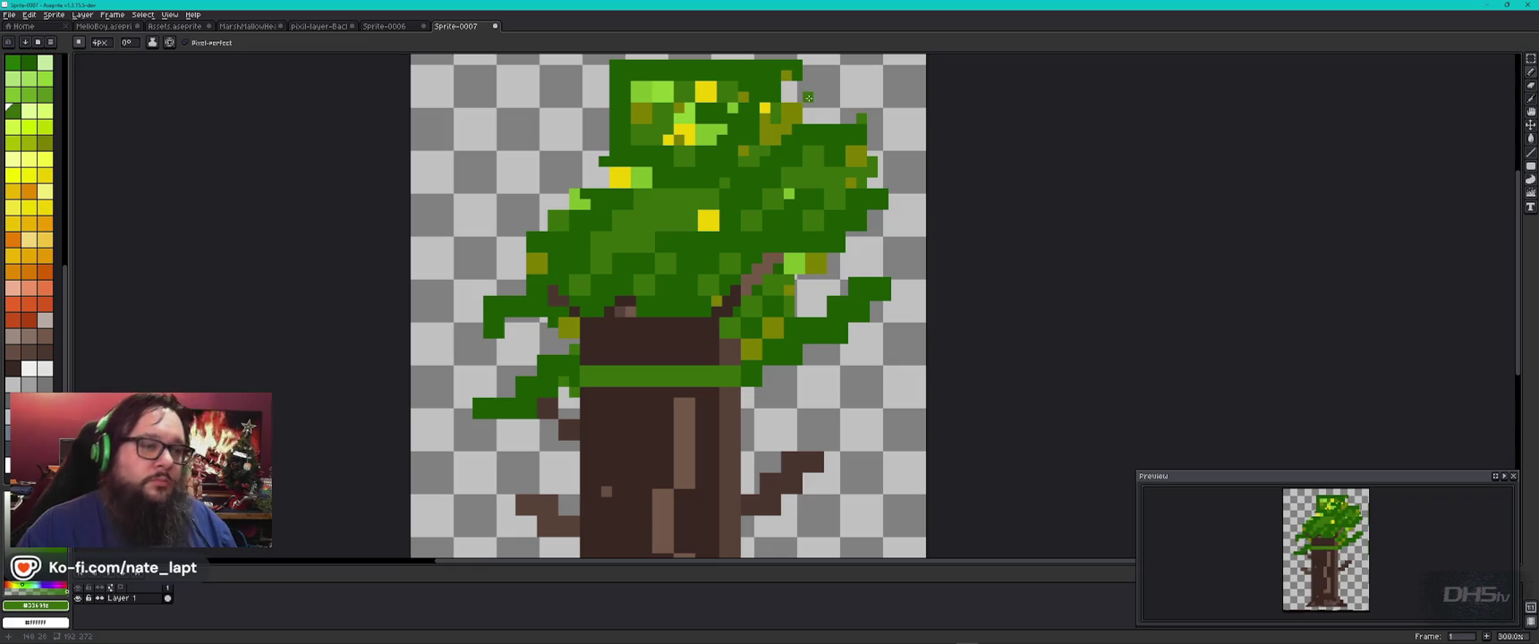
scroll(808, 96, "up", 2)
Step: Outline the canopy's top-right corner with straight green lines and fill the enclosed area green
left_click_drag(840, 160, 744, 276)
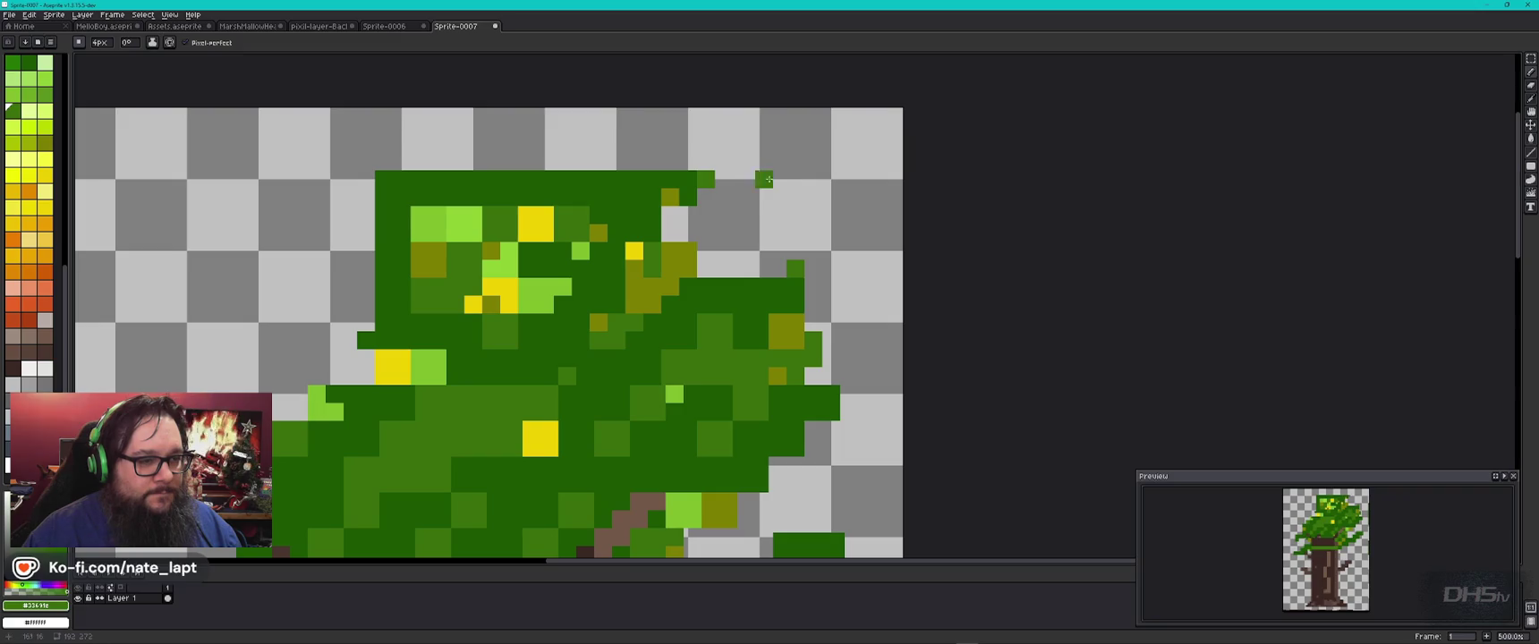
key("shift")
left_click(811, 179)
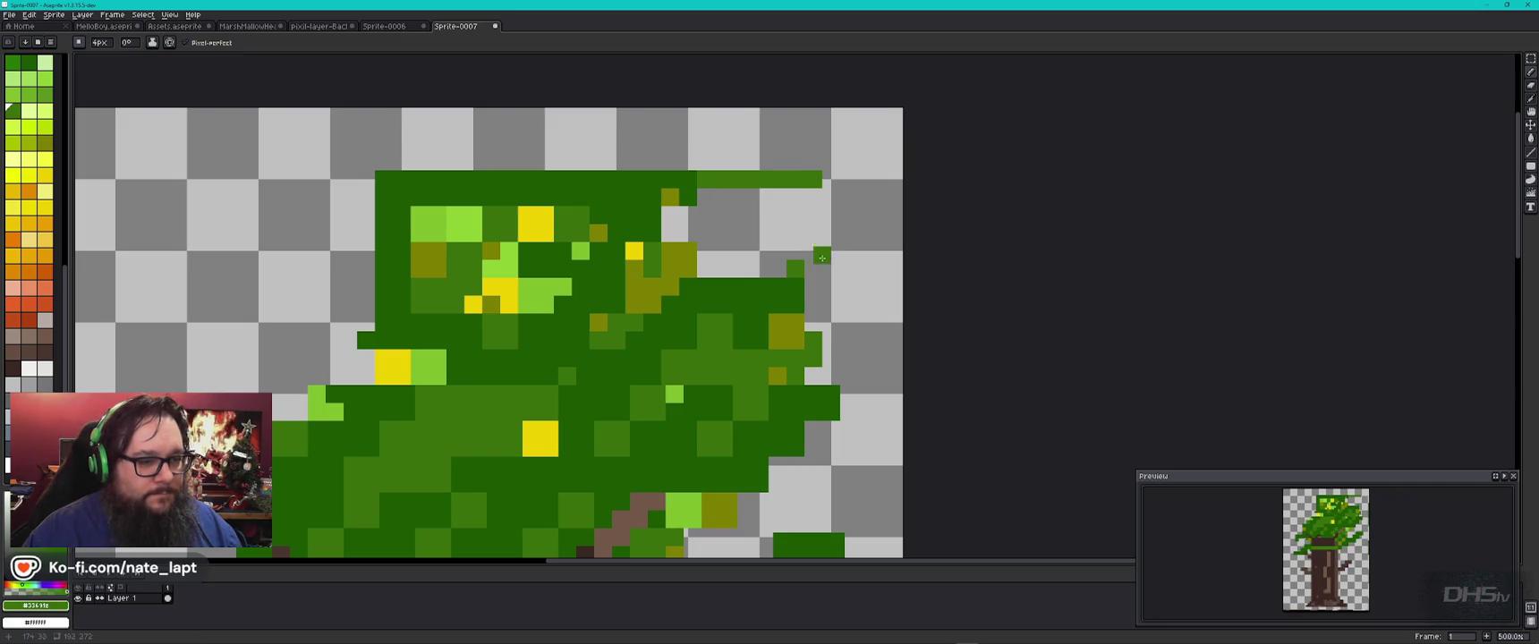
left_click_drag(814, 263, 814, 188)
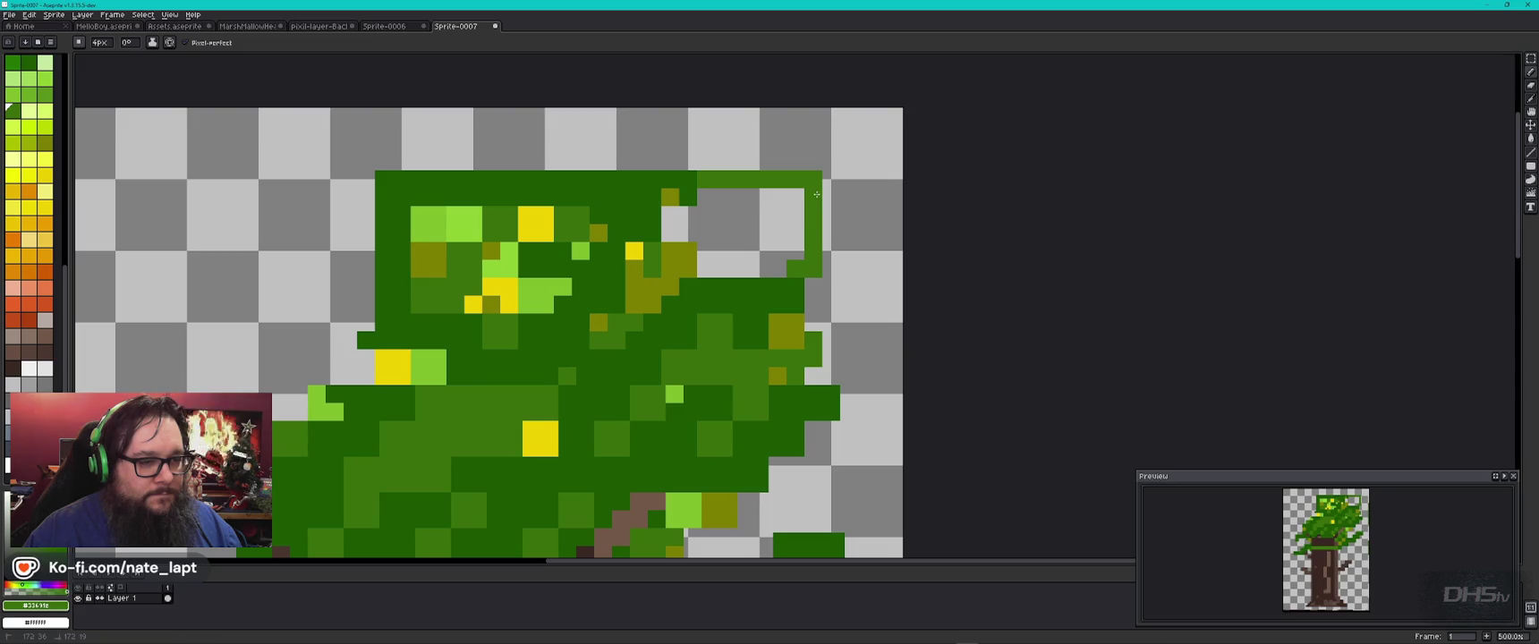
key("g")
left_click(777, 228)
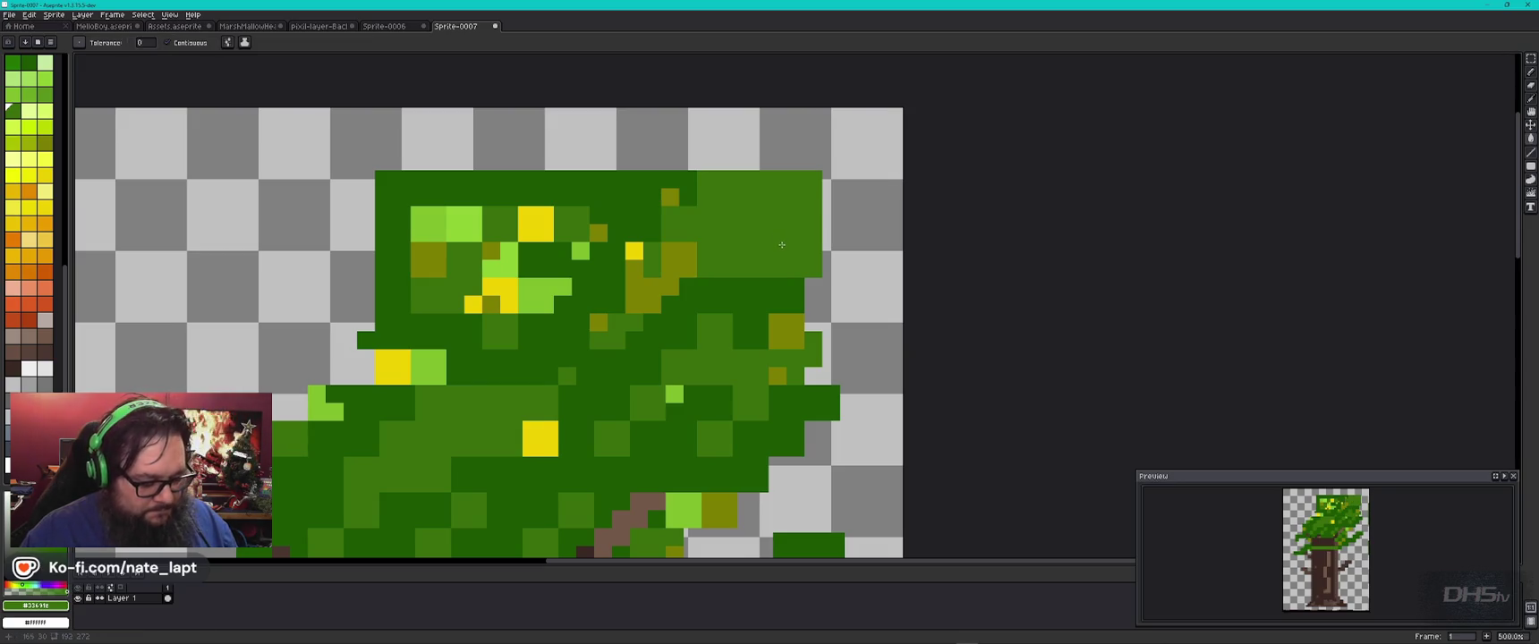
key("b")
Step: Paint a dark green strip into the upper right and dot two olive speckles
left_click(625, 188, "alt")
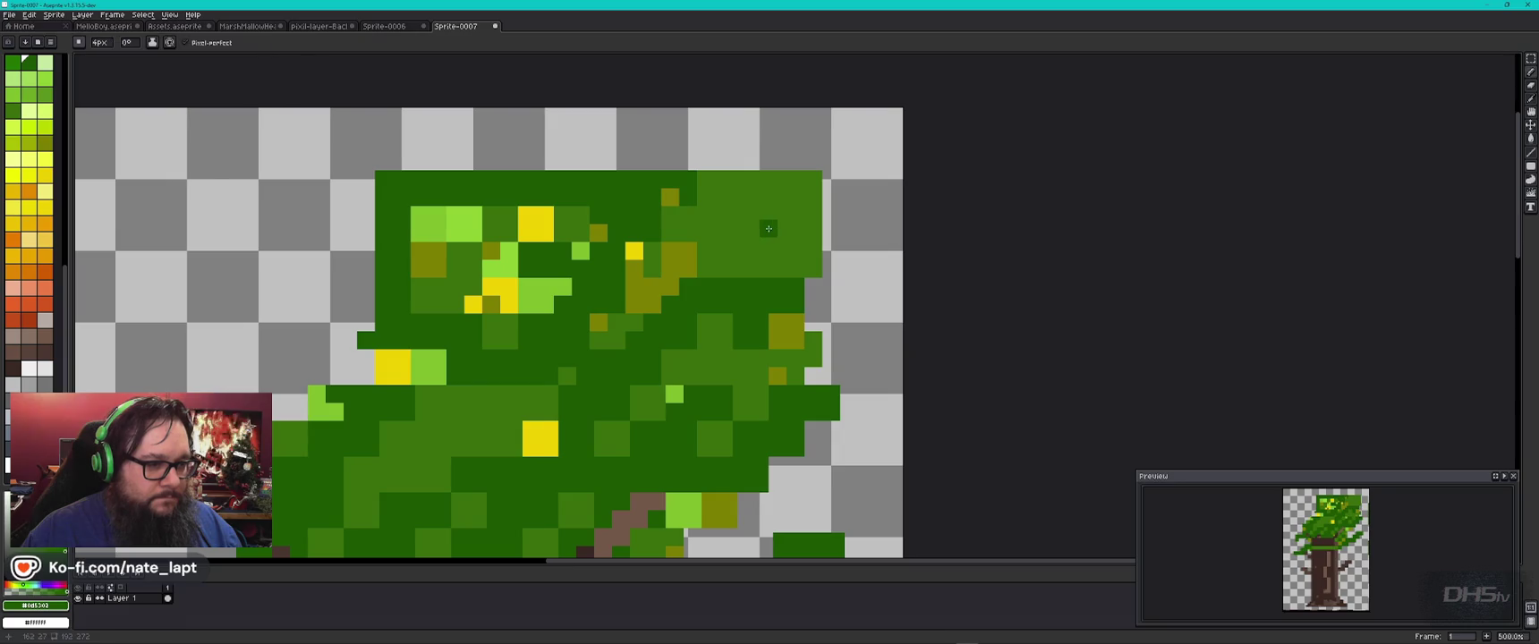
left_click_drag(706, 271, 741, 271)
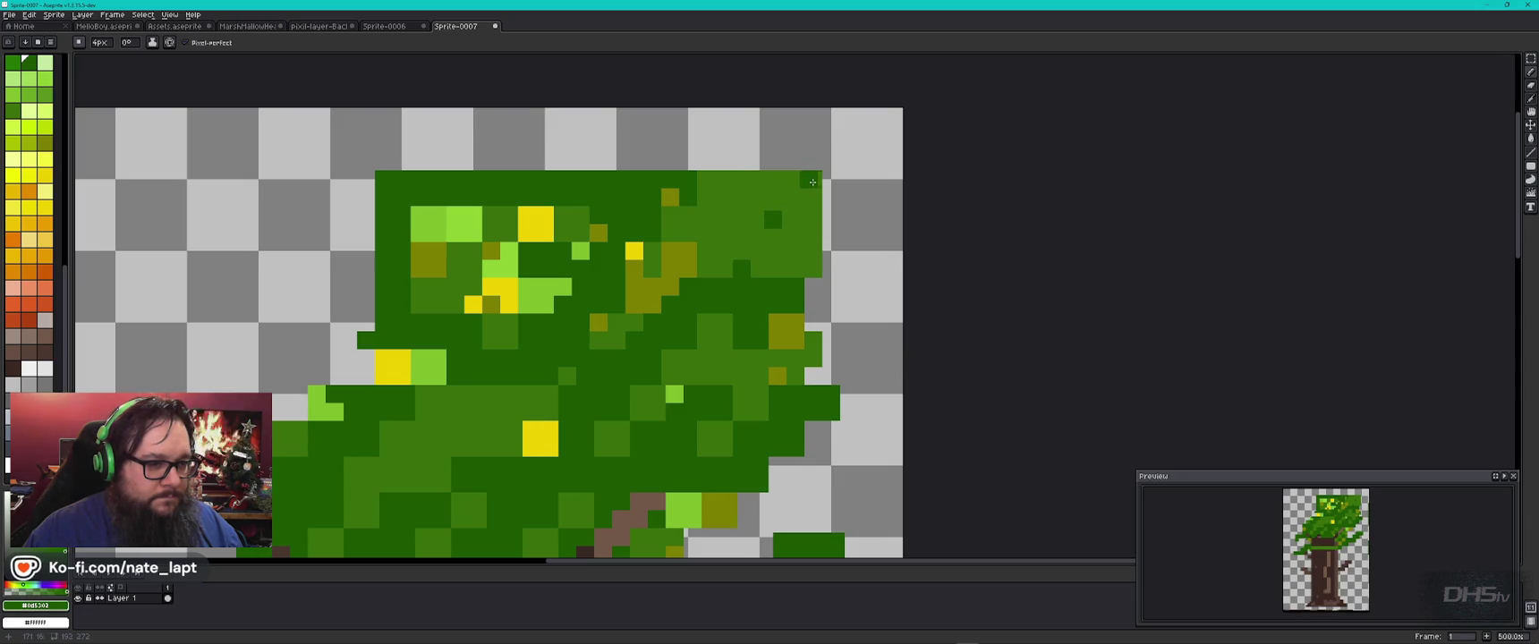
left_click(796, 337, "alt")
left_click(791, 221)
left_click(706, 215)
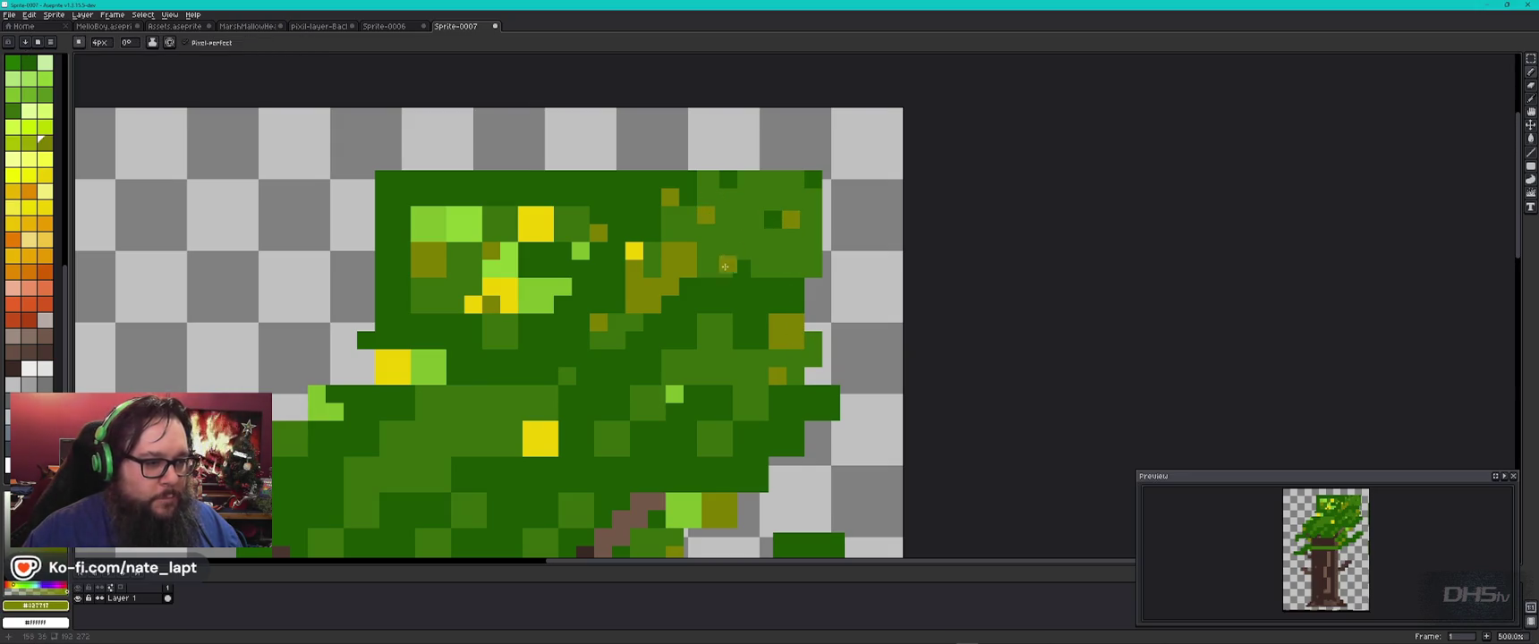
Step: Add a mid-green pixel poking above the canopy's top edge
left_click(637, 251, "alt")
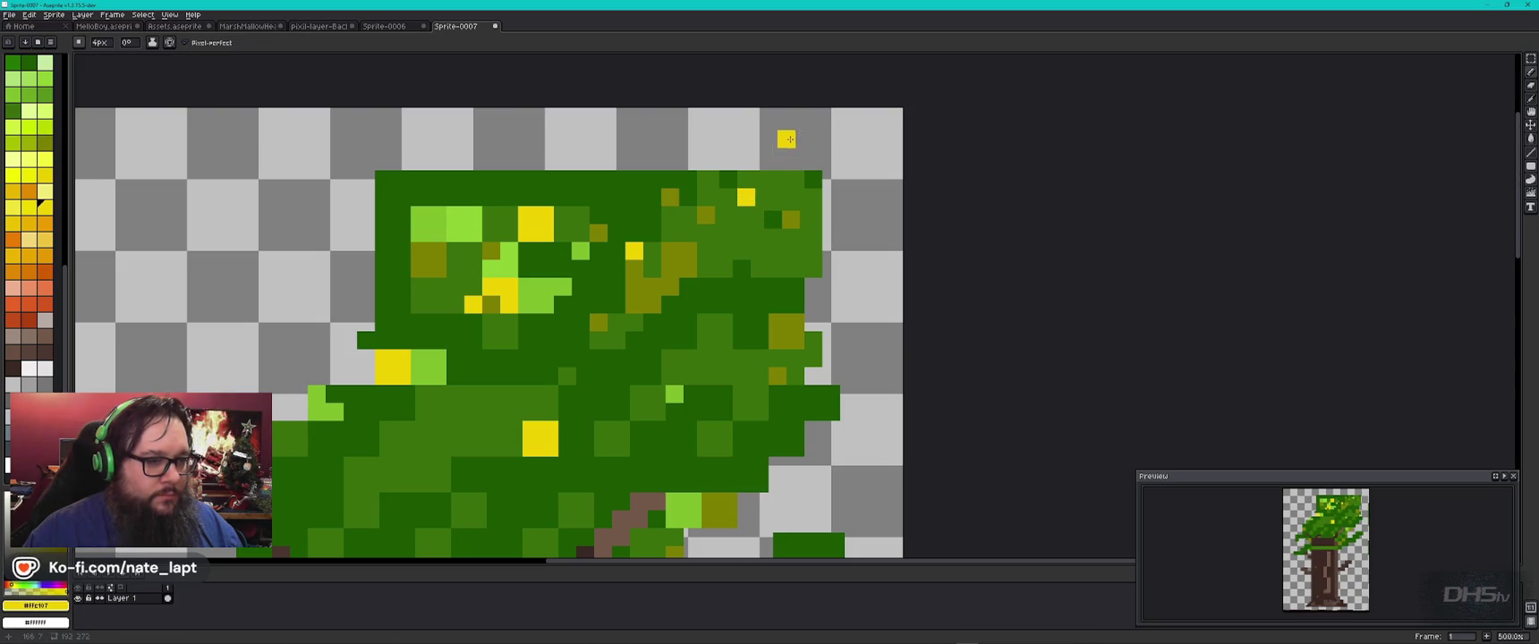
left_click(765, 175, "alt")
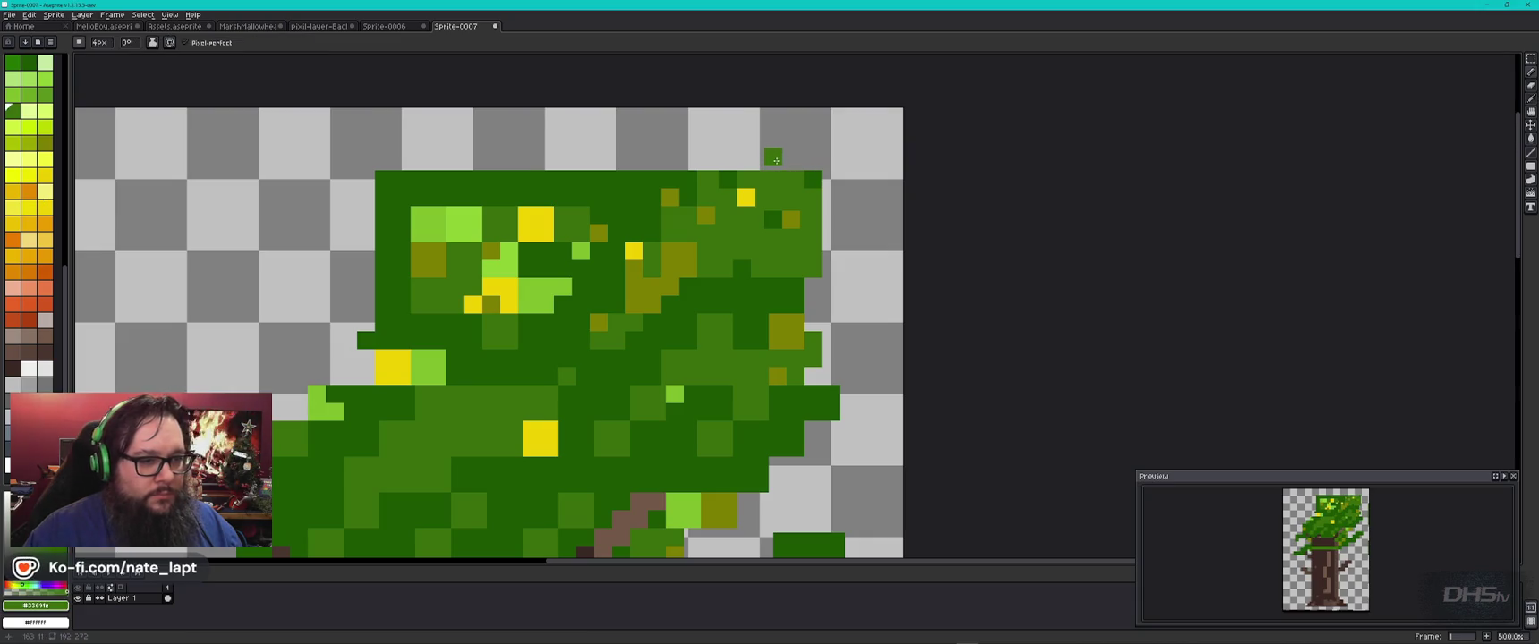
left_click(775, 161)
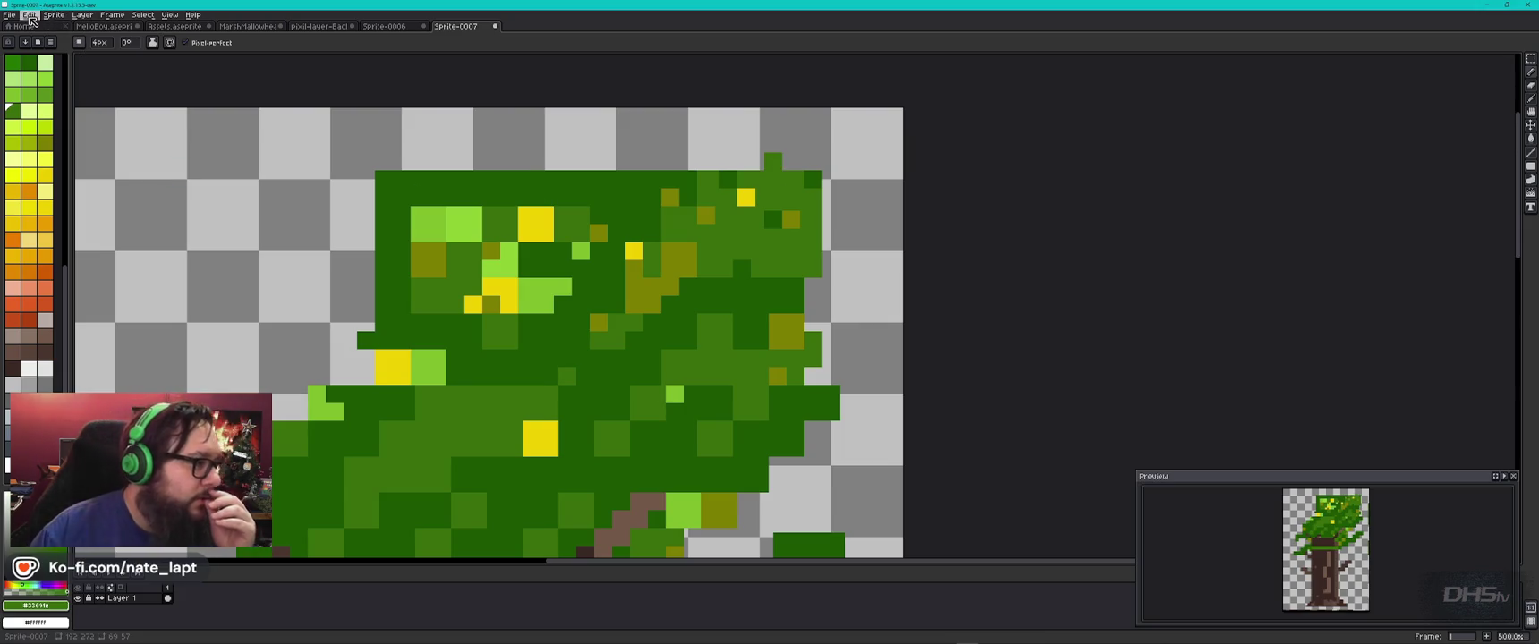
left_click(169, 14)
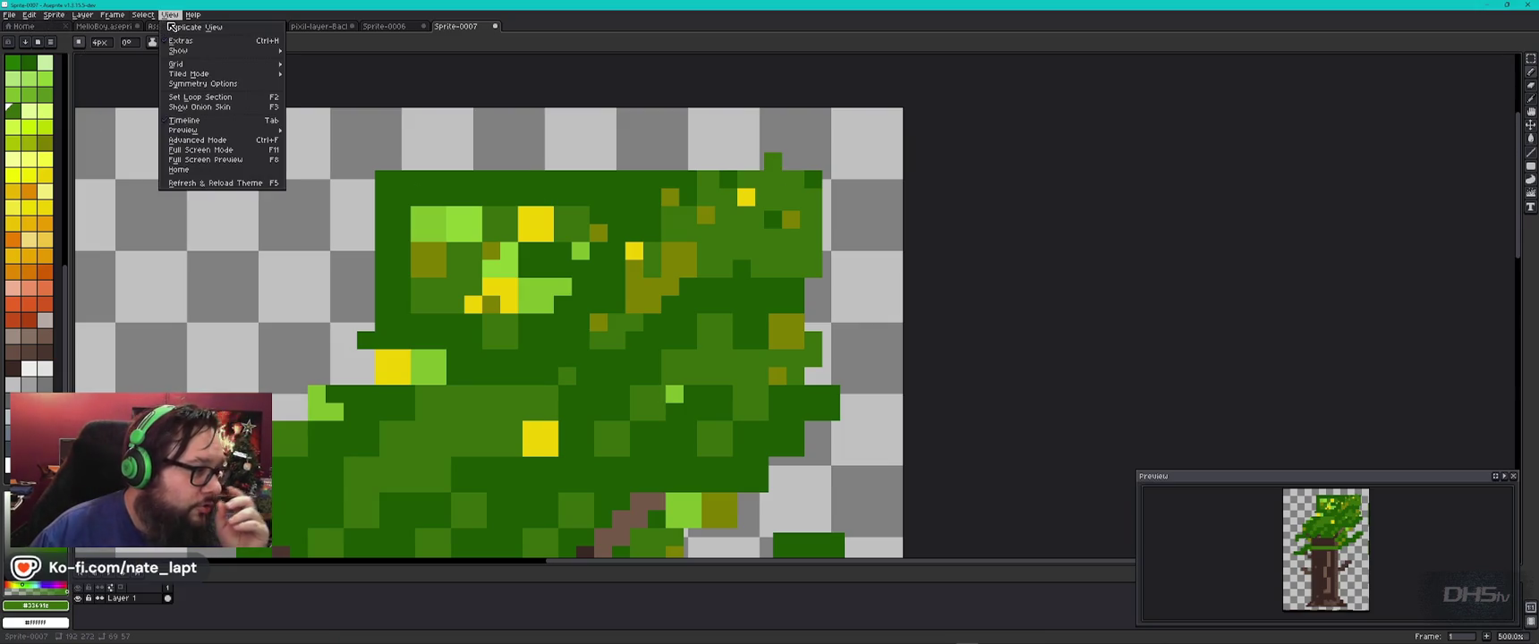
mouse_move(192, 63)
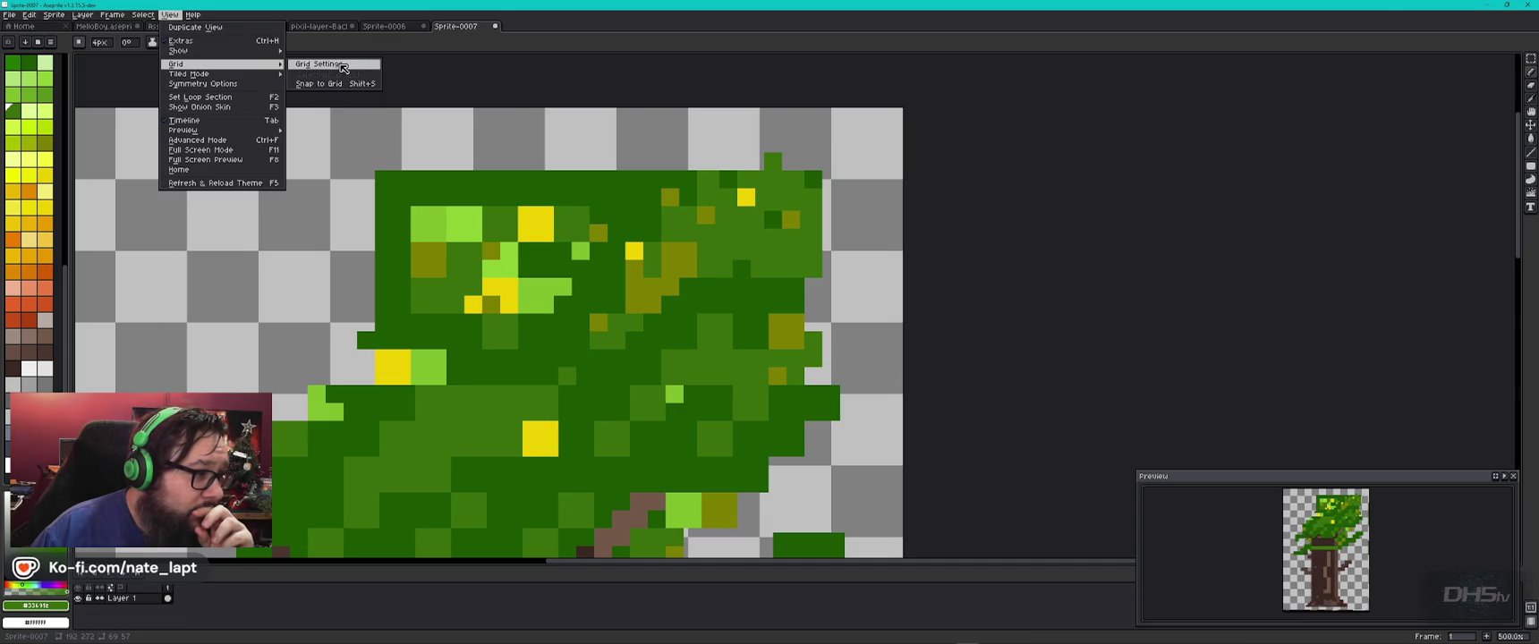
Step: Accept the Grid Settings to overlay a grid across the tree sprite canvas
left_click(322, 64)
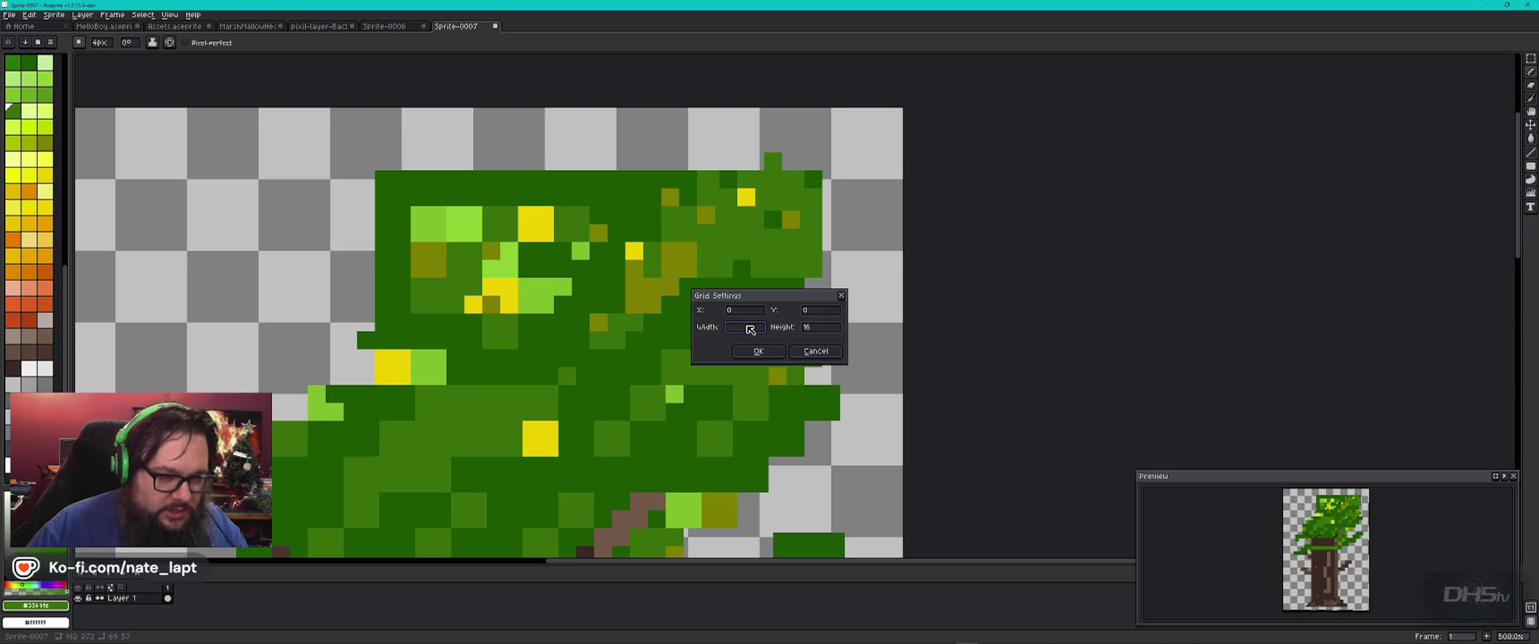
key("Return")
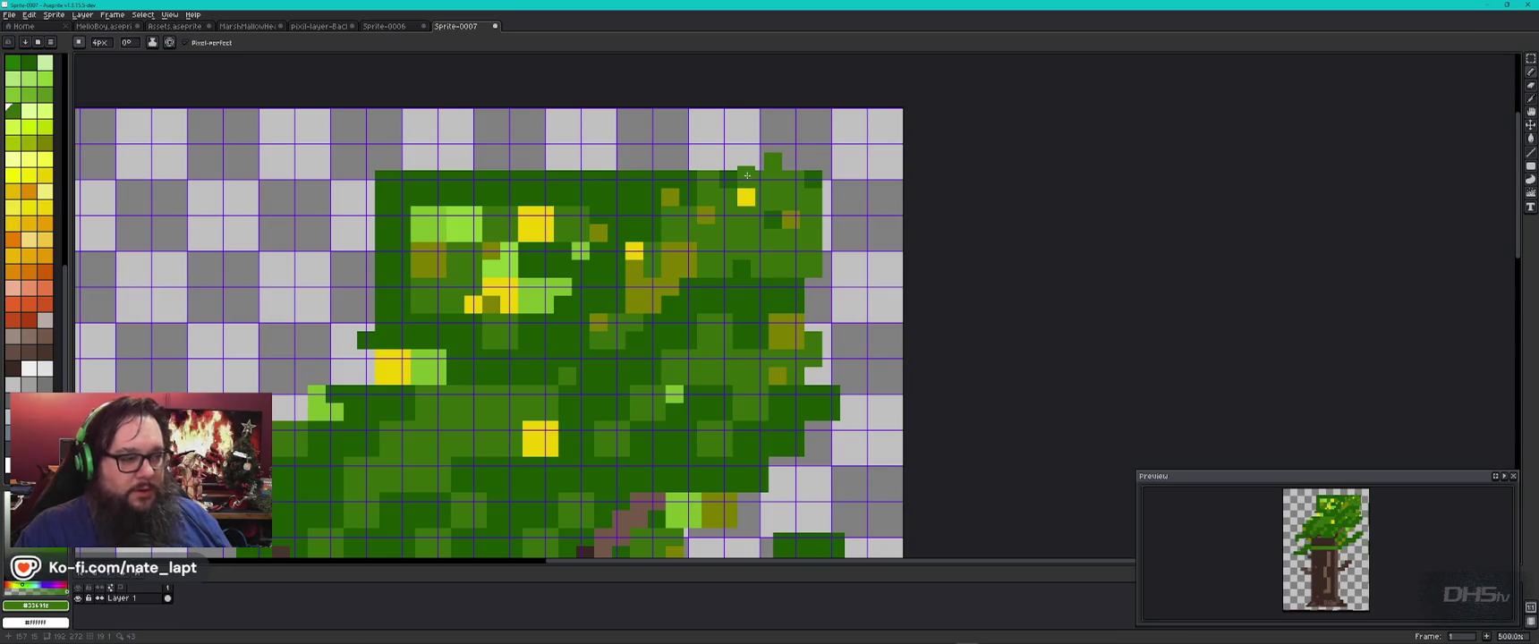
Step: Select the whole canvas and shift the tree sprite one pixel left, then deselect
key("ctrl+a")
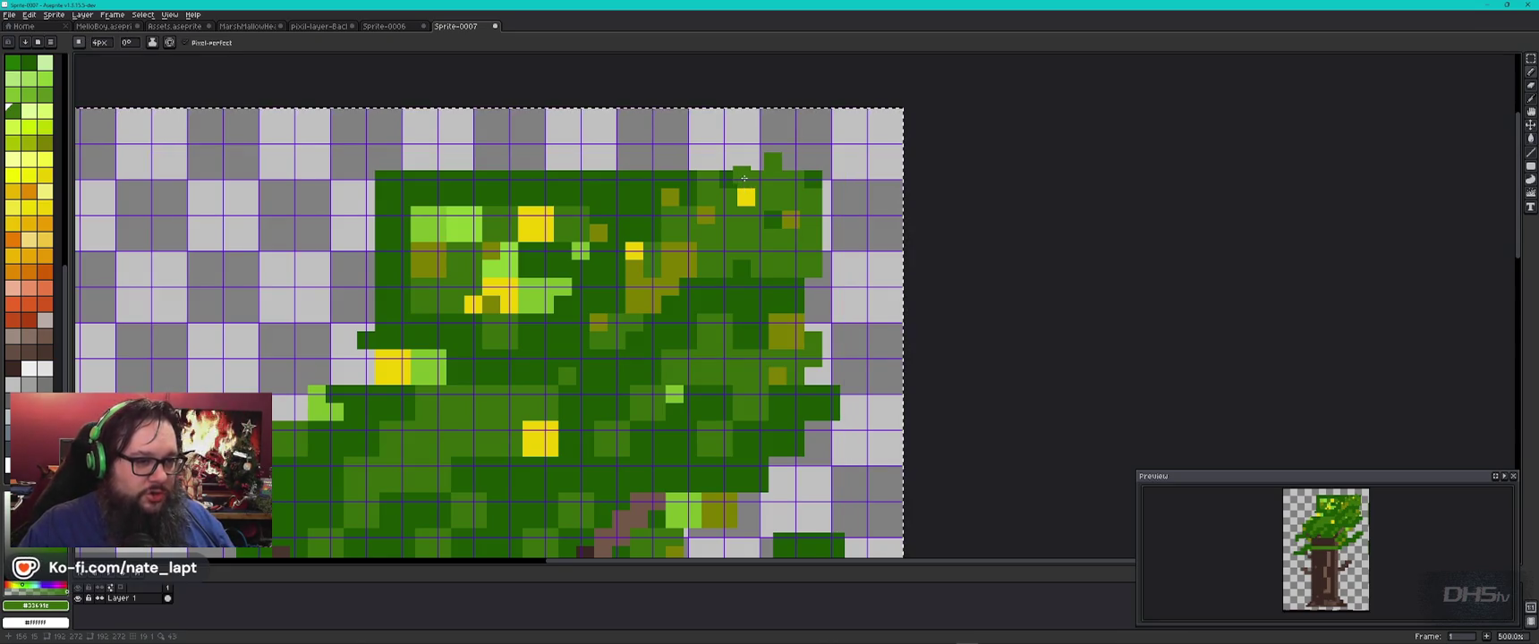
key("m")
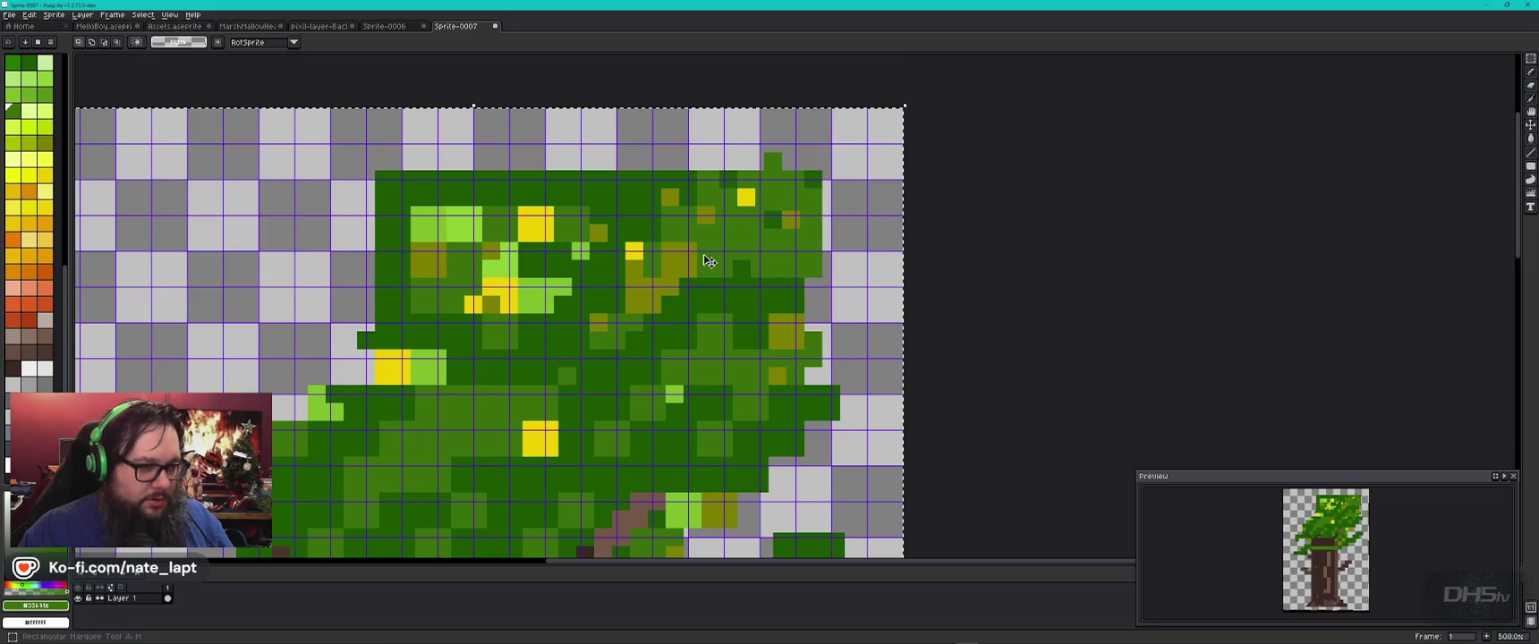
key("Left")
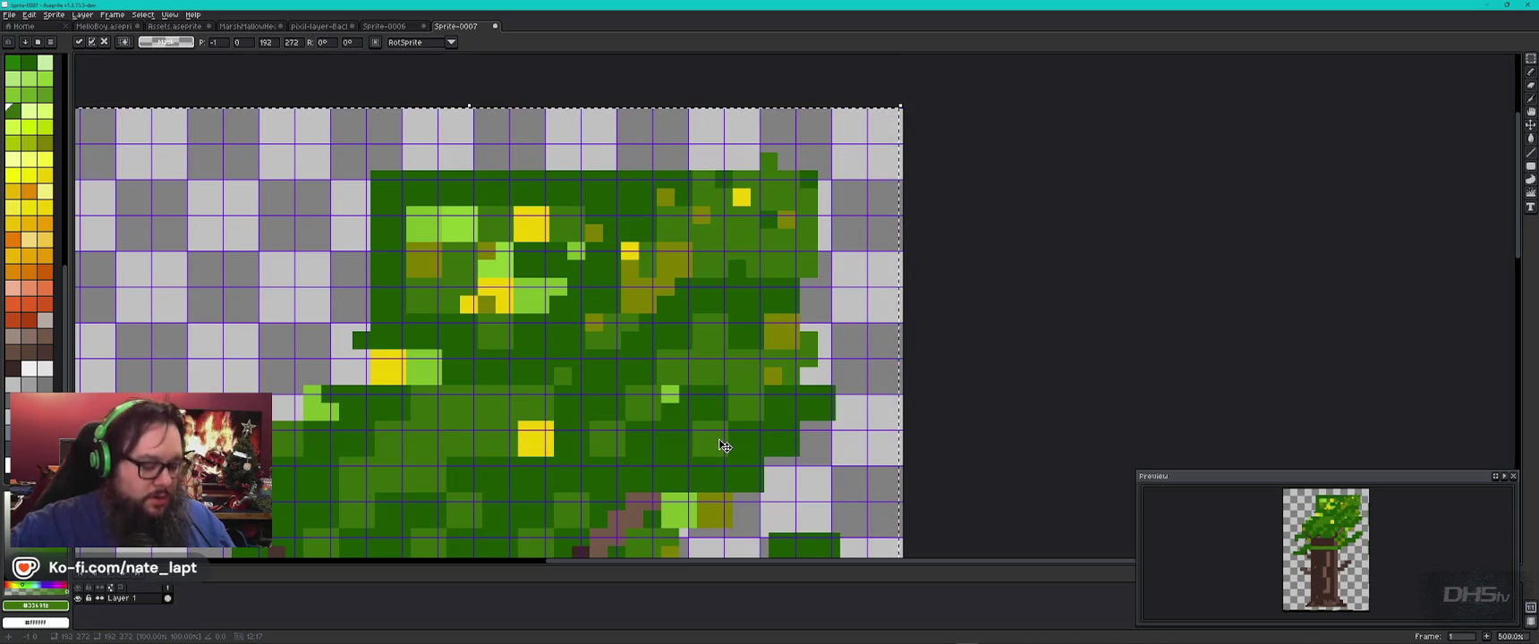
scroll(653, 472, "down", 1)
left_click_drag(523, 450, 590, 284)
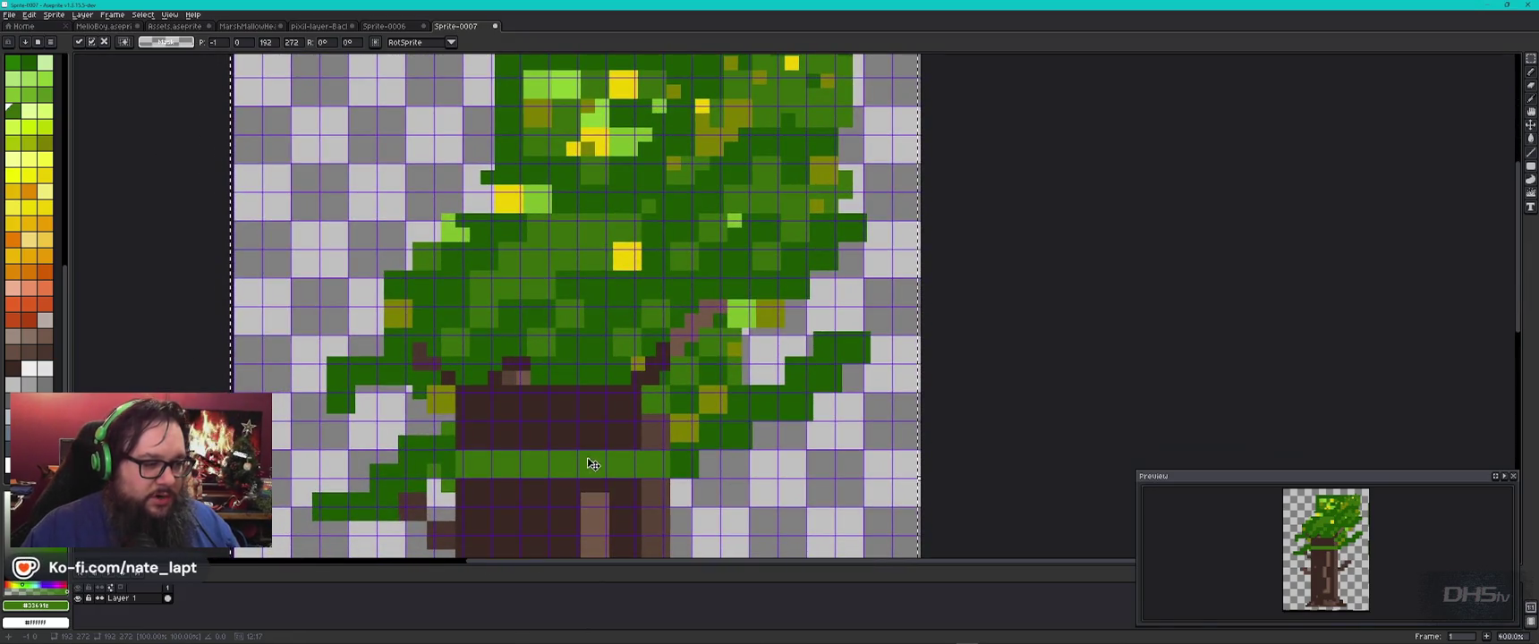
scroll(611, 452, "down", 1)
scroll(607, 456, "up", 1)
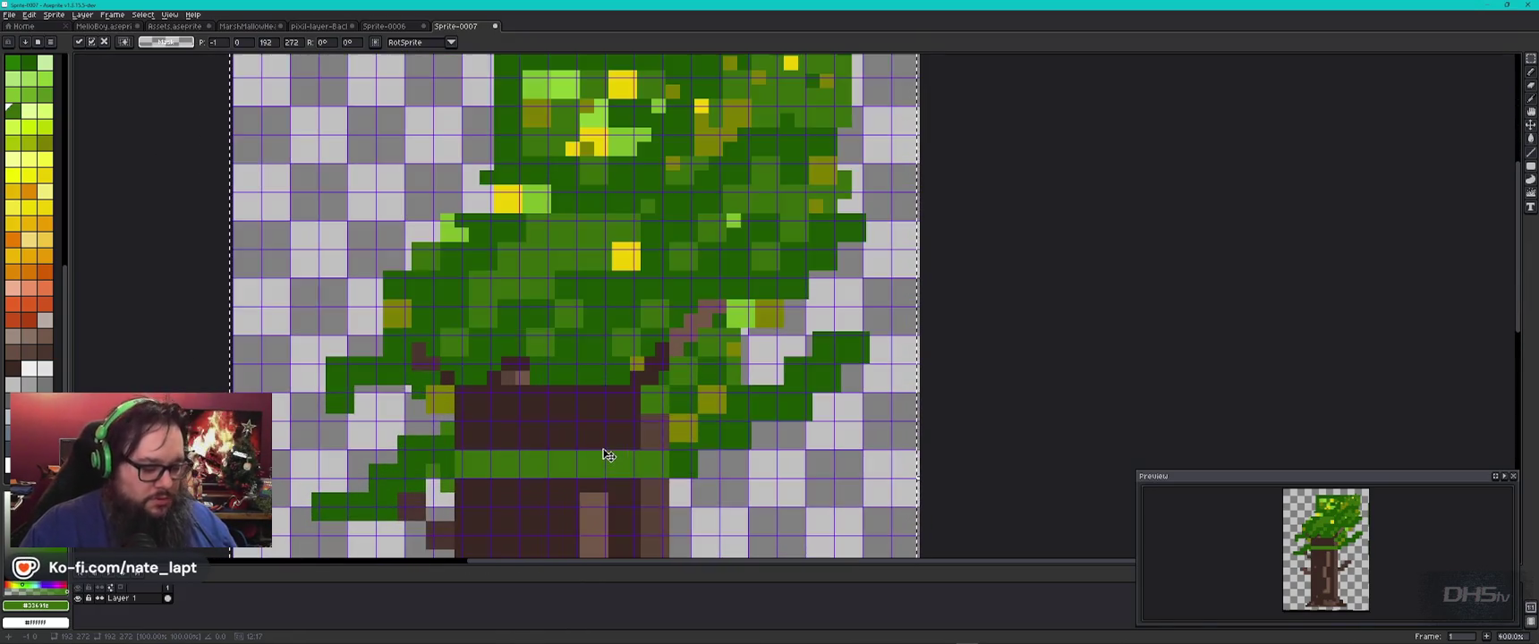
left_click_drag(607, 458, 694, 295)
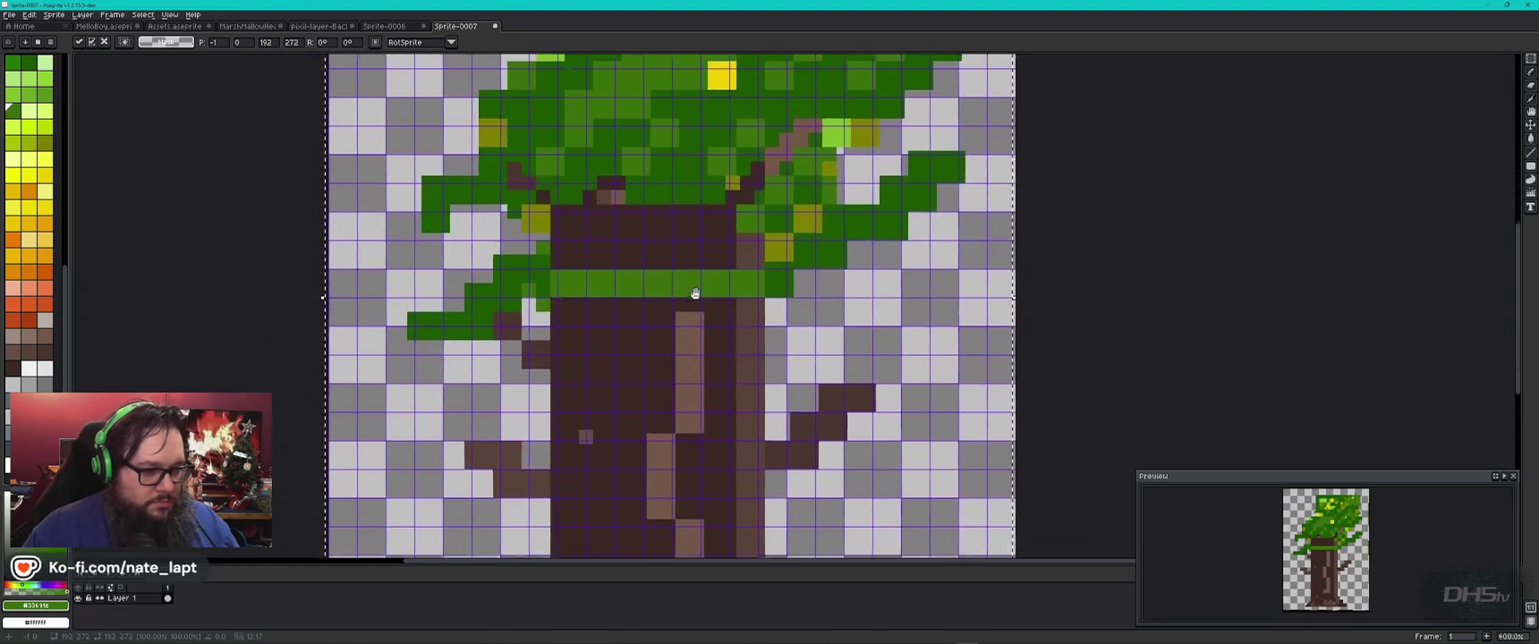
scroll(622, 419, "down", 1)
scroll(666, 422, "down", 1)
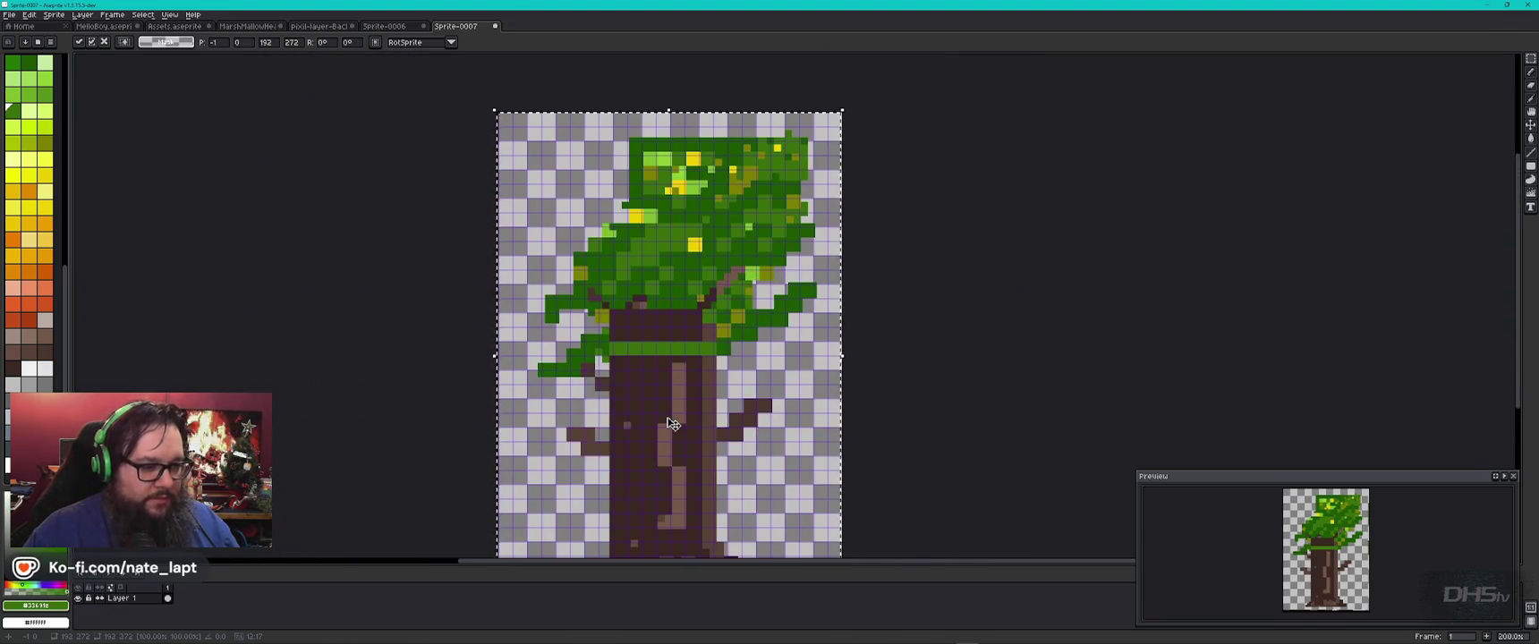
scroll(673, 423, "up", 1)
key("ctrl+d")
Step: Zoom in on the trunk and sample the light brown bark colour
scroll(637, 179, "up", 1)
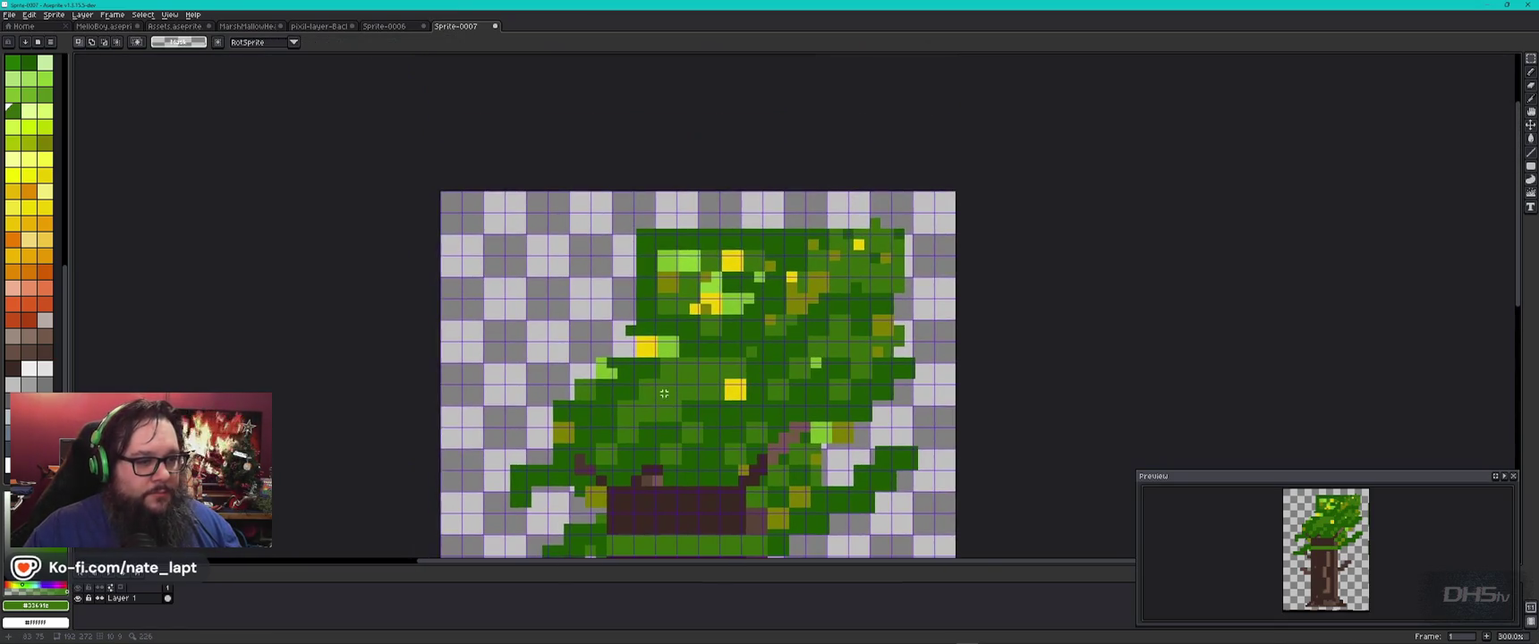
scroll(680, 214, "up", 1)
scroll(729, 257, "up", 1)
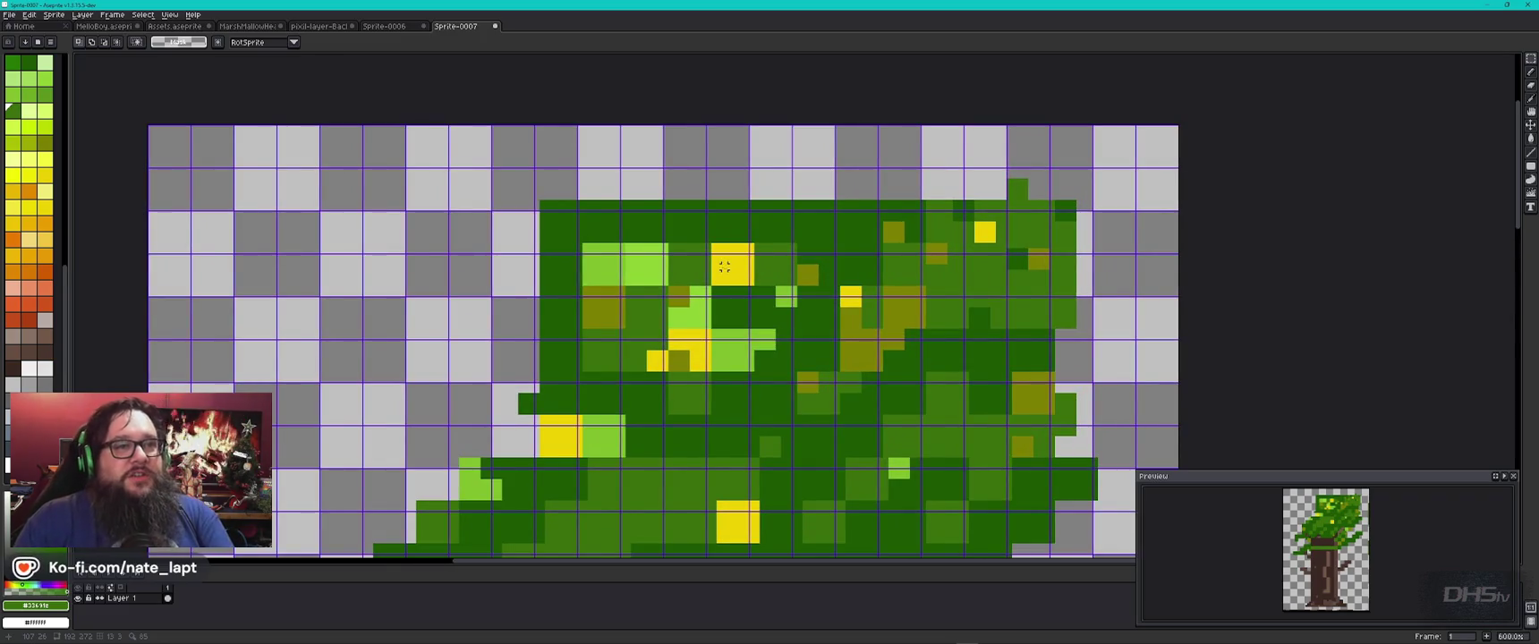
scroll(740, 256, "down", 4)
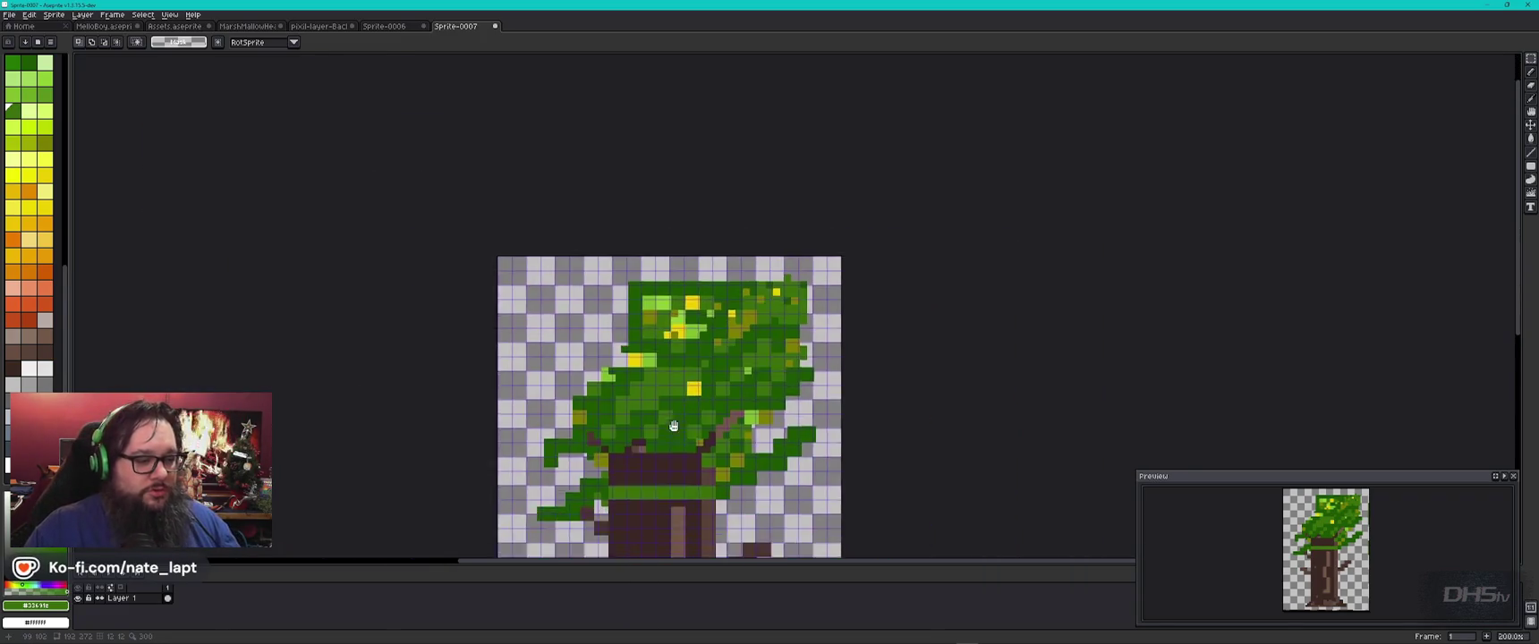
scroll(652, 379, "up", 1)
scroll(651, 379, "up", 2)
key("i")
left_click(713, 302)
Step: Pencil a short diagonal streak of lighter-brown bark highlights down the trunk's left side
key("b")
left_click(689, 317)
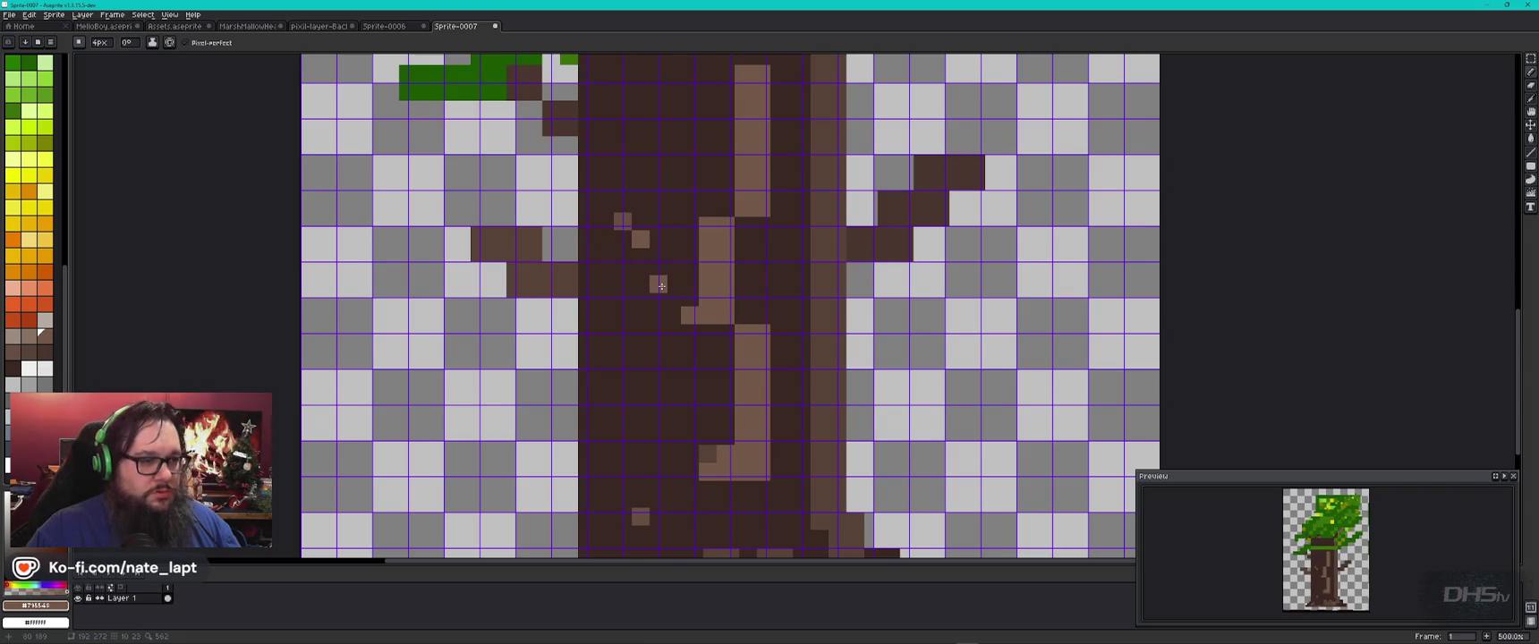
left_click(639, 240, "alt")
left_click(640, 258)
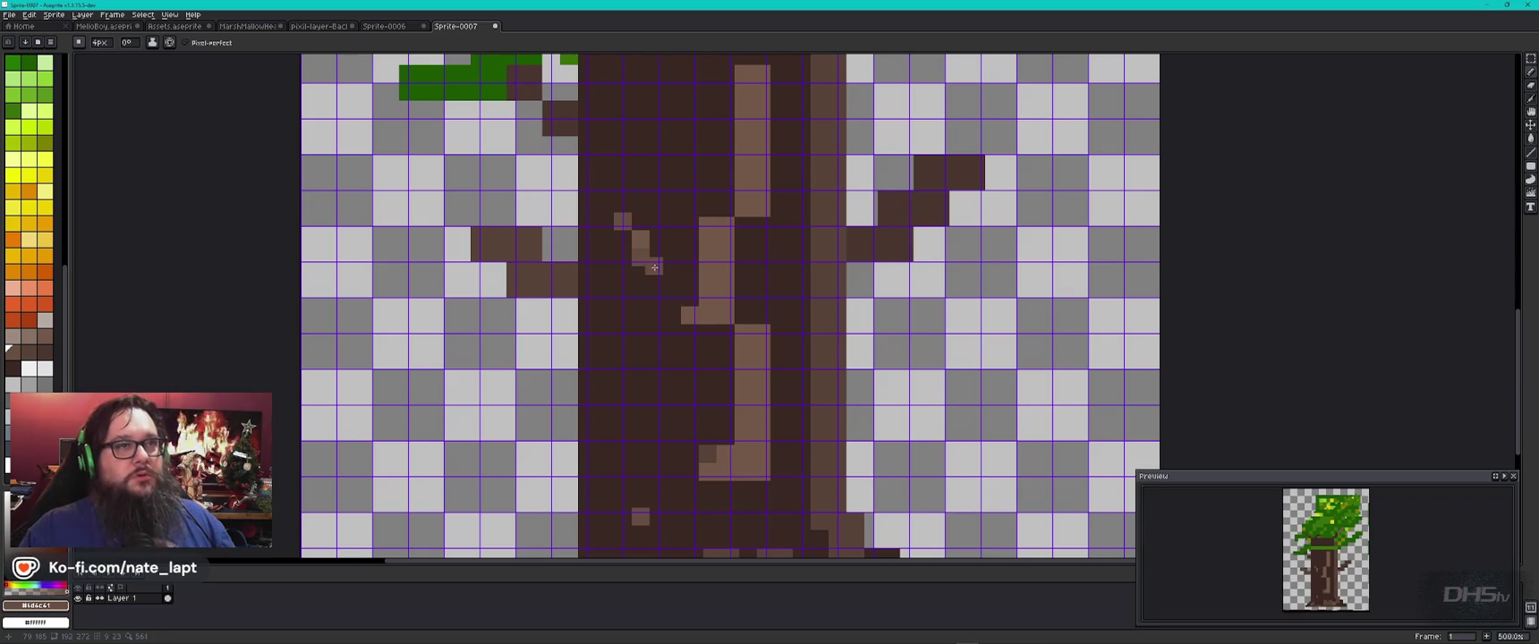
left_click_drag(663, 137, 685, 427)
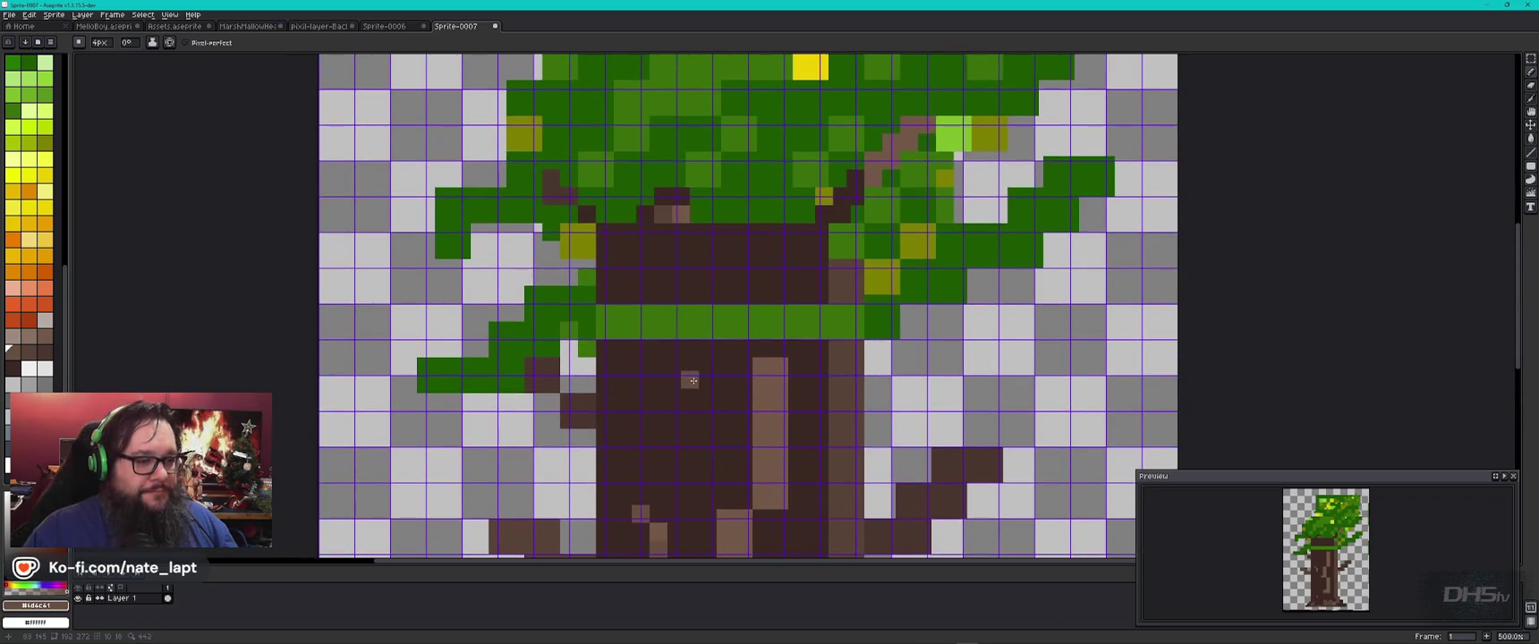
left_click(689, 385)
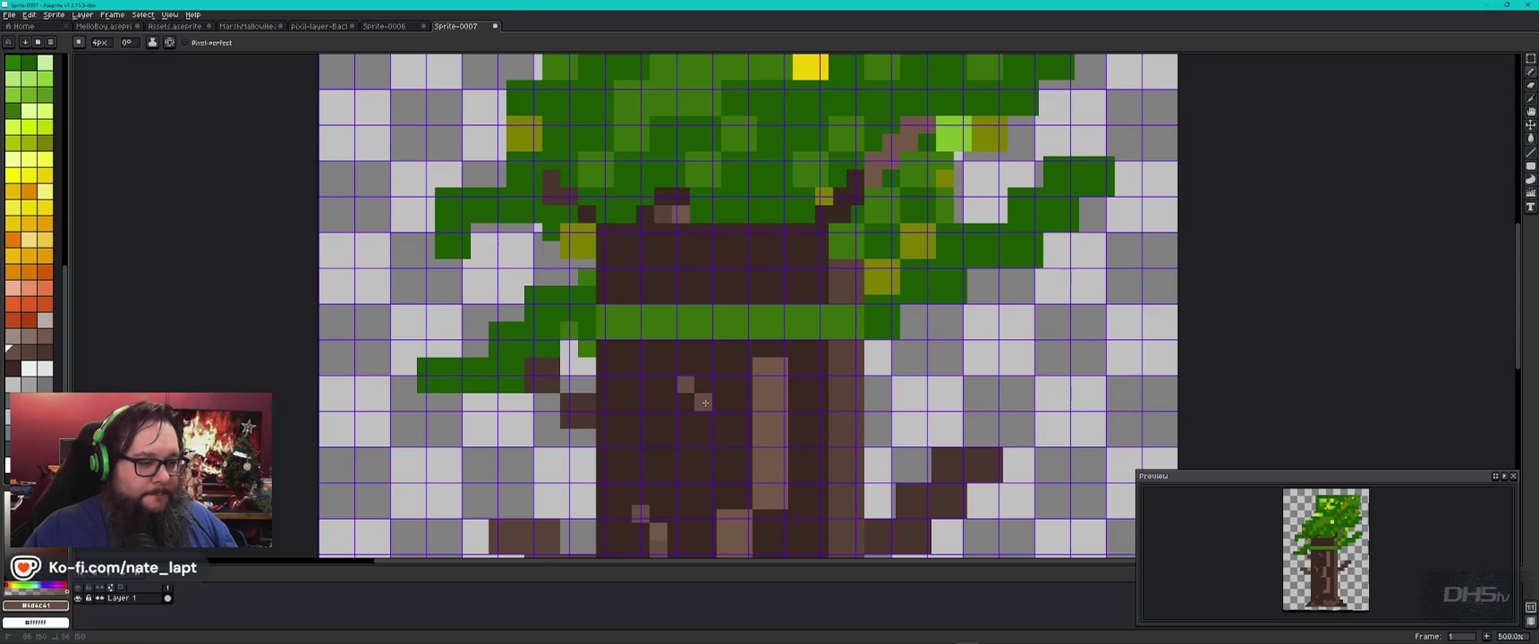
left_click(721, 403)
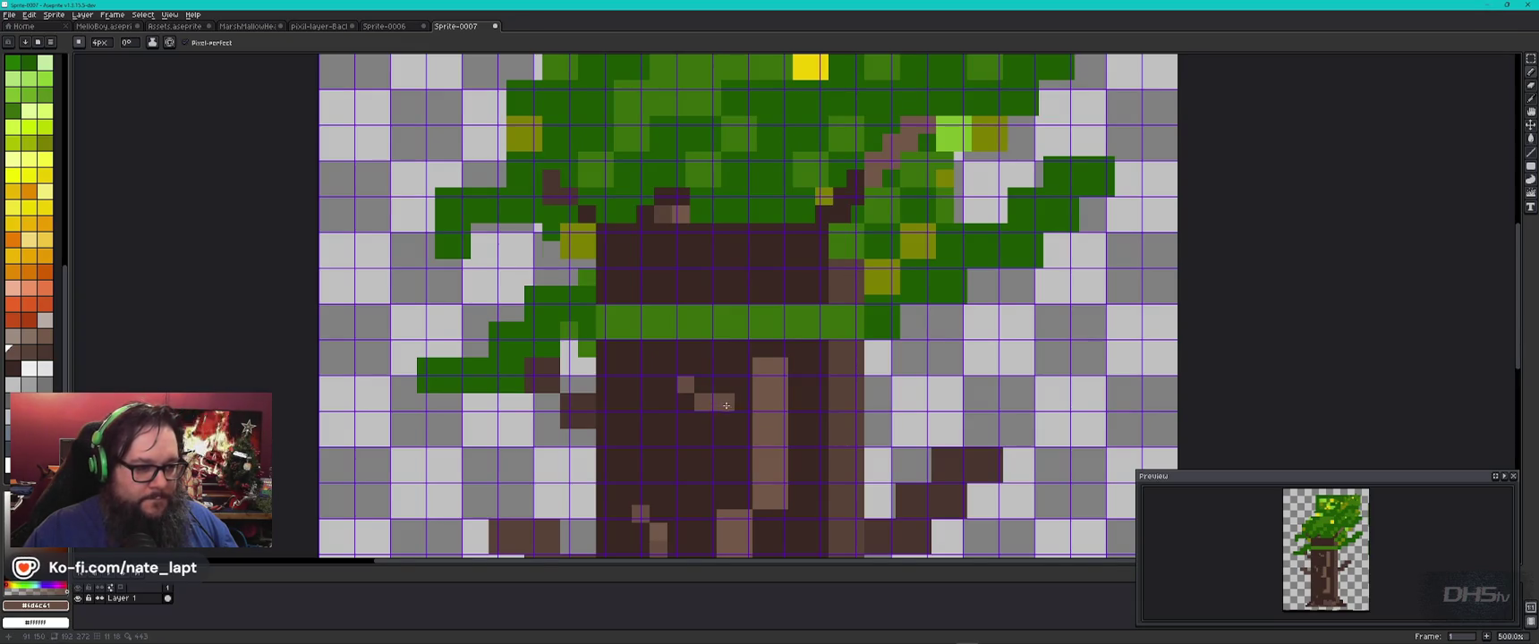
left_click(770, 425, "alt")
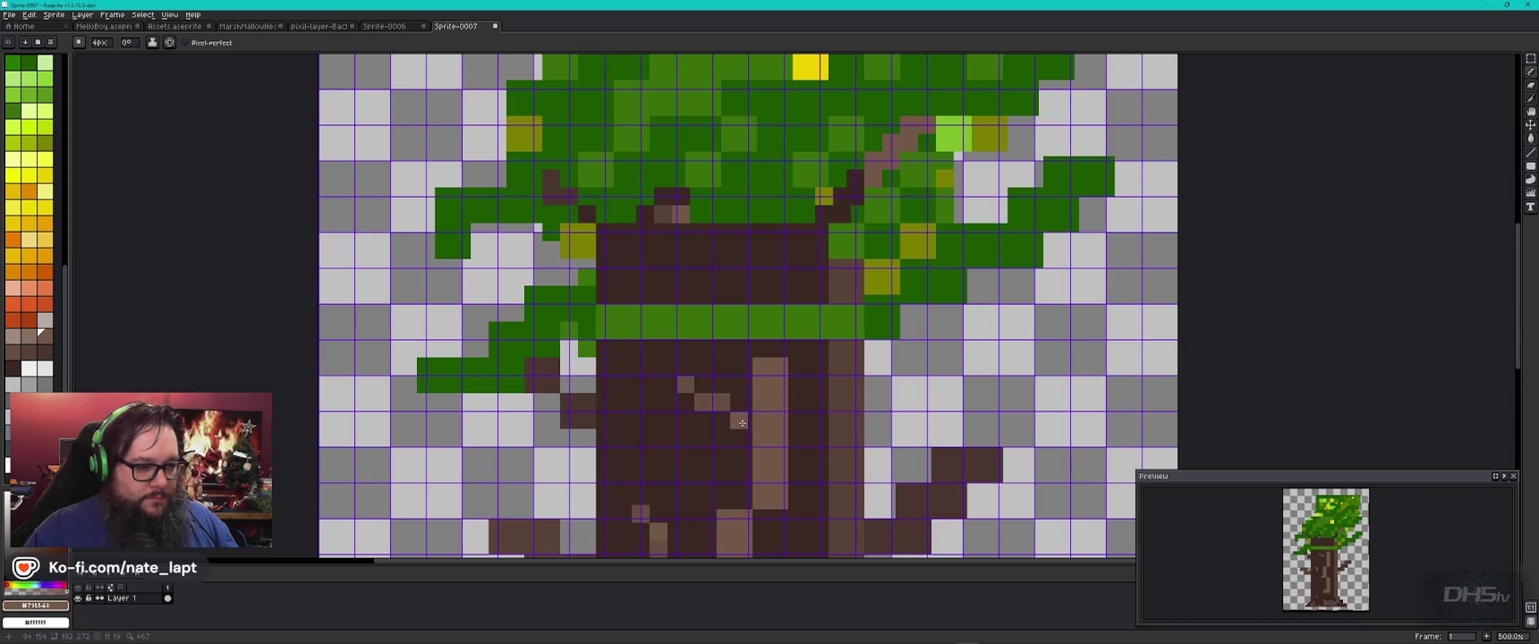
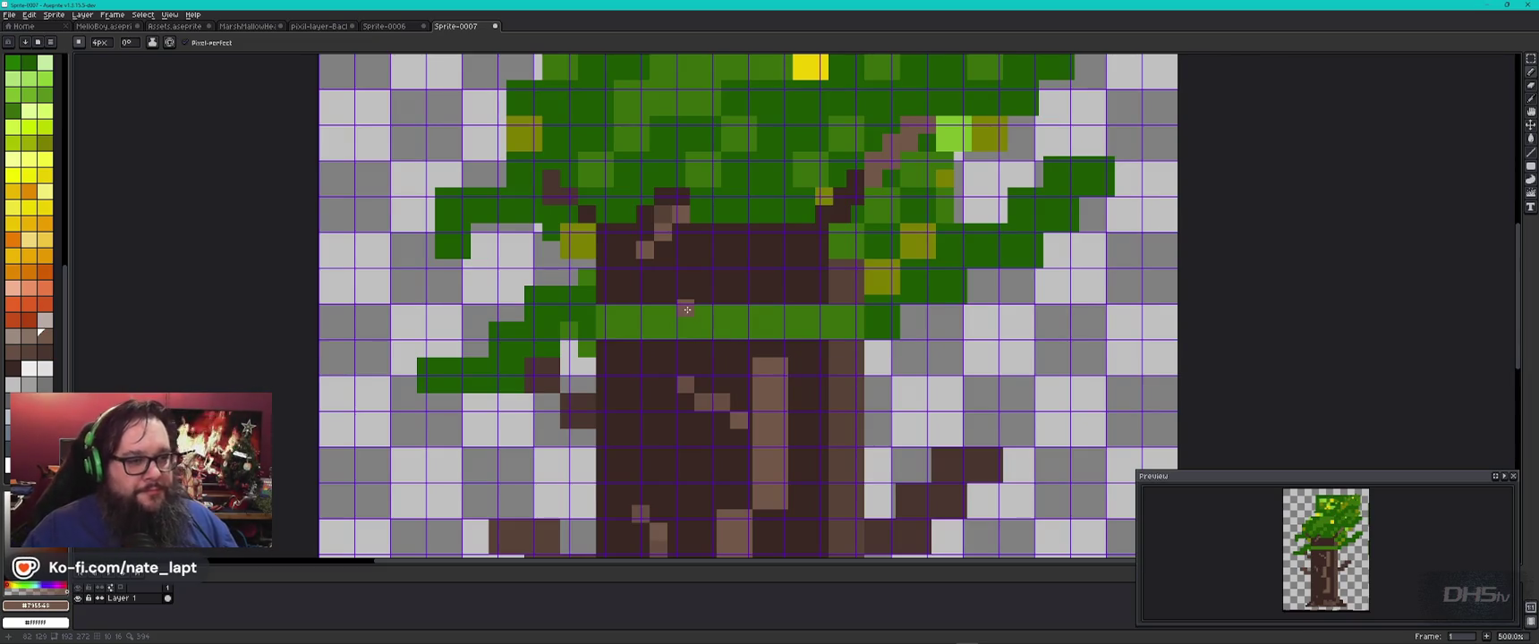
Step: Eyedrop the canopy's dark green and draw a dark-green branch line across the canopy top
scroll(687, 310, "down", 3)
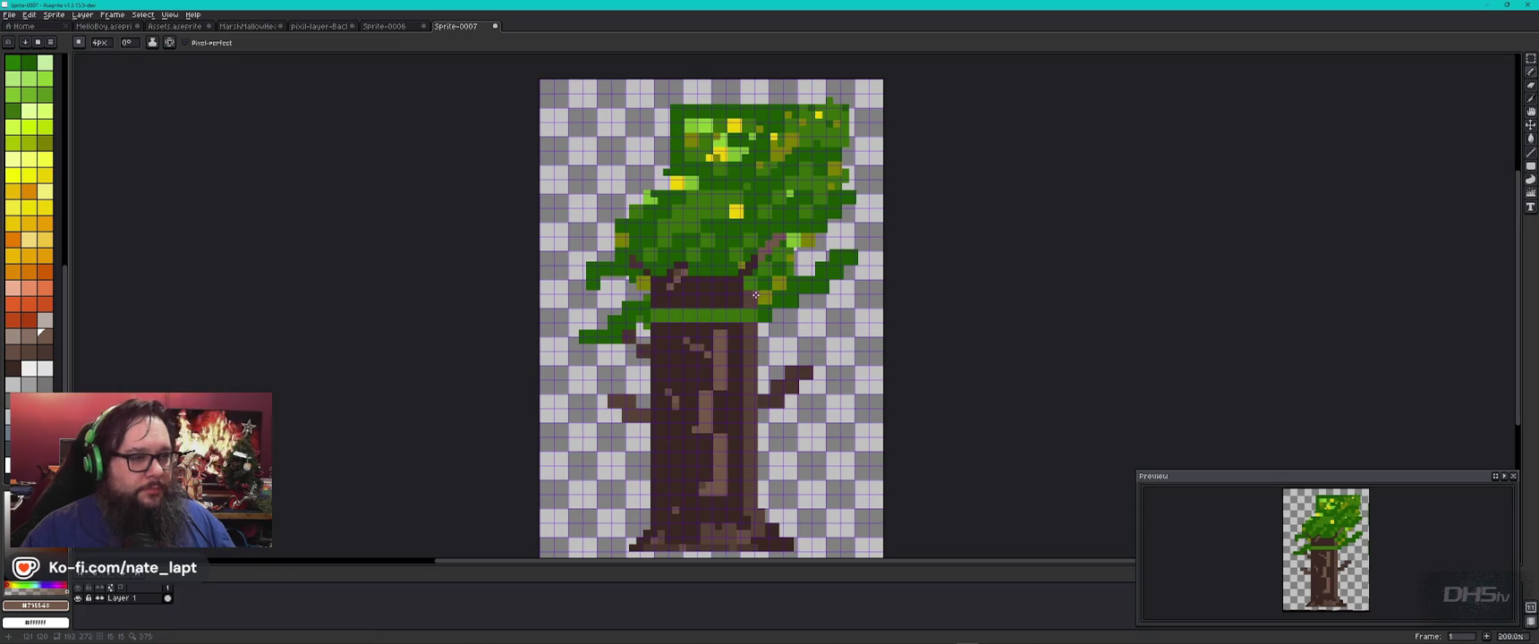
key("i")
left_click(703, 236, "alt")
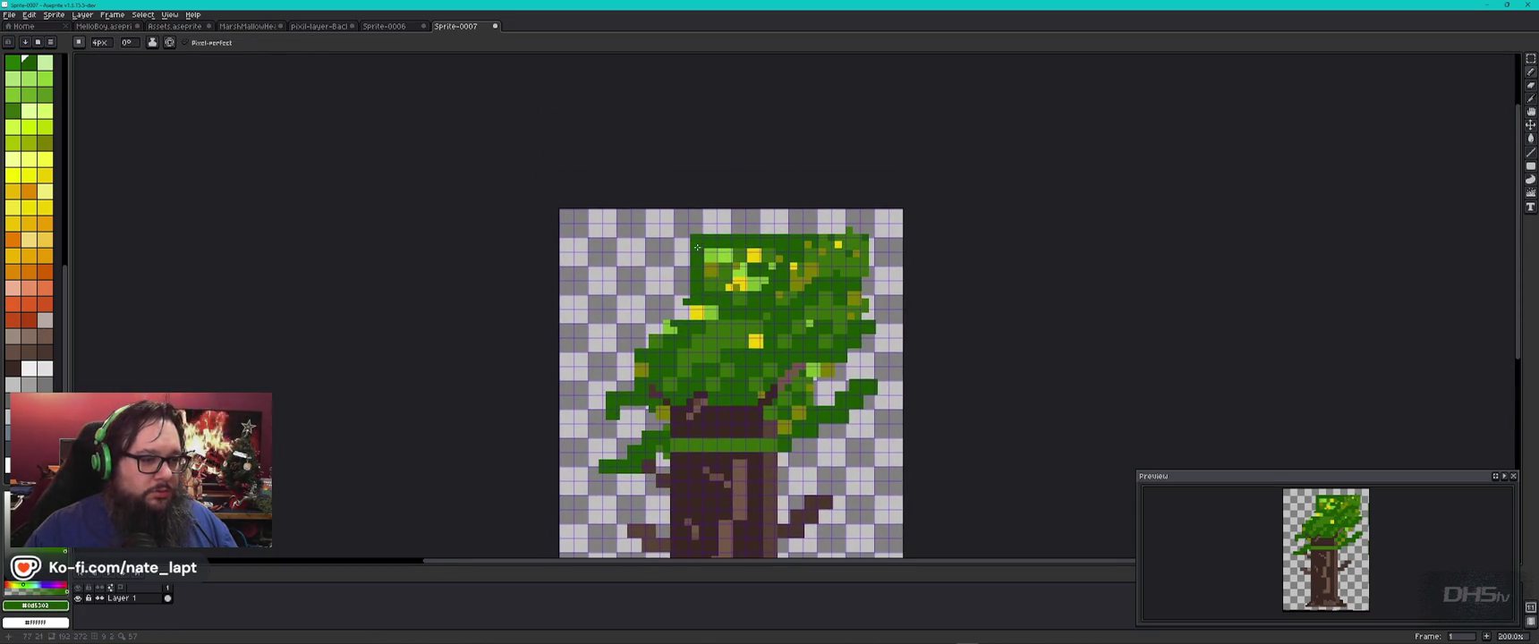
scroll(686, 237, "up", 4)
left_click(672, 239)
left_click(441, 238, "shift")
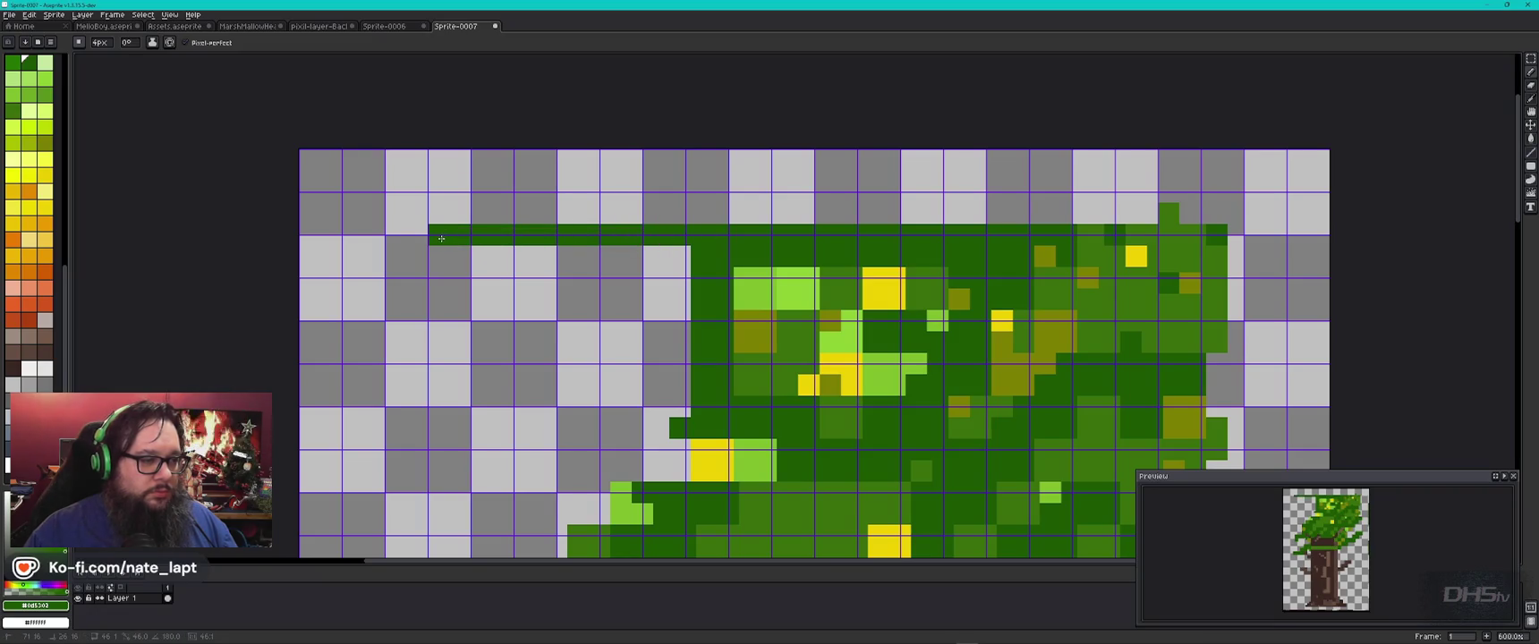
left_click(519, 215)
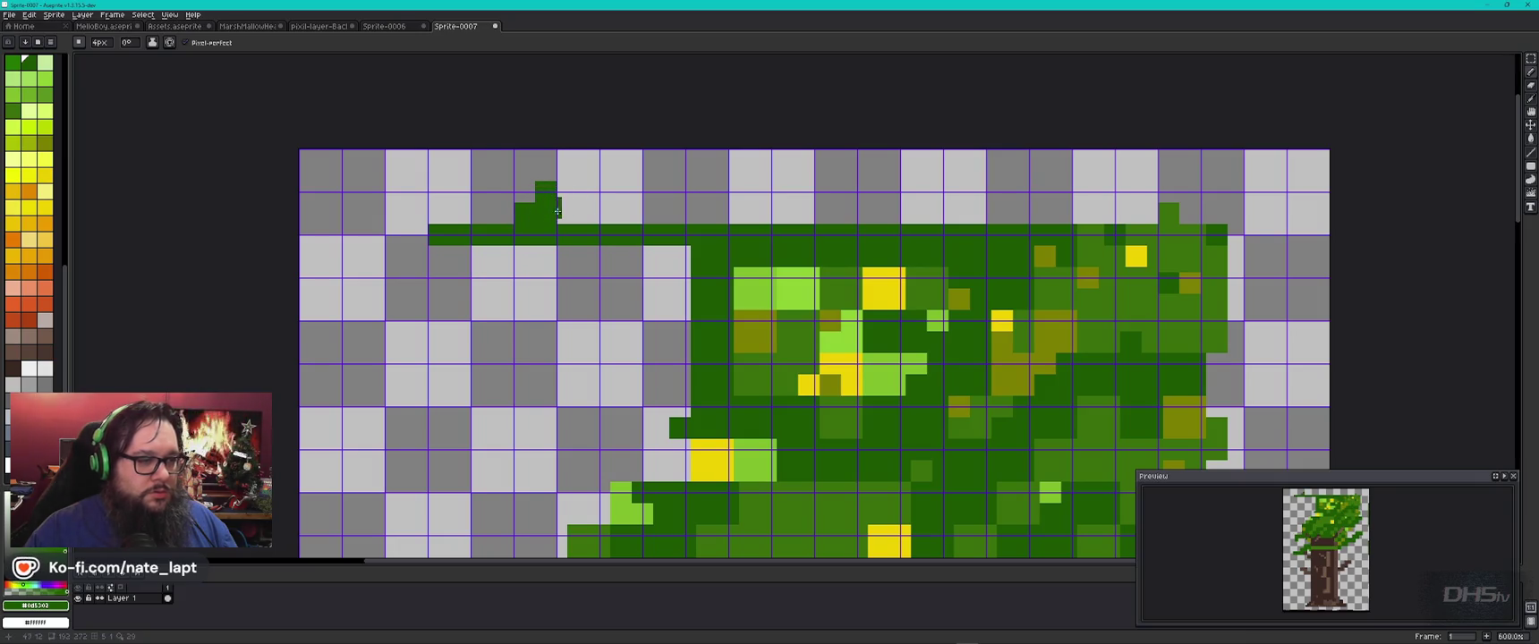
left_click_drag(570, 194, 592, 190)
Step: Dot a leaf tuft of light-green #7cb342 and olive #827717 pixels on the branch
left_click(765, 275, "alt")
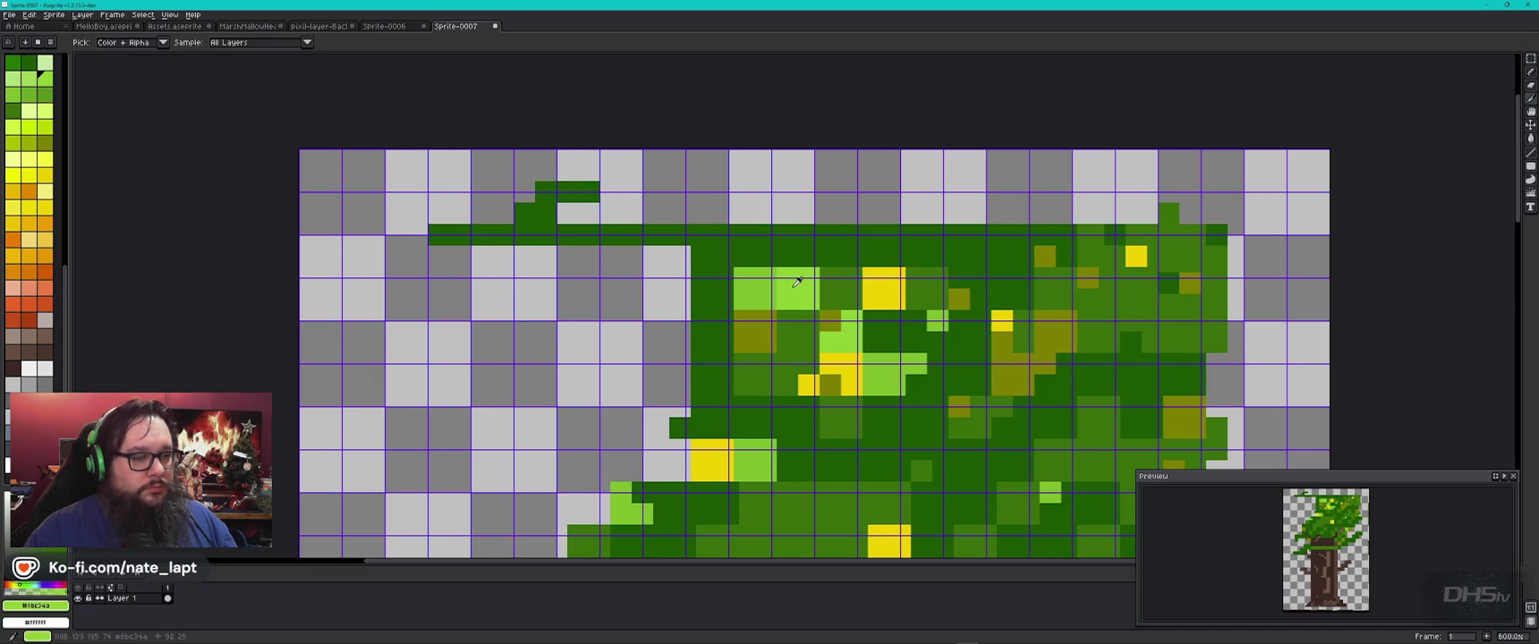
left_click(767, 290, "alt")
left_click(648, 186)
left_click(659, 193)
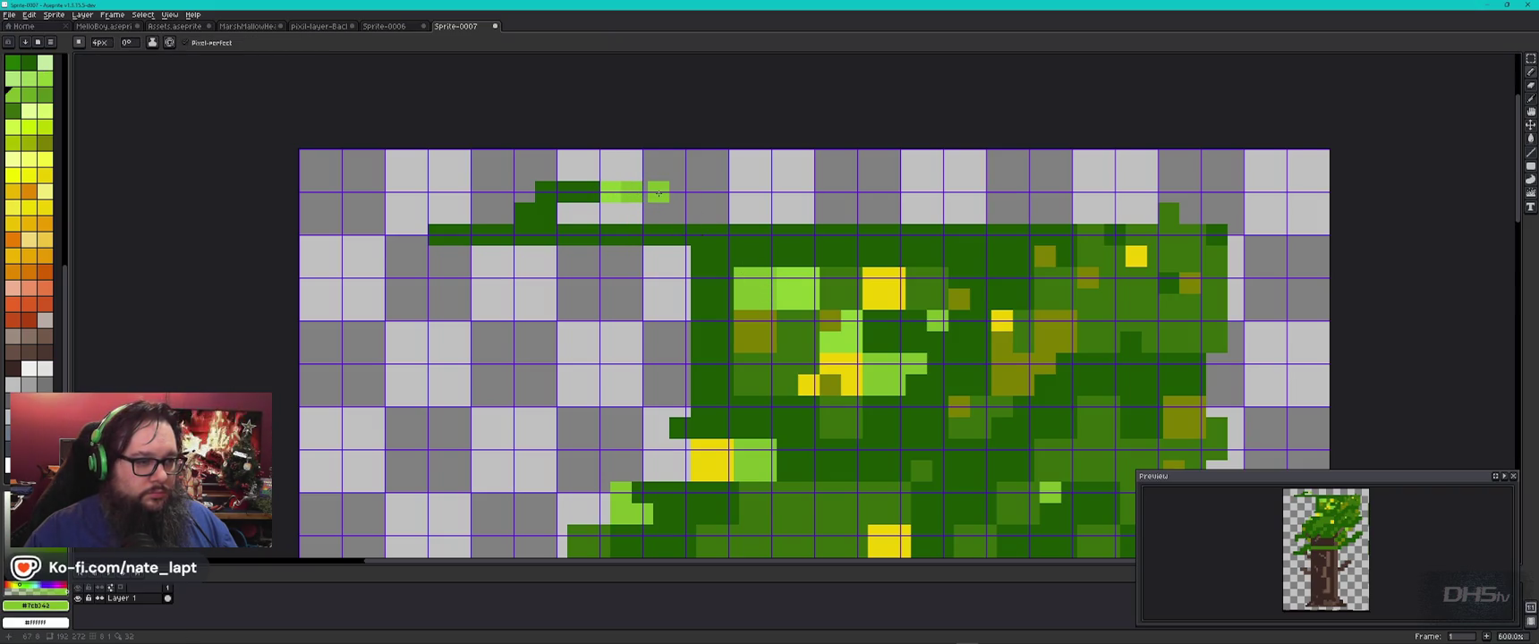
left_click(654, 222)
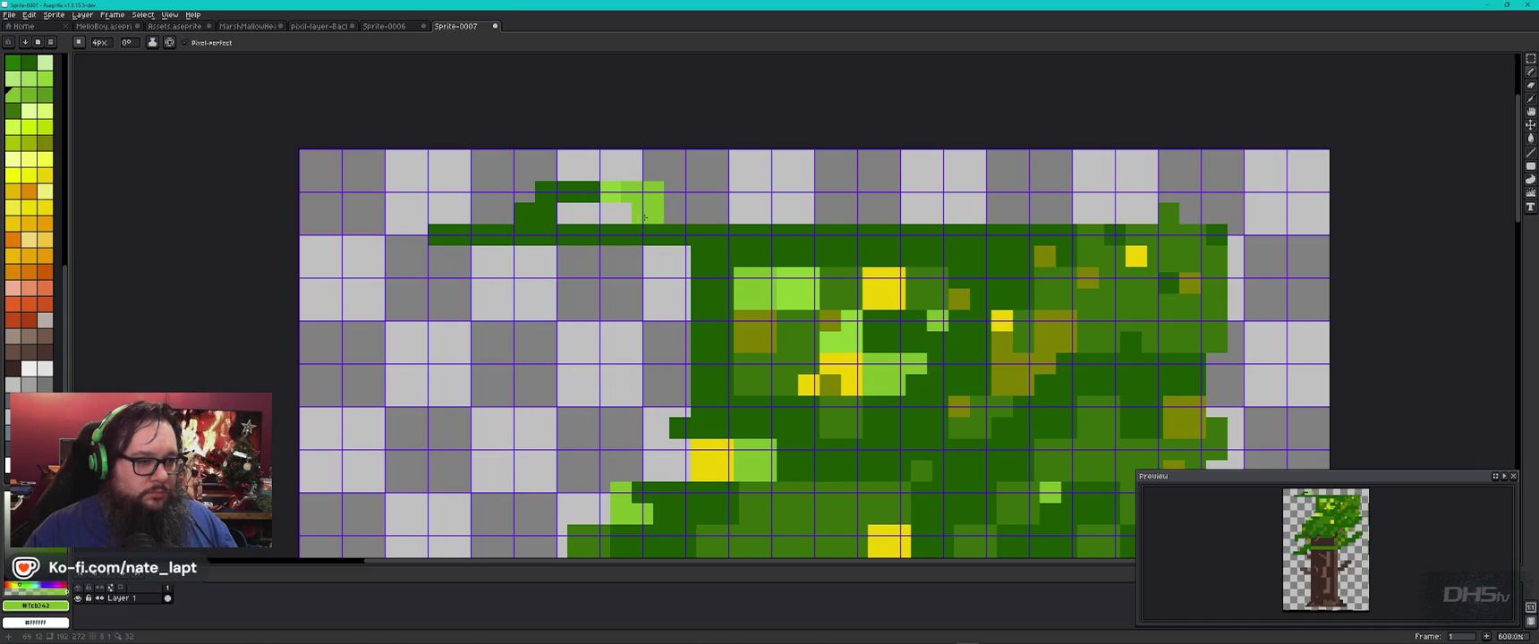
left_click(985, 328, "alt")
left_click(635, 213)
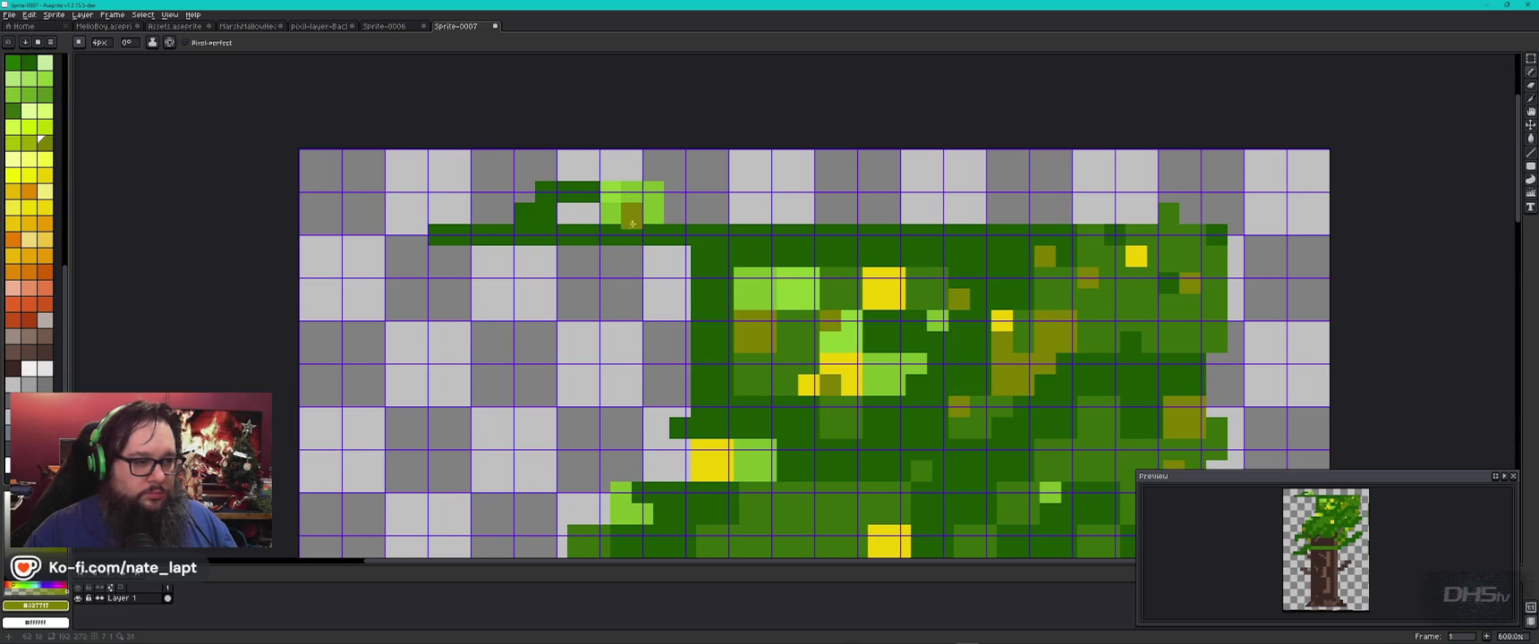
left_click(689, 228, "alt")
left_click(674, 212)
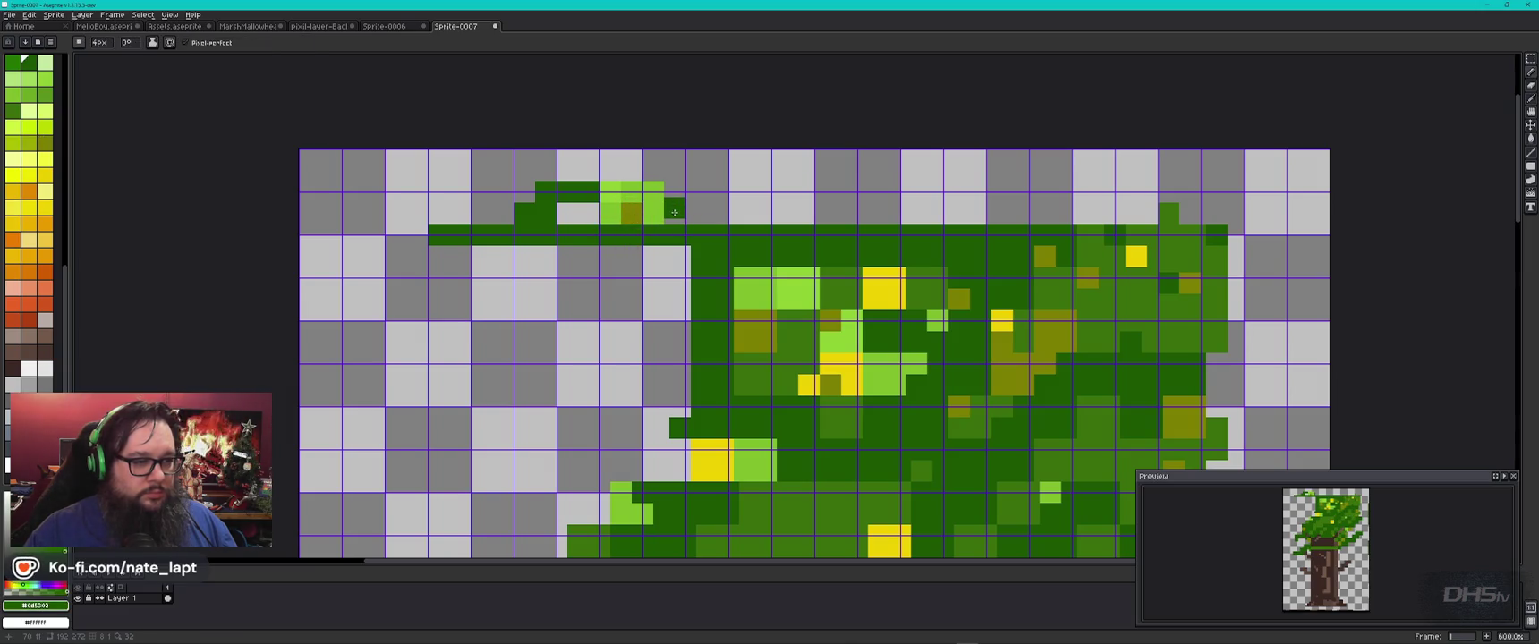
Step: Fill in the foliage's dark-green left edge and draw a lower branch extending left
key("e")
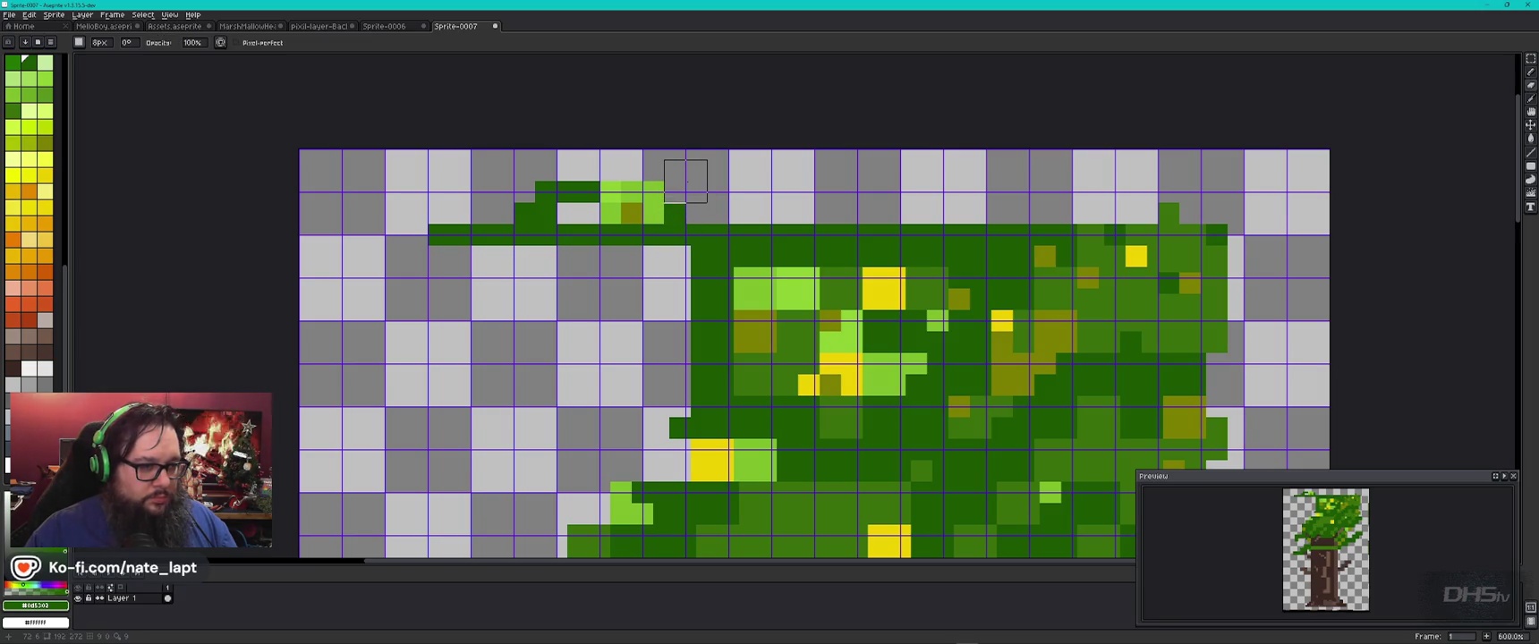
key("b")
left_click(706, 214)
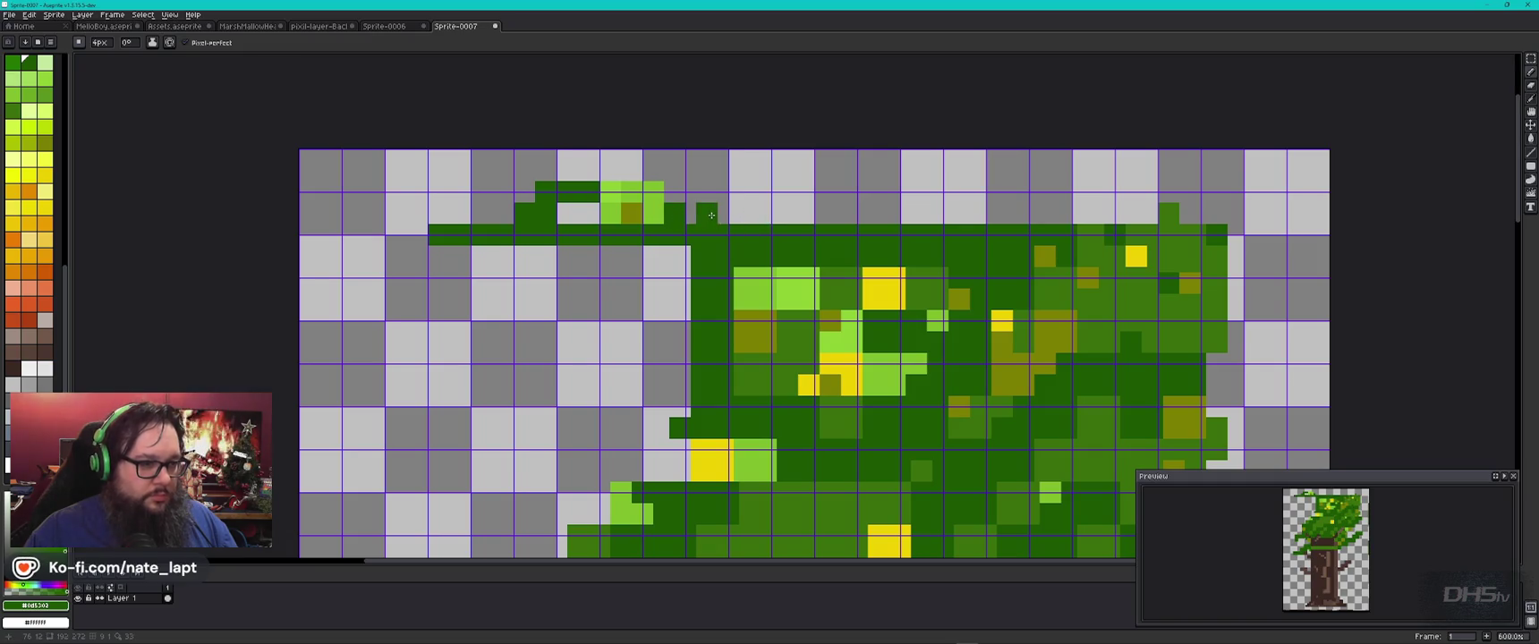
left_click(680, 256)
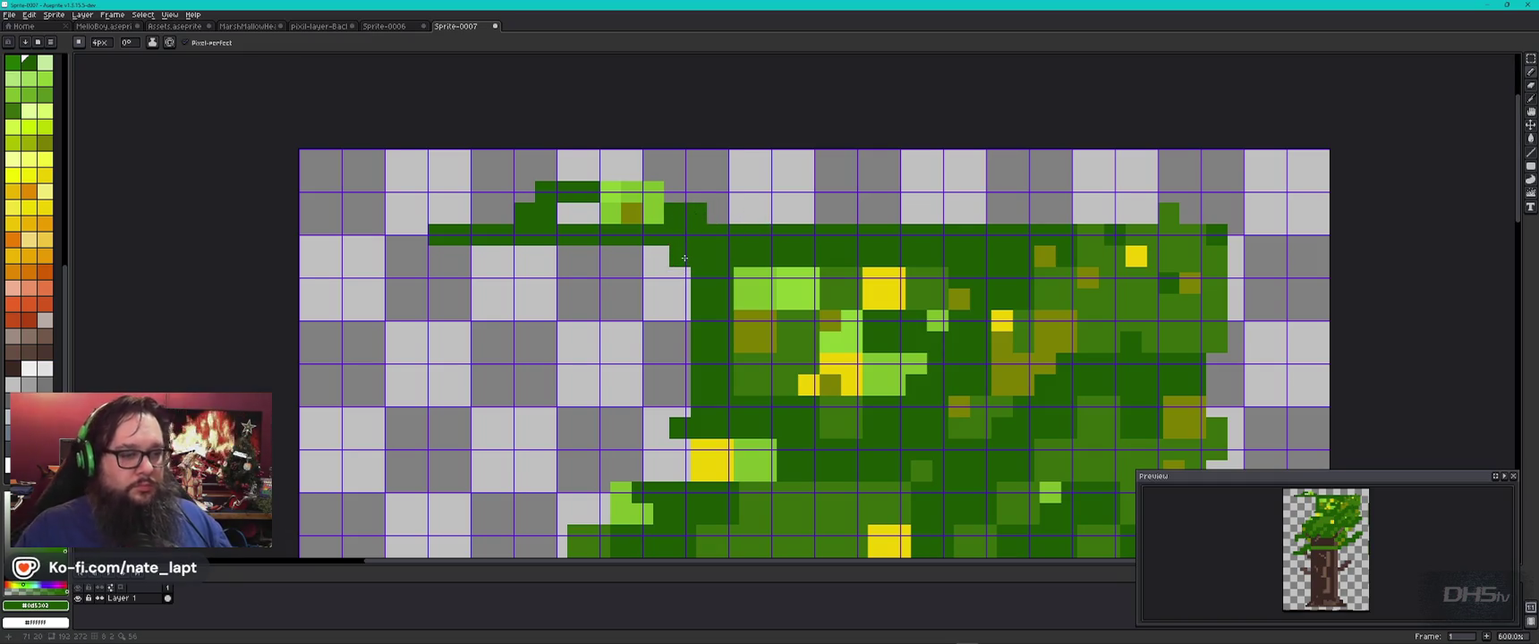
left_click(680, 403)
left_click(682, 404, "shift")
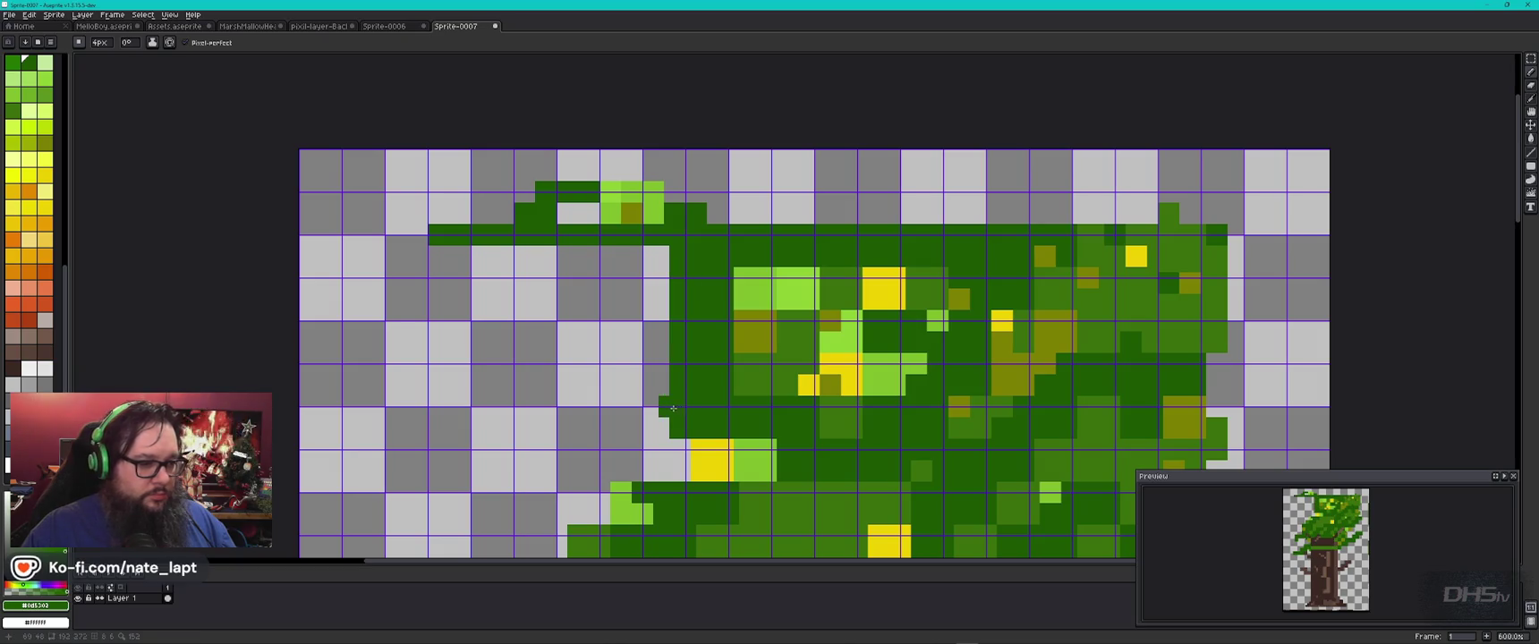
left_click(511, 409, "shift")
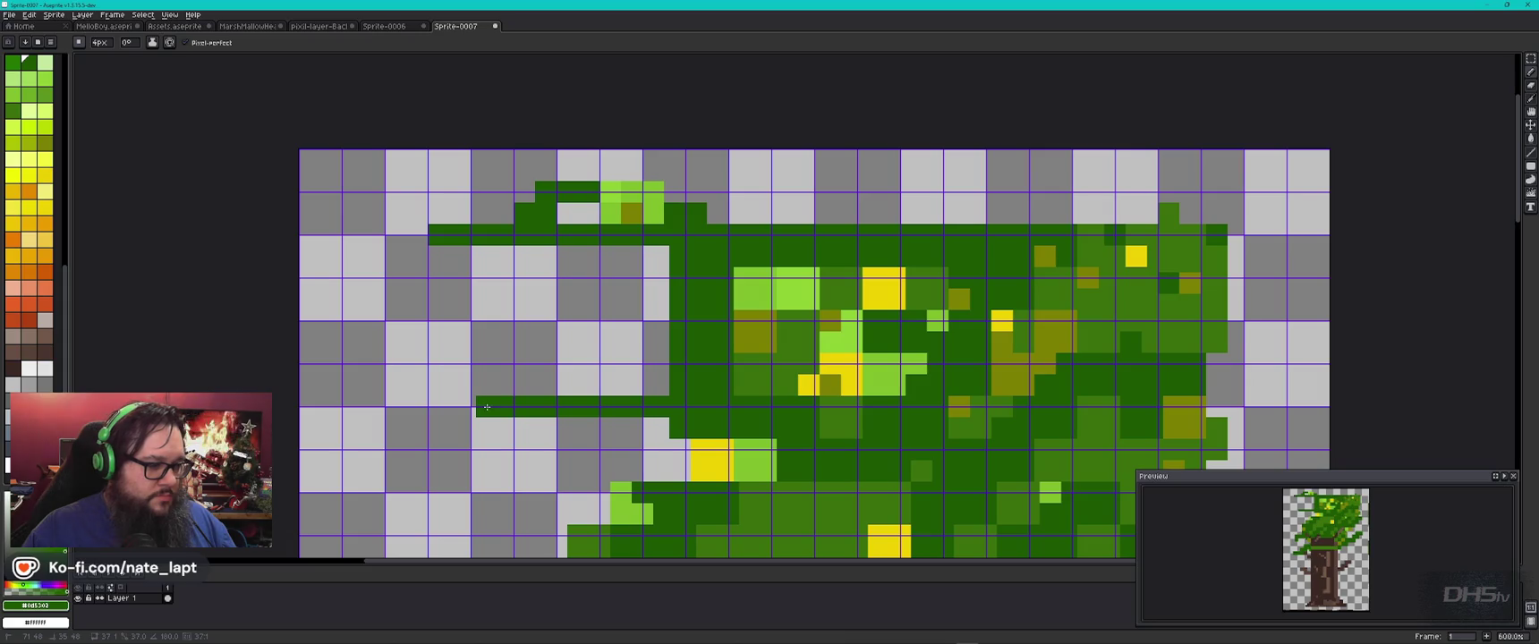
Step: Close the loop with a vertical dark-green line and dot light-green and yellow #ffc107 pixels inside
left_click(482, 254, "shift")
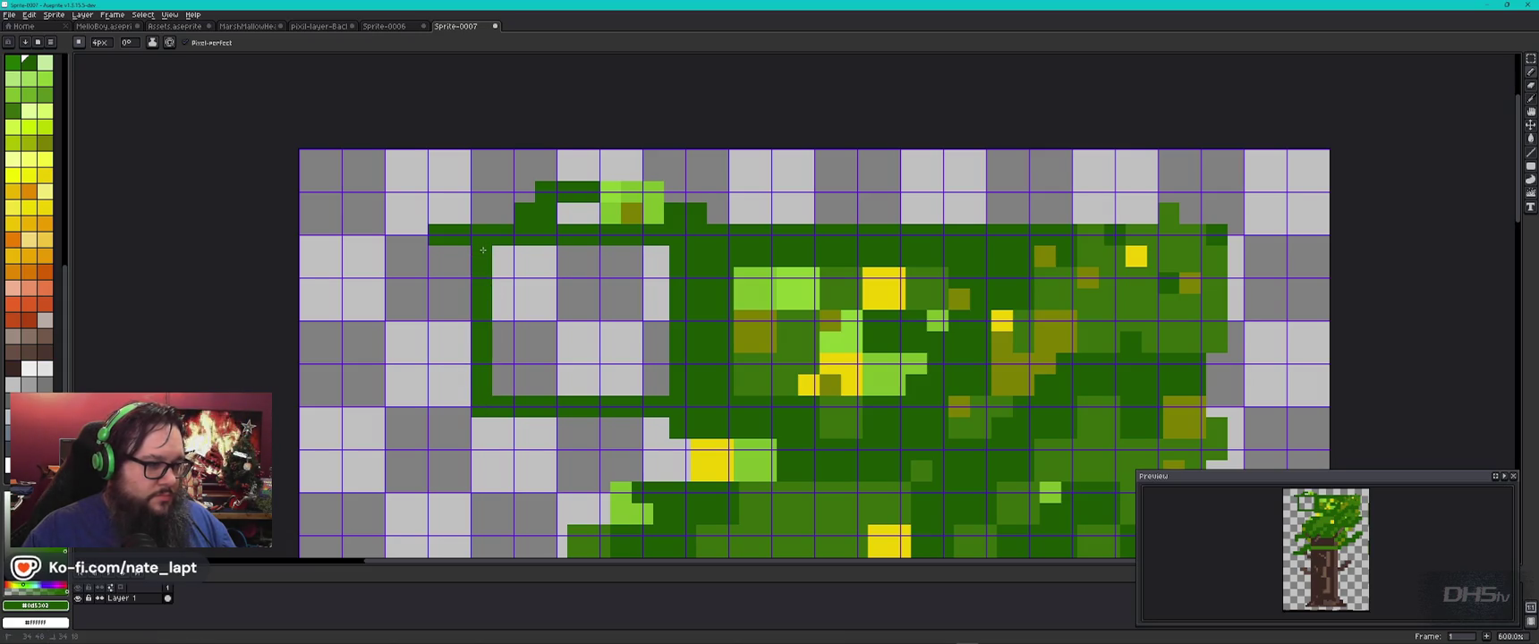
key("alt")
left_click(620, 211, "alt")
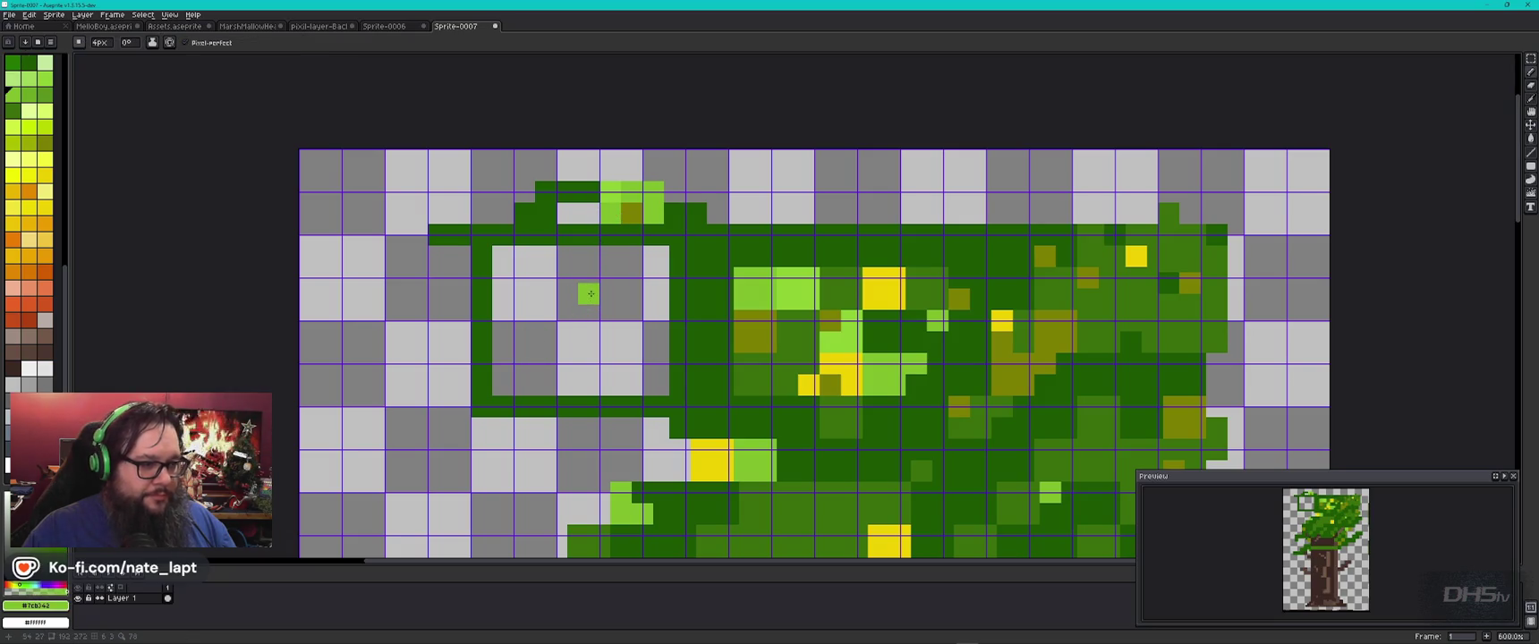
left_click(610, 353)
left_click(619, 391)
key("ctrl+z")
left_click(710, 461, "alt")
left_click(574, 370)
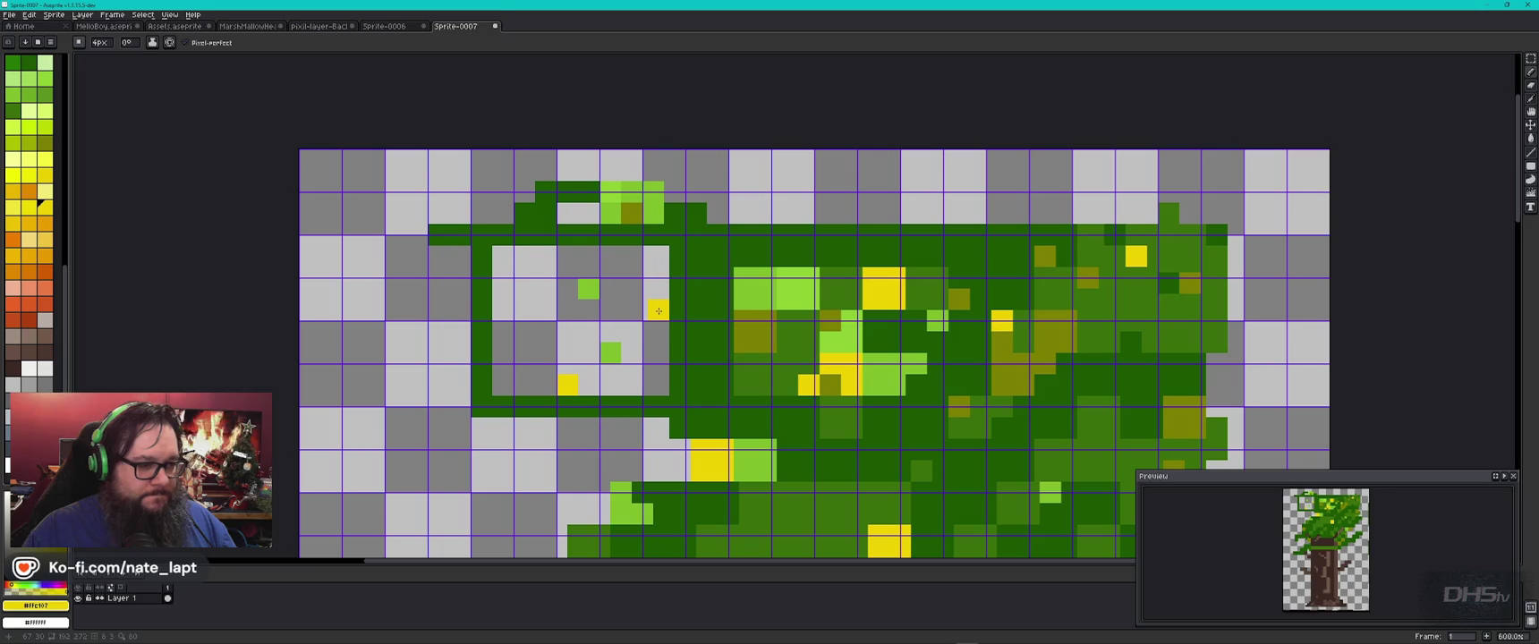
Step: Add light-green, olive #827717 and dark-green #33691e leaf pixels inside the pocket
left_click(882, 368, "alt")
left_click(616, 327)
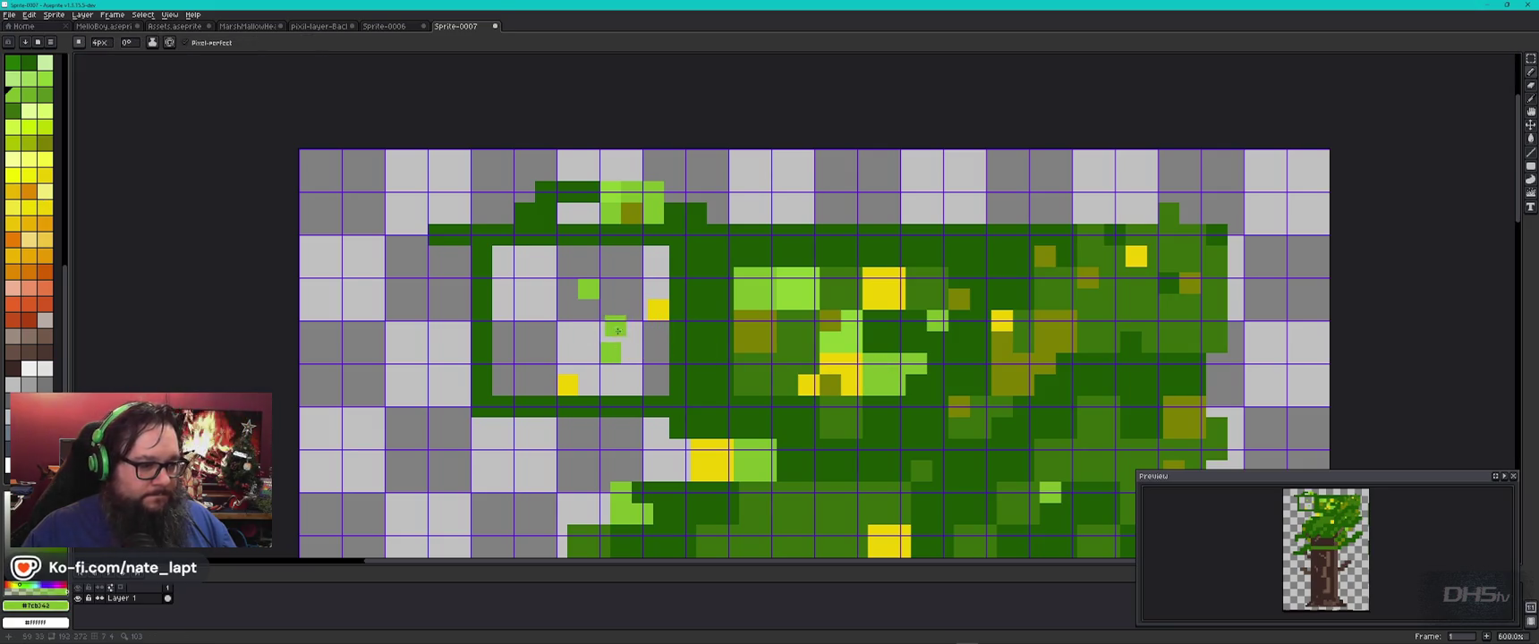
left_click(988, 349, "alt")
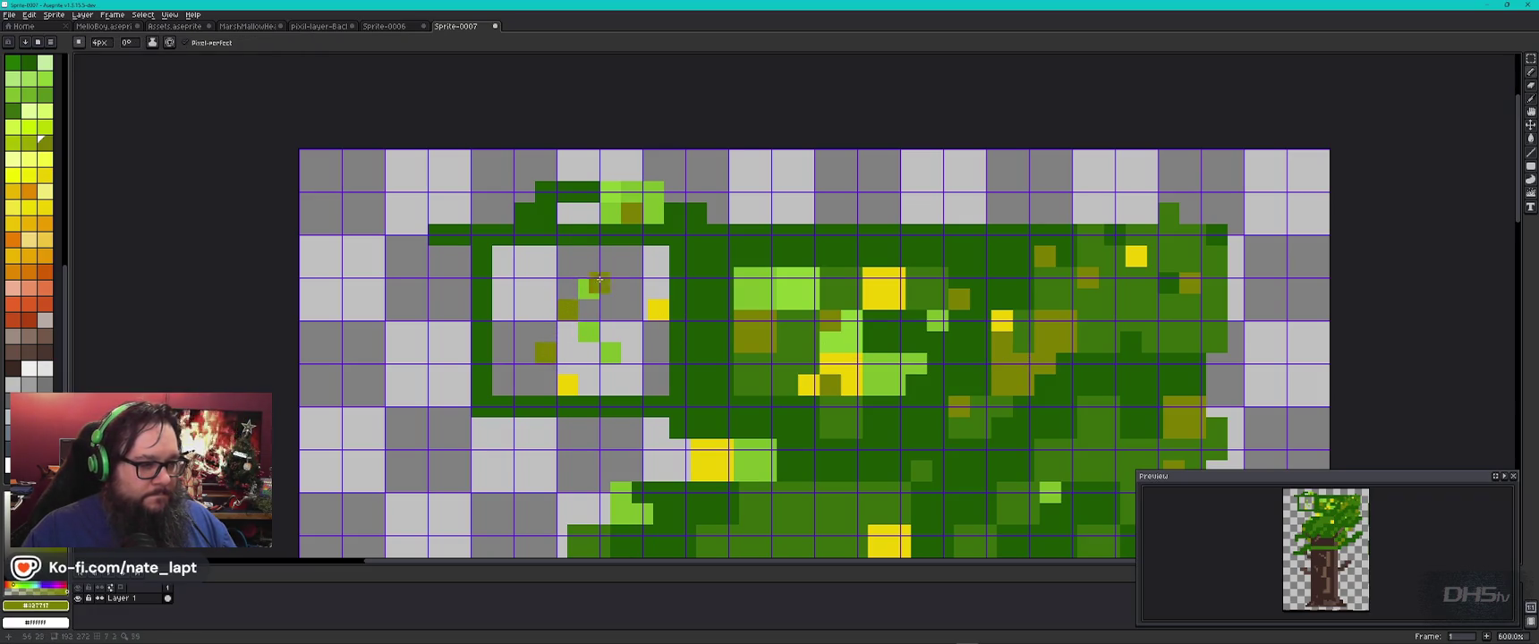
left_click(546, 256)
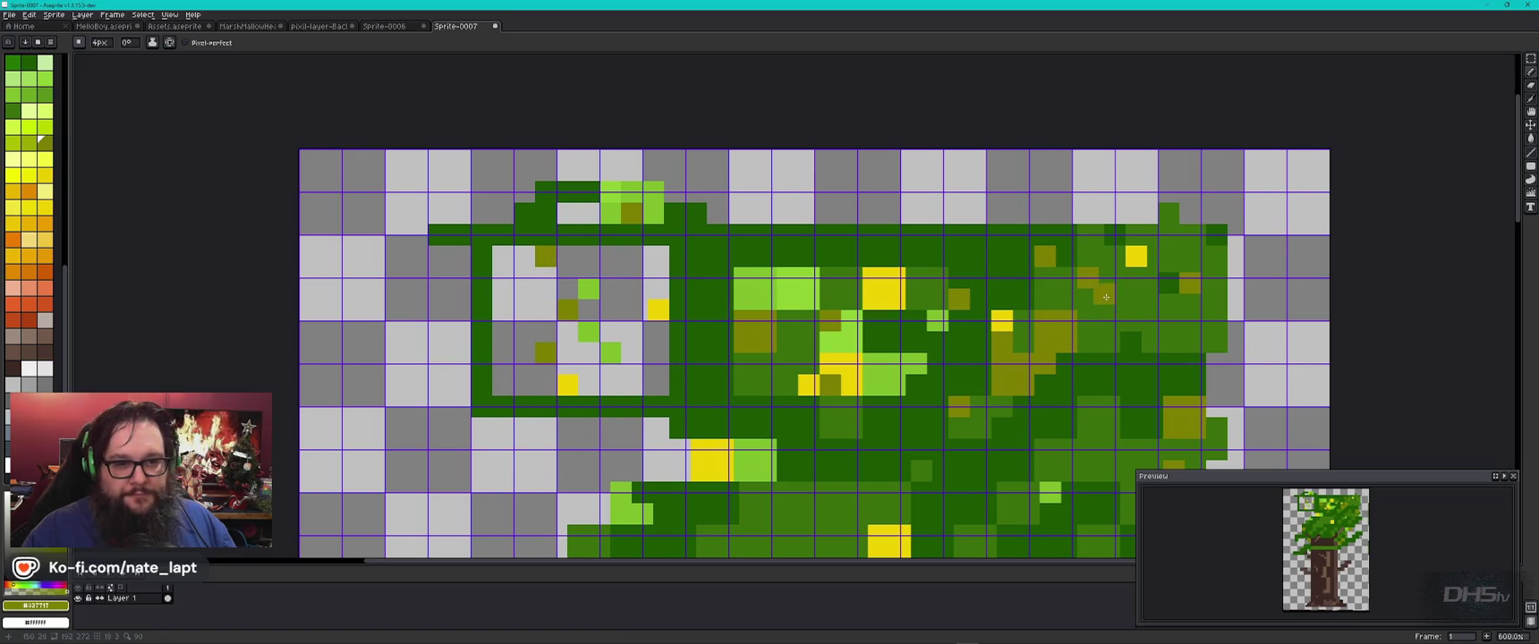
left_click(693, 300, "alt")
left_click(594, 309)
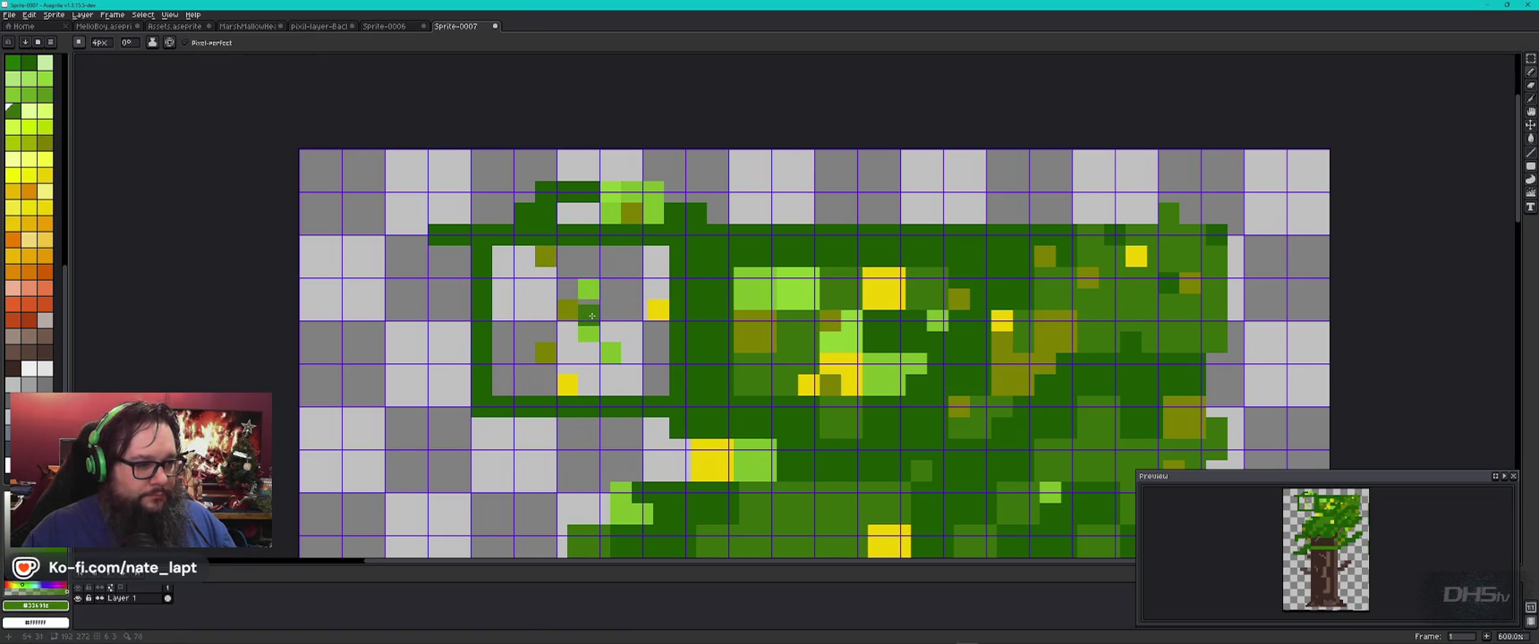
left_click(569, 258)
left_click(657, 262)
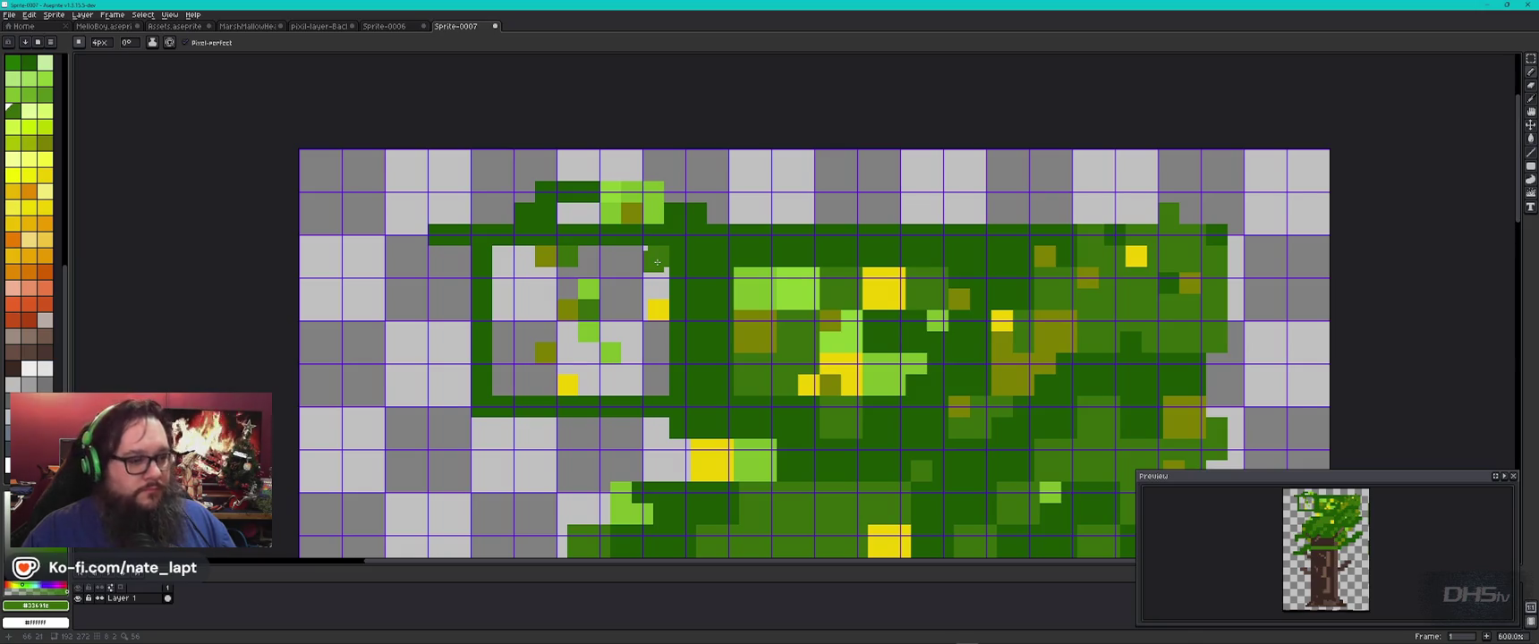
scroll(680, 287, "down", 1)
scroll(707, 313, "down", 1)
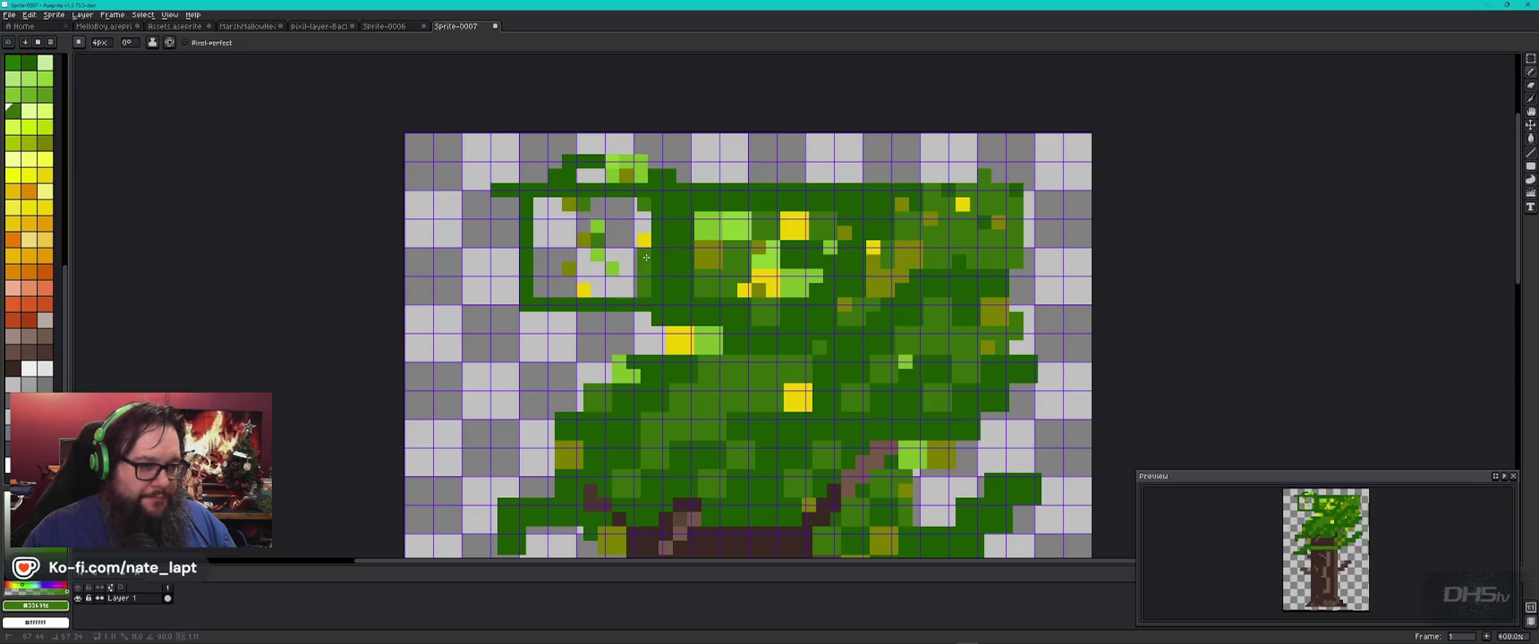
scroll(657, 299, "up", 3)
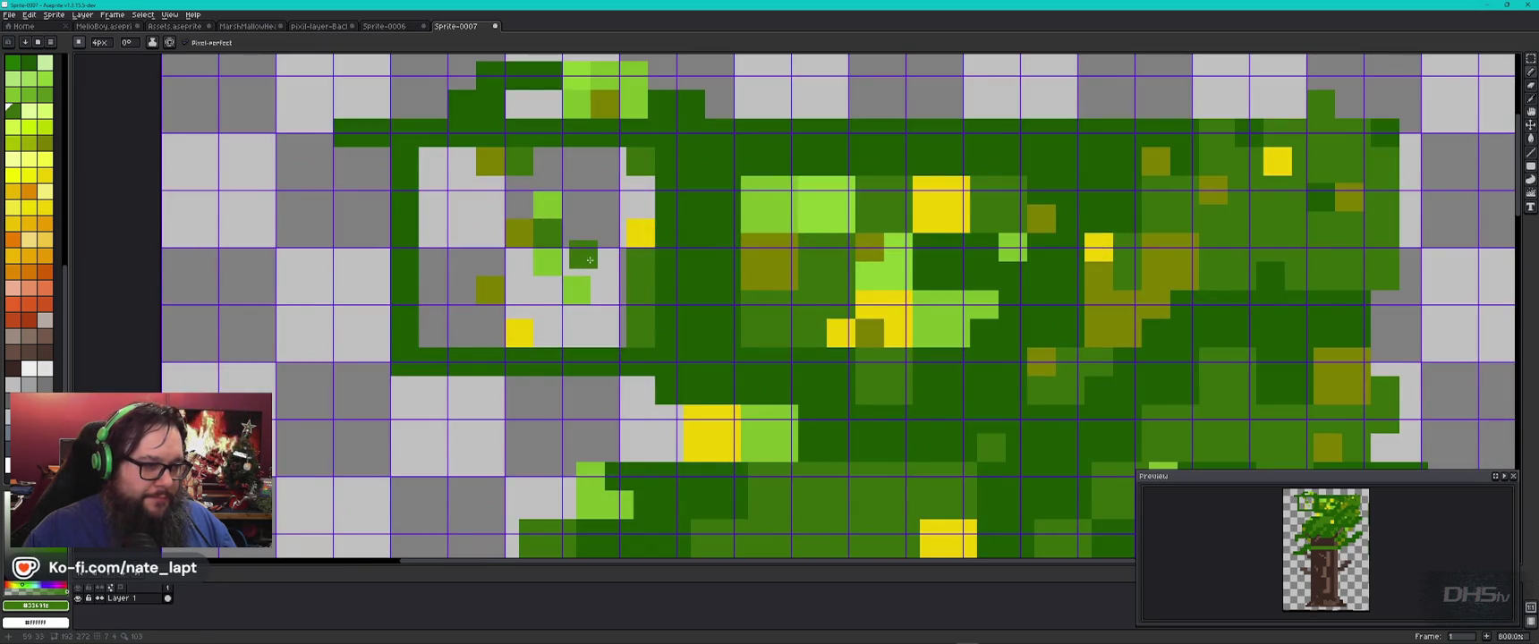
Step: Paint dark-green strokes and fill small grey gaps inside the left branch pocket
mouse_move(579, 262)
left_mouse_down()
mouse_move(577, 161)
mouse_move(613, 161)
left_mouse_up()
key("g")
left_click(624, 208)
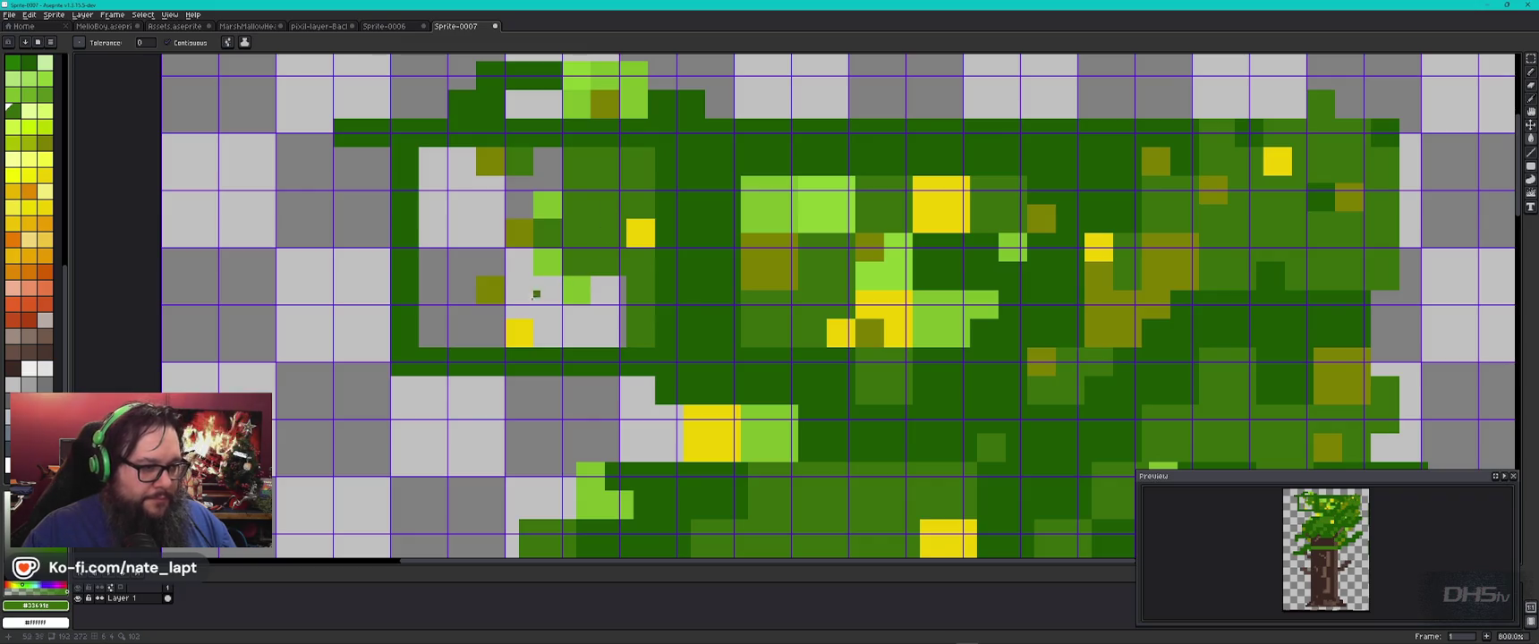
key("b")
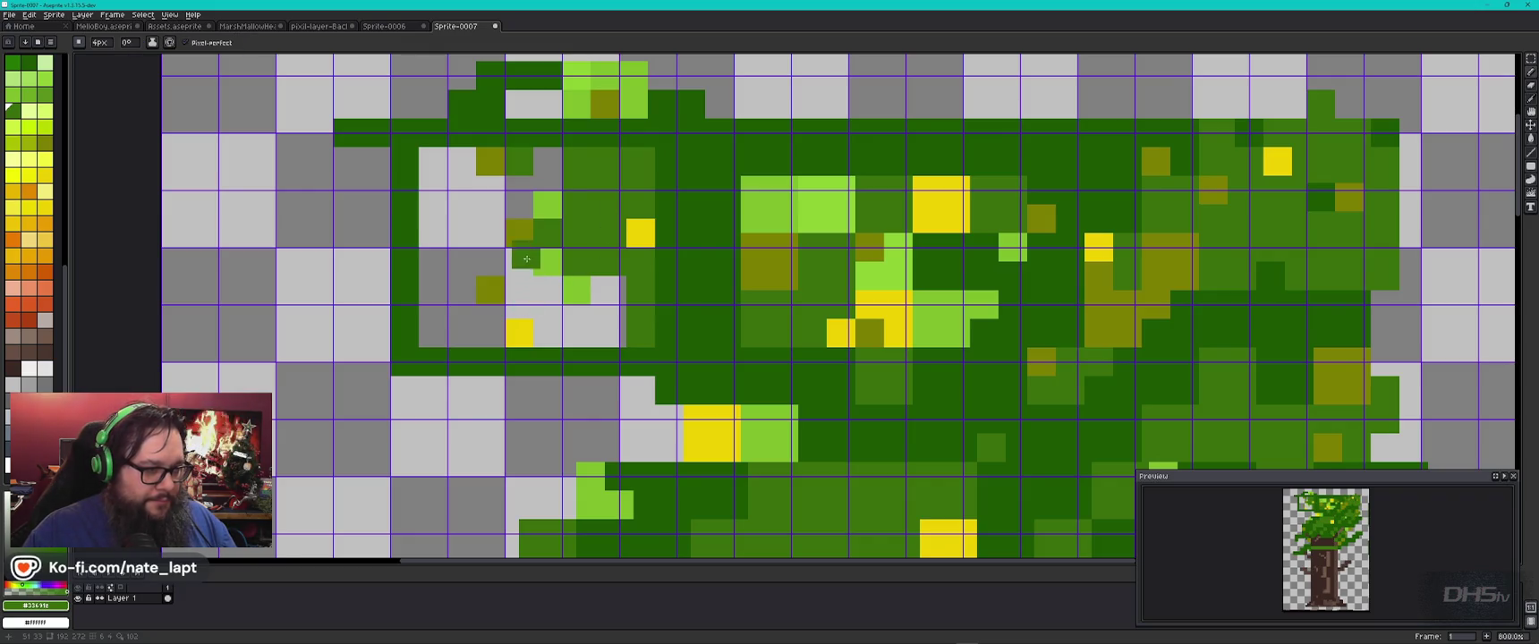
left_click(524, 267)
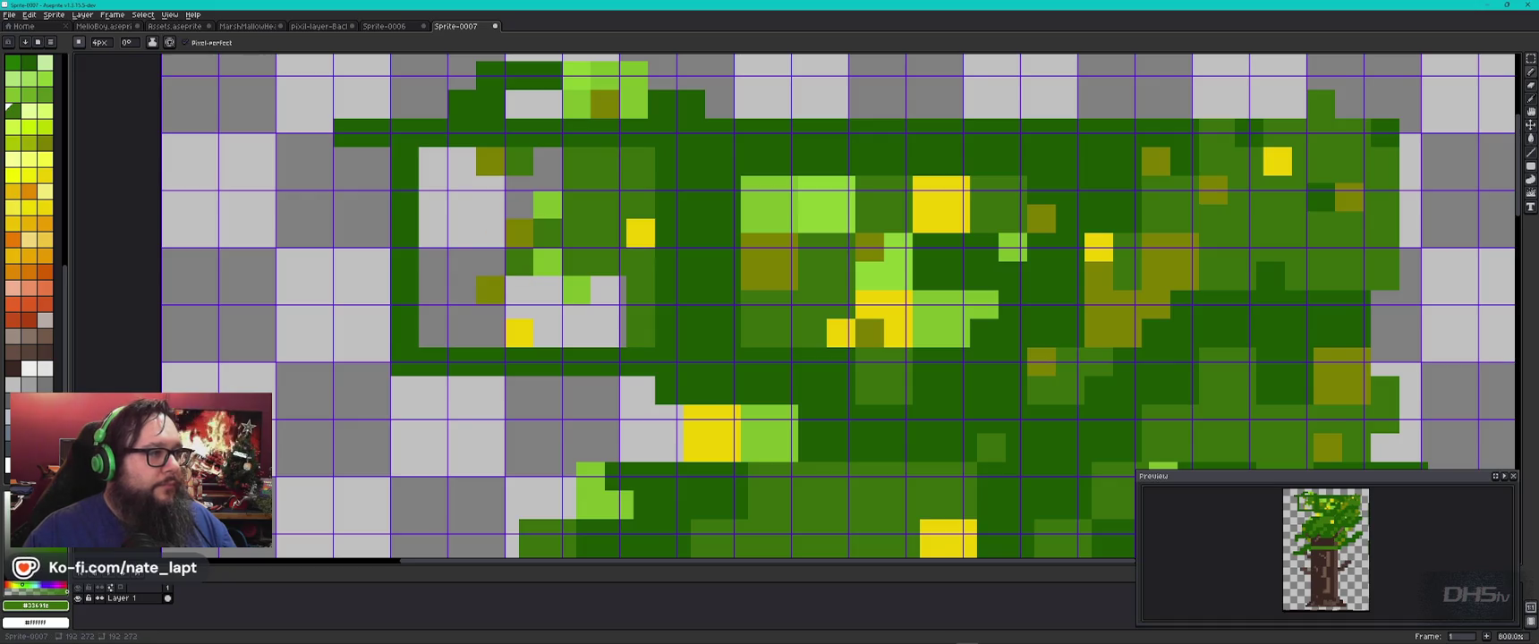
left_click(463, 228)
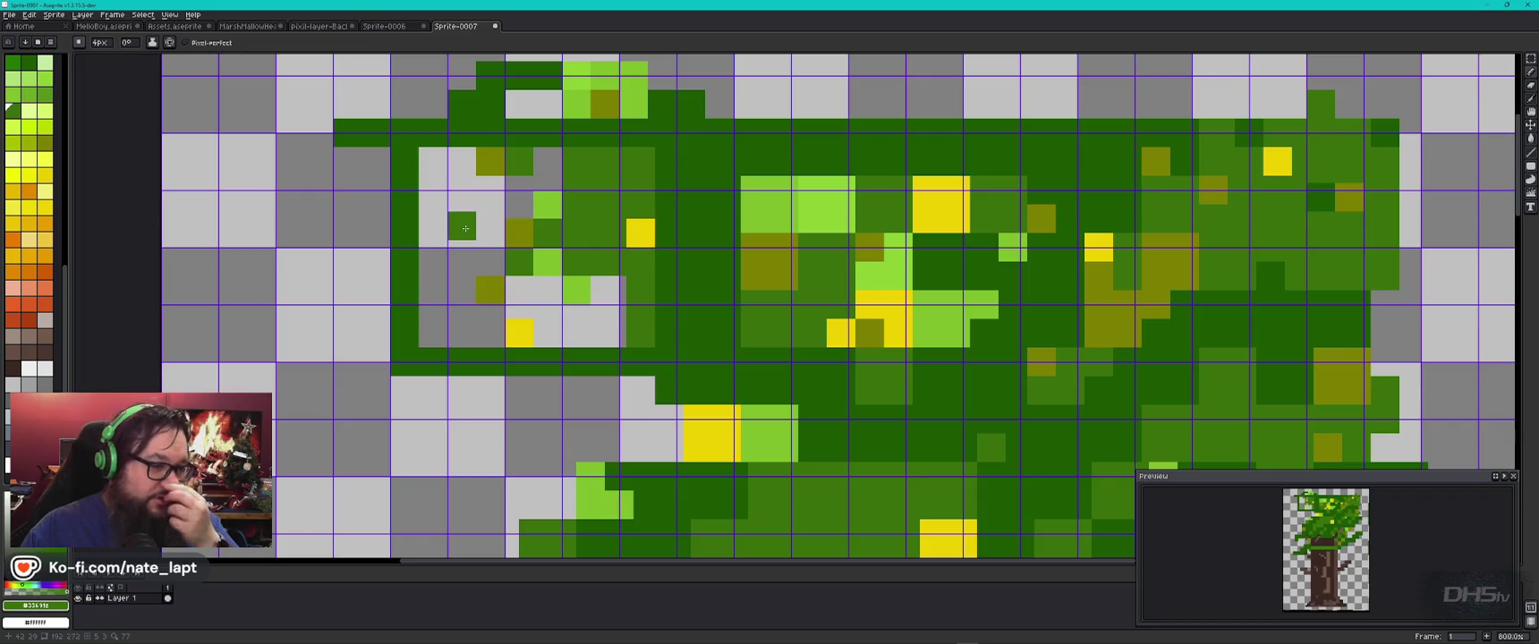
left_click_drag(437, 260, 492, 261)
Step: Sample the dark outline green and bucket-fill the remaining grey patches in the upper-left canopy
left_click(410, 236, "alt")
key("g")
left_click(478, 242)
left_click(557, 330)
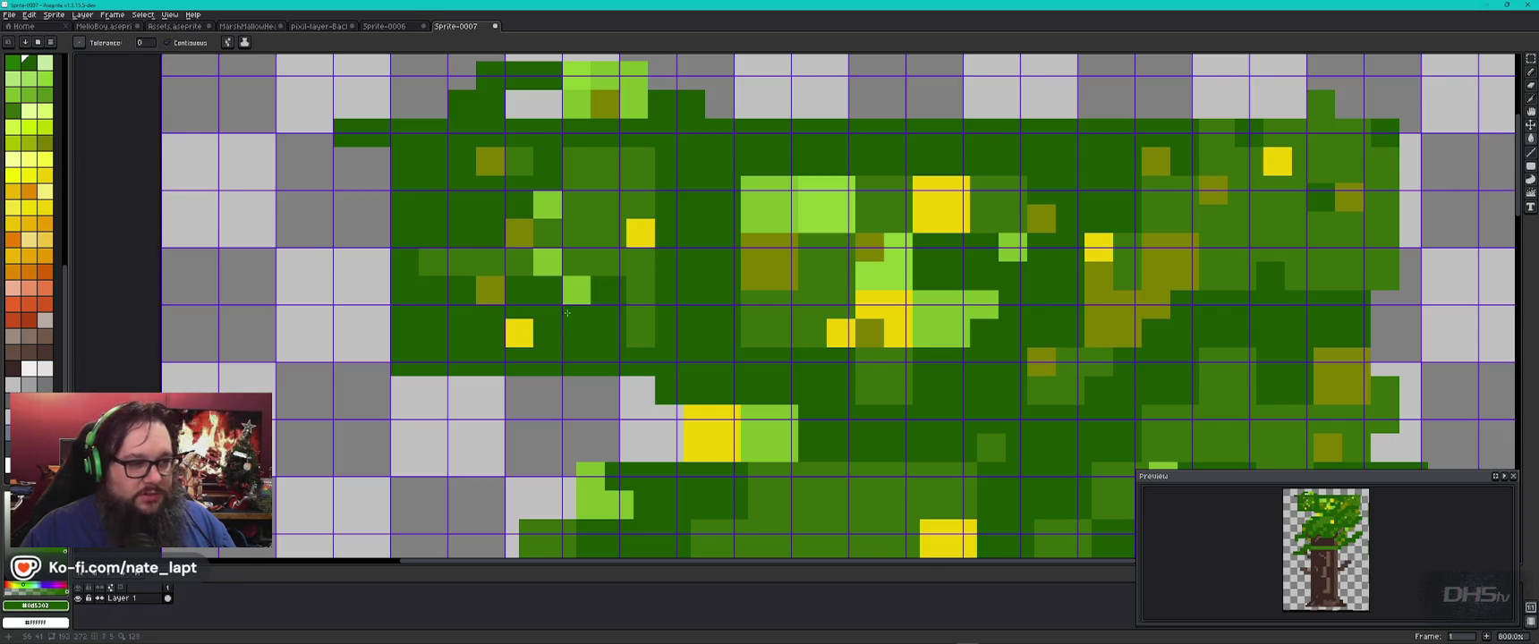
scroll(562, 323, "down", 3)
scroll(568, 319, "up", 1)
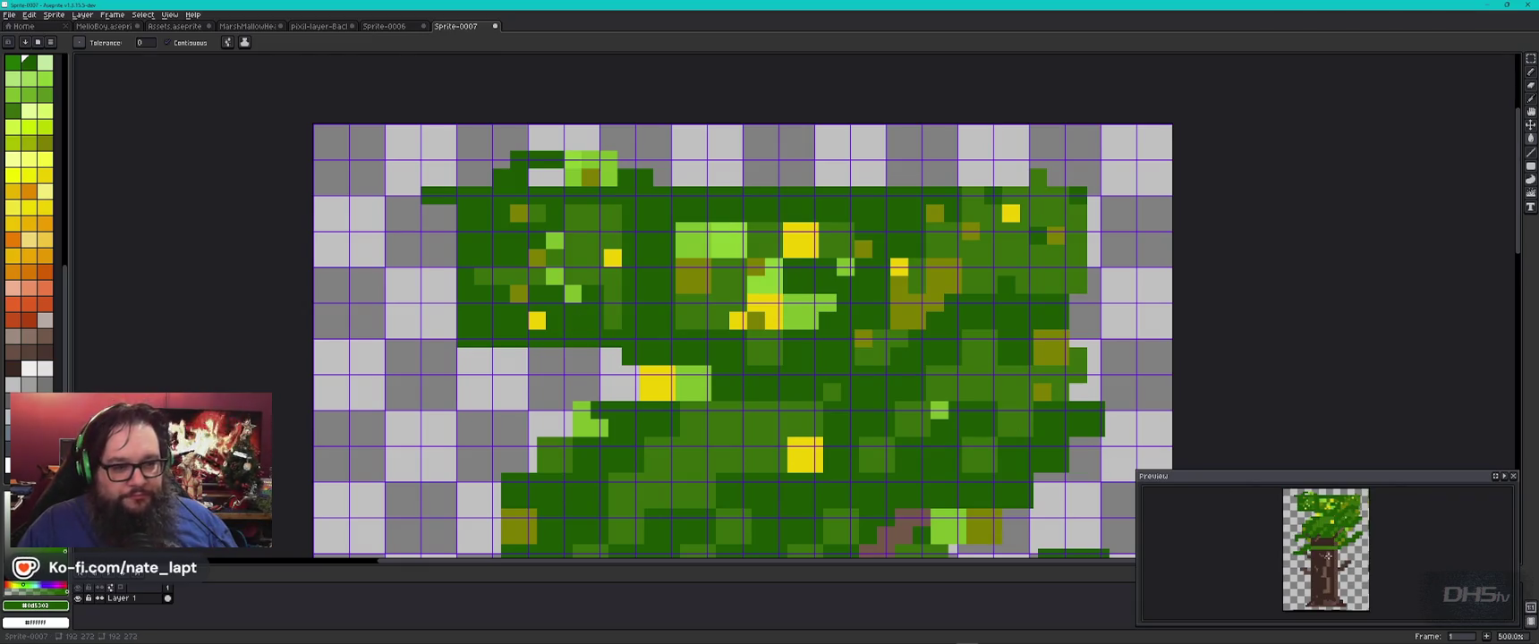
Step: Zoom out to check the sprite and trim the stray dark-green pixels at the canopy's top-left
scroll(575, 321, "down", 5)
scroll(877, 393, "up", 1)
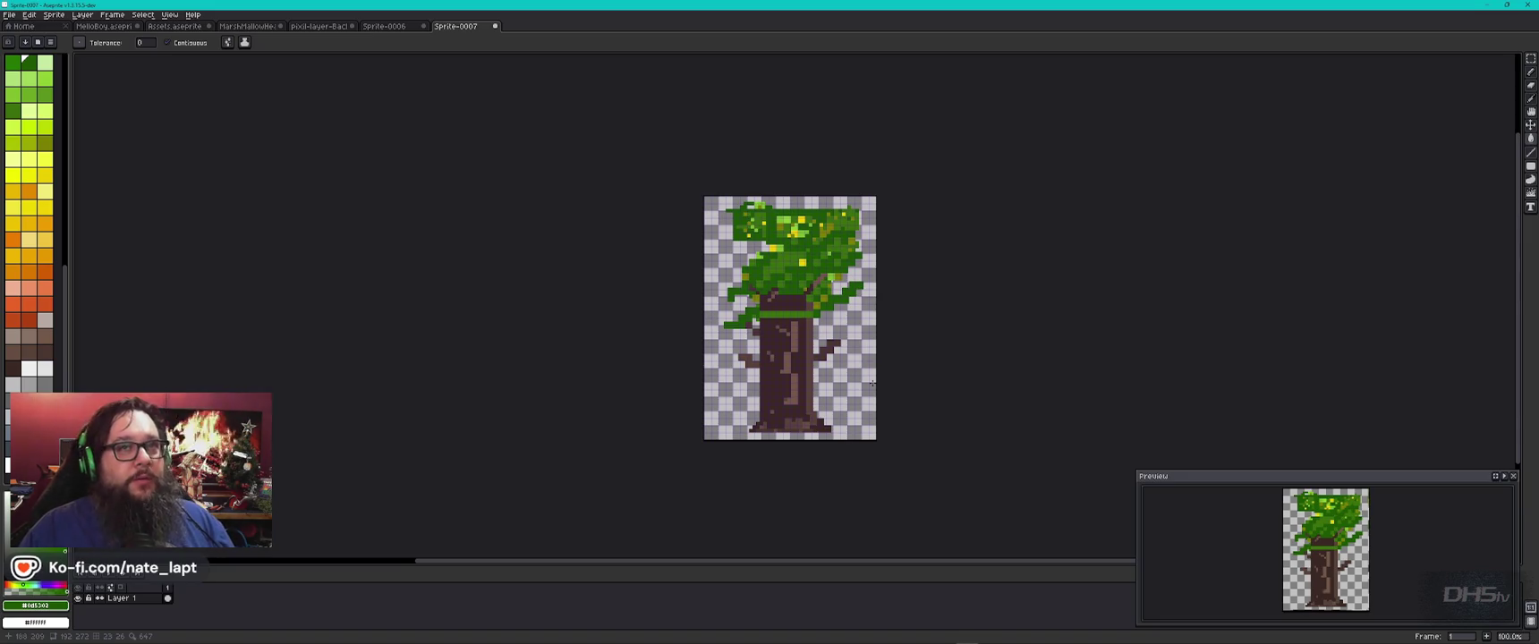
scroll(801, 289, "up", 1)
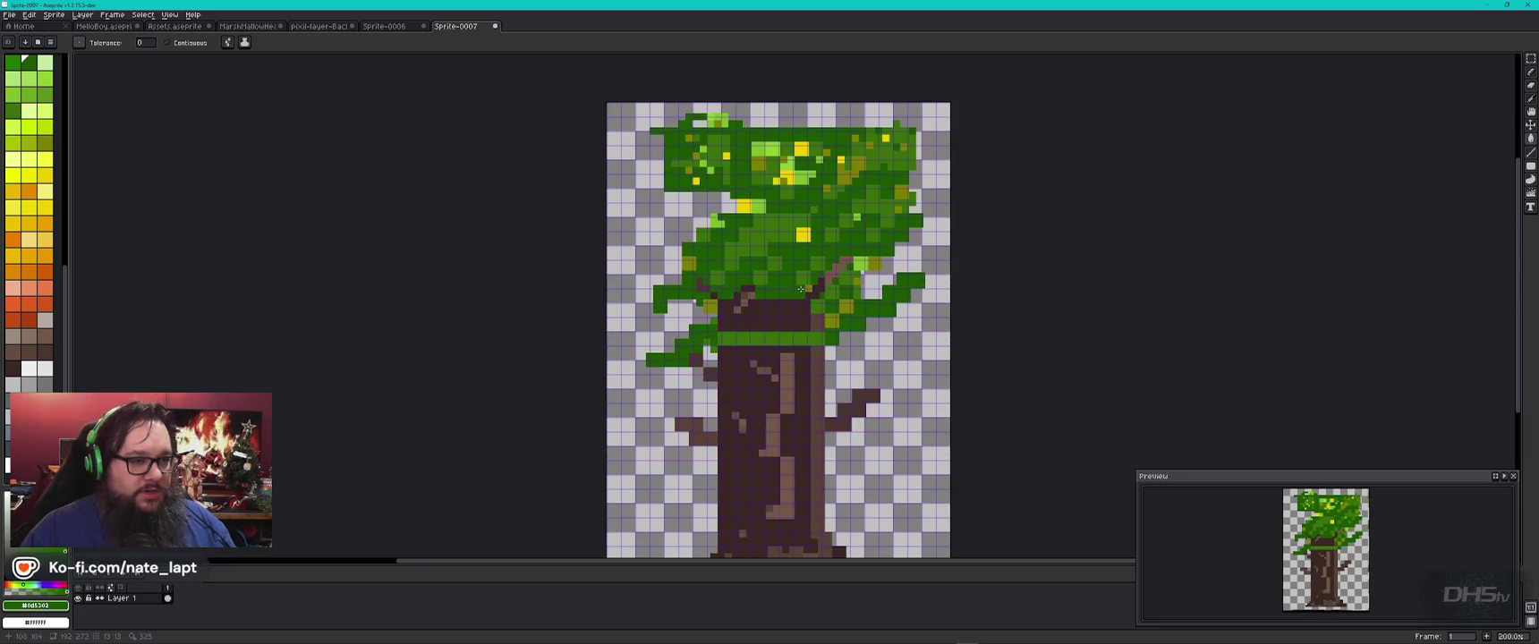
scroll(821, 228, "up", 2)
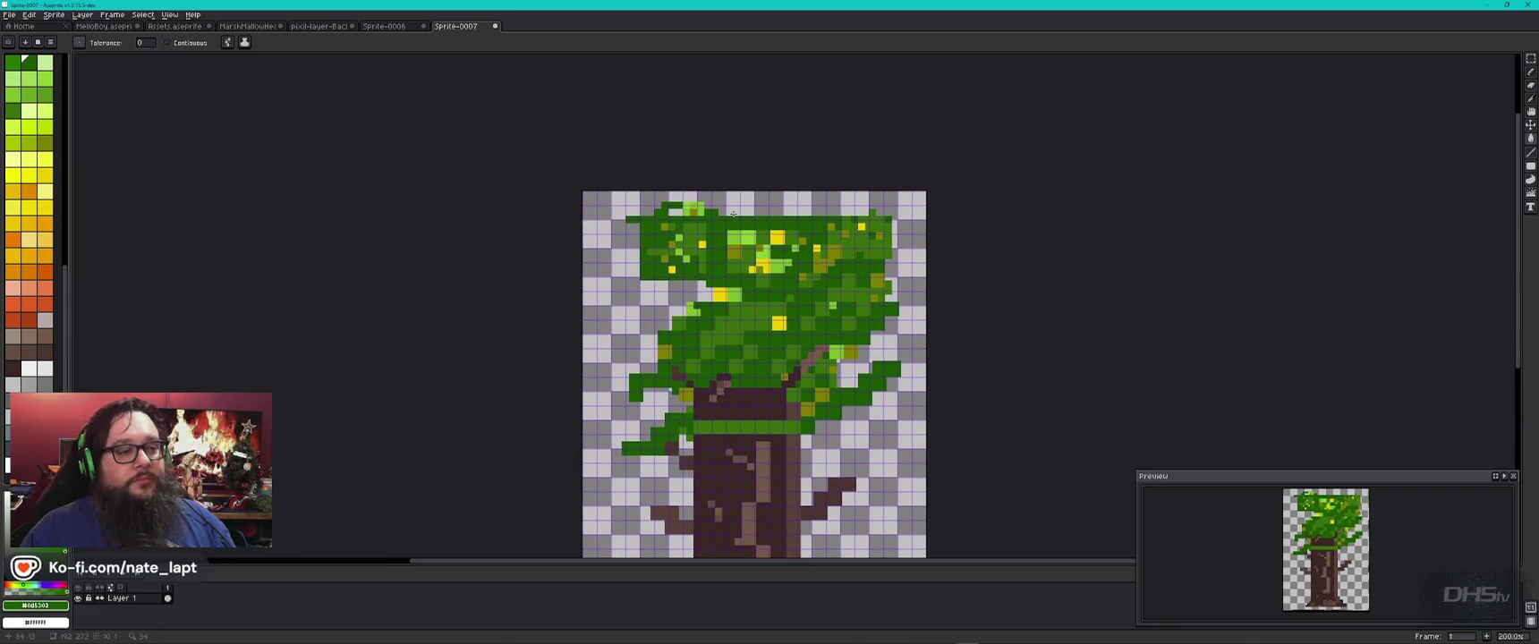
scroll(670, 231, "up", 1)
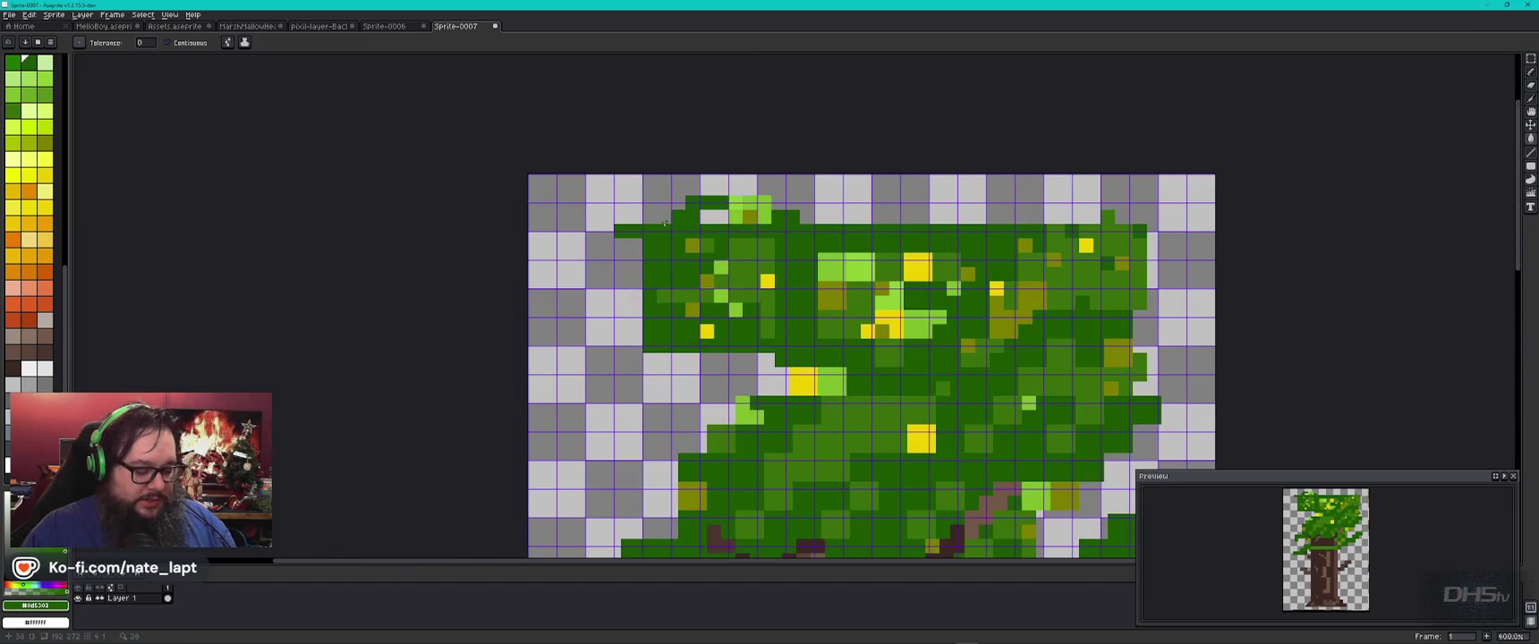
key("b")
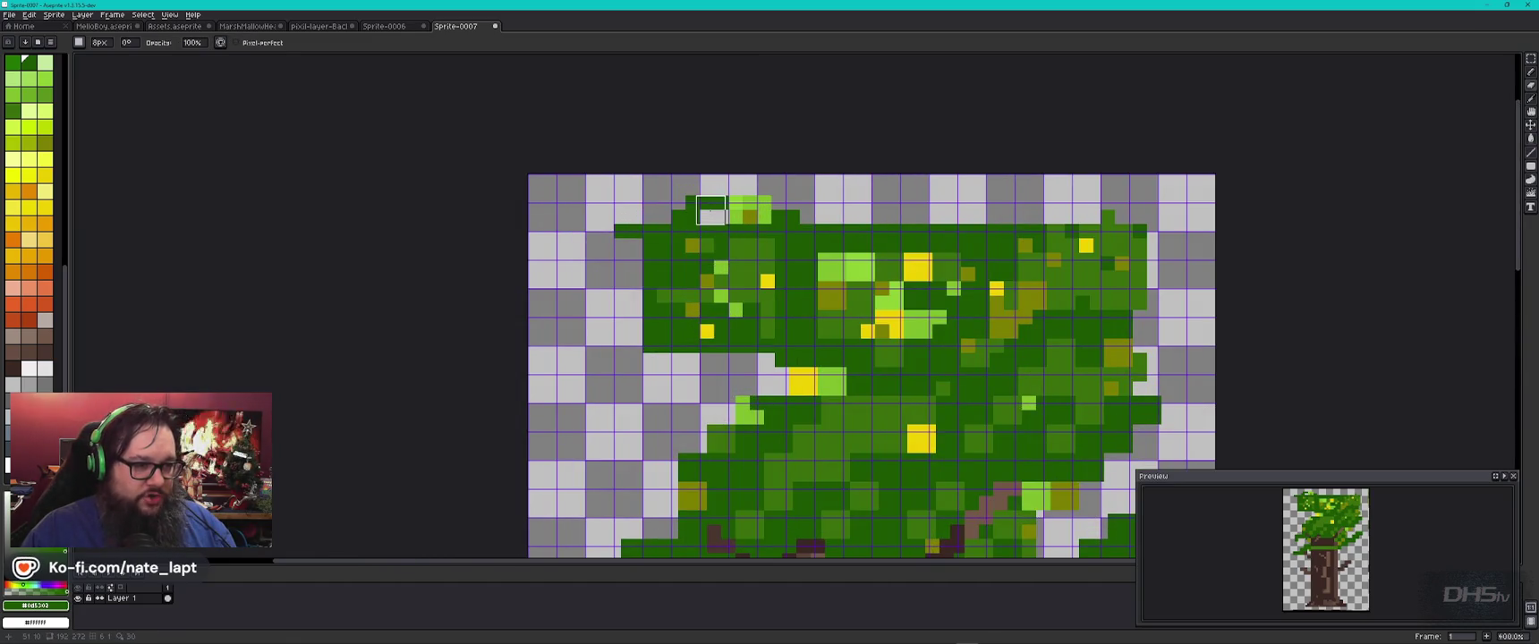
mouse_move(714, 210)
left_mouse_down()
mouse_move(683, 209)
mouse_move(657, 238)
left_mouse_up()
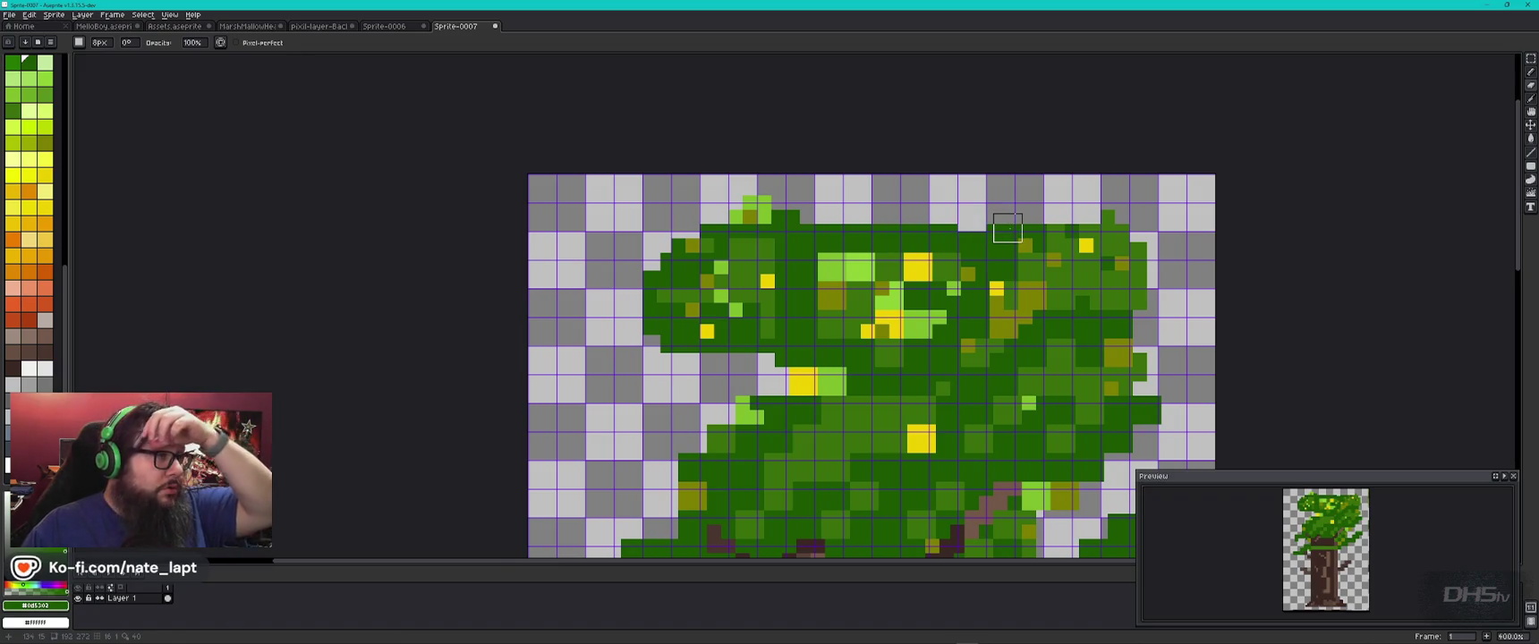
Step: Switch over to the Godot Engine window
key("alt+Tab")
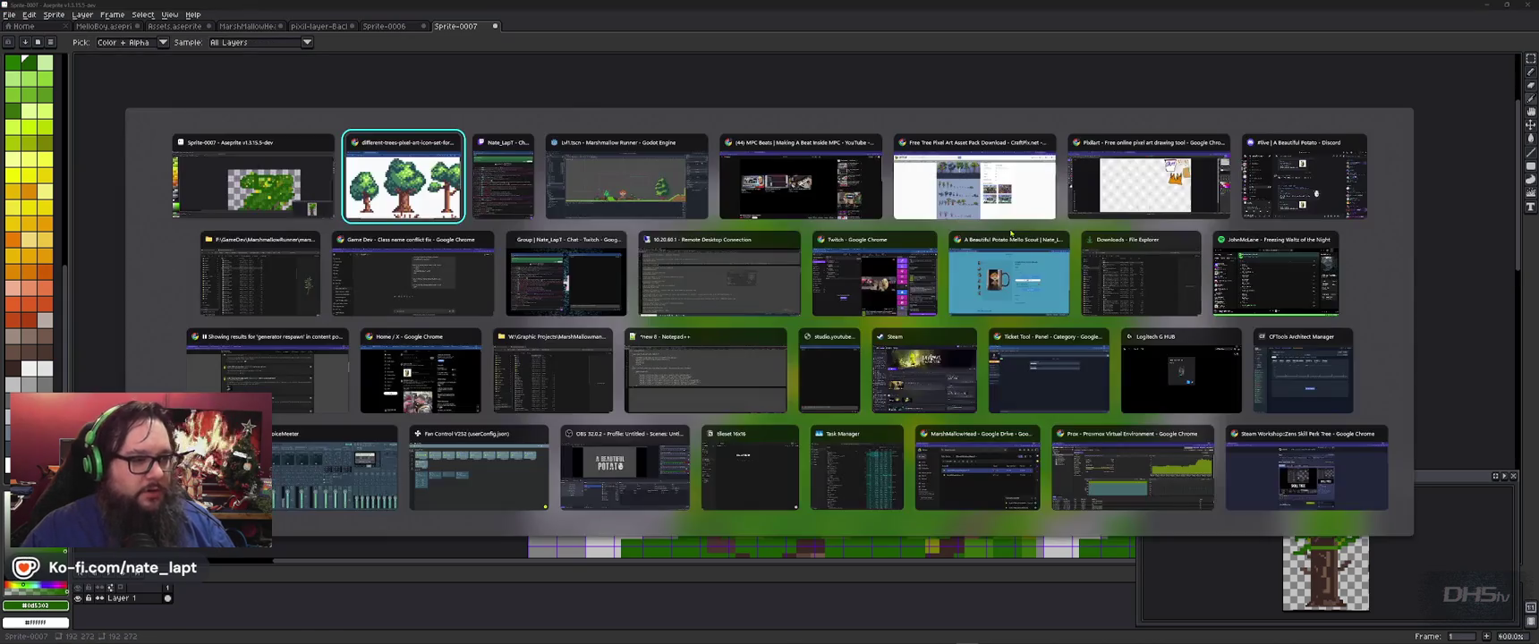
key("alt+Tab")
key("Tab")
key("Tab")
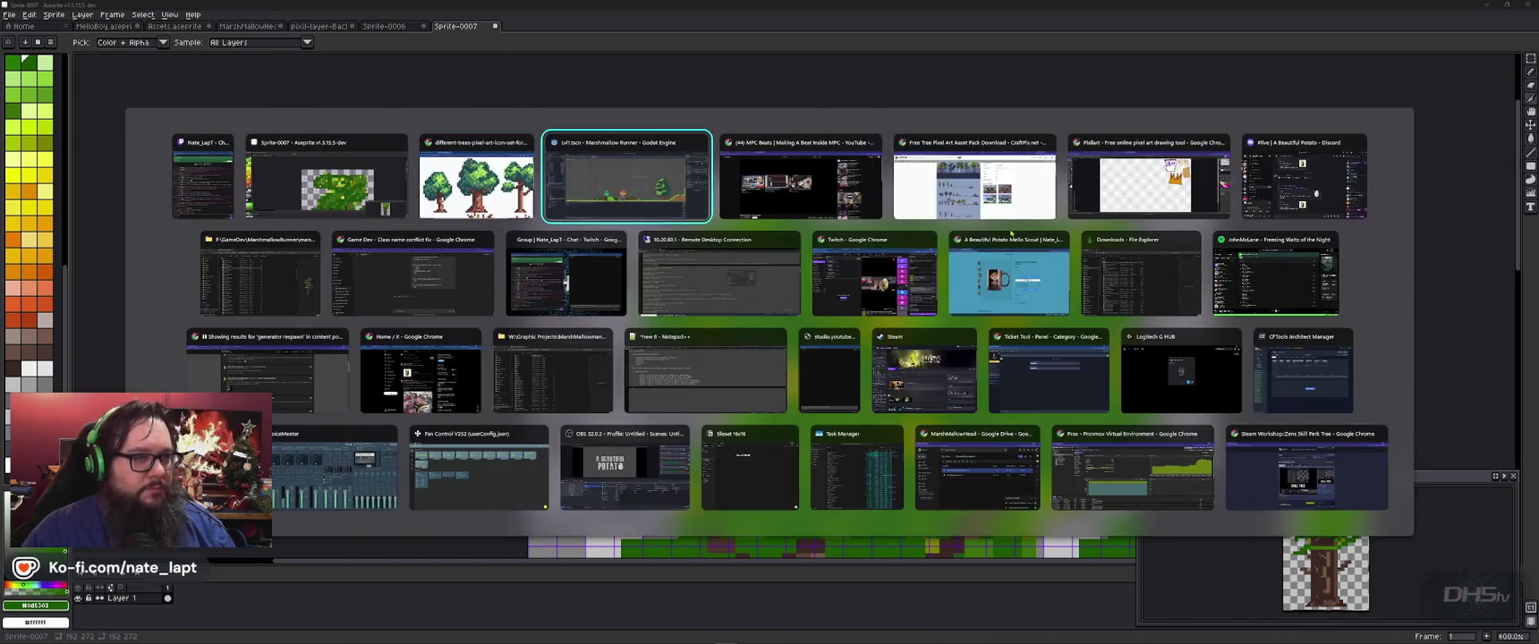
Step: Run the Marshmallow Runner project from Godot with F5
key("F5")
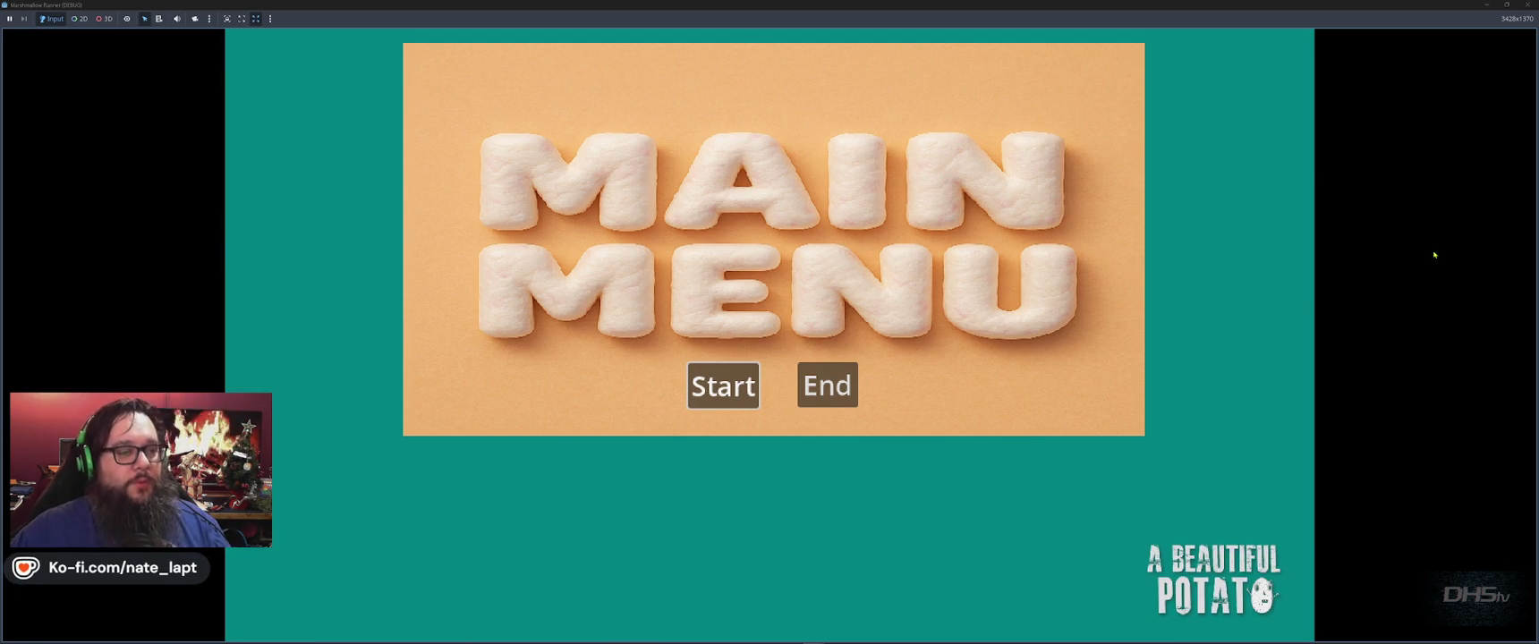
Step: Start the game and run past the tent, jumping up onto the hill
key("Return")
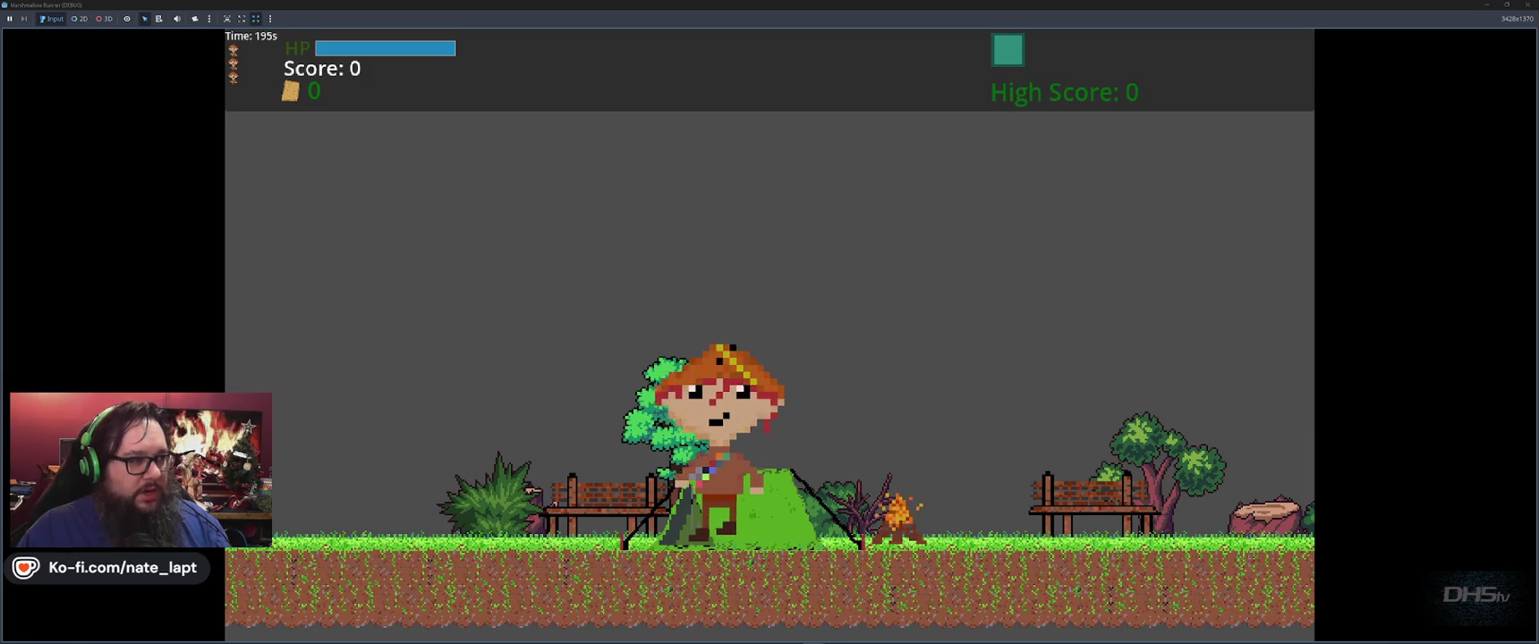
key("Left")
key("Right")
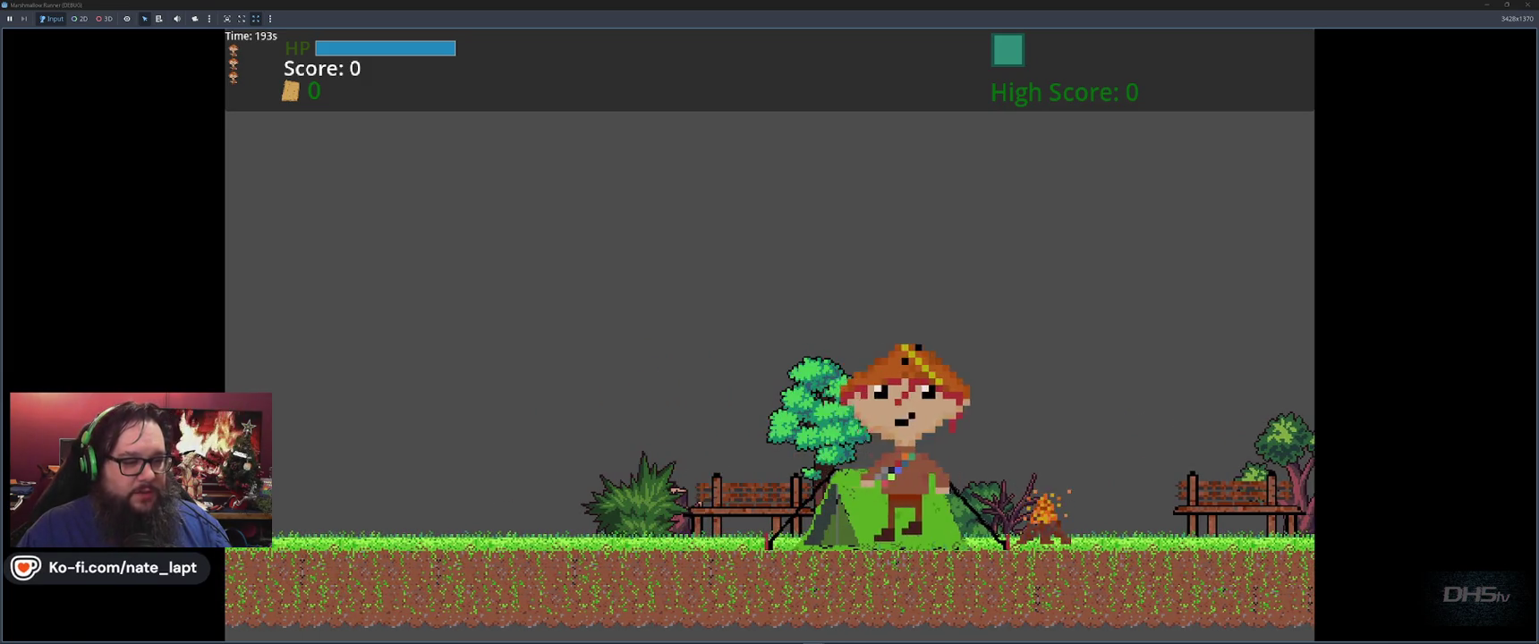
key("Left")
key("Right")
key("space")
key("Left")
key("Right")
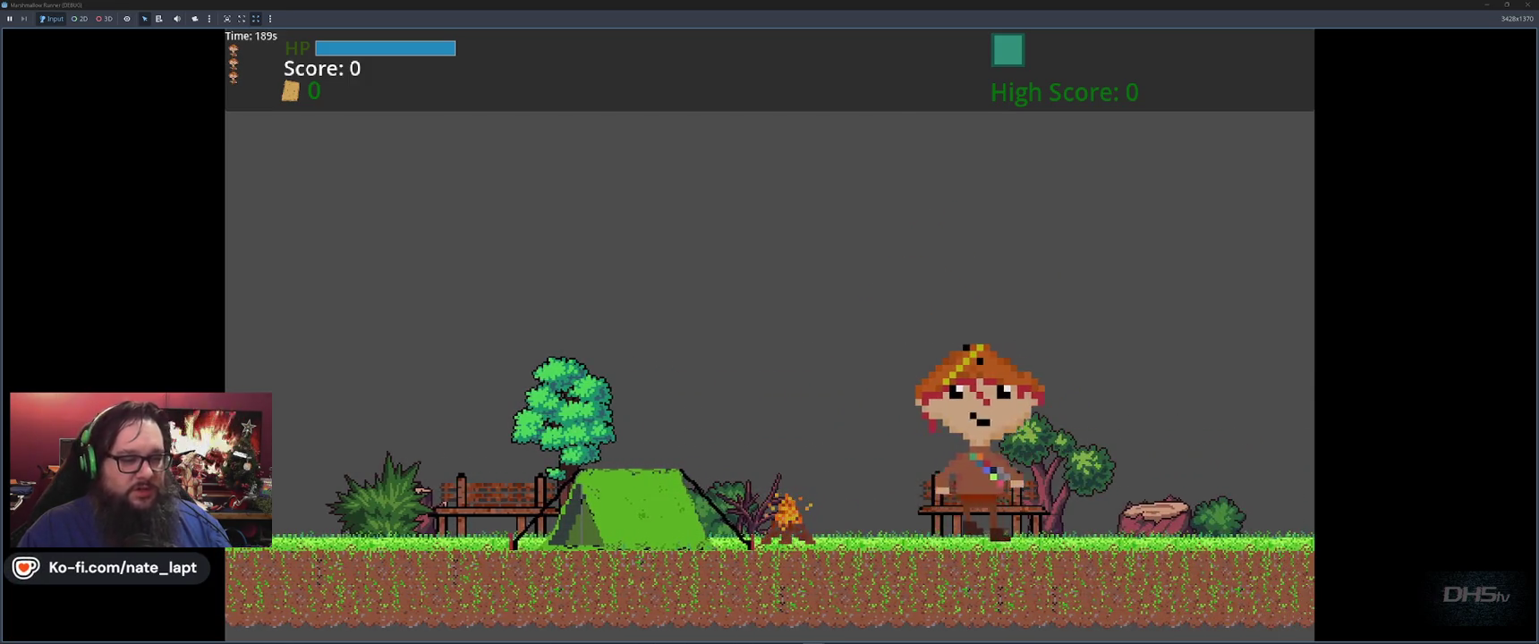
key("Right")
key("space")
key("Right")
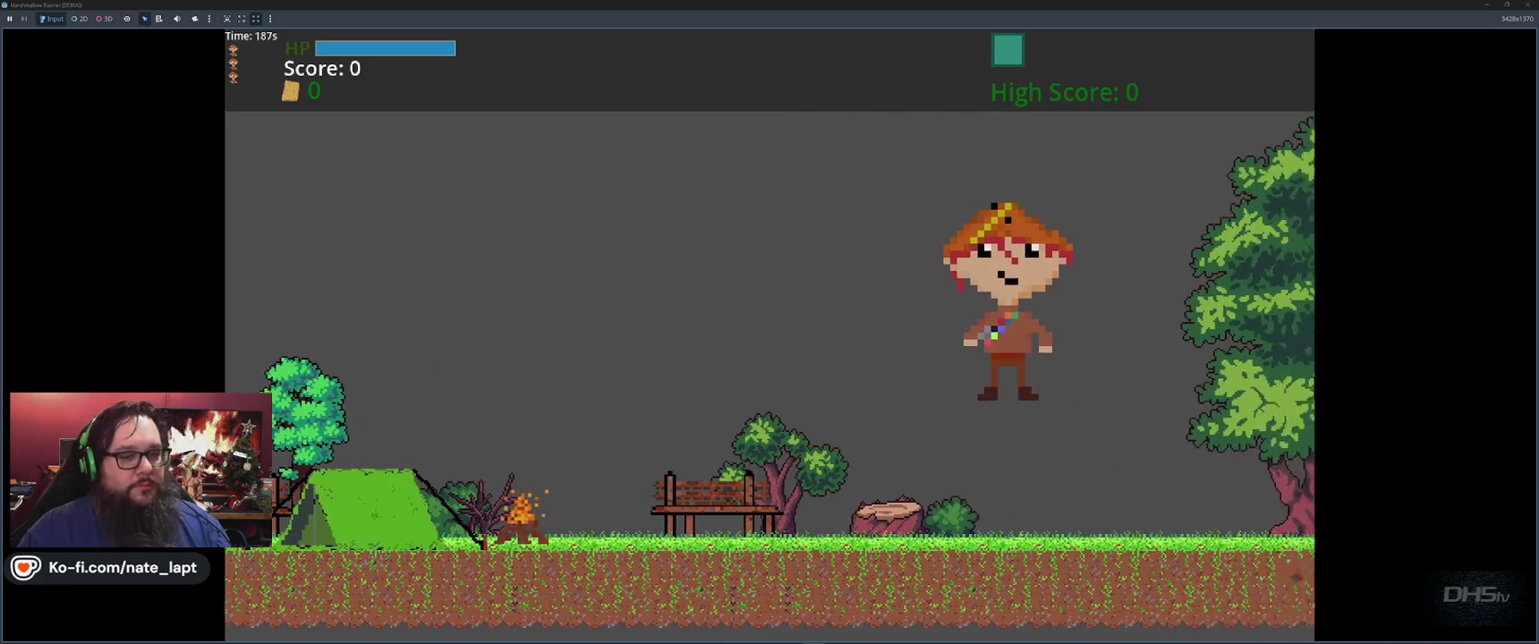
key("Right")
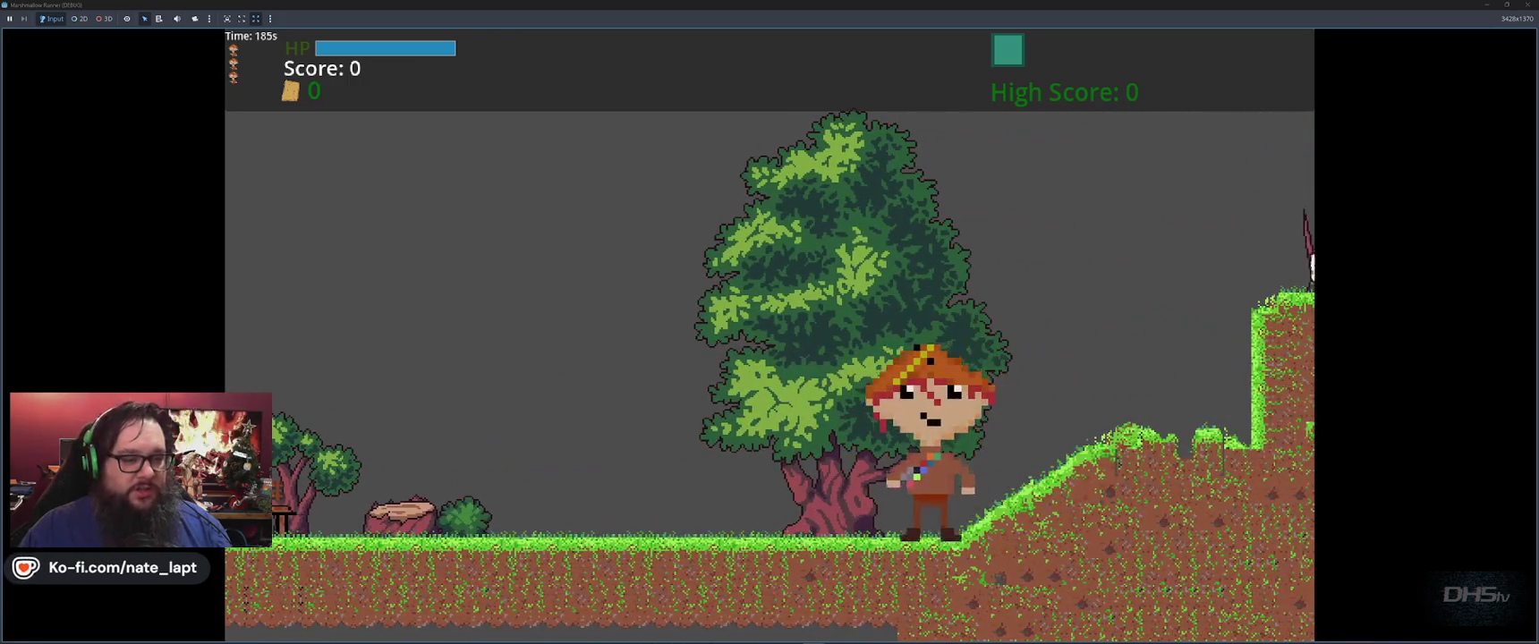
key("Right")
key("space")
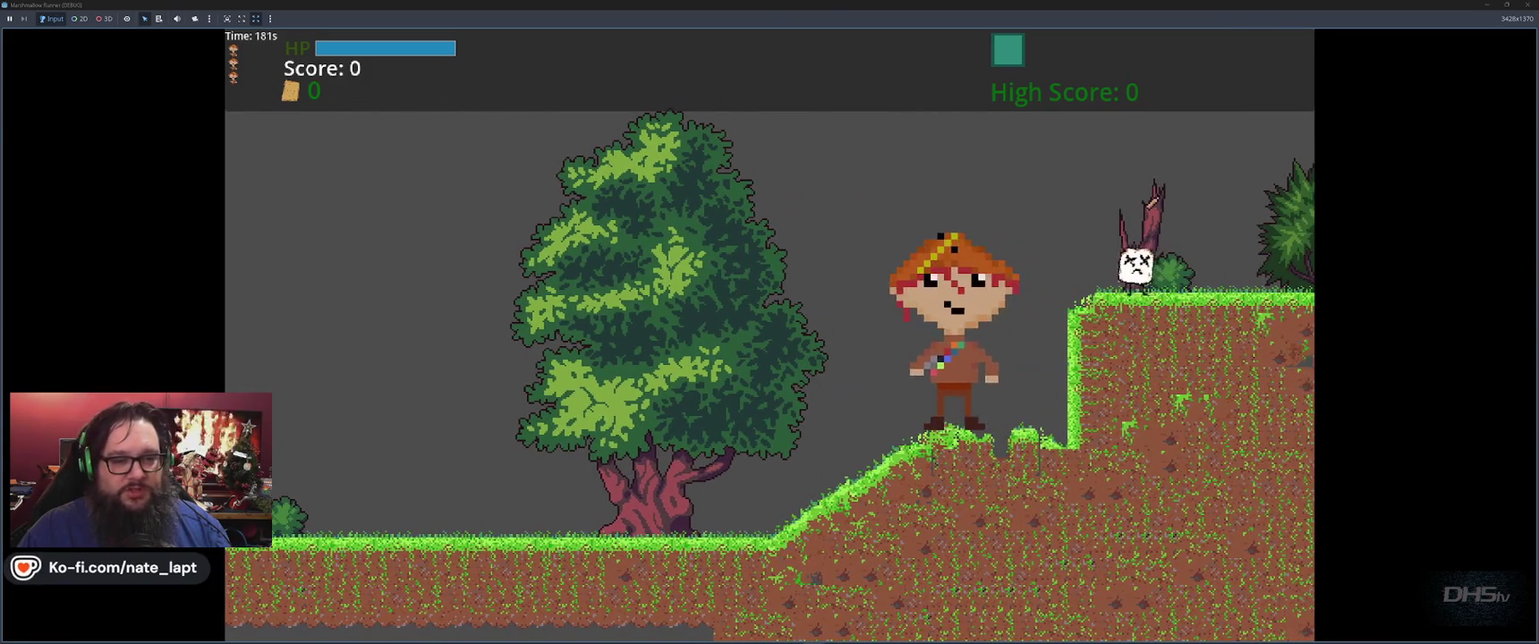
Step: Stomp marshmallows through the cave and over the pit, reaching 600 points
key("space")
key("Right")
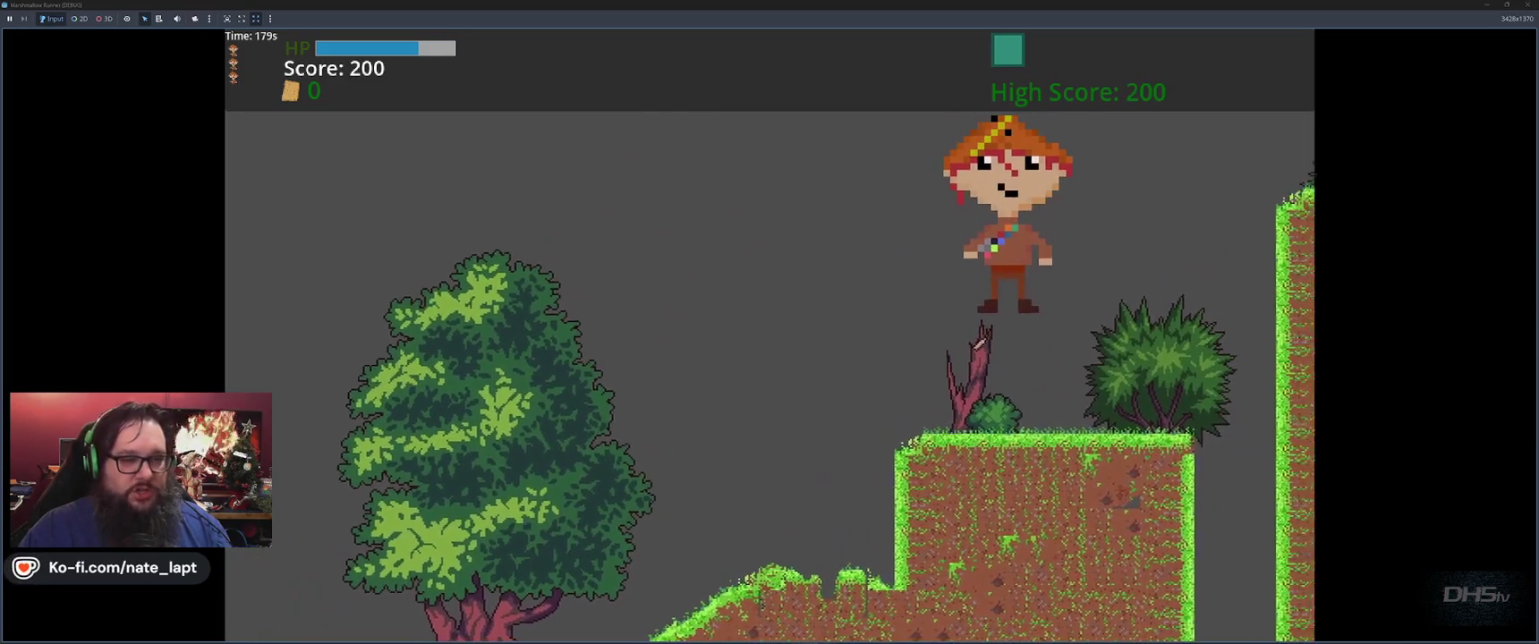
key("Right")
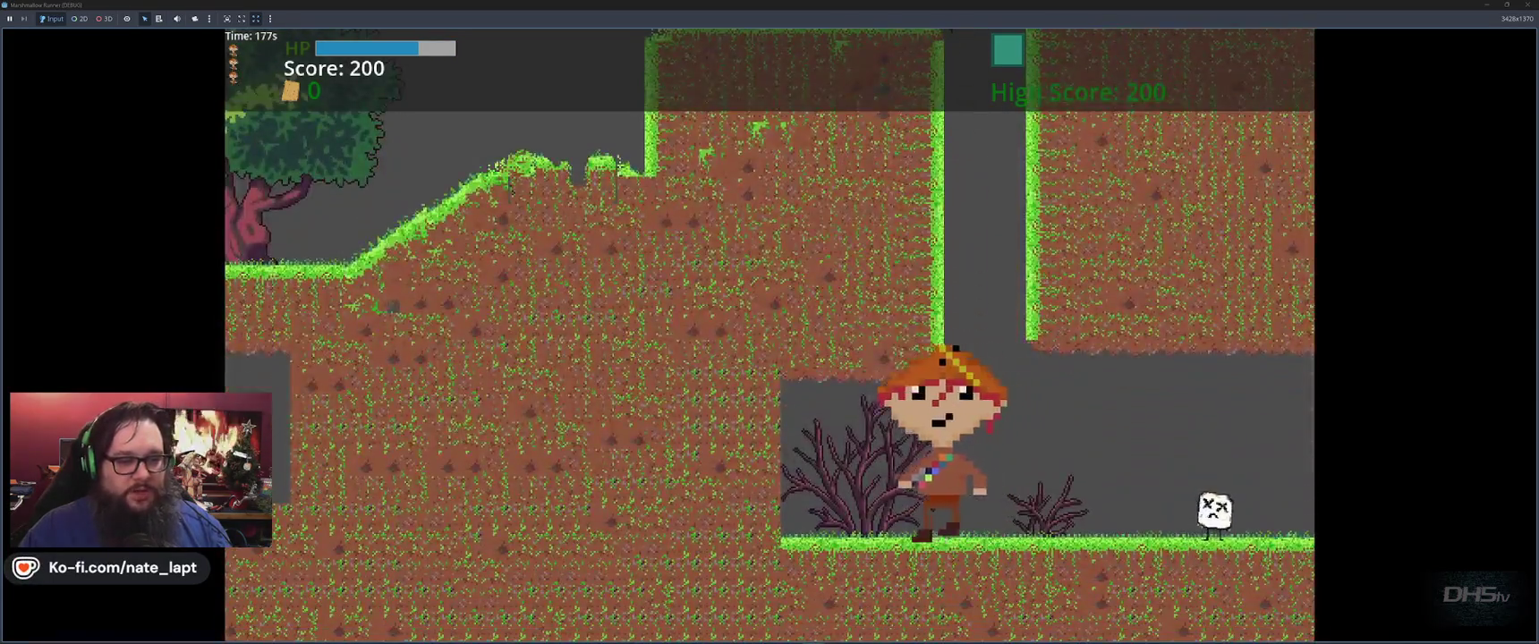
key("Right")
key("space")
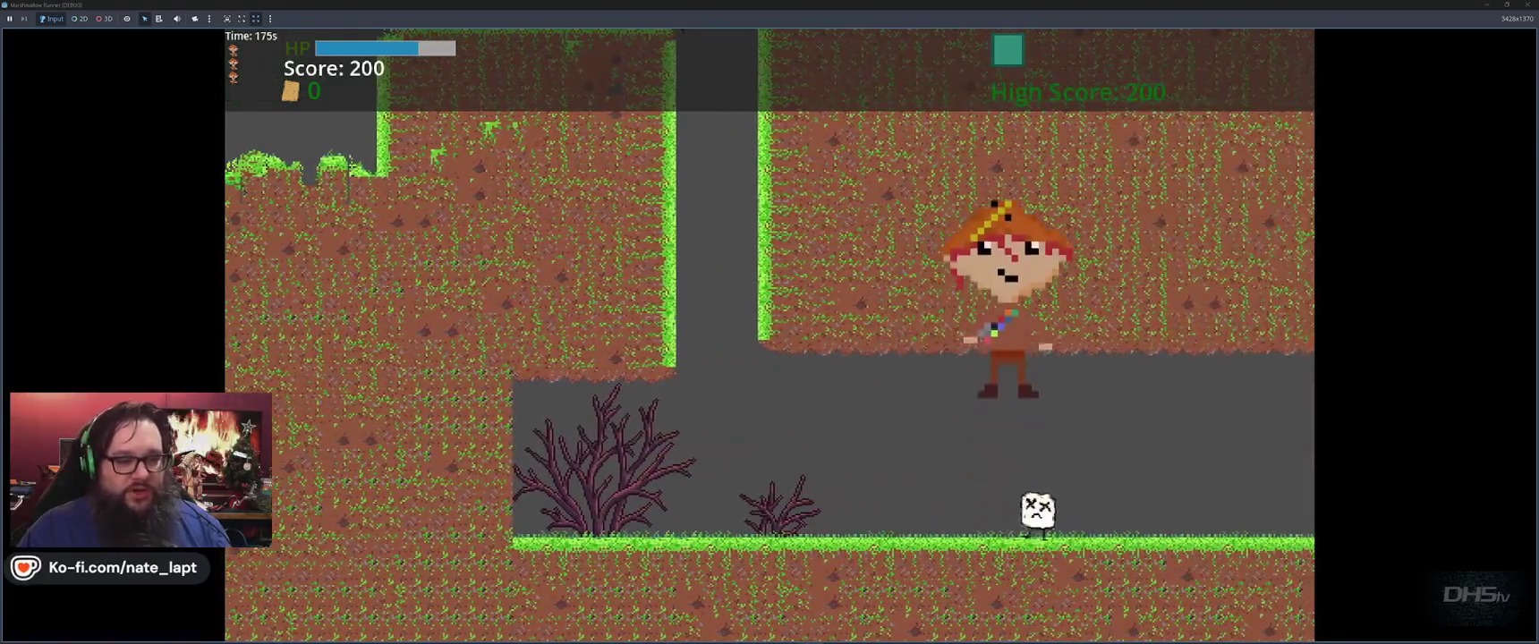
key("Right")
key("Right")
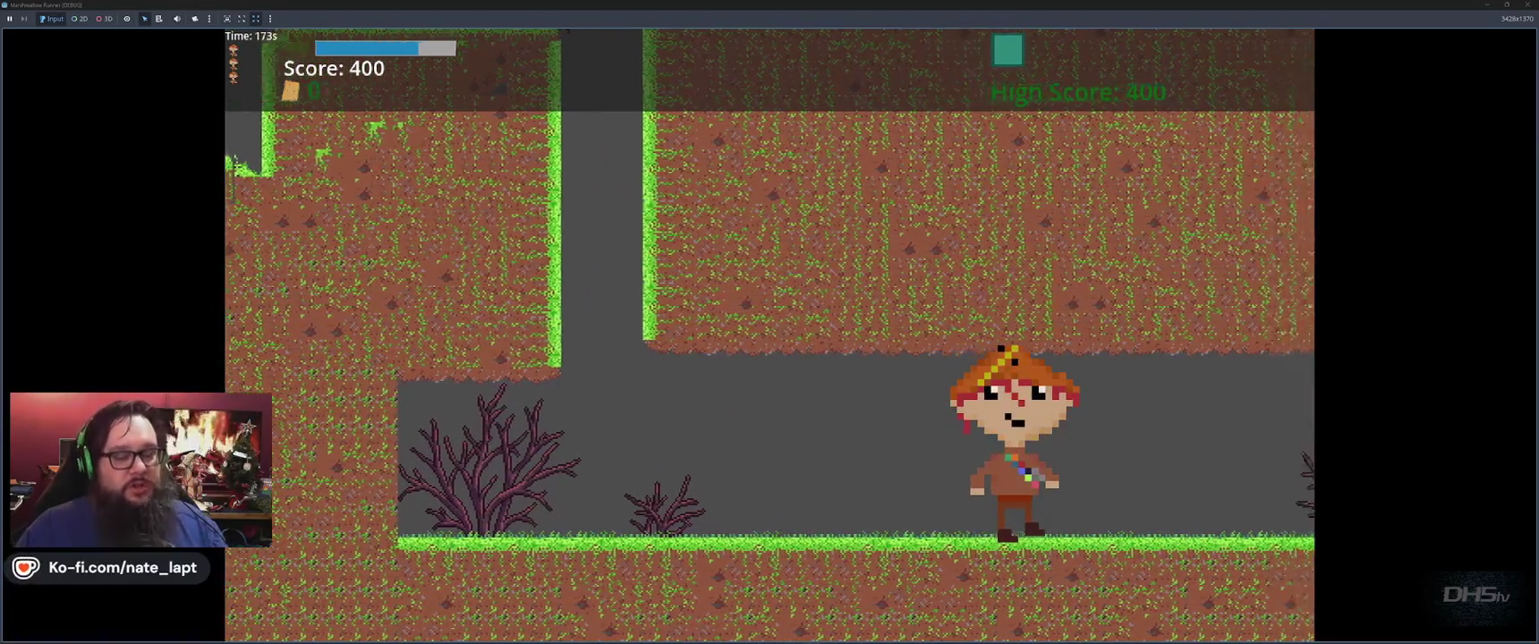
key("Right")
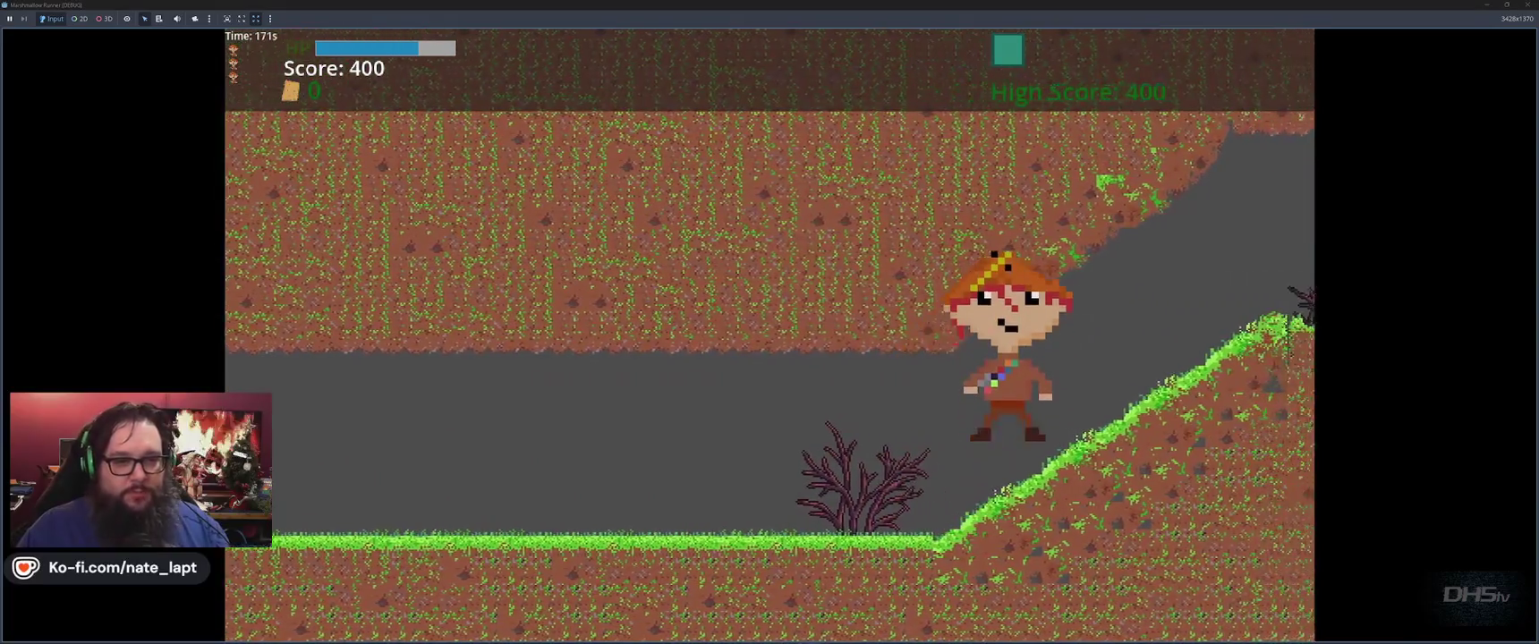
key("Right")
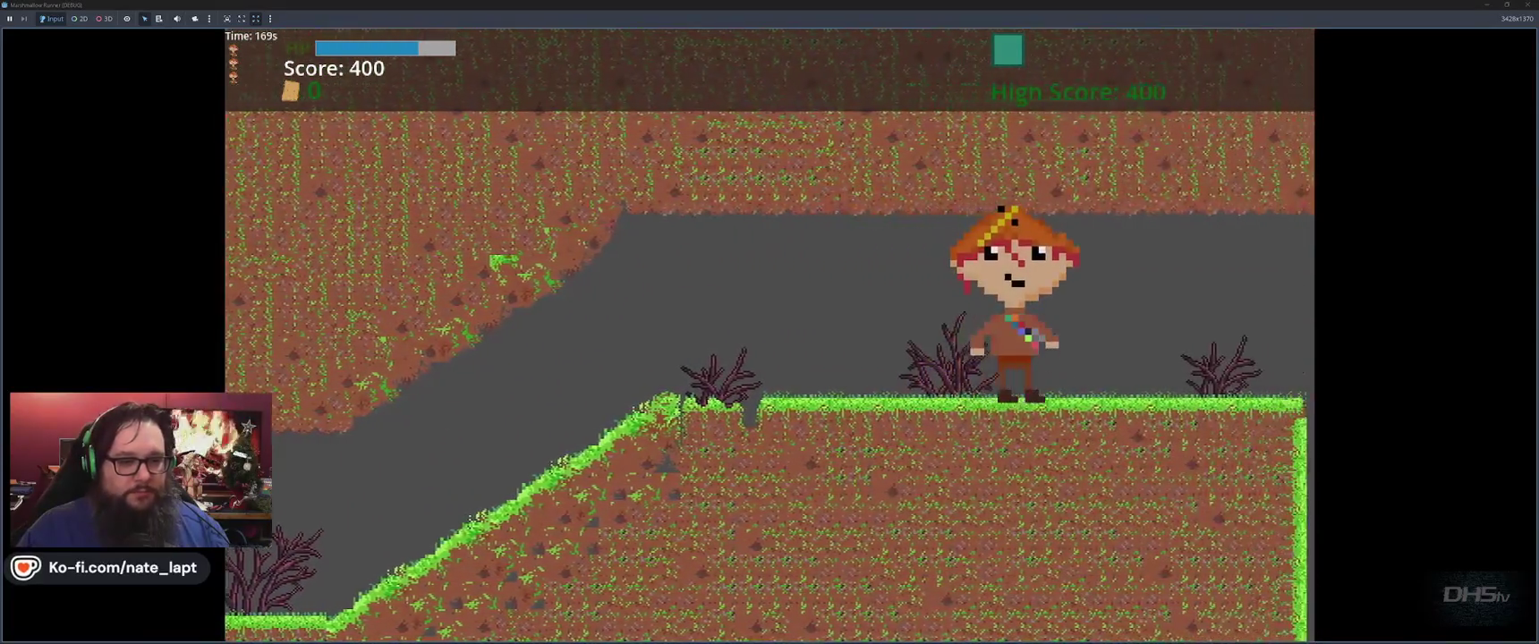
key("Right")
key("space")
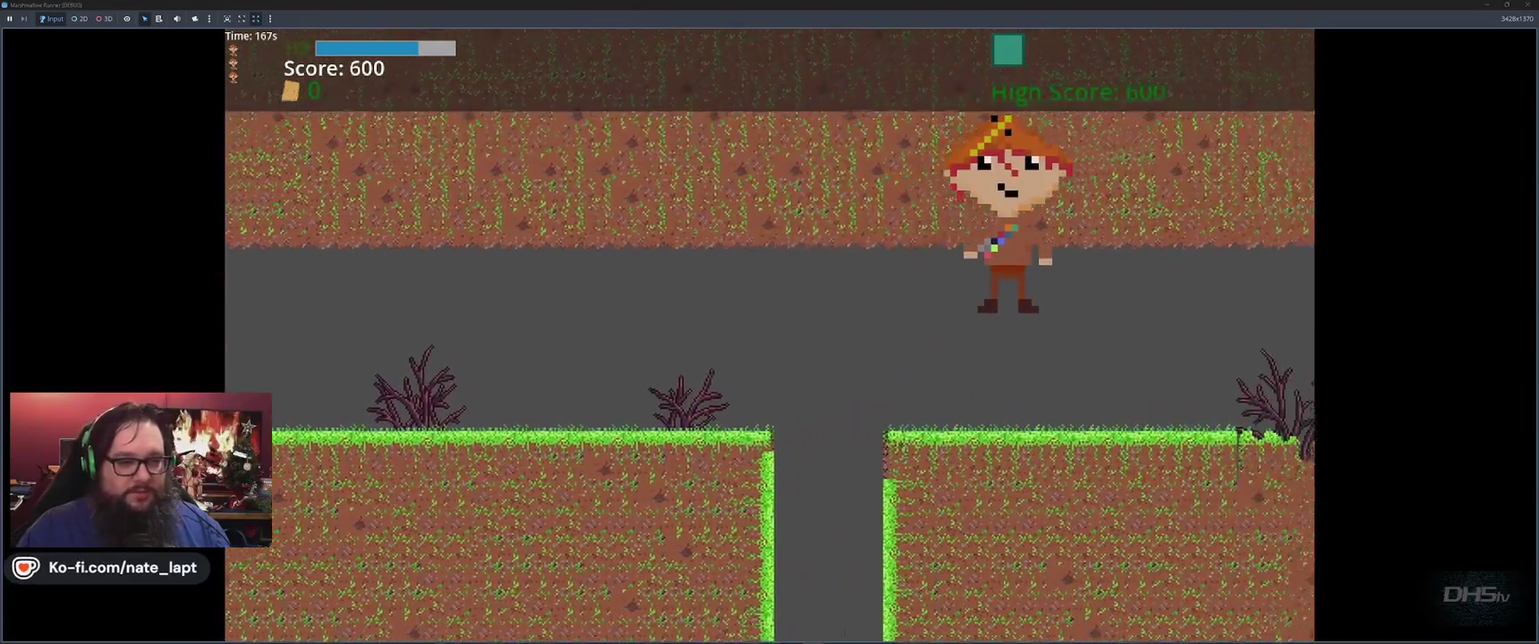
Step: Head down the slope and up the ledges, stomping more marshmallows until the next level loads
key("Right")
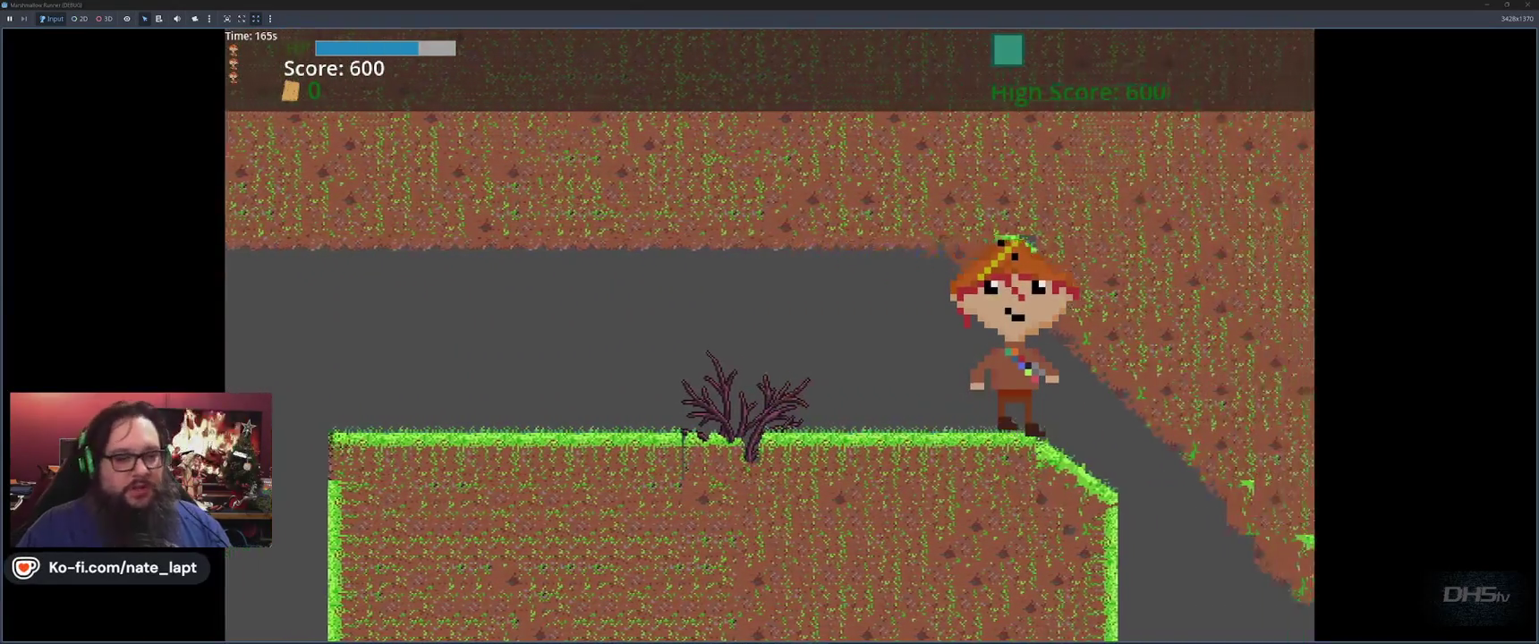
key("Right")
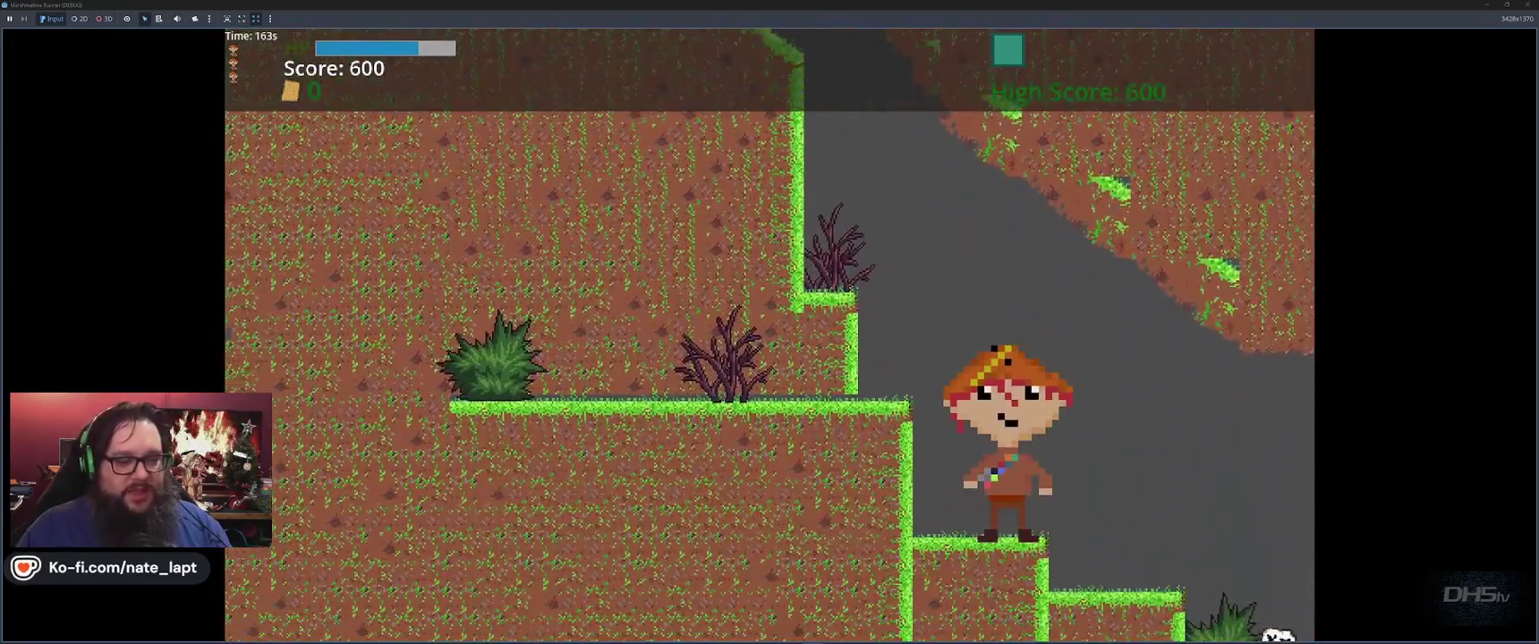
key("Right")
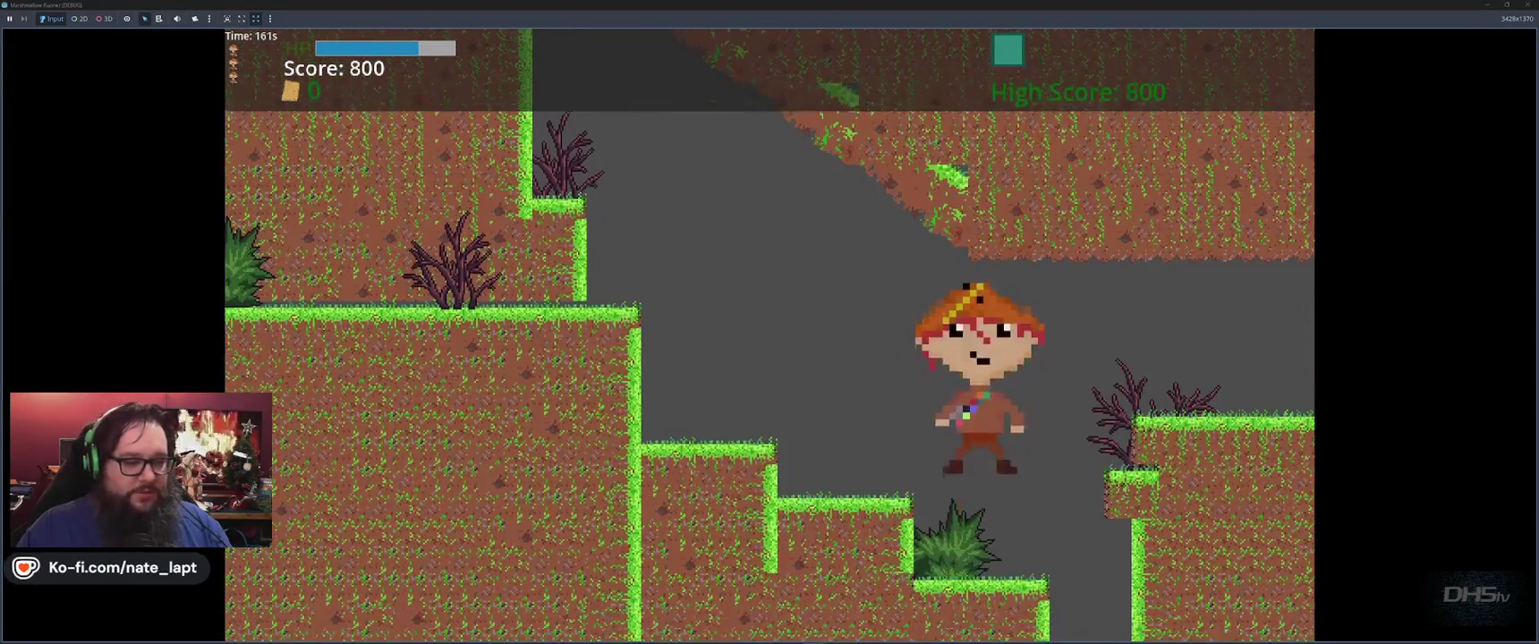
key("space")
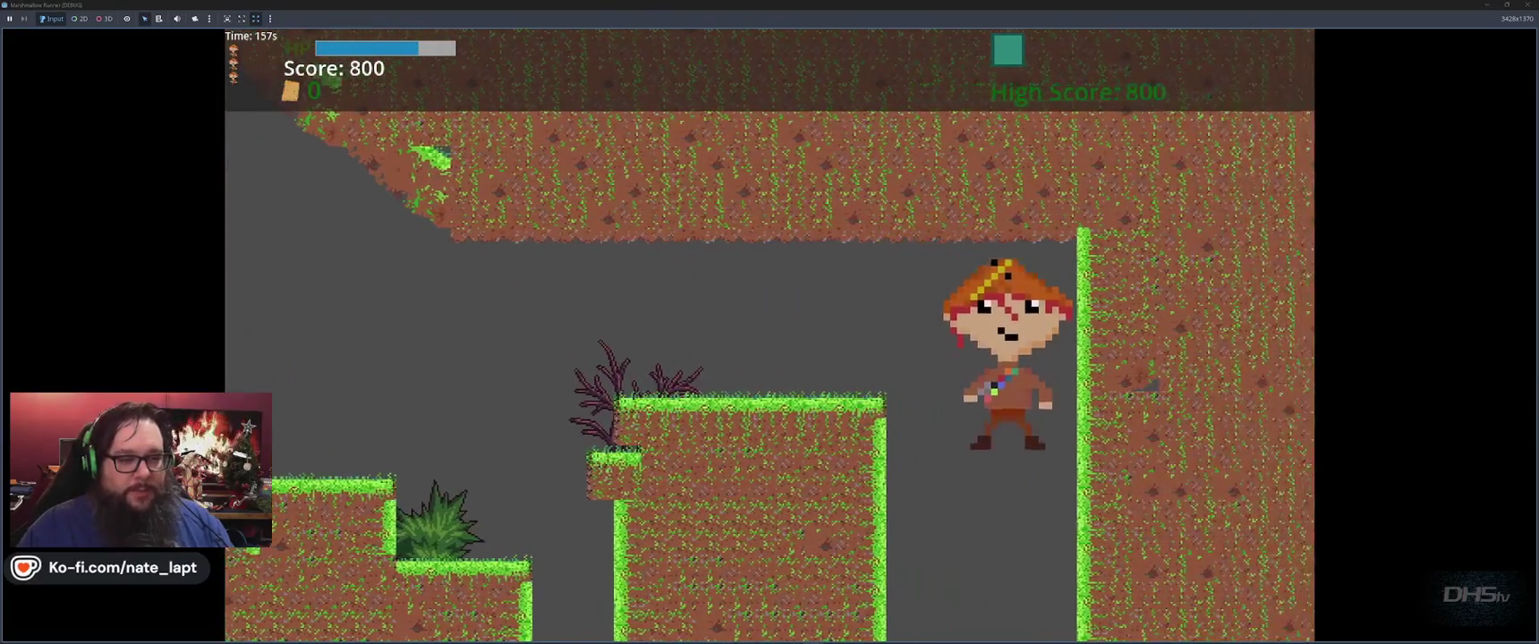
key("space")
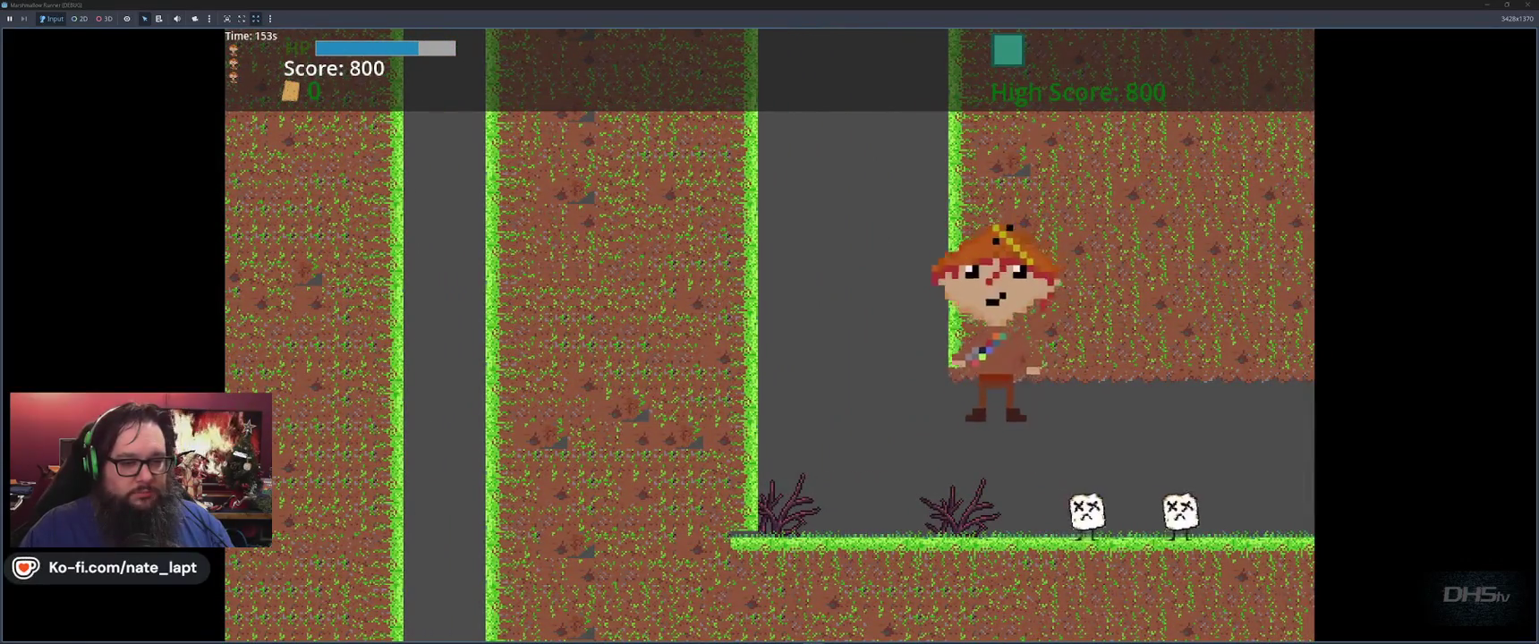
key("space")
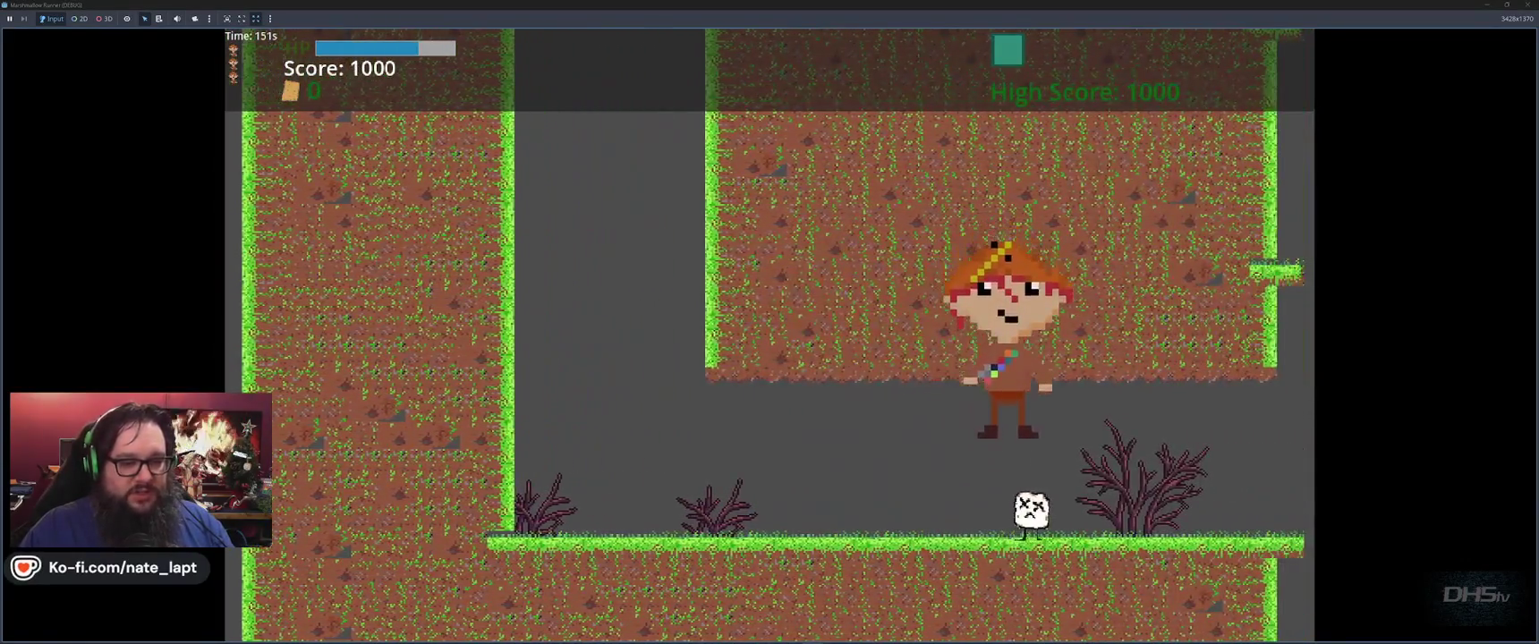
key("space")
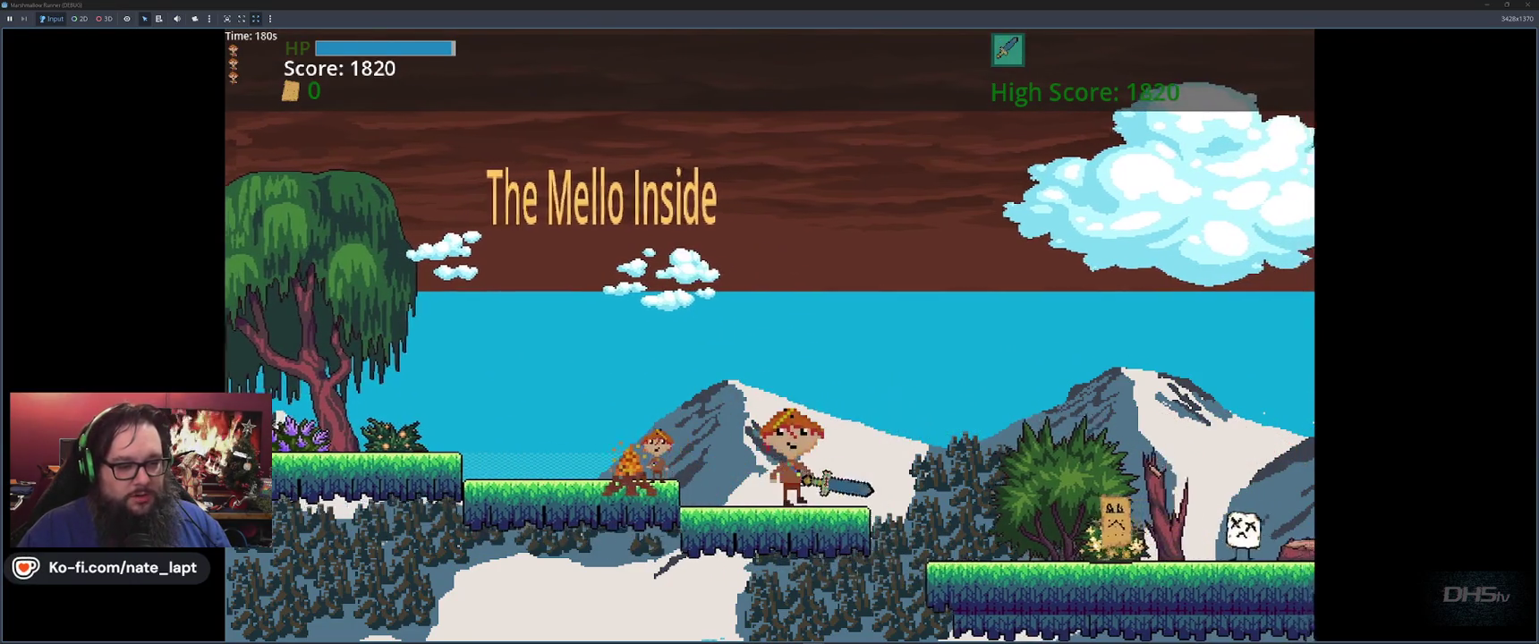
Step: Jump along the grass and onto the floating platform as the level scrolls
key("space")
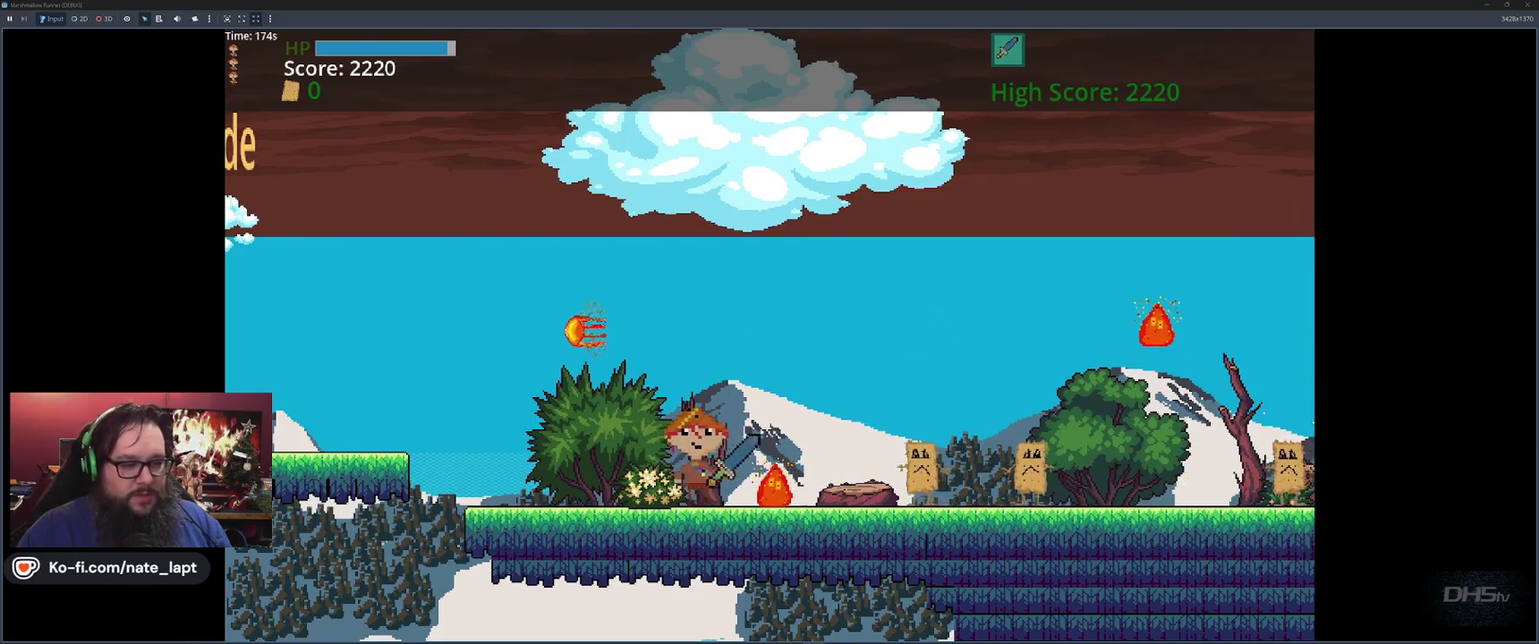
key("space")
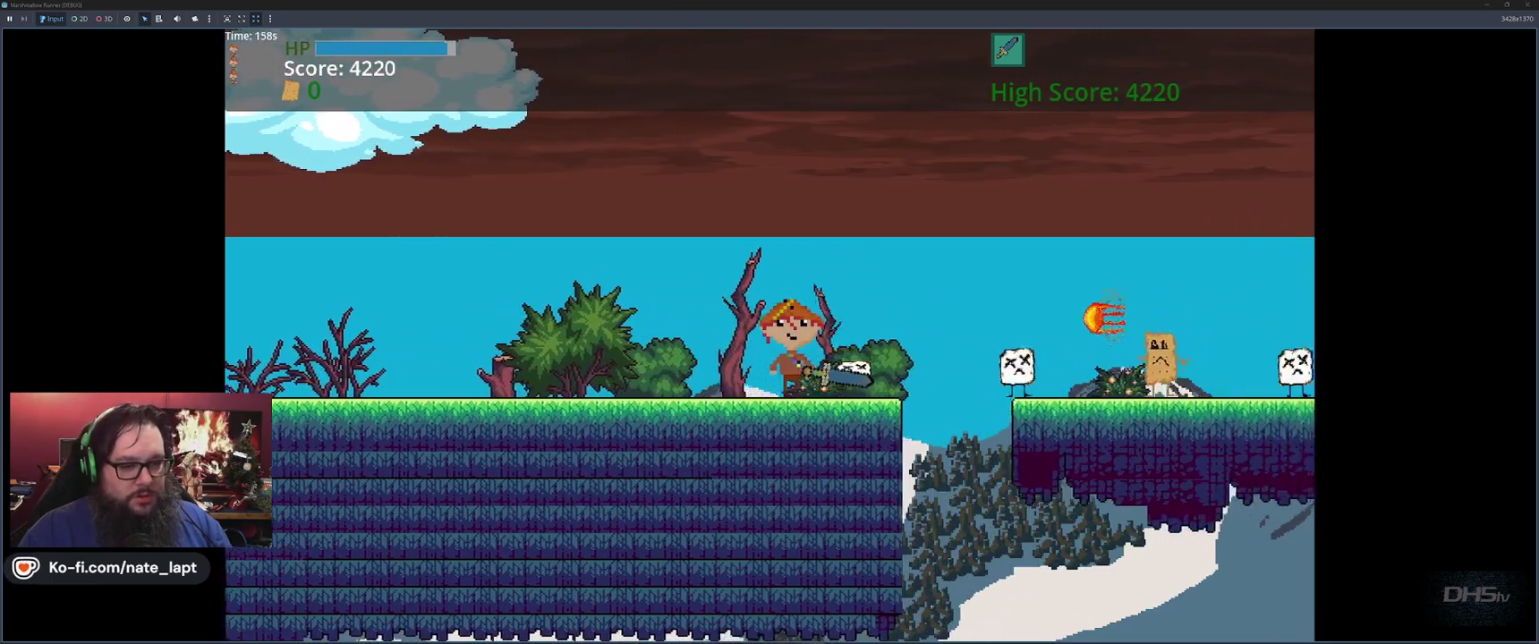
key("space")
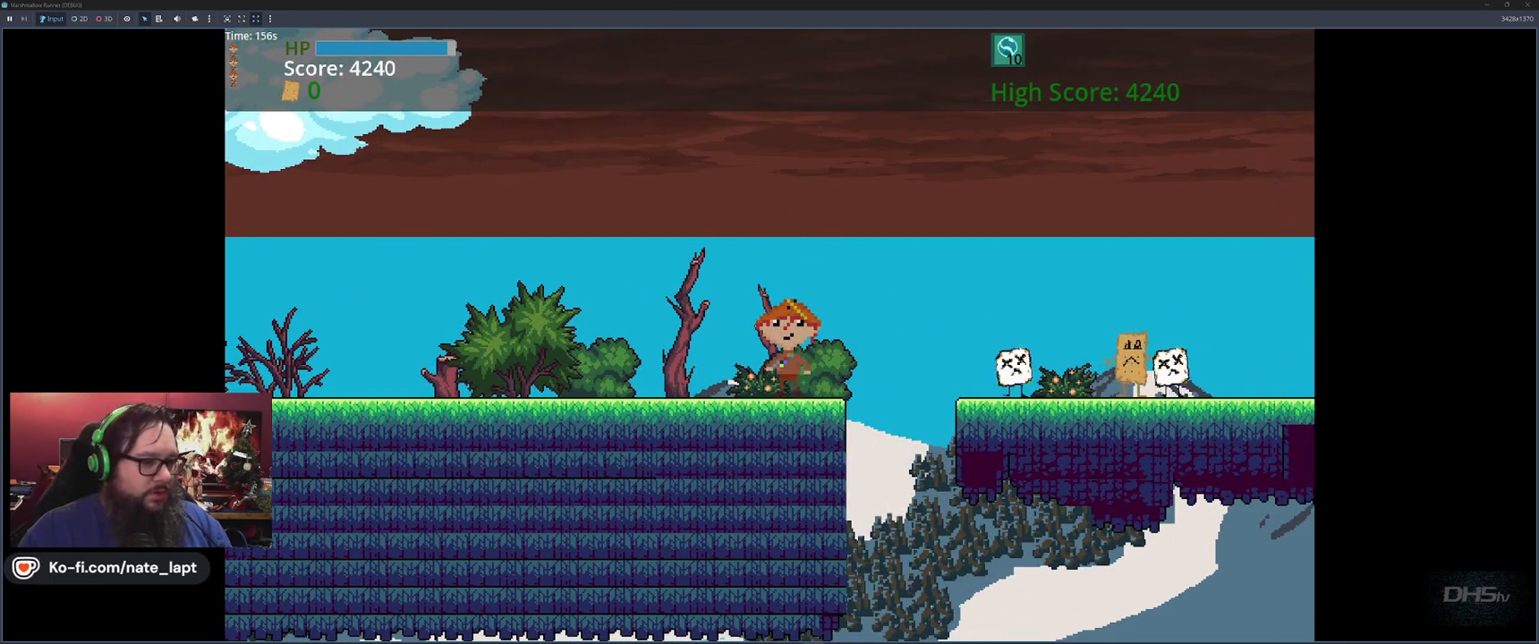
key("space")
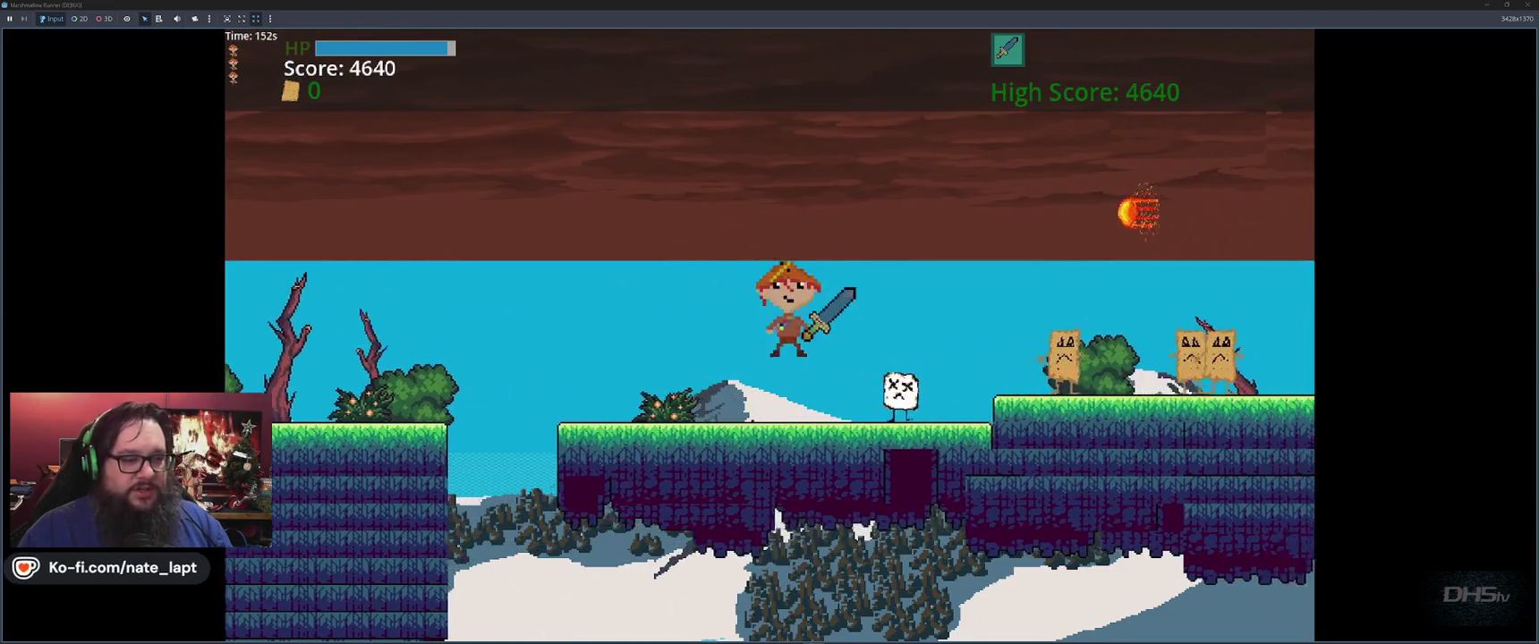
key("space")
key("space")
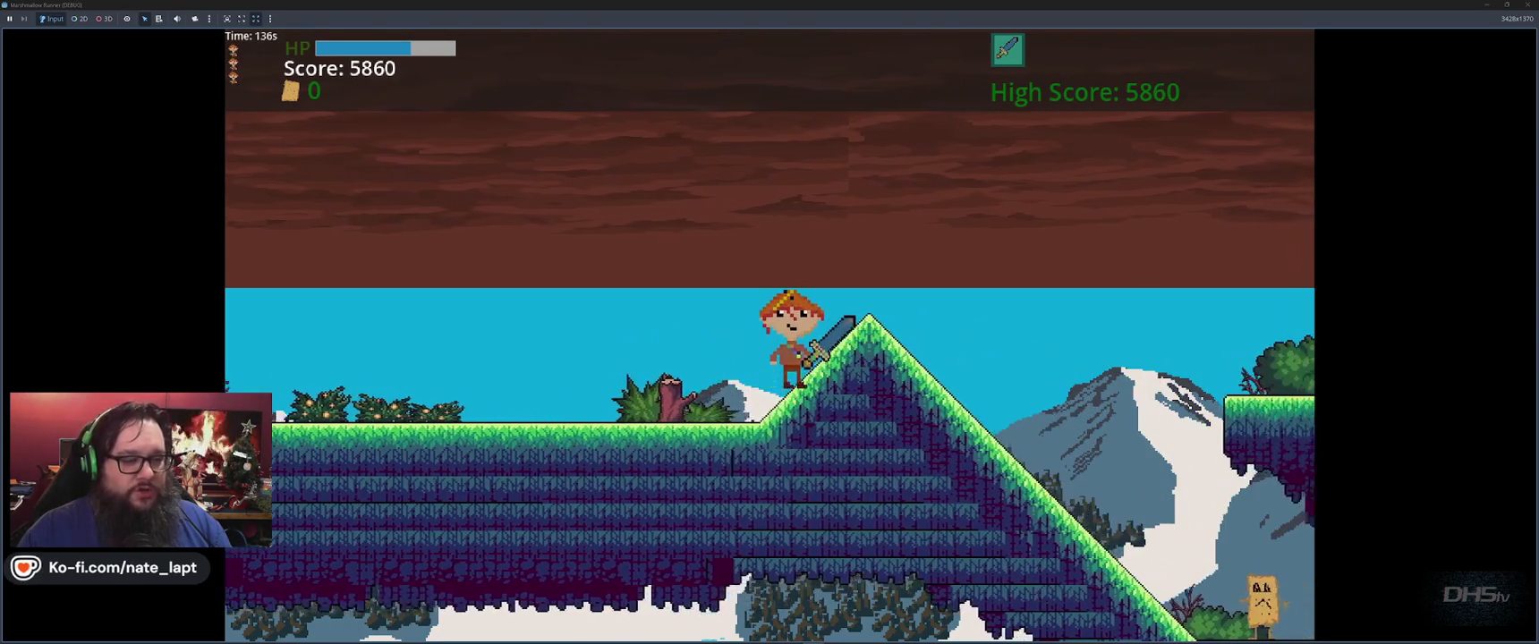
key("space")
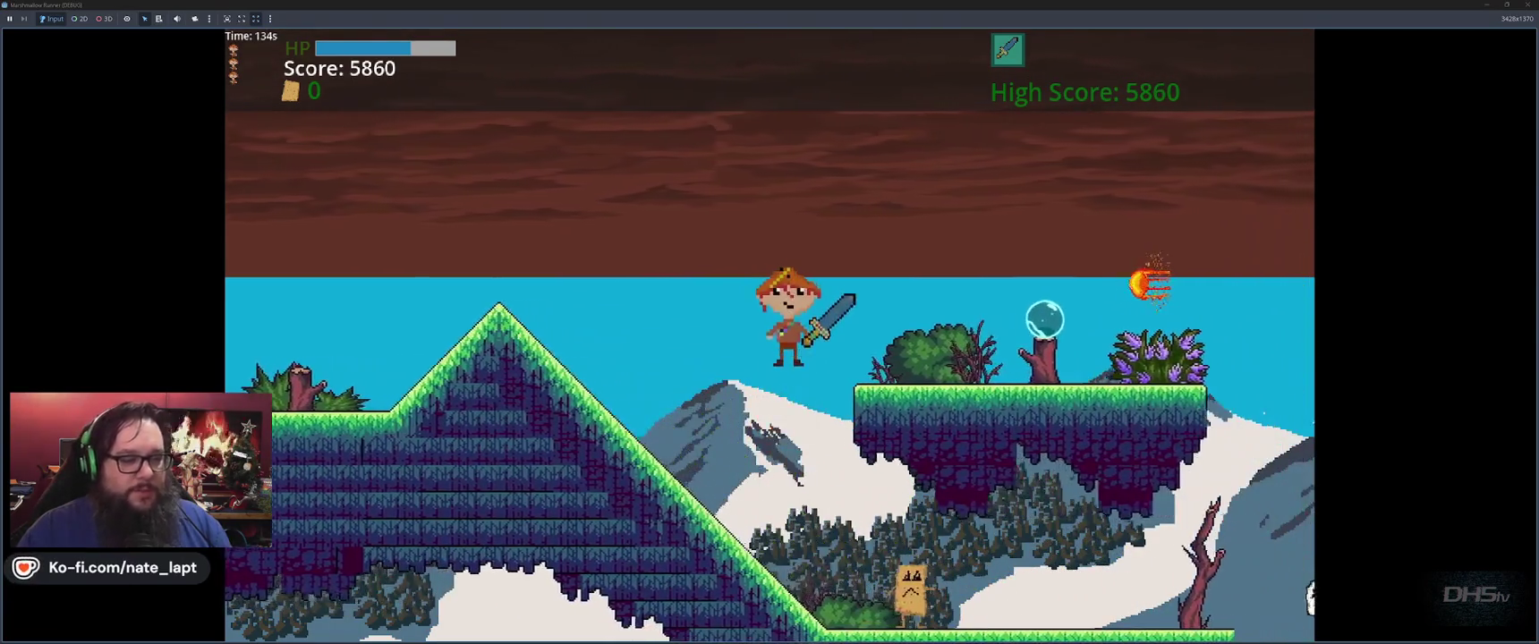
key("space")
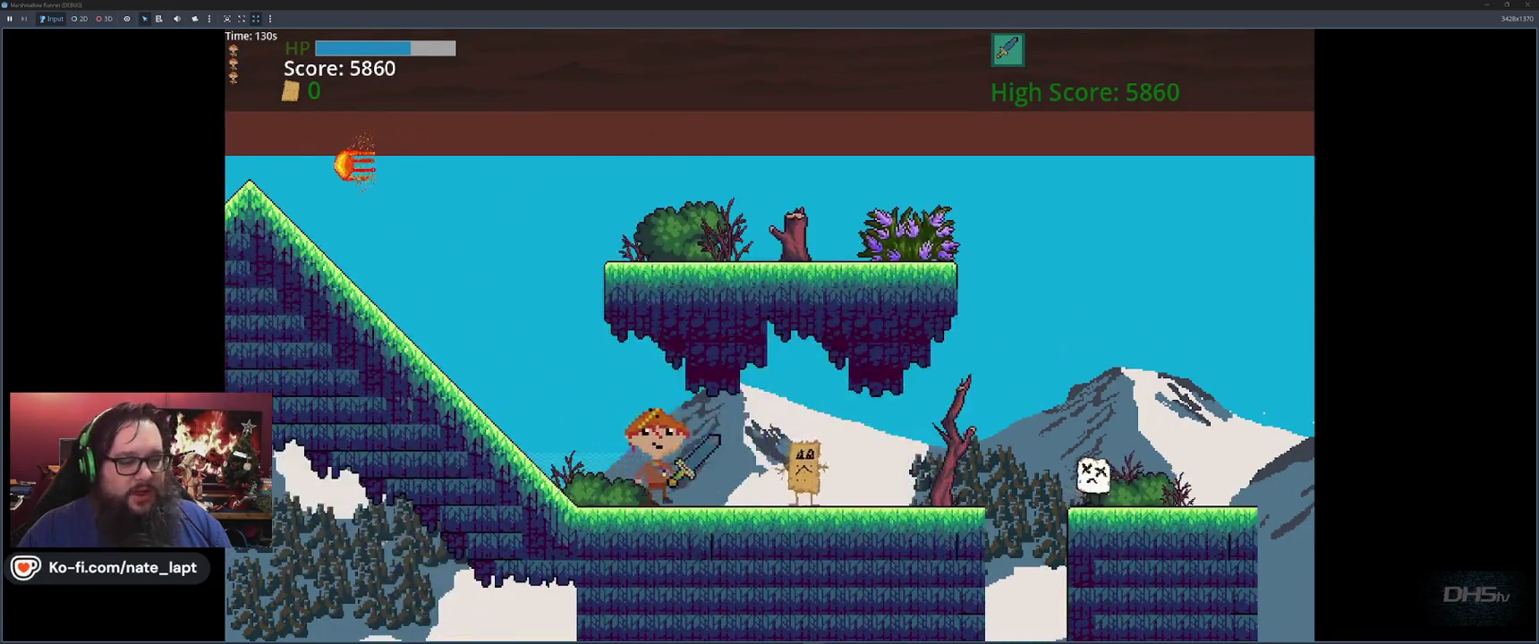
Step: Hop across gaps and upper platforms, raising the score to 8420 with one graham cracker collected
key("space")
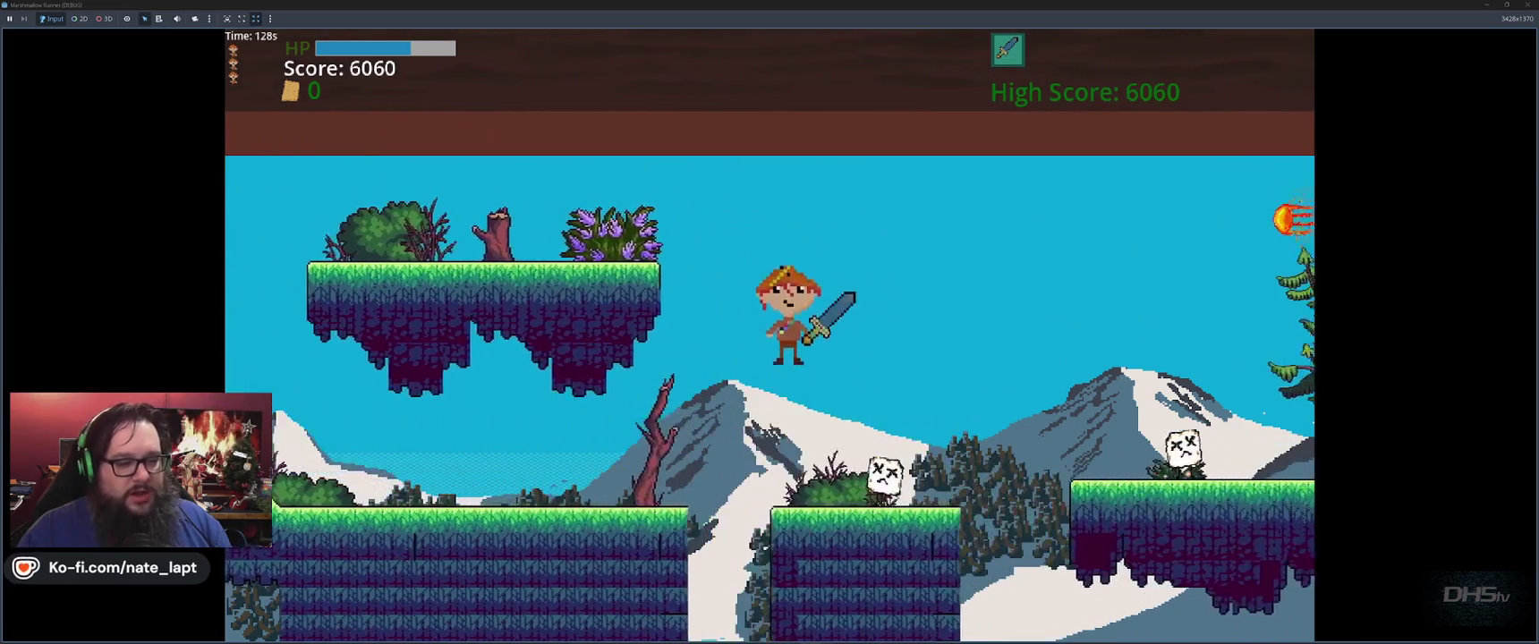
key("space")
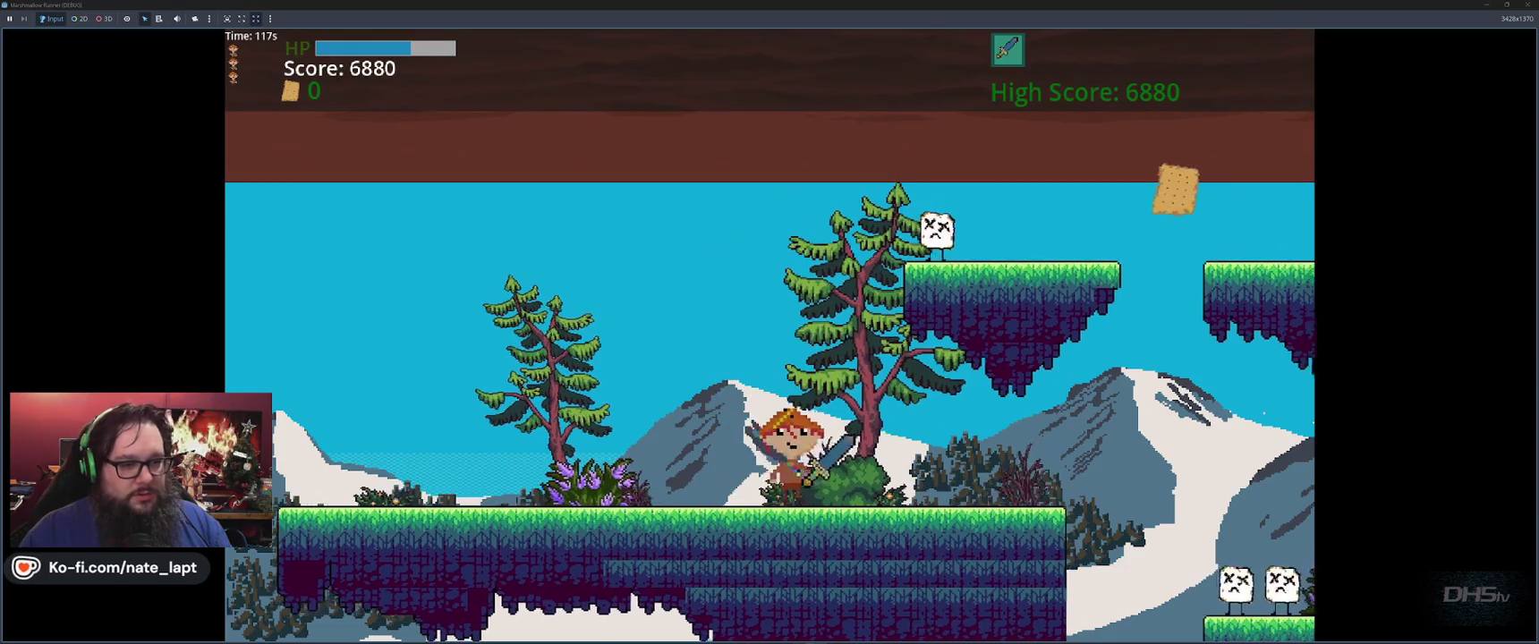
key("space")
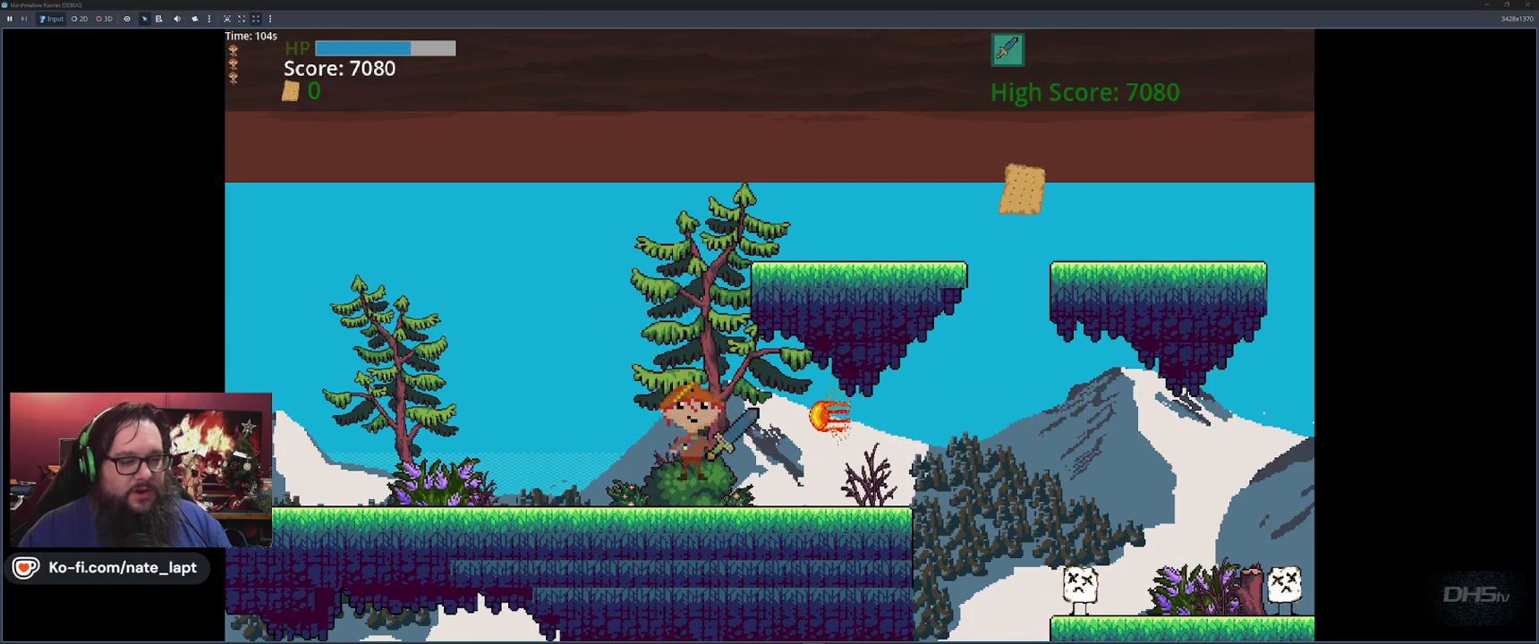
key("space")
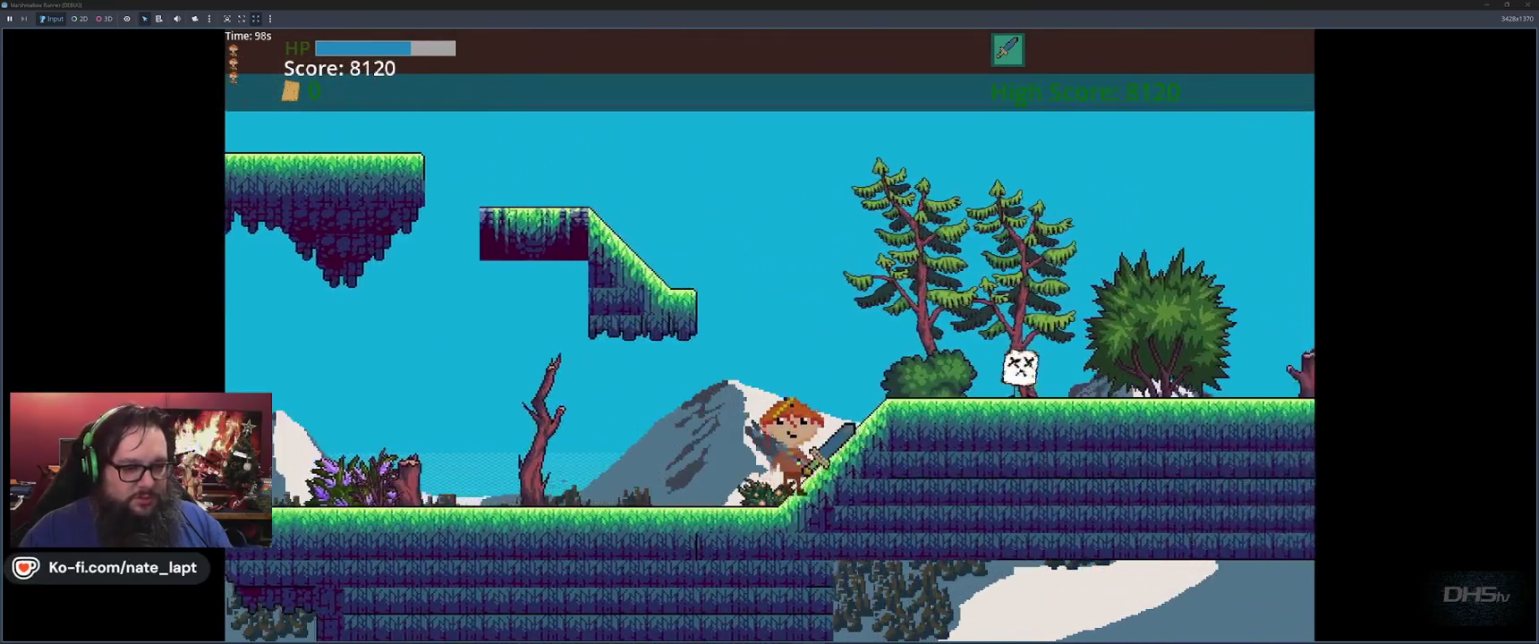
key("space")
key("space")
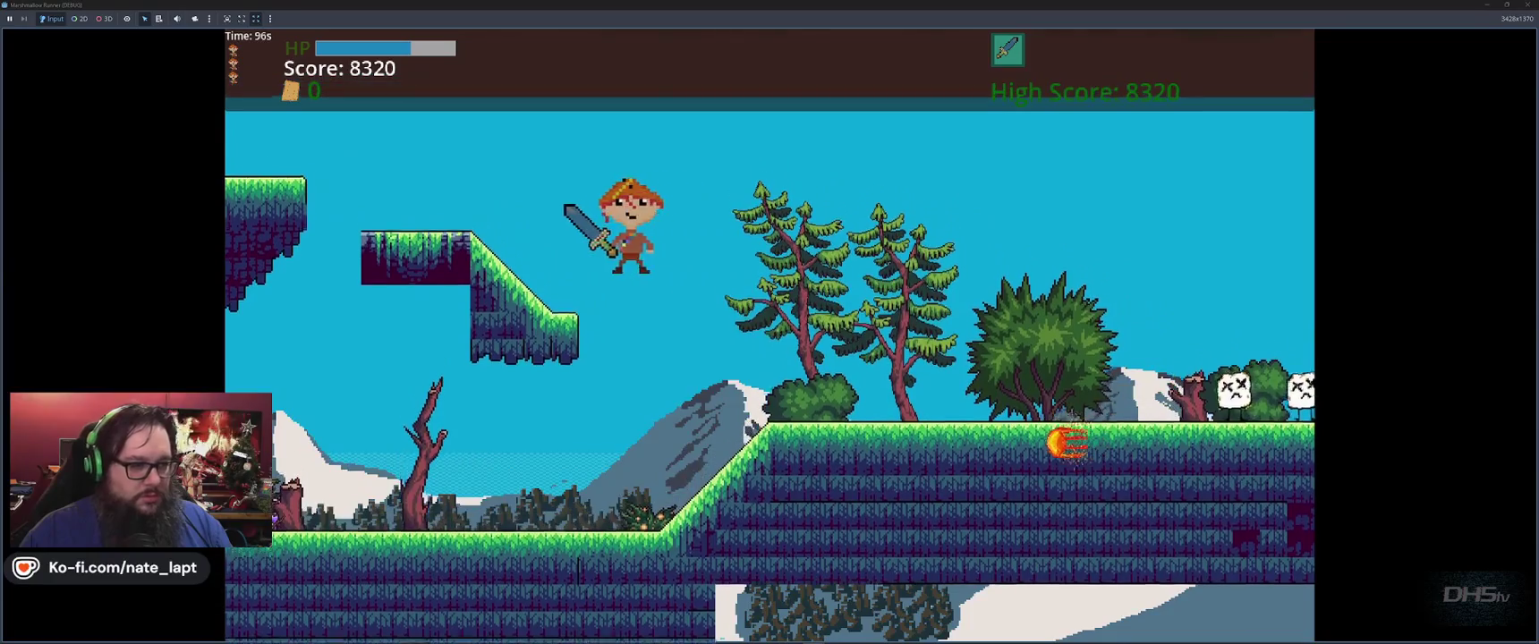
key("space")
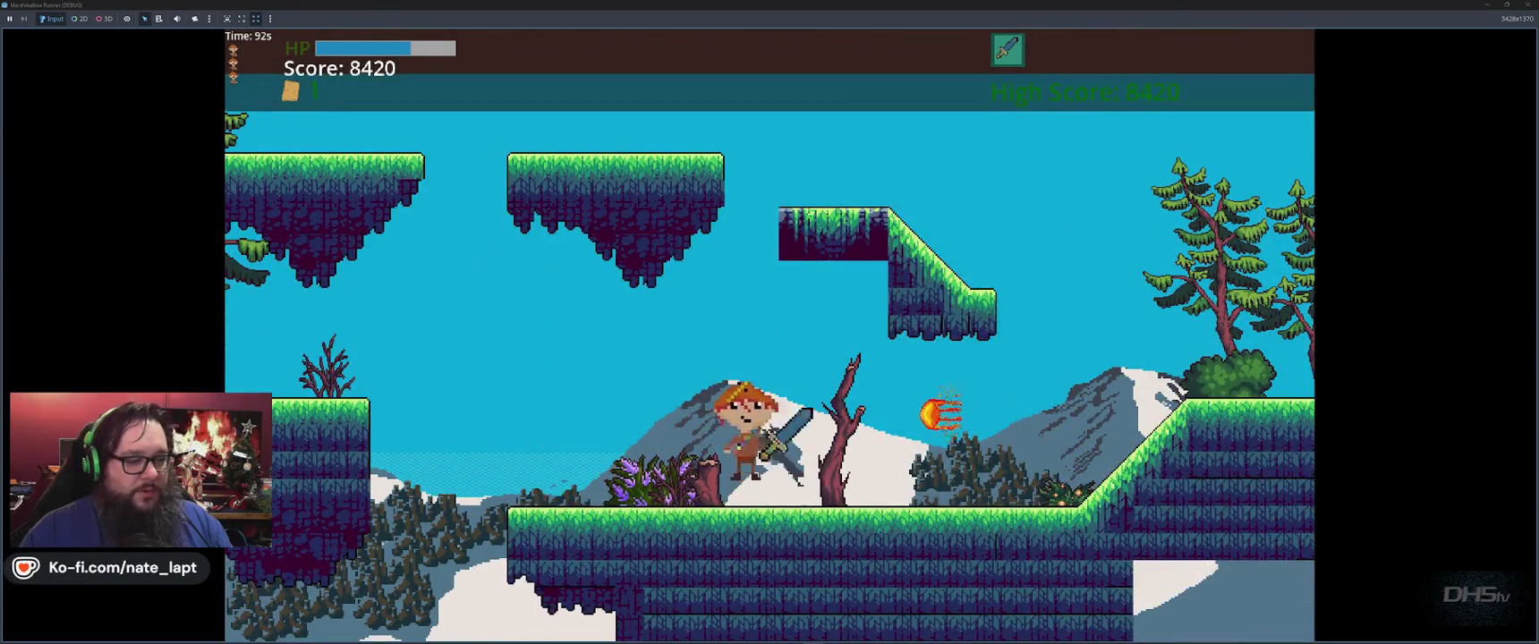
key("space")
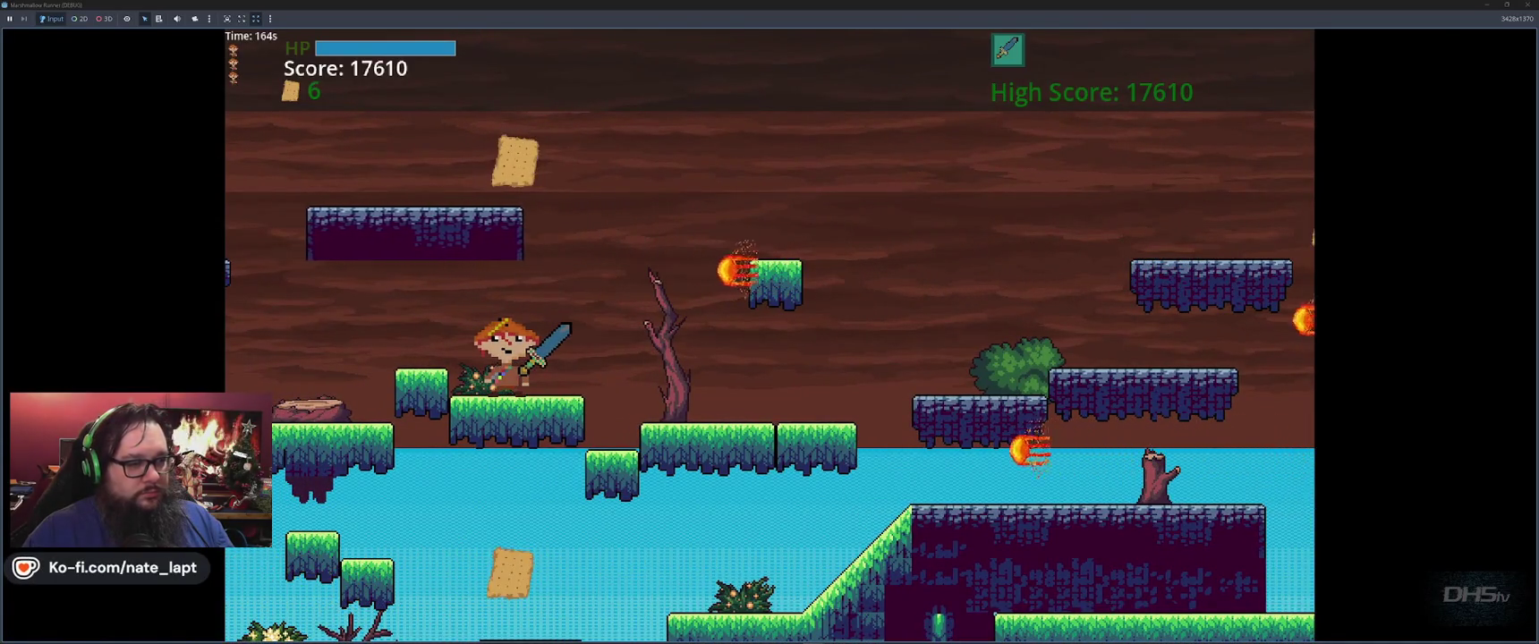
Step: Hop along the grass platform, reach the purple platform, then jump onto a higher floating platform
key("space")
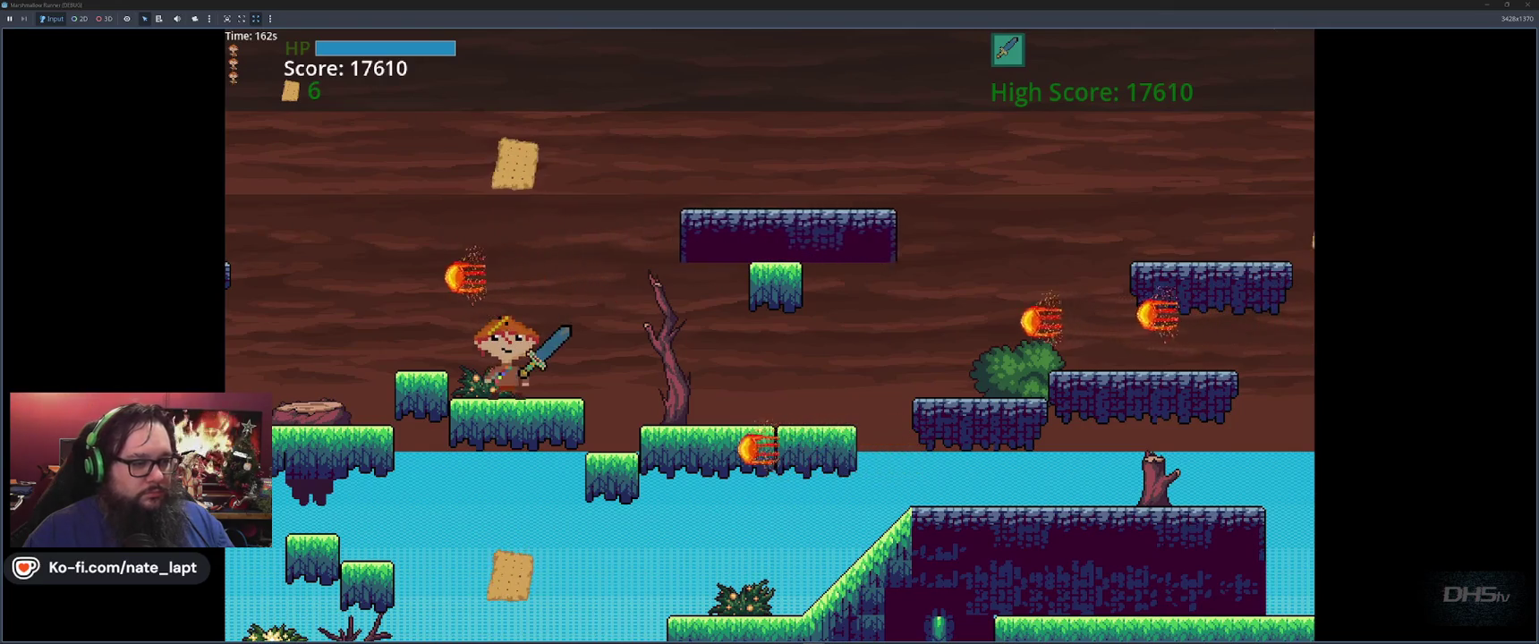
key("space")
key("Left")
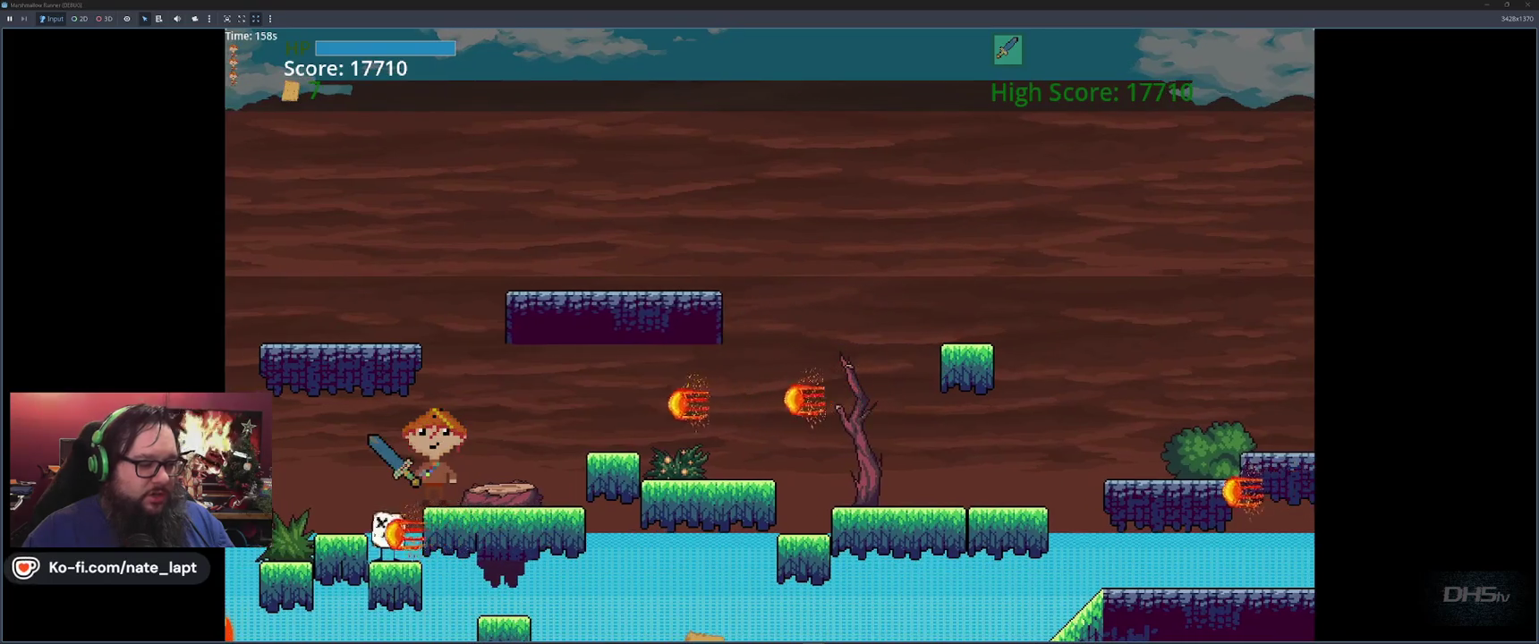
key("space")
key("Right")
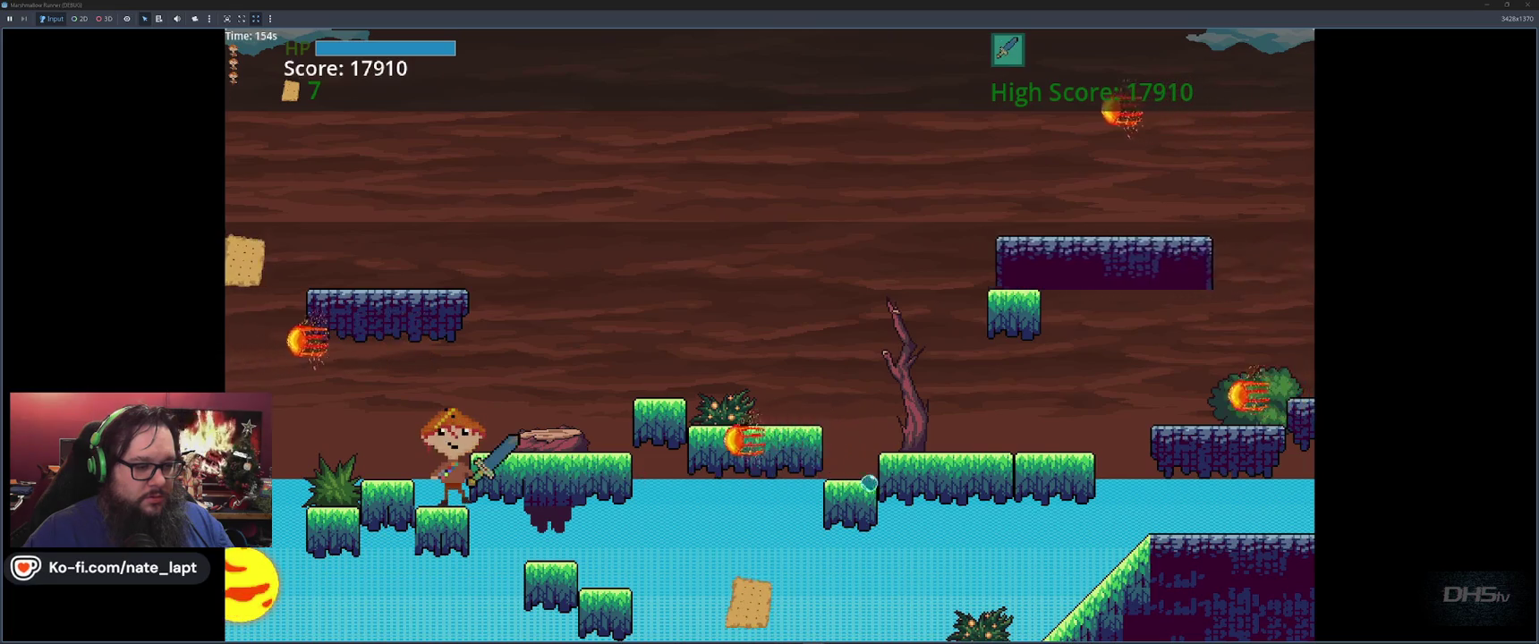
key("space")
key("space")
key("Right")
key("space")
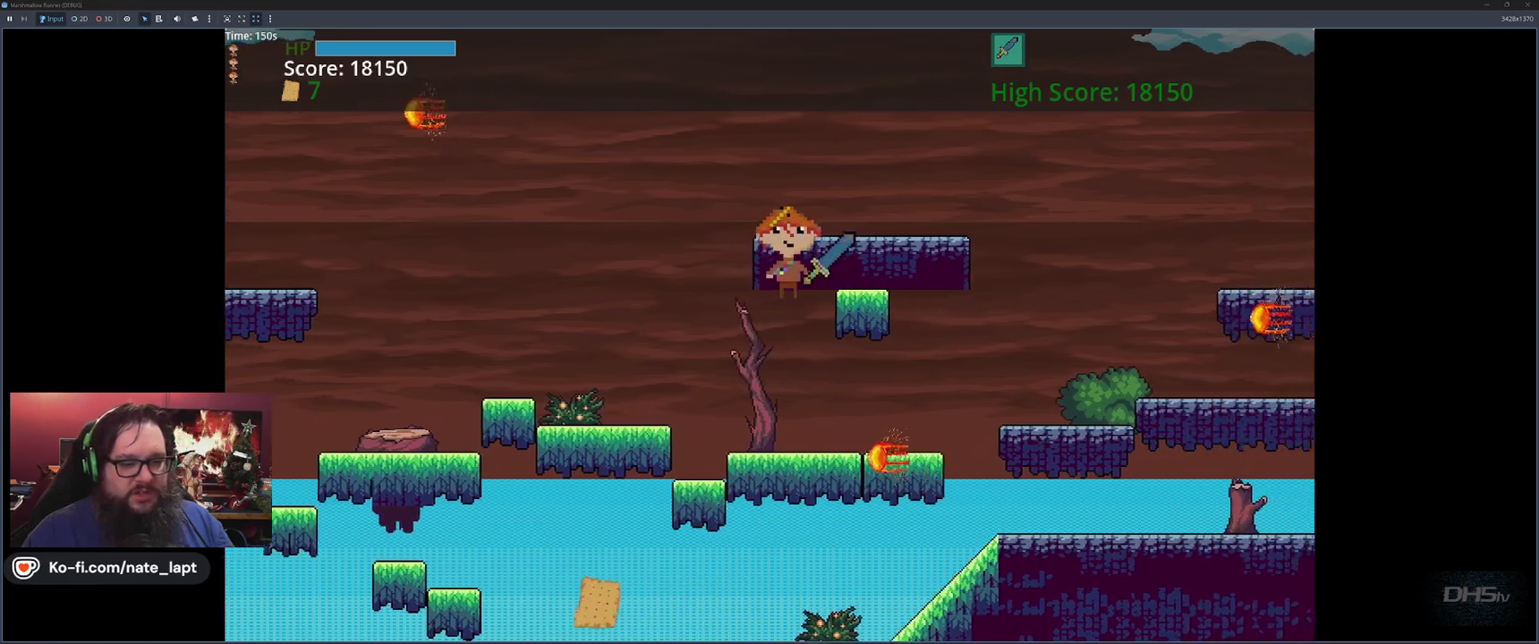
key("Right")
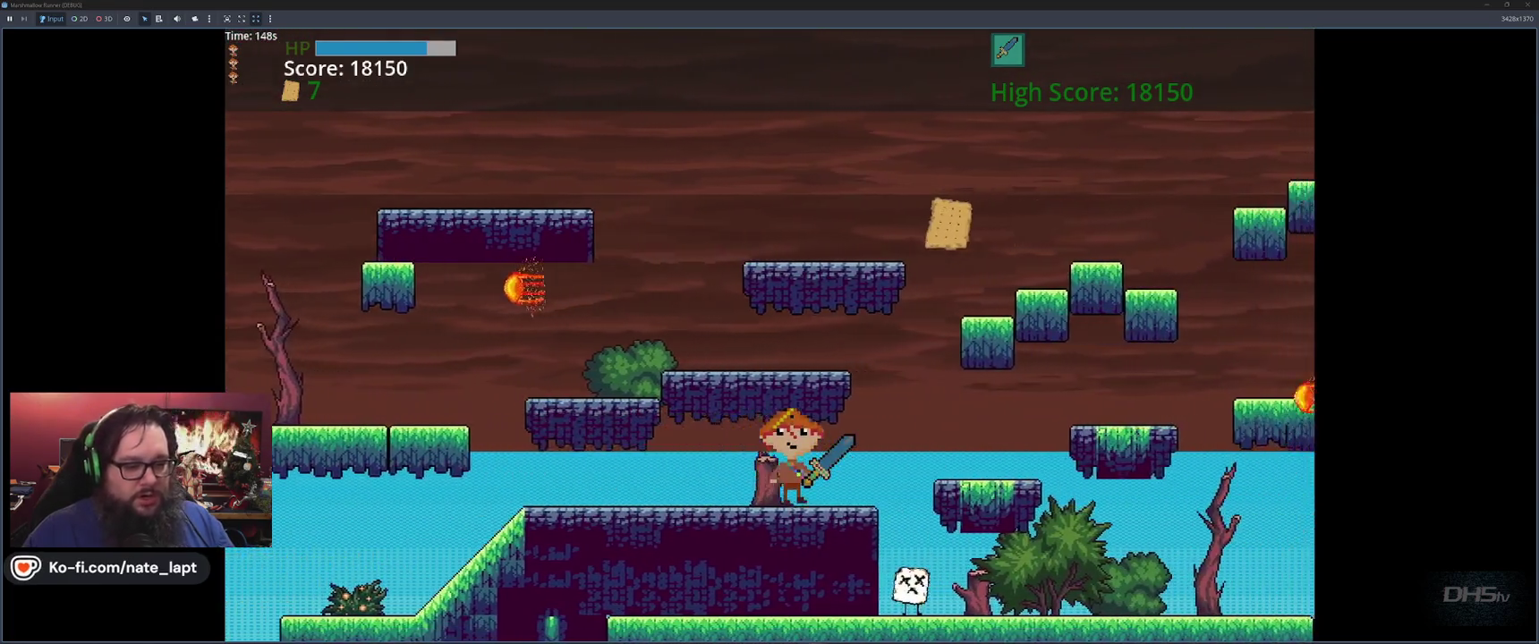
key("Right")
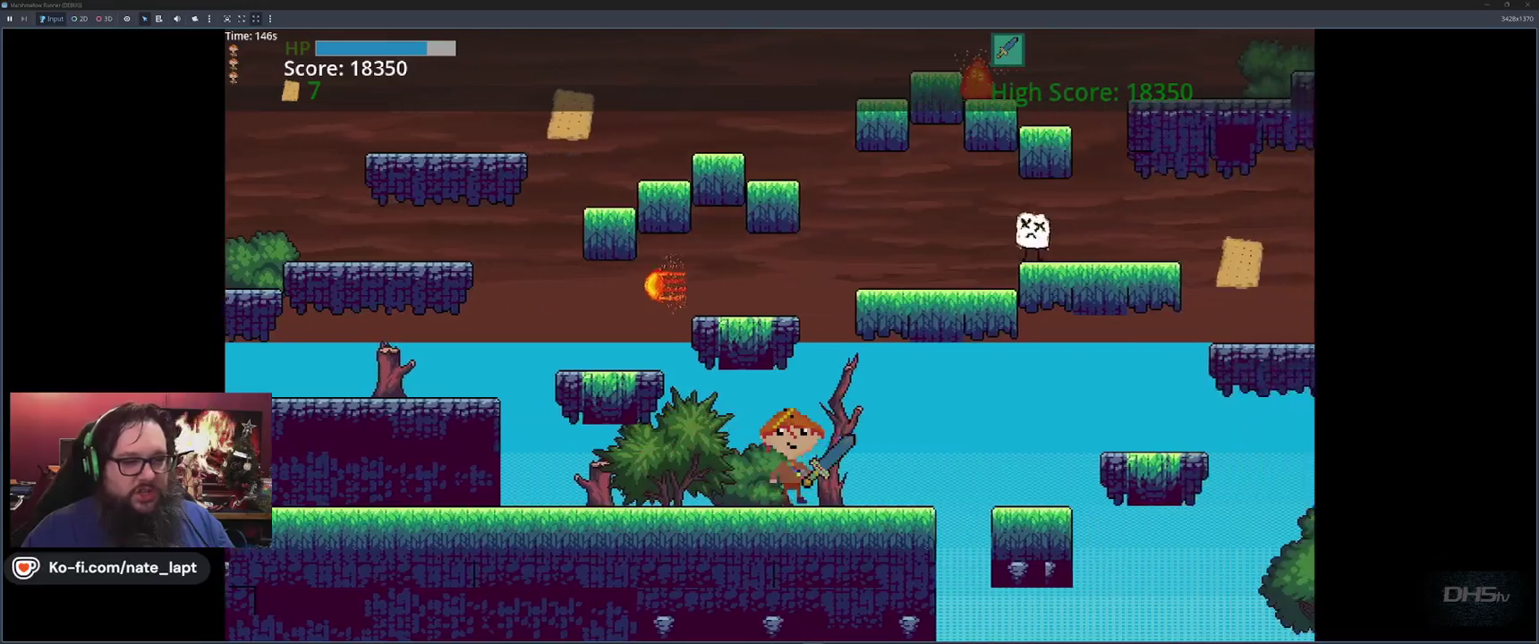
key("Right")
key("space")
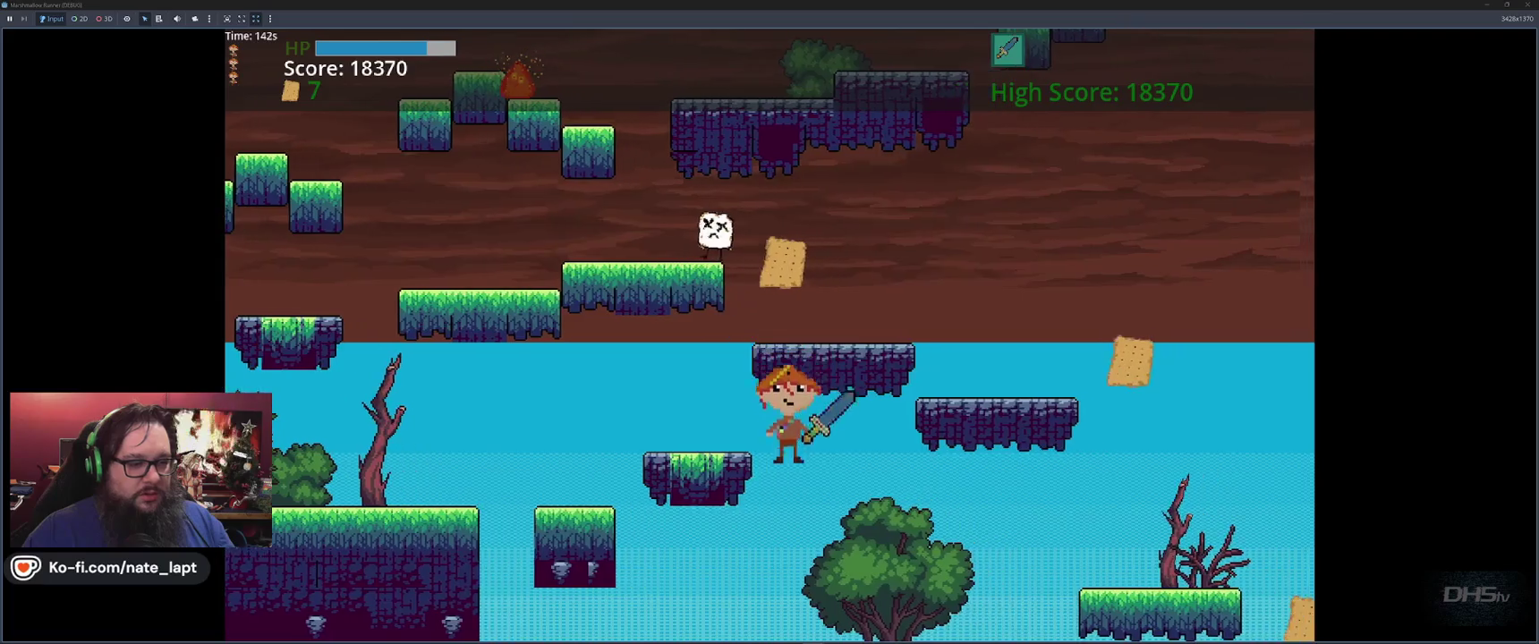
Step: Drop down and climb back up the platforms to grab a cracker
key("Left")
key("Right")
key("Left")
key("Up")
key("Right")
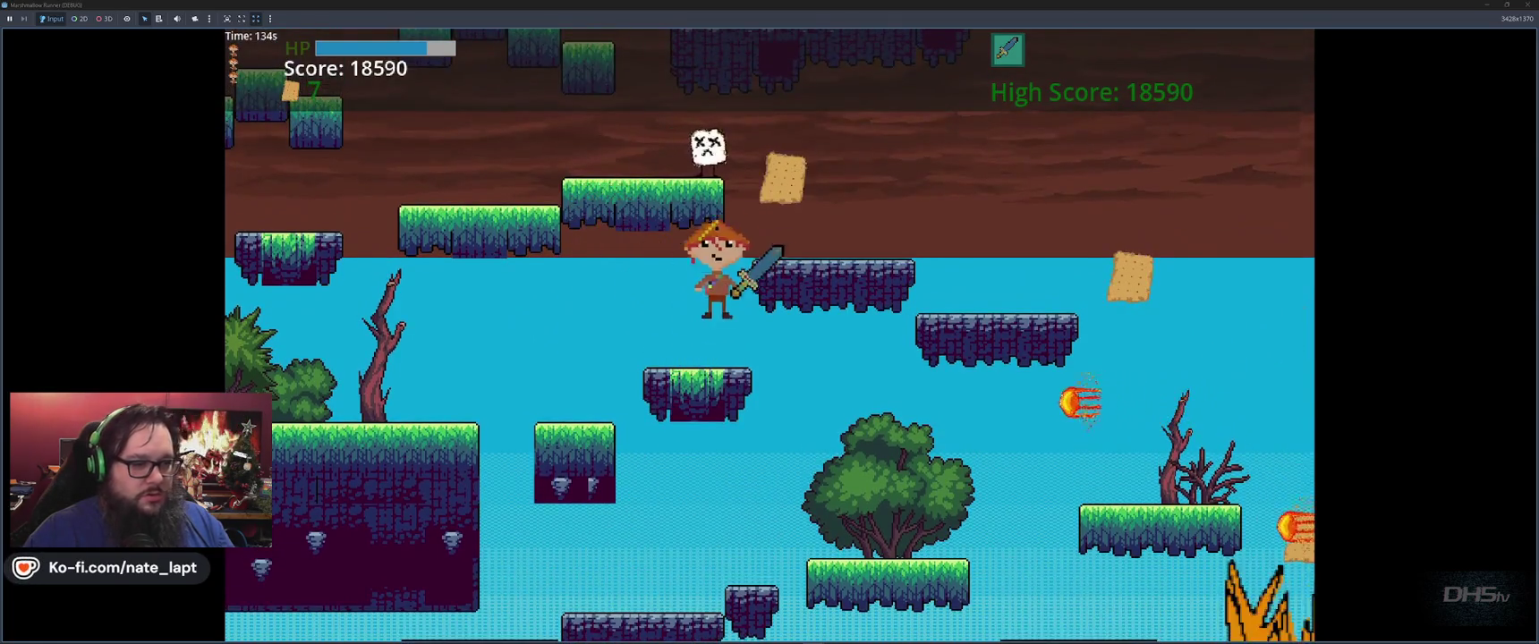
key("Up")
key("Left")
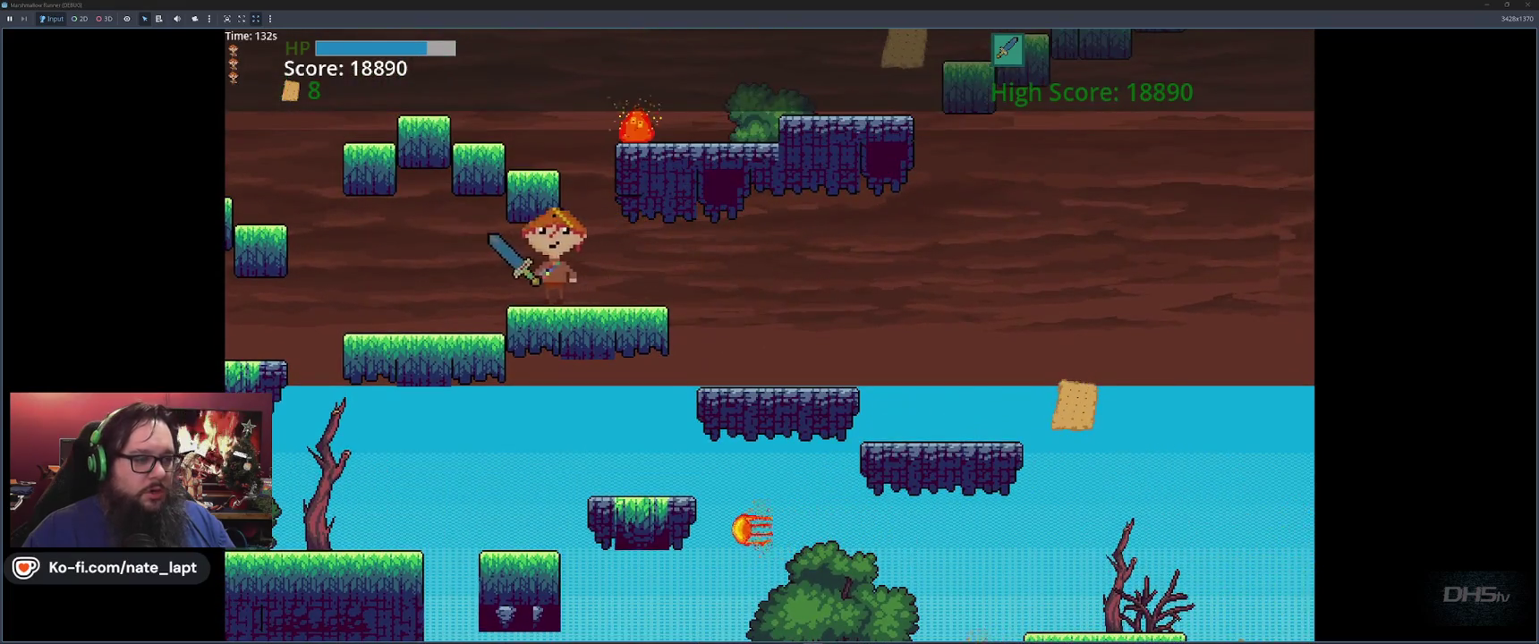
key("Right")
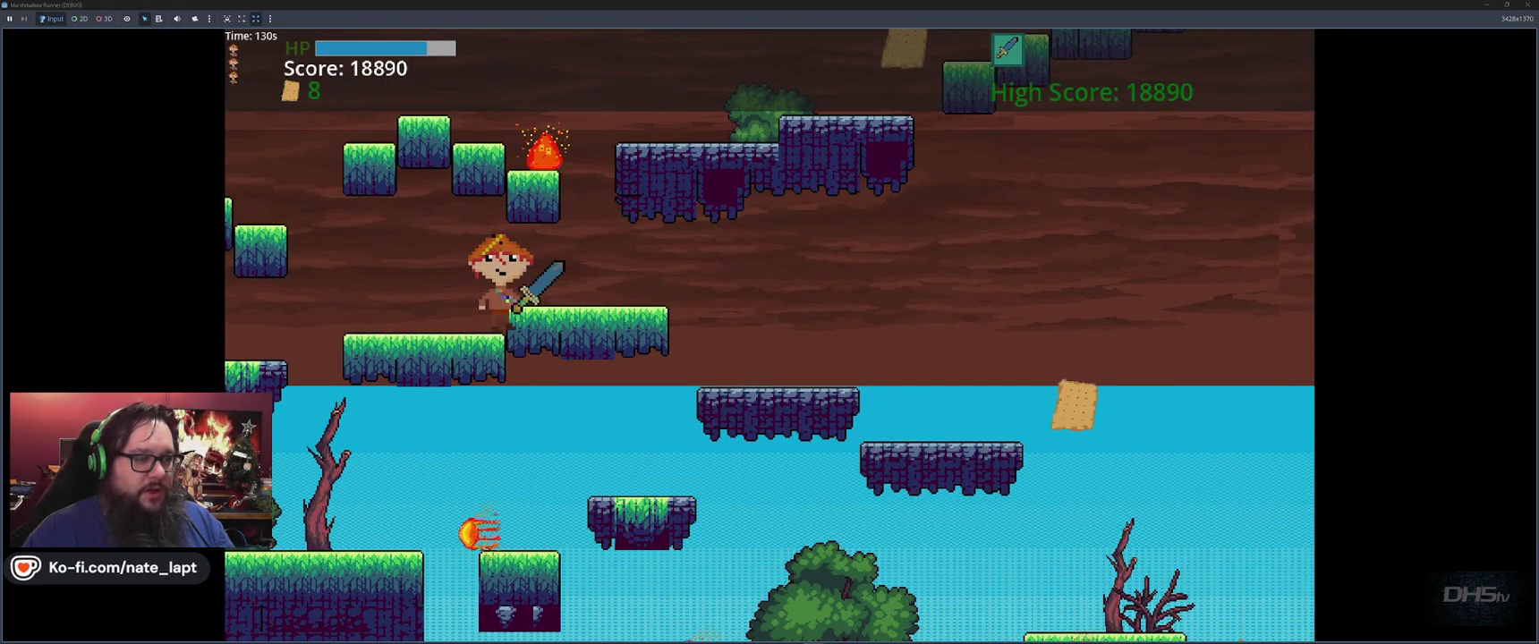
key("Up")
key("Left")
key("Up")
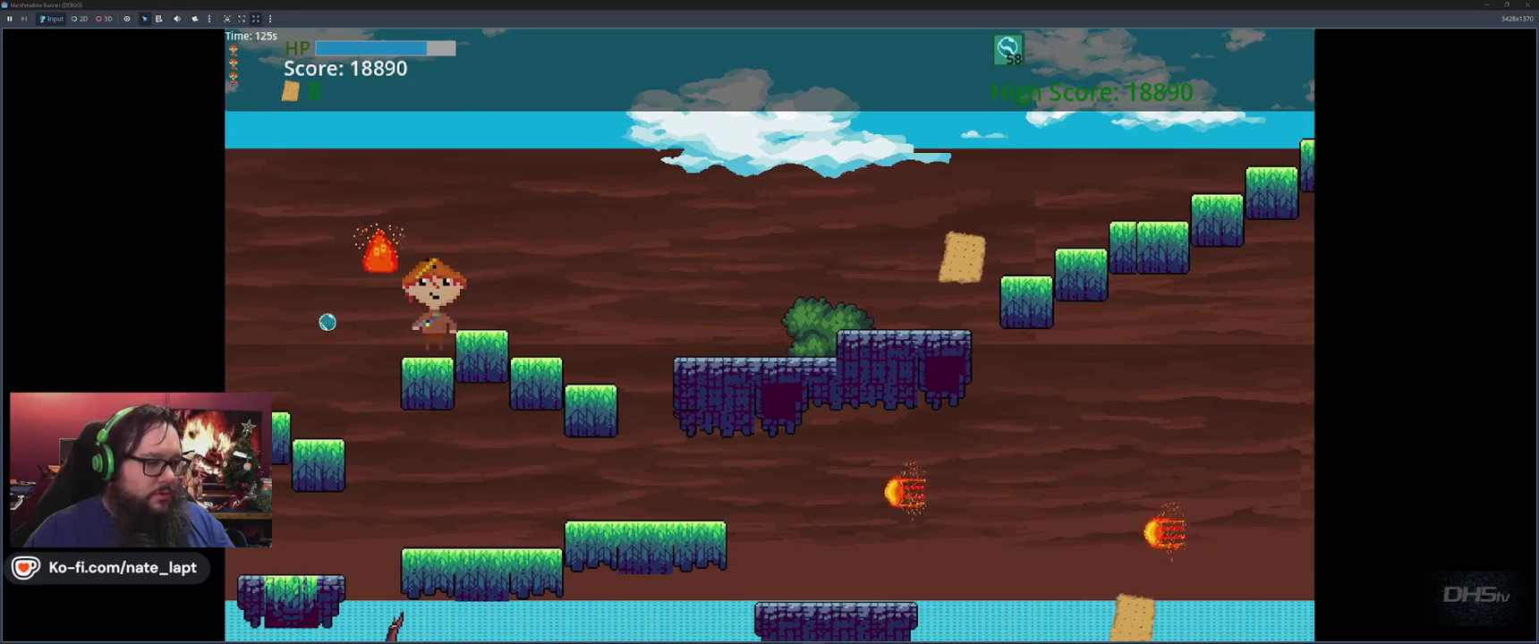
Step: Cross the green platforms past the fireballs, collecting more crackers to reach 19310 points
key("Up")
key("Right")
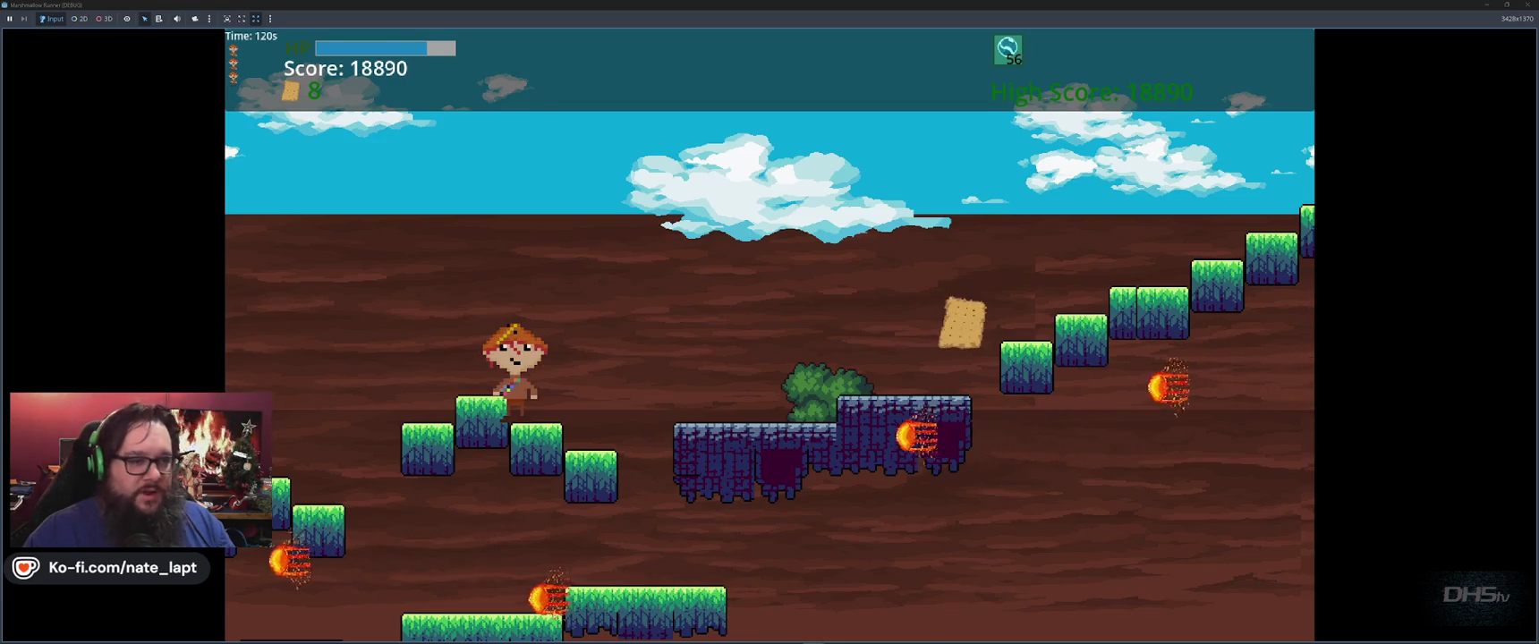
key("Up")
key("Right")
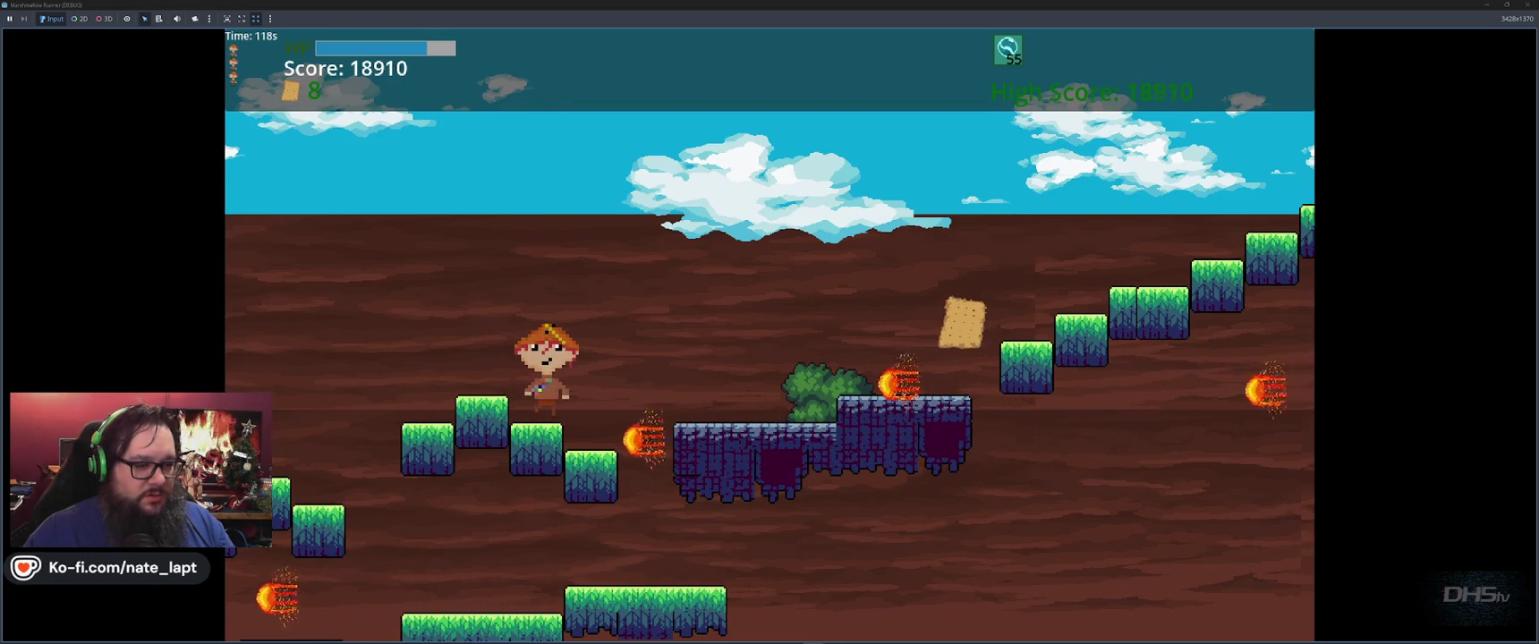
key("Up")
key("Right")
key("Right")
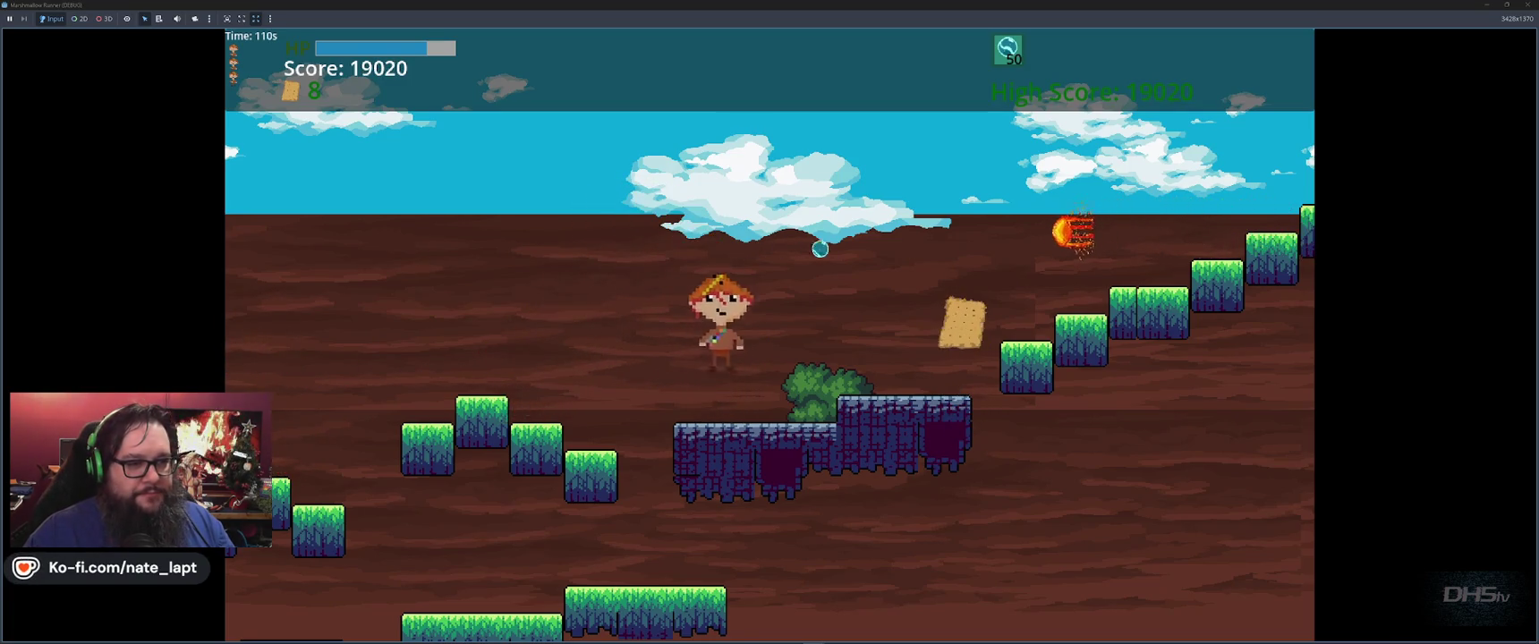
key("Right")
key("Up")
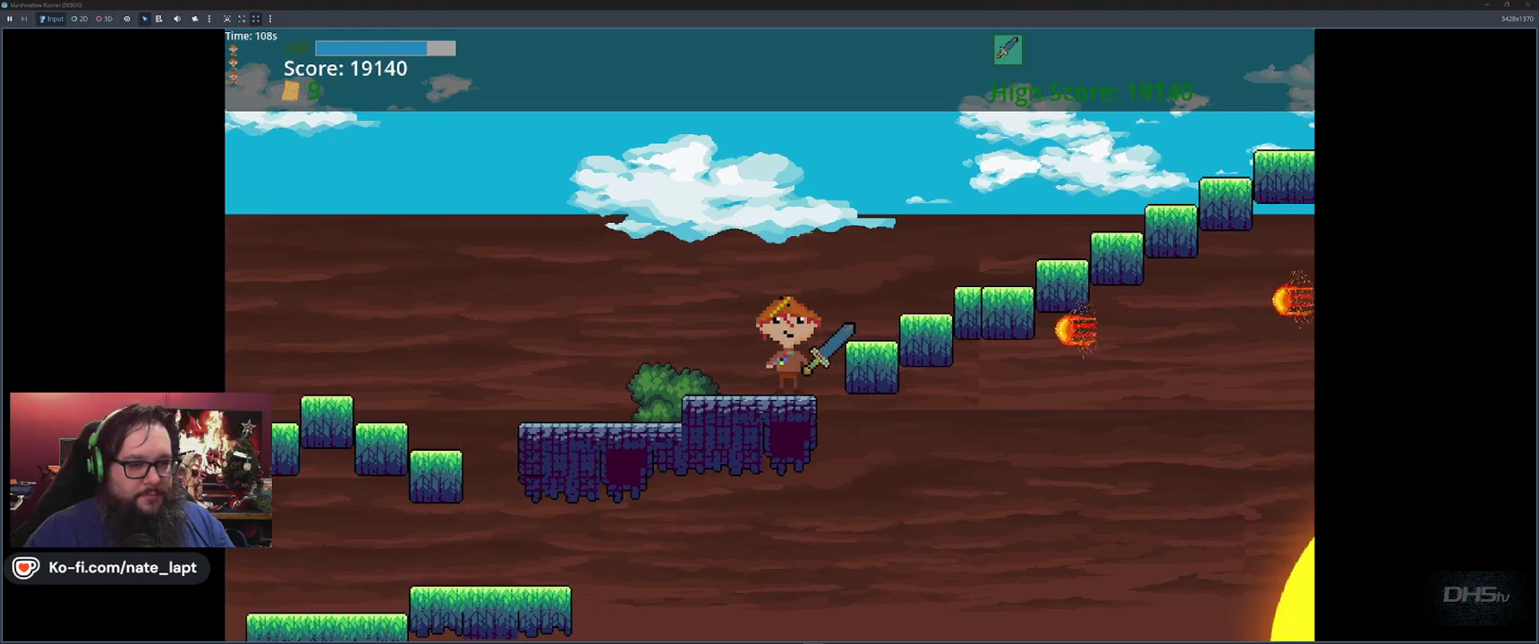
key("Up")
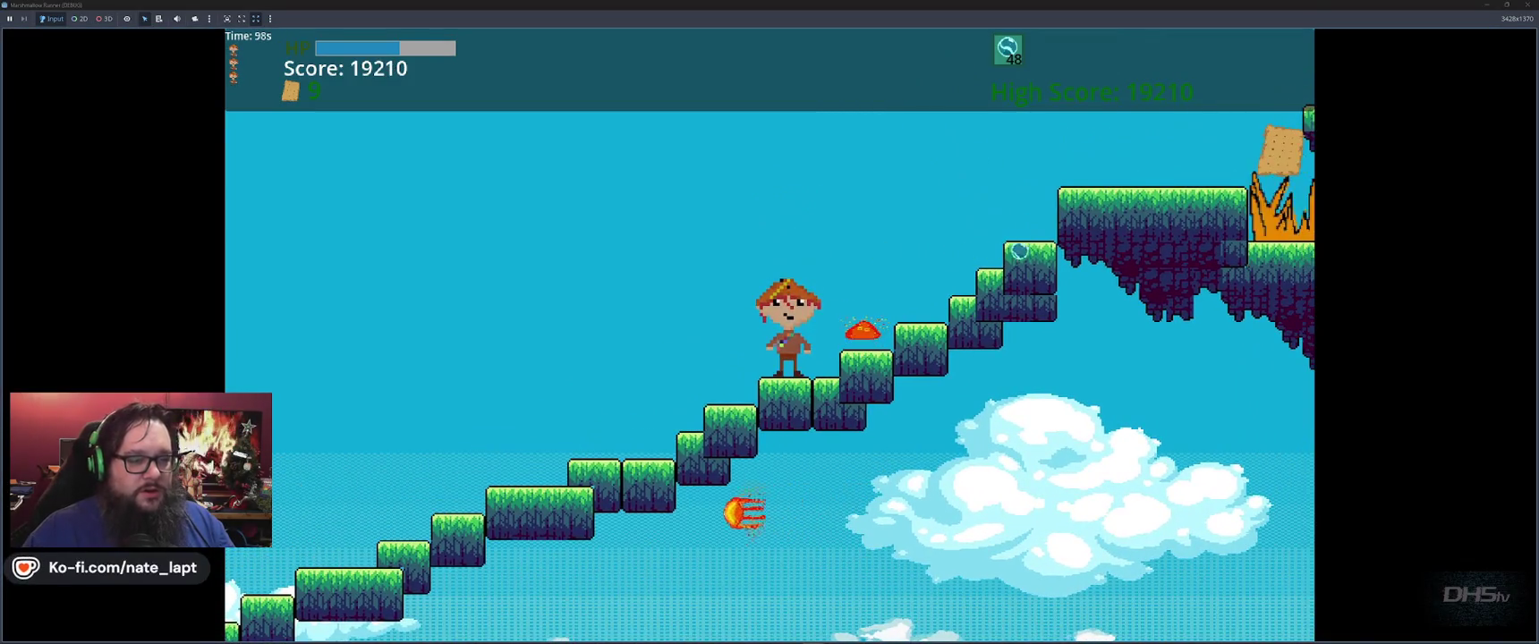
key("space")
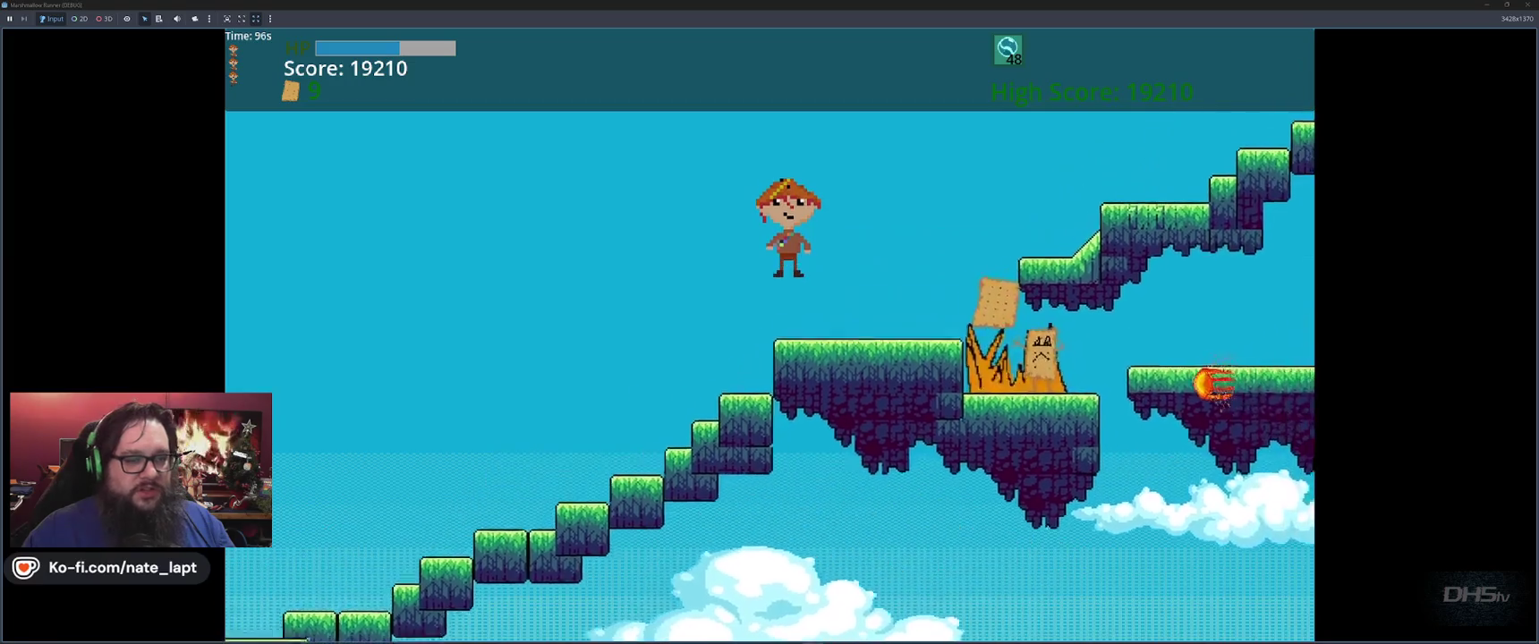
key("space")
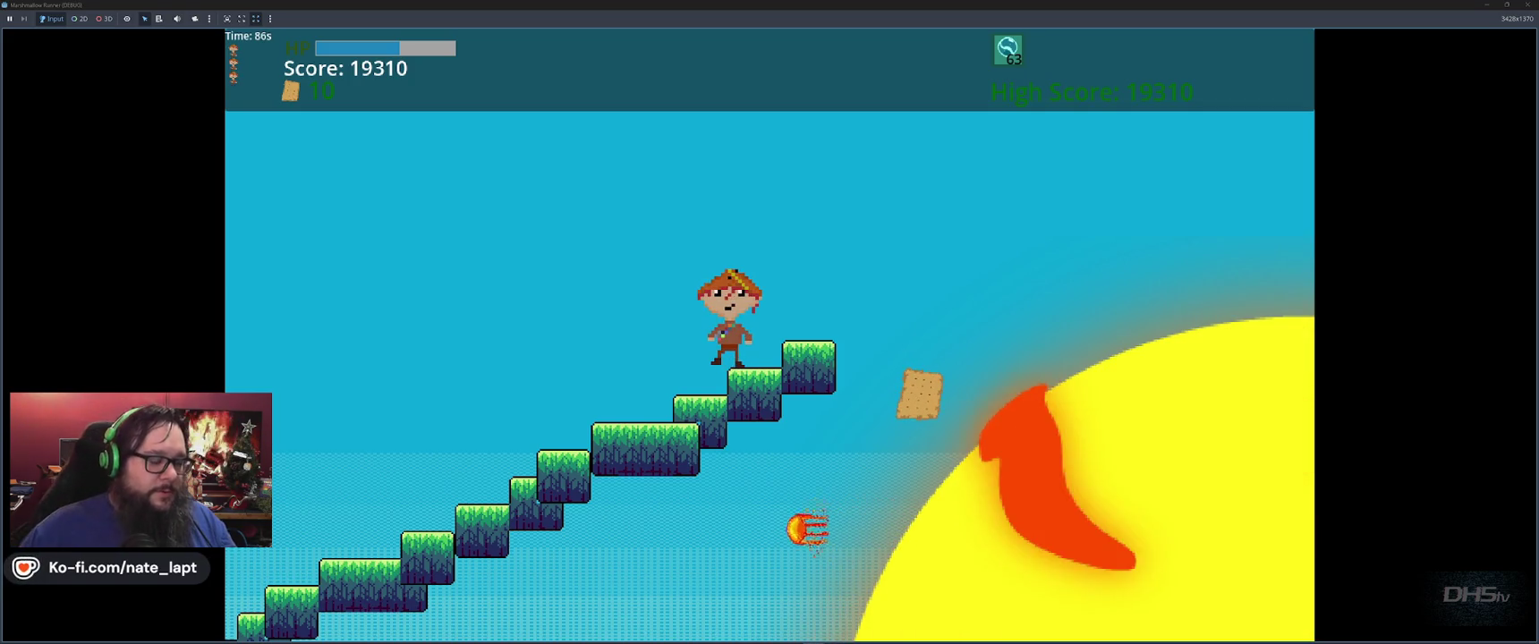
Step: Walk left down the stairs into the lower area
key("Left")
key("Left")
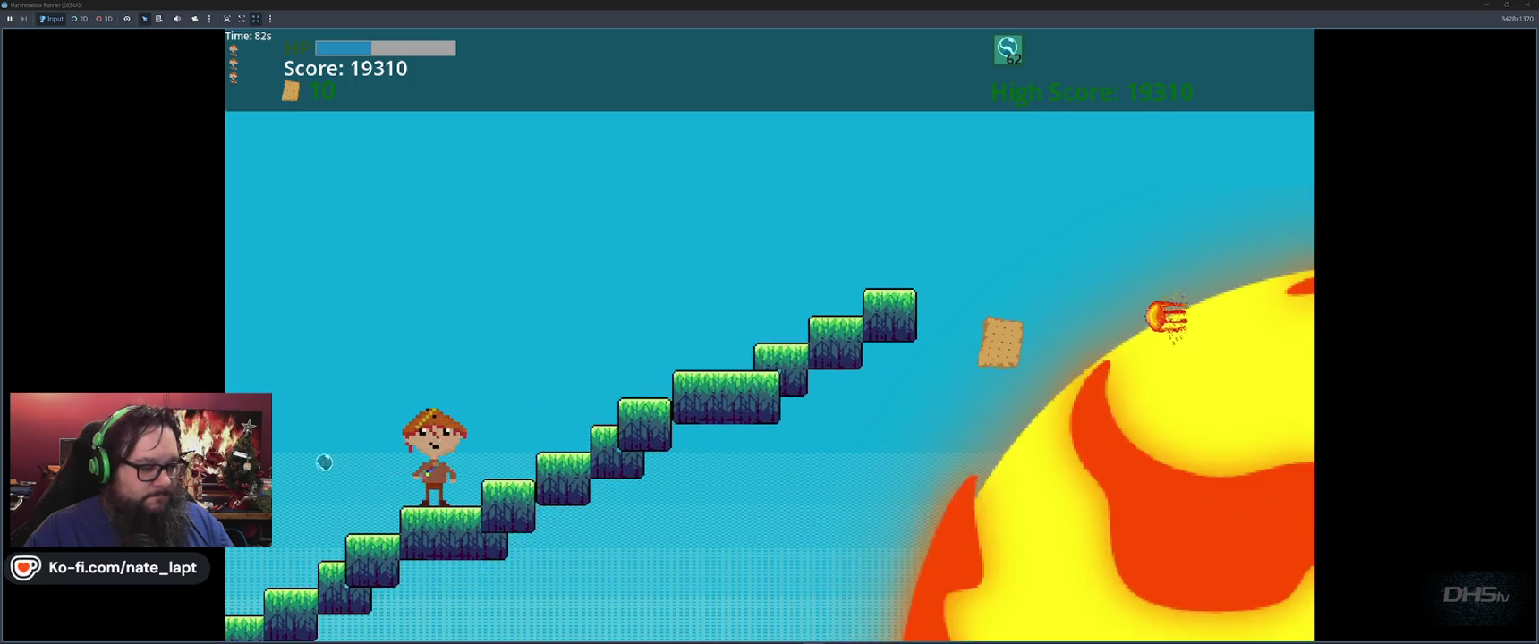
key("space")
key("Left")
key("Left")
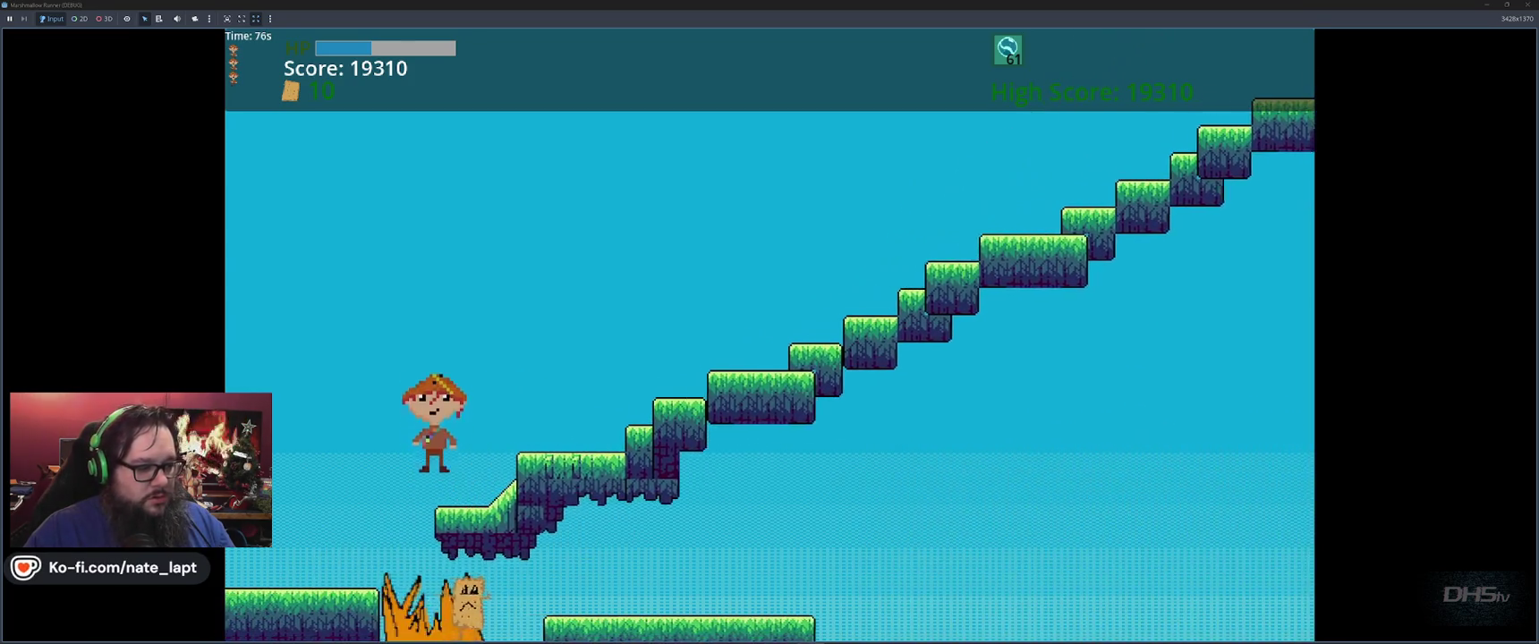
key("space")
key("Left")
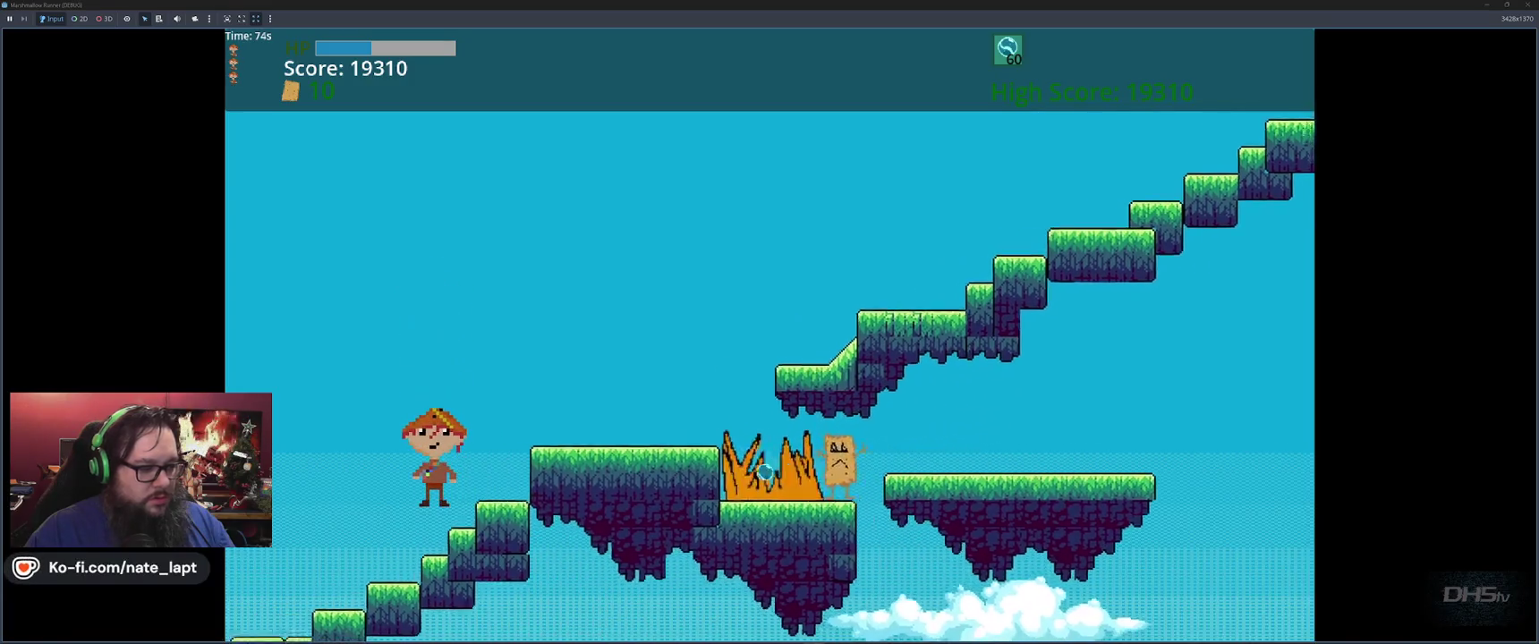
key("Left")
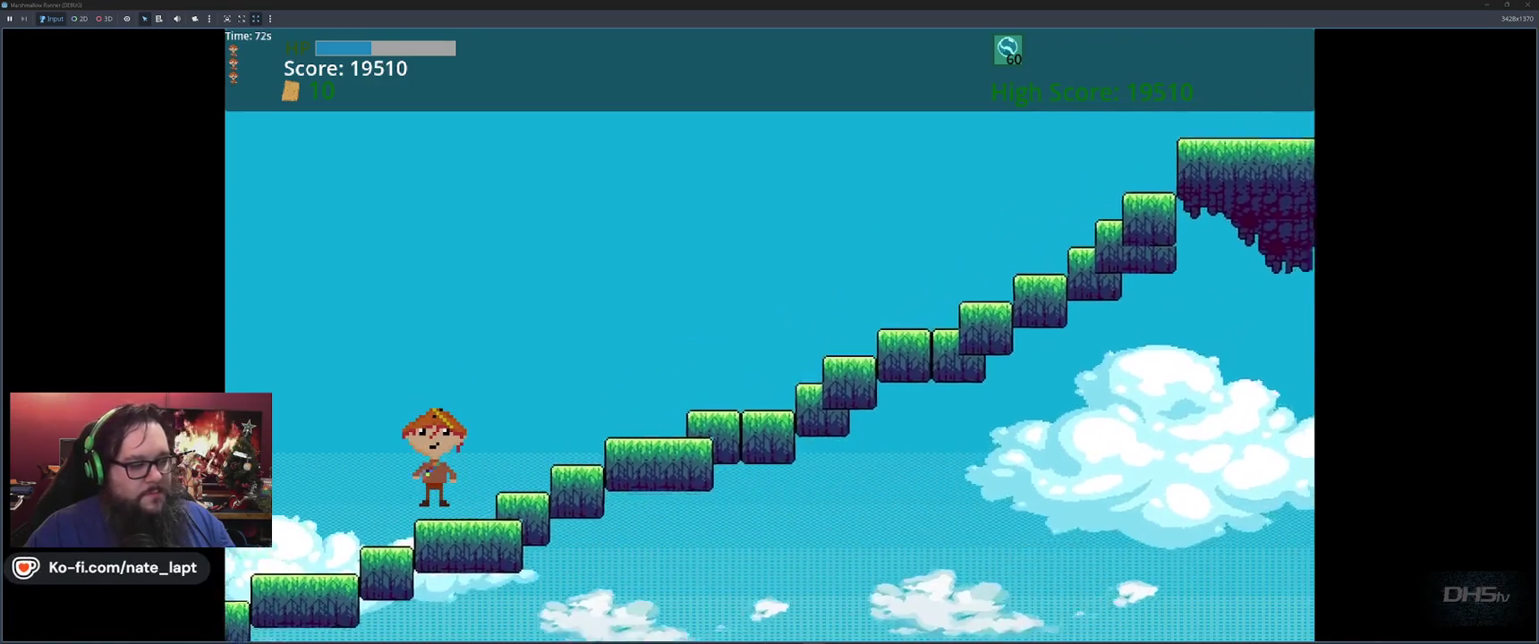
key("Left")
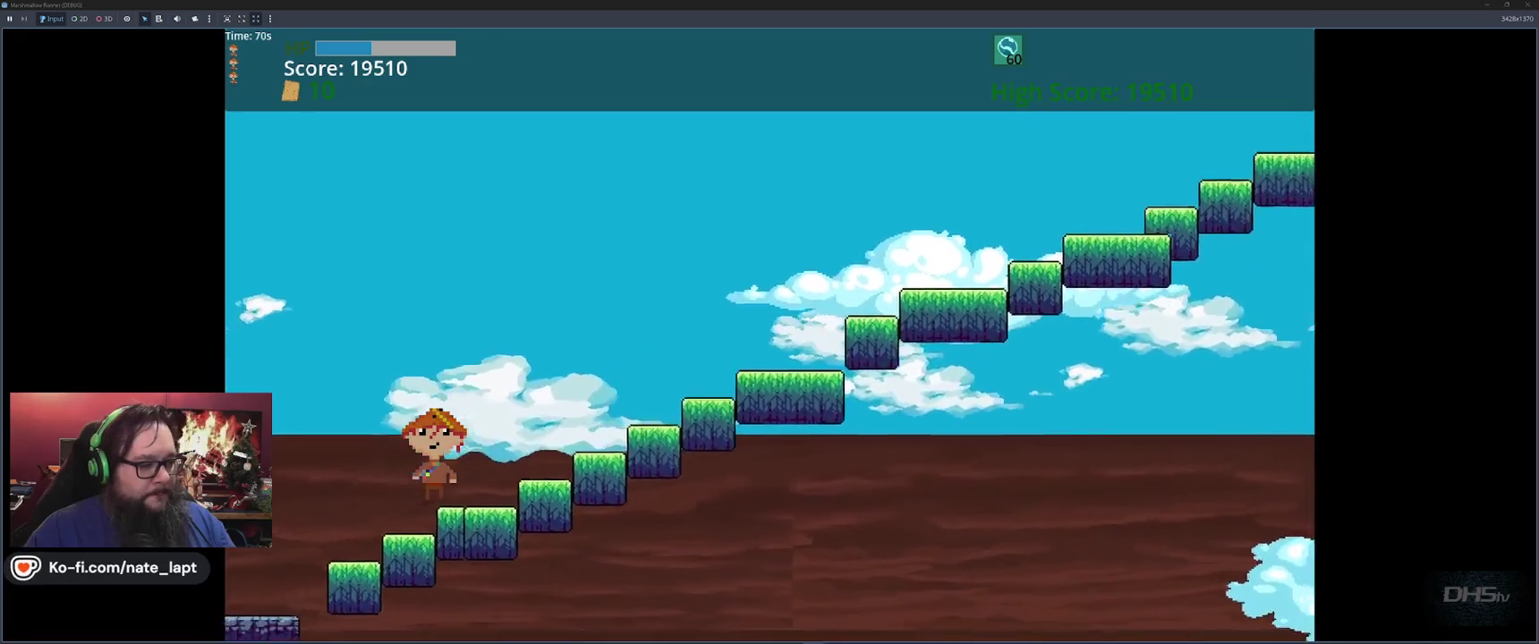
Step: Run right jumping across platforms and islands until a fireball ends the run
key("Right")
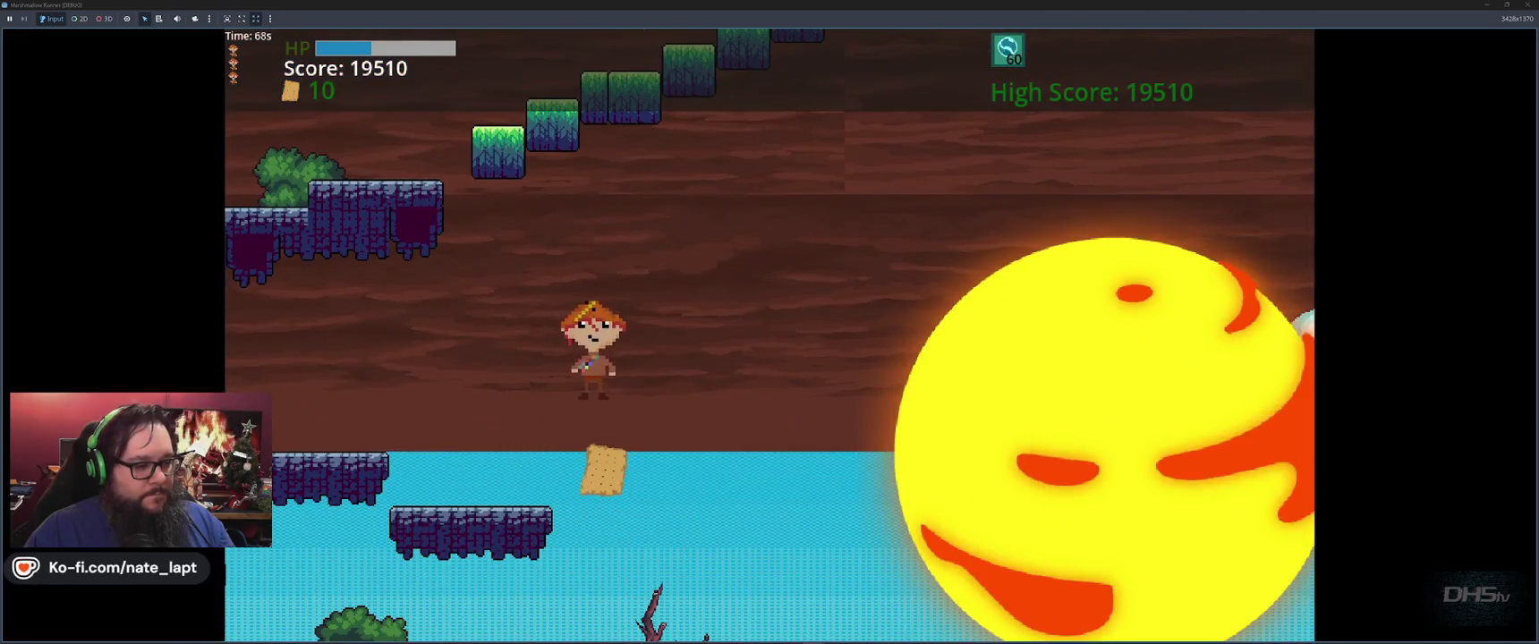
key("space")
key("Right")
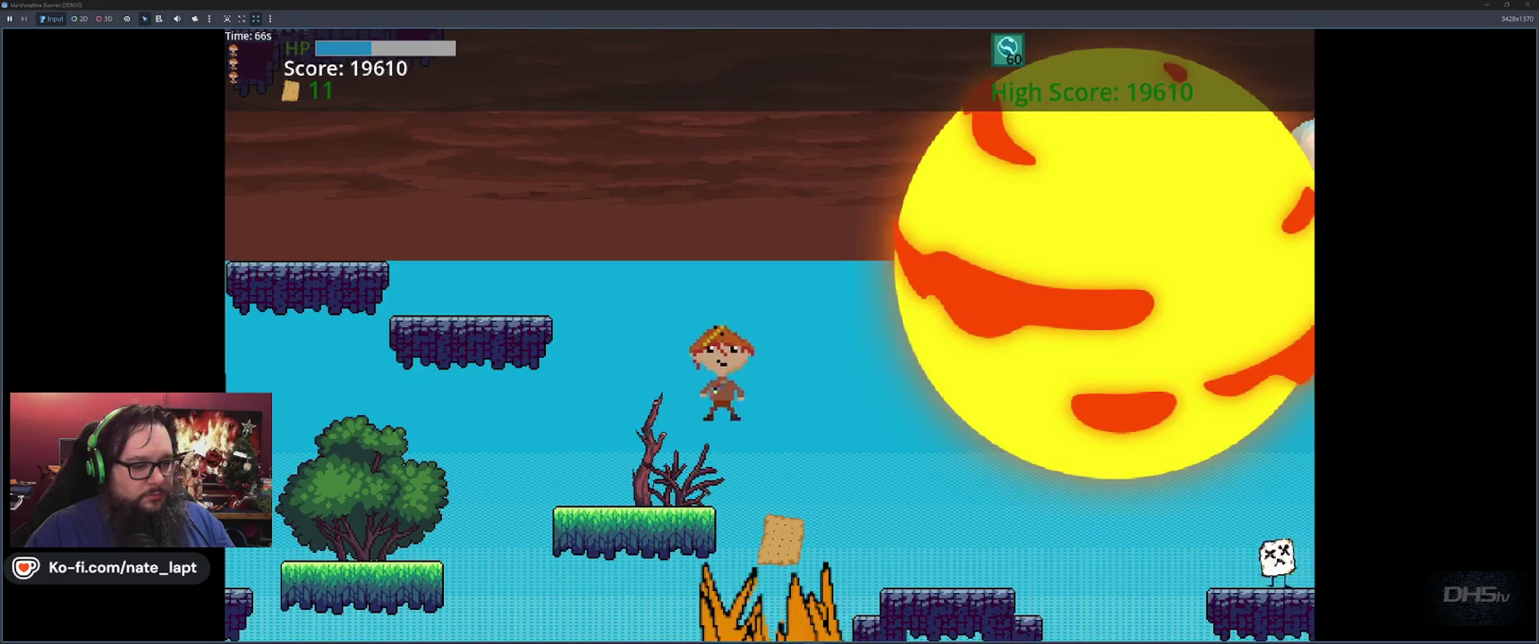
key("Right")
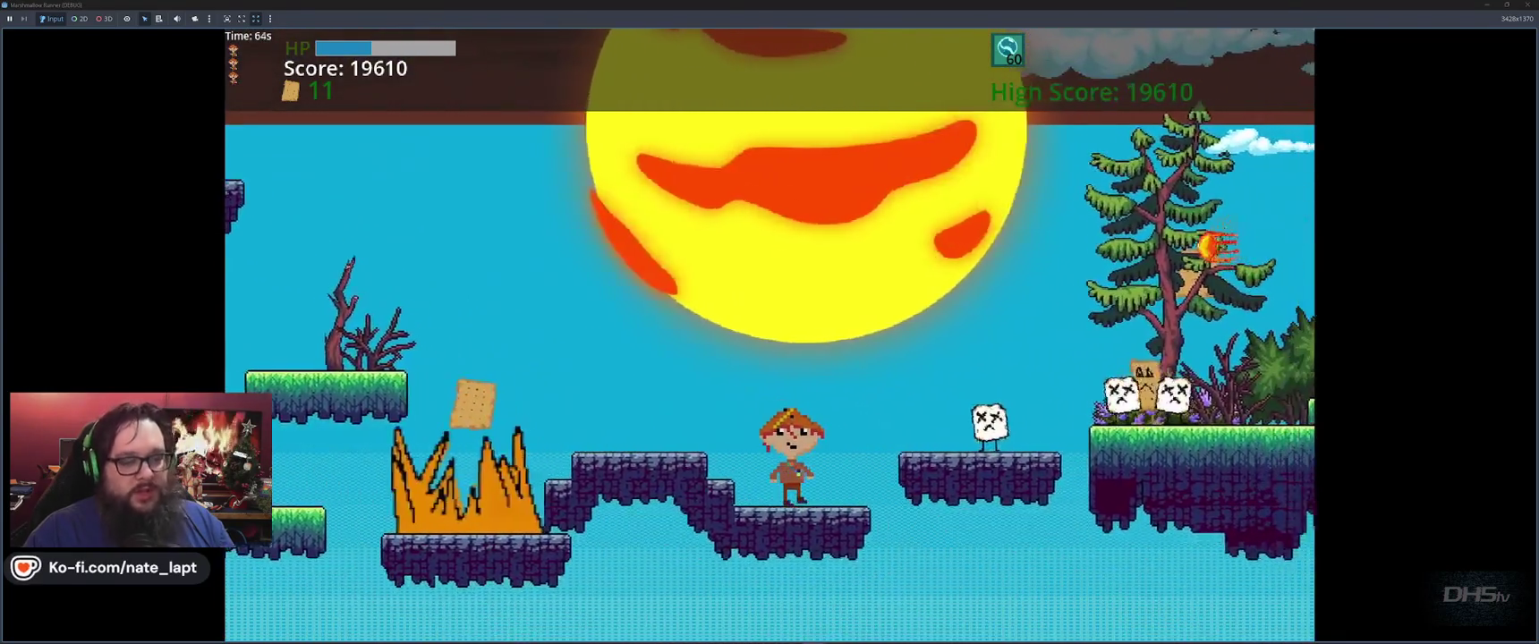
key("space")
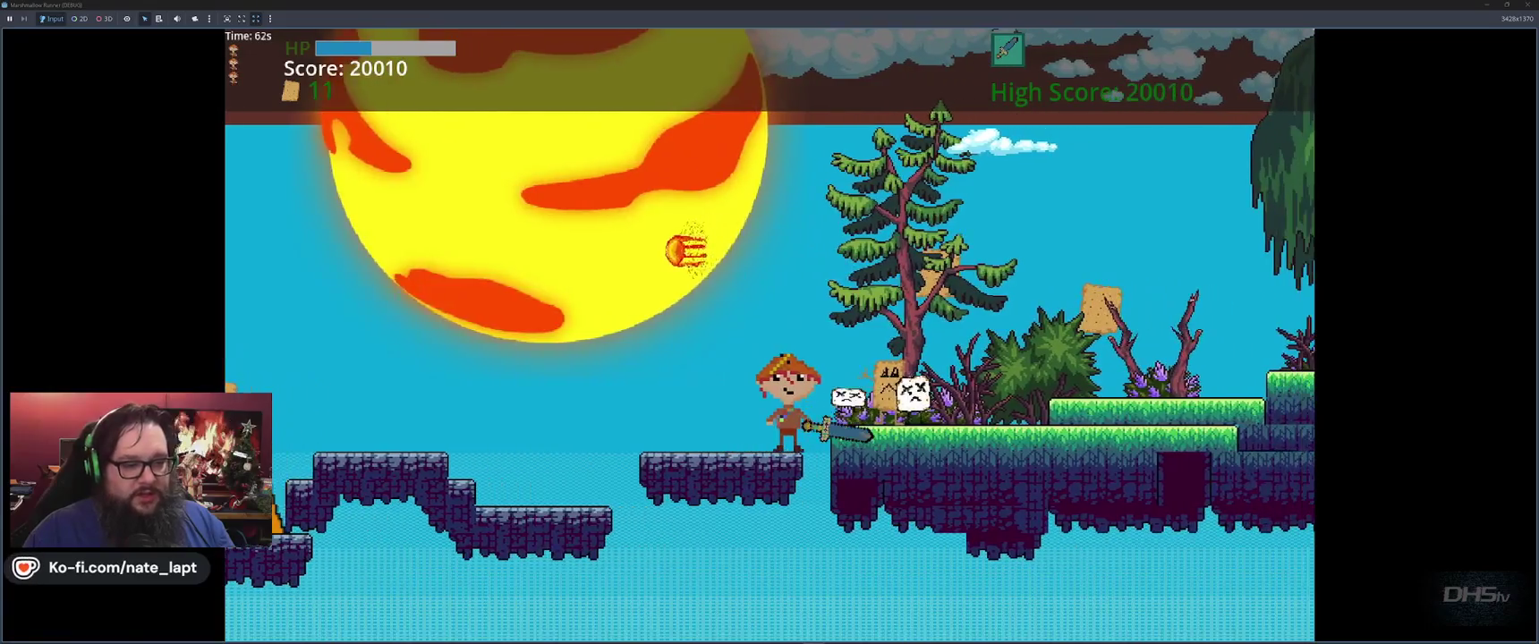
key("space")
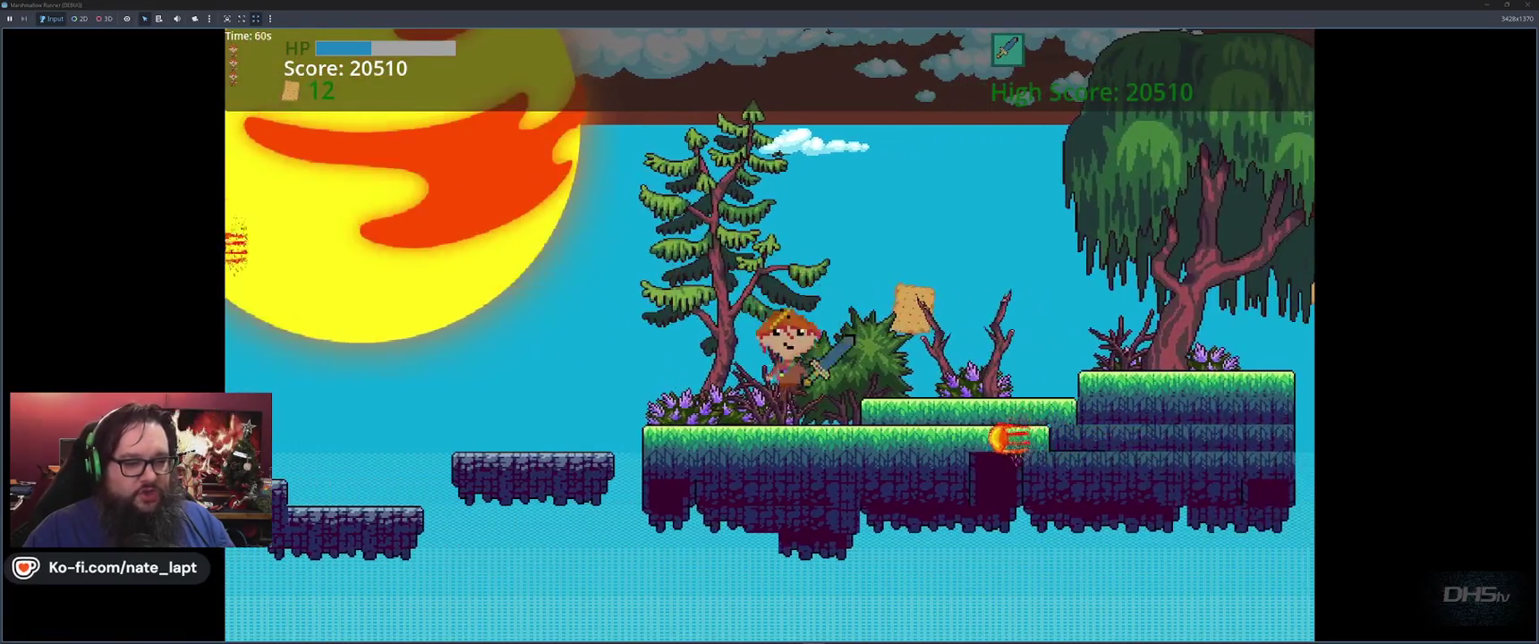
key("space")
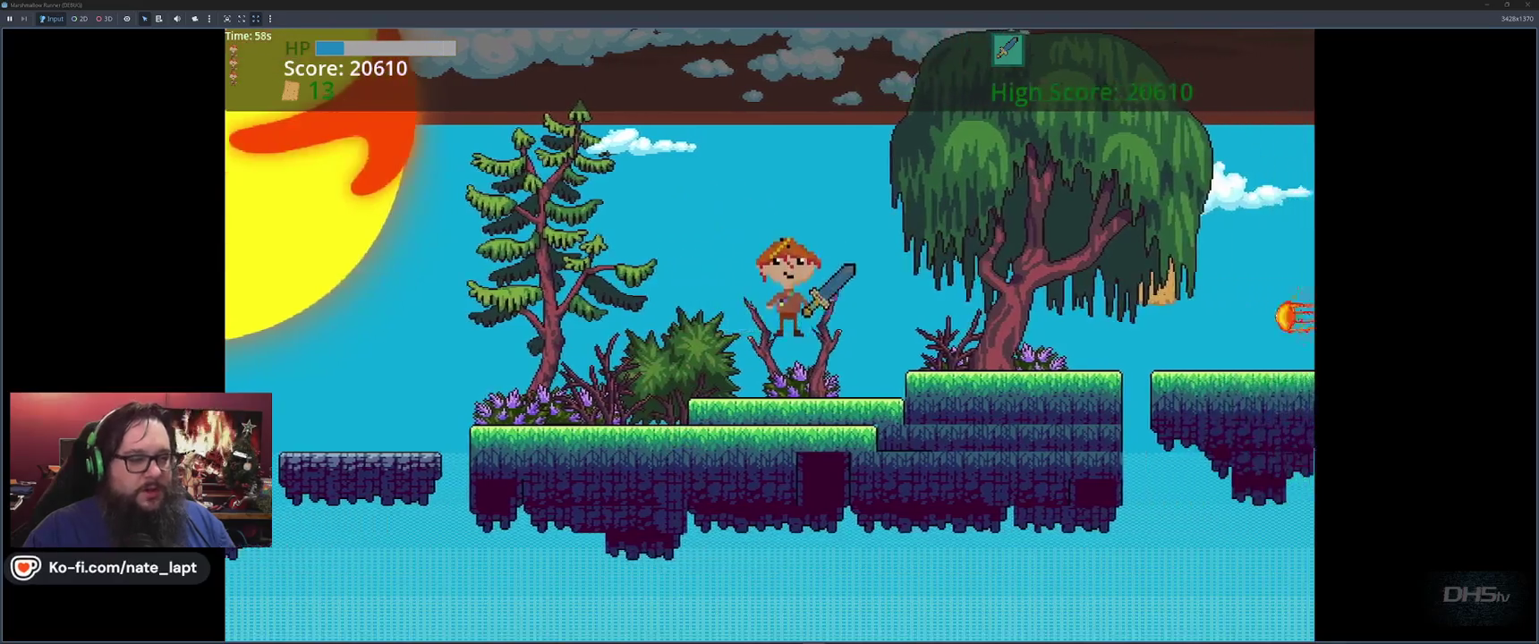
key("space")
key("space")
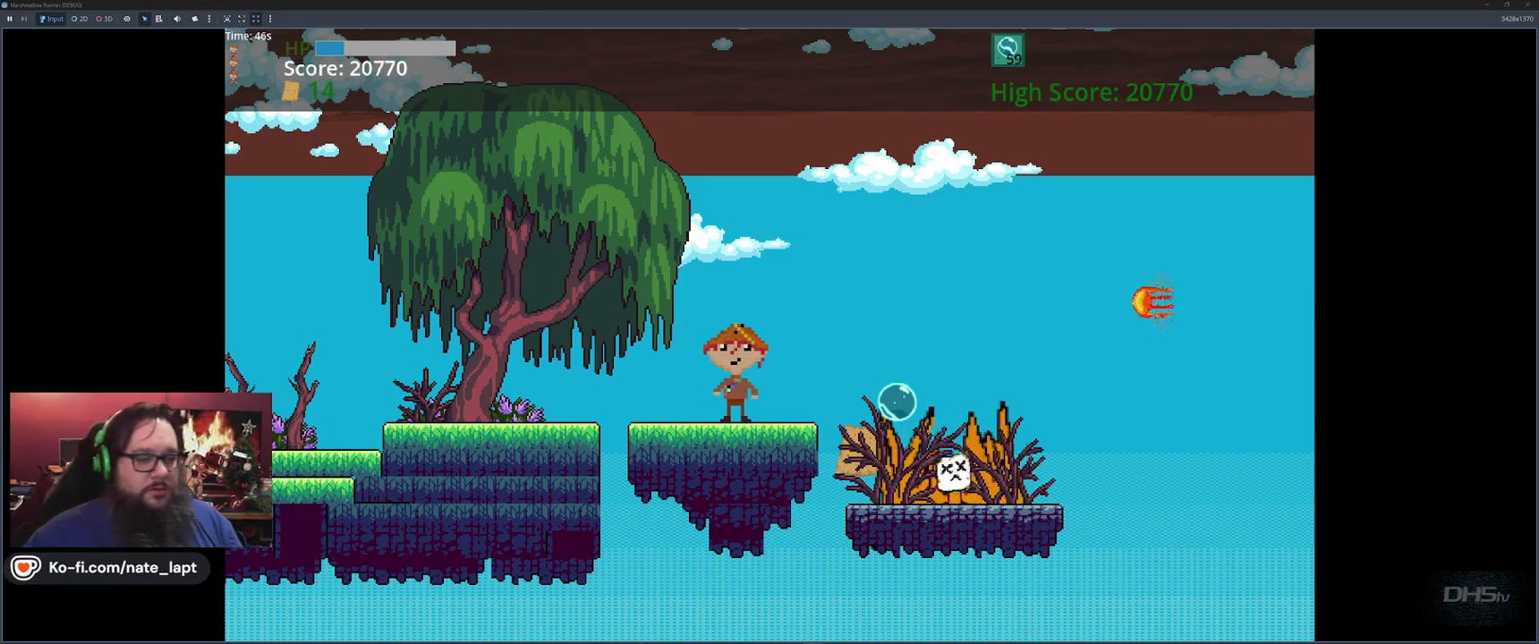
key("space")
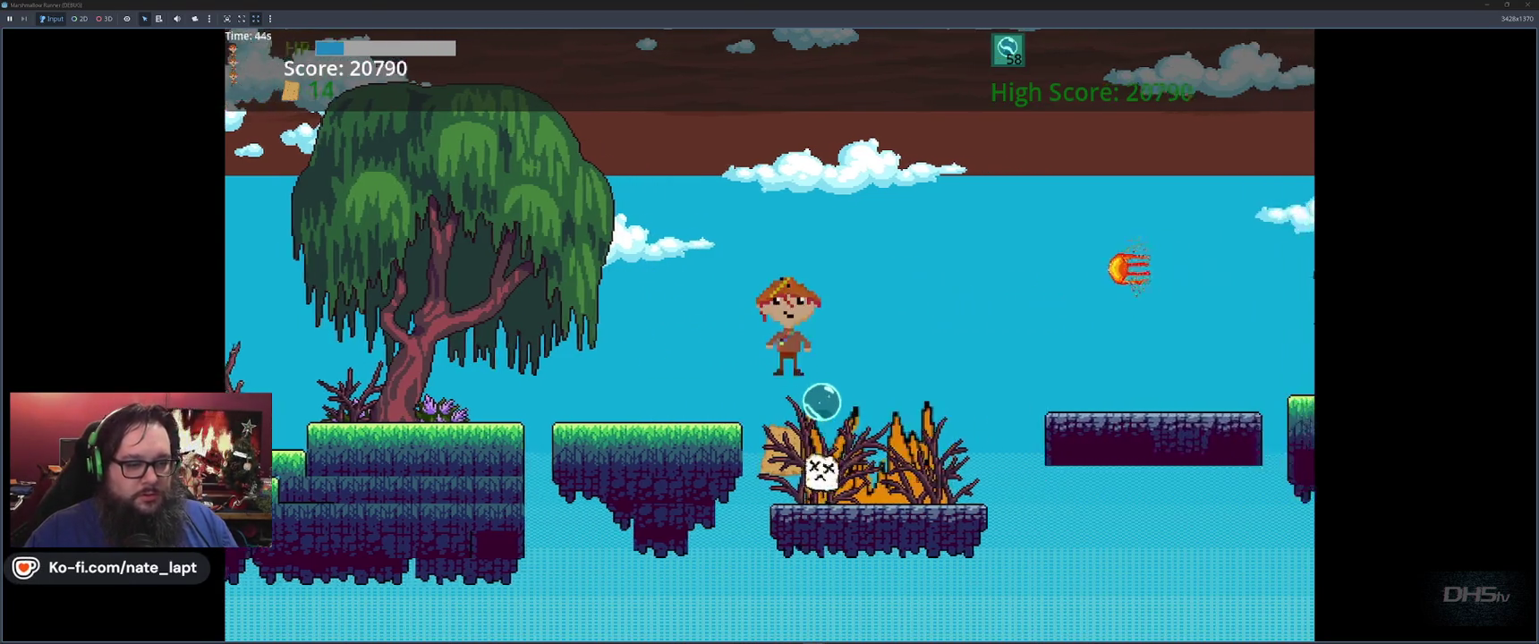
key("space")
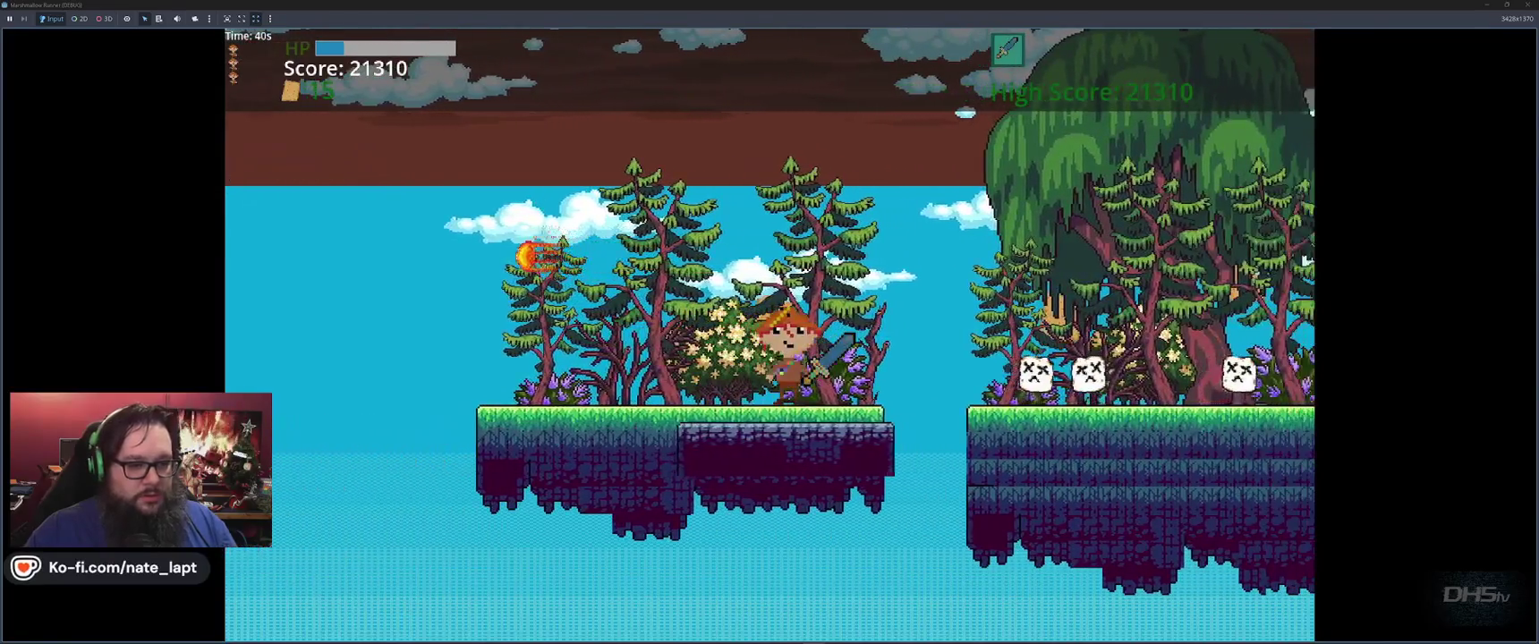
key("space")
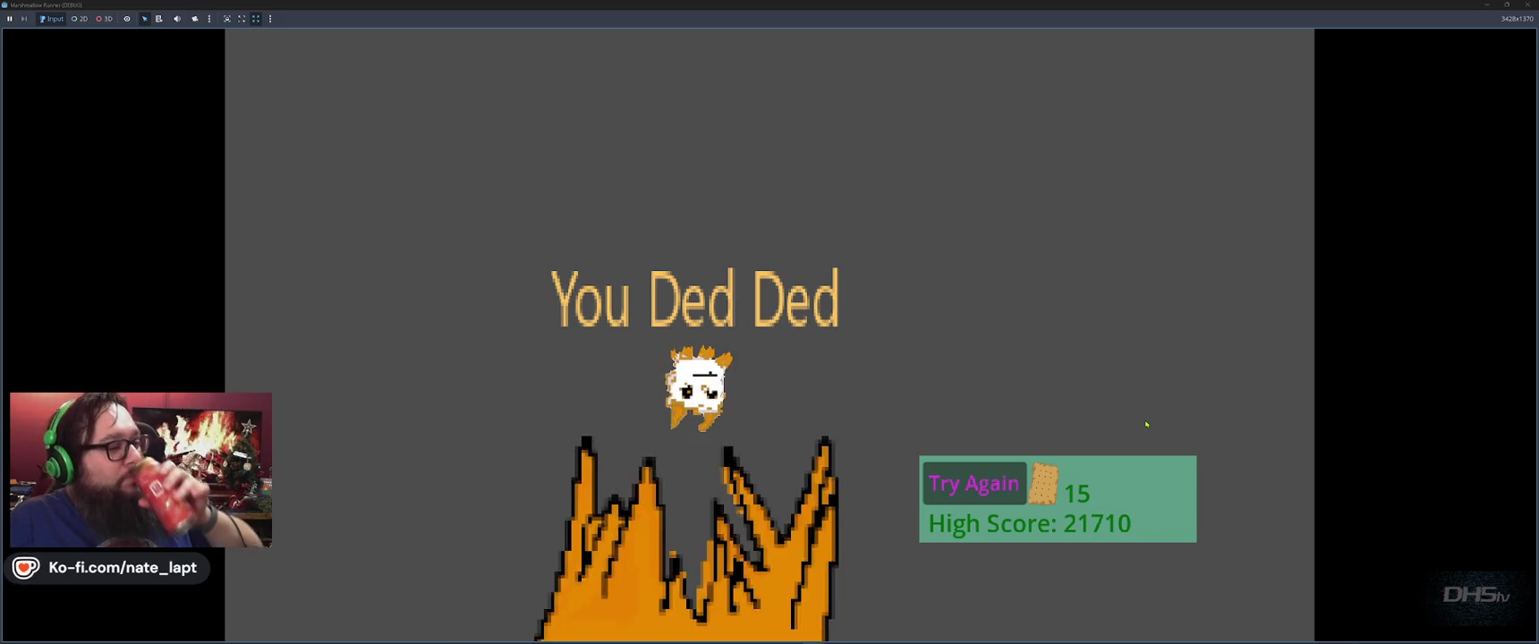
Step: Dismiss the game-over screen and stop the running game with F8
key("Return")
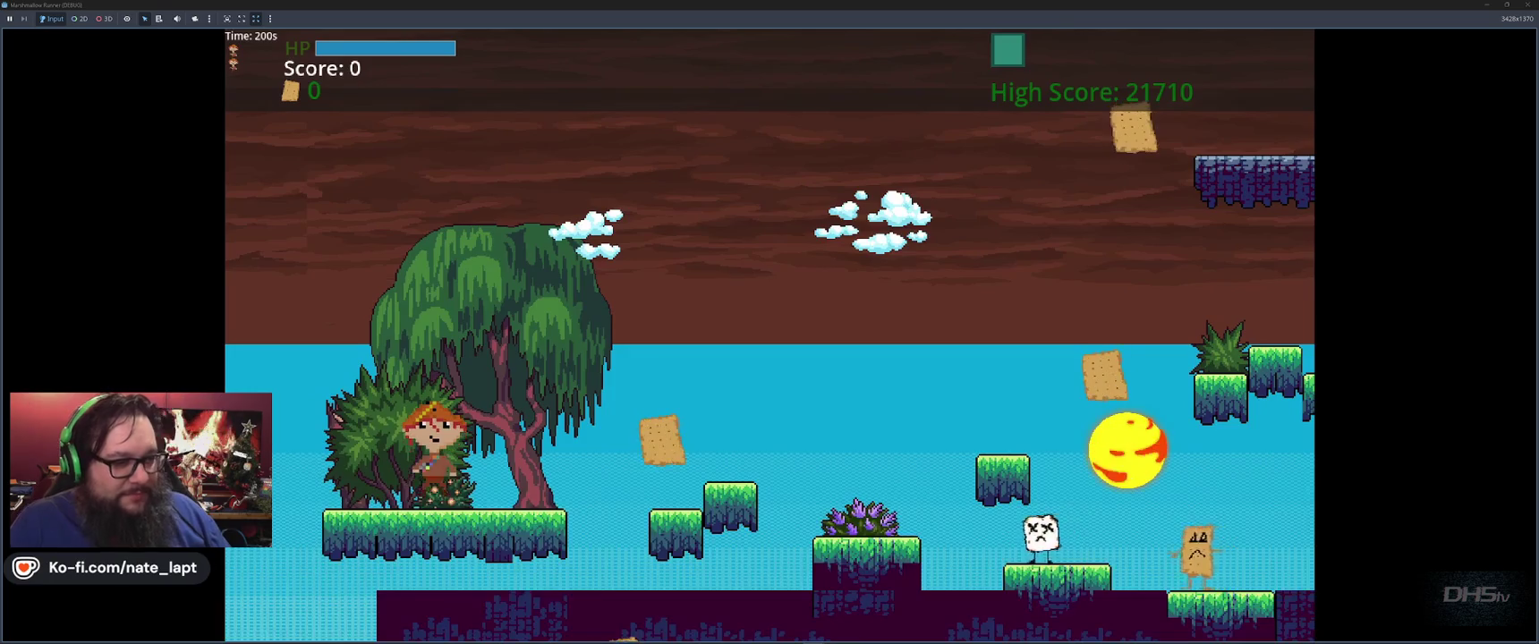
key("space")
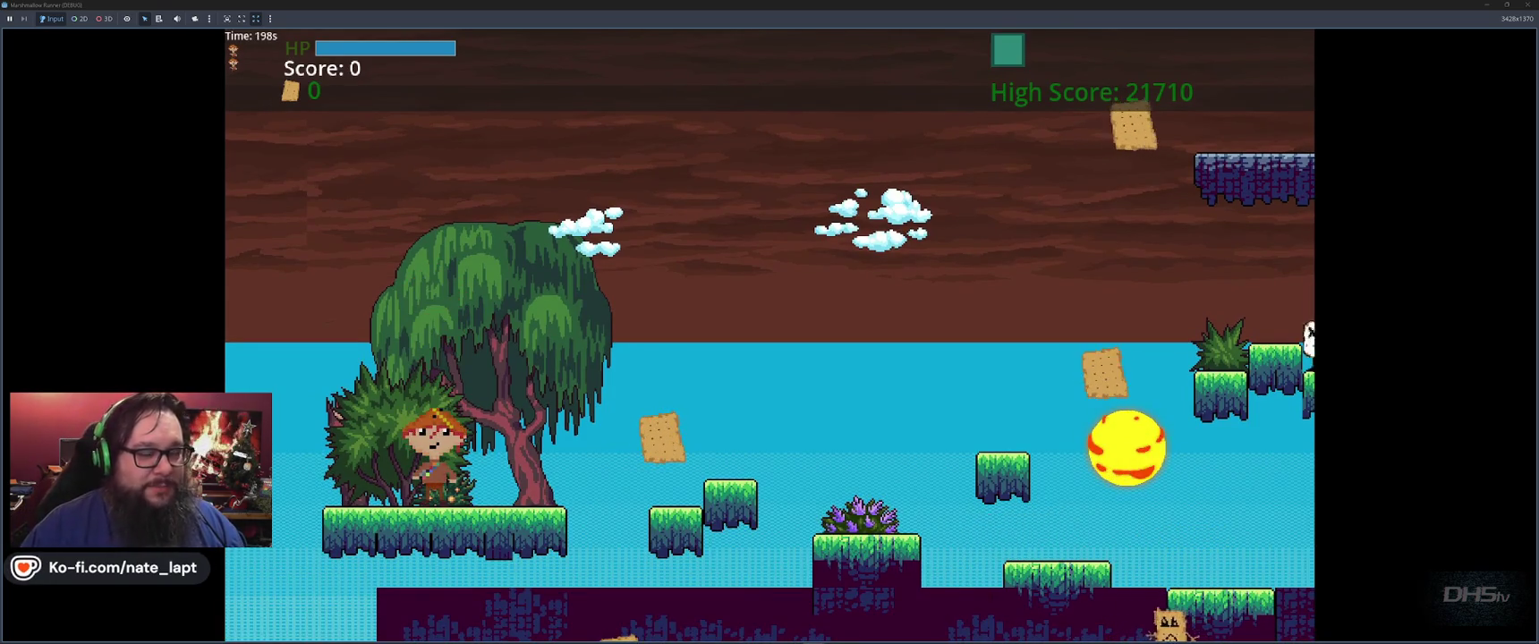
key("F8")
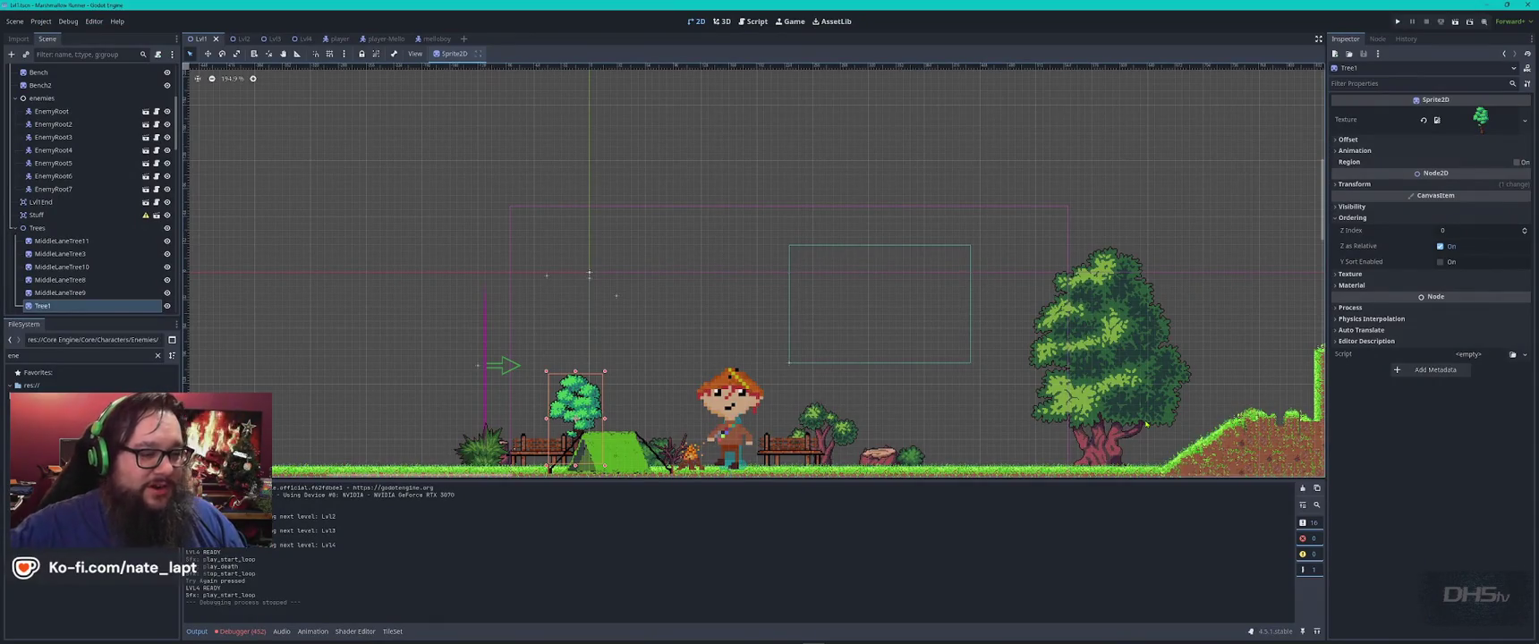
Step: Switch back to the Aseprite window with the tree sprite
key("alt+Tab")
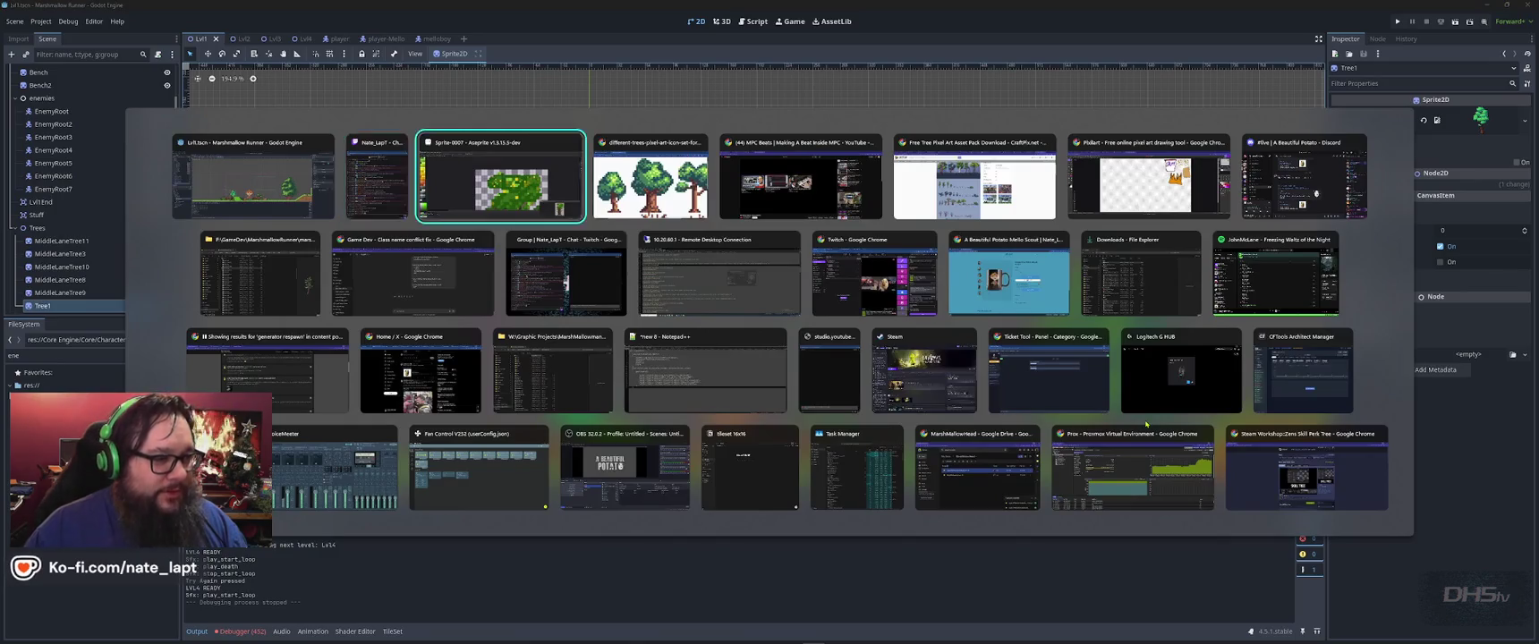
scroll(1091, 469, "down", 1)
scroll(1090, 469, "down", 3)
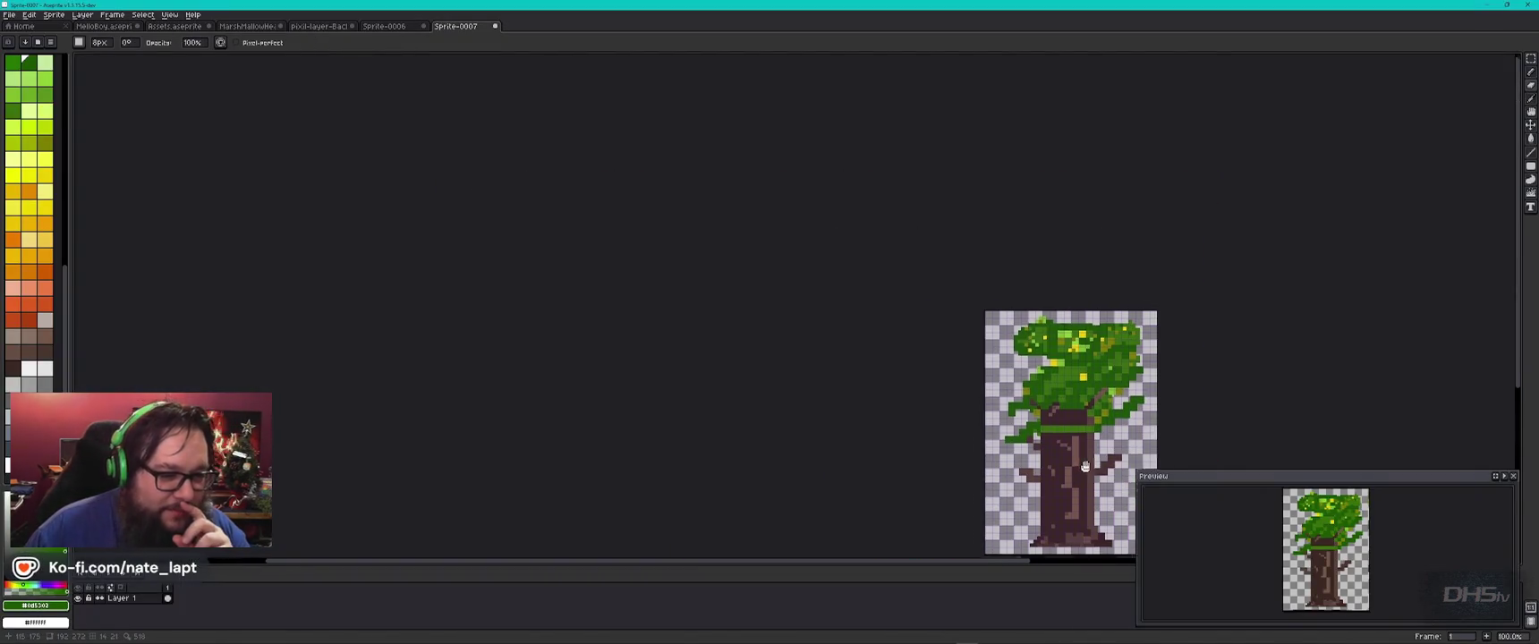
Step: Centre the tree sprite on the canvas and zoom to 600% on the canopy
left_click_drag(1091, 469, 876, 390)
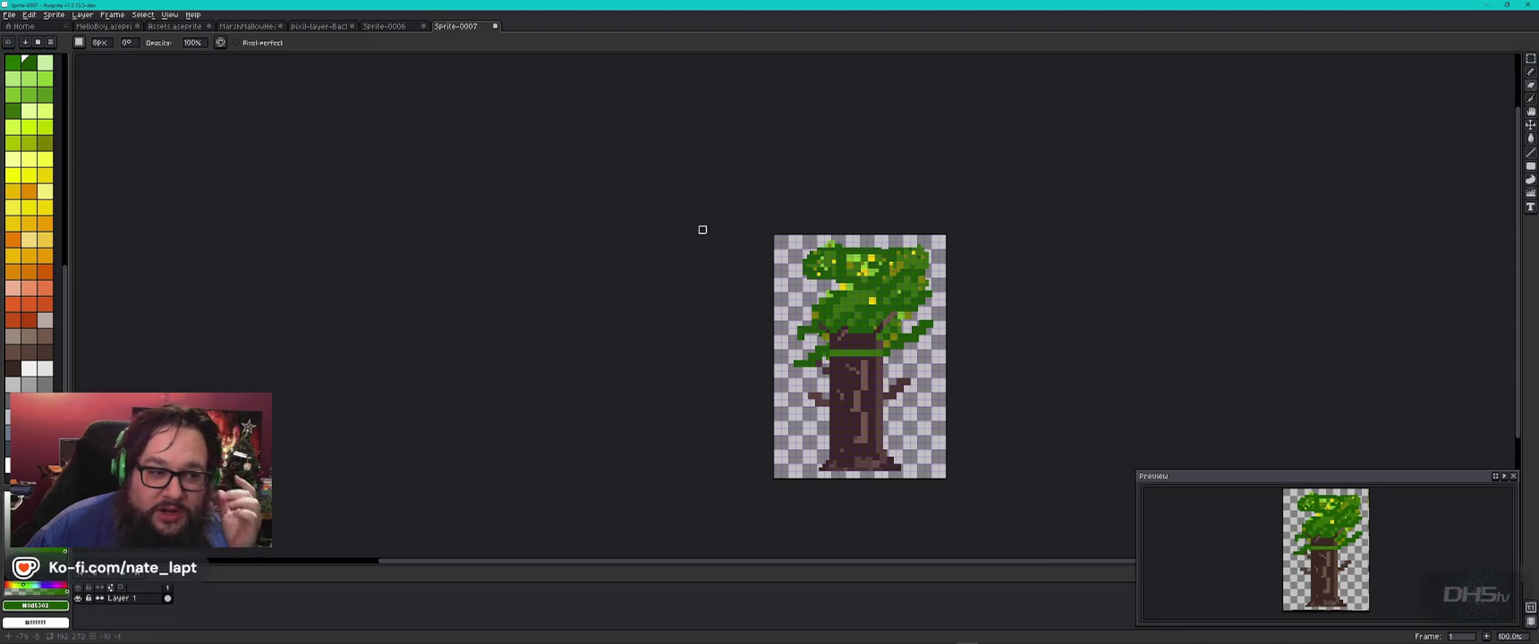
scroll(890, 268, "up", 1)
scroll(891, 268, "up", 1)
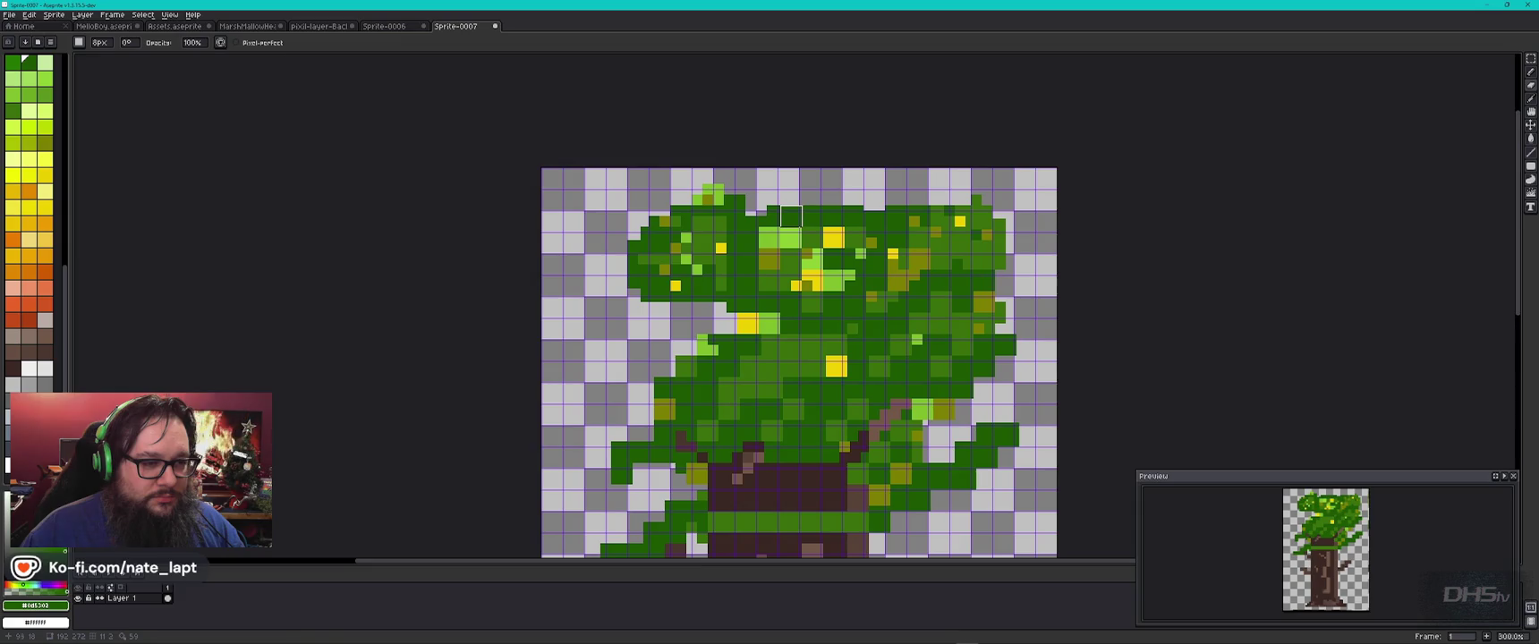
scroll(842, 189, "up", 3)
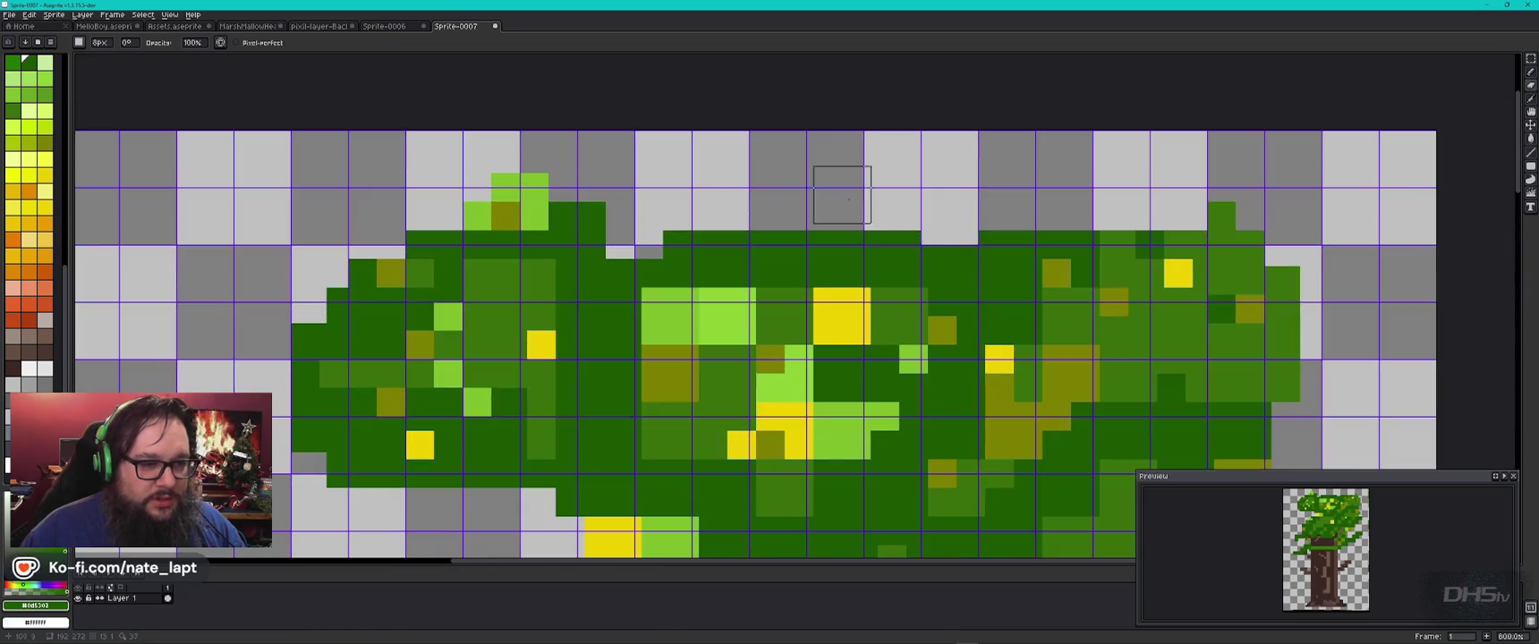